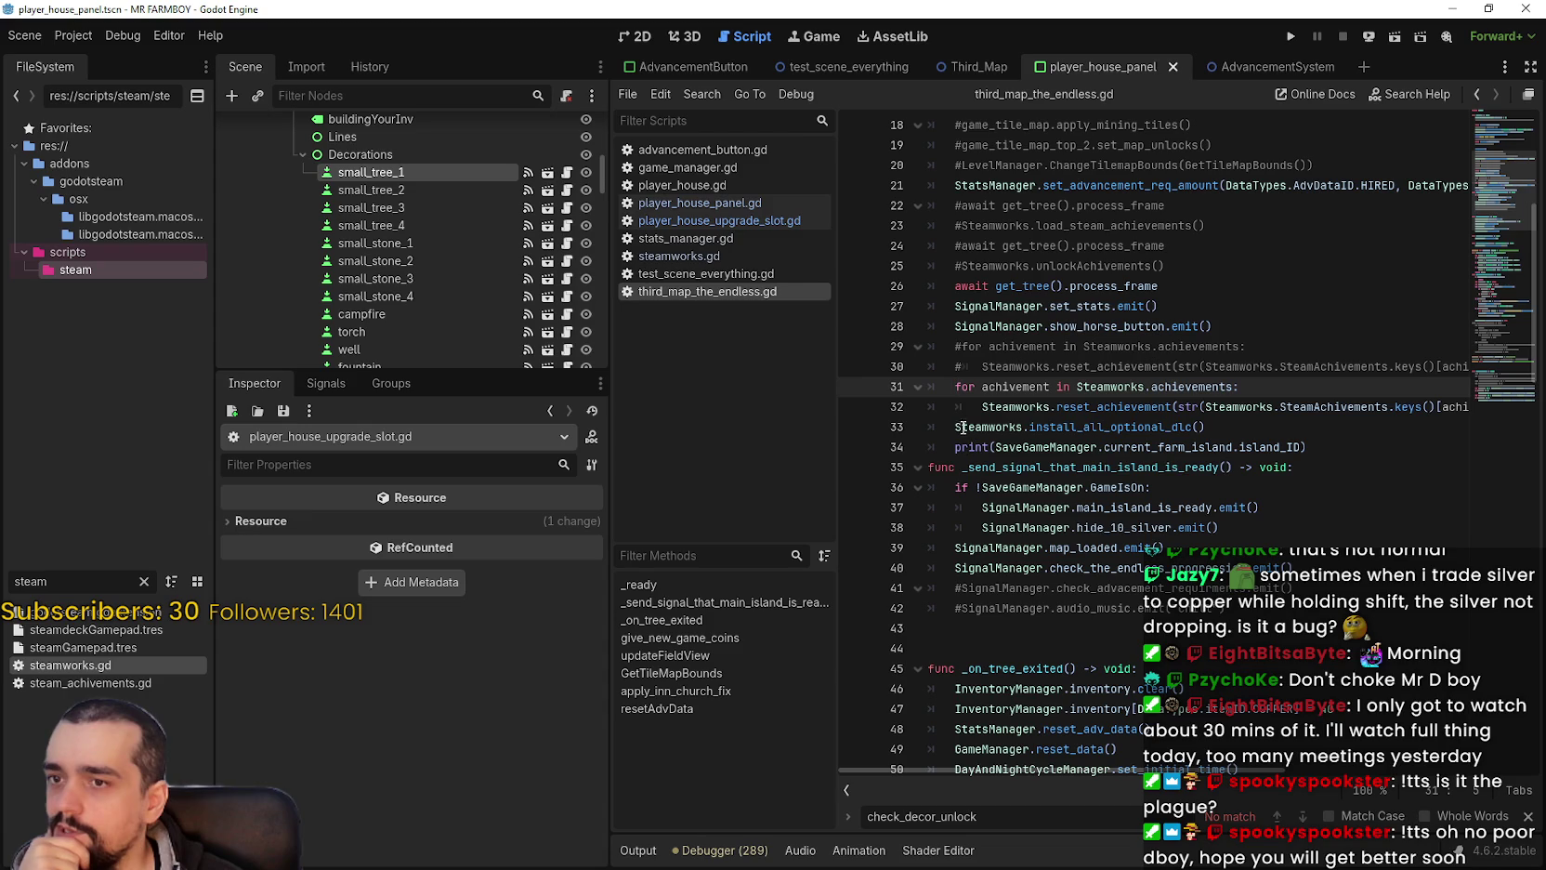
Step: Comment out the achievement-reset loop on lines 31–32 and save the script
key("shift+Down")
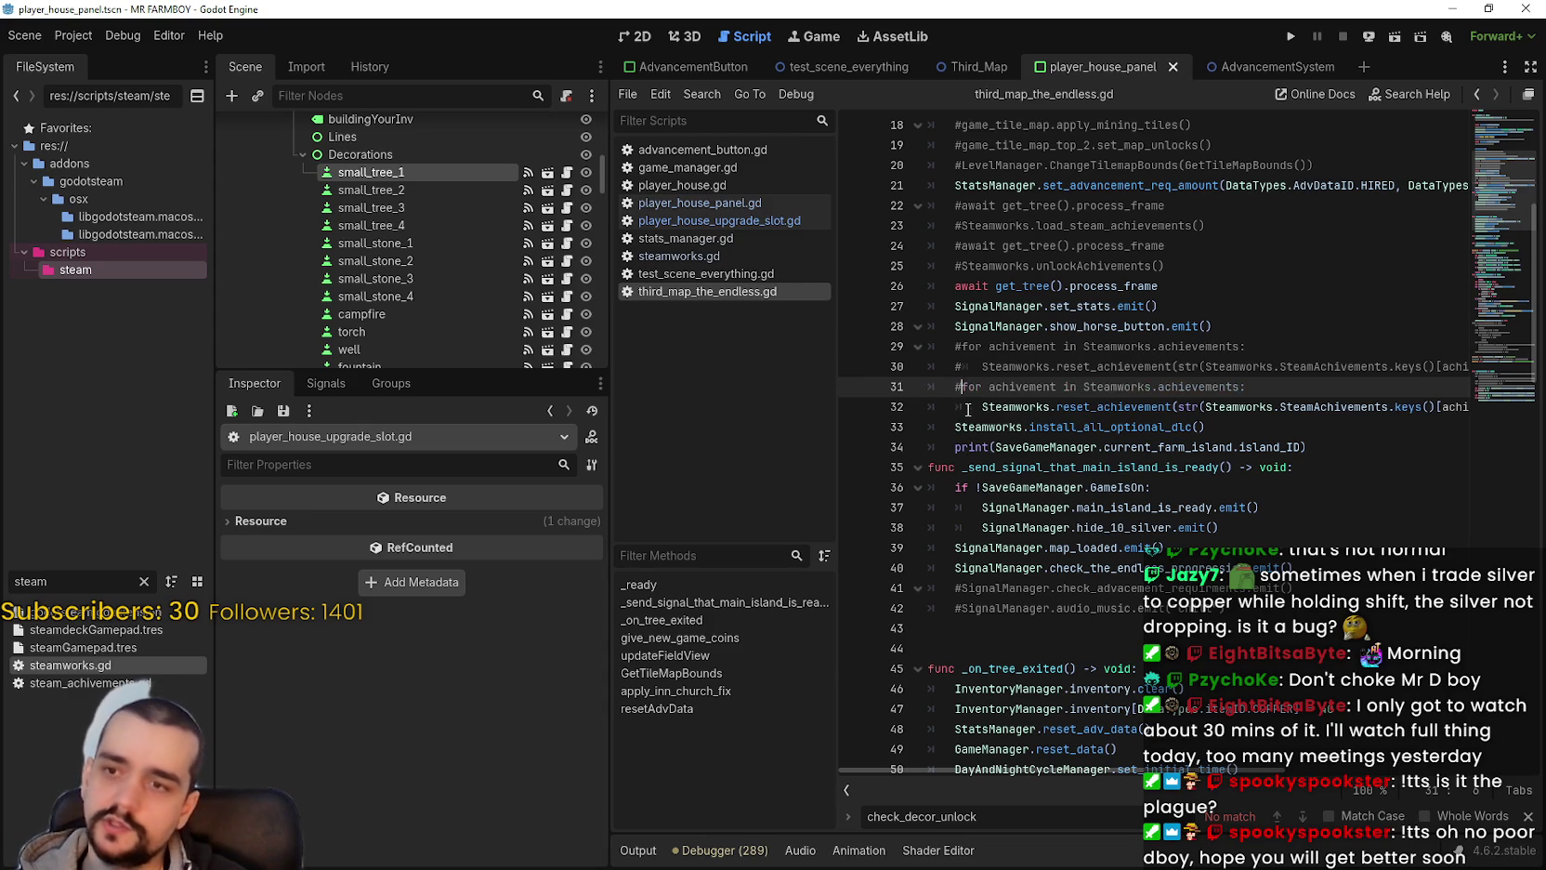
key("ctrl+k")
key("ctrl+s")
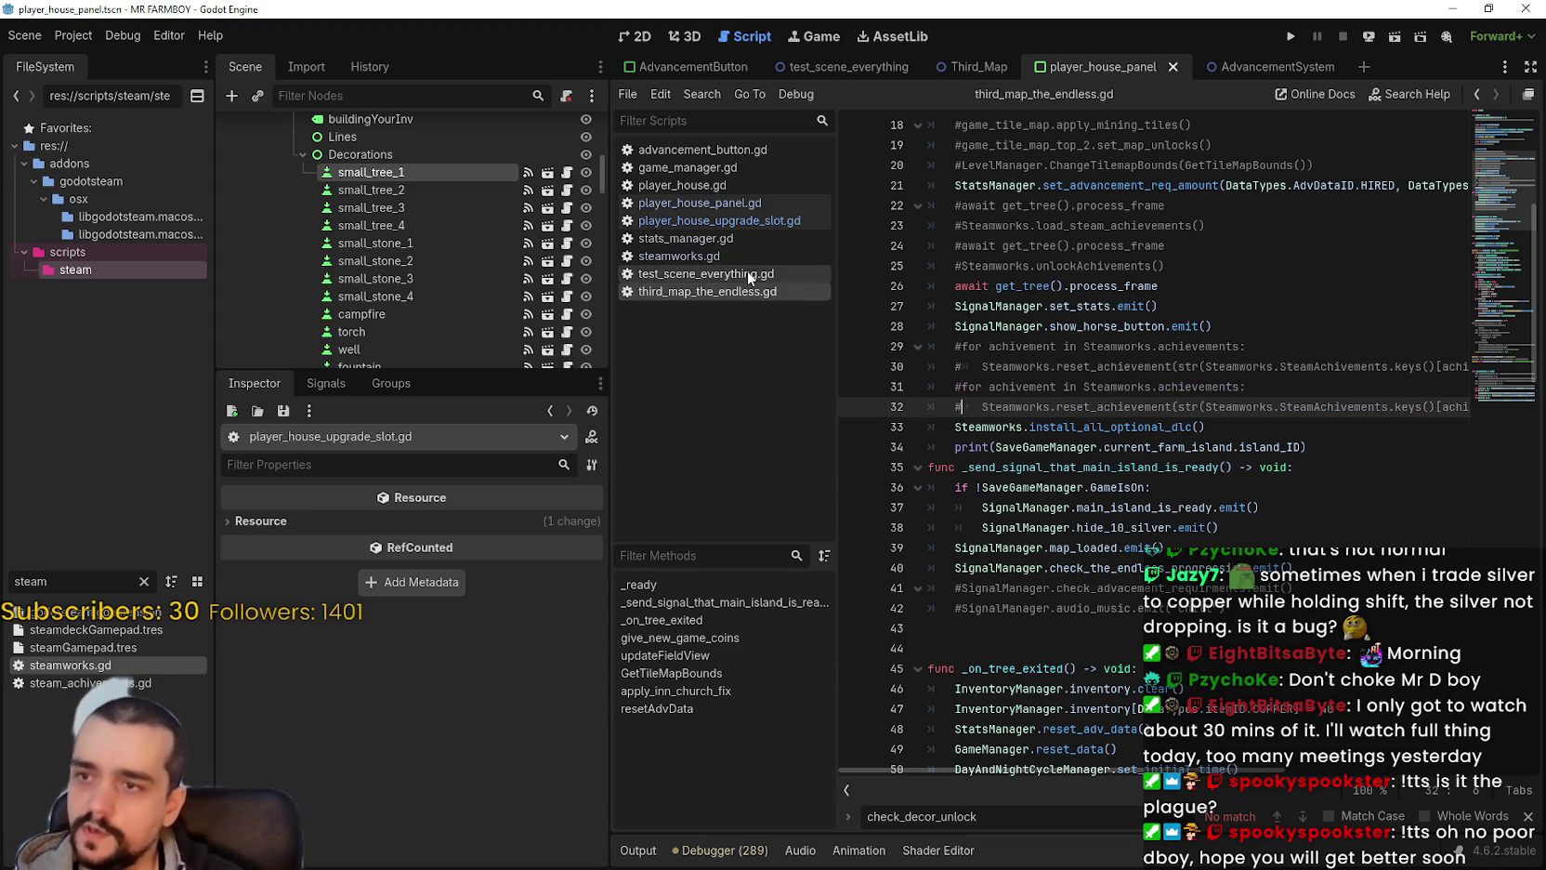
Step: Uncomment the unlocked-decorations reset lines 113–115 in resetAdvData
scroll(1394, 419, "down", 15)
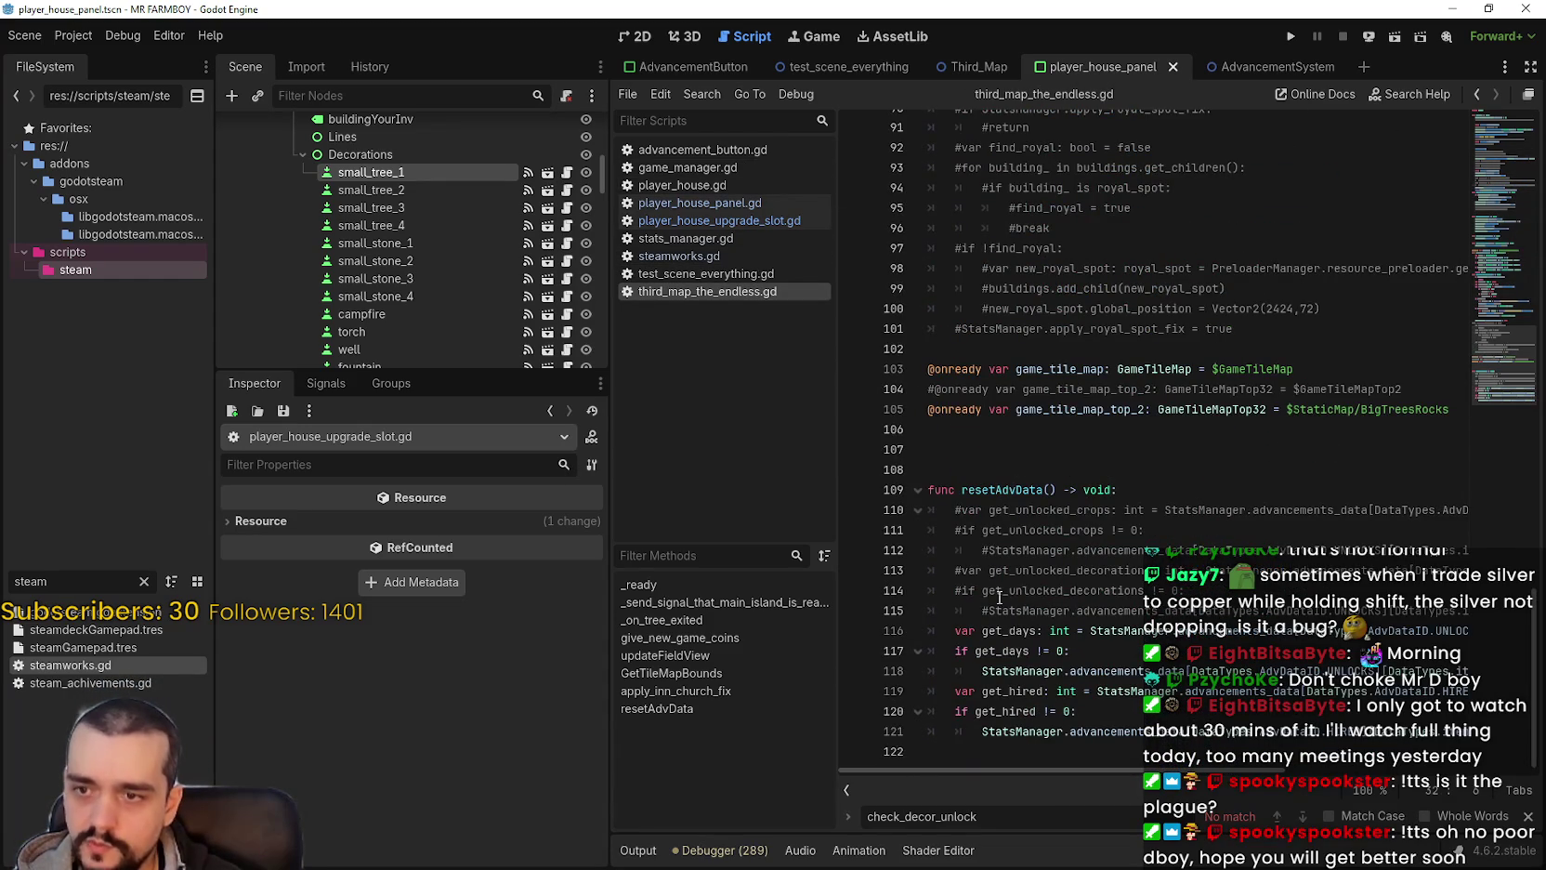
left_click(967, 589)
key("ctrl+k")
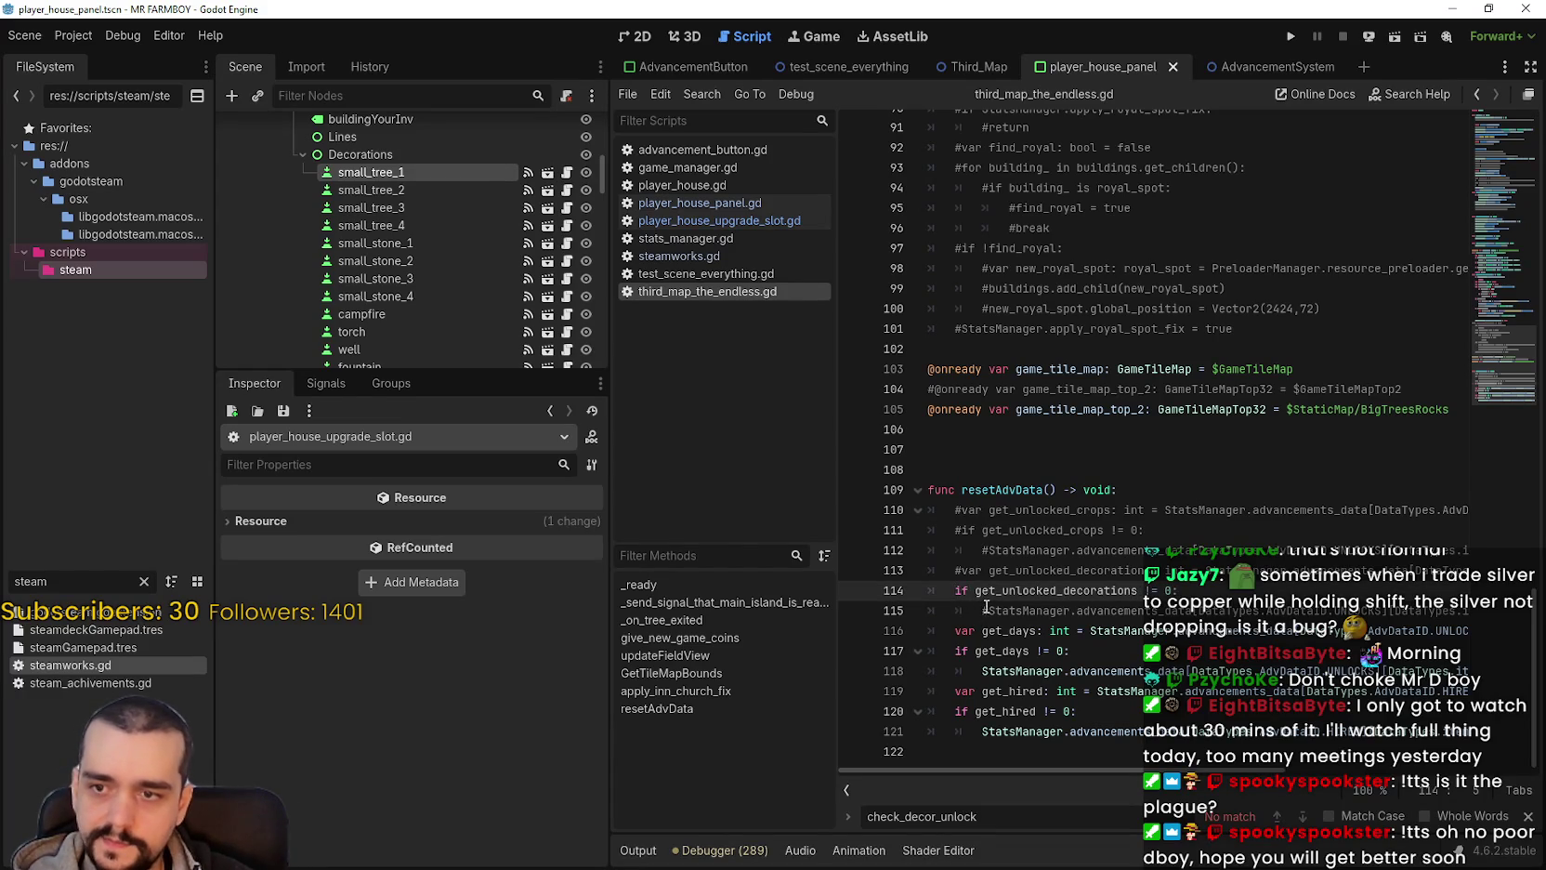
left_click(987, 609)
key("BackSpace")
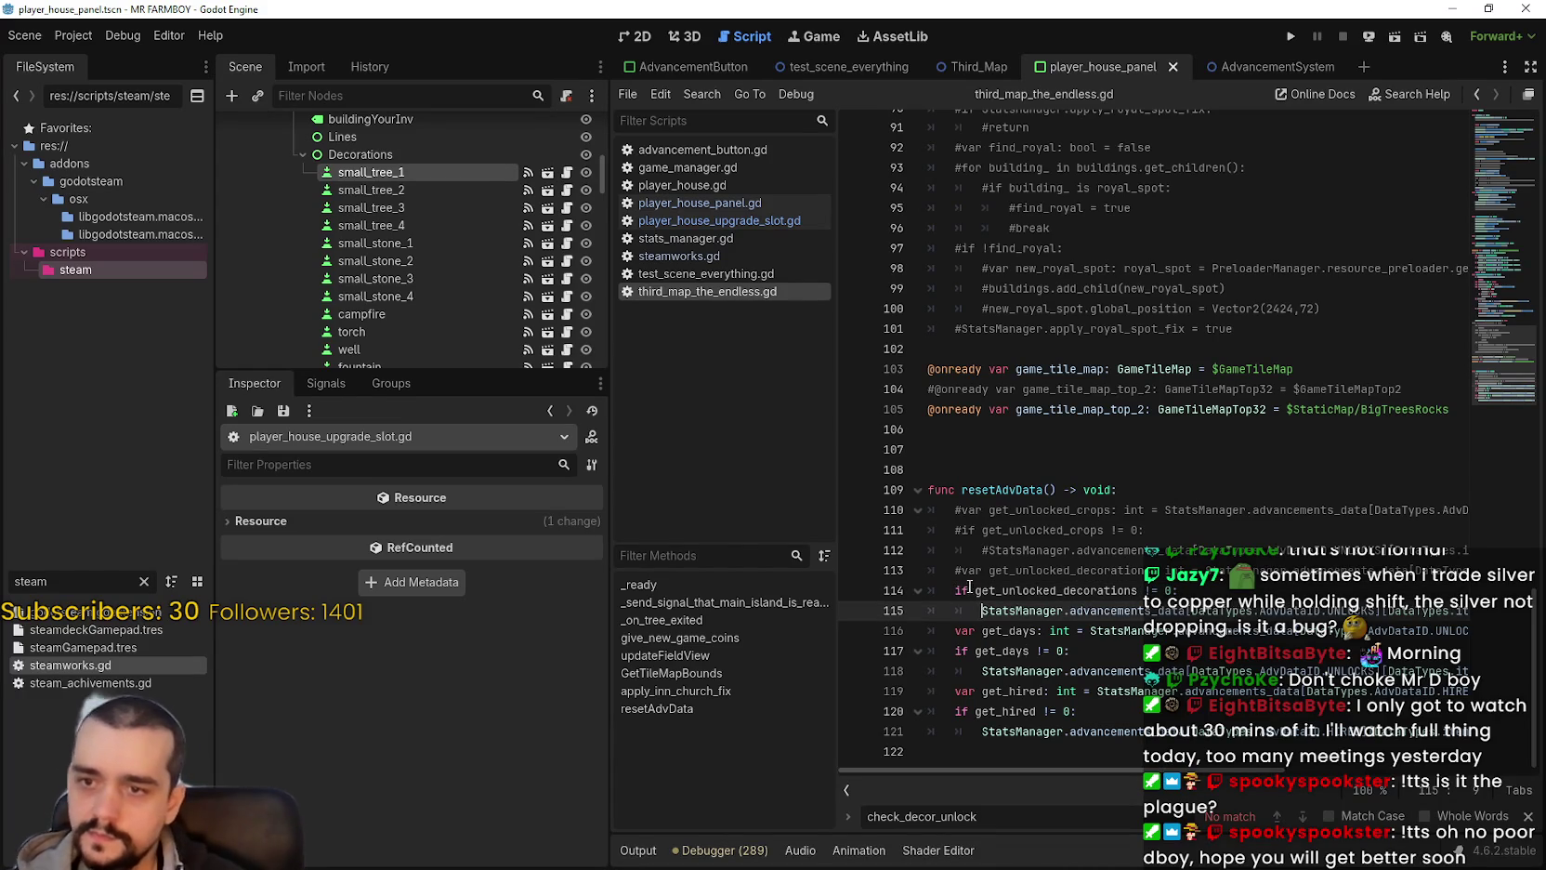
scroll(968, 590, "up", 1)
left_click(968, 589)
key("BackSpace")
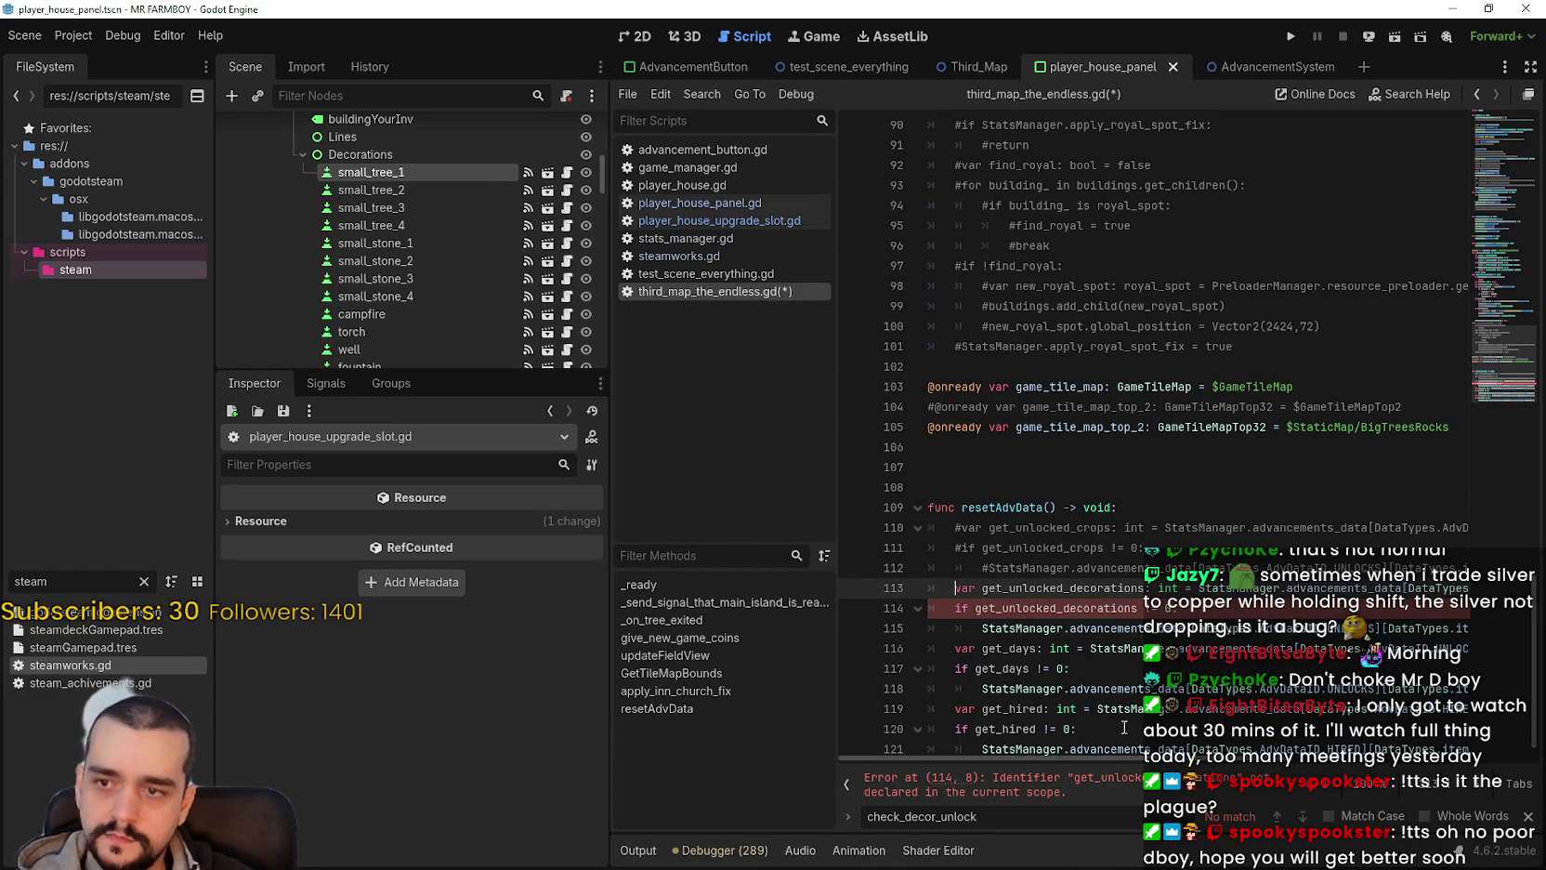
Step: Check the DECORATIONS constant, save again, and select the restored reset lines 112–116
scroll(1123, 764, "right", 5)
scroll(1124, 763, "right", 5)
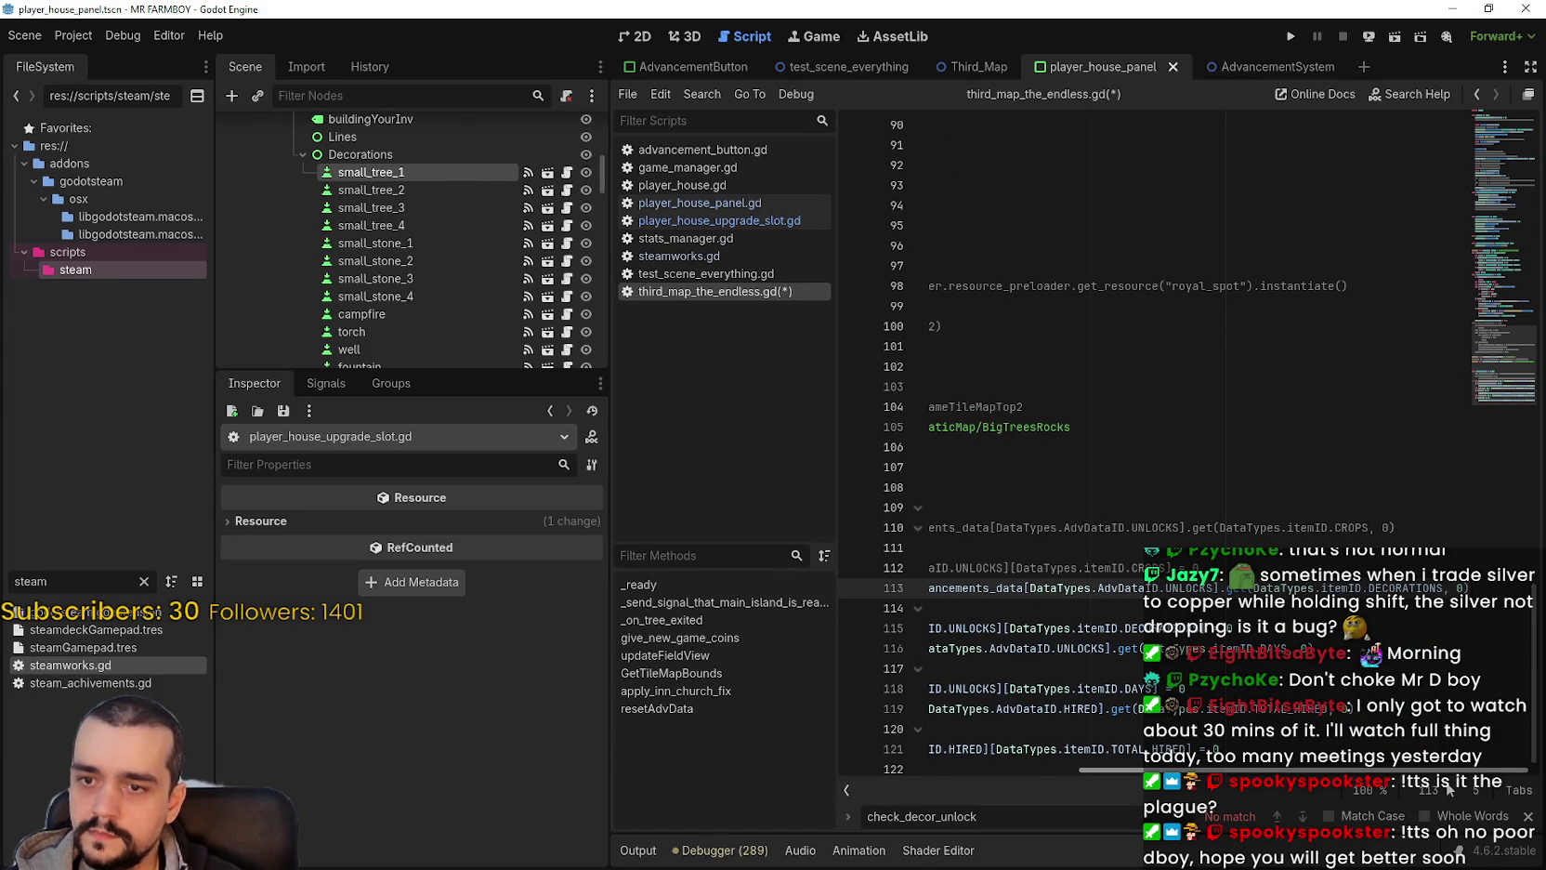
double_click(1413, 587)
scroll(1109, 772, "left", 5)
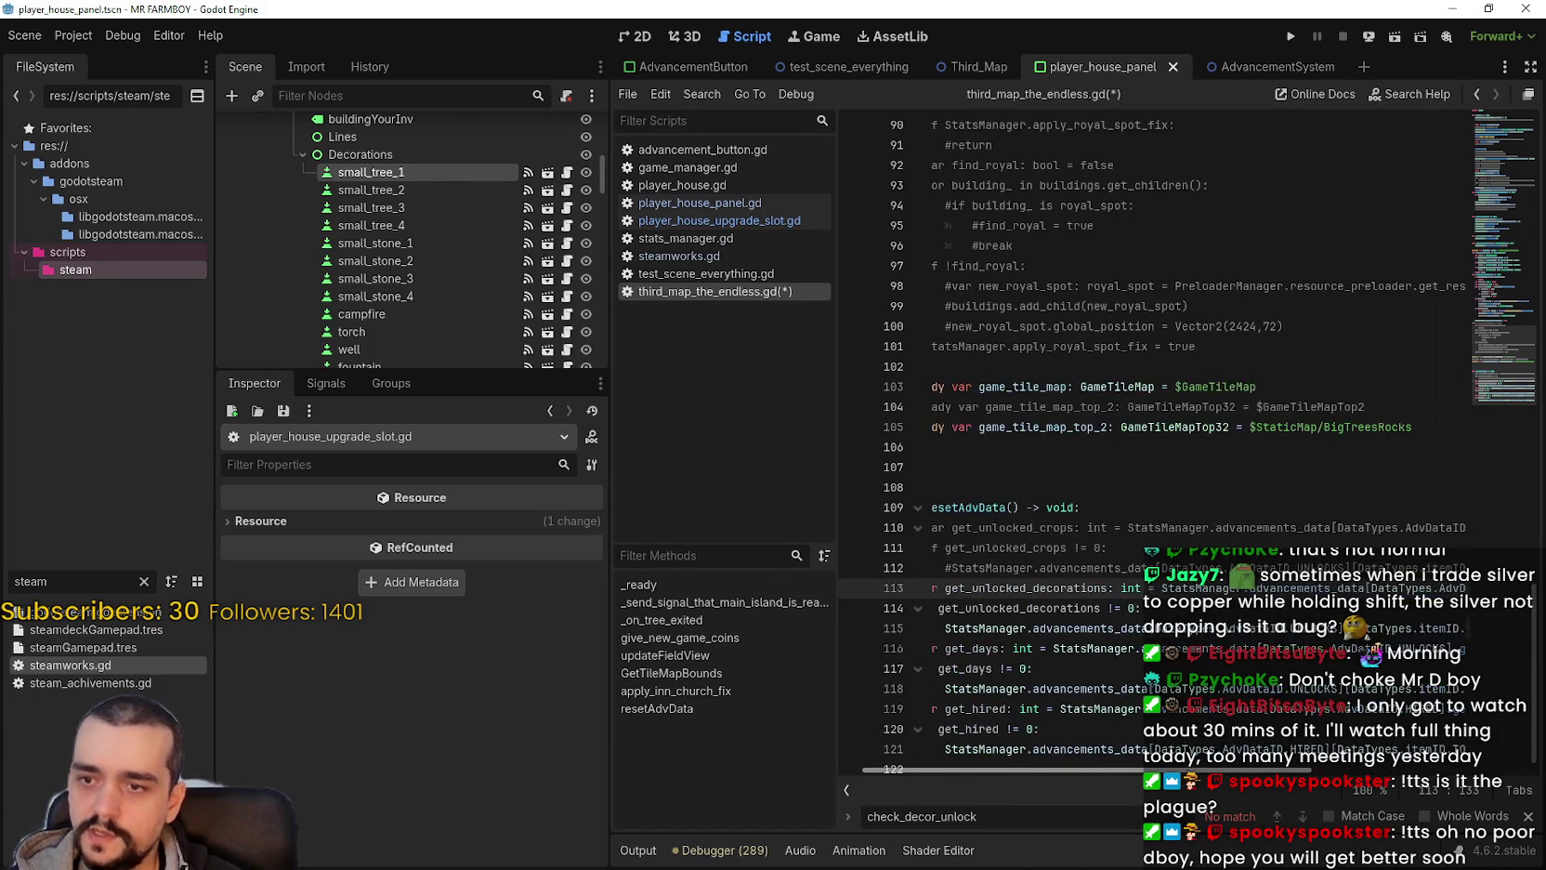
left_click(1031, 610)
key("ctrl+s")
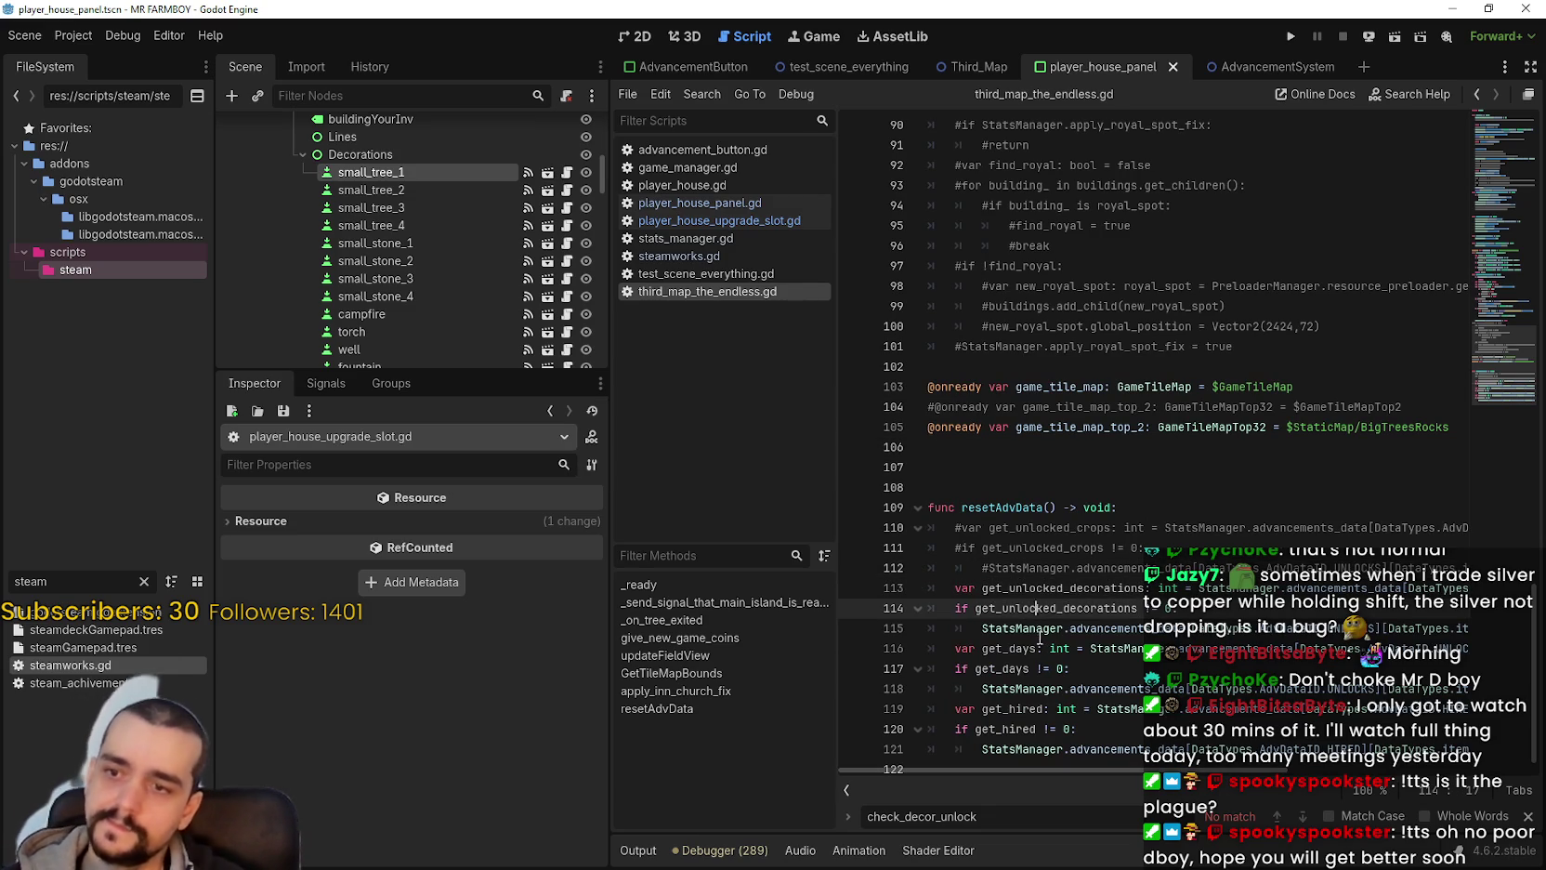
left_click(1036, 629)
left_click(1528, 816)
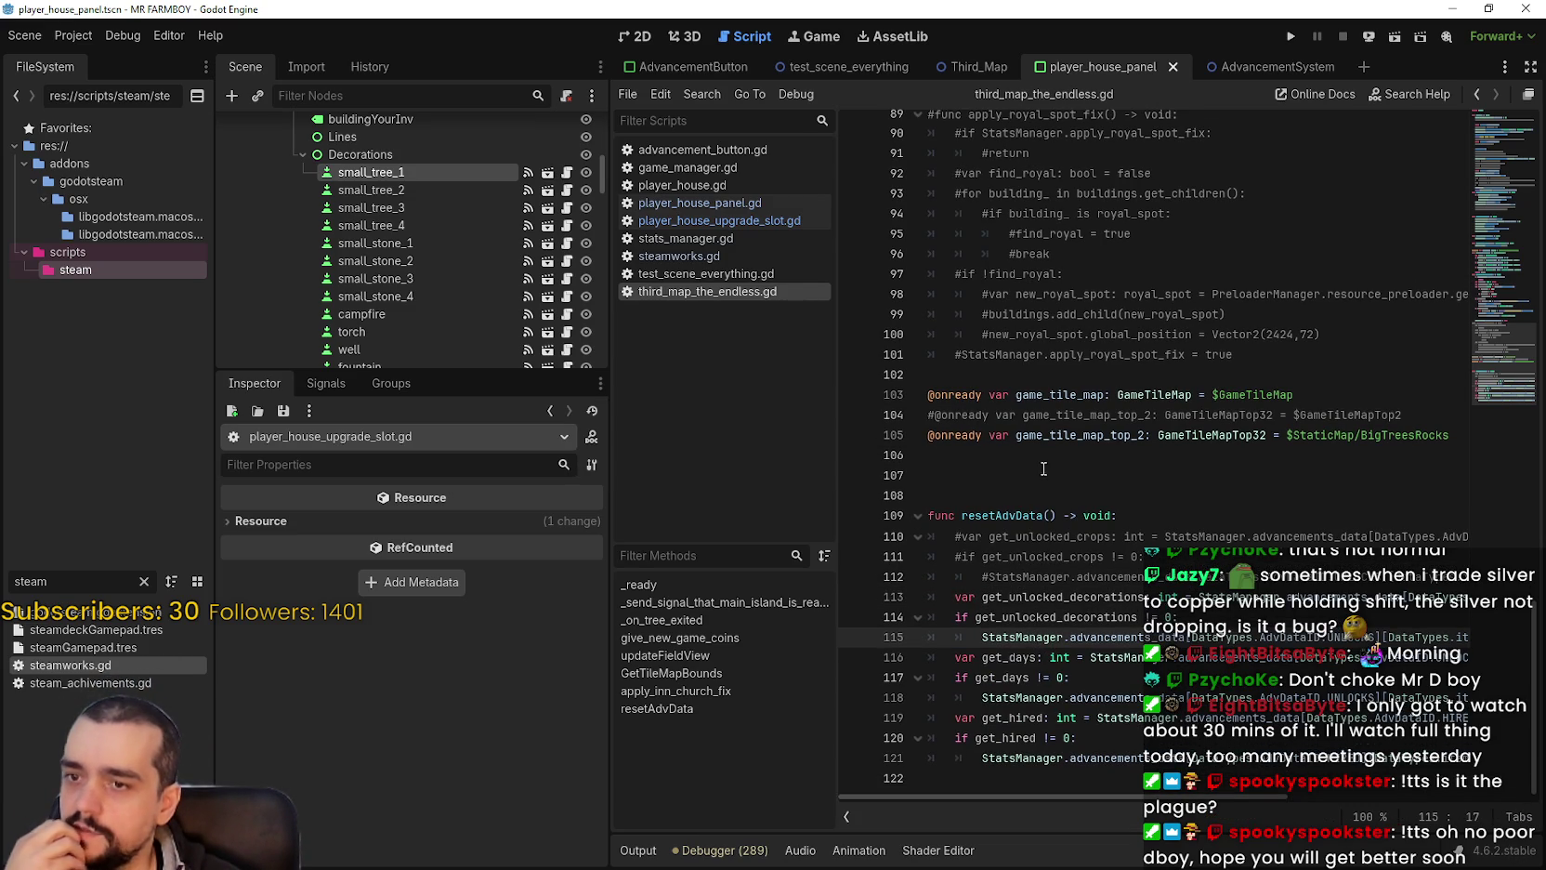
left_click_drag(992, 576, 1049, 657)
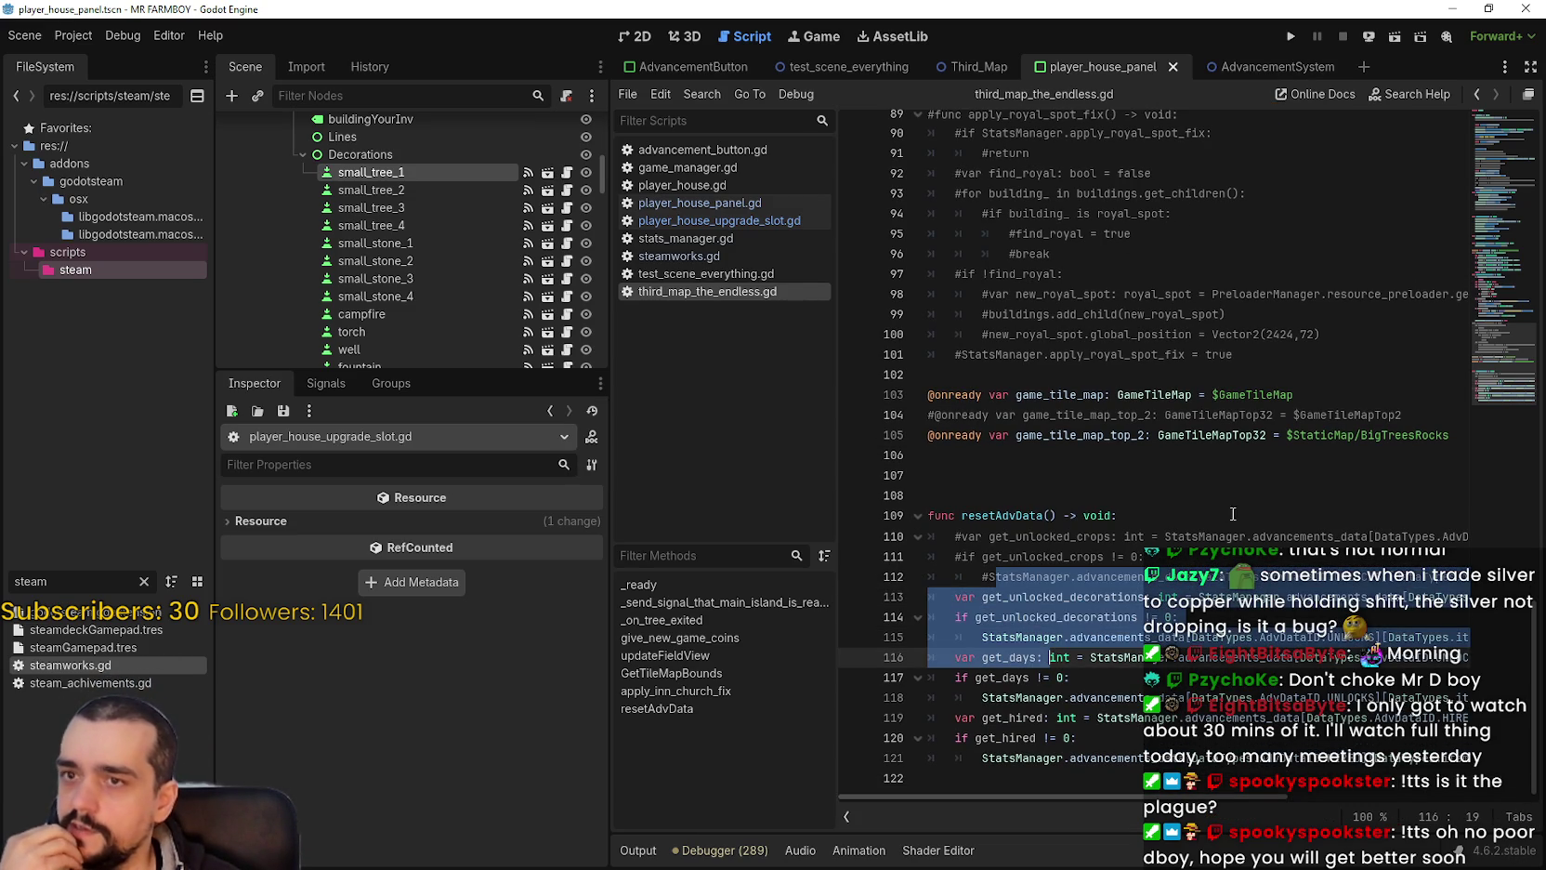
Step: In player_house_upgrade_slot.gd, select the check_decor_unlock and _unlock_decoration_load function names
left_click(747, 221)
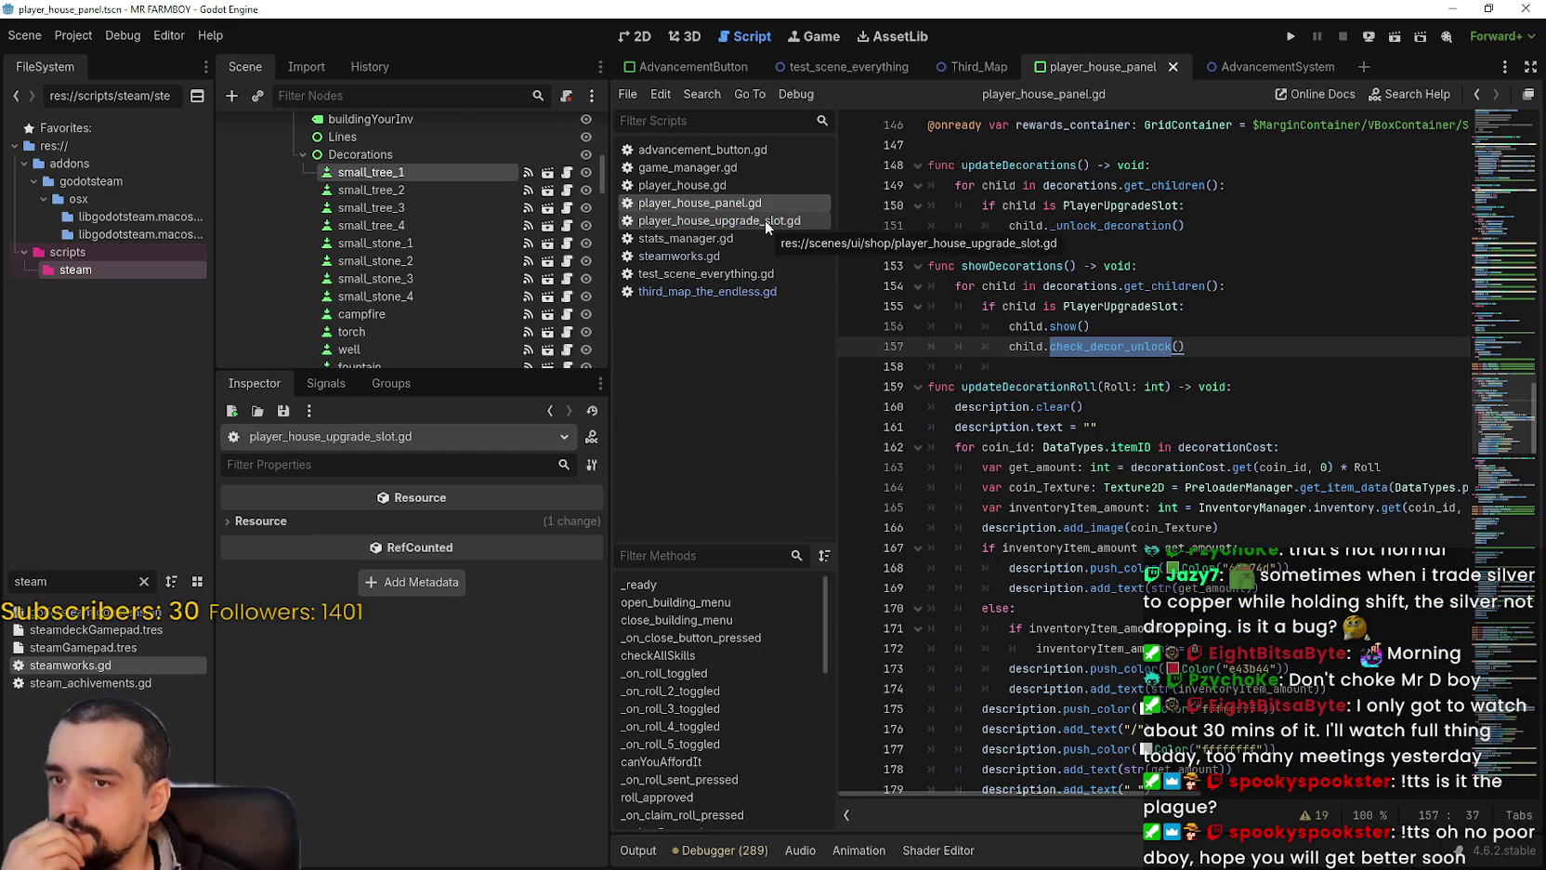
left_click(1144, 314)
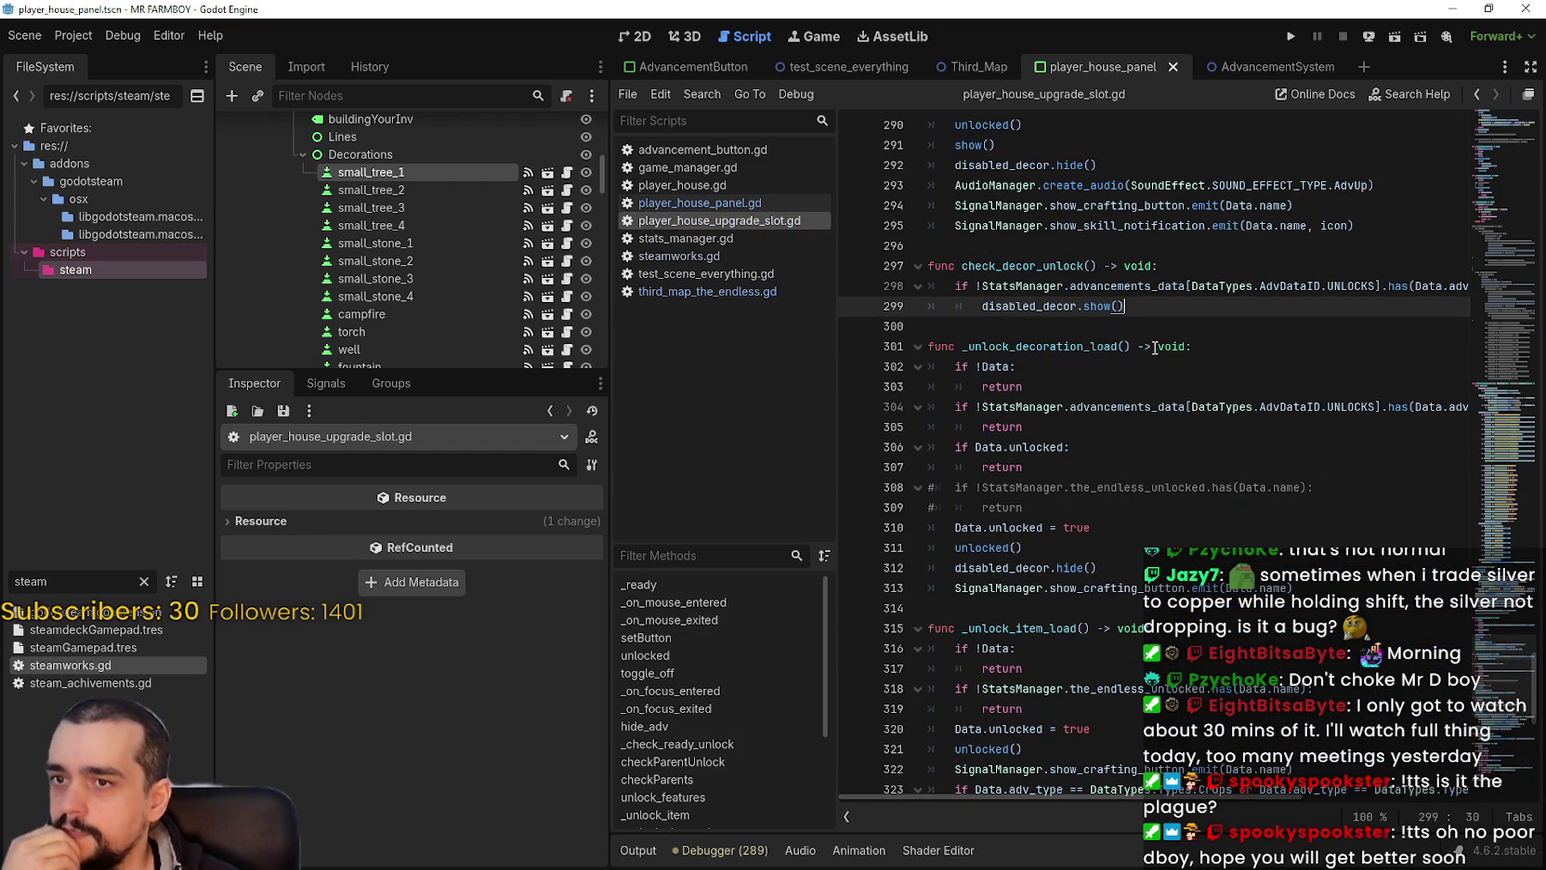
double_click(1059, 268)
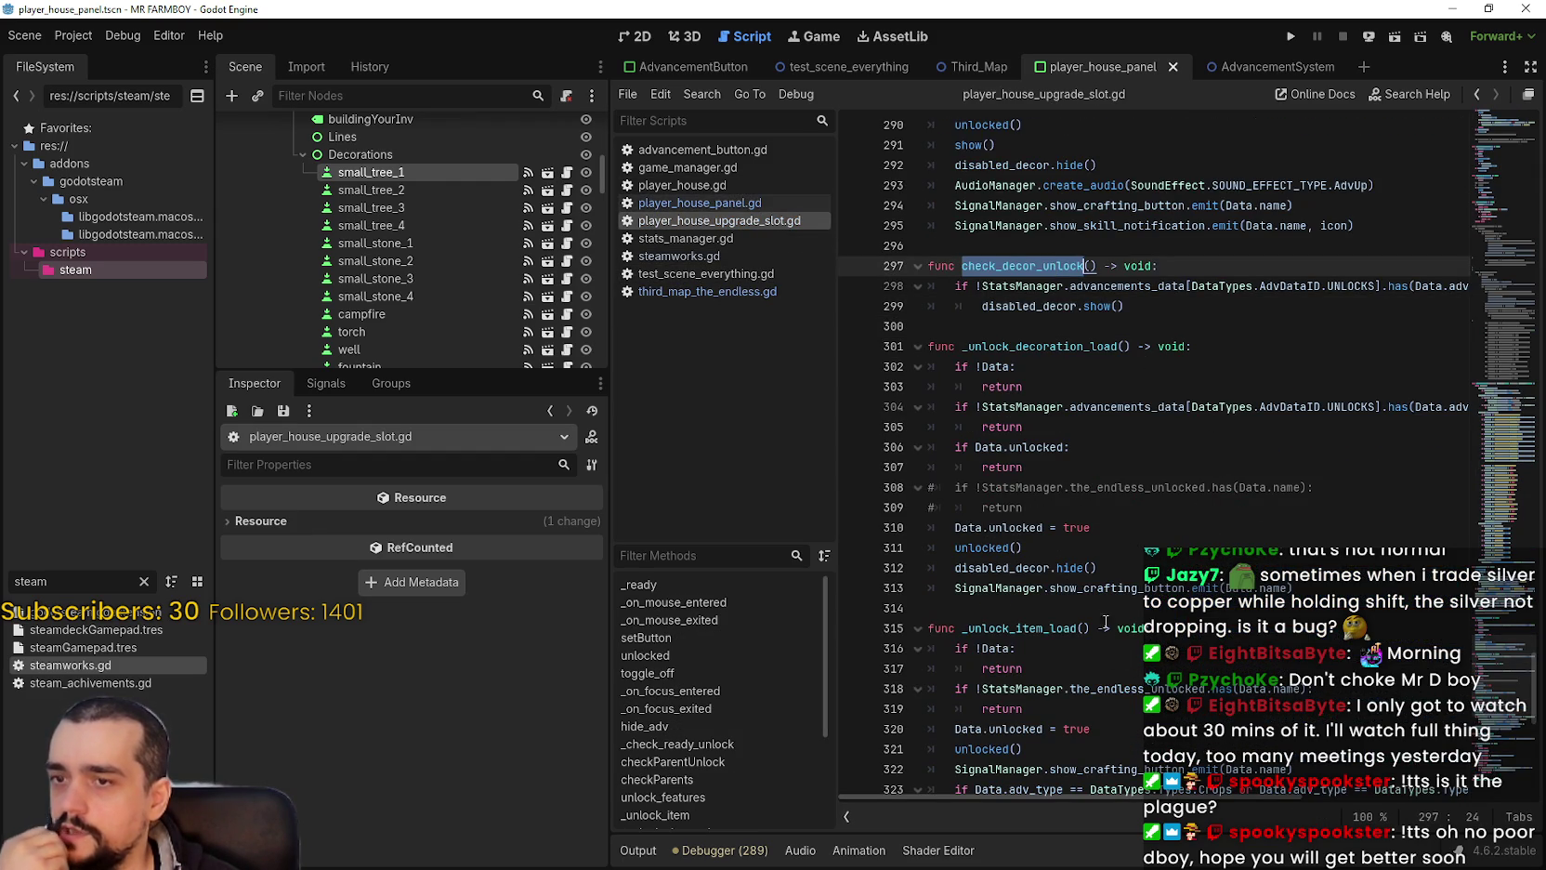
double_click(1049, 343)
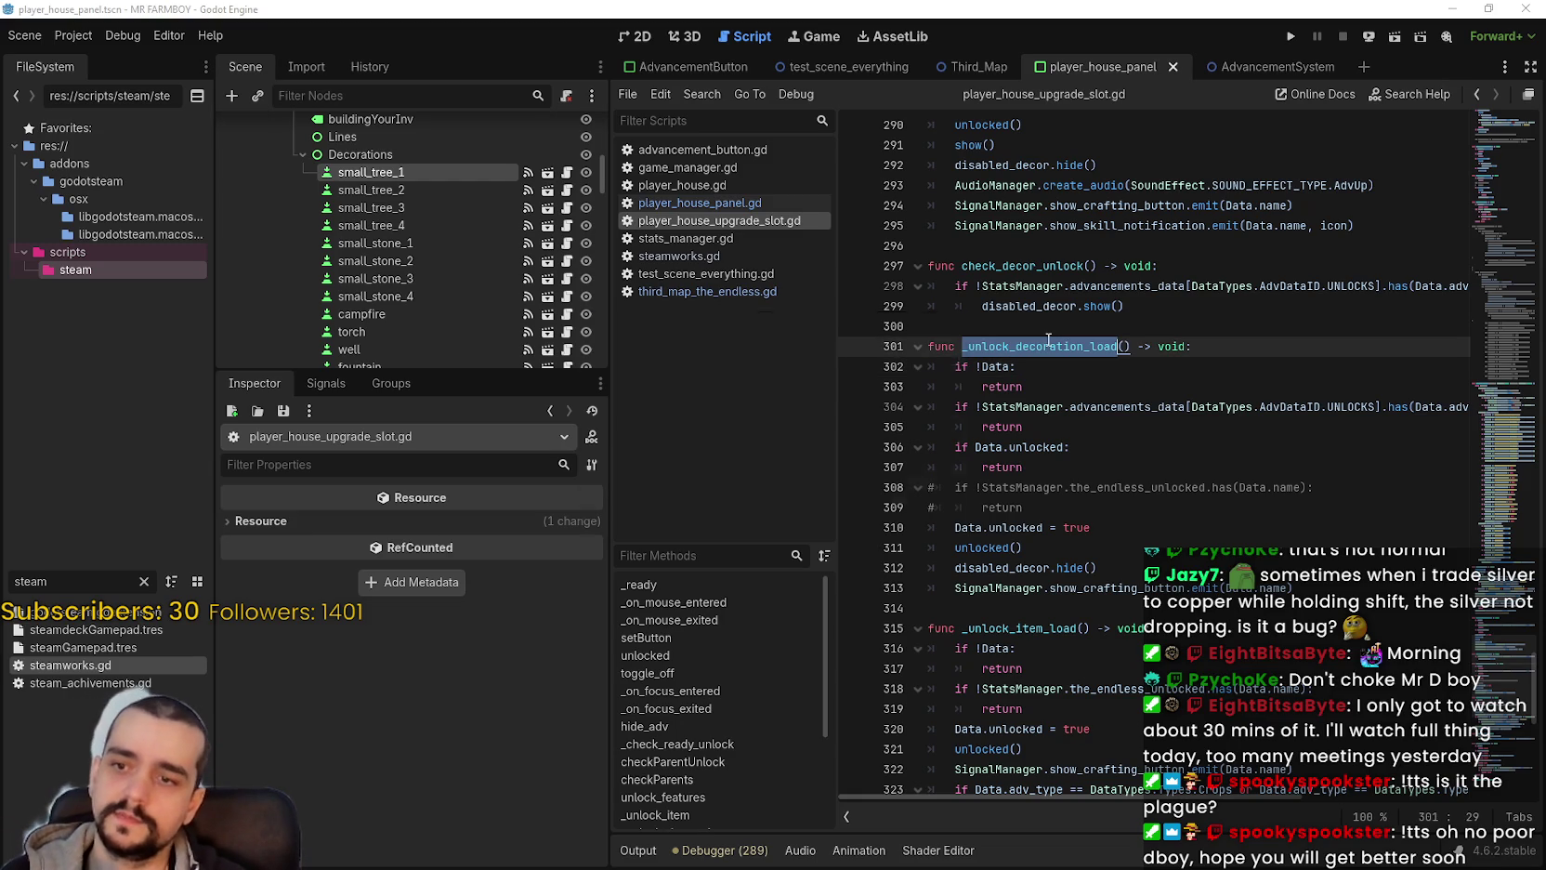
Step: Search project files for _unlock_decoration_load, viewing the player_house_panel.gd line 88 call and the definition
key("ctrl+shift+f")
left_click(789, 523)
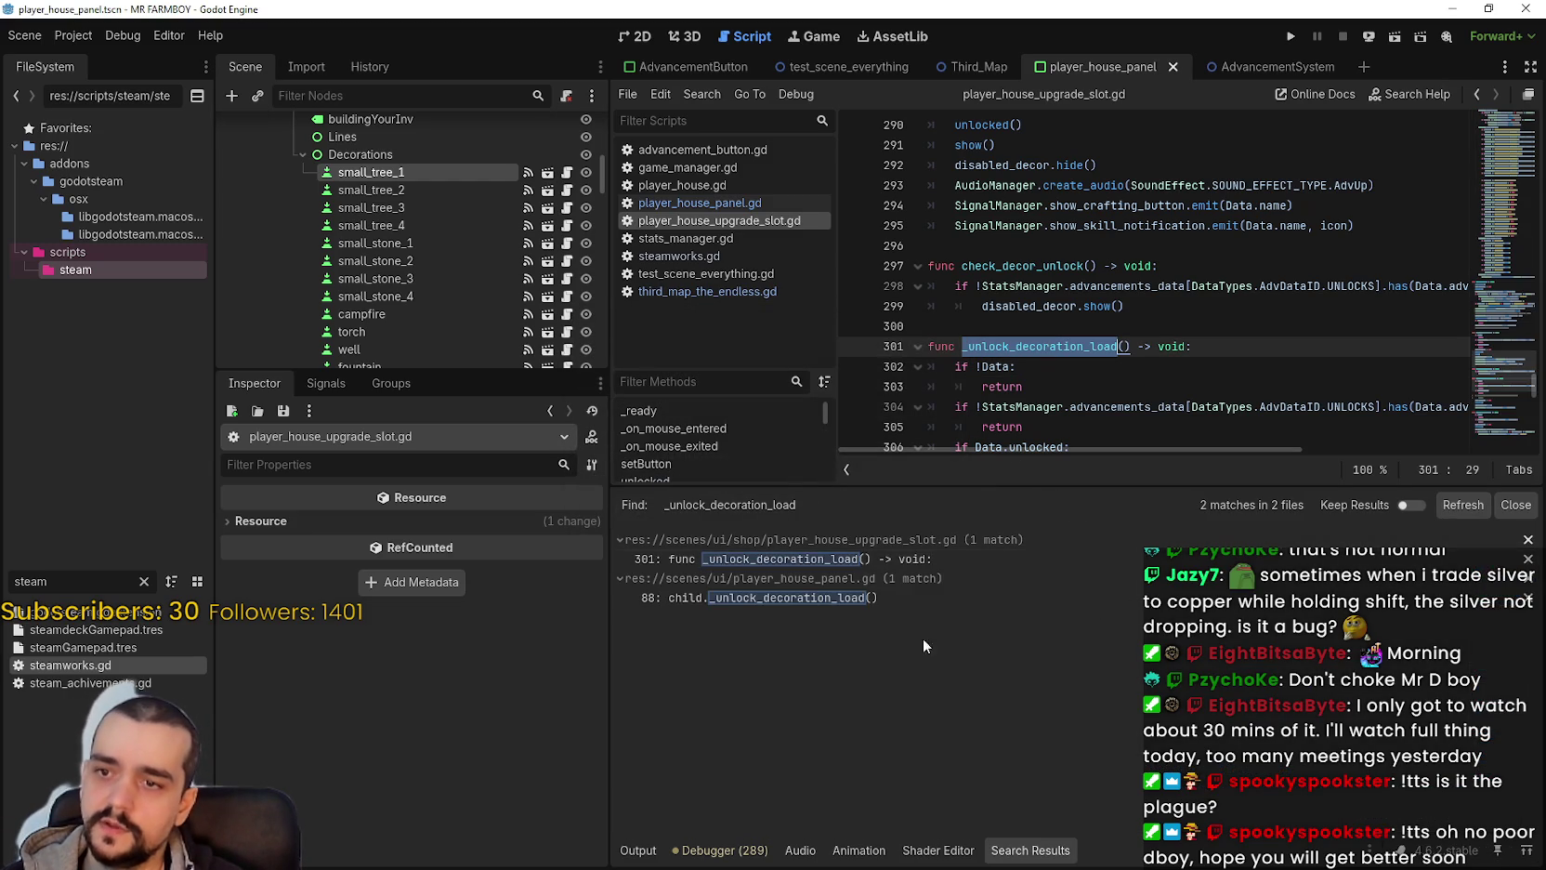
left_click(813, 599)
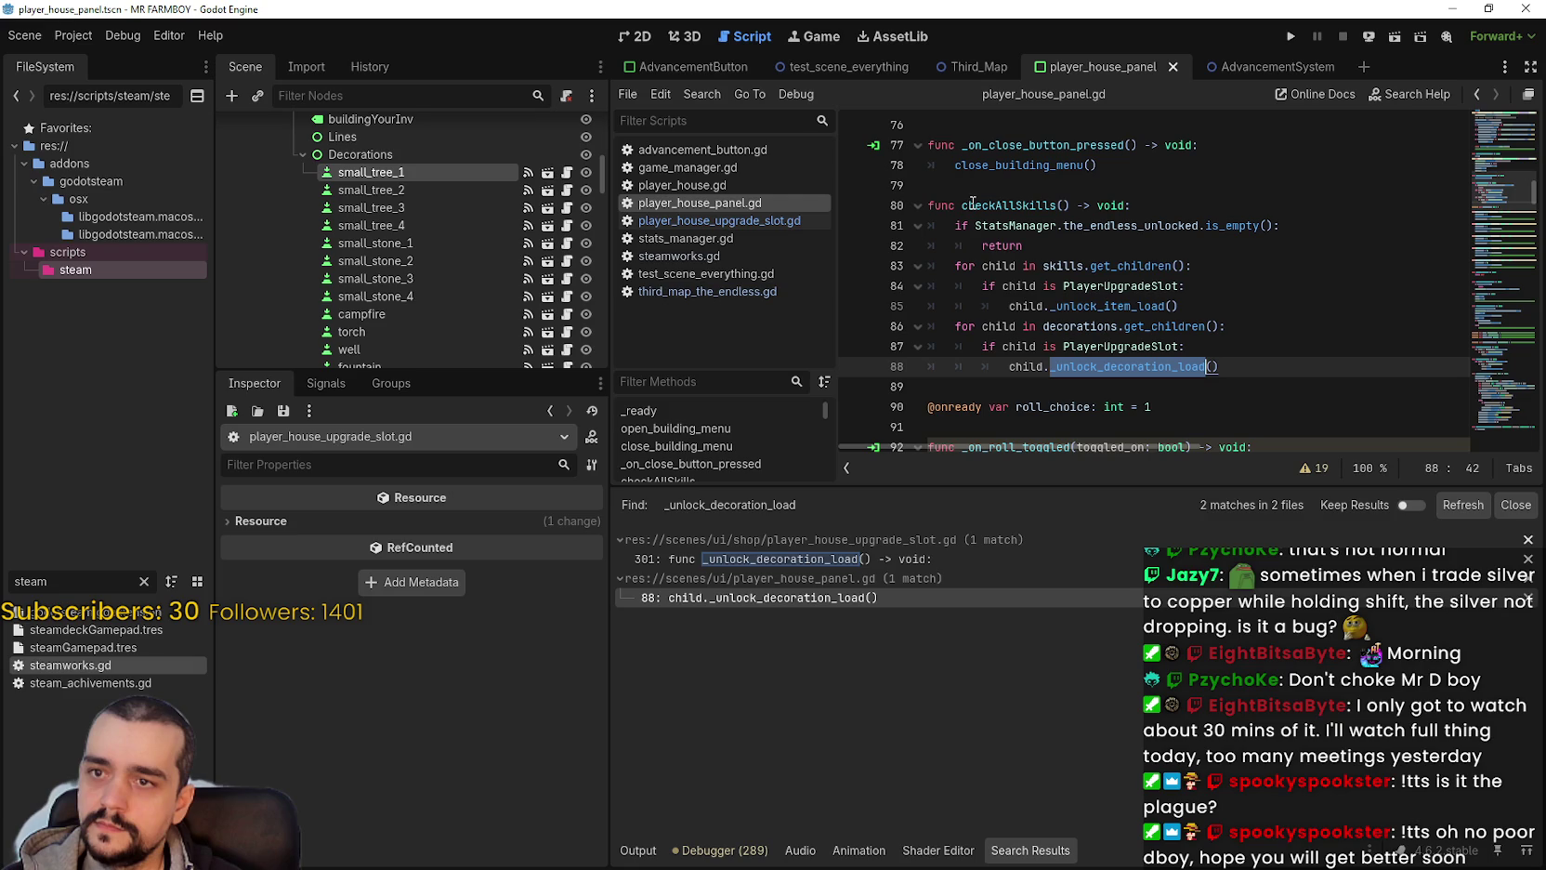
left_click(864, 561)
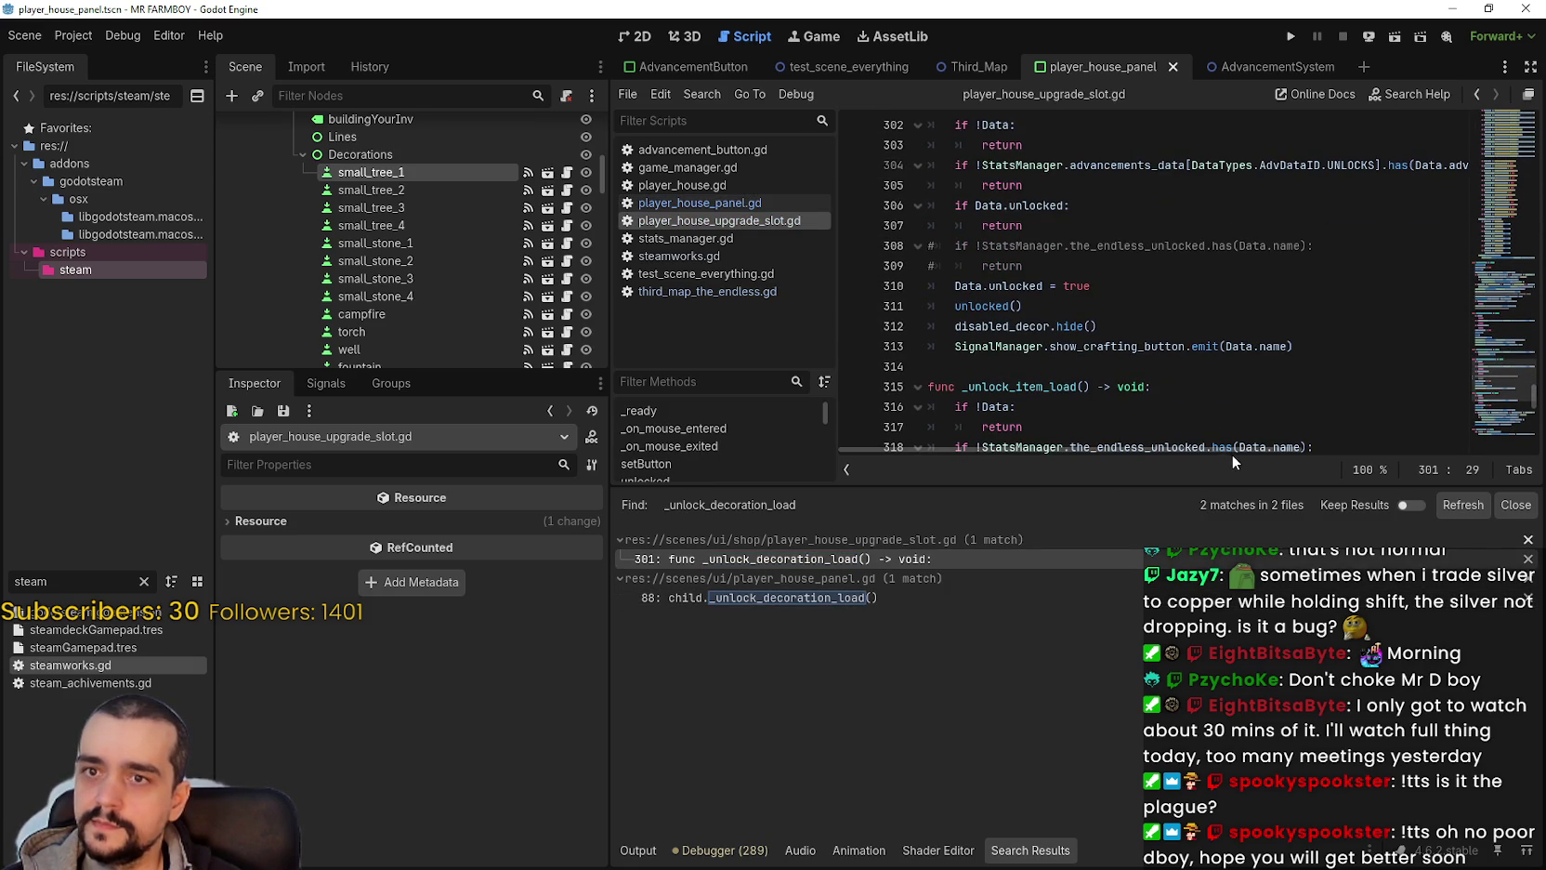
mouse_move(1133, 453)
left_mouse_down()
mouse_move(1201, 451)
mouse_move(1095, 424)
left_mouse_up()
Step: Add a blank line below Data.unlocked = true in _unlock_decoration_load
left_click(1083, 267)
left_click(1208, 345)
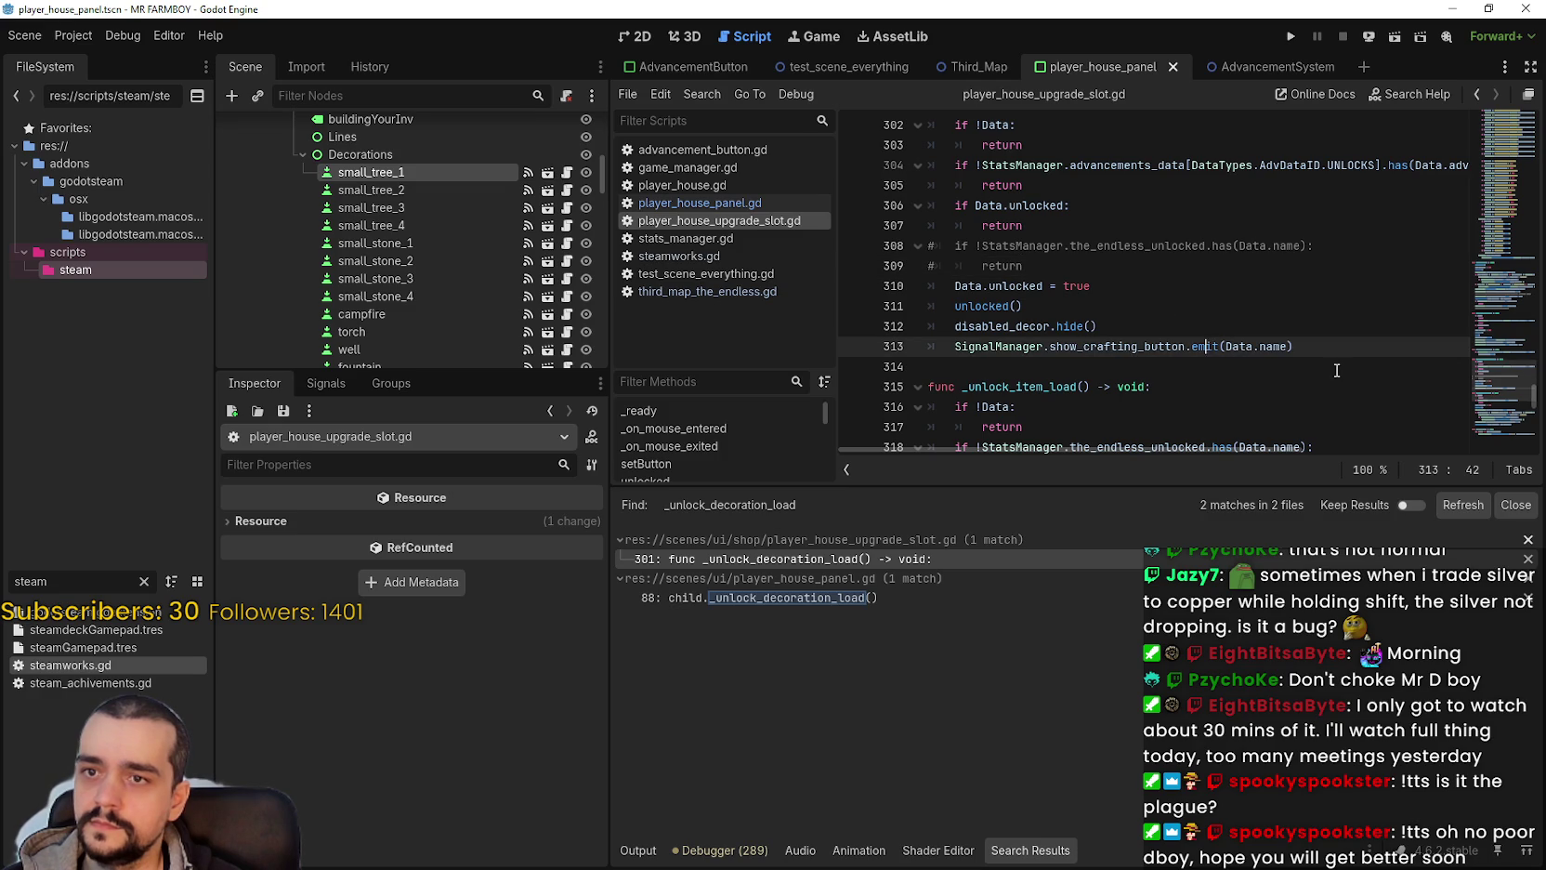
scroll(1301, 339, "up", 1)
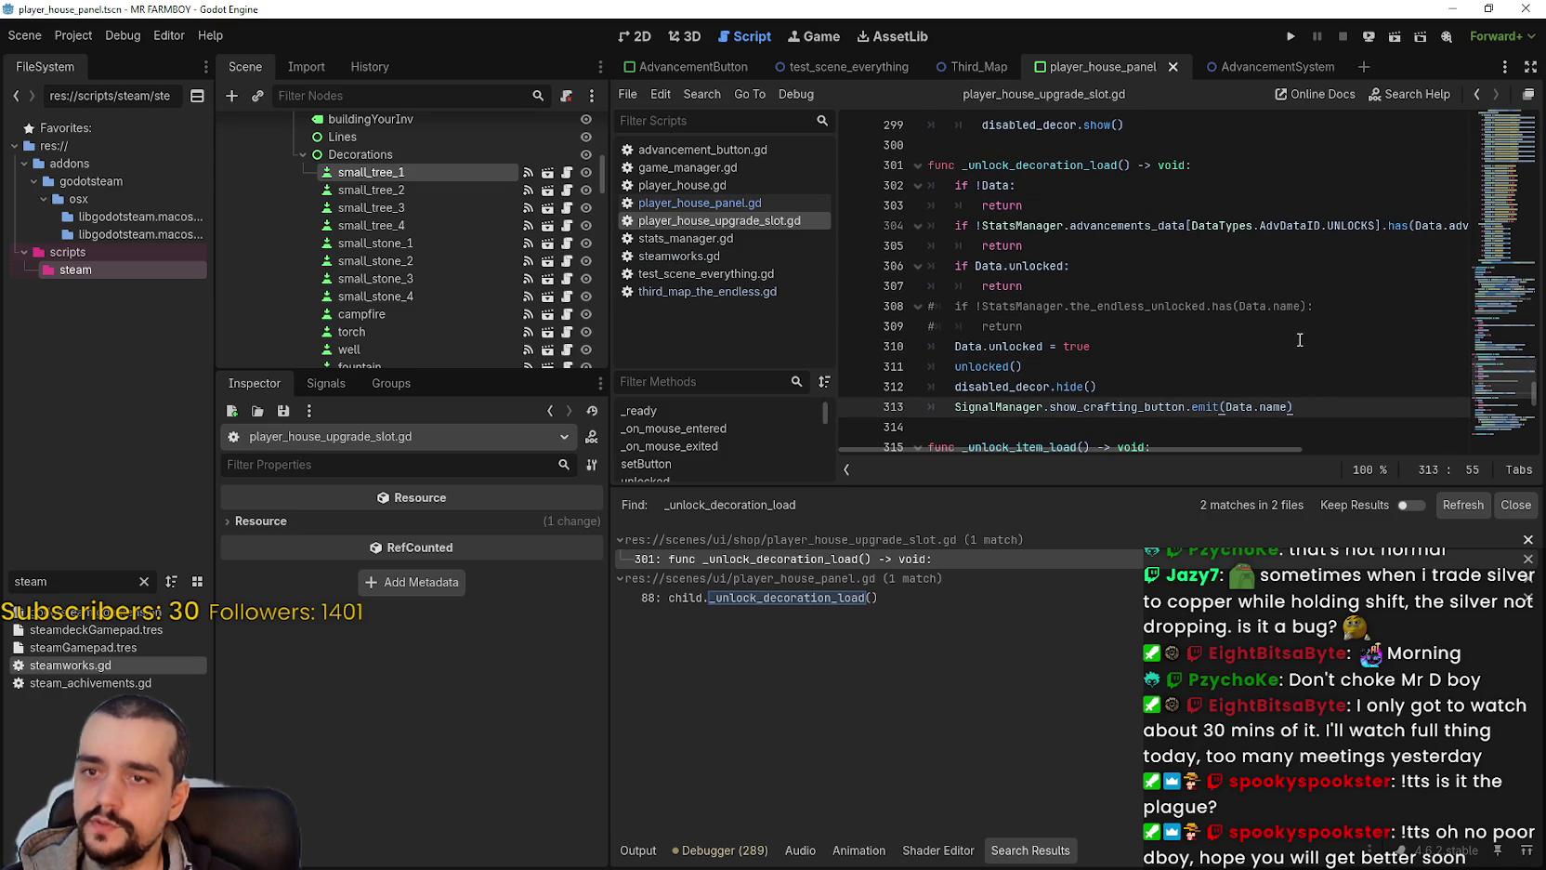
left_click(1092, 330)
key("Down")
key("Return")
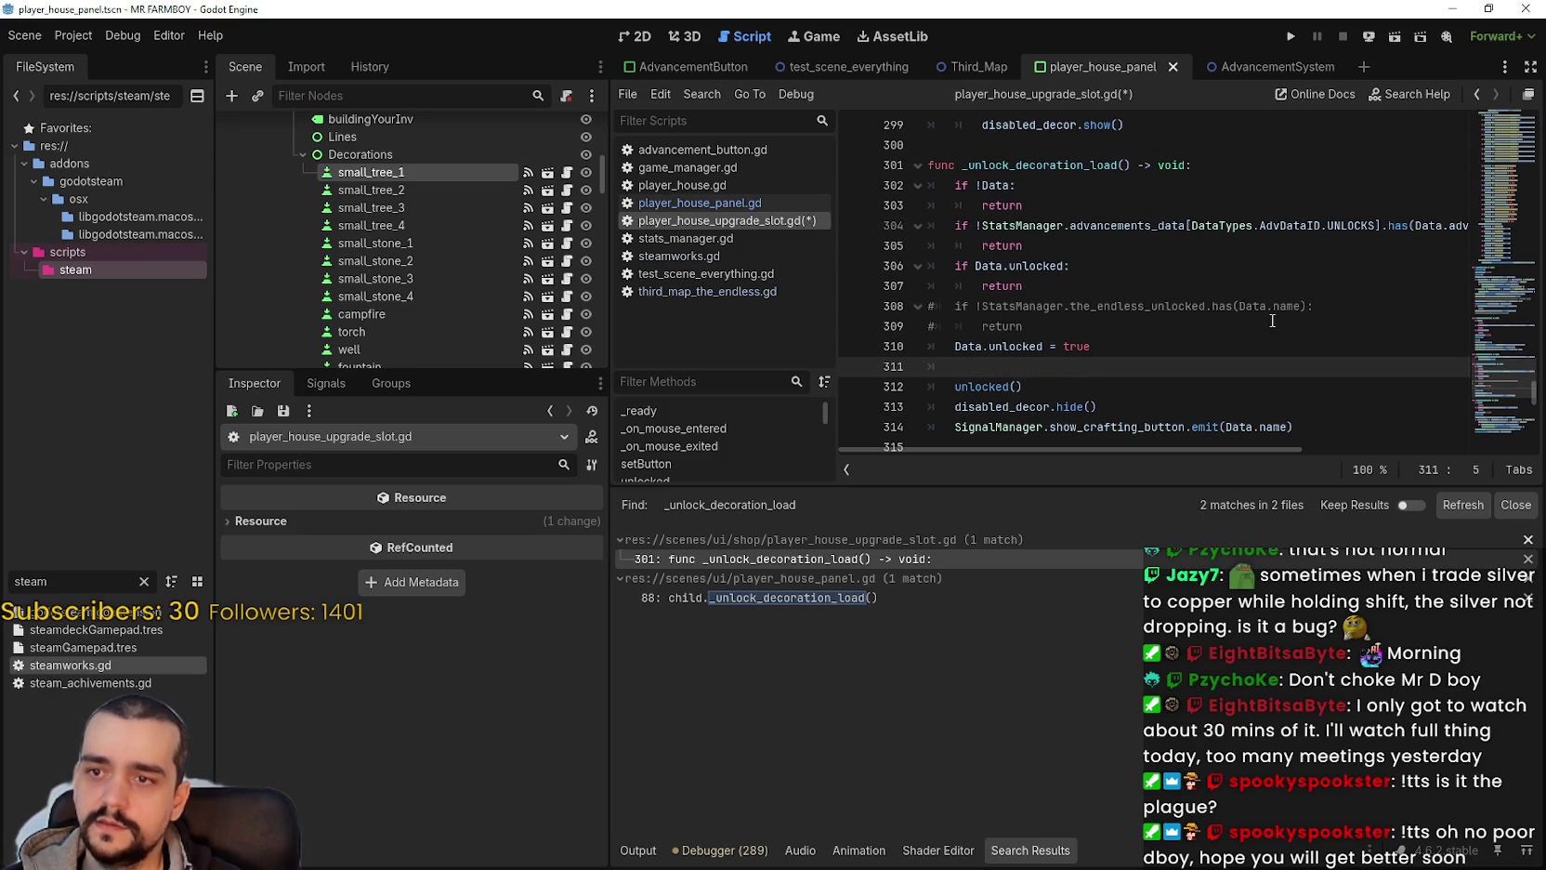
scroll(1206, 346, "up", 5)
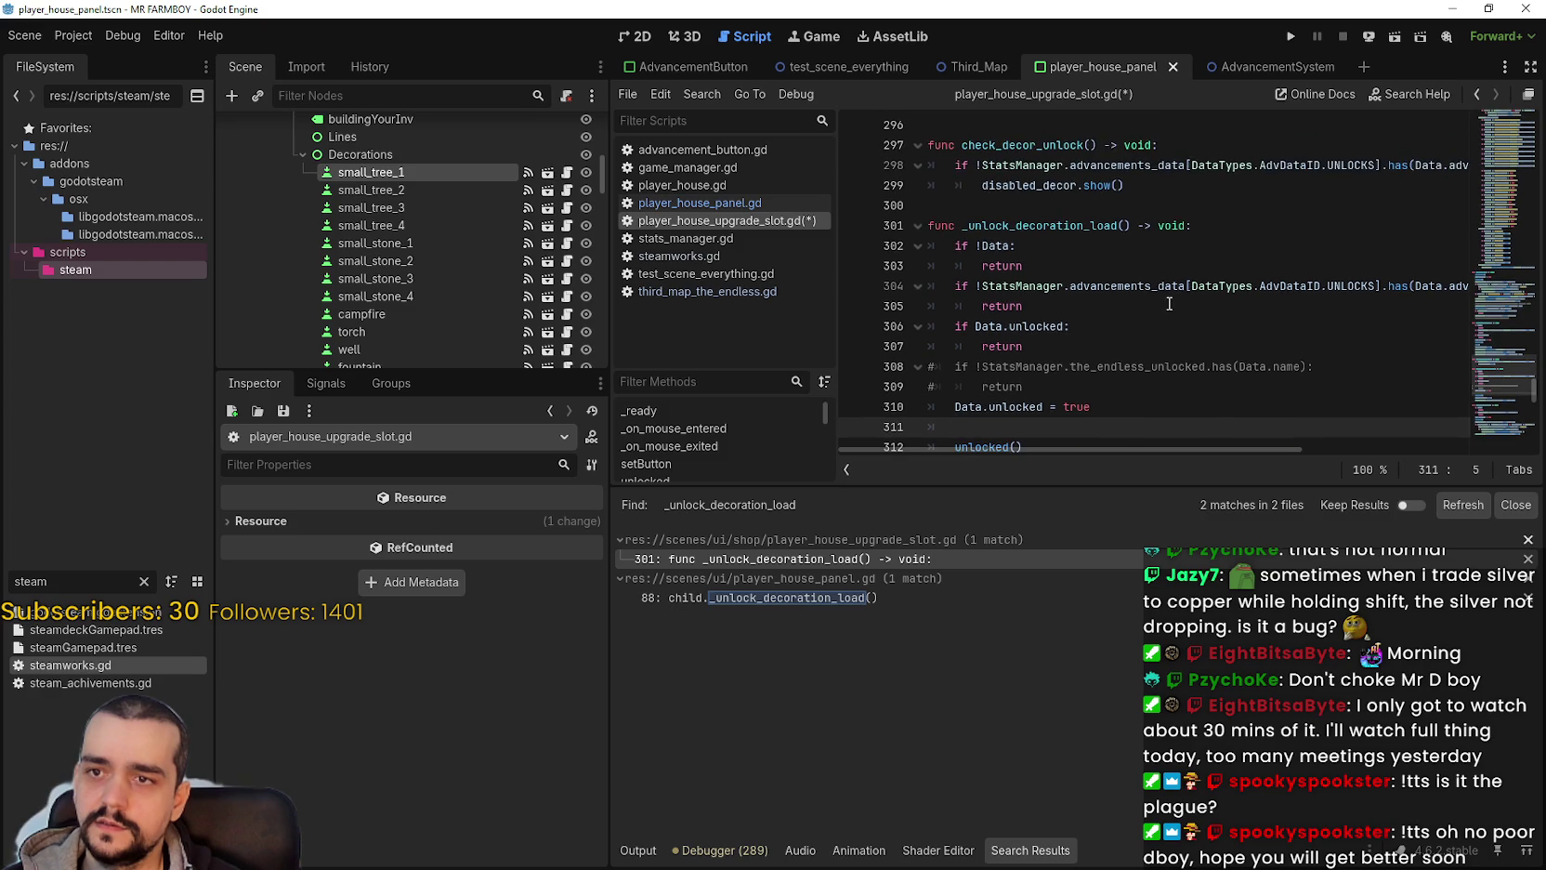
scroll(1159, 304, "up", 10)
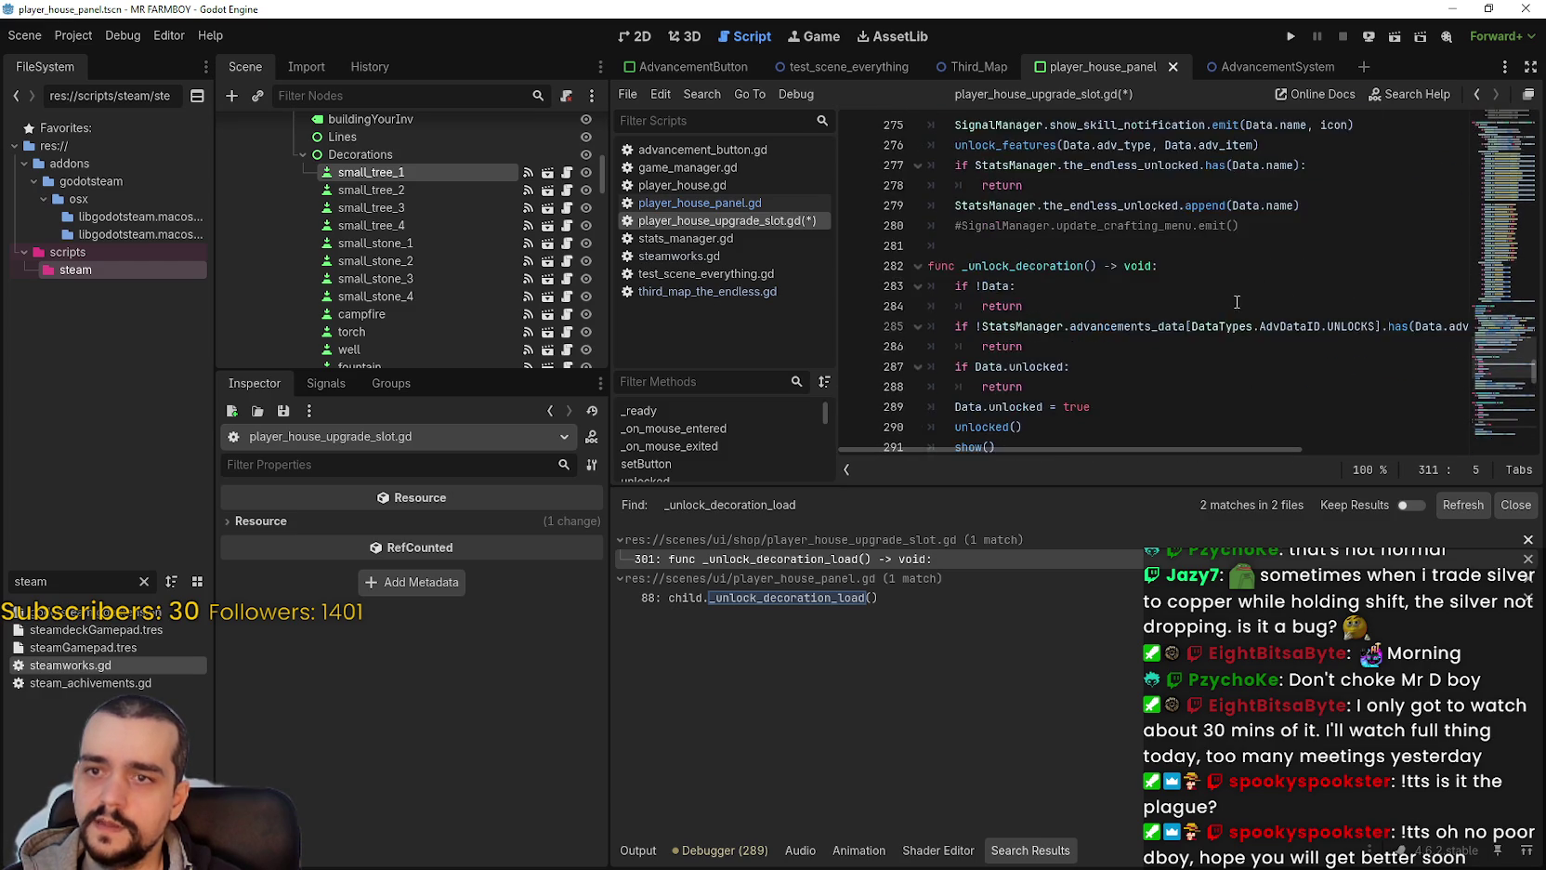
Step: Copy the decorations advancement counter line 259 into line 311 and fix its indentation
mouse_move(1081, 249)
left_mouse_down()
mouse_move(915, 212)
mouse_move(903, 226)
left_mouse_up()
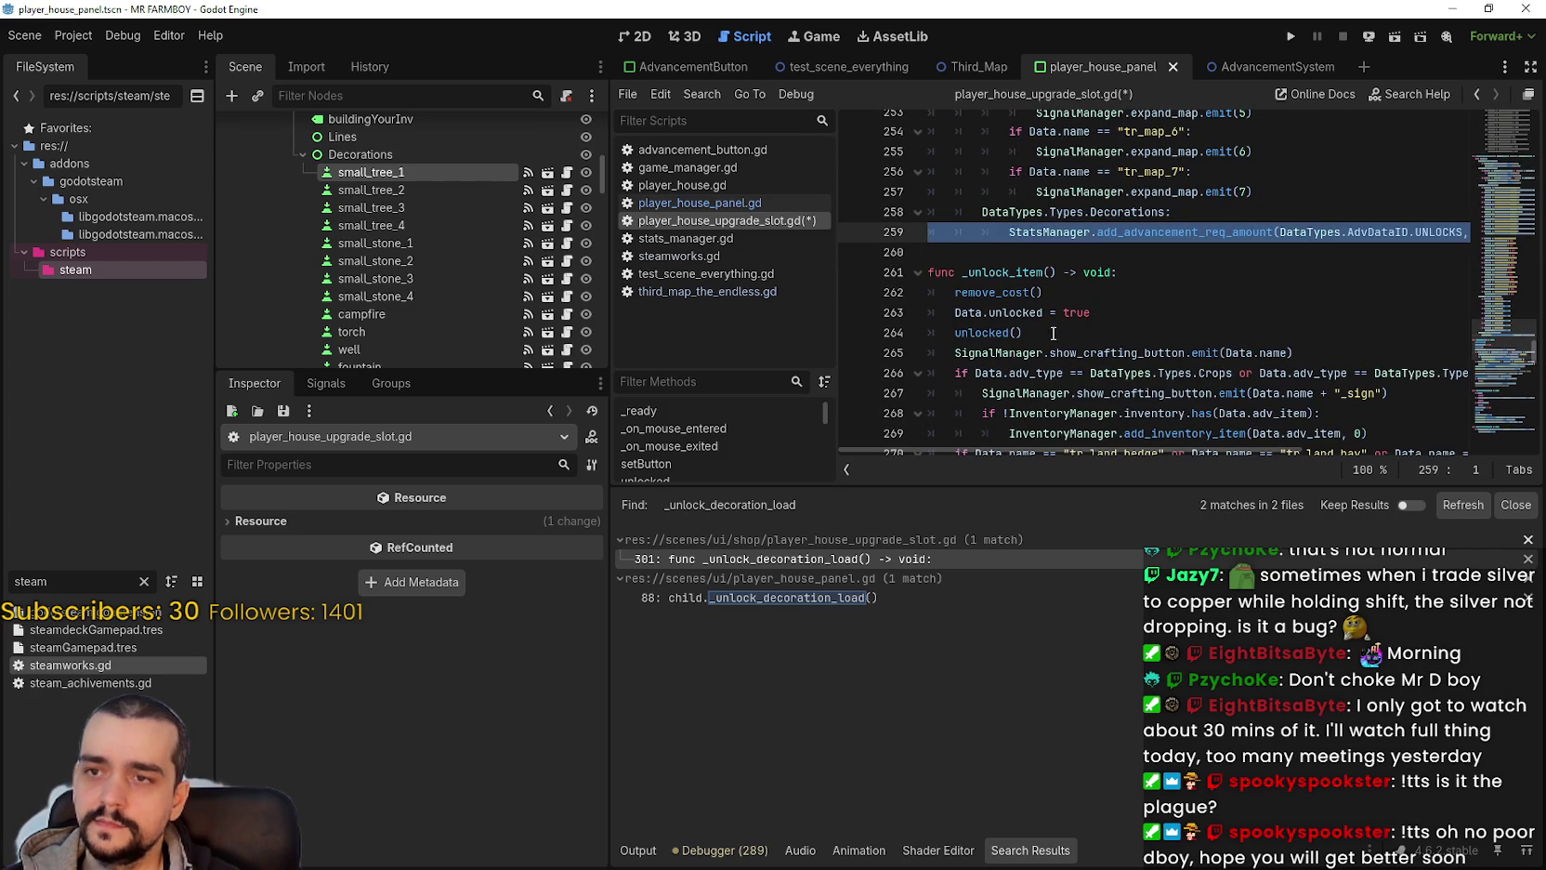
scroll(1055, 333, "down", 13)
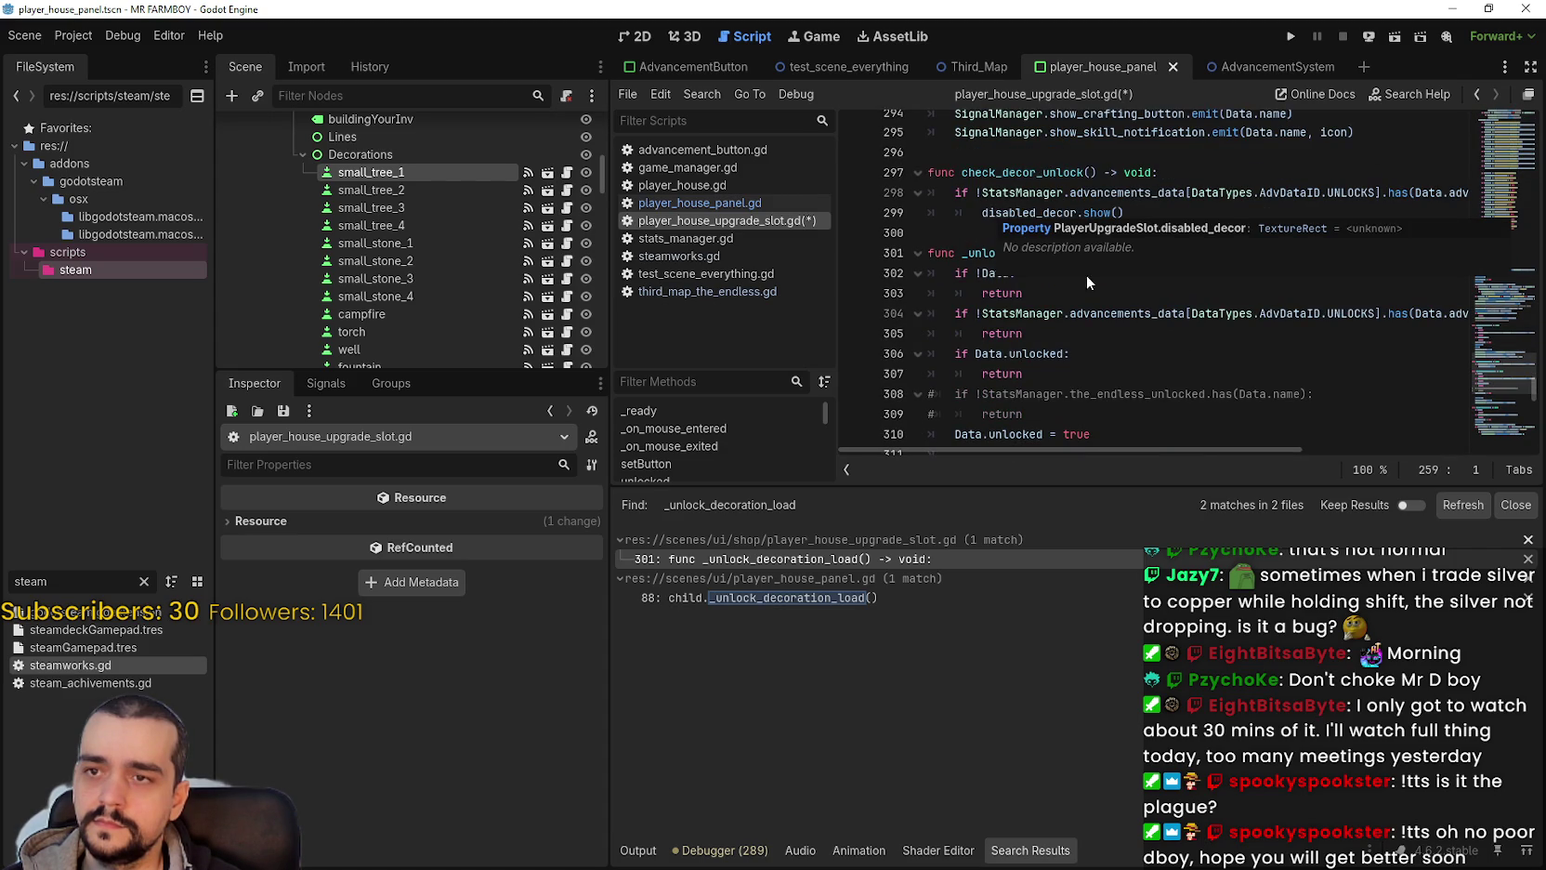
scroll(1004, 209, "up", 1)
scroll(1005, 208, "down", 1)
scroll(1005, 208, "down", 3)
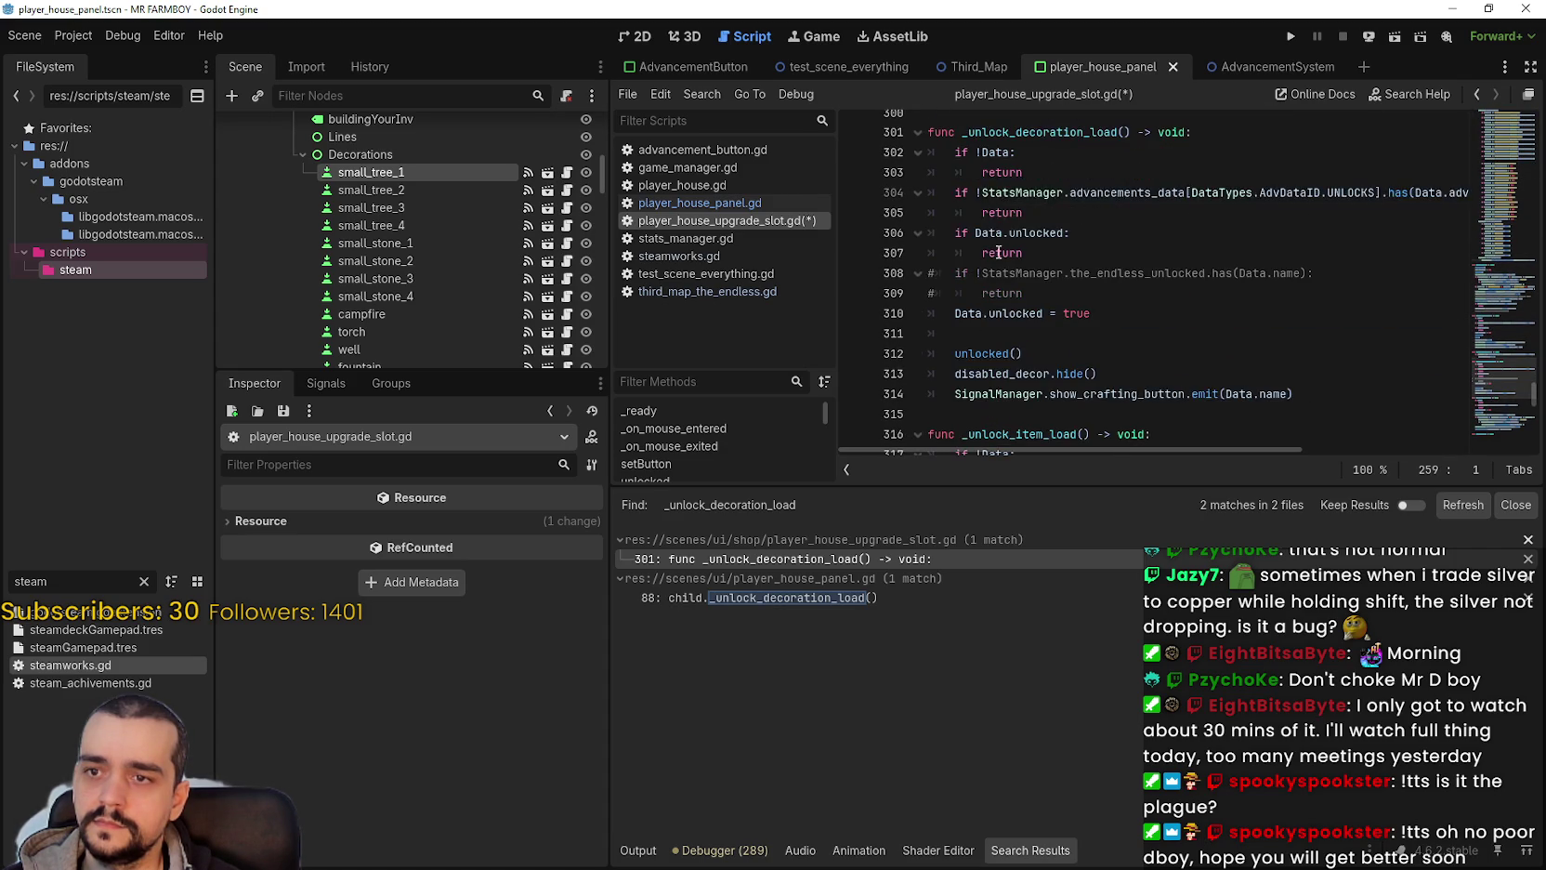
left_click(974, 278)
key("Return")
left_click(1008, 271)
key("BackSpace")
key("BackSpace")
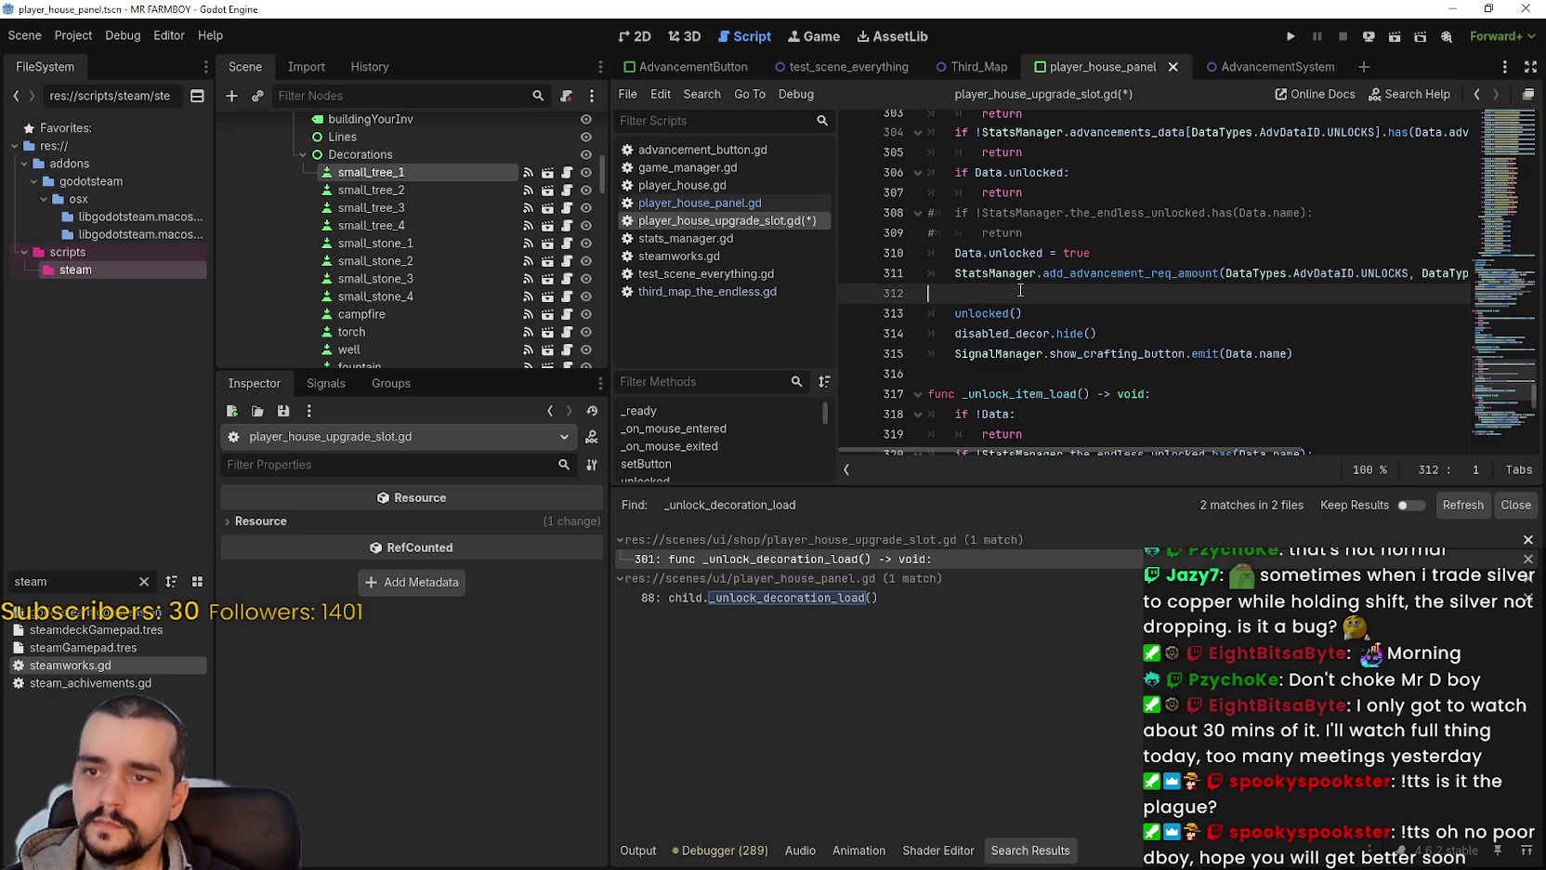
key("End")
Step: Save player_house_upgrade_slot.gd and review the edited lines 311–312
scroll(1093, 382, "down", 2)
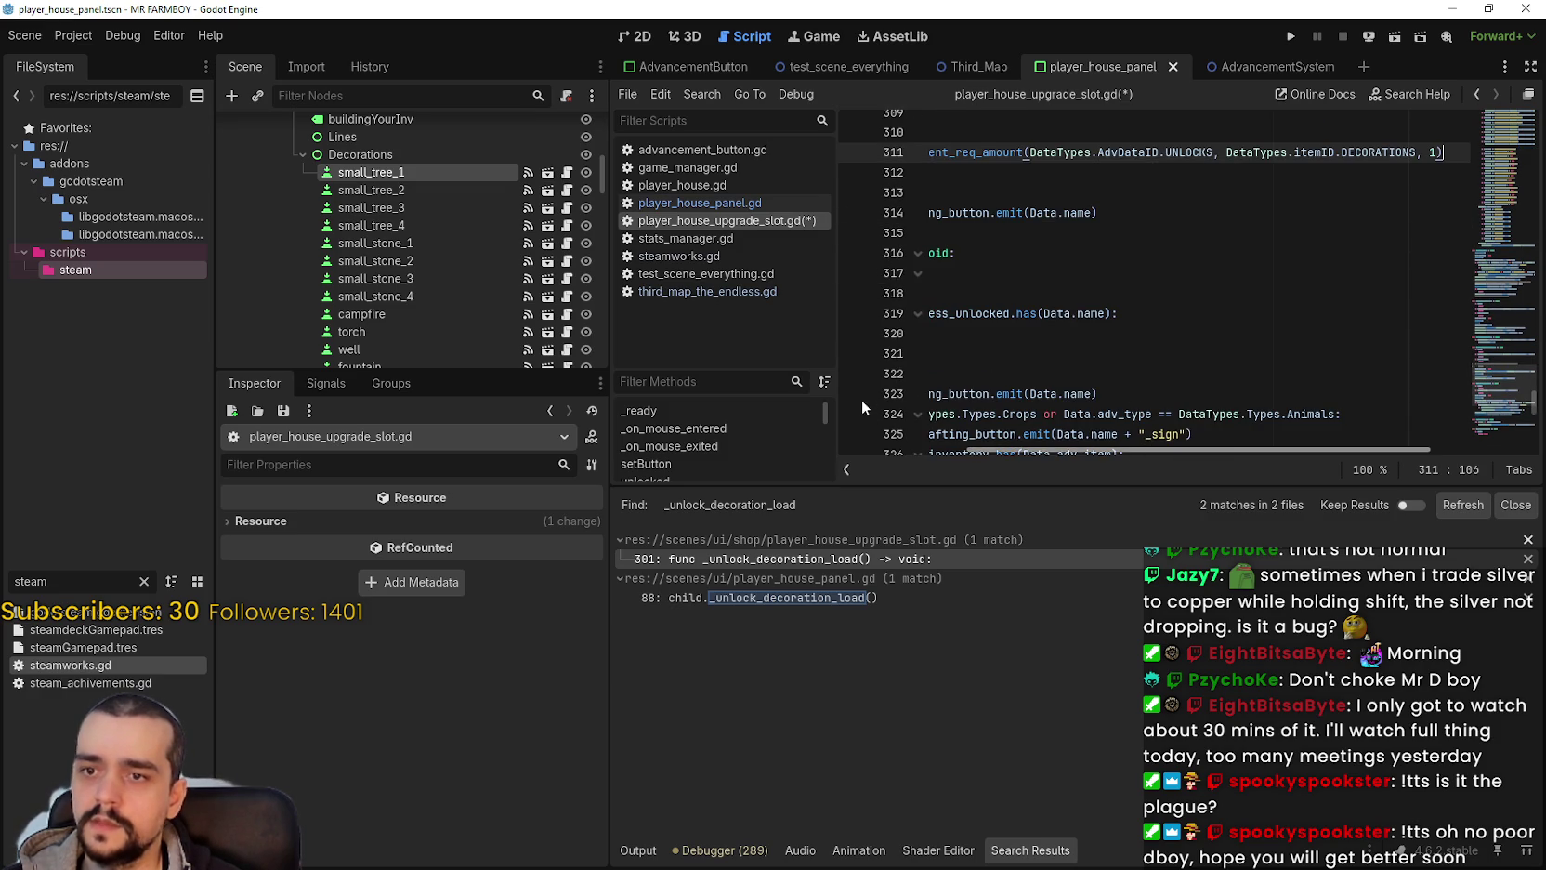
left_click_drag(1149, 449, 1021, 448)
left_click(1033, 240)
key("ctrl+s")
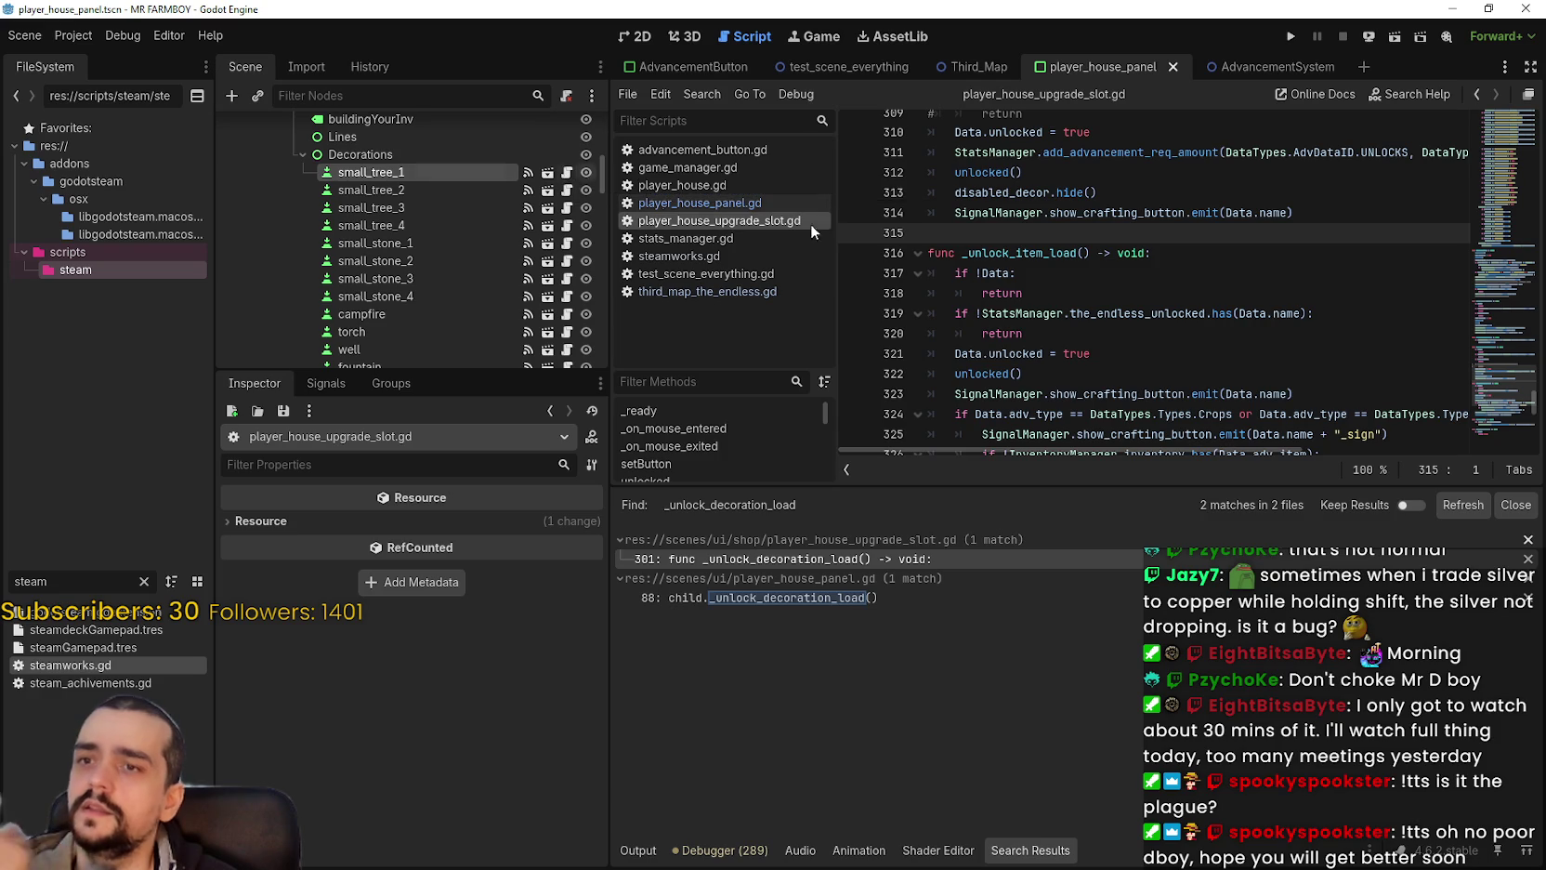
scroll(1103, 302, "up", 2)
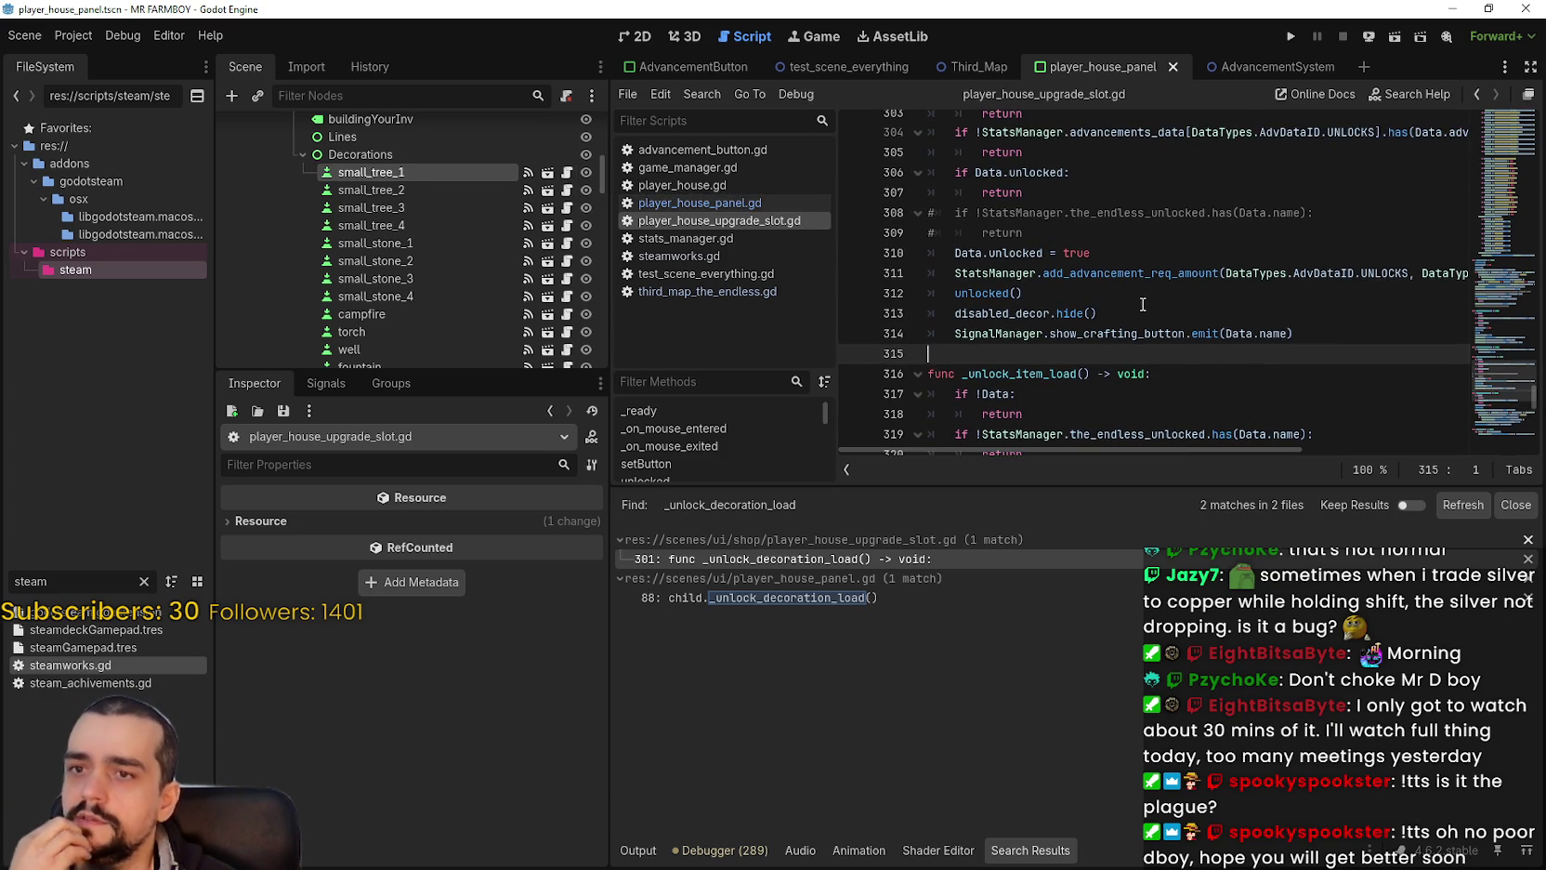
left_click(1132, 292)
mouse_move(1197, 449)
left_mouse_down()
mouse_move(1357, 471)
mouse_move(1204, 465)
left_mouse_up()
left_click(1097, 274)
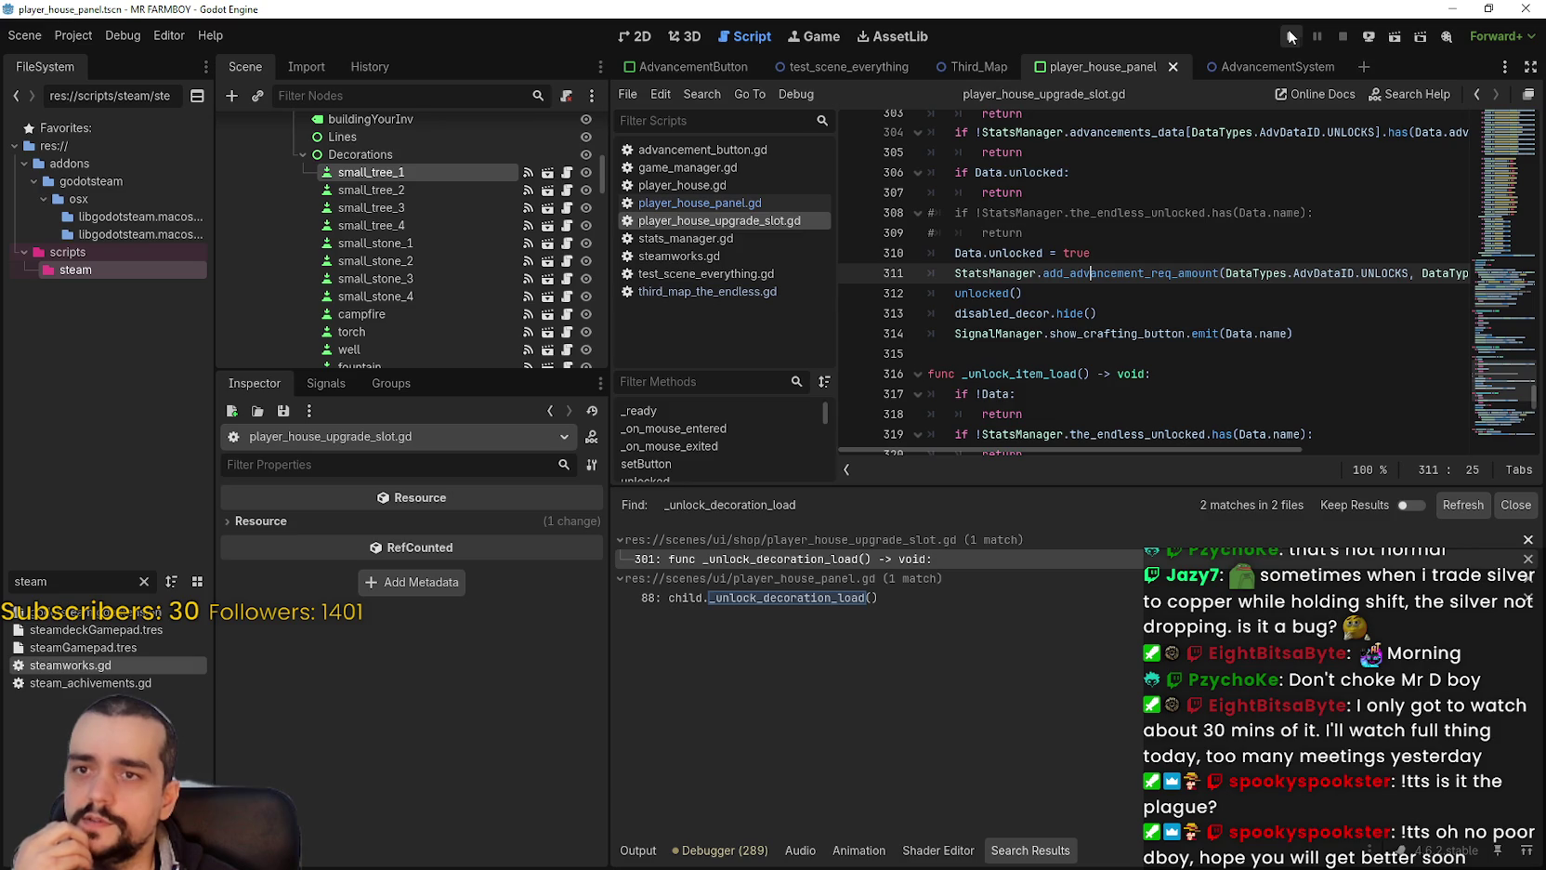
Step: Open third_map_the_endless.gd and scroll up to the reset loop
mouse_move(1294, 73)
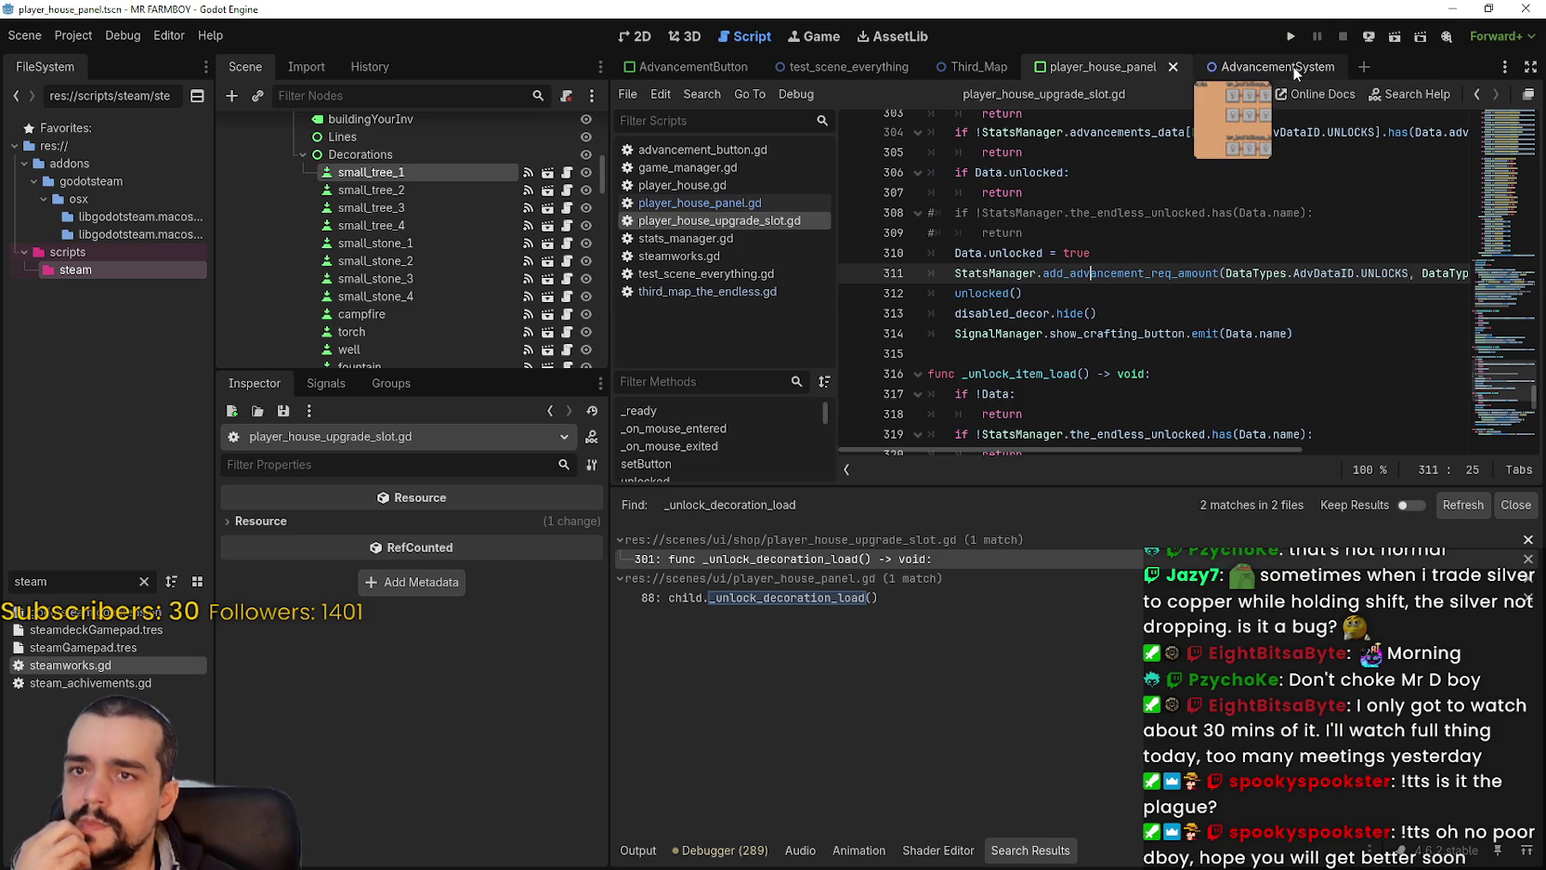
left_click(727, 293)
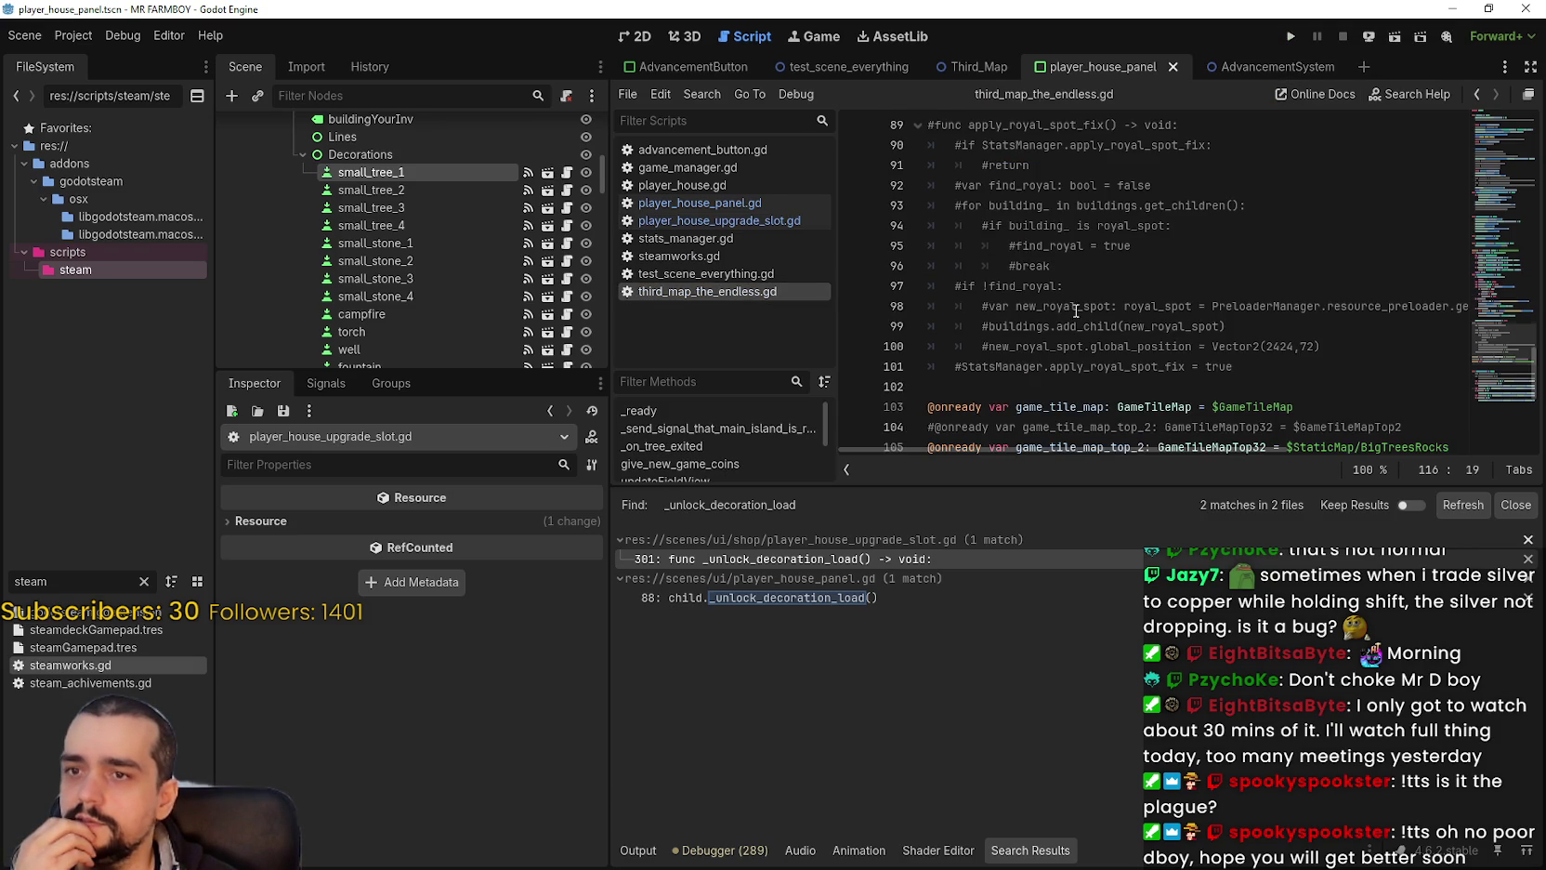
scroll(1446, 286, "up", 5)
scroll(1495, 249, "up", 9)
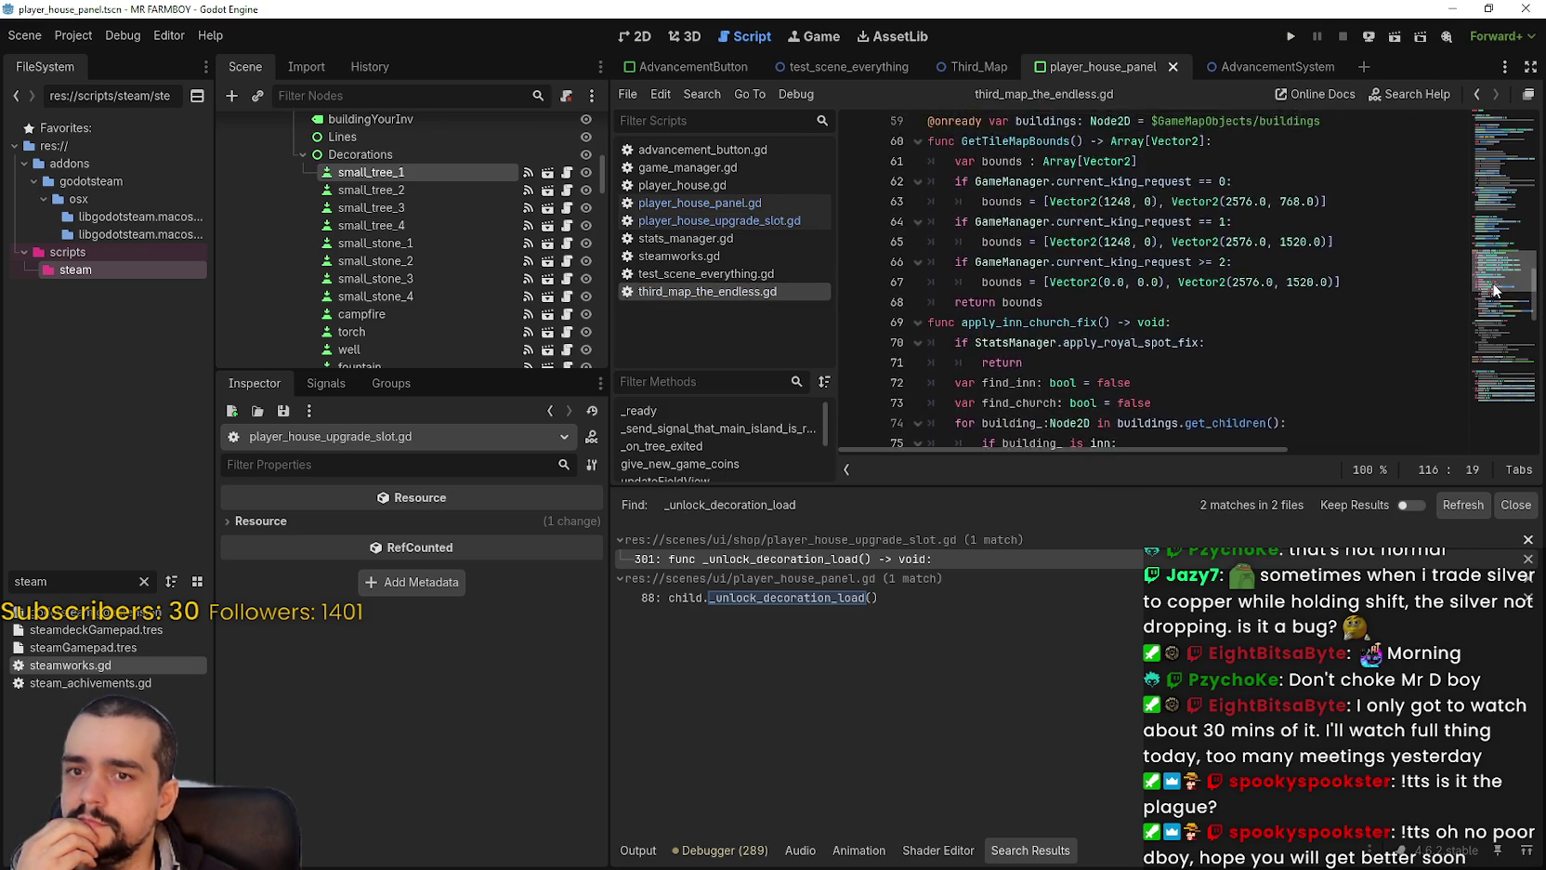
scroll(1495, 249, "up", 1)
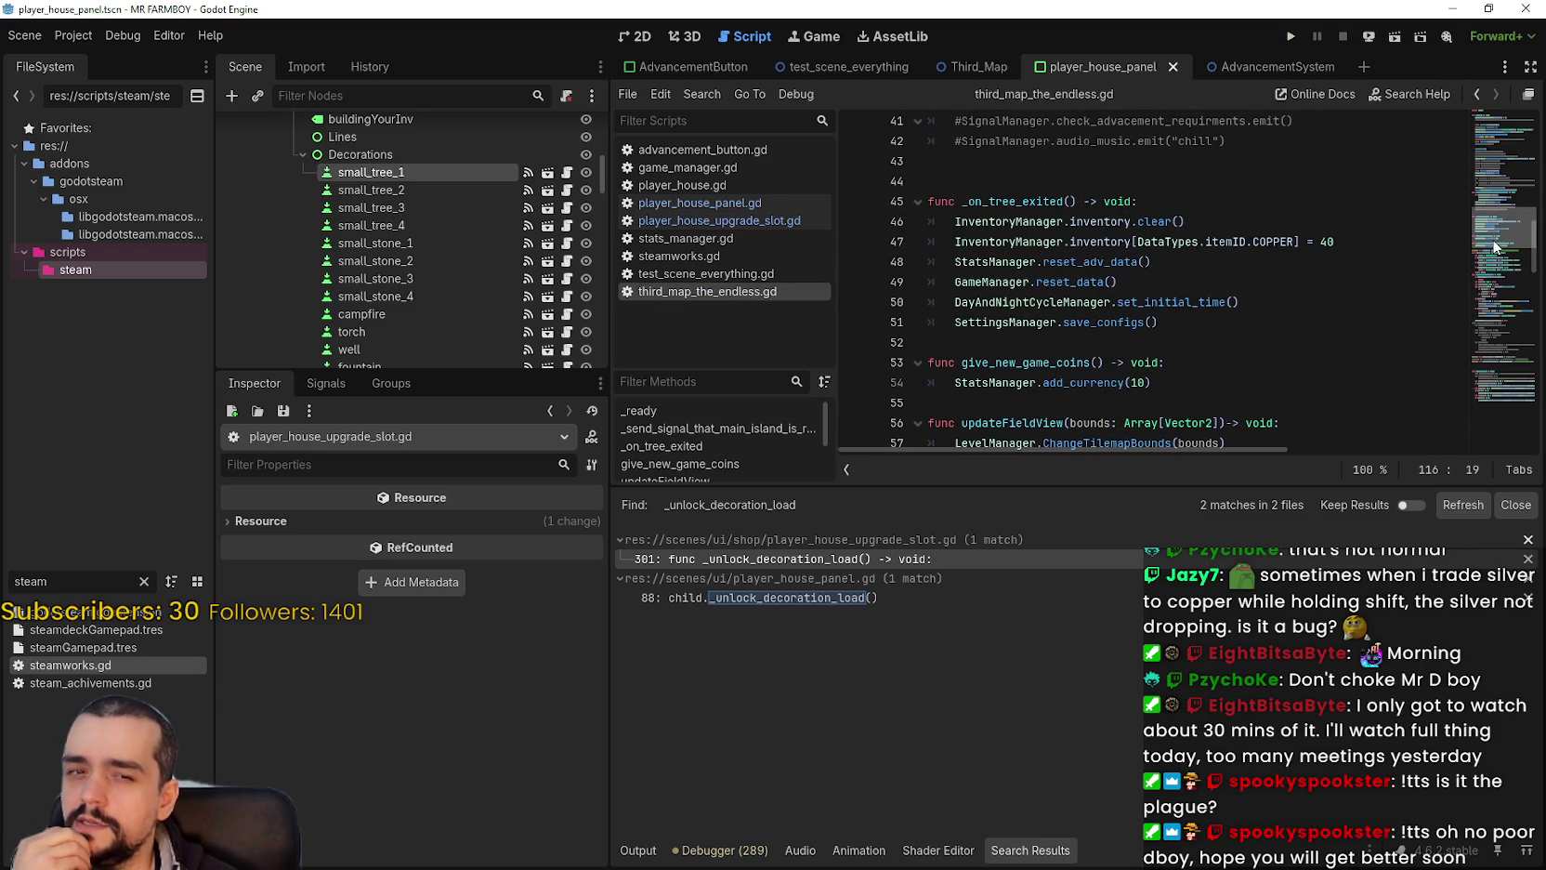
left_click_drag(1495, 249, 1496, 201)
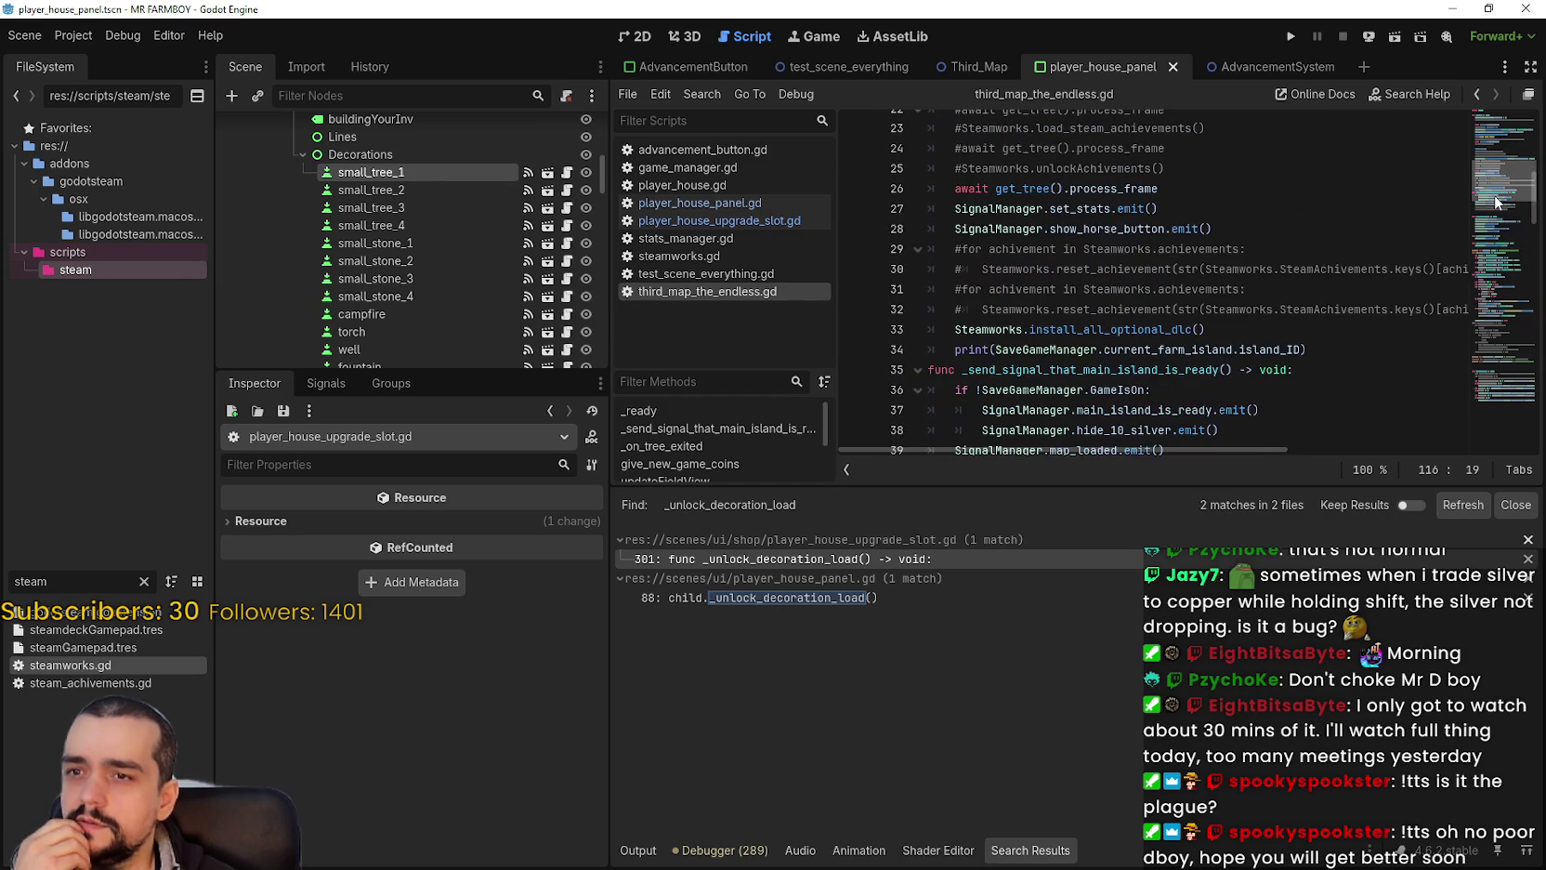
Step: Uncomment lines 31–32 with Ctrl+K, save, and run the project
left_click(958, 282)
key("ctrl+k")
key("Down")
key("ctrl+k")
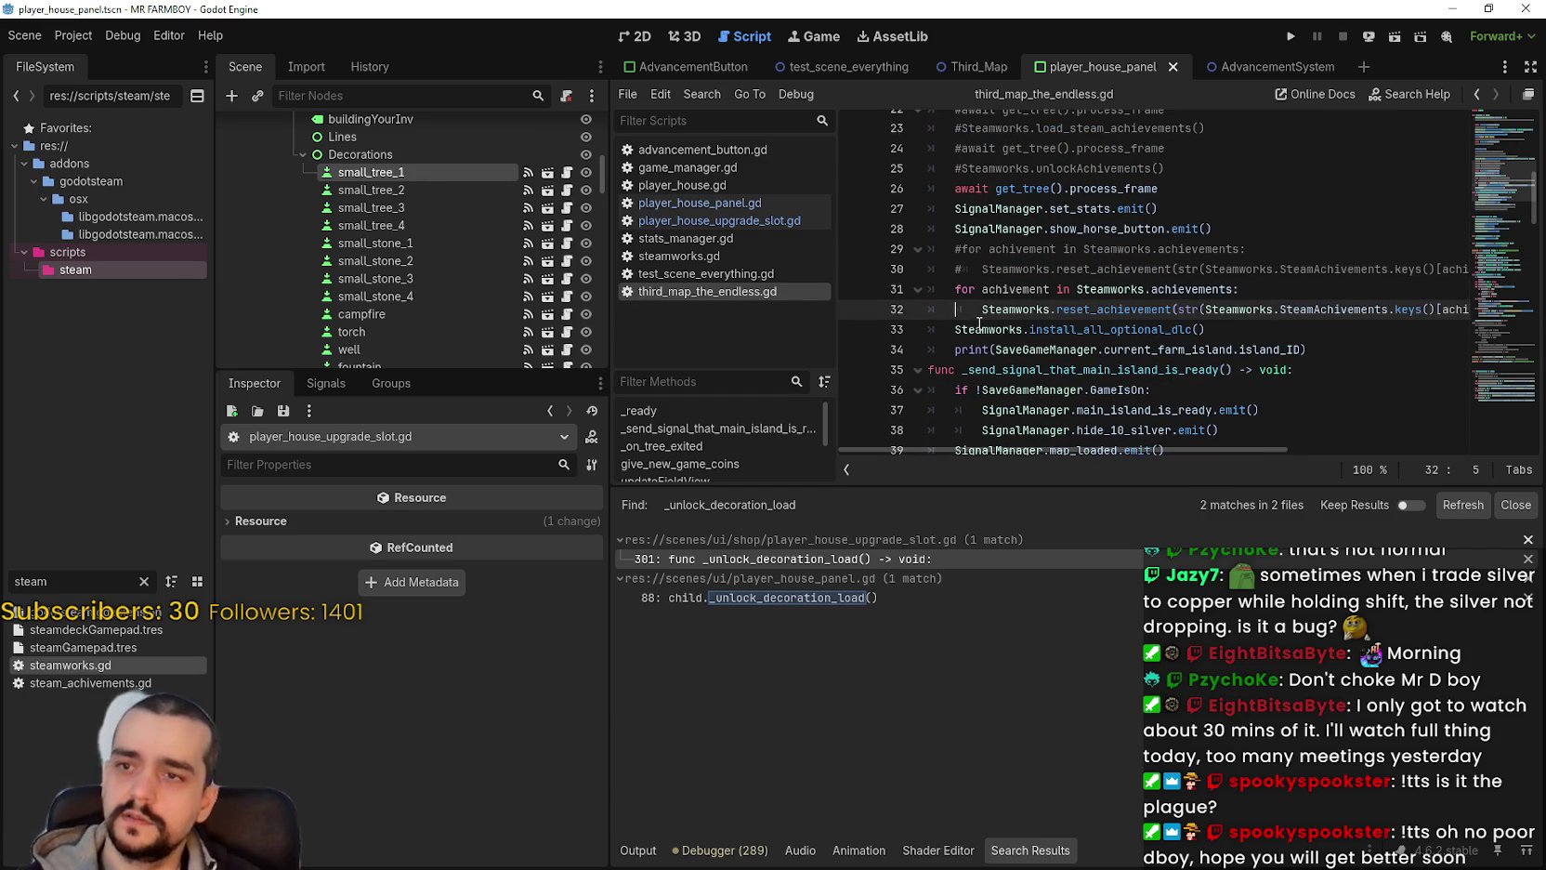
key("ctrl+s")
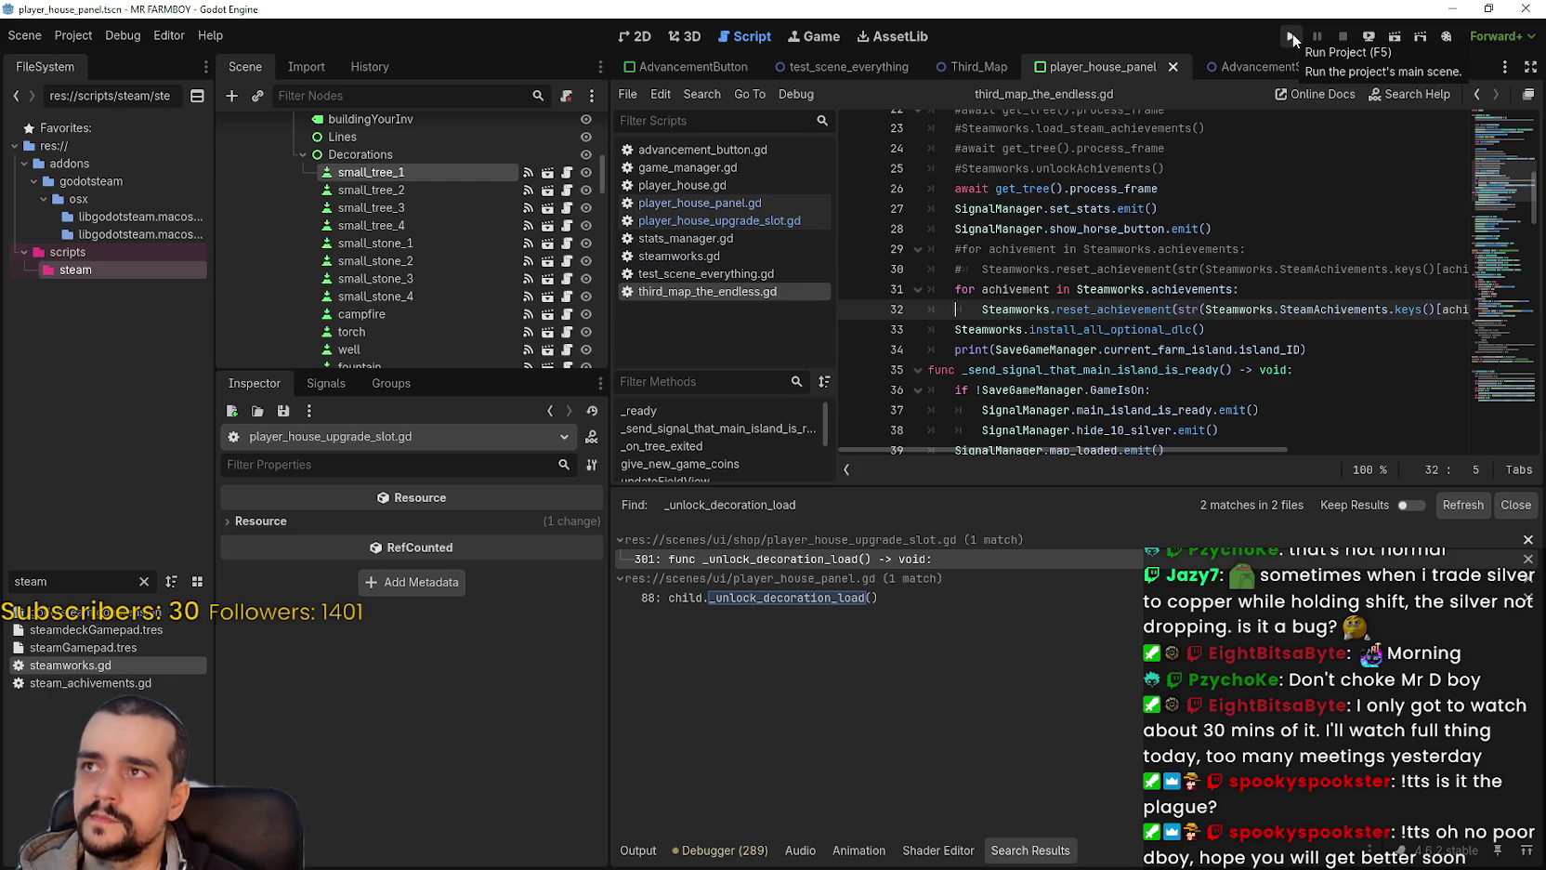
left_click(1296, 39)
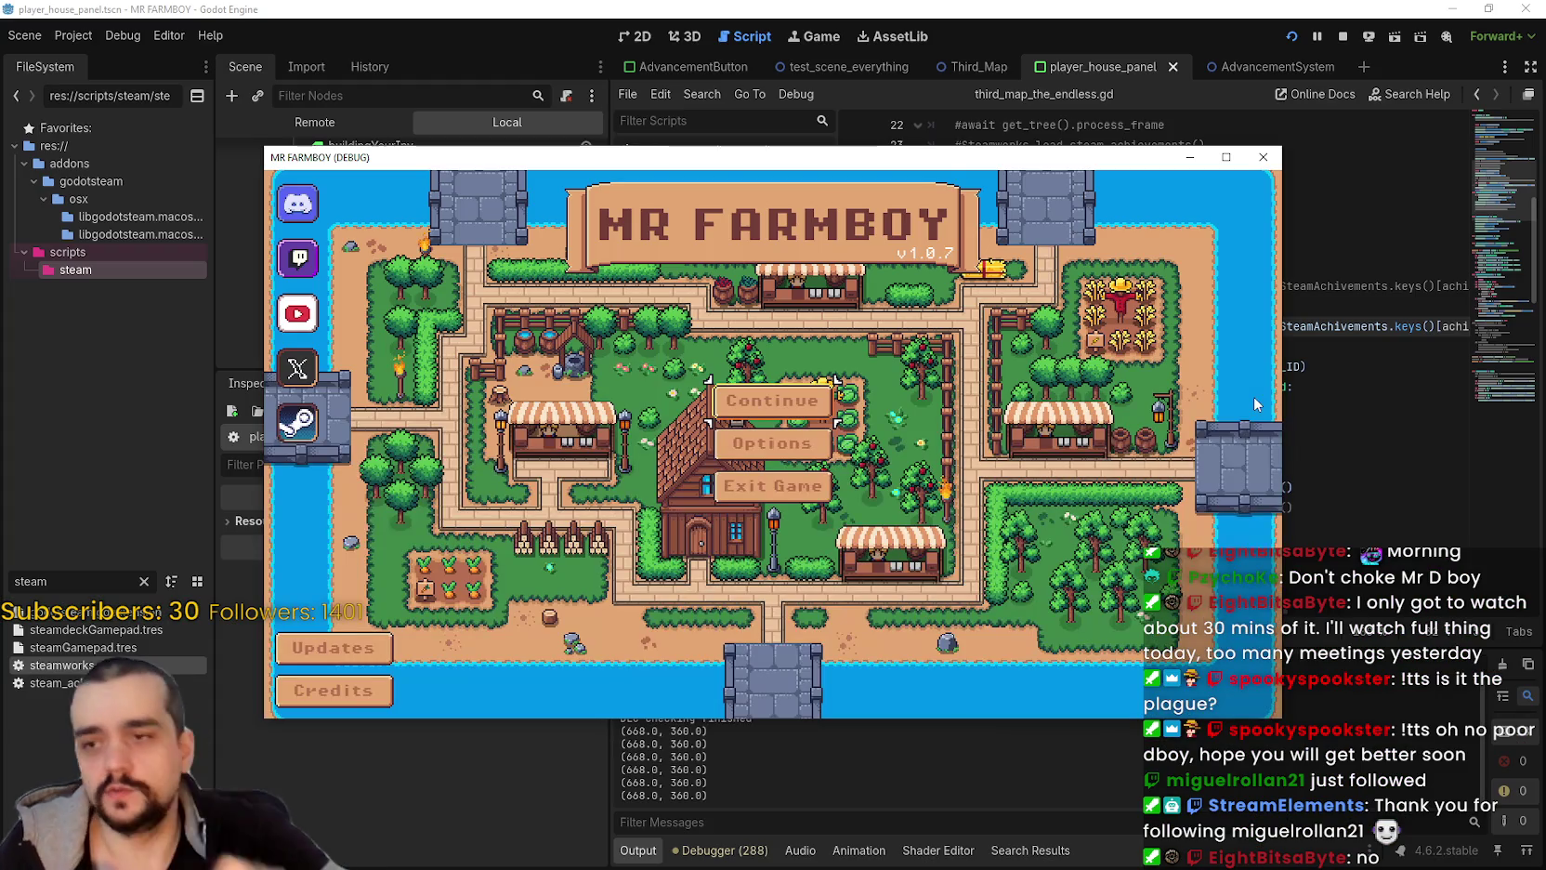
Step: Create a new Balanced Economy save, dismiss the King's intro letter, and close the game
left_click(787, 424)
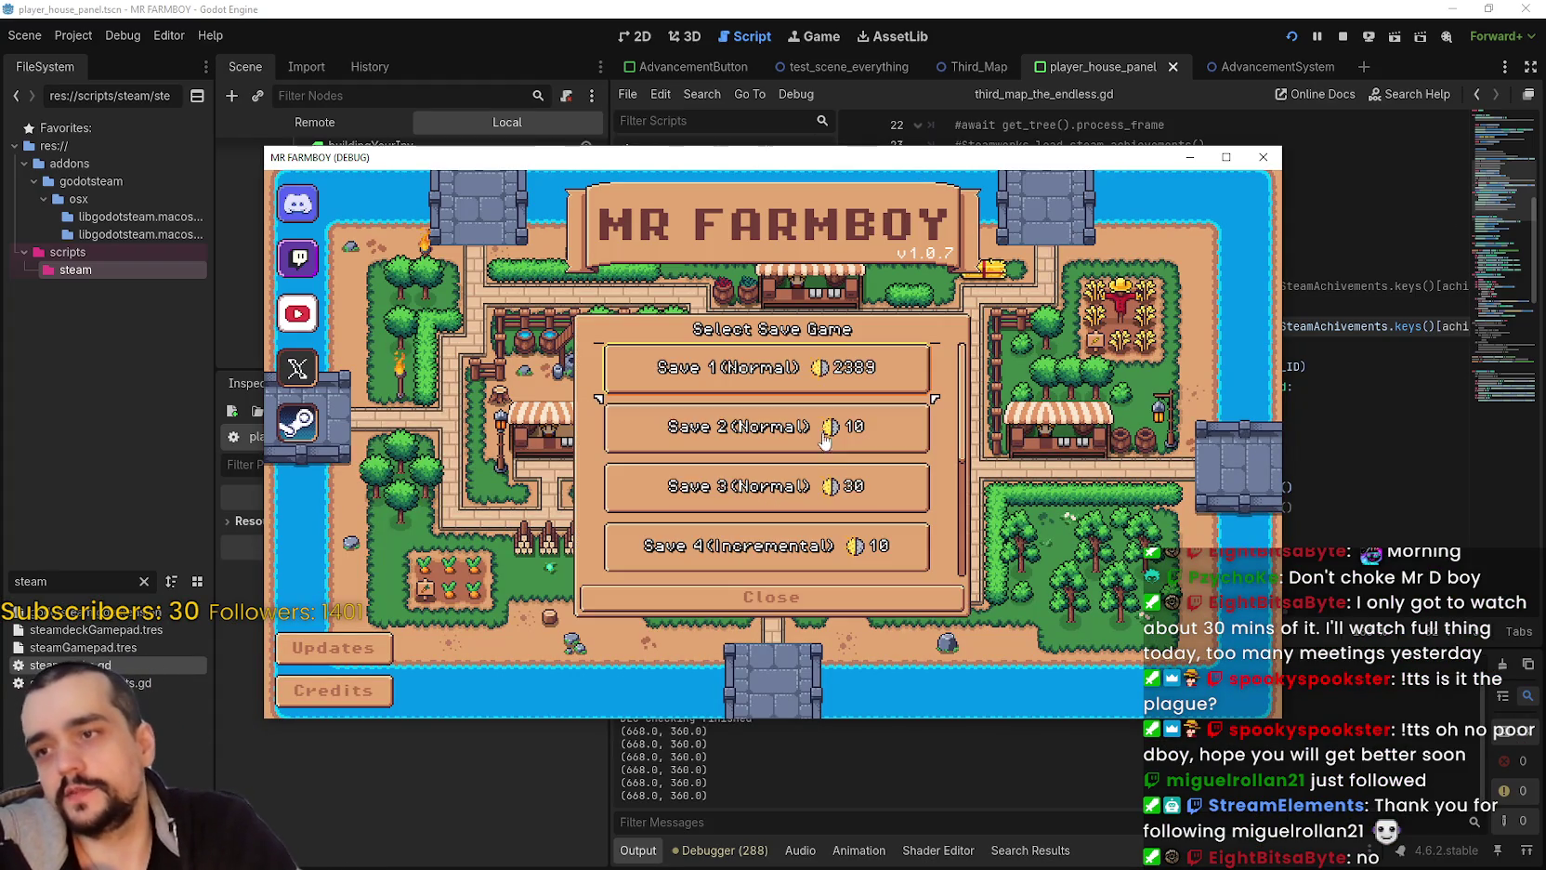
scroll(832, 437, "down", 3)
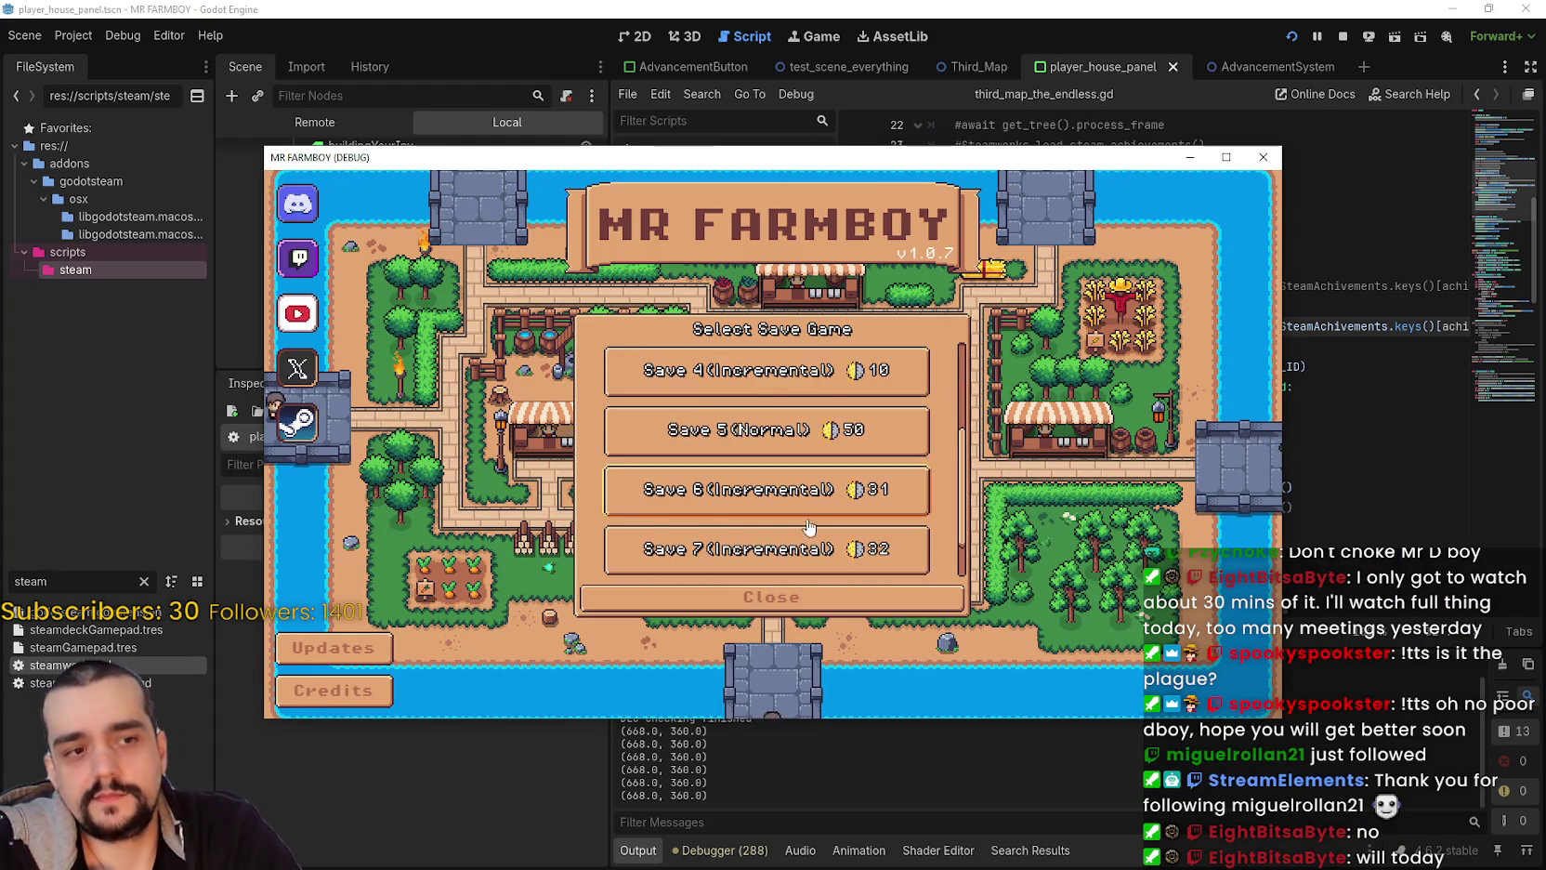
scroll(818, 484, "down", 2)
left_click(743, 516)
scroll(744, 526, "down", 2)
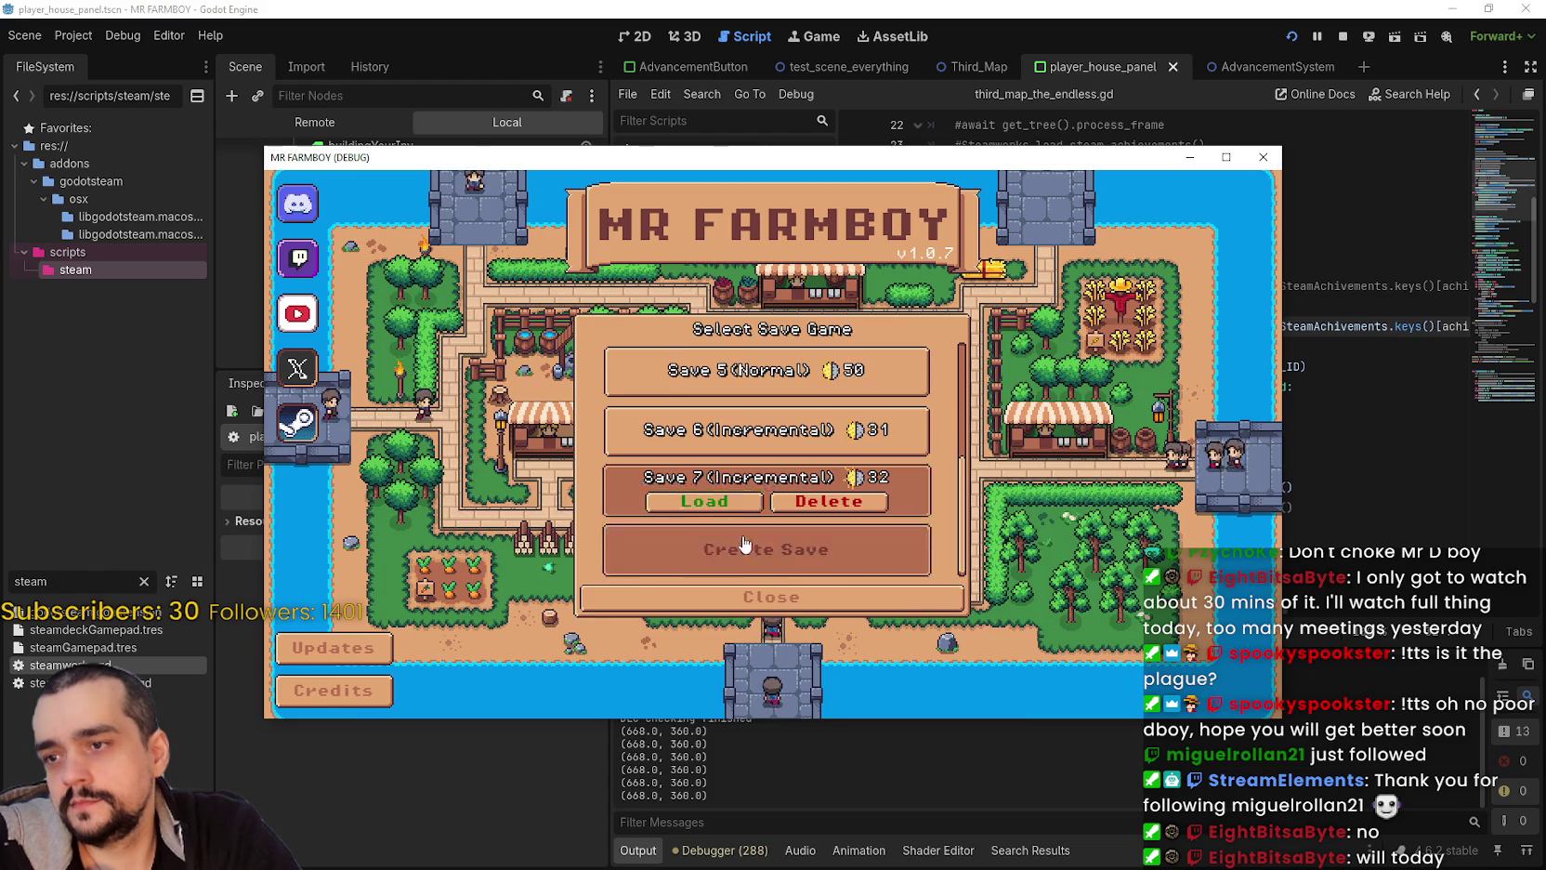
left_click(743, 549)
left_click(818, 376)
left_click(705, 587)
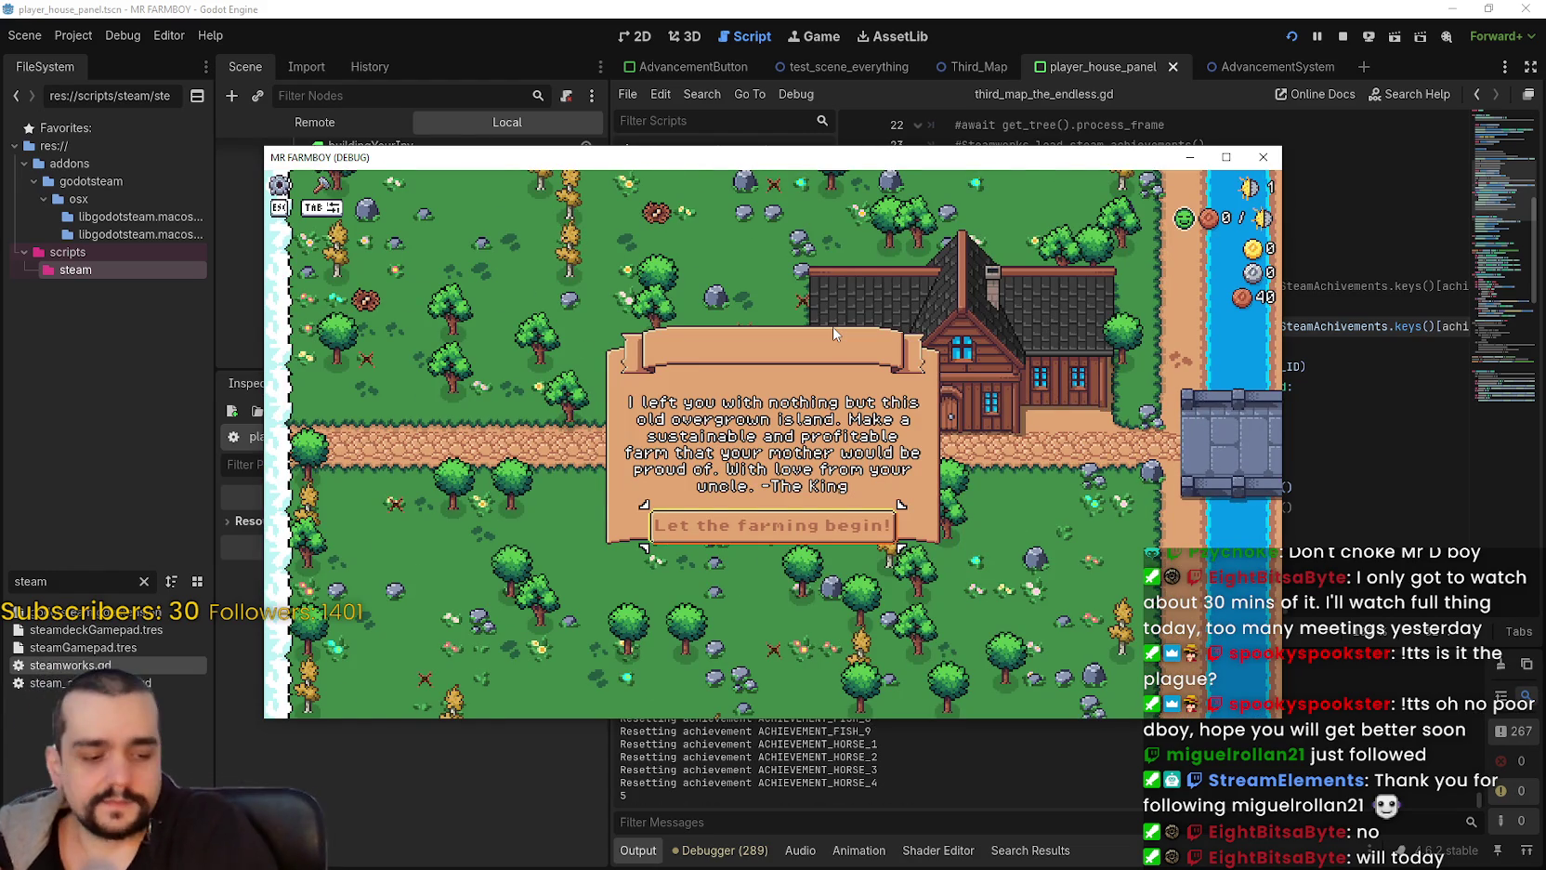
left_click(805, 527)
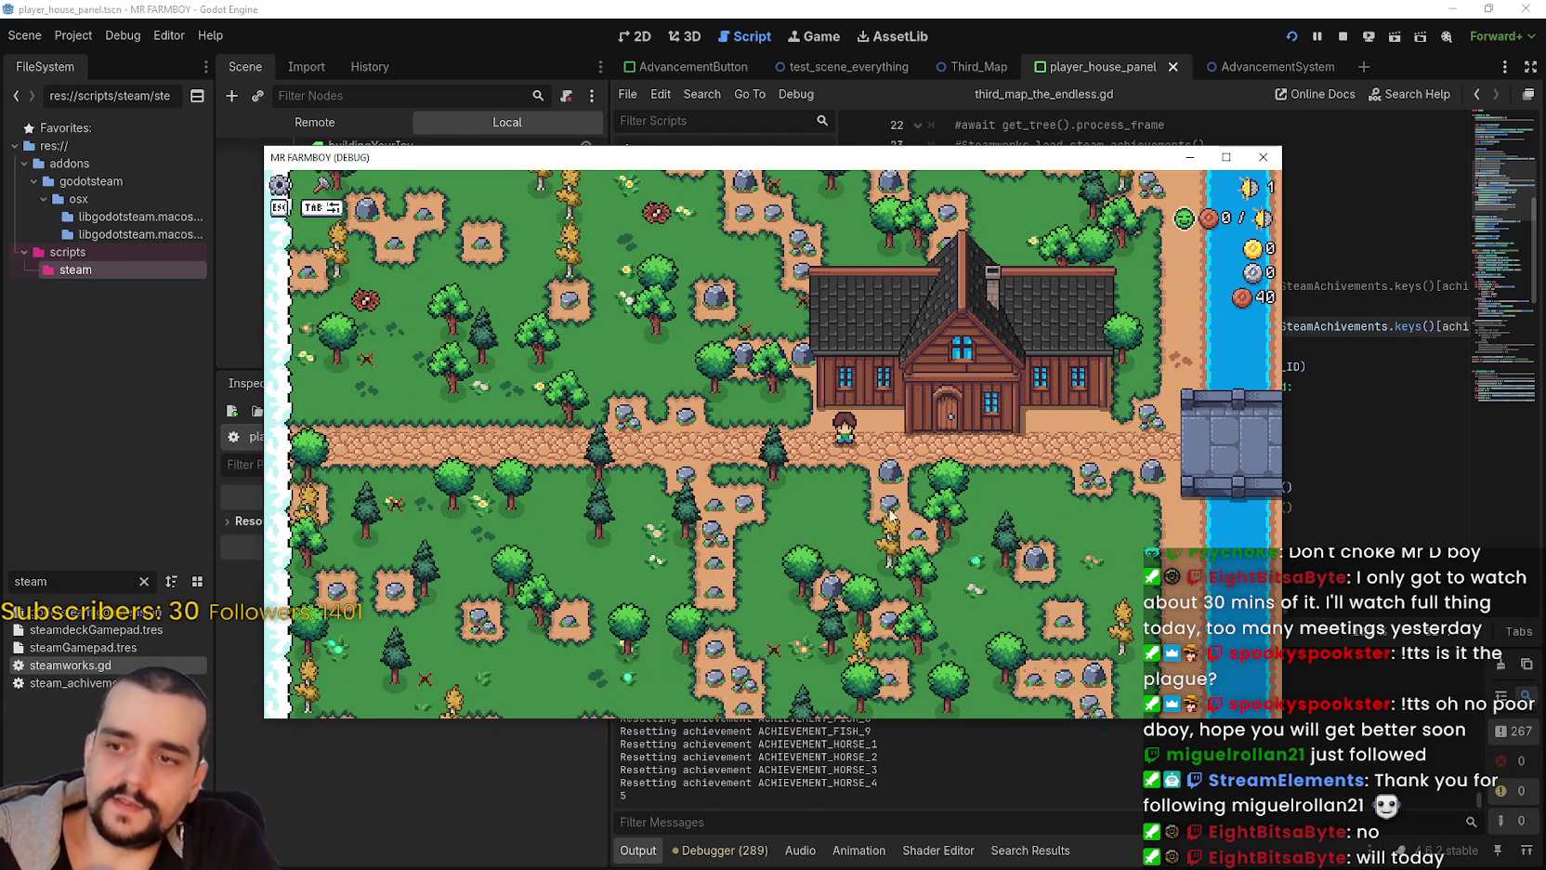
left_click(1262, 158)
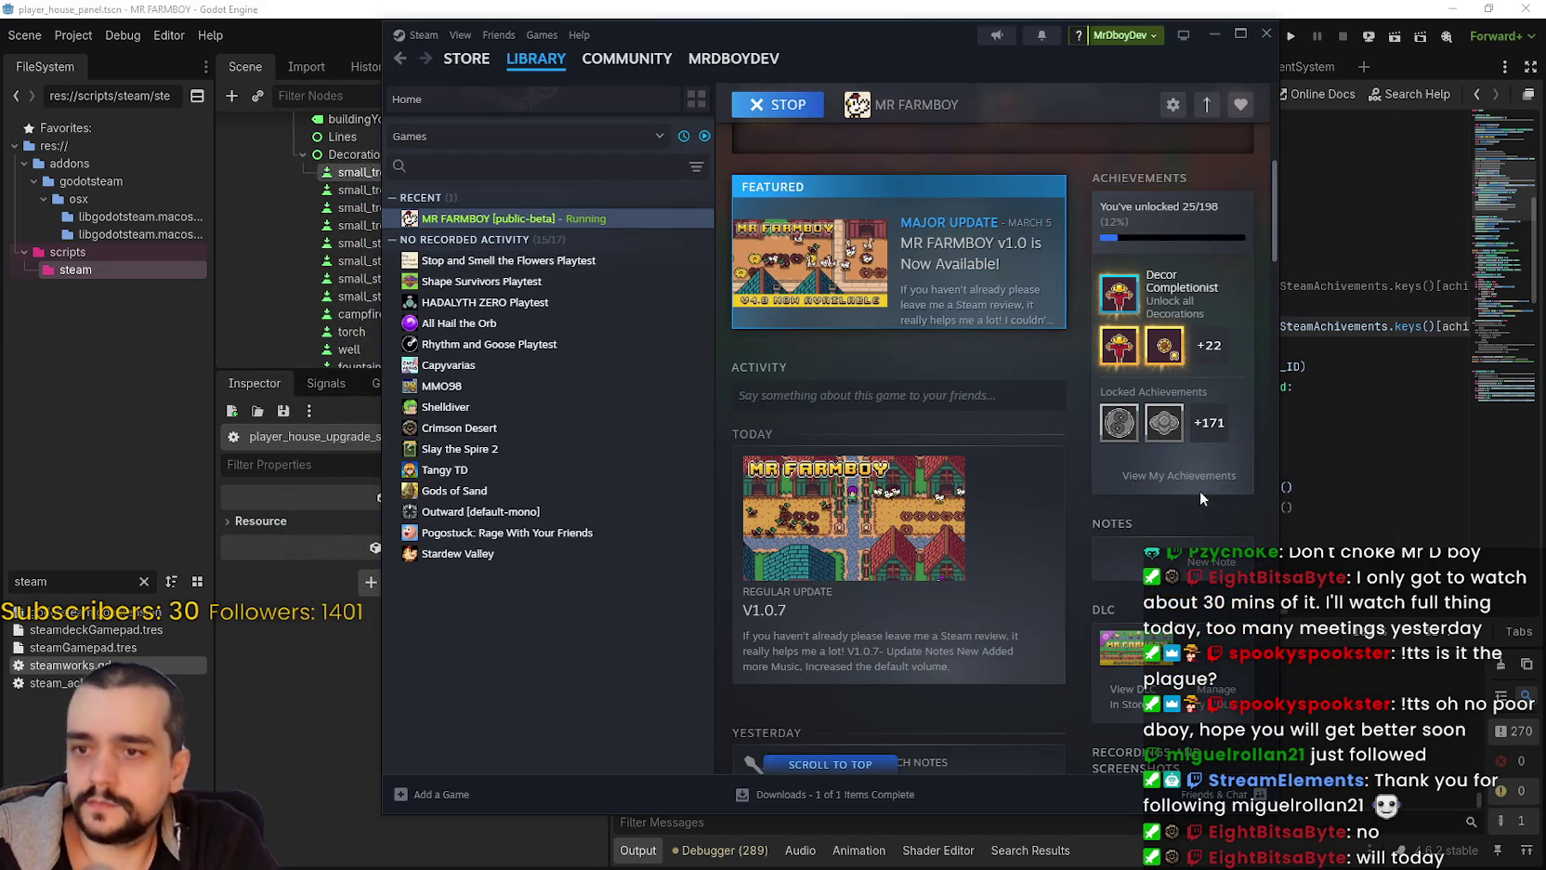
Step: Back in Godot, comment out lines 31–32 again, save, and rerun the game
left_click(803, 7)
left_click(950, 305)
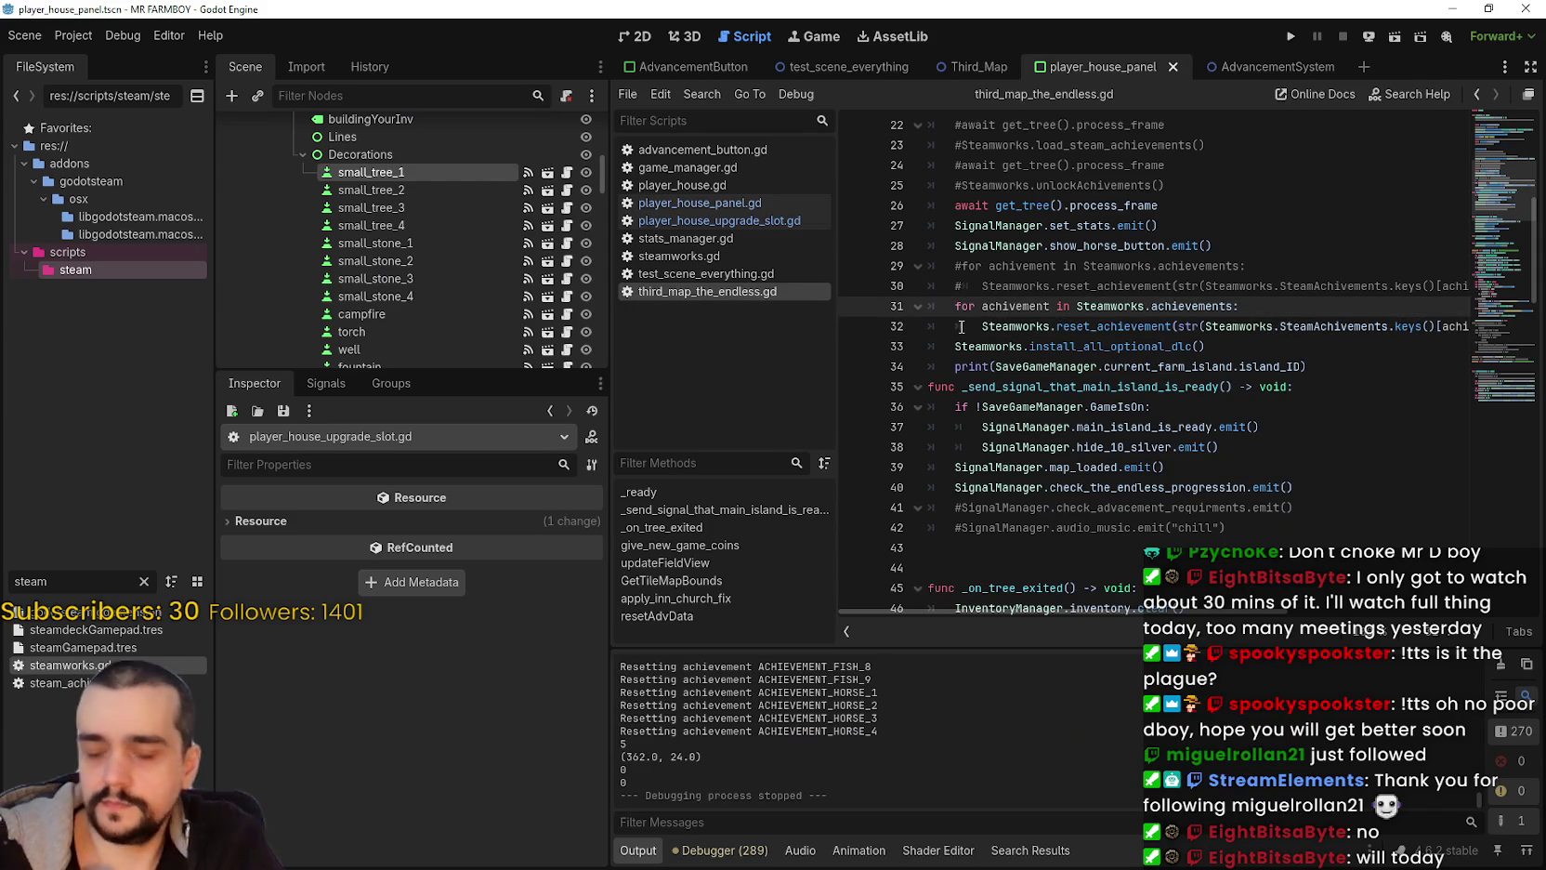
left_click(963, 327, "shift")
key("ctrl+k")
key("ctrl+s")
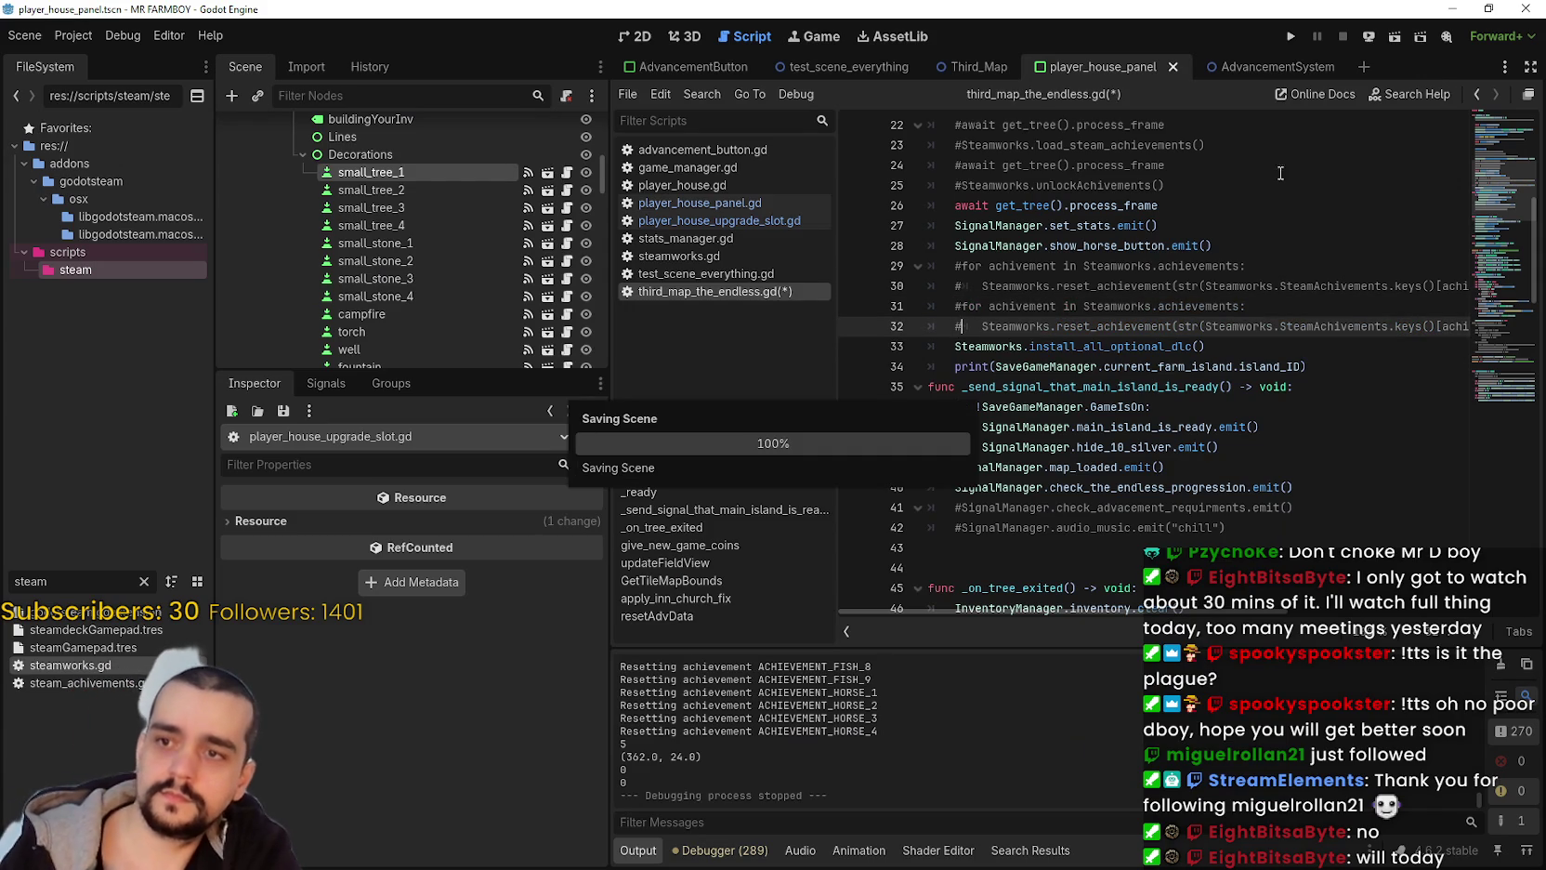
left_click(1291, 37)
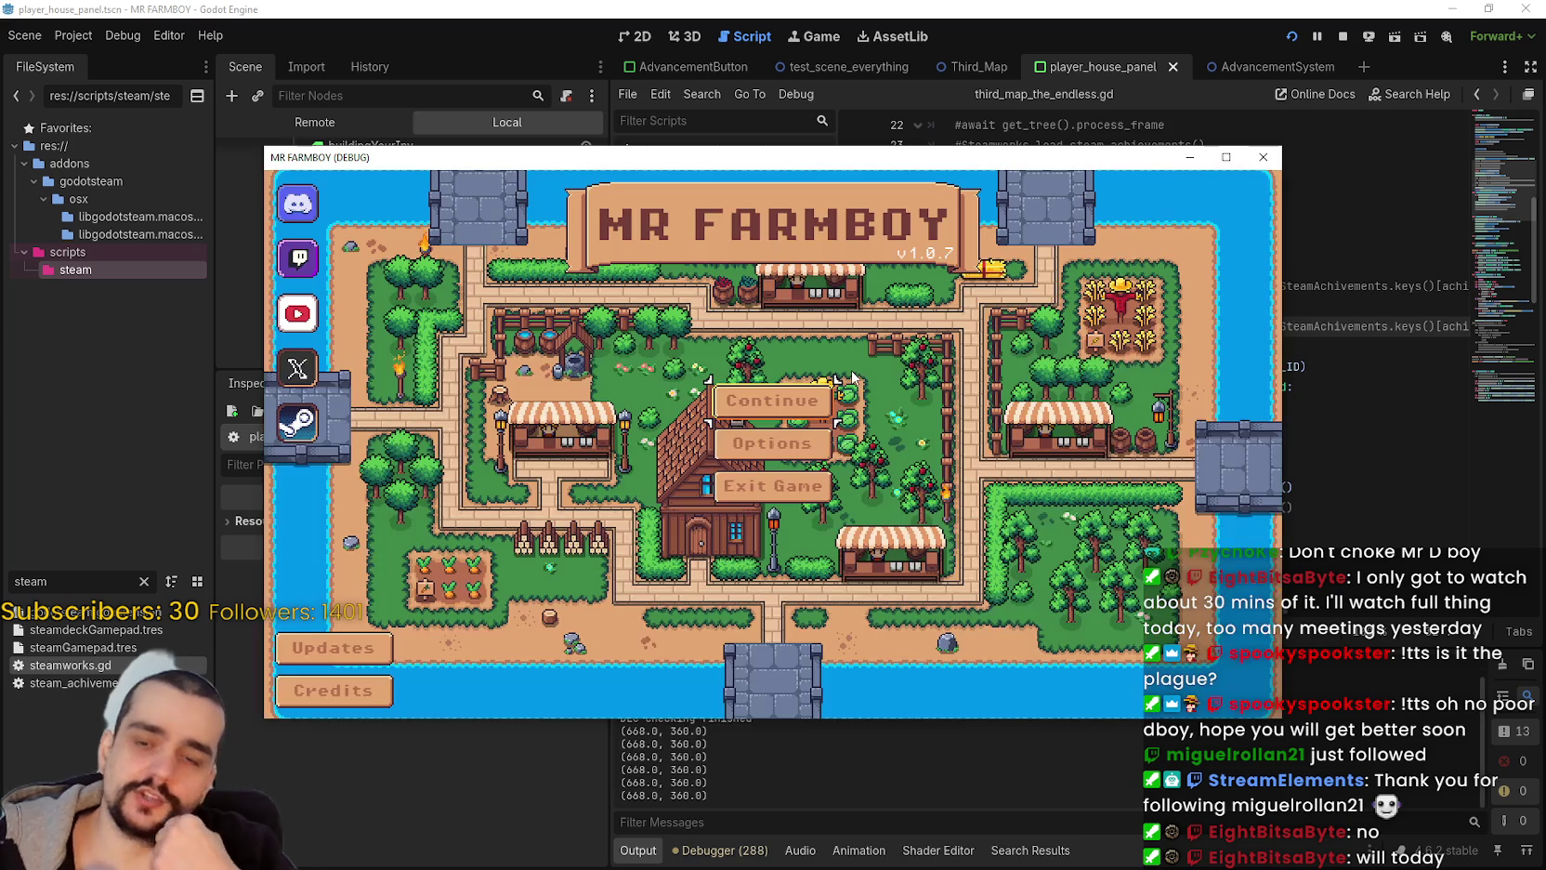
Step: Delete test Save 8, load Save 7, and switch the Scene dock to the Remote tree
left_click(800, 400)
scroll(839, 507, "down", 5)
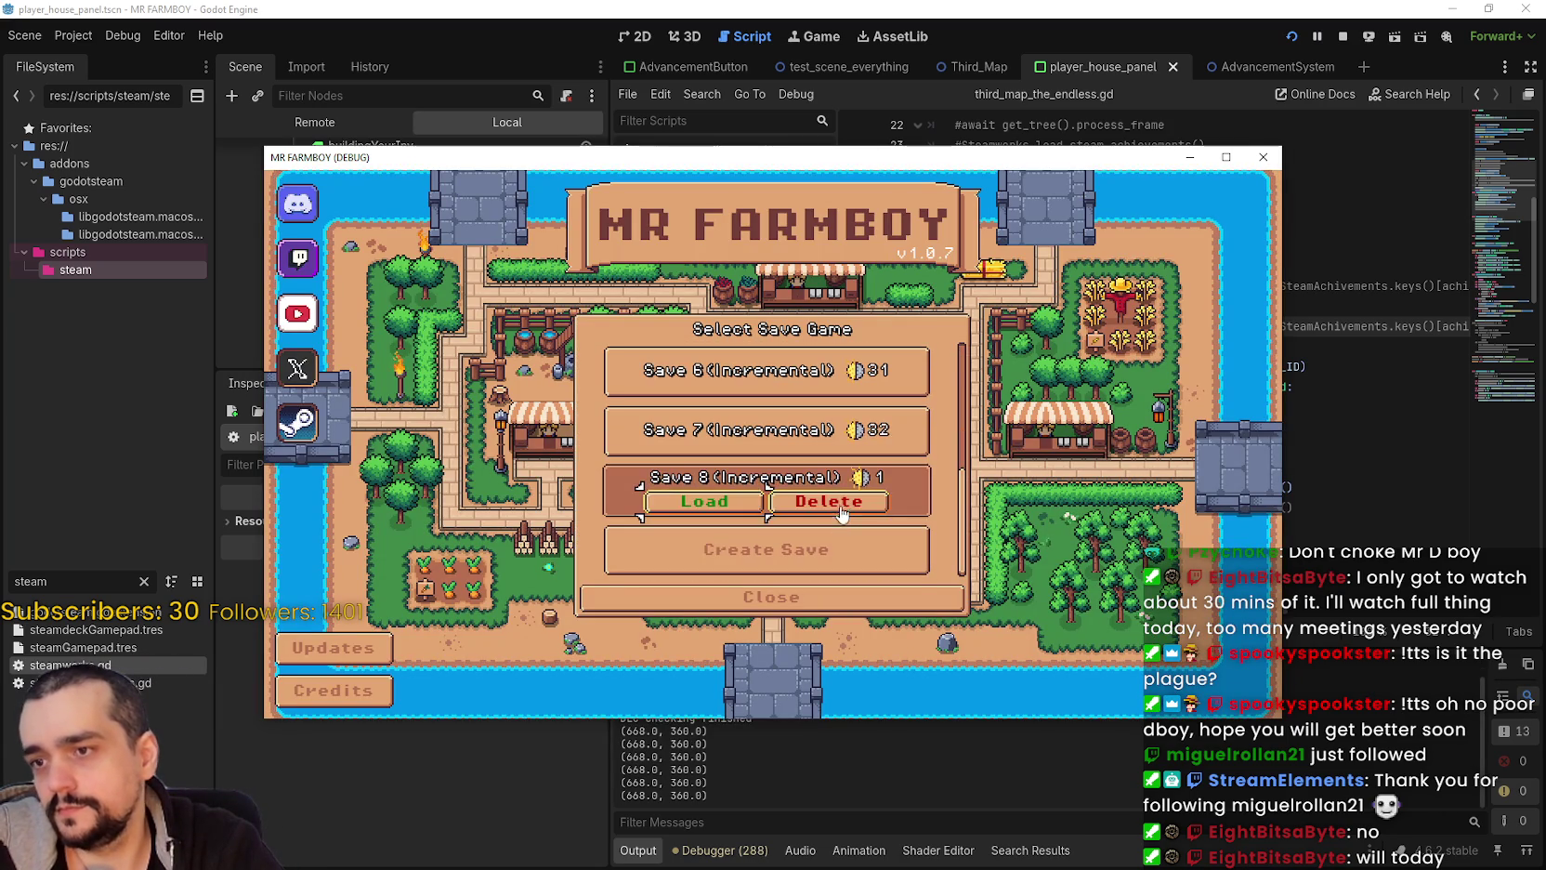
left_click(835, 506)
left_click(708, 480)
left_click(705, 443)
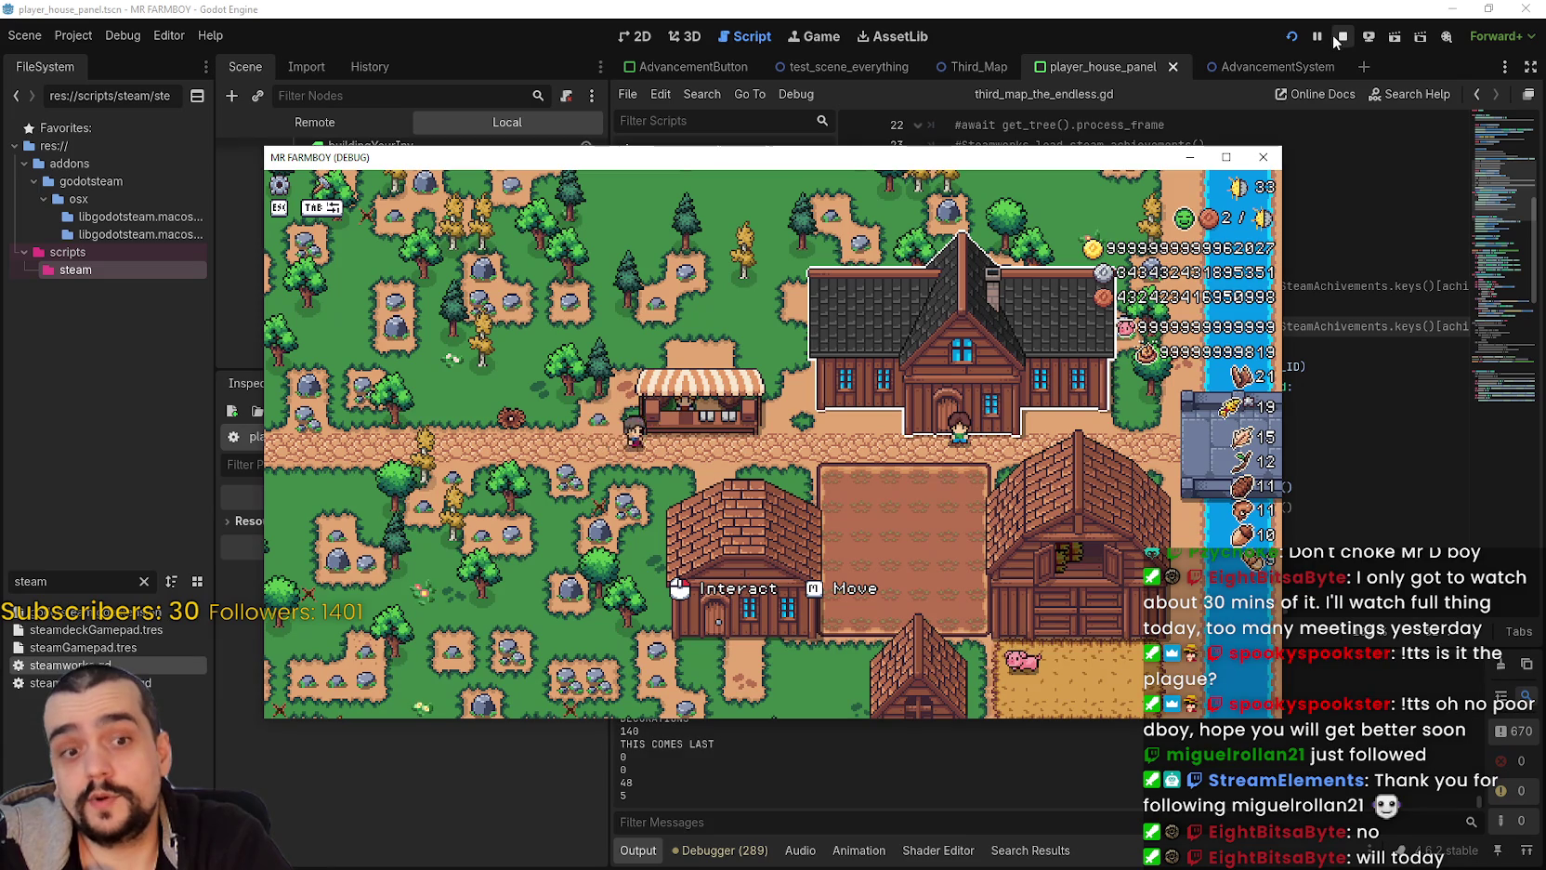
left_click(285, 116)
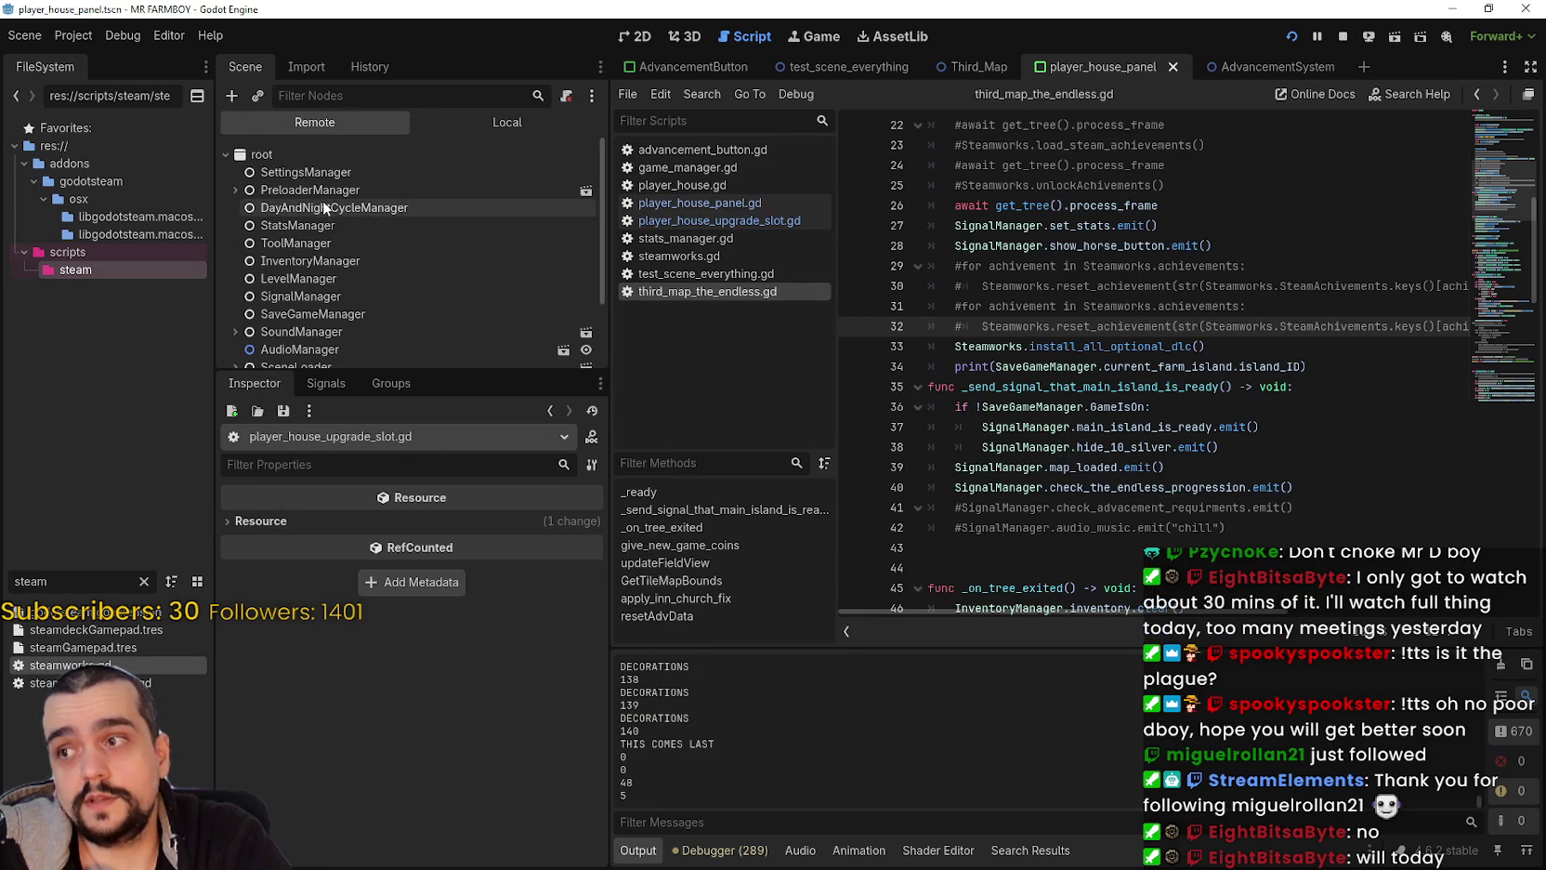
Step: Select StatsManager and page through its expanded advancements_data dictionary in the Inspector
left_click(308, 226)
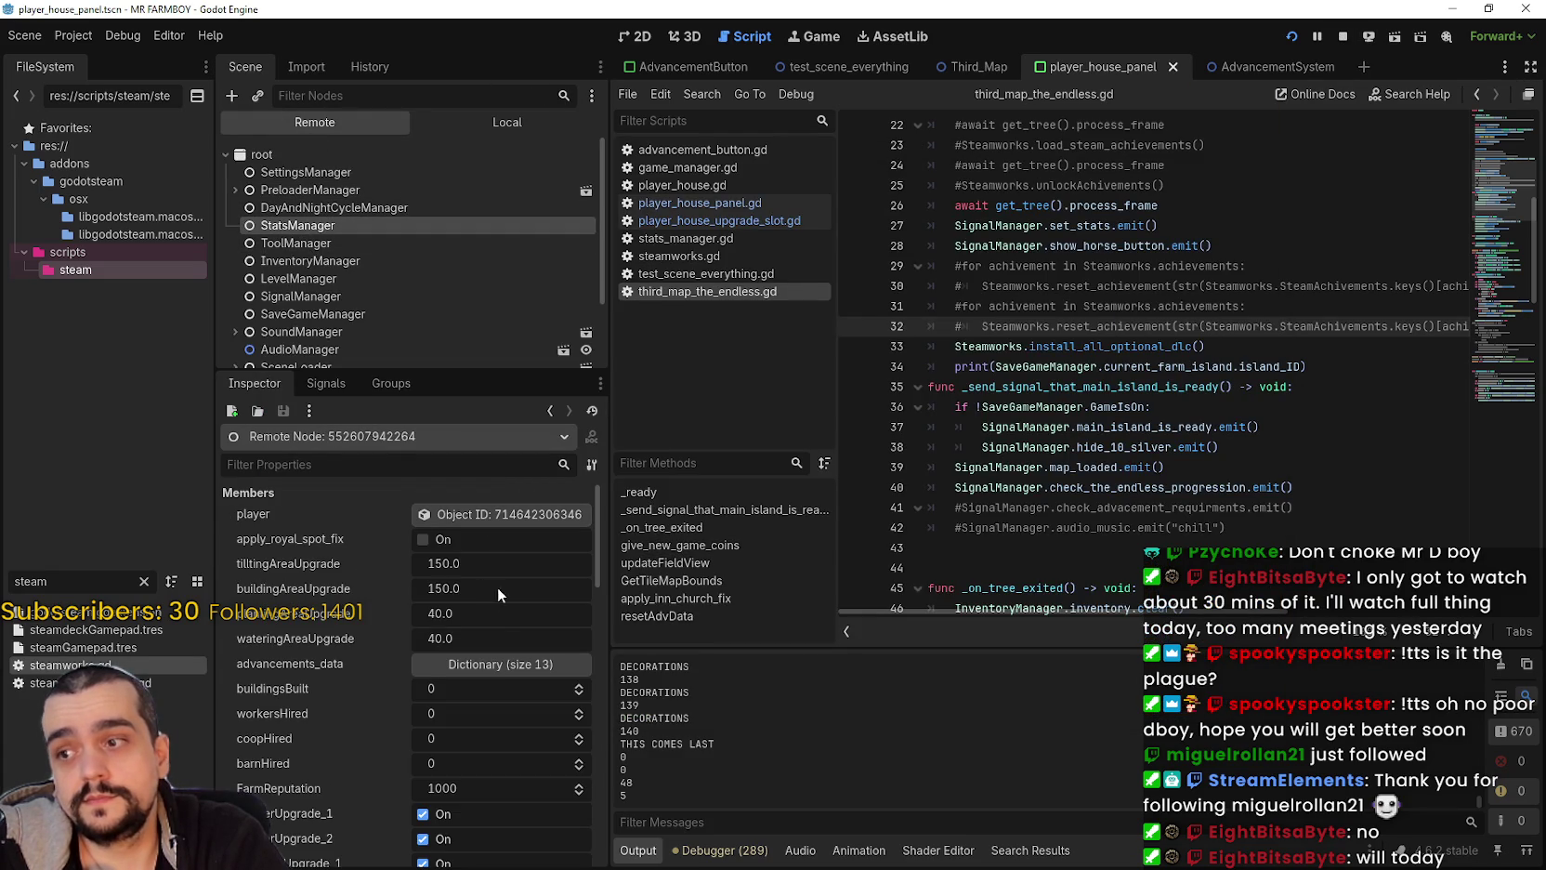
left_click(491, 663)
left_click(520, 691)
scroll(434, 799, "down", 5)
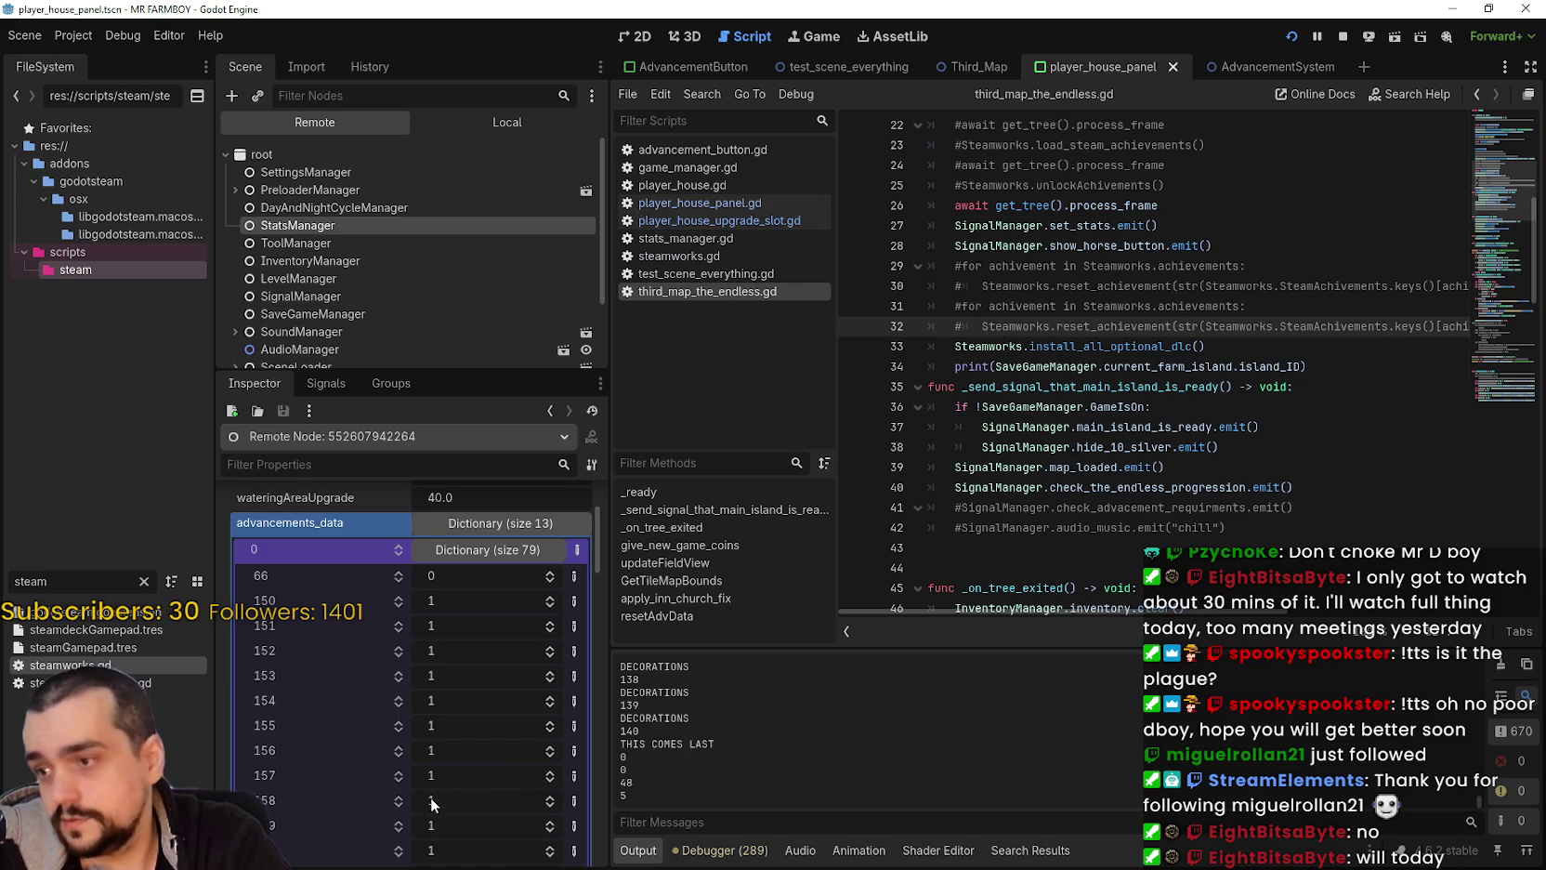
scroll(442, 781, "down", 3)
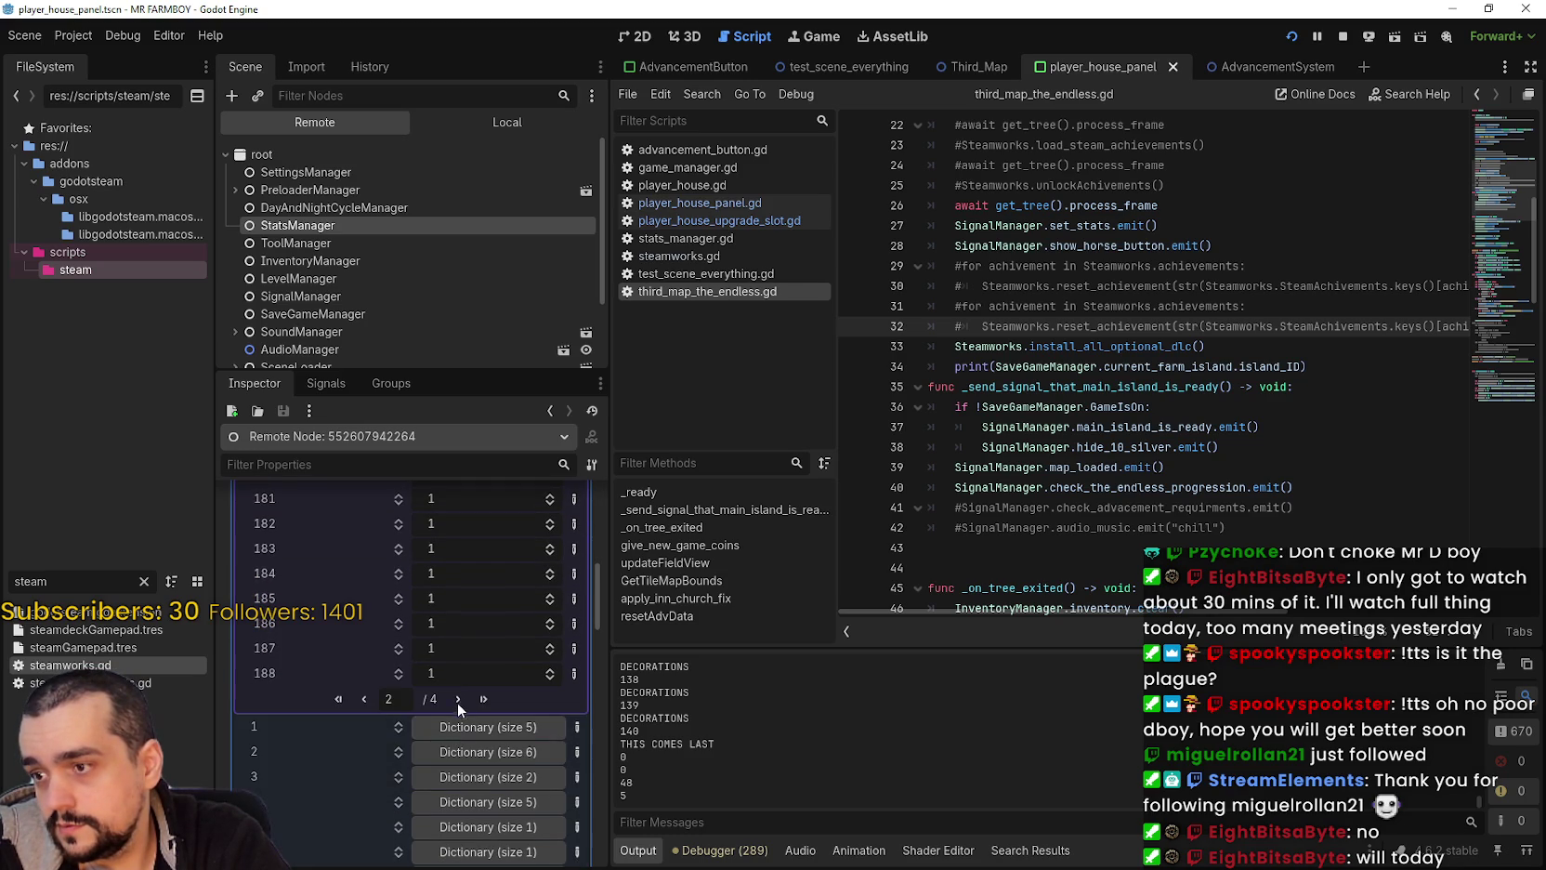
left_click(457, 699)
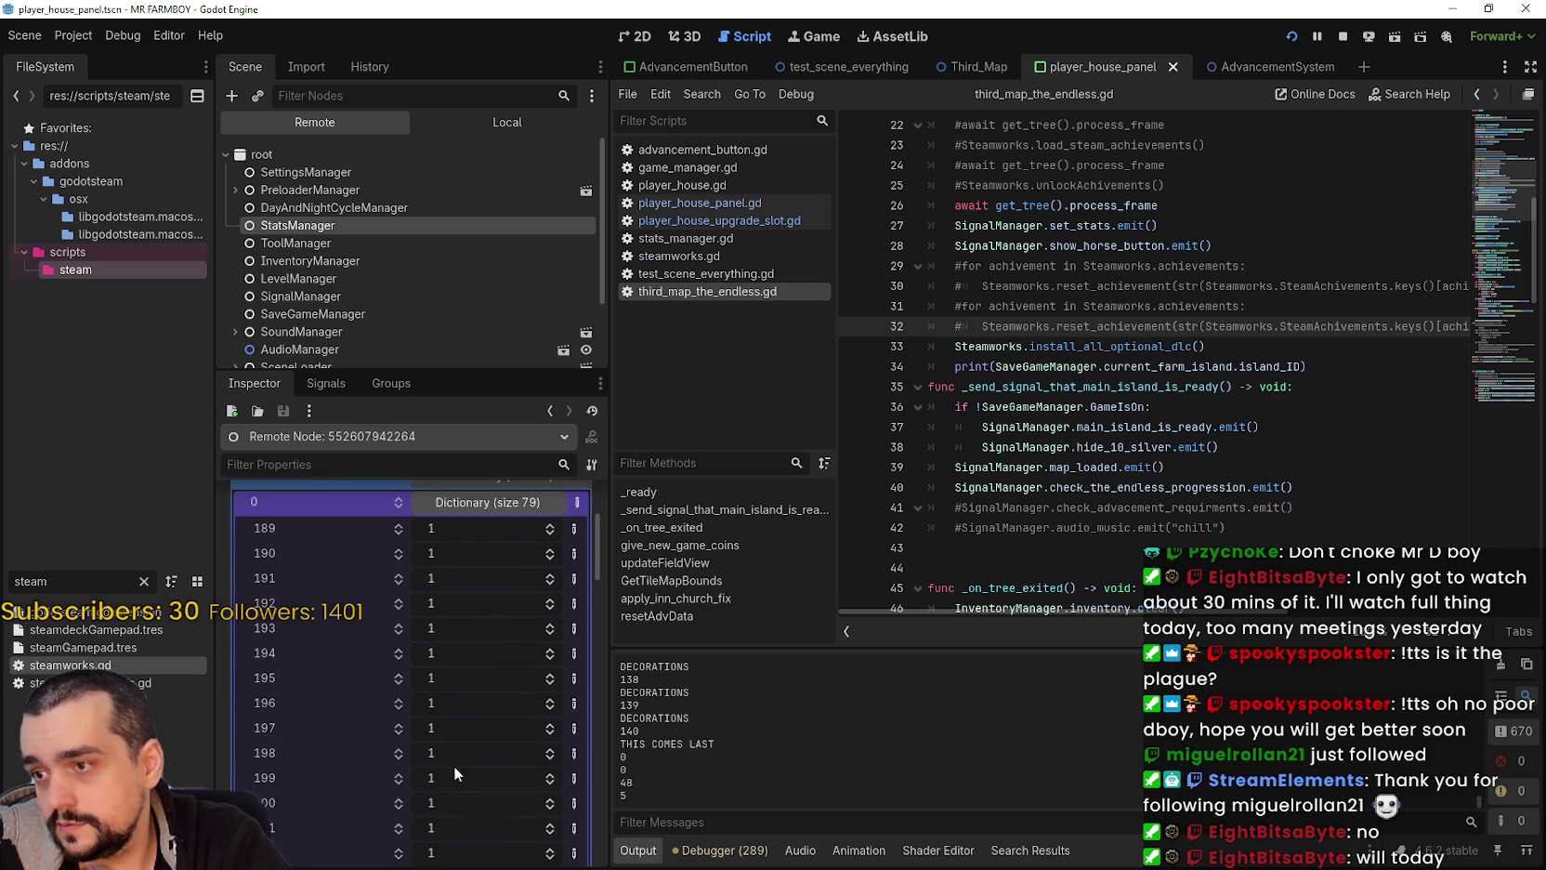
scroll(456, 762, "down", 5)
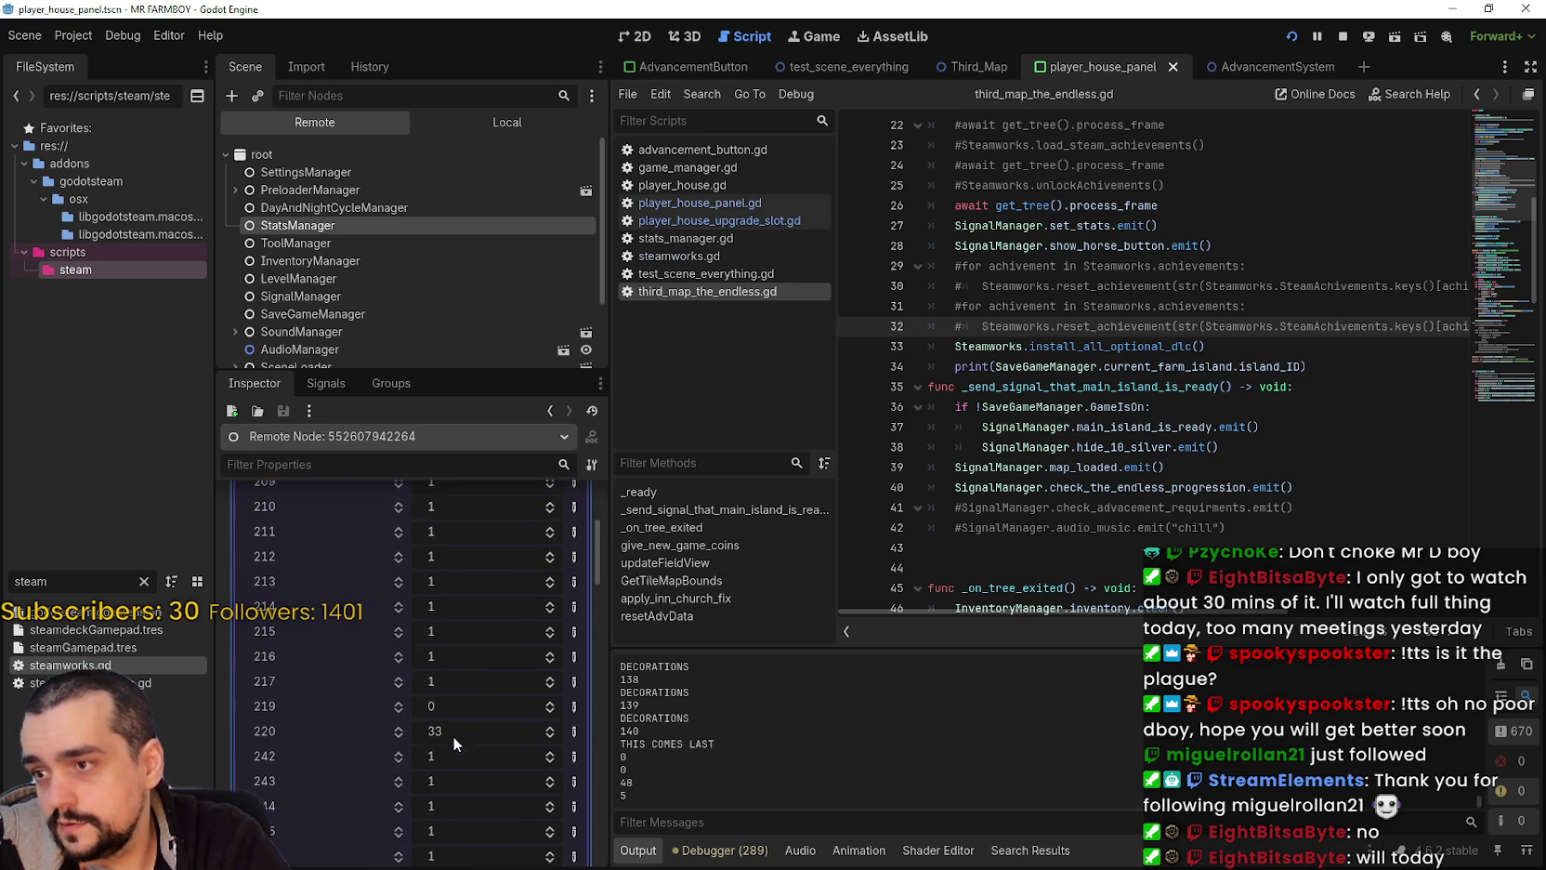
scroll(455, 739, "down", 3)
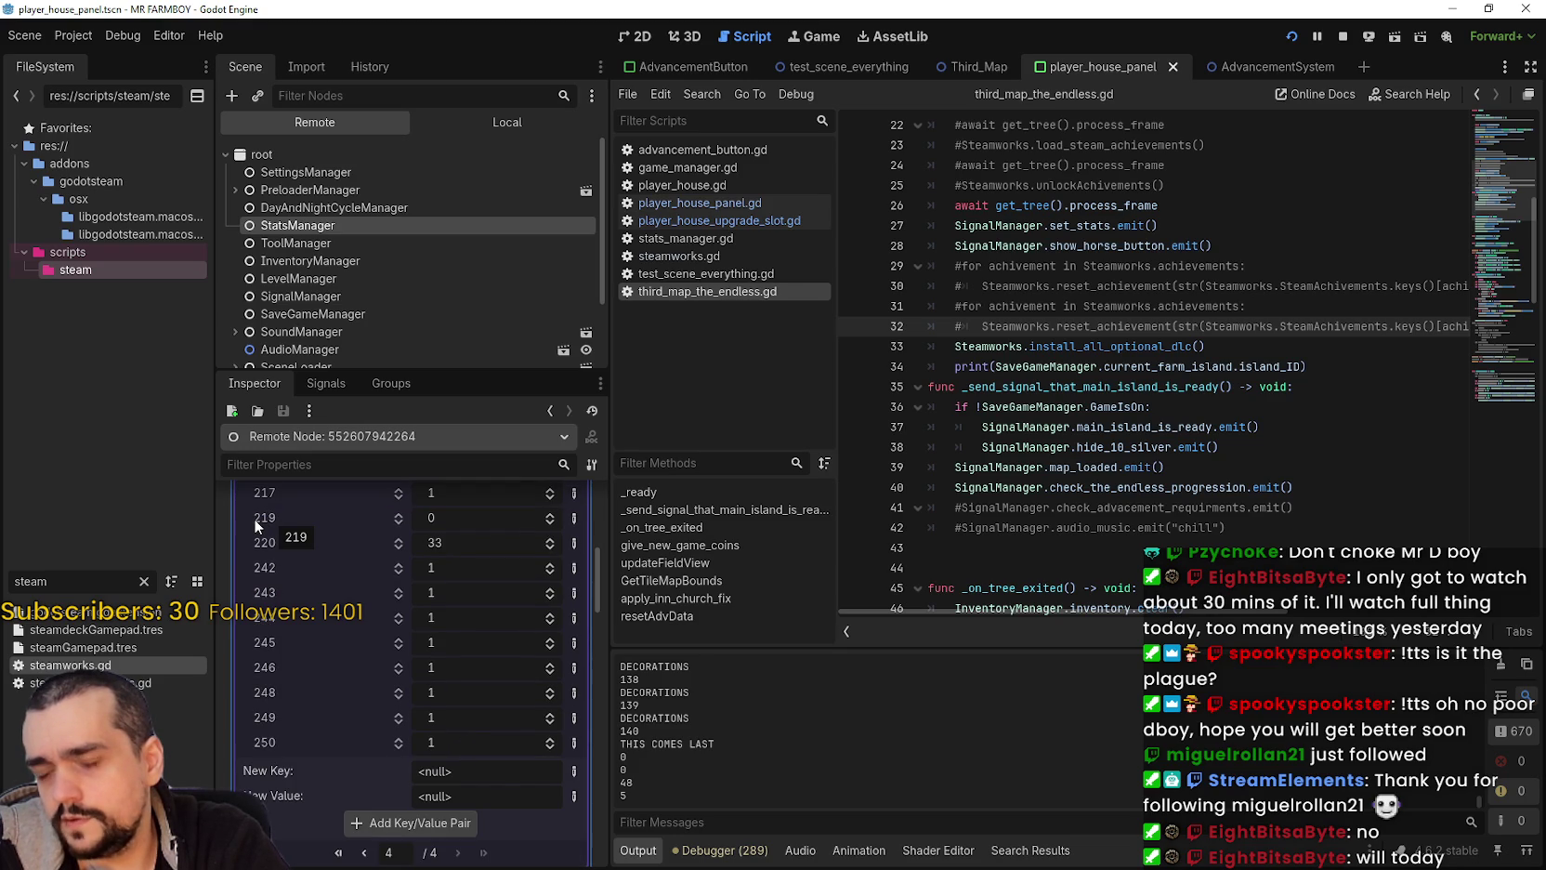
Step: Walk the farmer down and left in the game, then recheck the live values
key("alt+Tab")
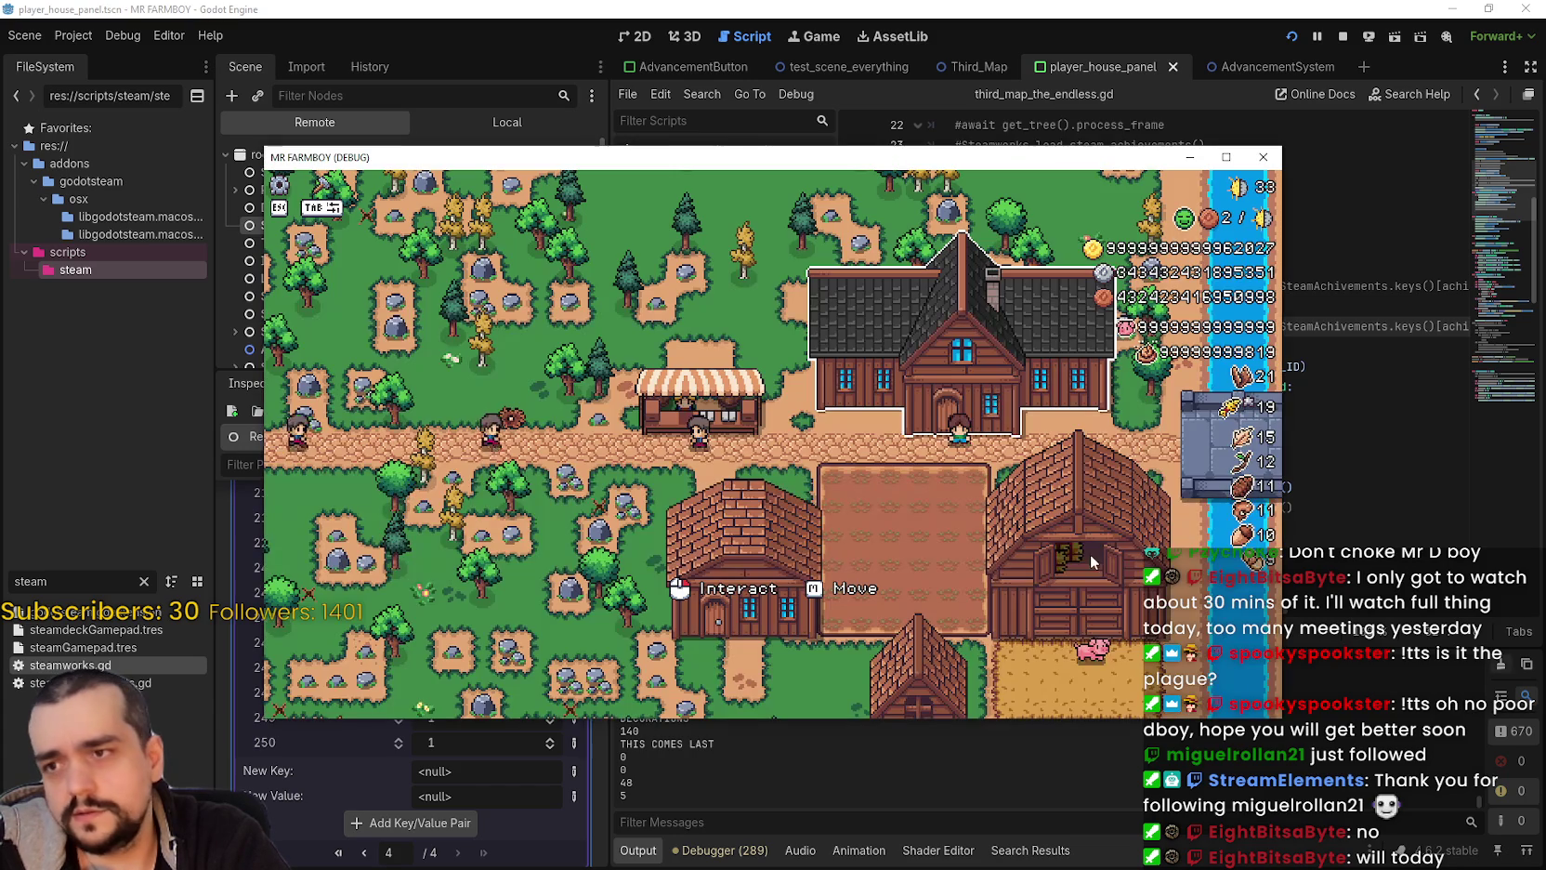
key("a")
key("s")
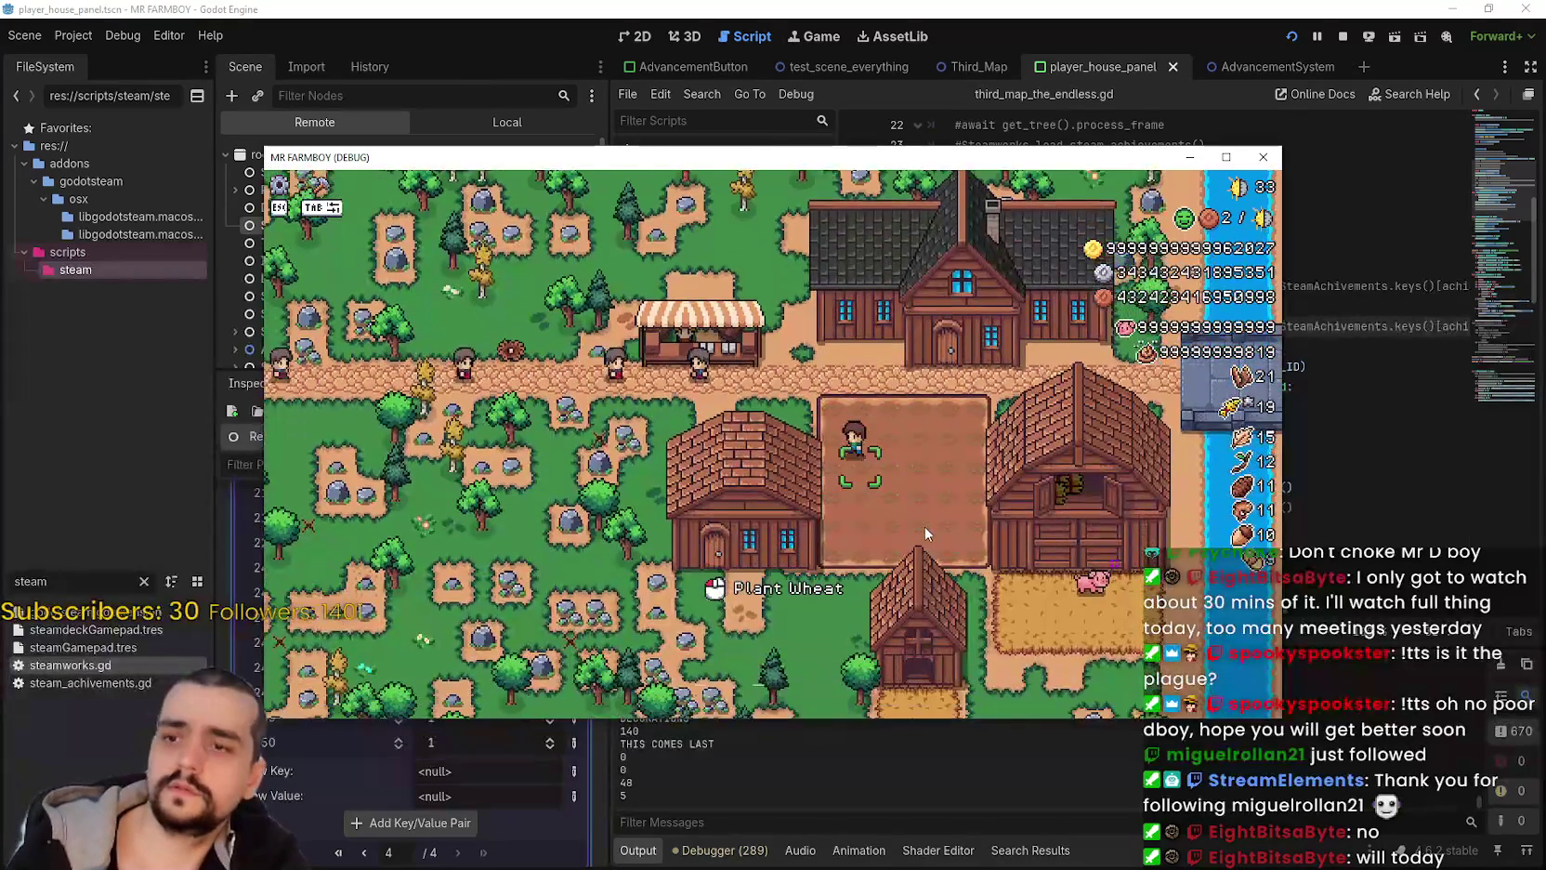
left_click(226, 381)
scroll(456, 582, "up", 1)
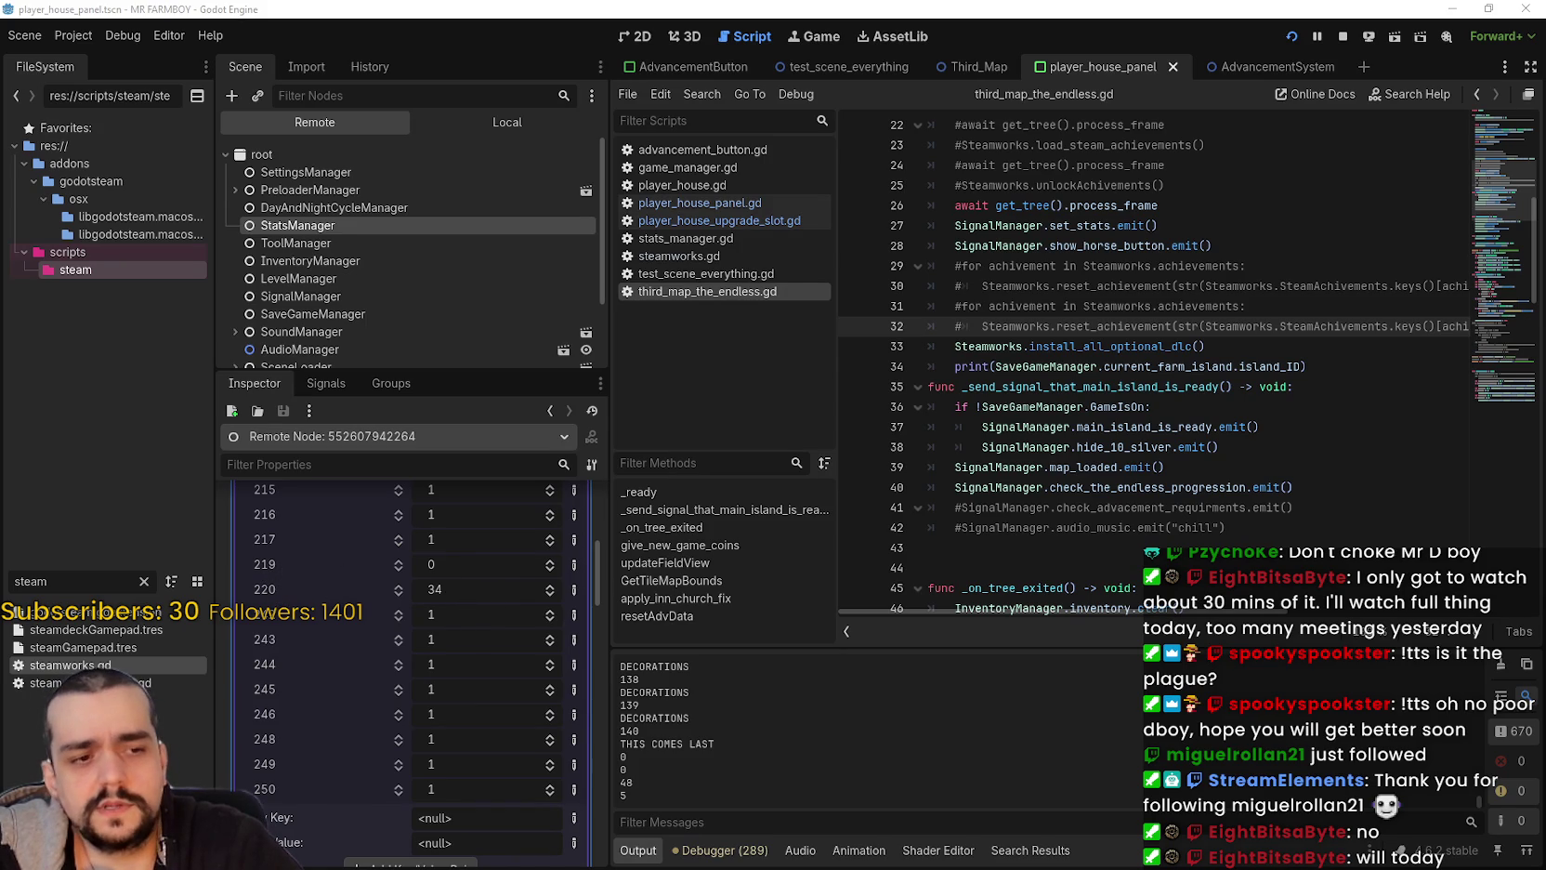
Step: Look at LevelManager and another manager's live properties, then return to StatsManager
key("alt+Tab")
key("alt+Tab")
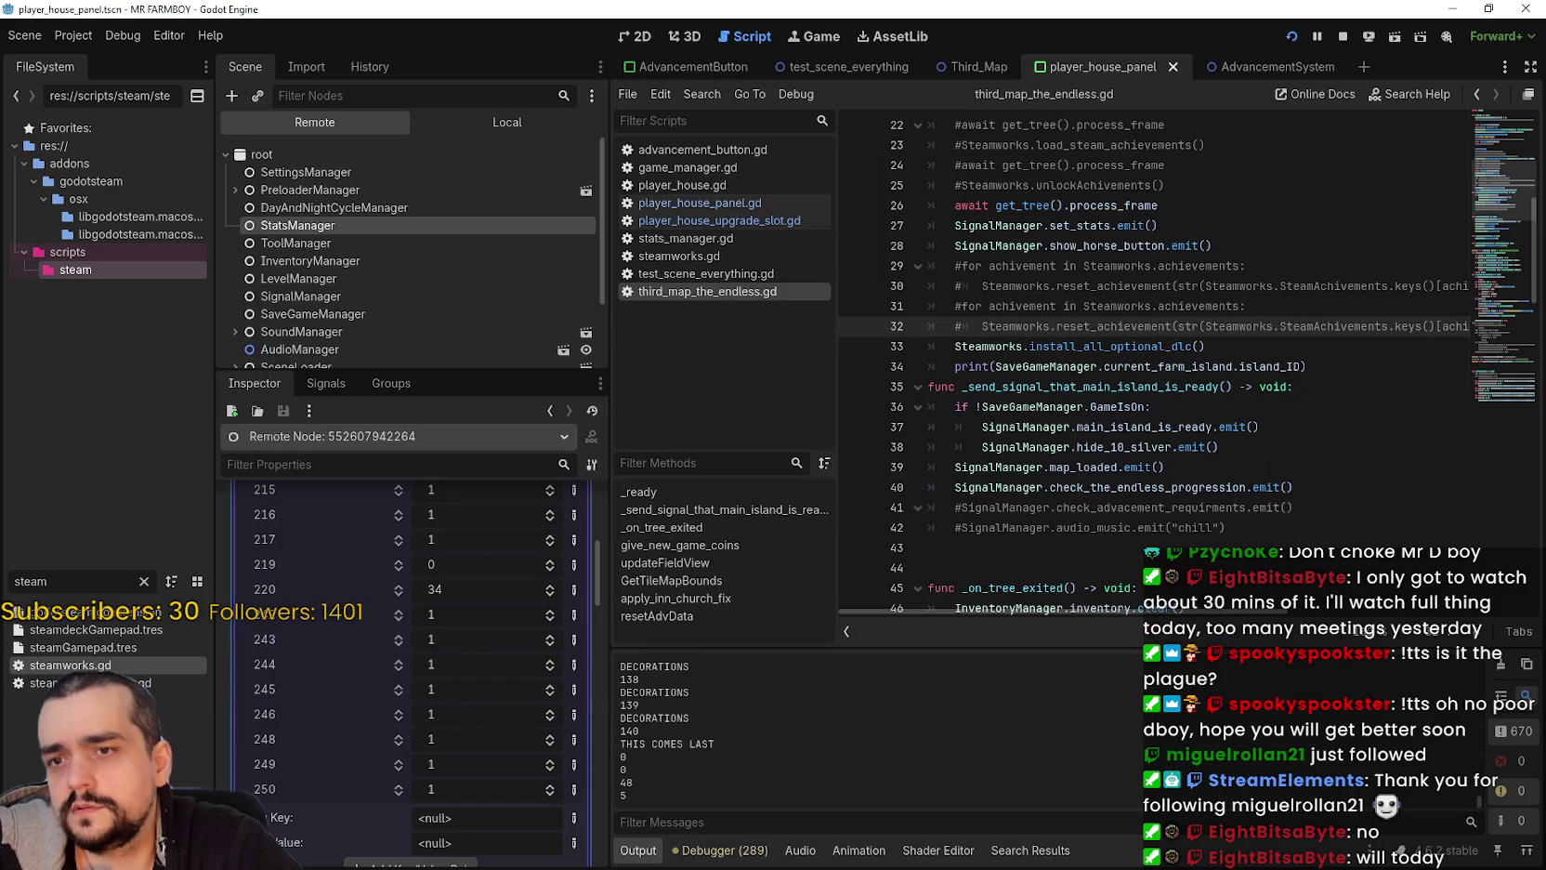
scroll(437, 599, "up", 3)
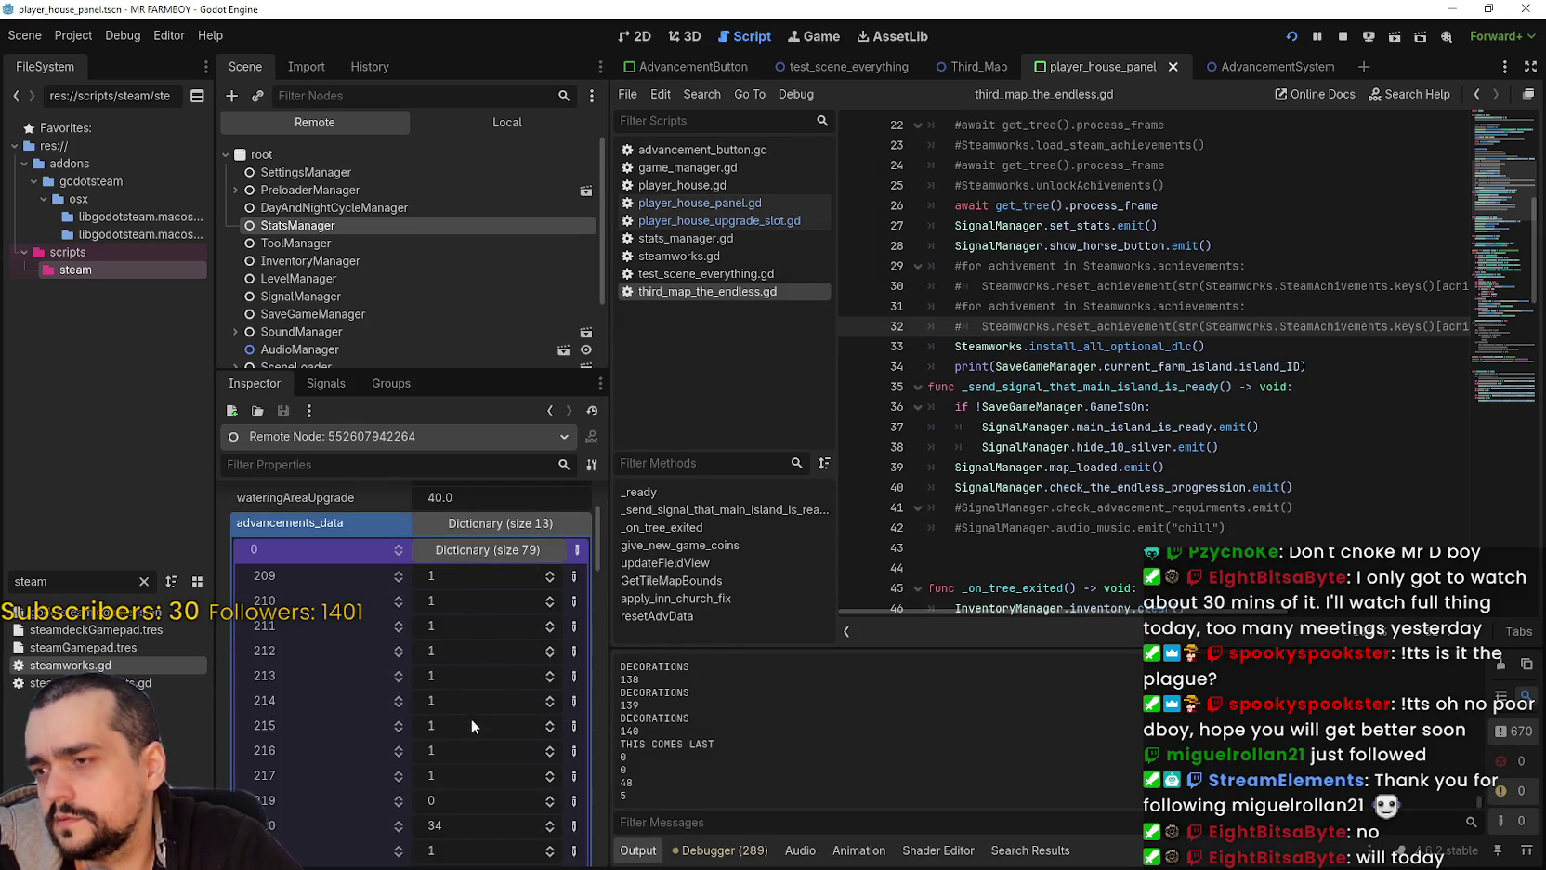
scroll(477, 741, "down", 5)
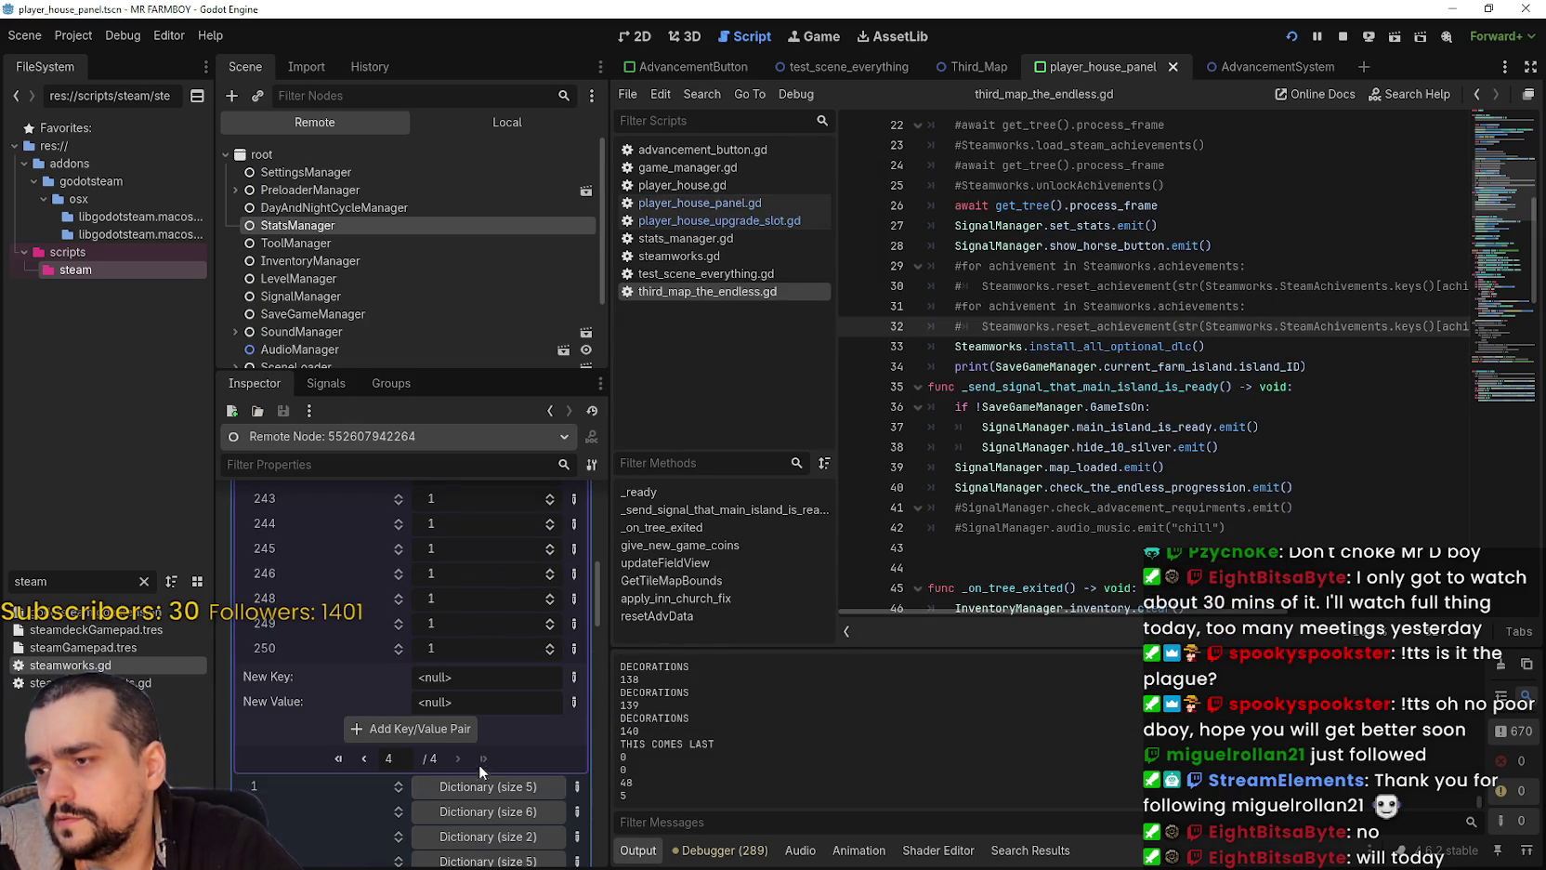
left_click(367, 758)
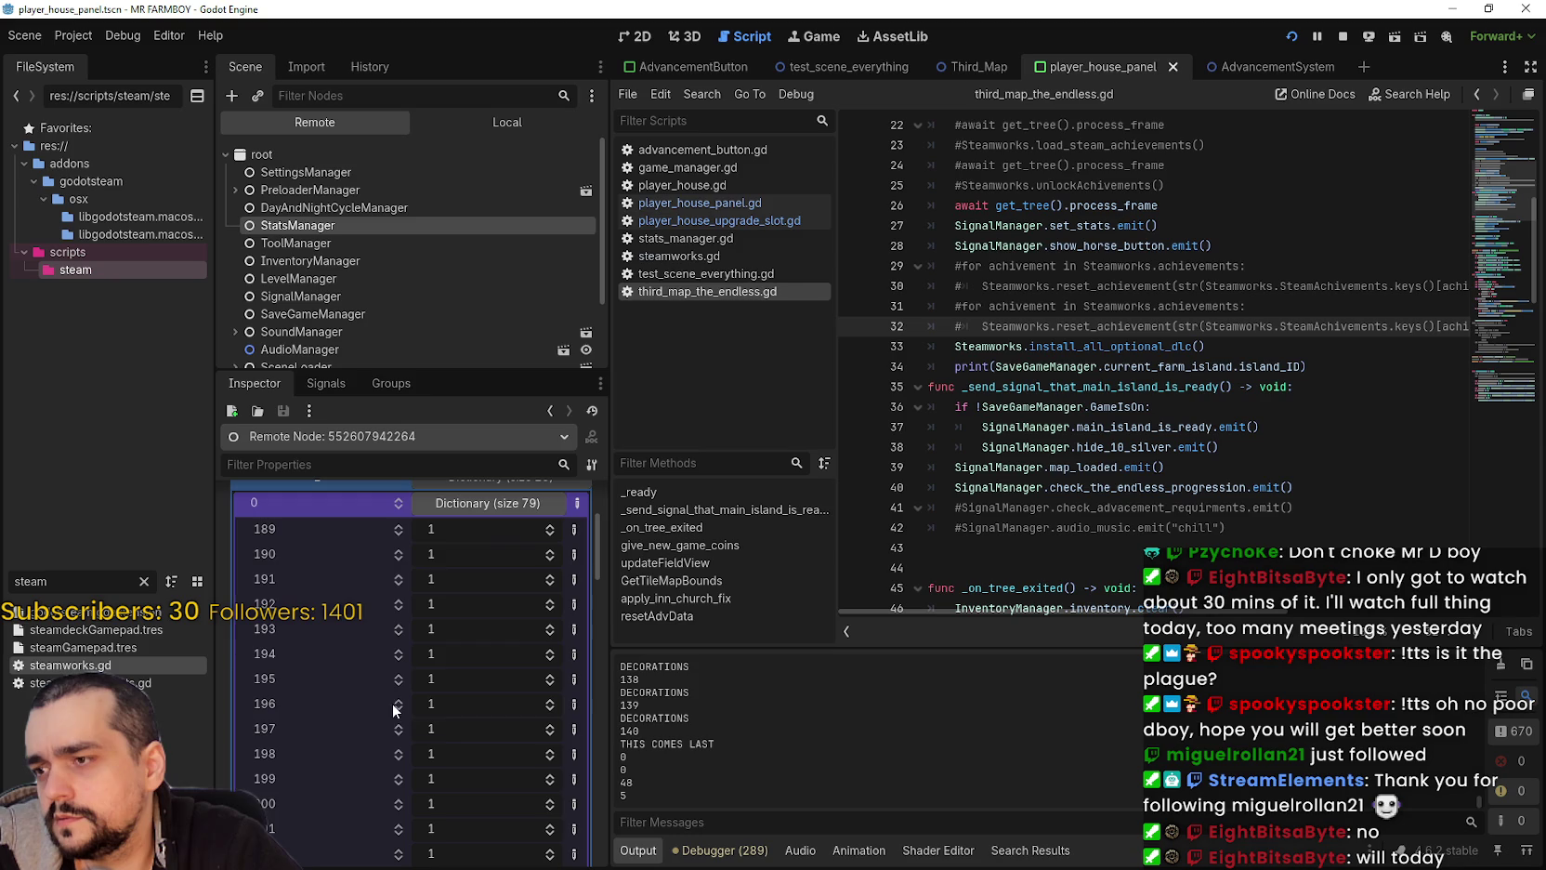
left_click(354, 279)
left_click(362, 242)
left_click(365, 225)
scroll(523, 703, "down", 3)
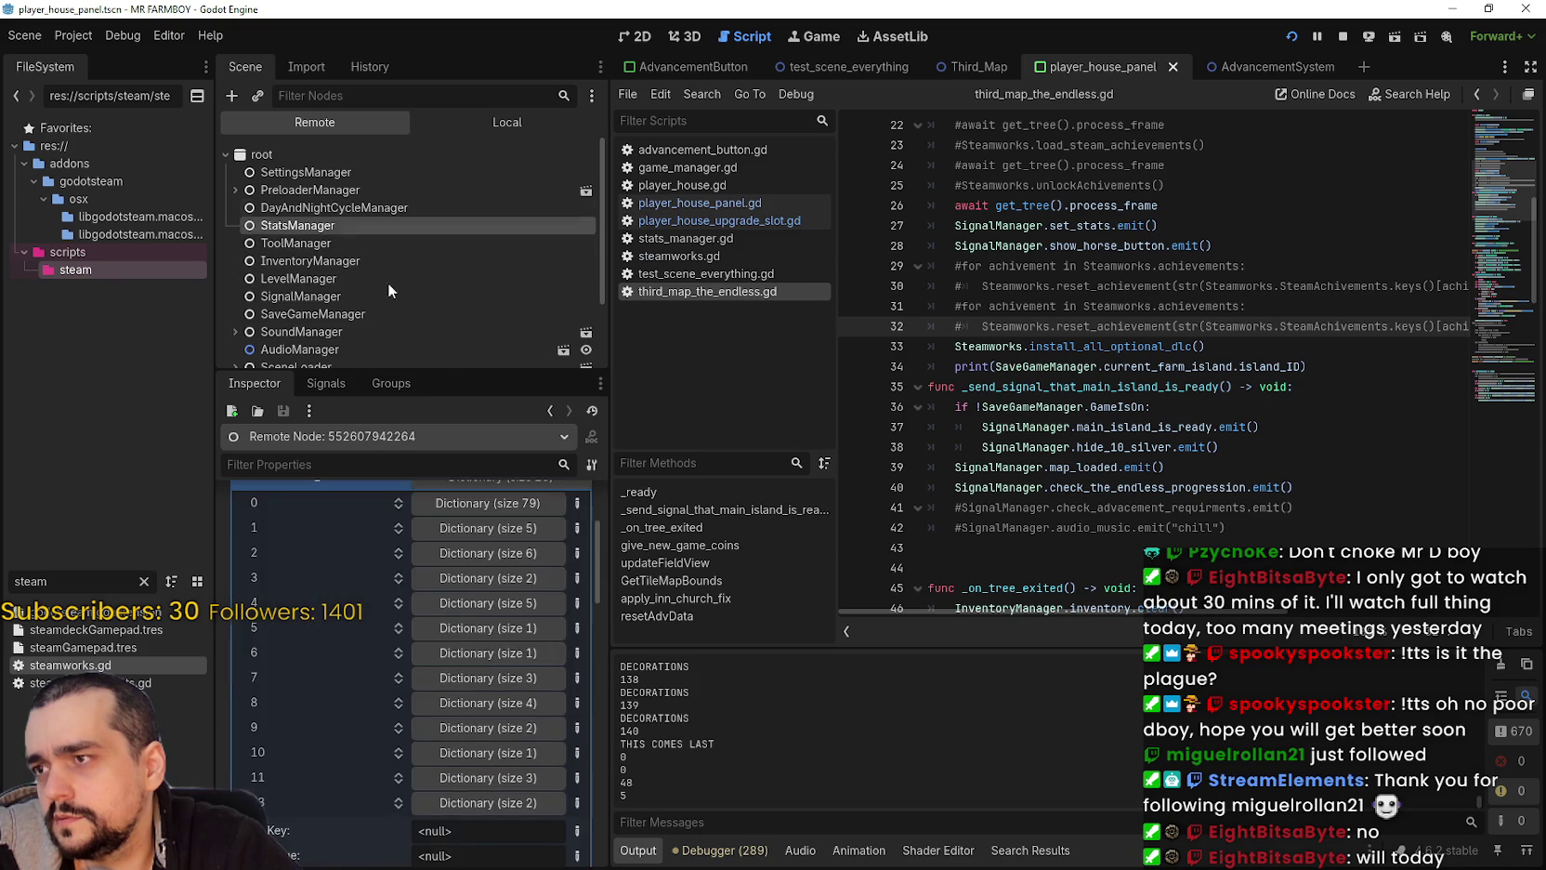
scroll(512, 678, "up", 2)
Step: Expand the size 79 advancements dictionary and page to the last entries and back
left_click(482, 601)
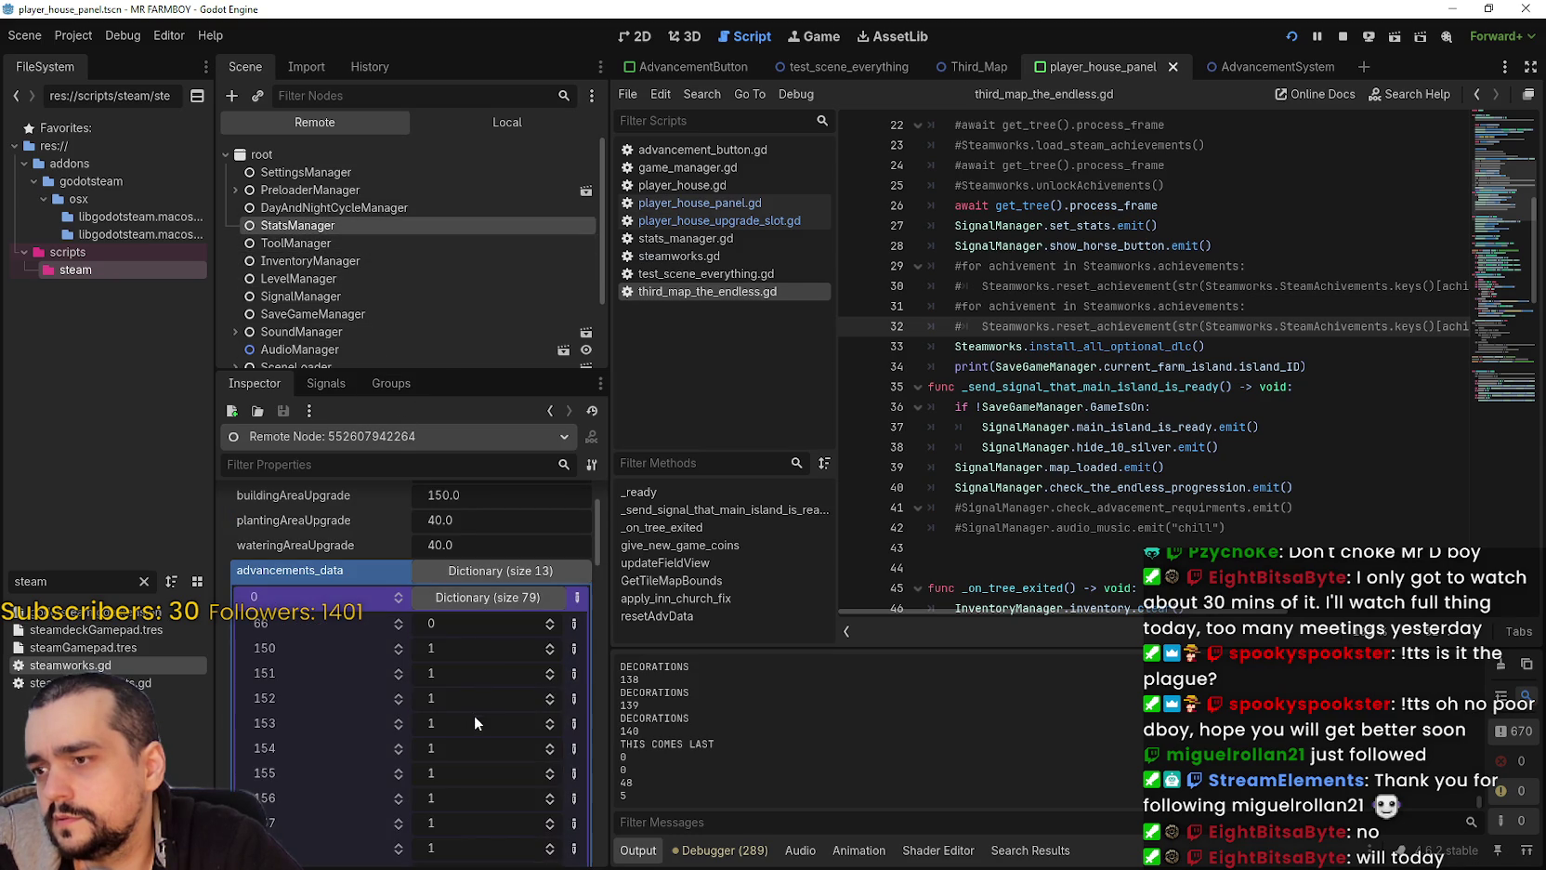
scroll(476, 714, "down", 3)
scroll(478, 707, "down", 3)
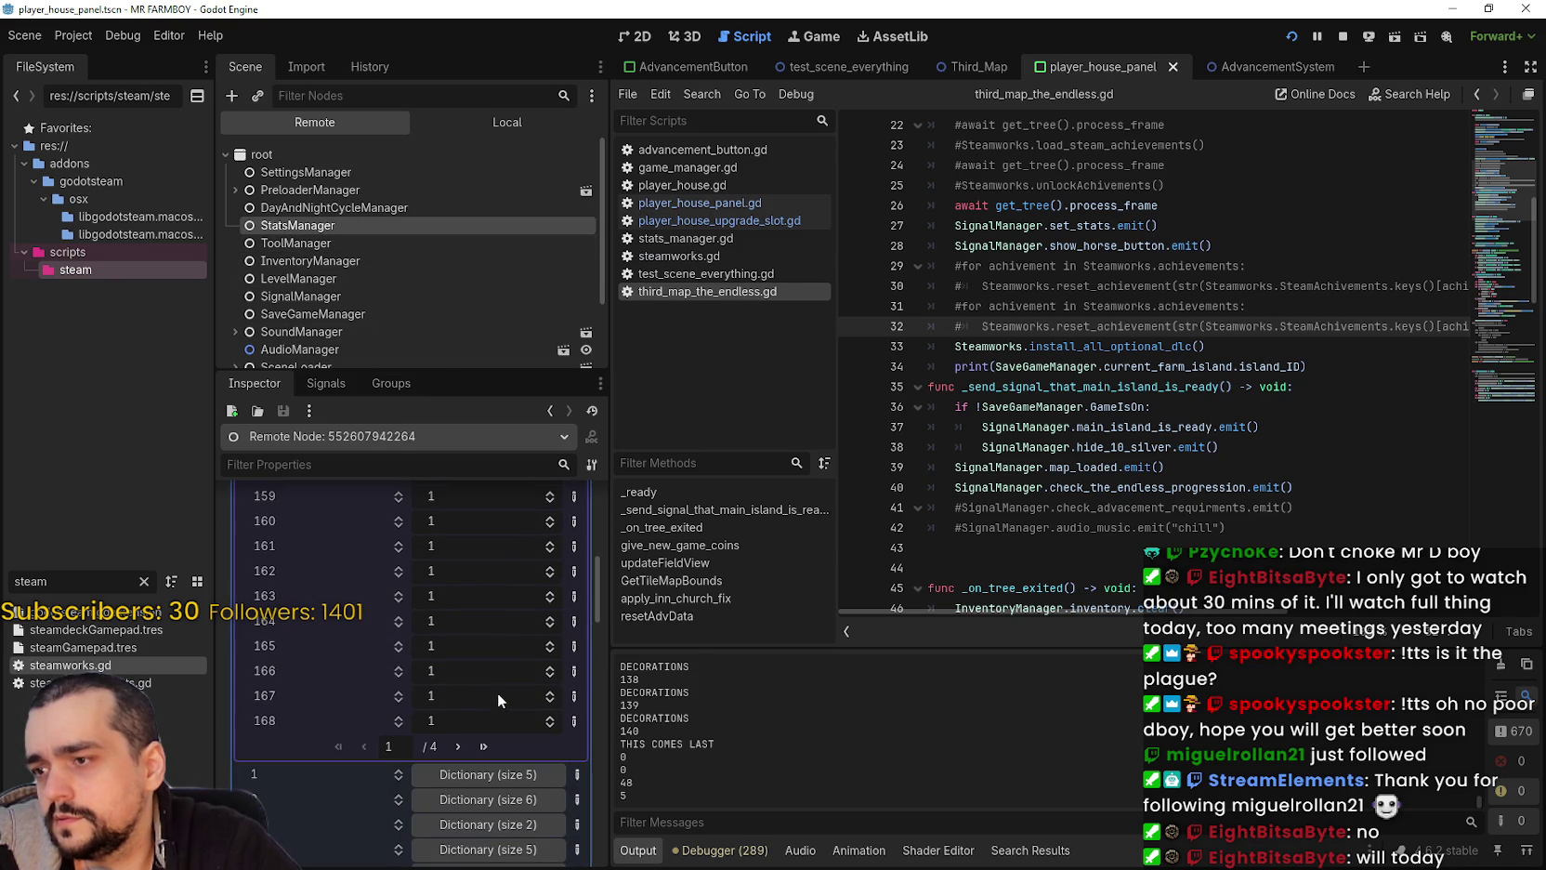
left_click(453, 745)
left_click(454, 744)
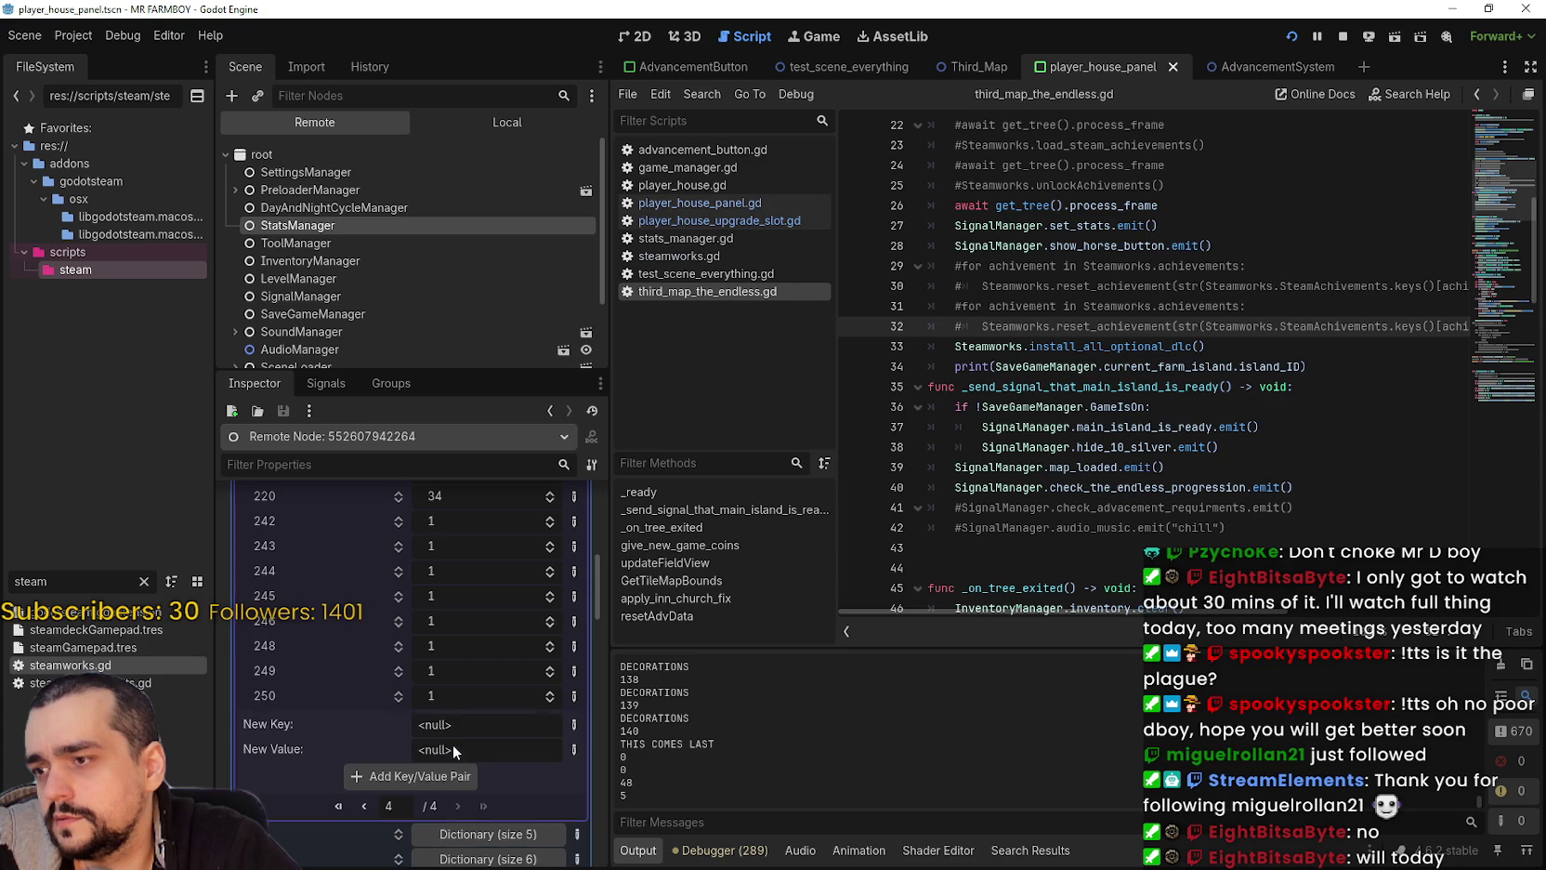
scroll(463, 722, "up", 2)
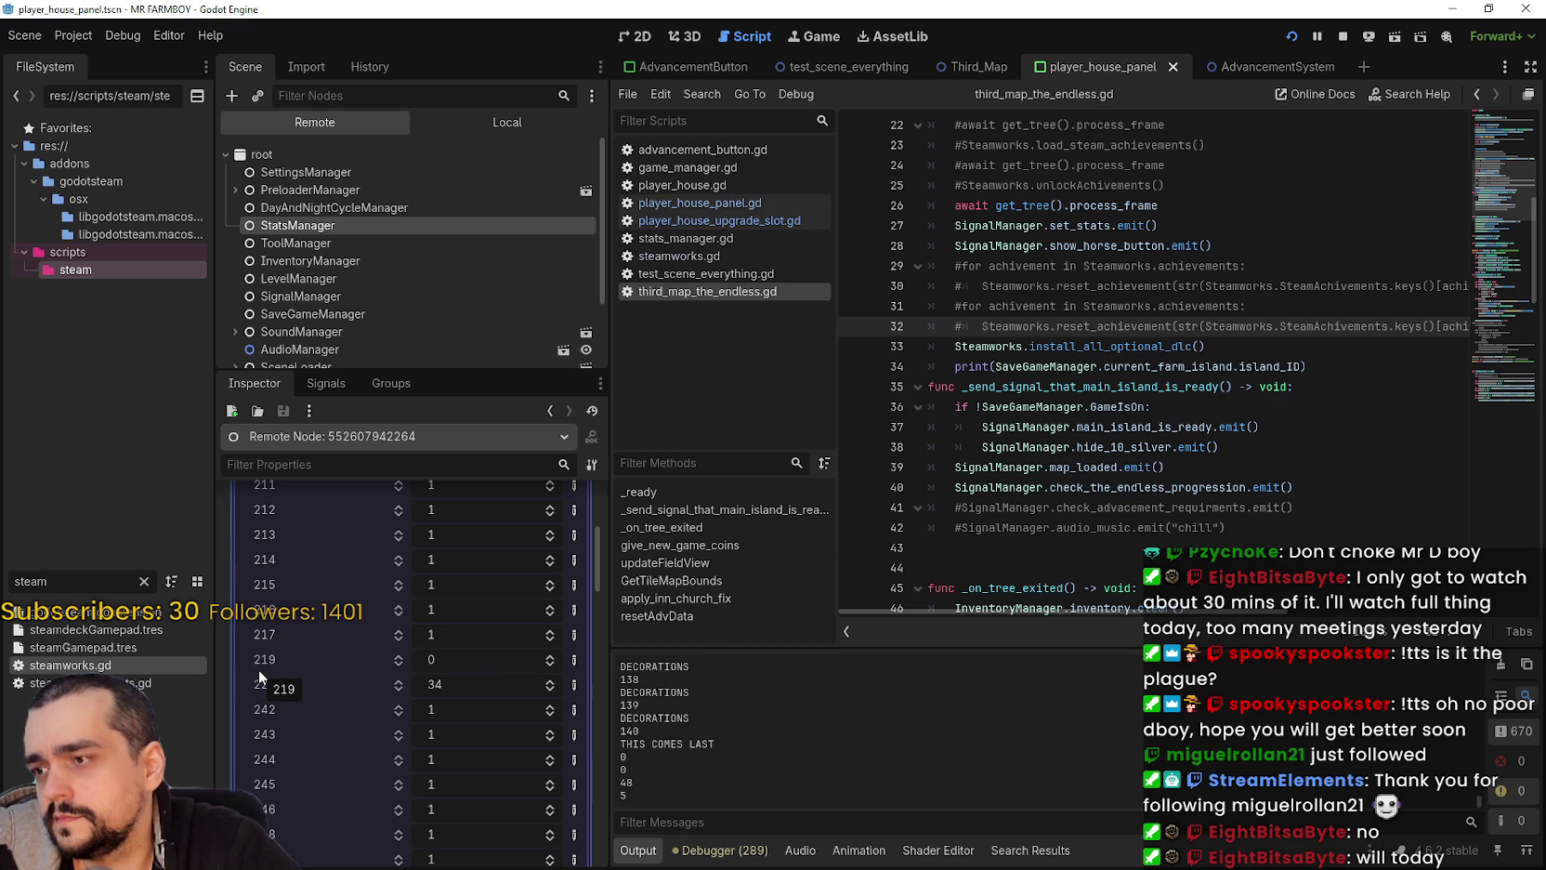
scroll(271, 688, "down", 3)
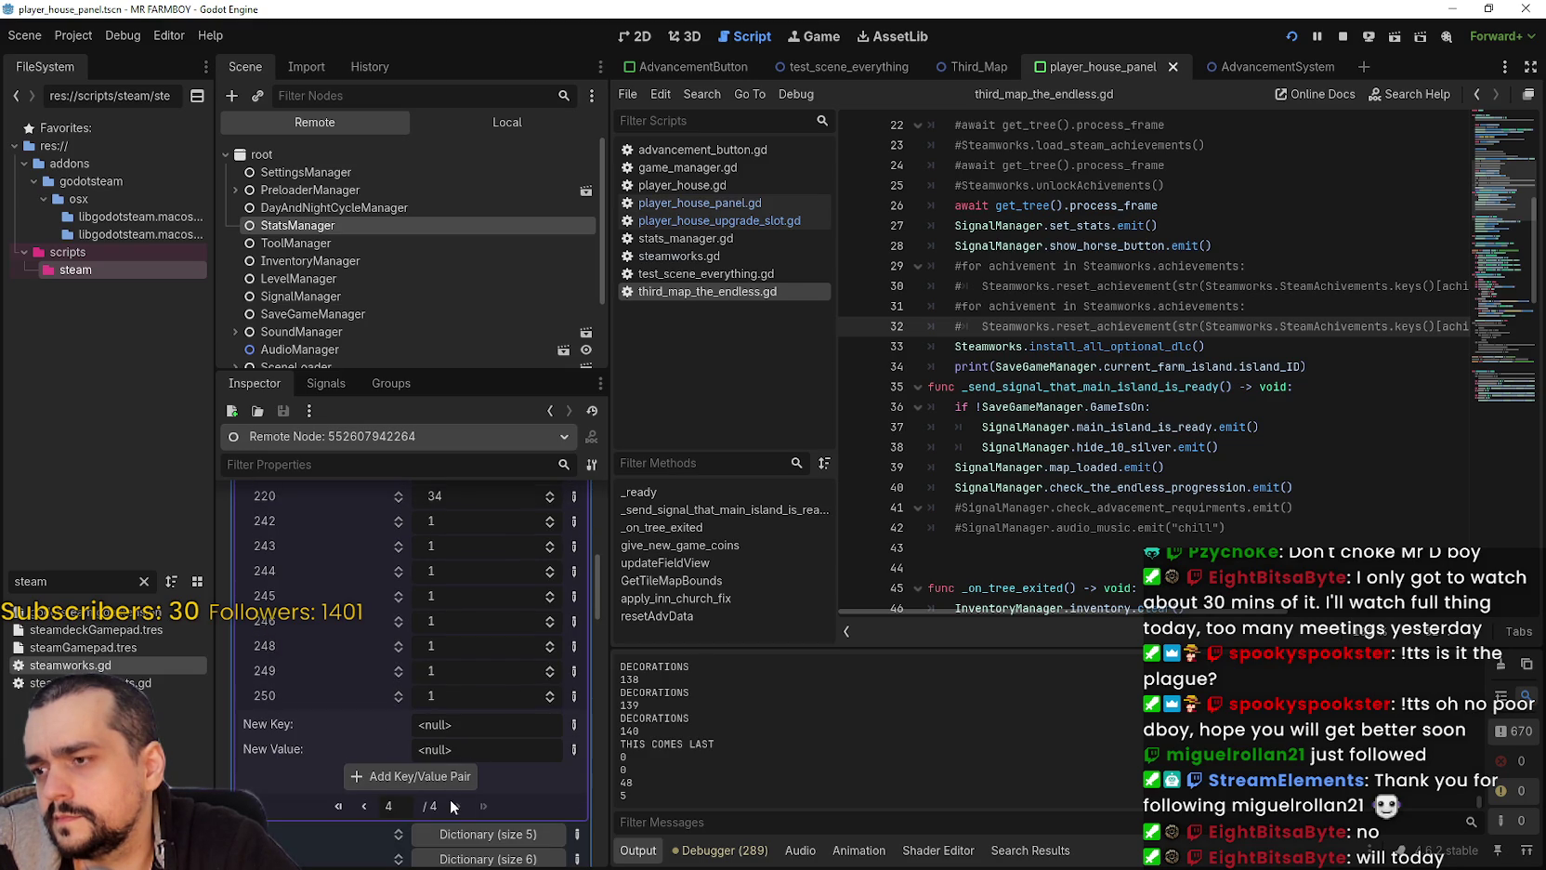
left_click(362, 807)
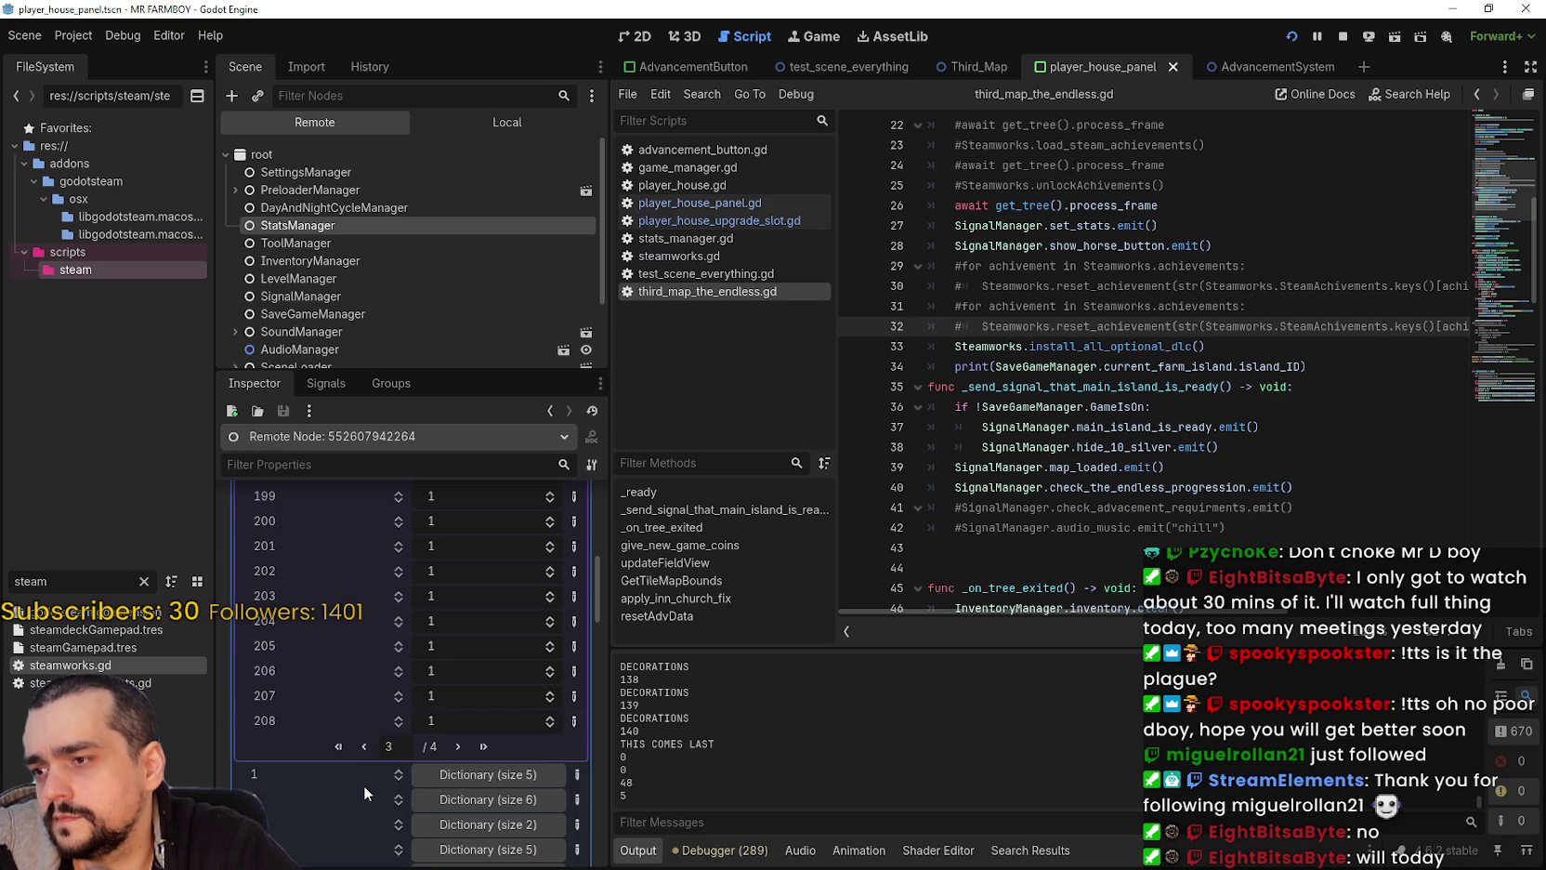
scroll(372, 779, "up", 8)
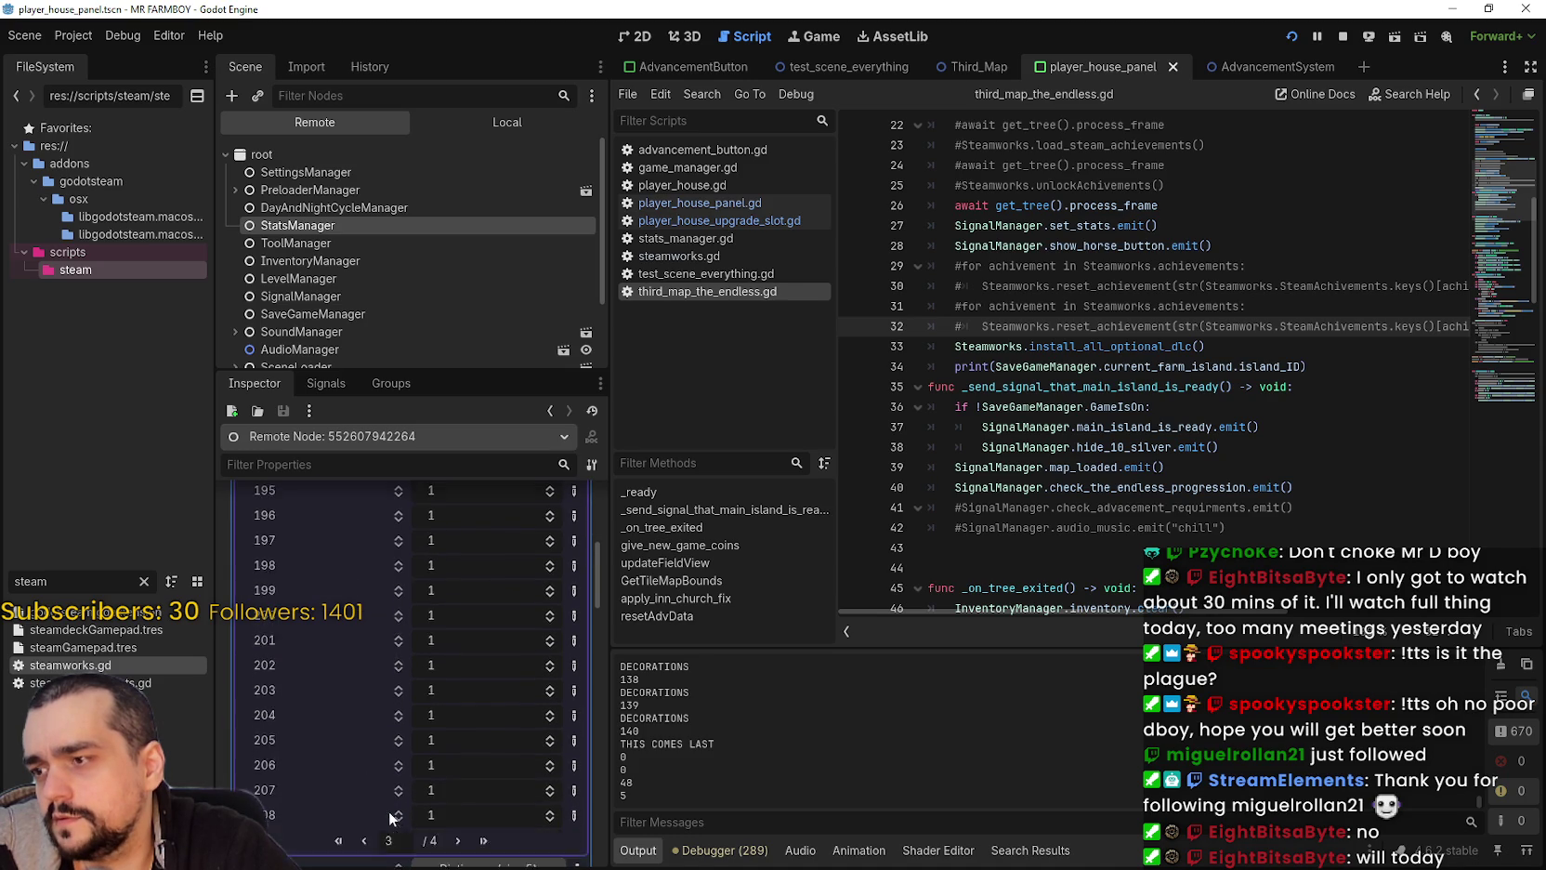
scroll(365, 776, "up", 8)
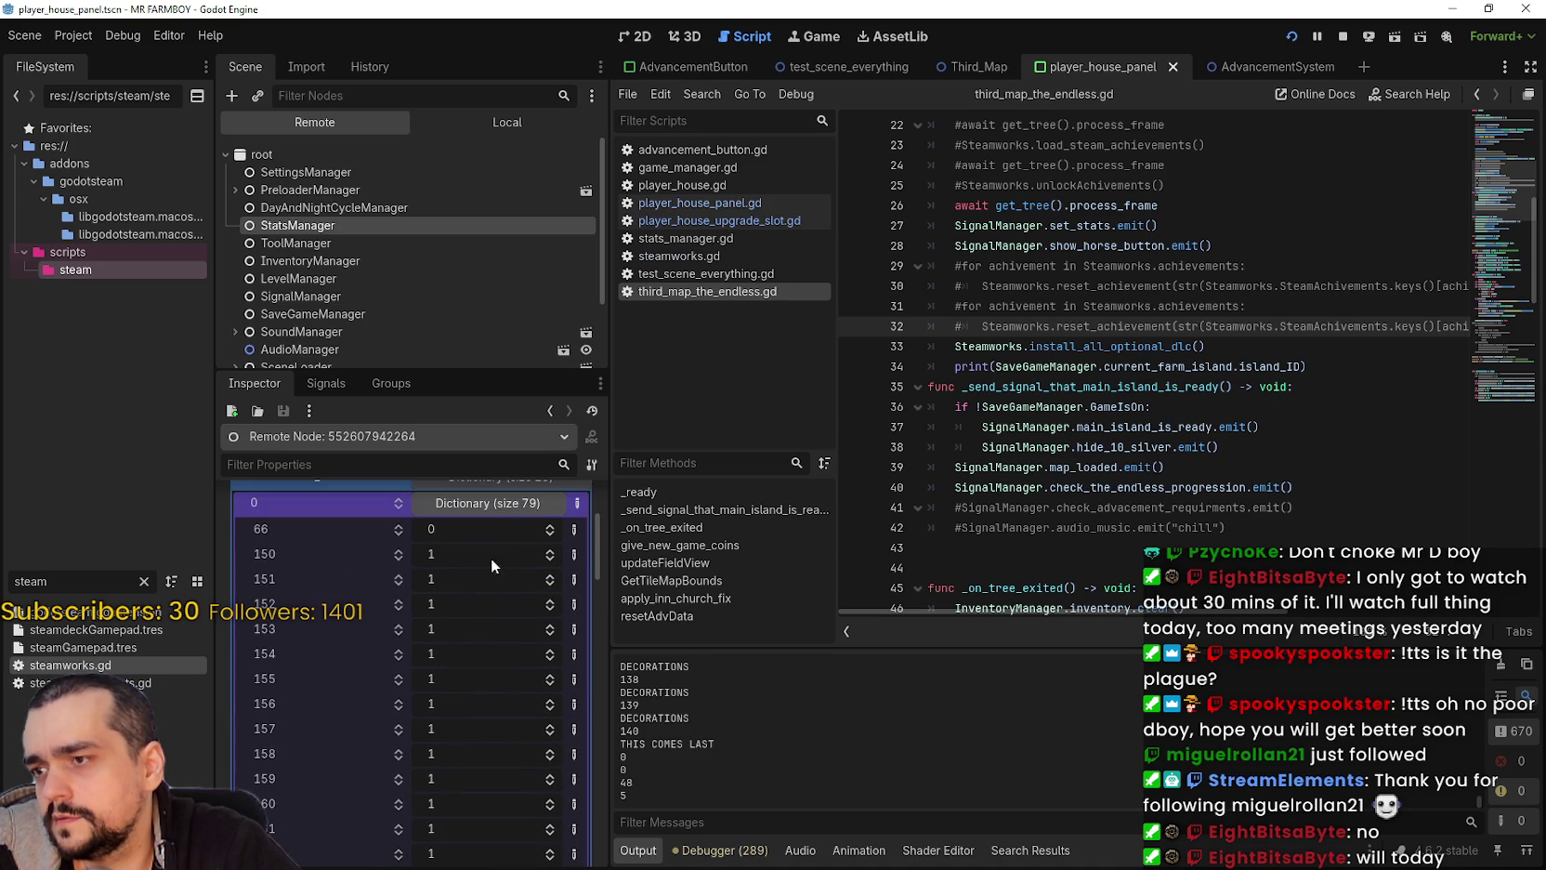
Step: Re-expand the size 79 dictionary, view its next page, then return to the game window
left_click(502, 503)
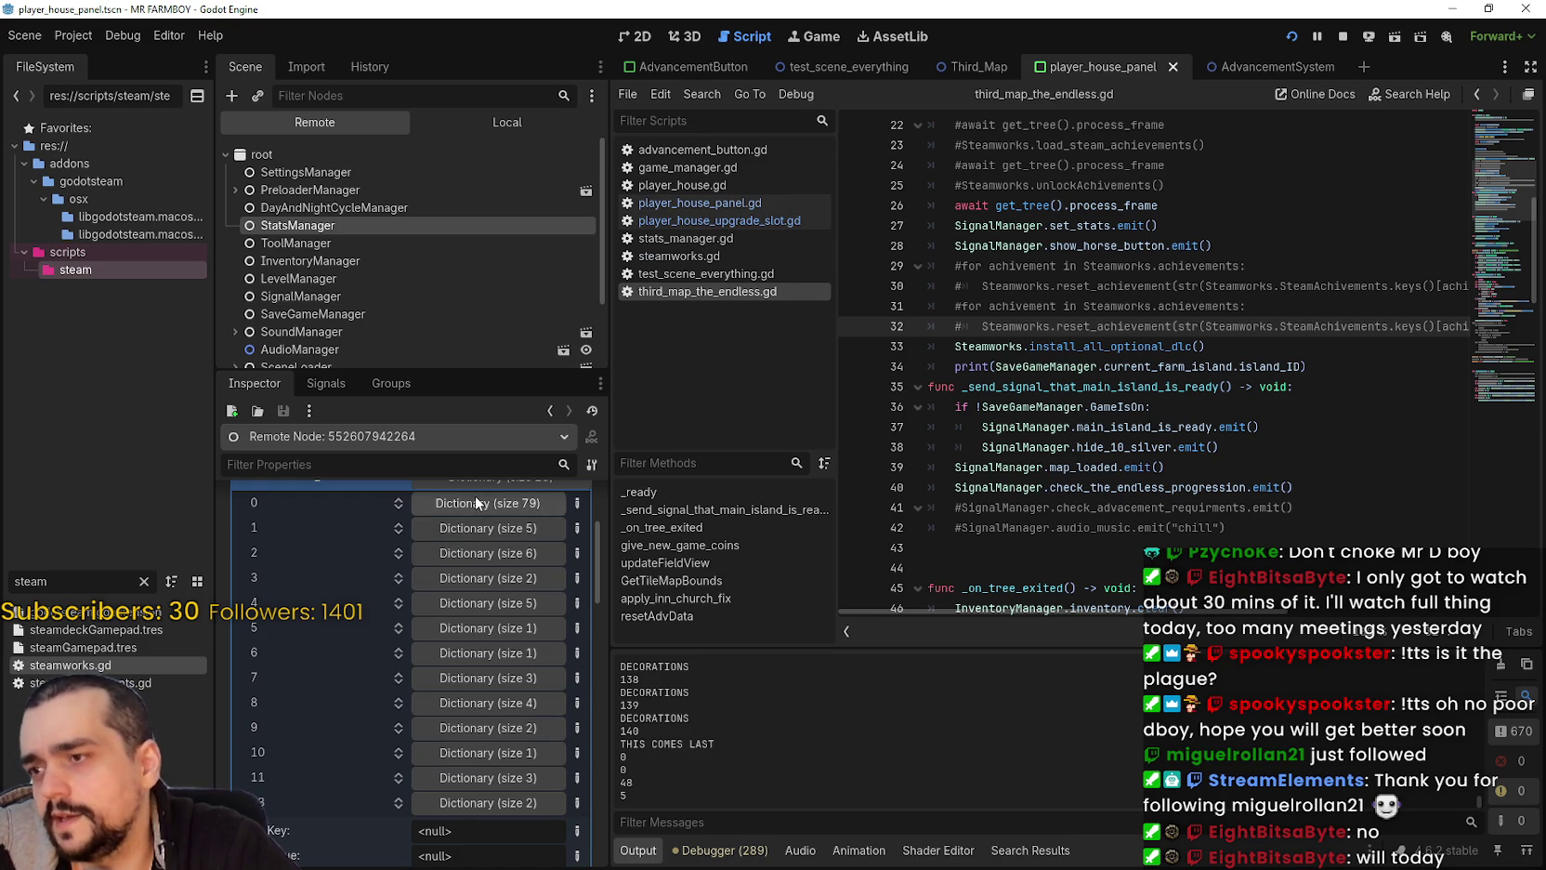
left_click(475, 497)
scroll(465, 758, "down", 1)
scroll(521, 800, "down", 2)
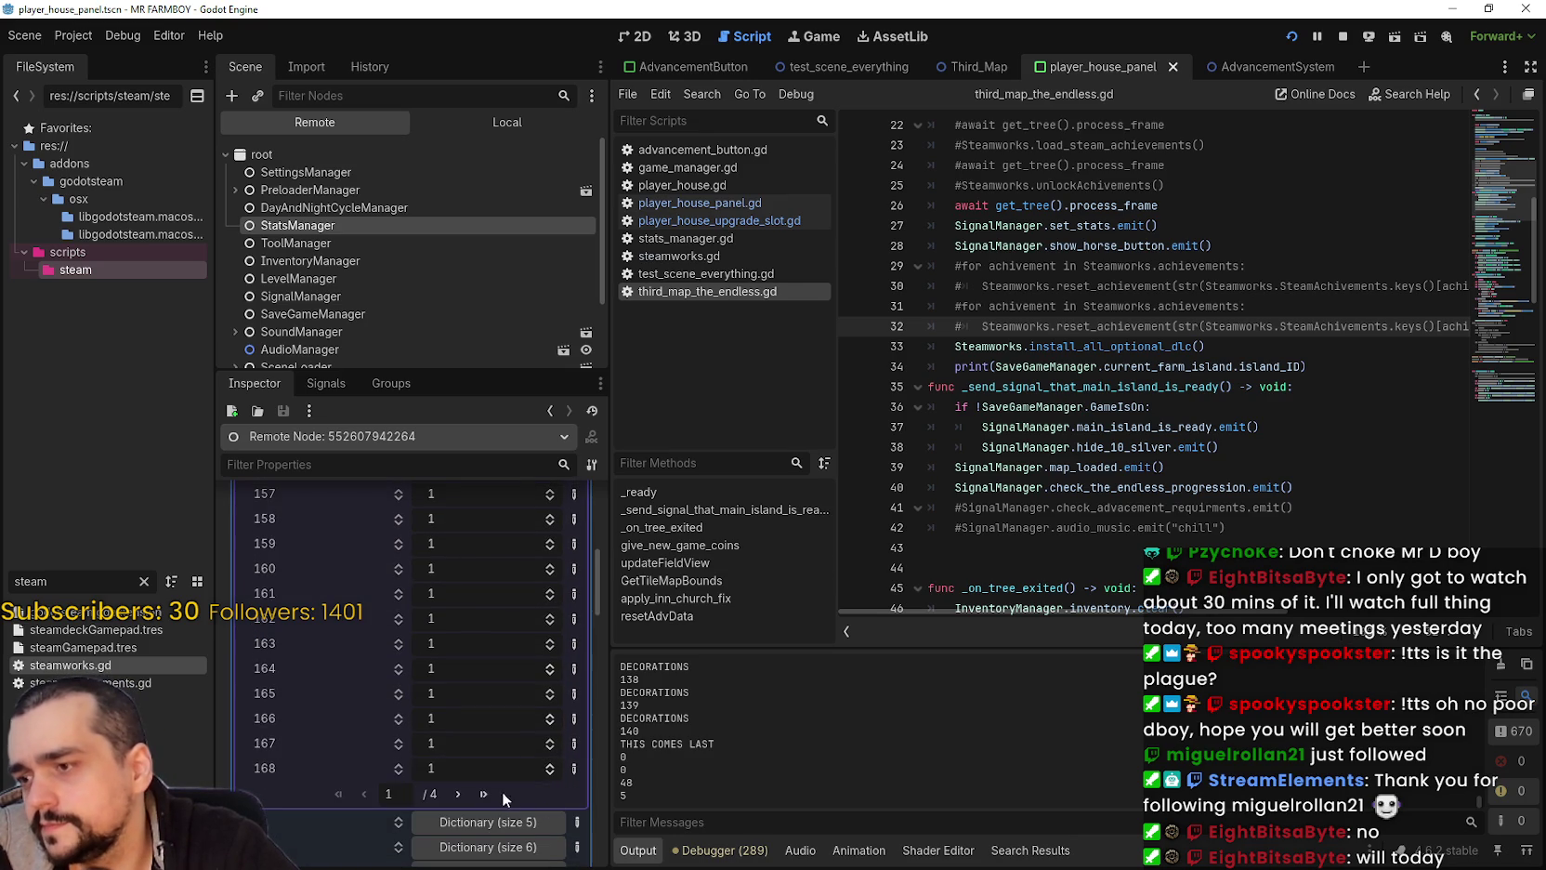
left_click(458, 793)
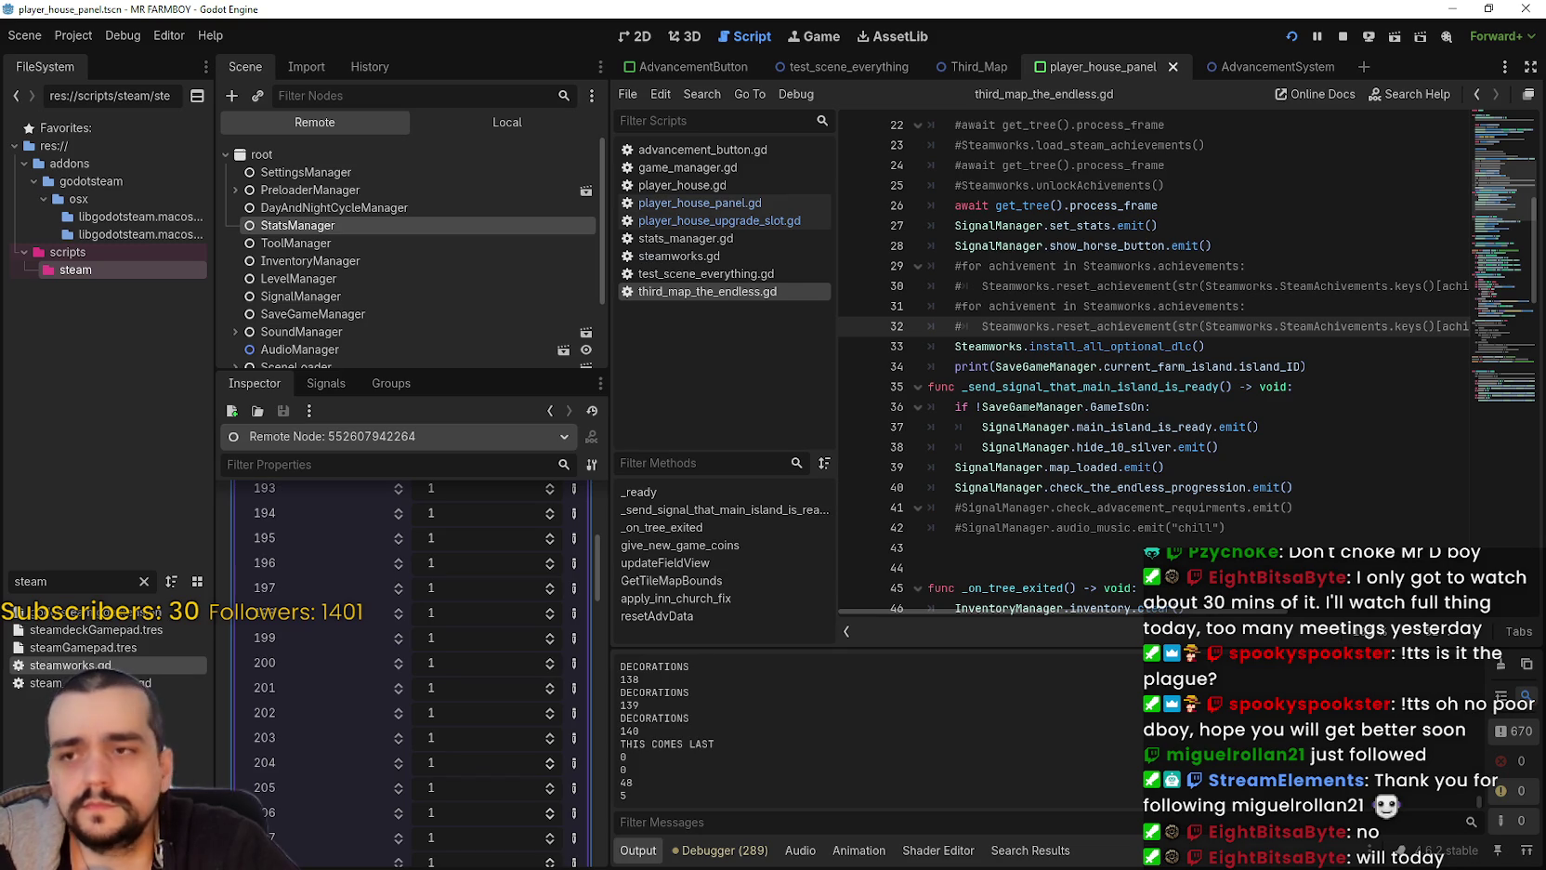
key("alt+Tab")
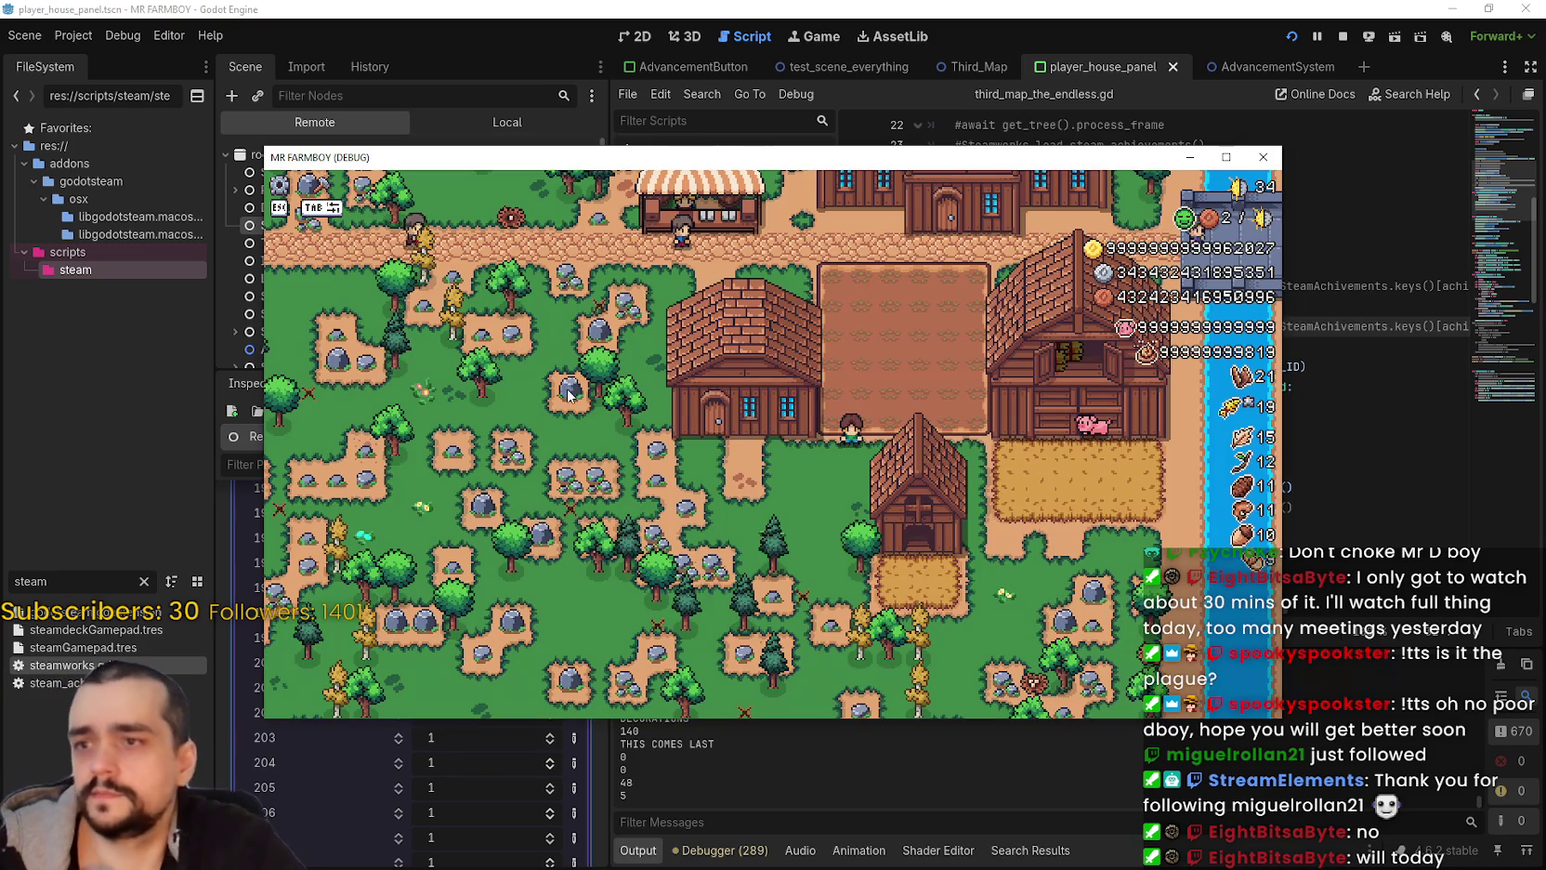
Step: Force-save the game from its pause menu
key("Escape")
key("Down")
key("Down")
key("Return")
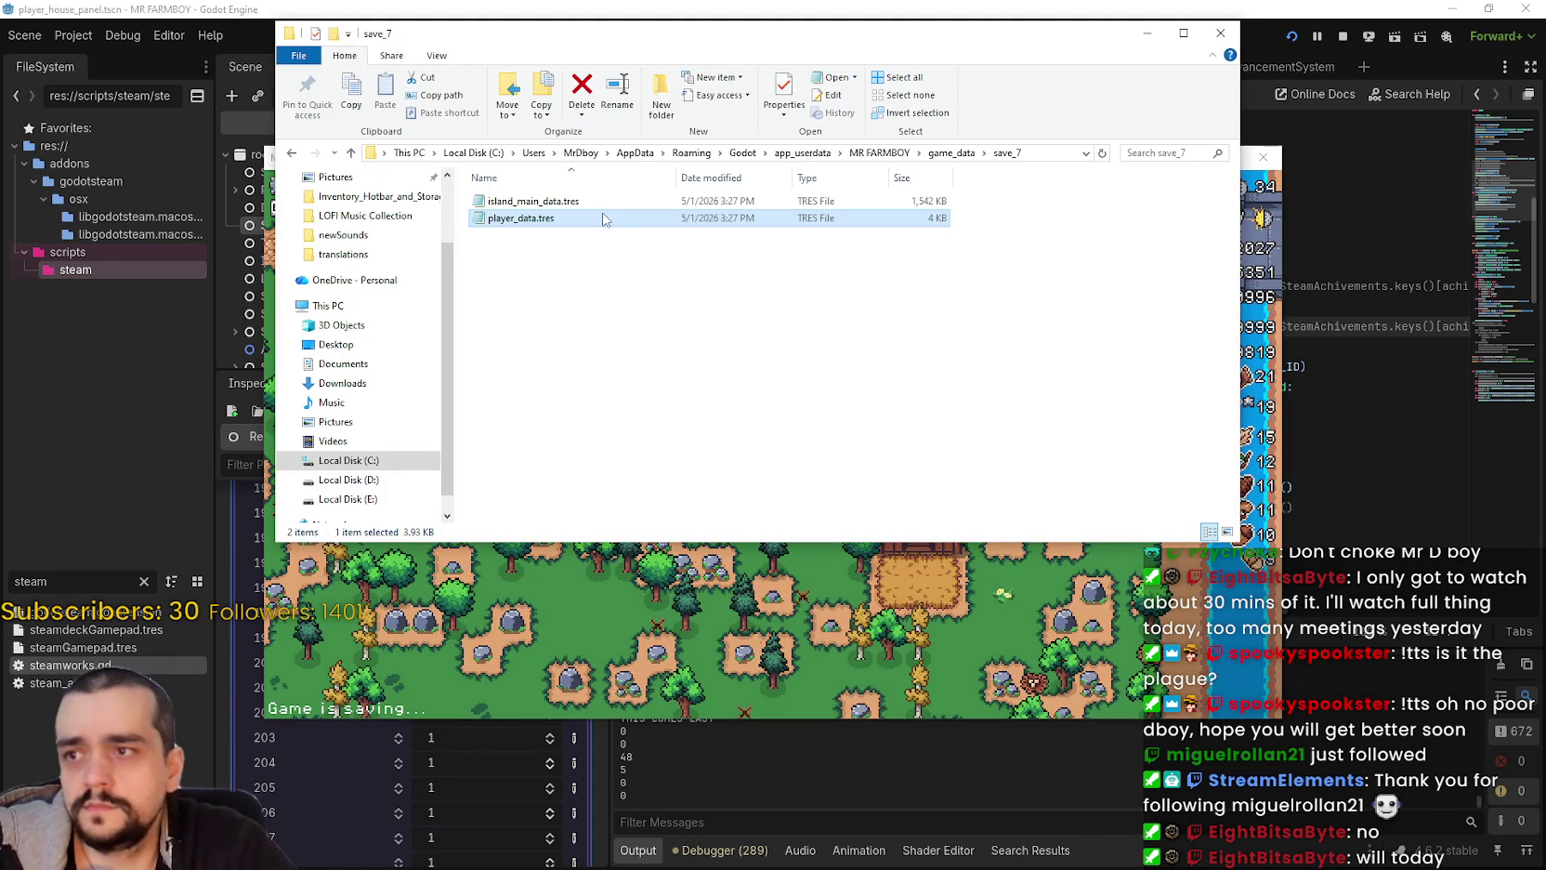
Step: Open save_7's player_data.tres in Notepad and read through it, marking the key 219 and 220 lines
double_click(613, 218)
left_click_drag(1308, 413, 1298, 526)
left_click_drag(656, 514, 656, 544)
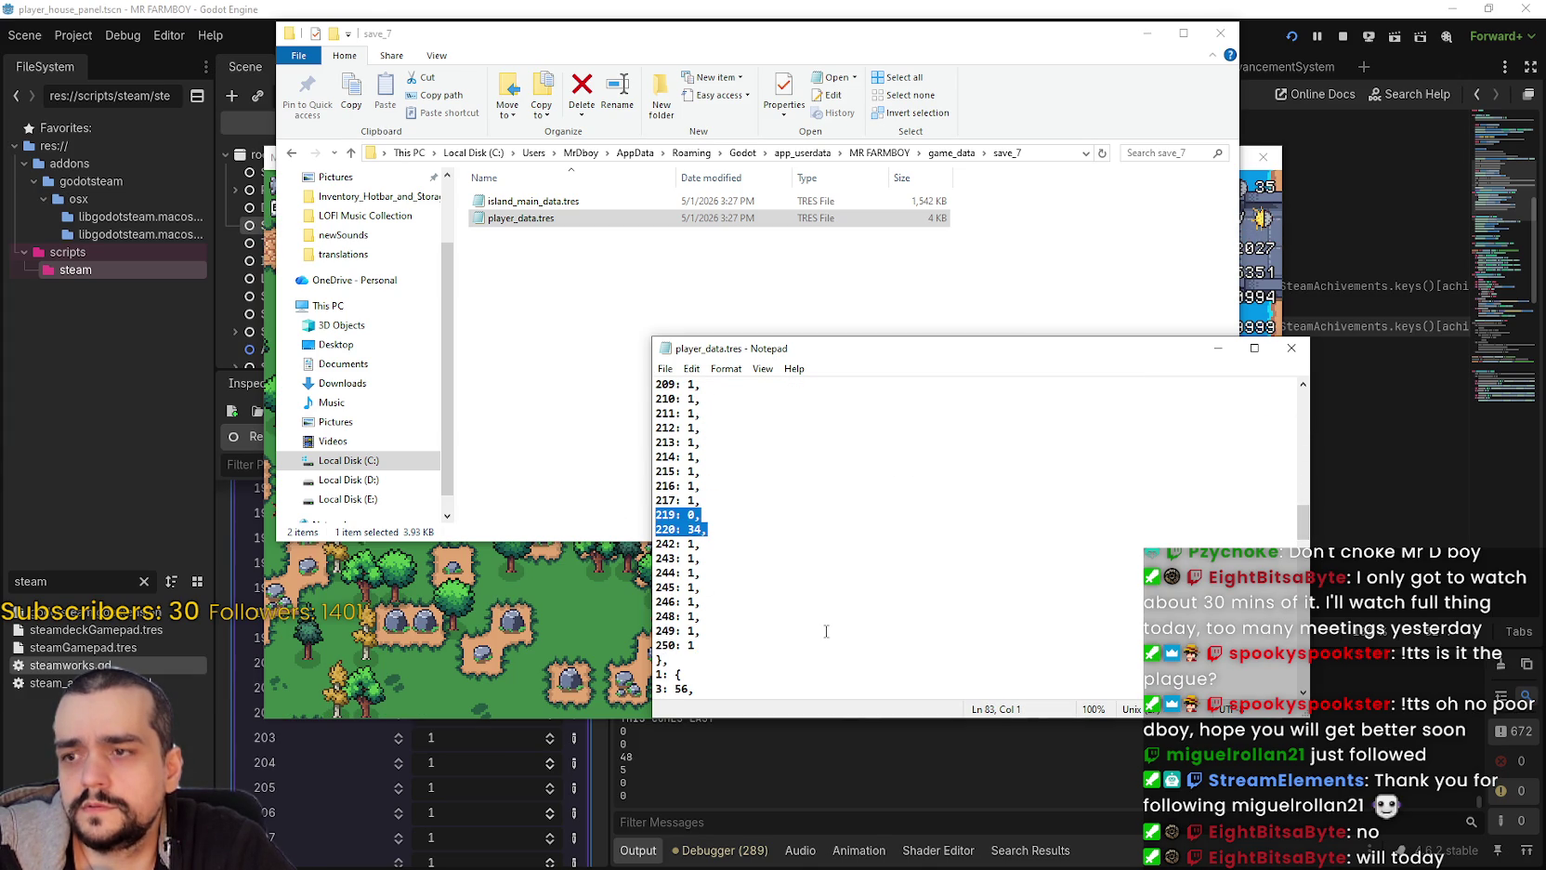
scroll(824, 623, "down", 4)
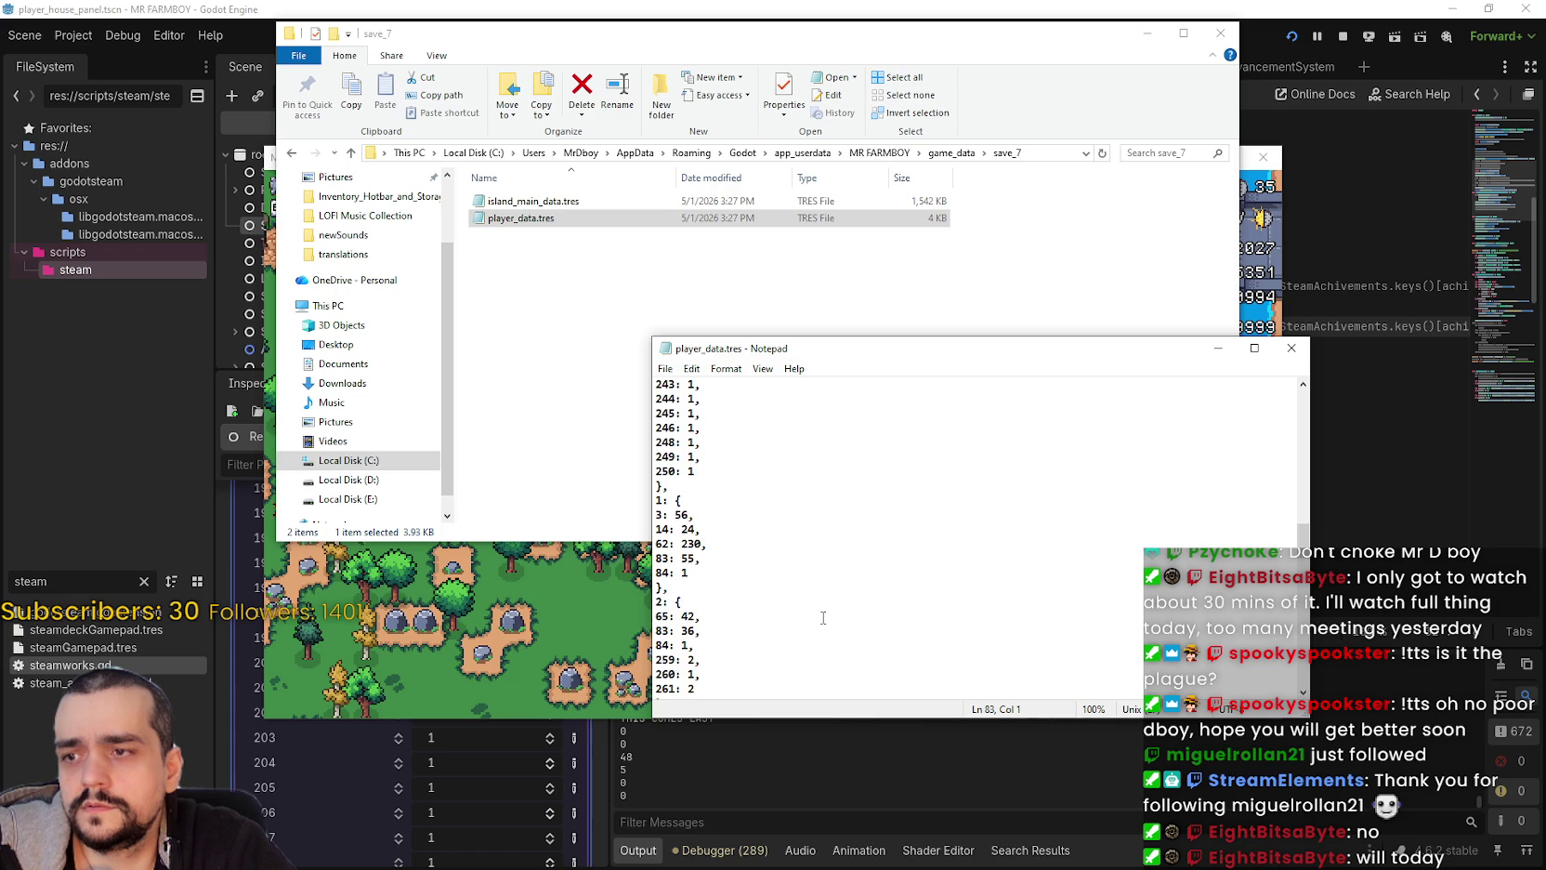
scroll(823, 618, "down", 2)
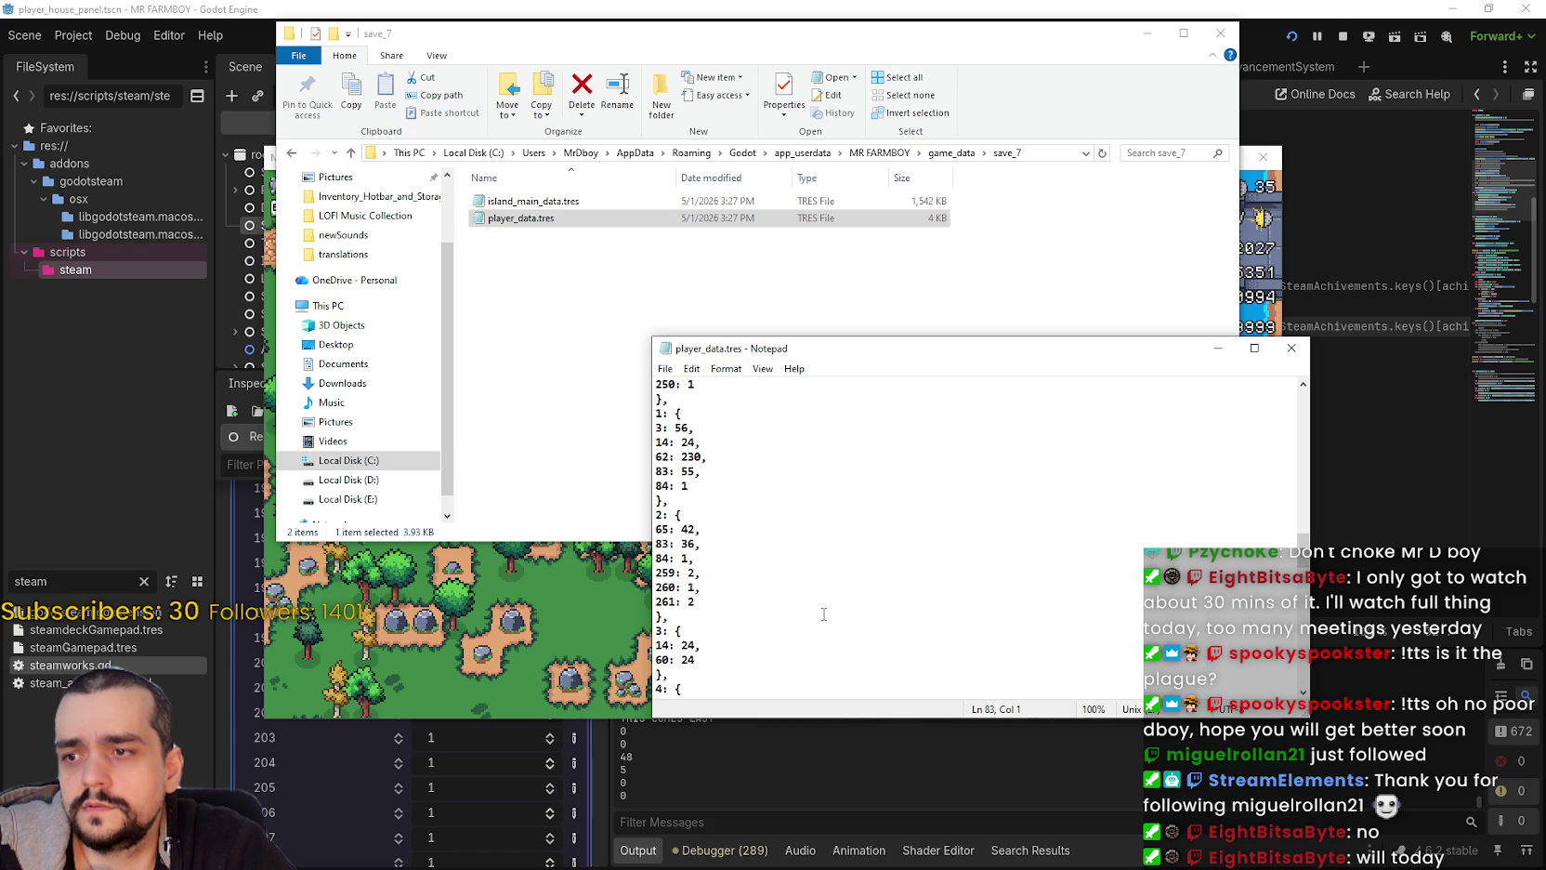
scroll(823, 614, "down", 3)
scroll(823, 613, "down", 3)
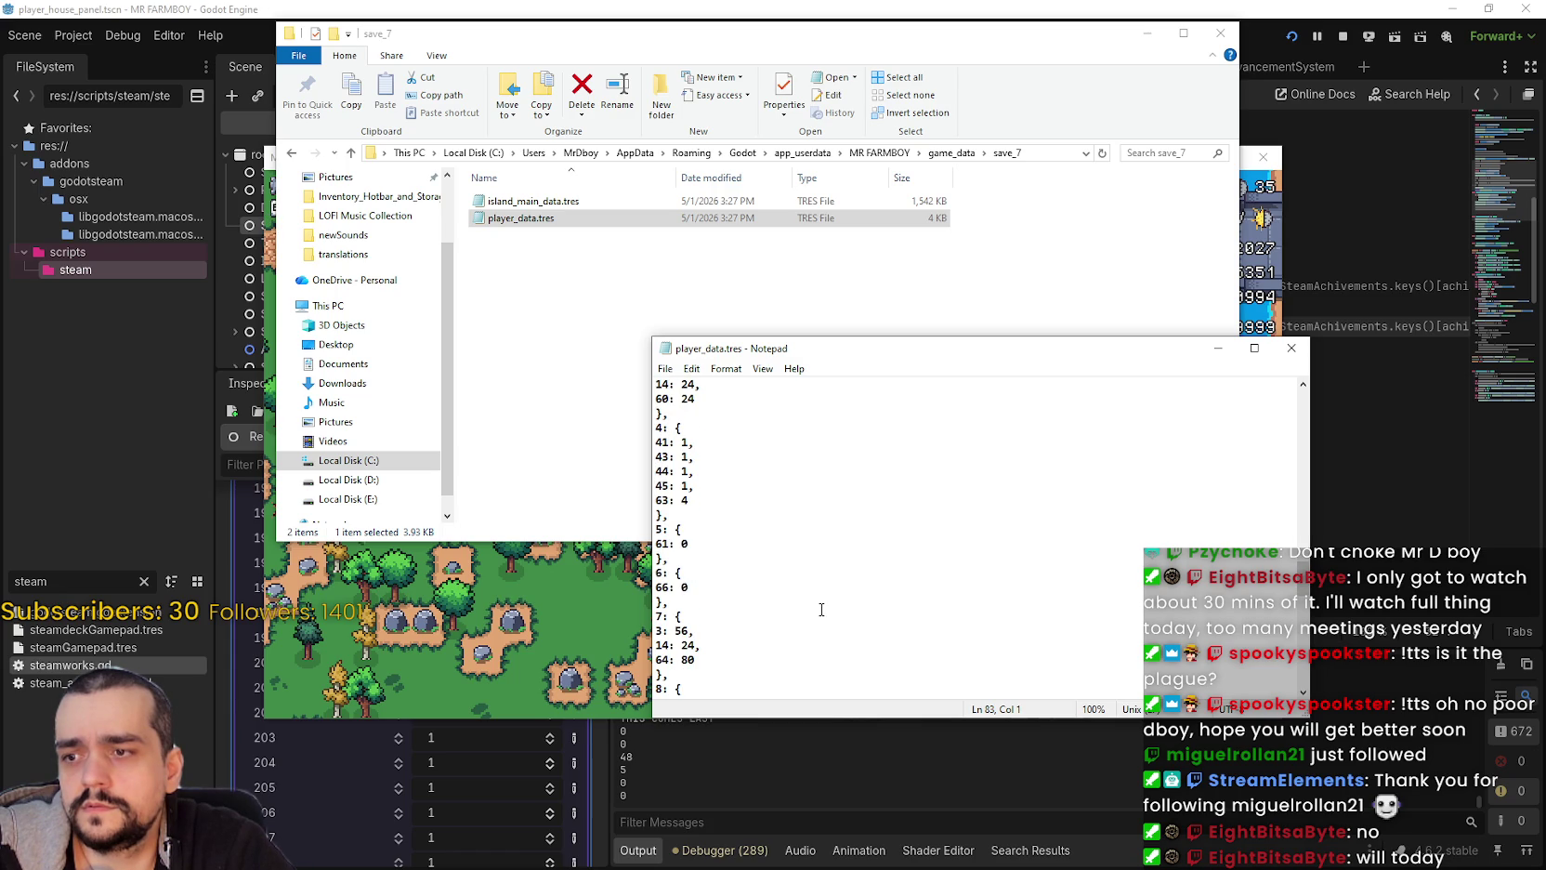
scroll(822, 610, "down", 2)
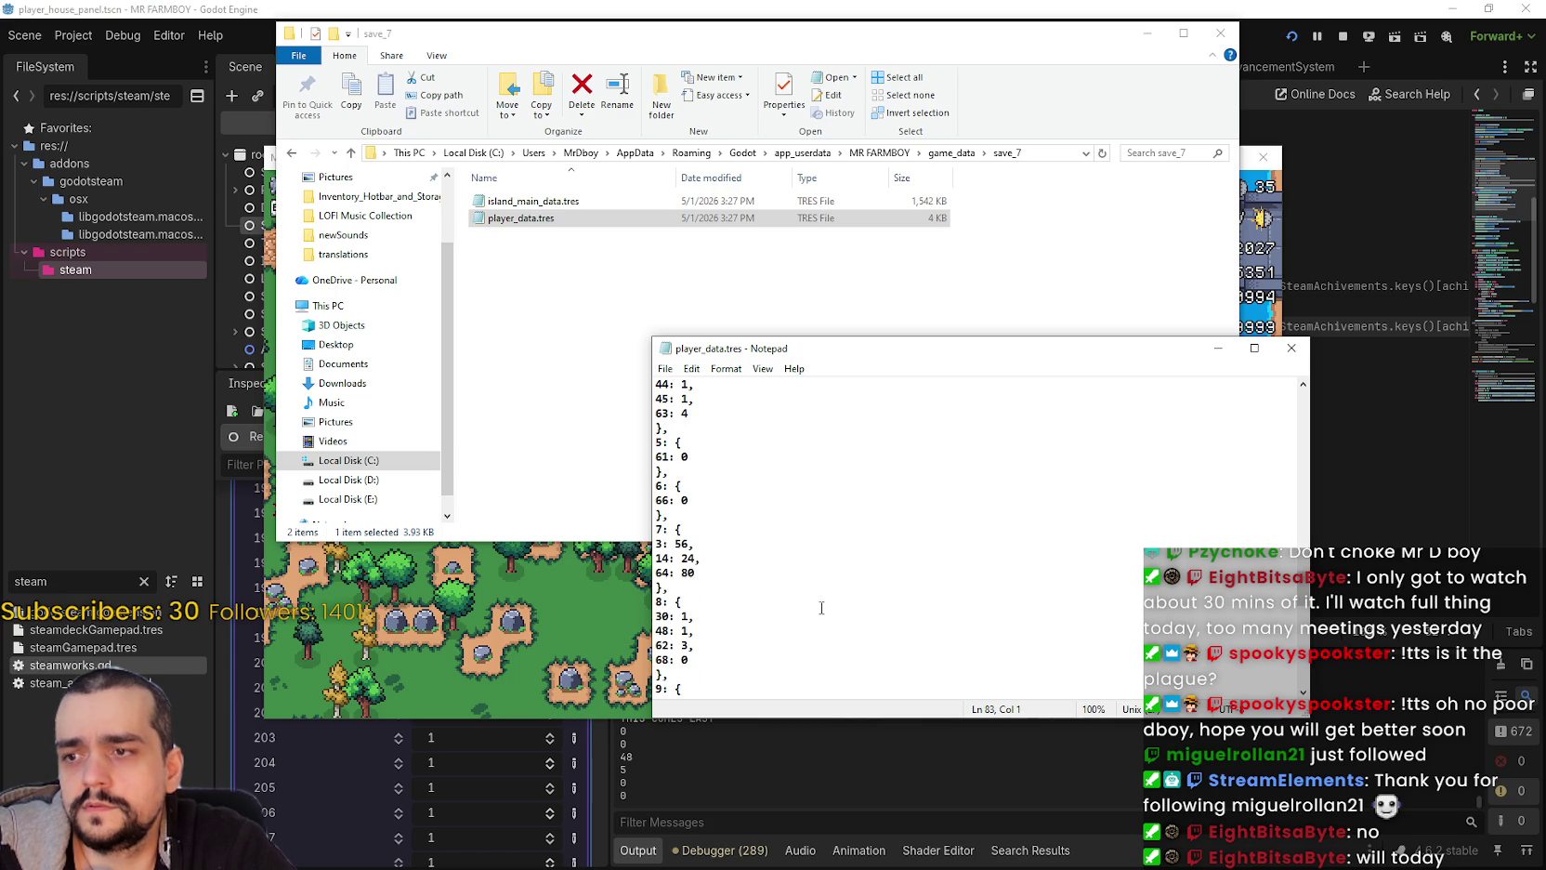
scroll(821, 608, "down", 3)
scroll(820, 607, "down", 4)
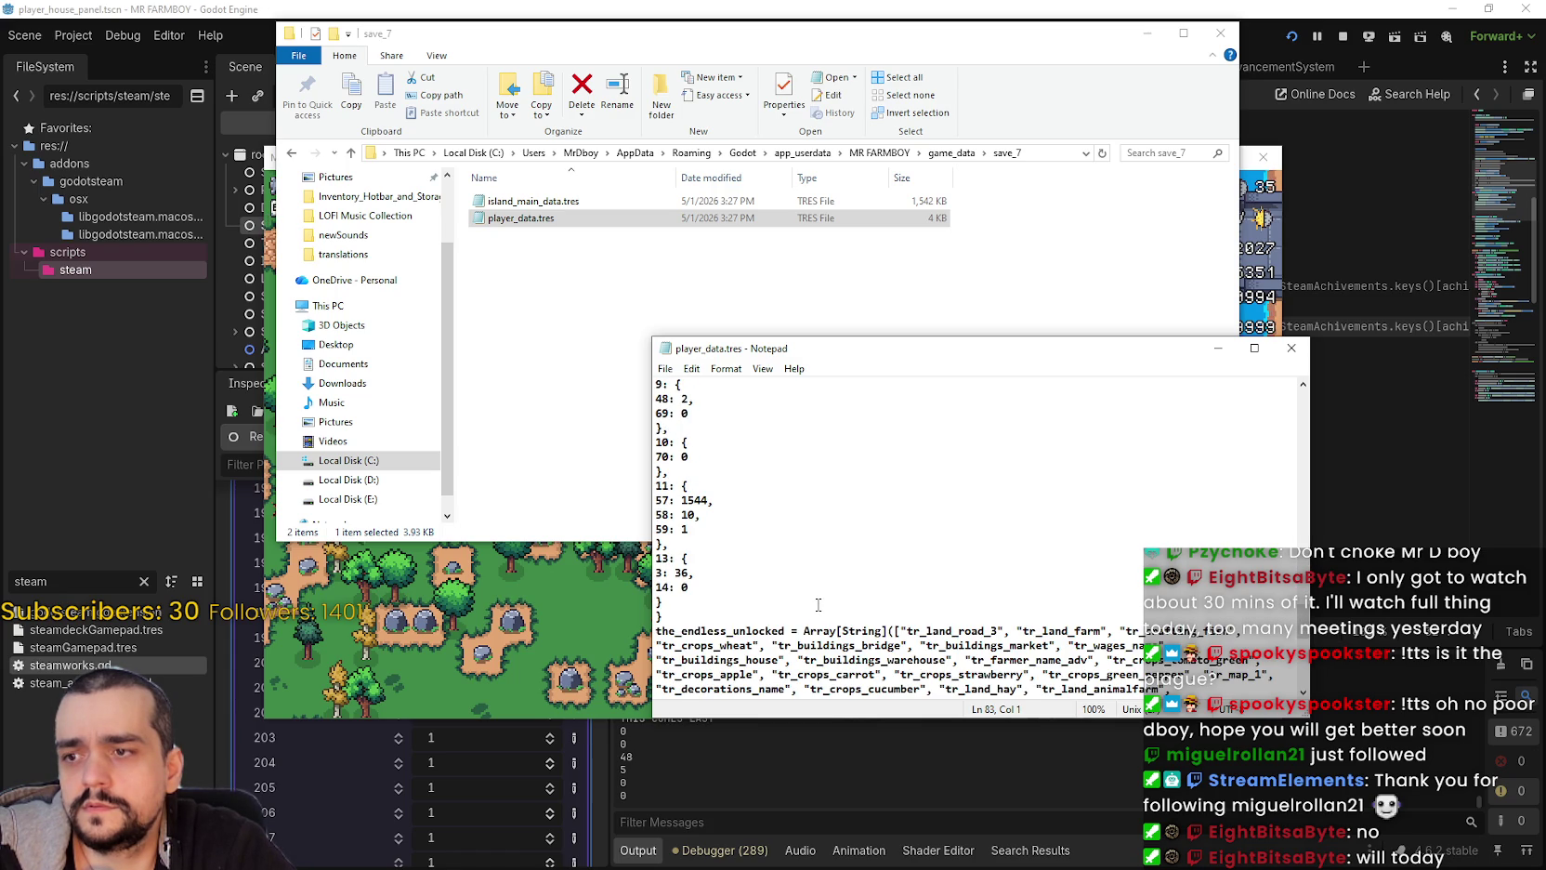
scroll(819, 605, "down", 12)
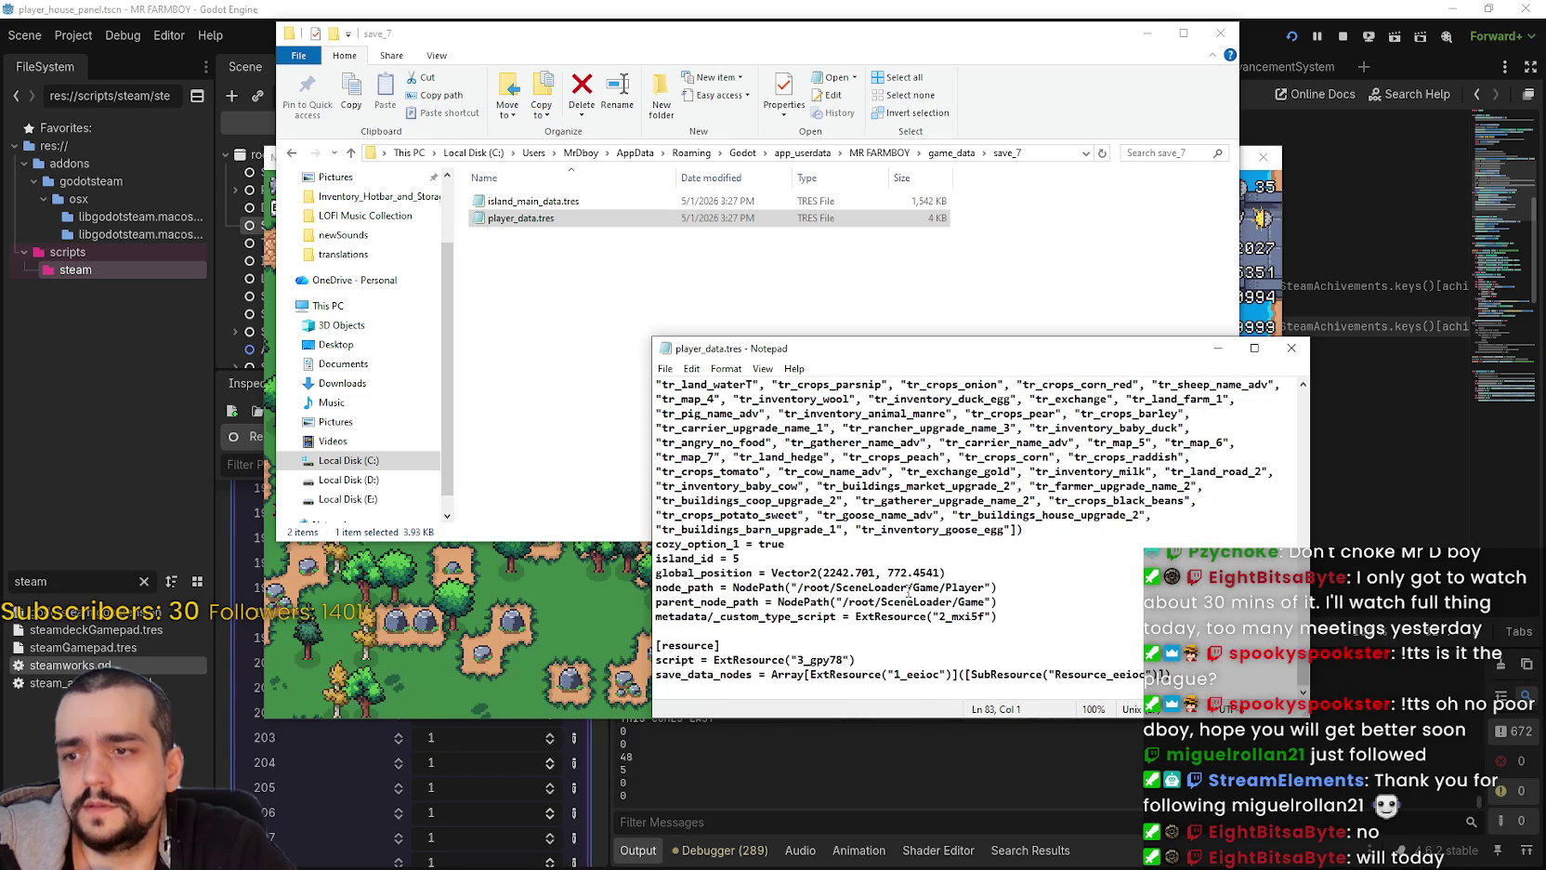
Step: Close player_data.tres without changes and bring the Godot editor back to the front
left_click_drag(1303, 669, 1310, 394)
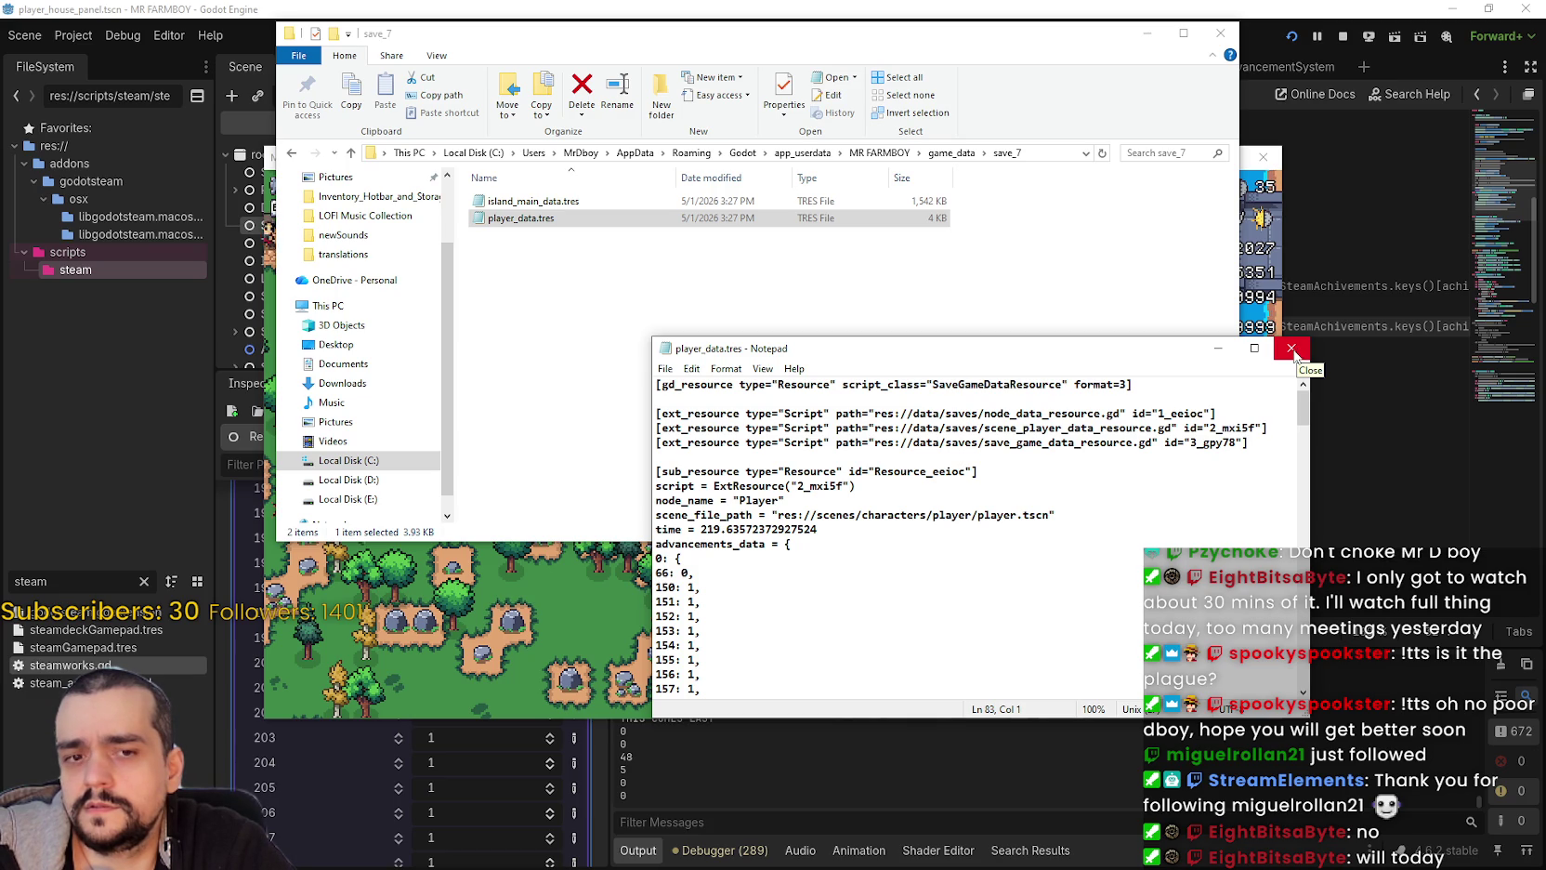
left_click(1292, 351)
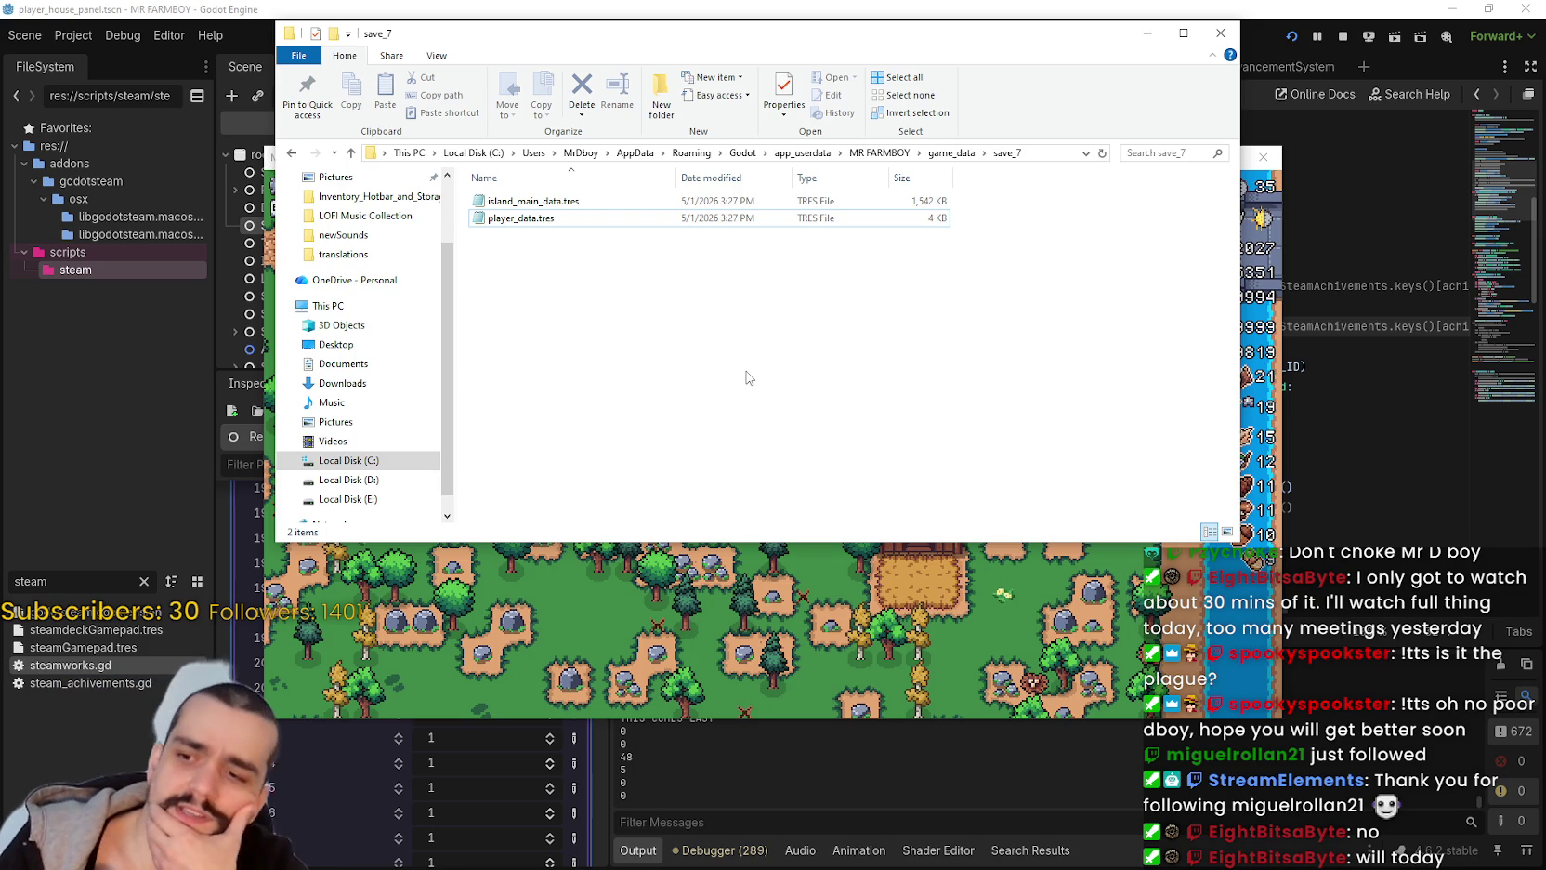
left_click(682, 798)
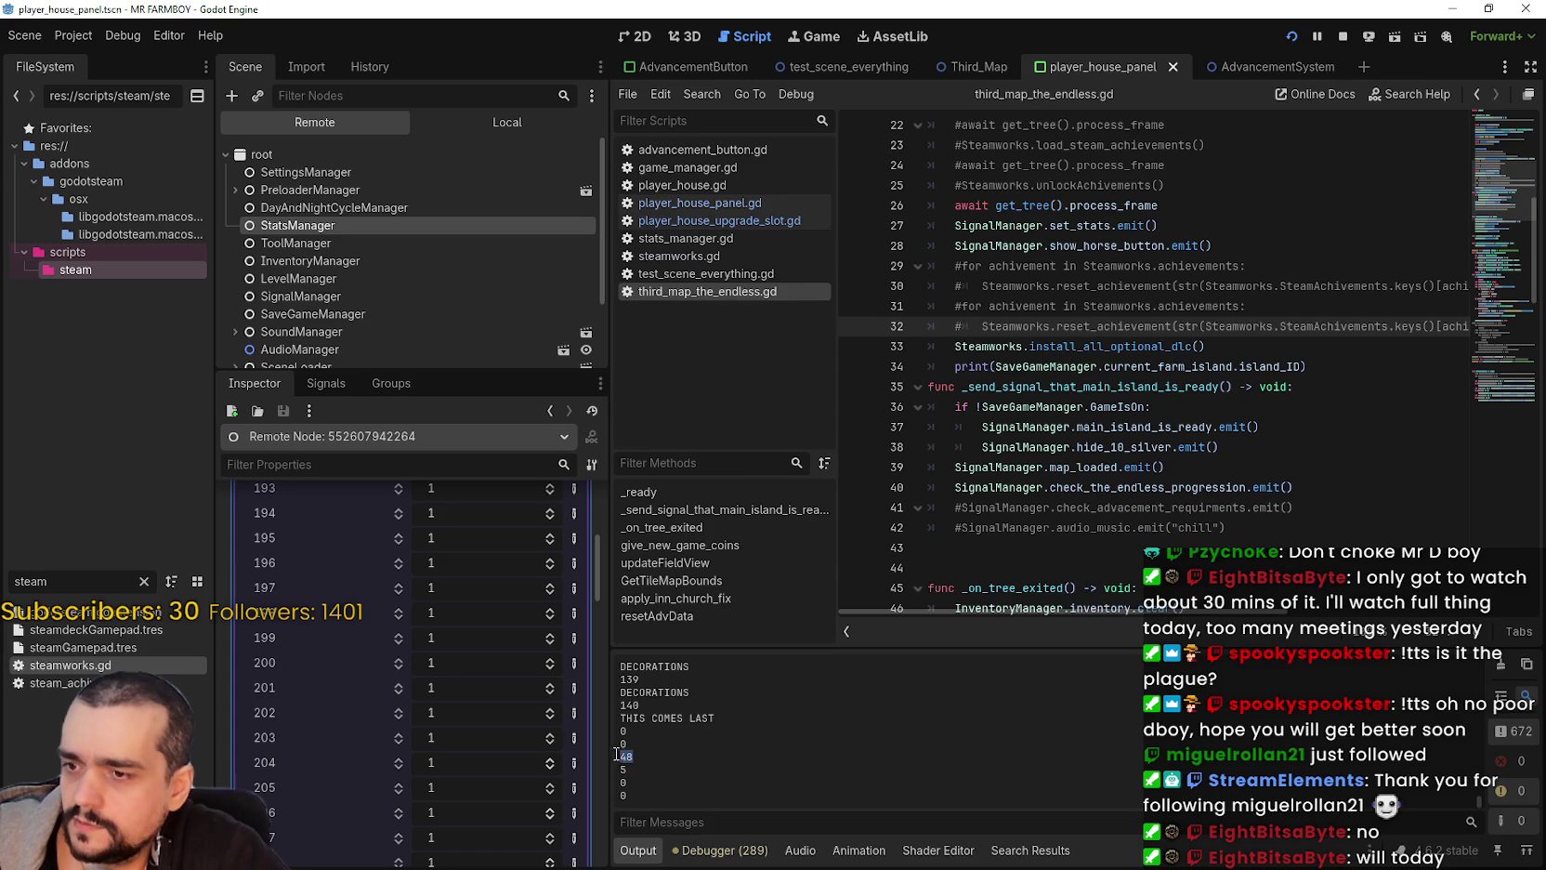
Step: Review the Output log's decoration counts and Steam ACHIEVEMENT_UNLOCK_DECOR messages
scroll(733, 787, "up", 2)
scroll(732, 764, "up", 3)
scroll(731, 764, "down", 5)
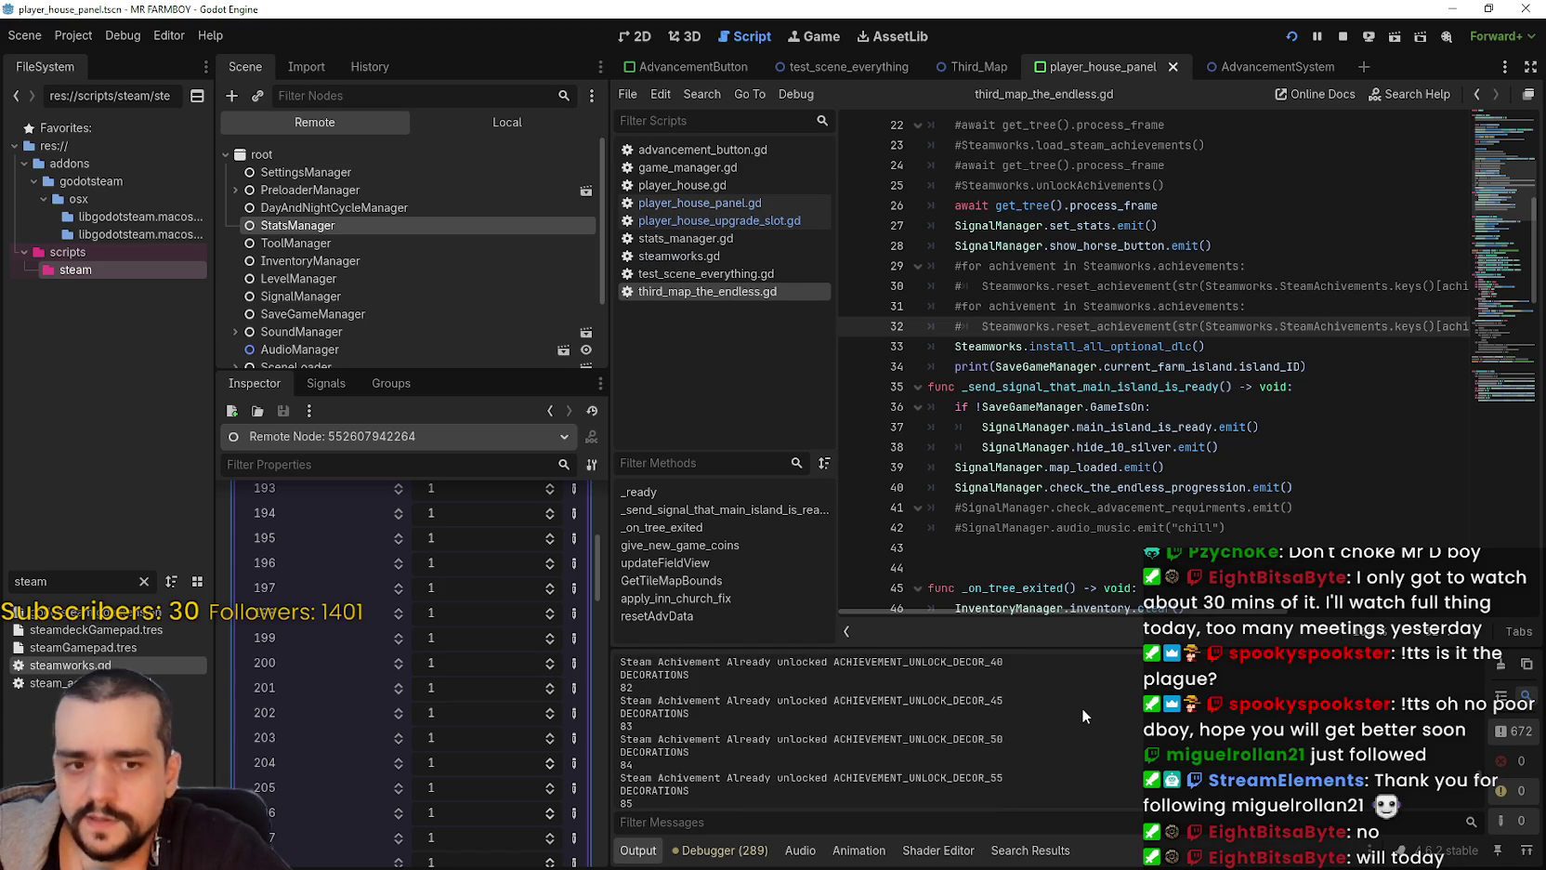
scroll(1484, 779, "up", 3)
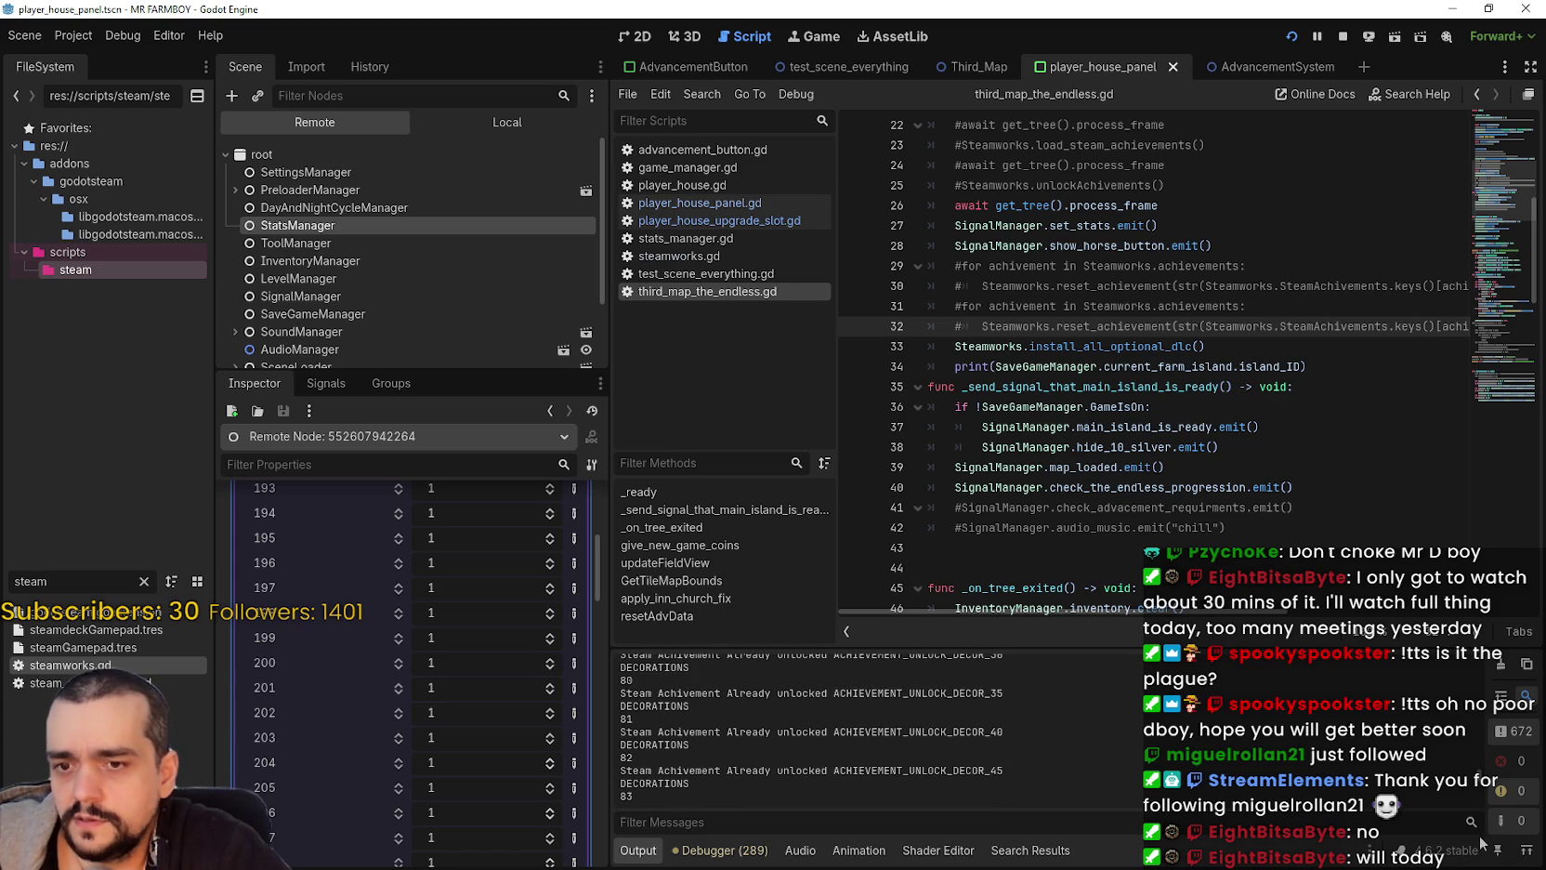
Step: Put a breakpoint on line 116's get_days call in resetAdvData of third_map_the_endless.gd
left_click_drag(1484, 778, 1485, 832)
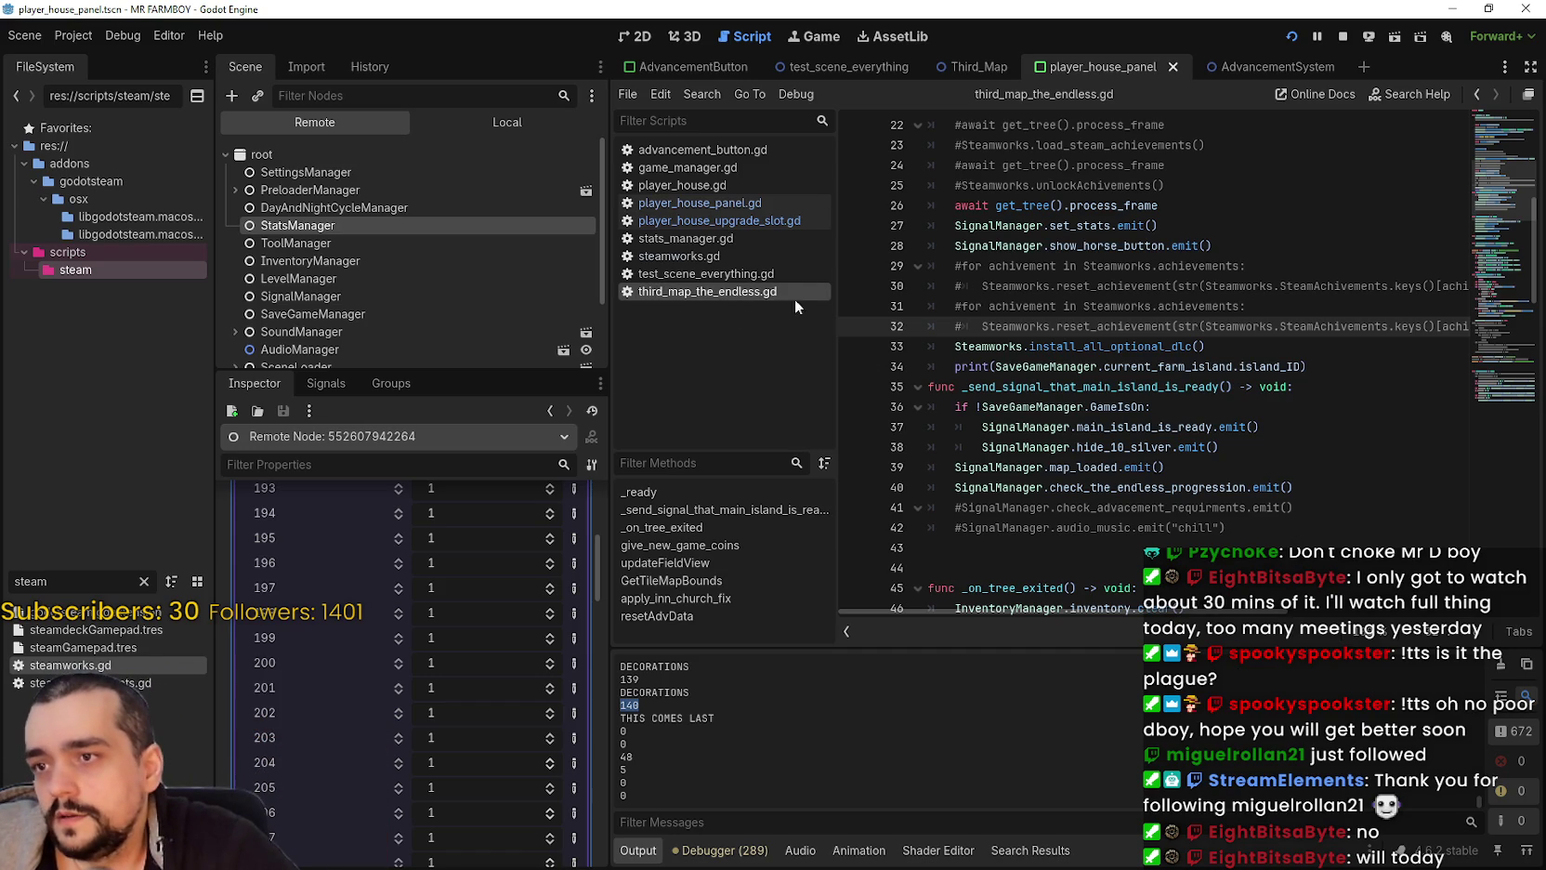
scroll(1422, 406, "down", 15)
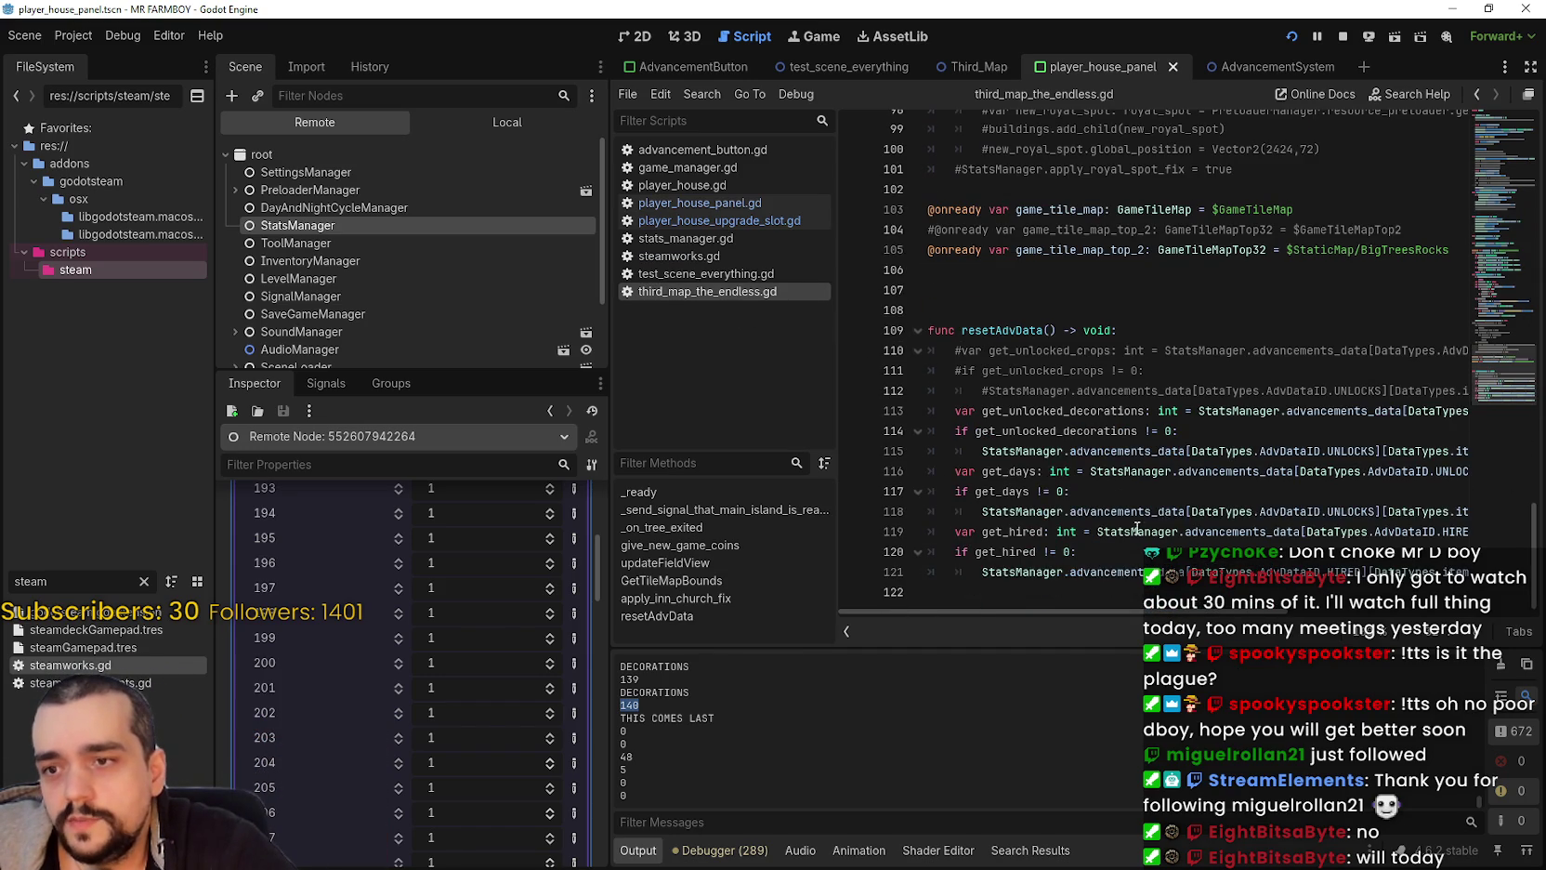
scroll(1136, 528, "up", 3)
scroll(1115, 475, "down", 4)
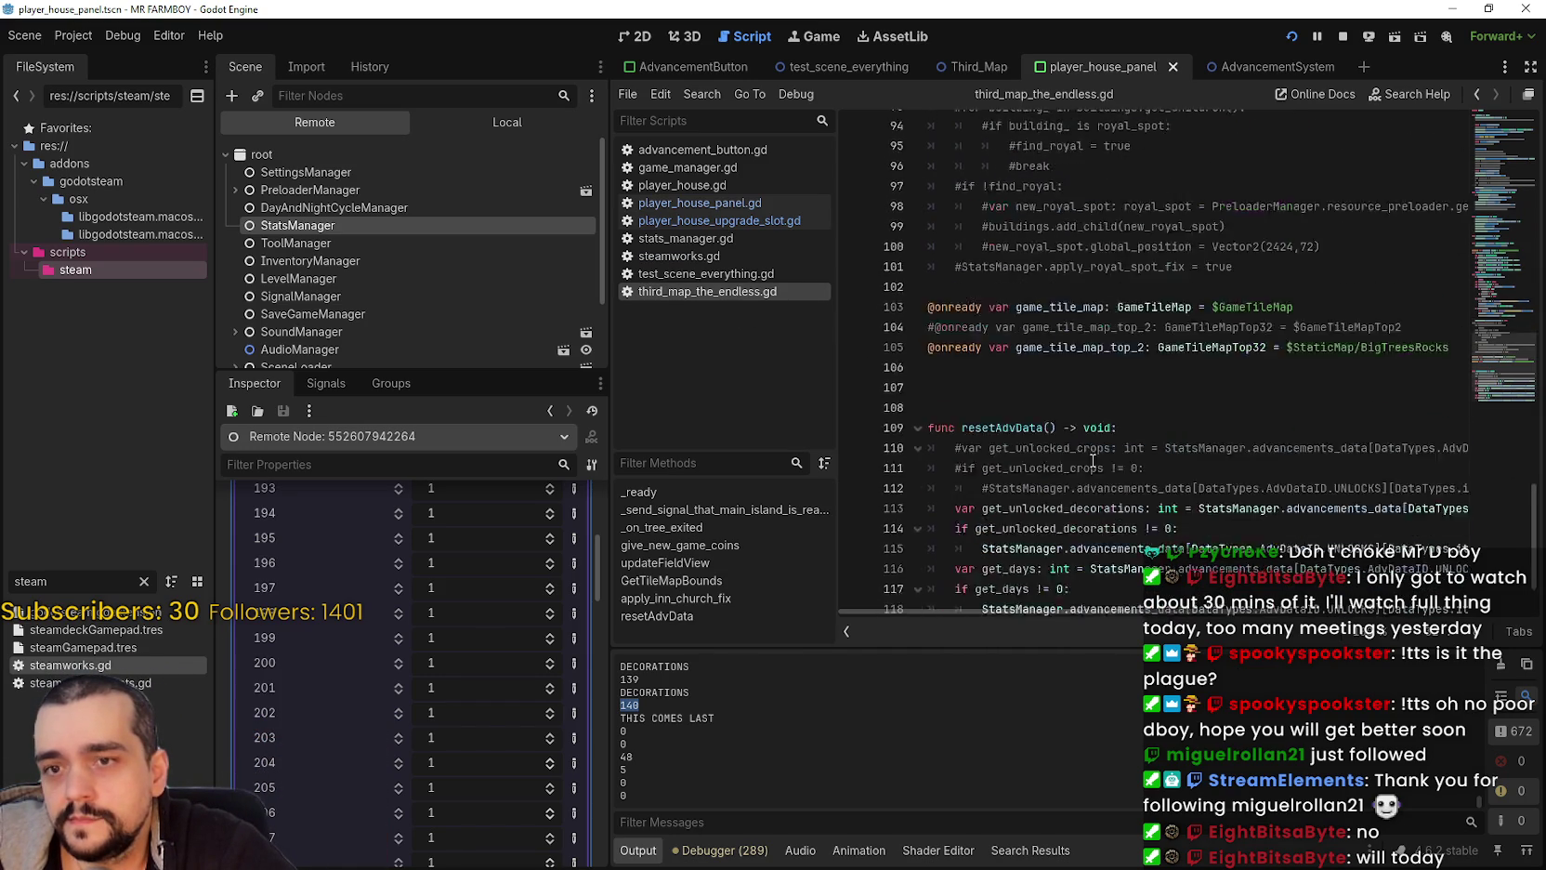
mouse_move(1115, 620)
left_mouse_down()
mouse_move(1359, 626)
mouse_move(1086, 592)
left_mouse_up()
left_click(1375, 411)
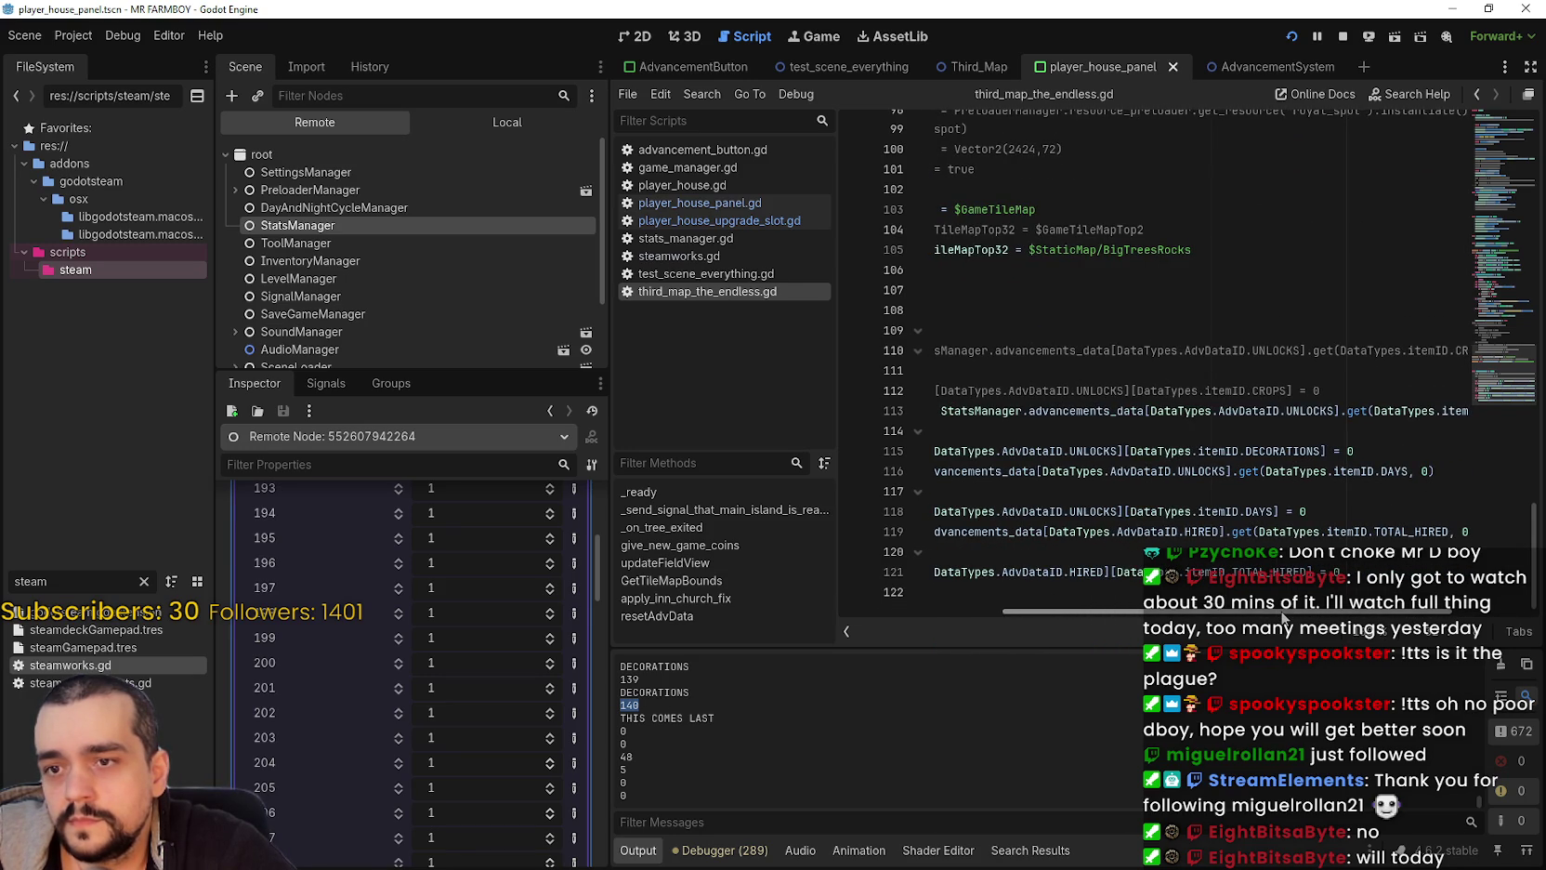
mouse_move(1362, 450)
left_mouse_down()
mouse_move(886, 427)
mouse_move(883, 469)
left_mouse_up()
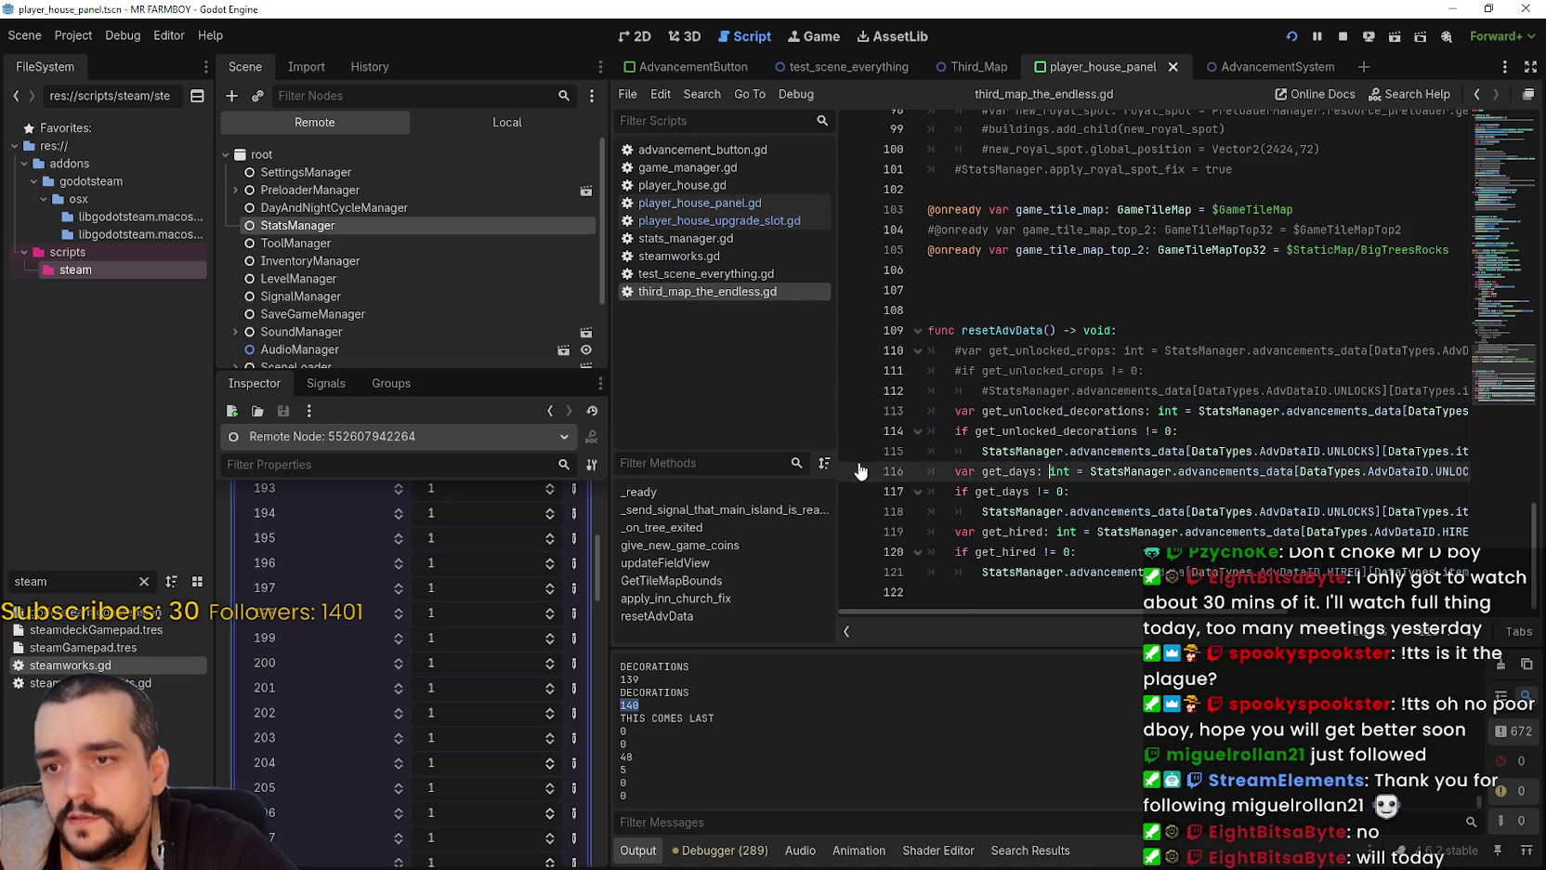
left_click(1029, 452)
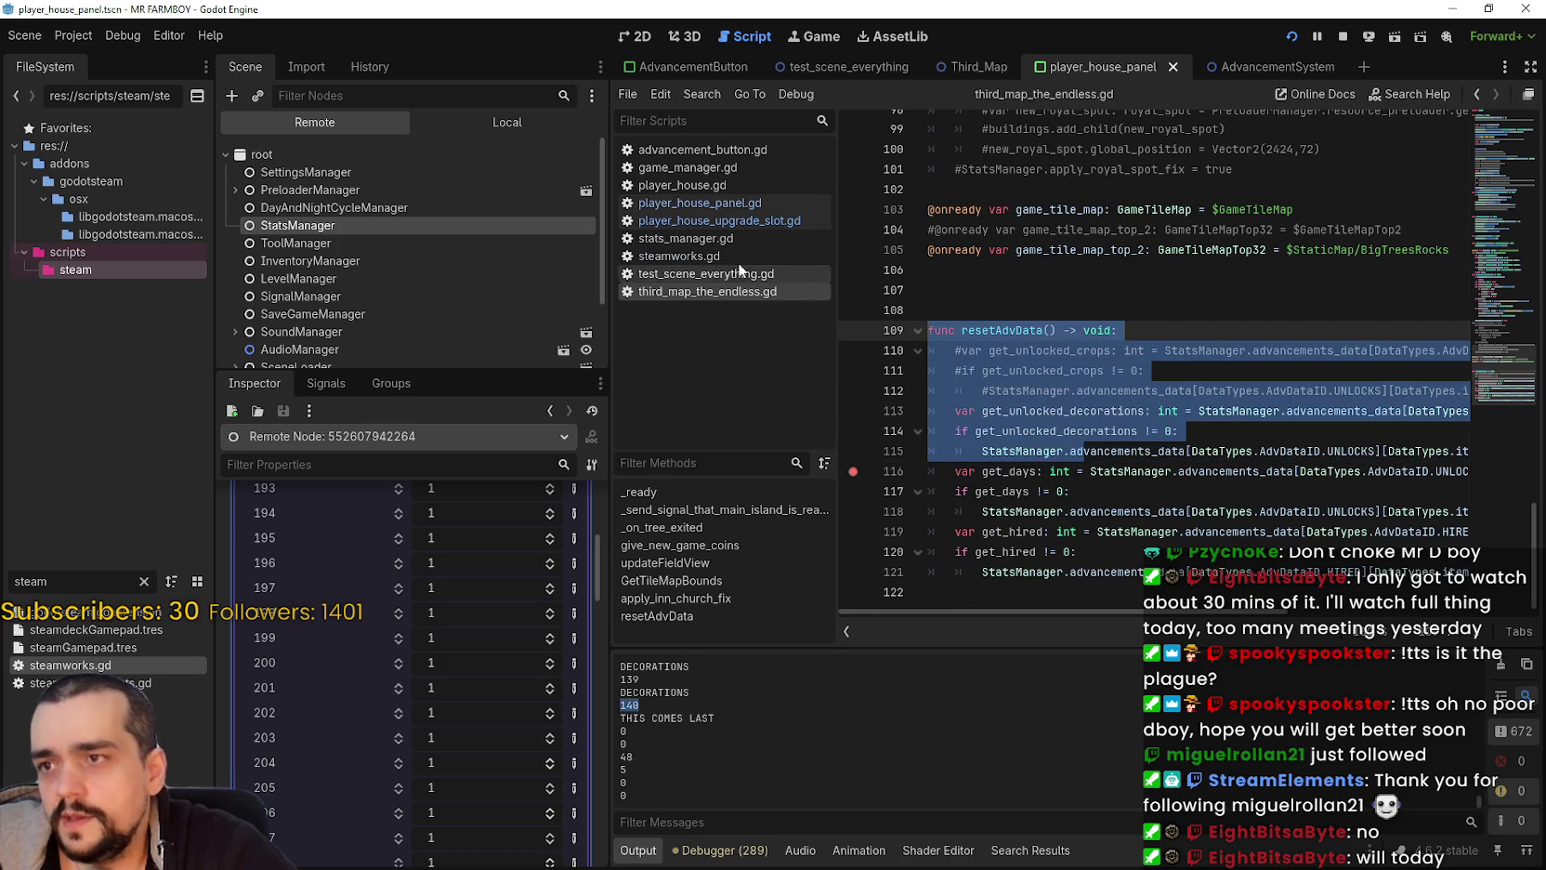
Step: Add a breakpoint on the unlocked() call at line 312 of player_house_upgrade_slot.gd
left_click(758, 223)
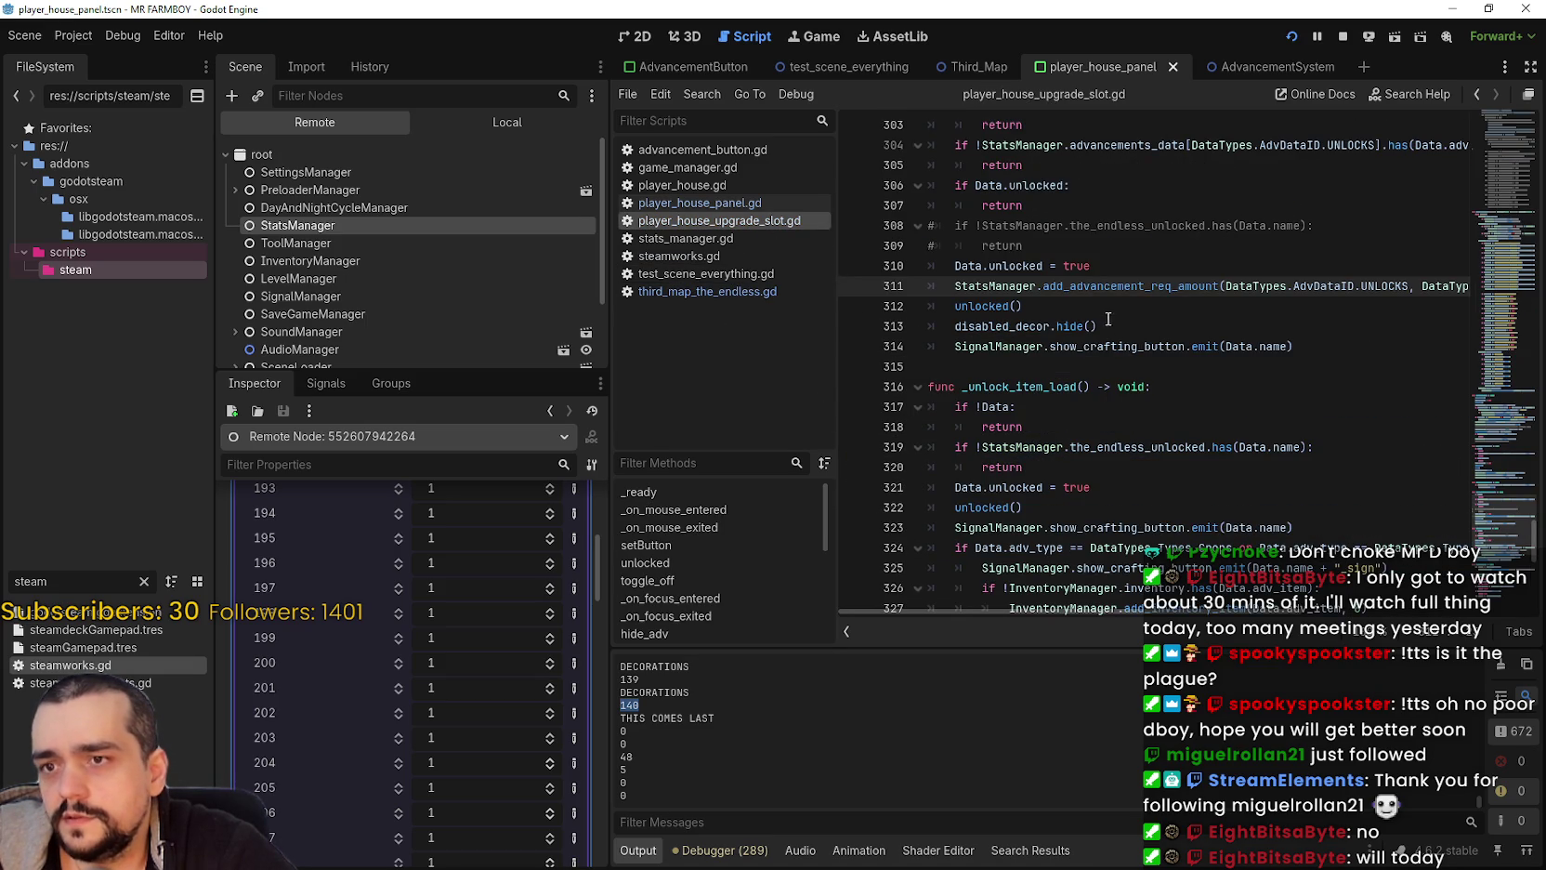
scroll(1104, 363, "up", 2)
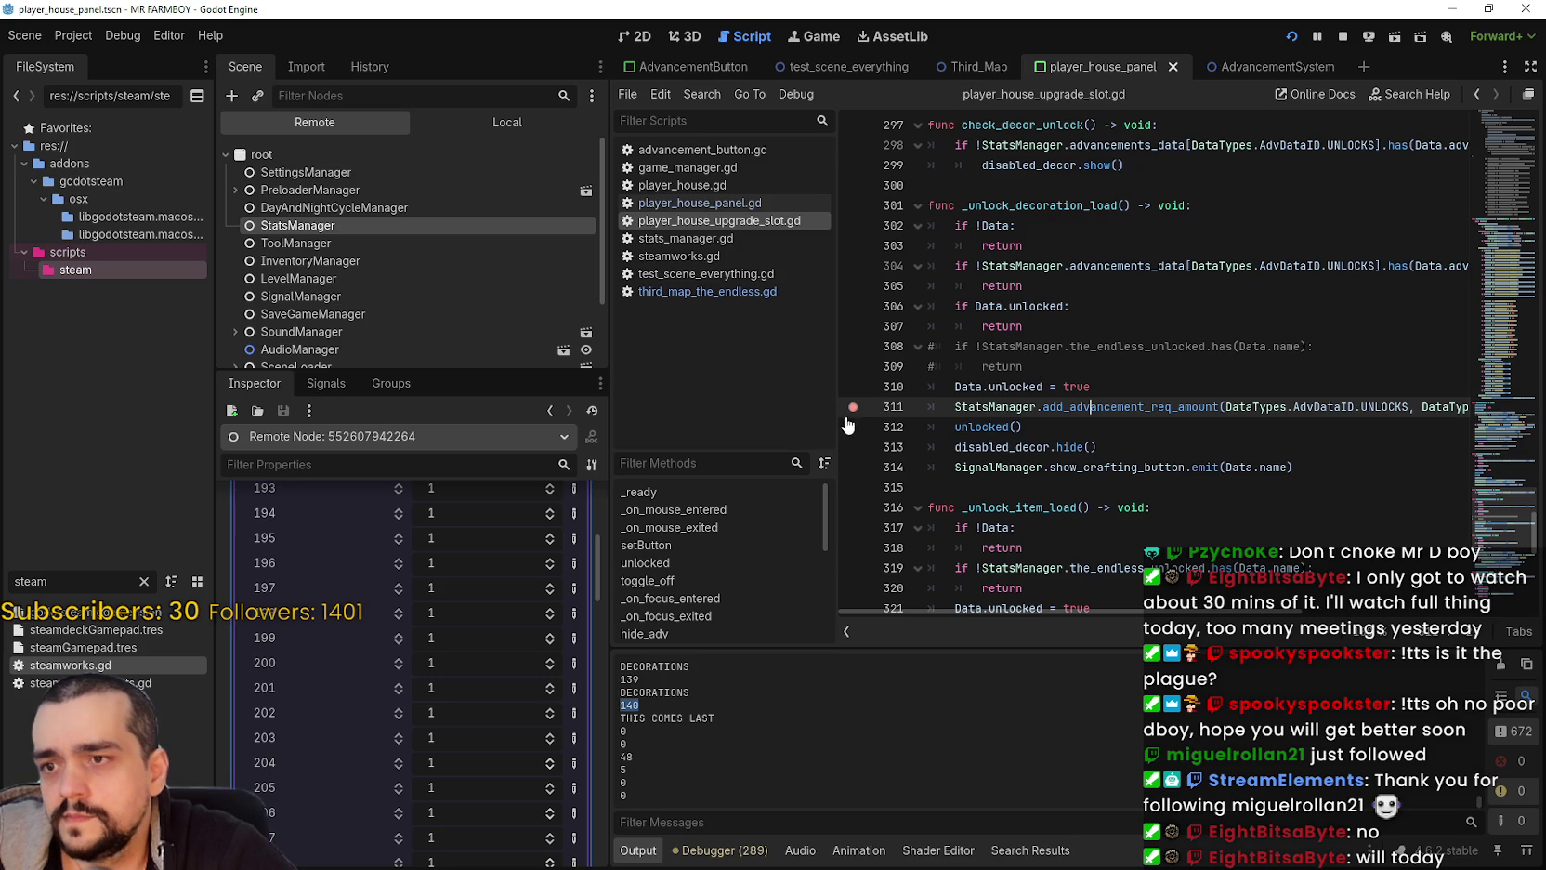
left_click(1053, 430)
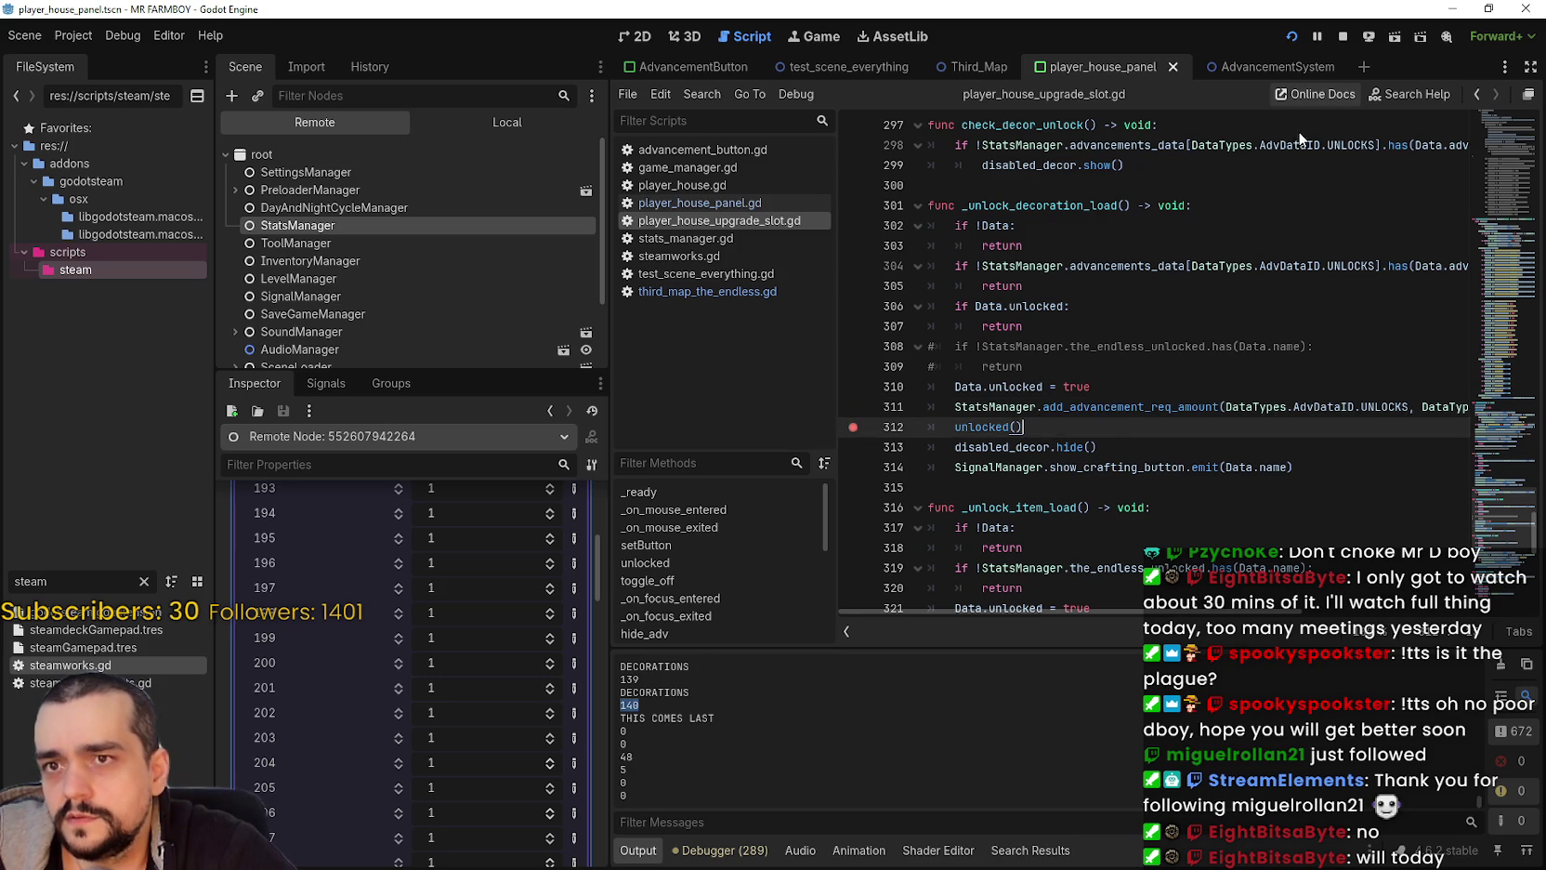
Step: Uncomment lines 31–32 of third_map_the_endless.gd to restore the achievement-reset loop, save, and run the game
left_click(717, 296)
scroll(1177, 416, "up", 4)
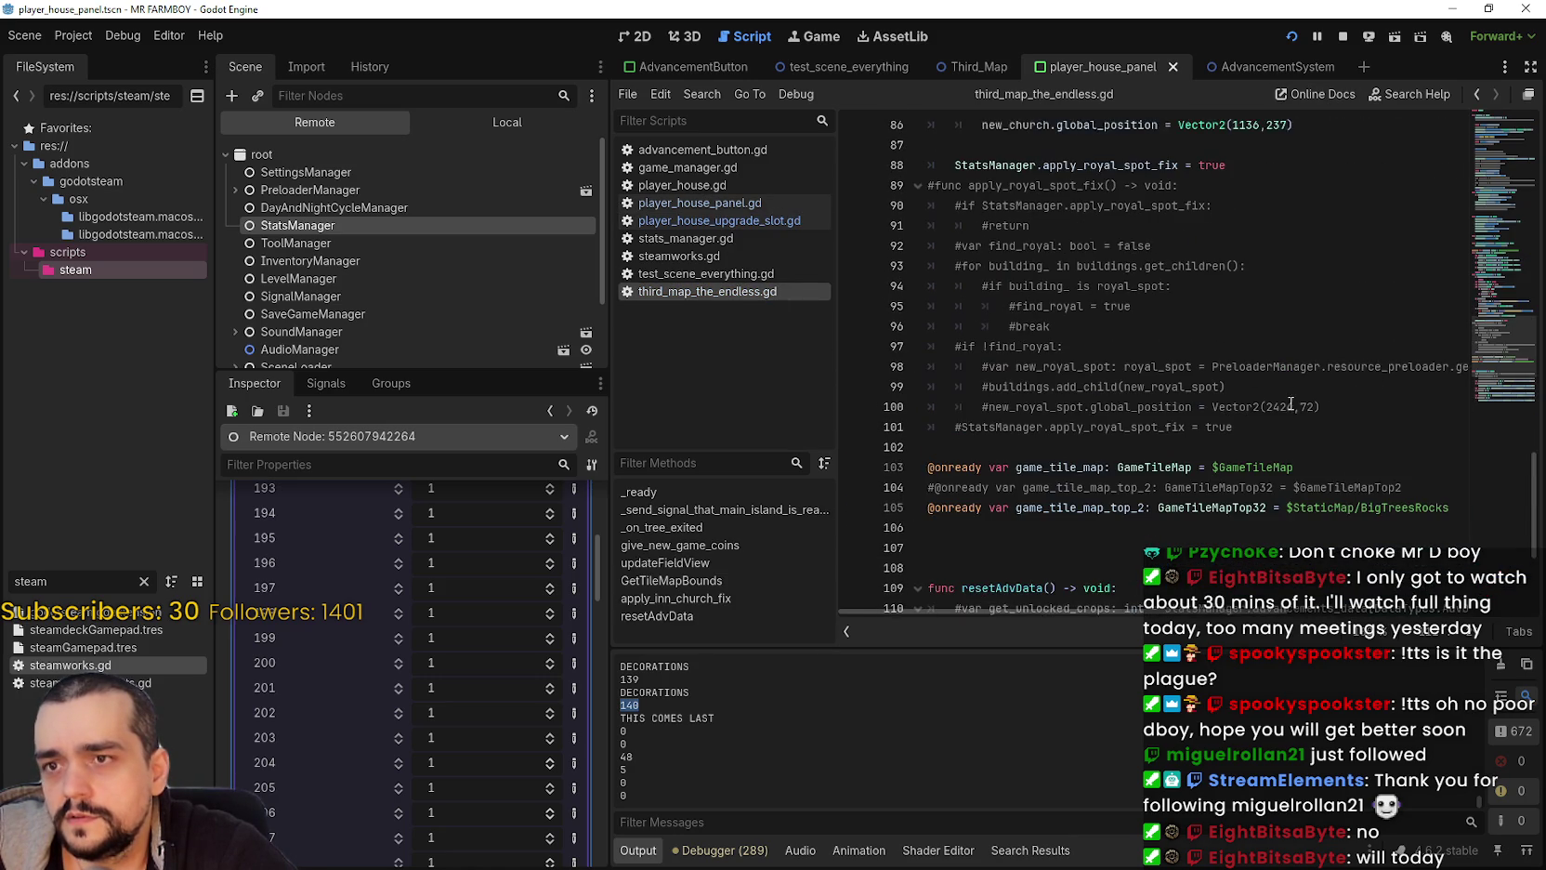
left_click_drag(1485, 366, 1494, 132)
scroll(958, 406, "down", 3)
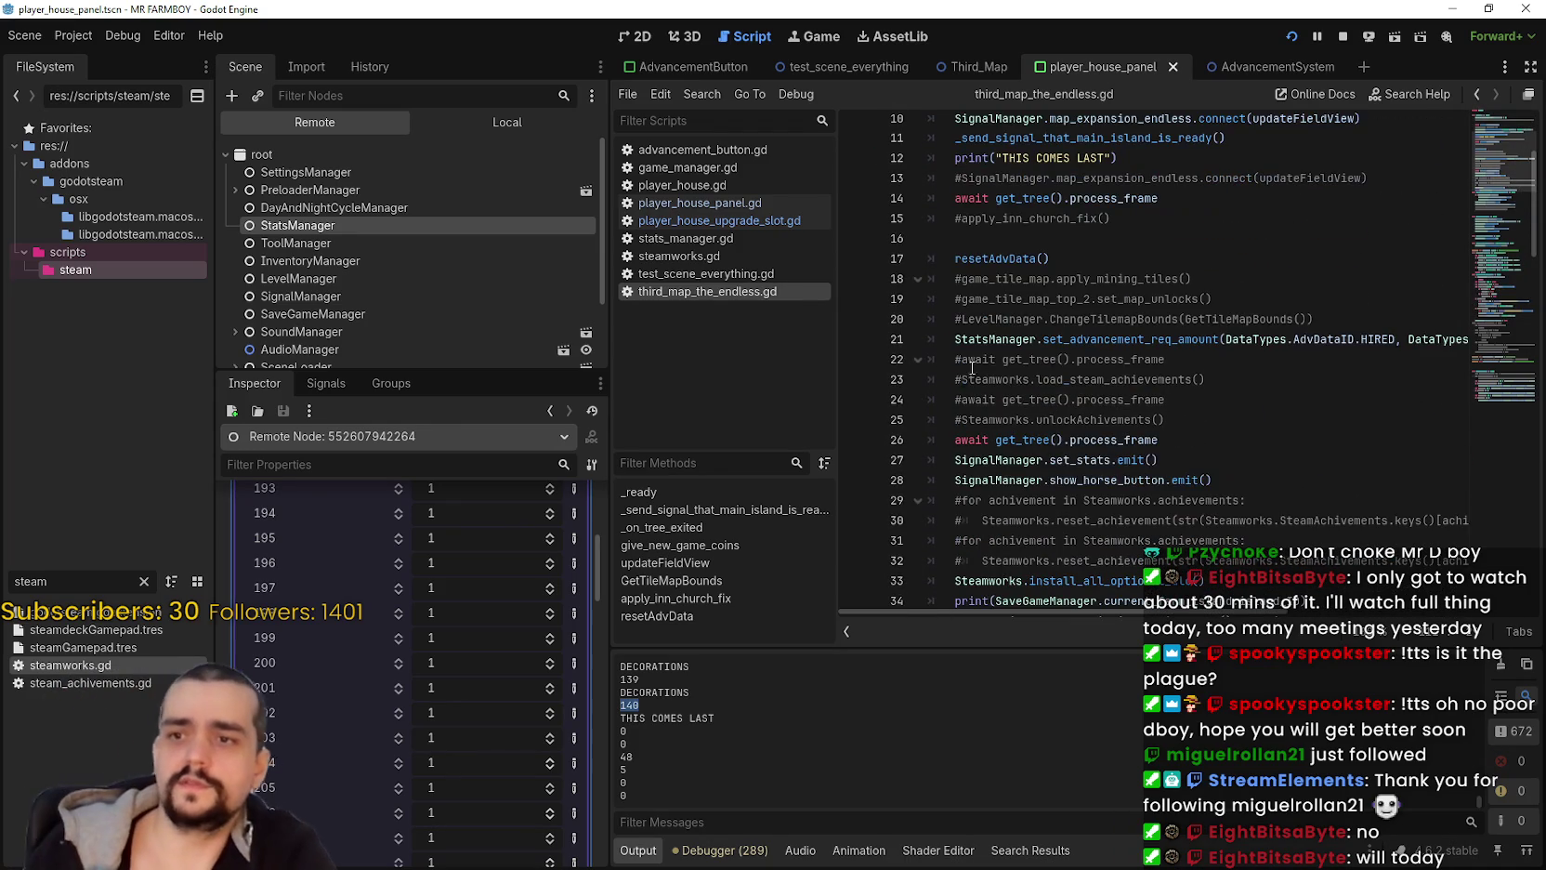
scroll(958, 406, "down", 3)
left_click(963, 360)
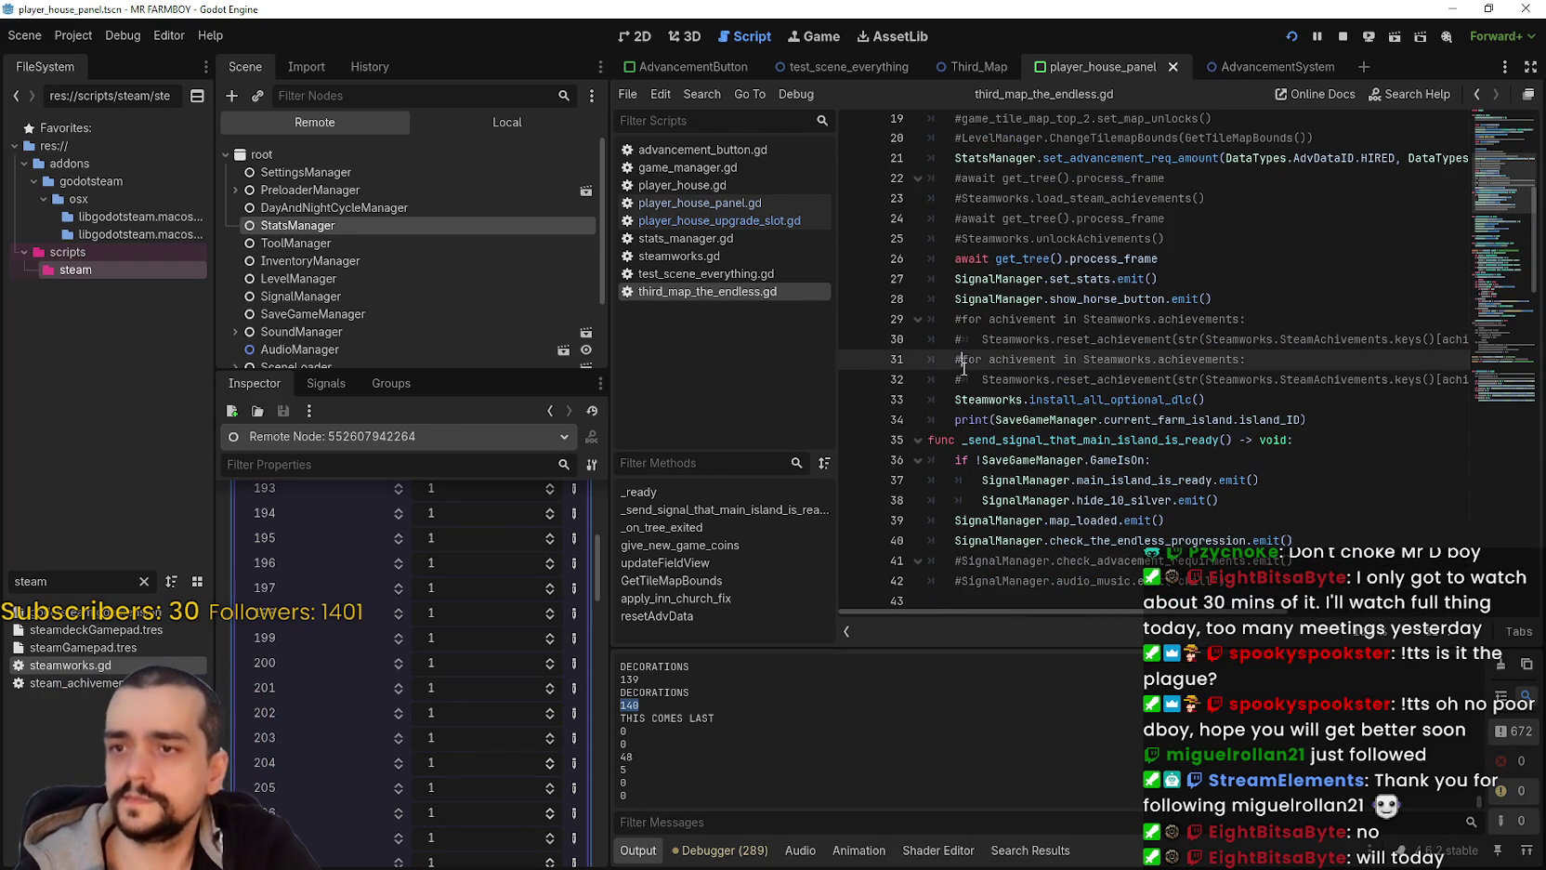
key("BackSpace")
left_click(966, 380)
key("BackSpace")
key("ctrl+s")
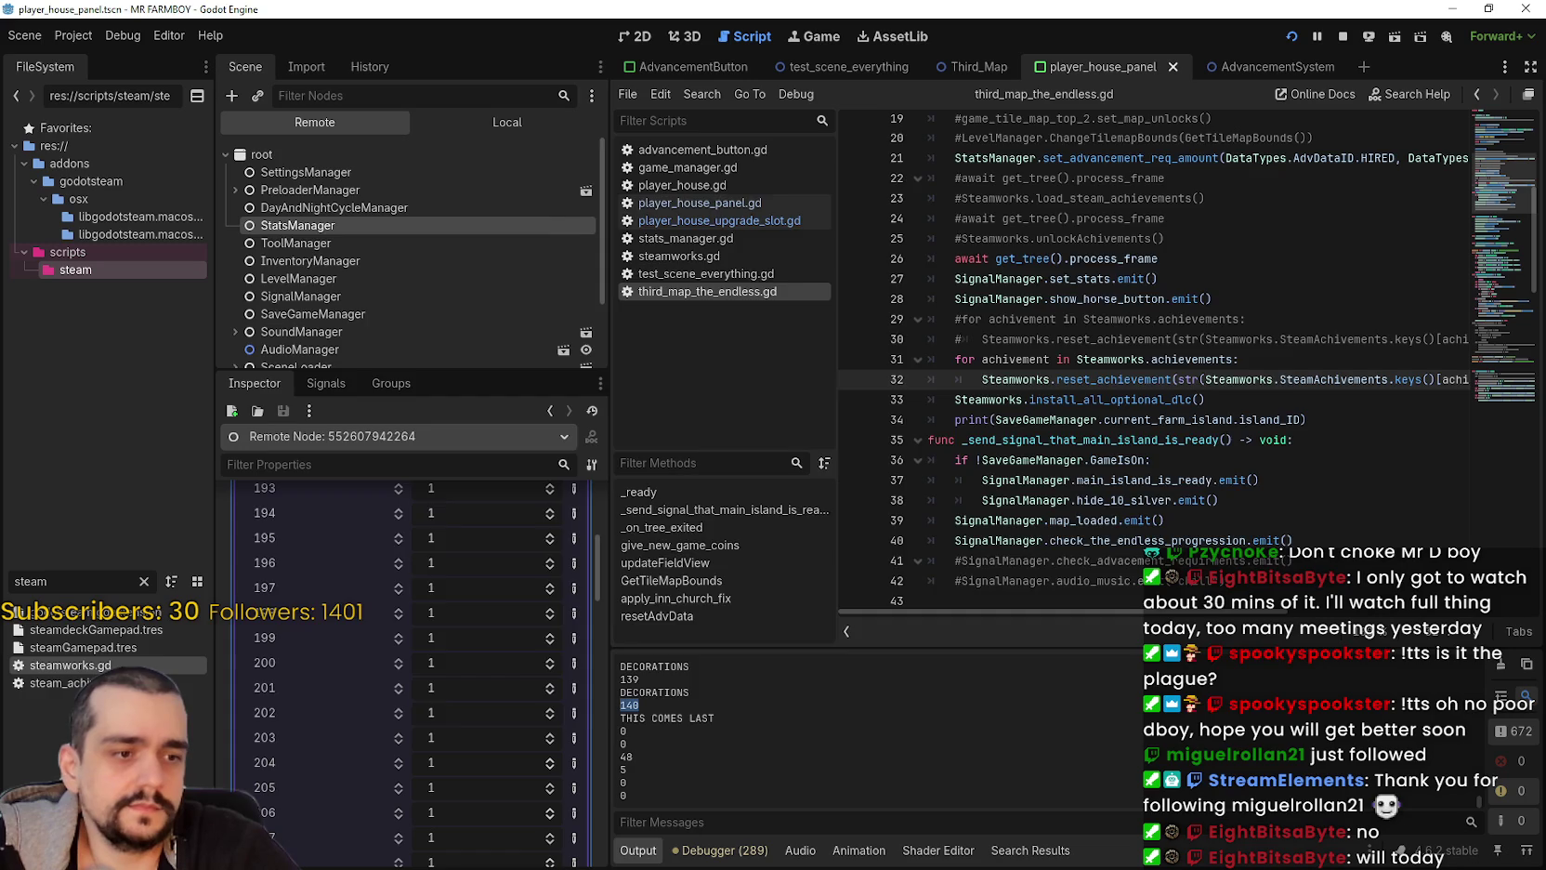
key("Escape")
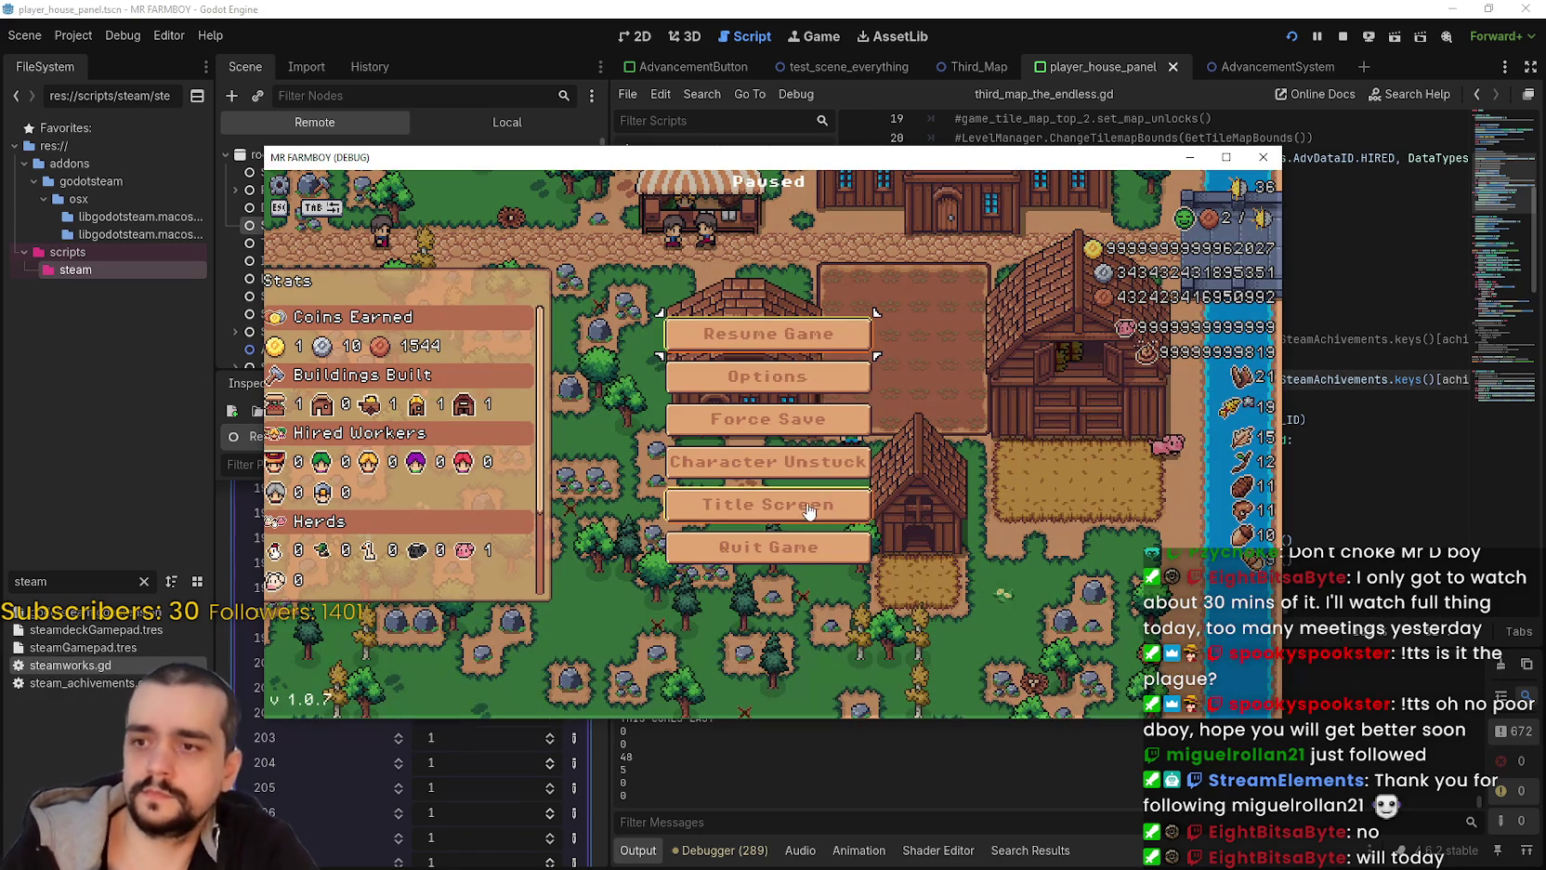
Step: Create a new Balanced Economy save in The Endless mode and start farming past the breakpoint
left_click(811, 507)
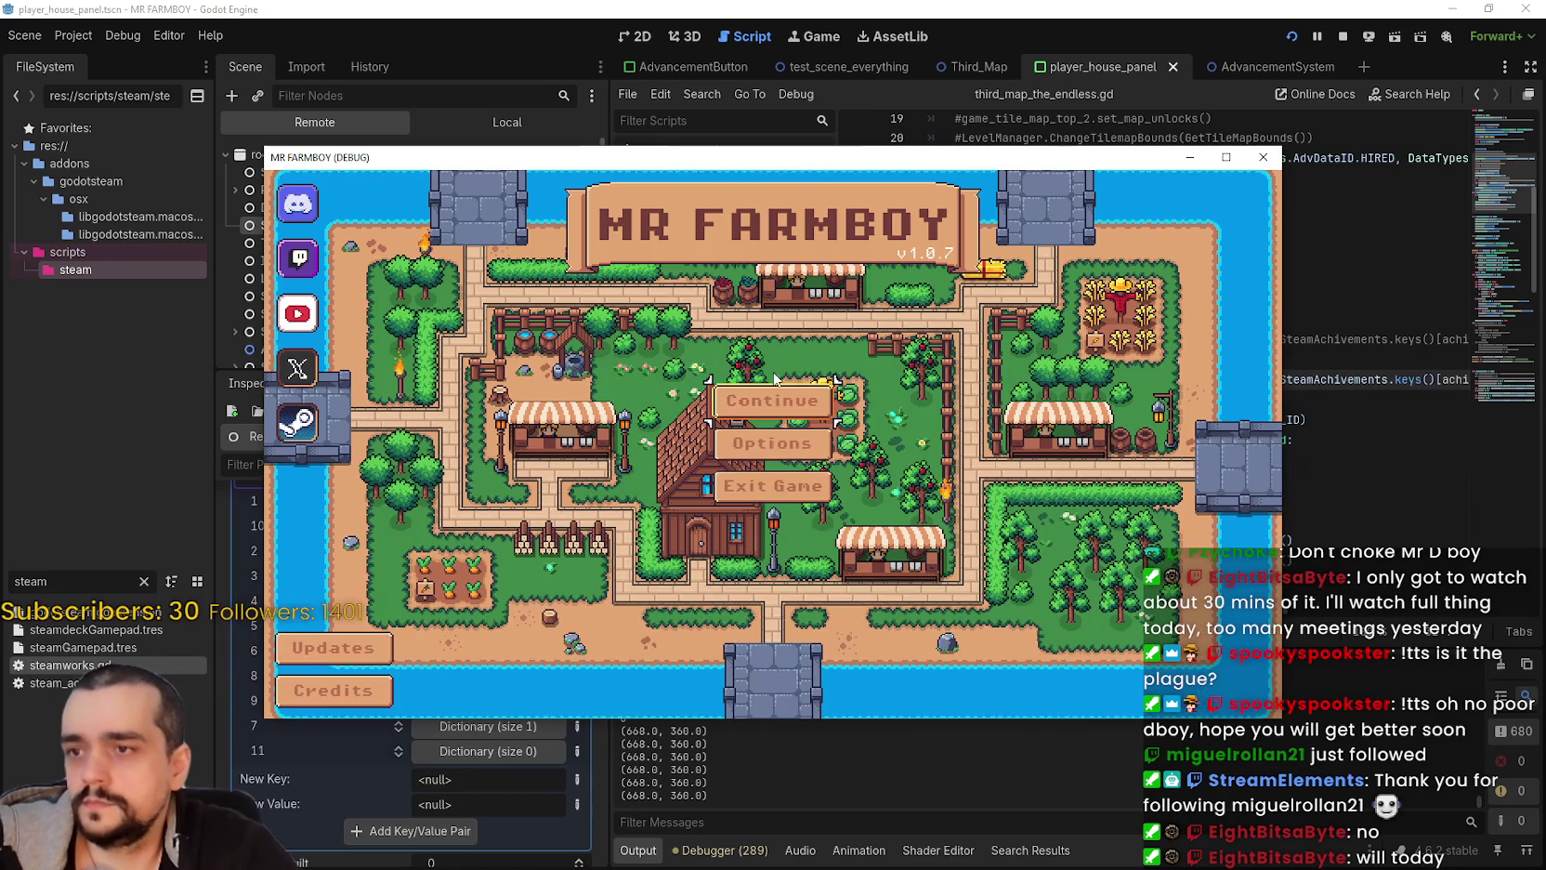
left_click(822, 425)
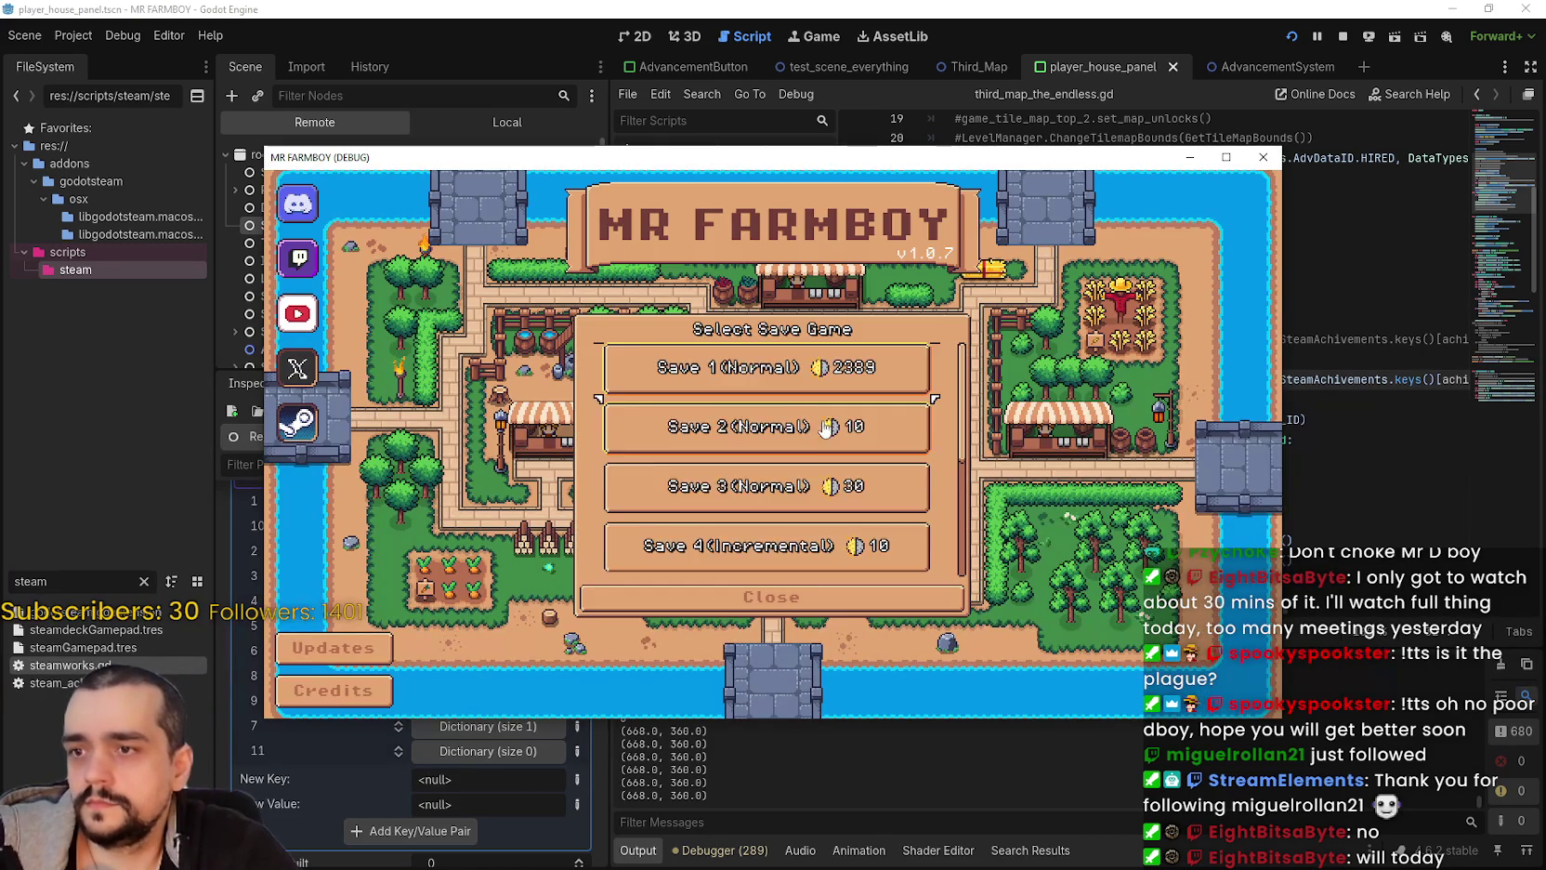
left_click(767, 545)
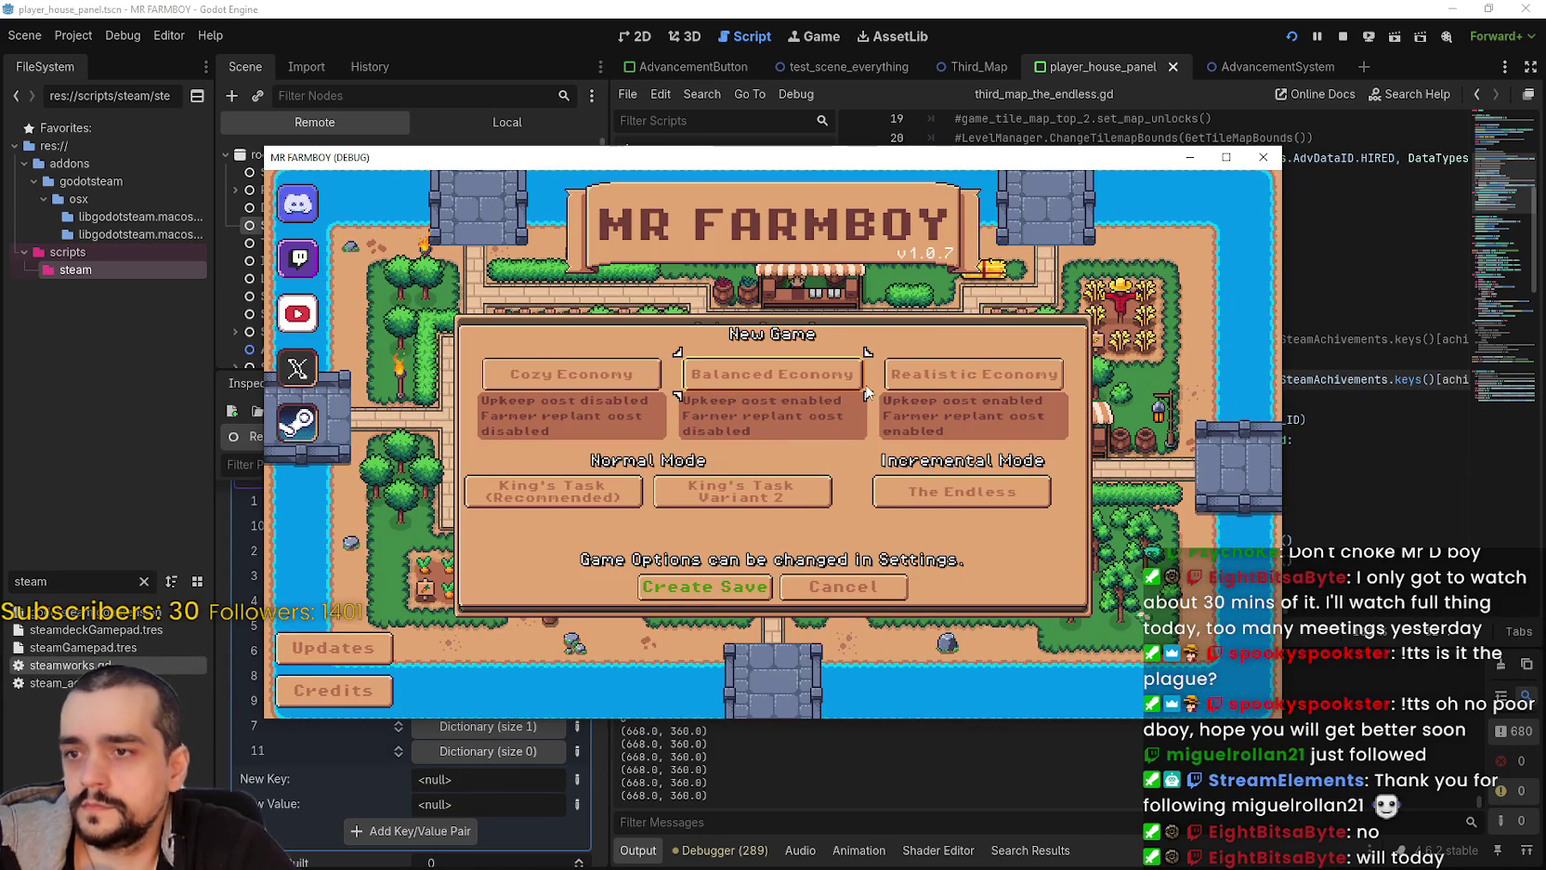
left_click(833, 376)
left_click(939, 491)
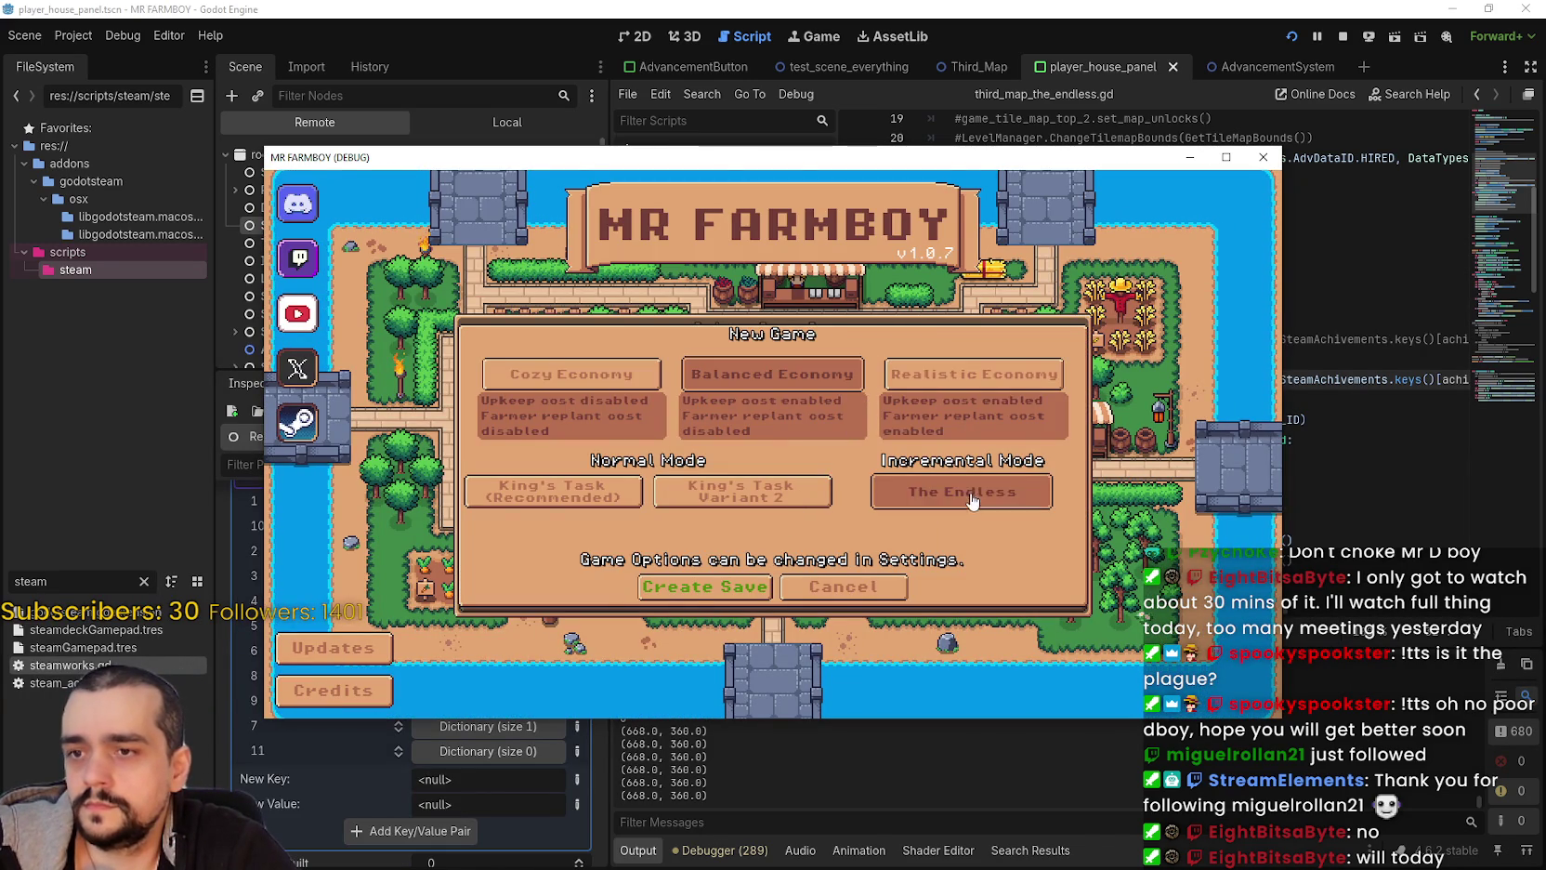
left_click(696, 602)
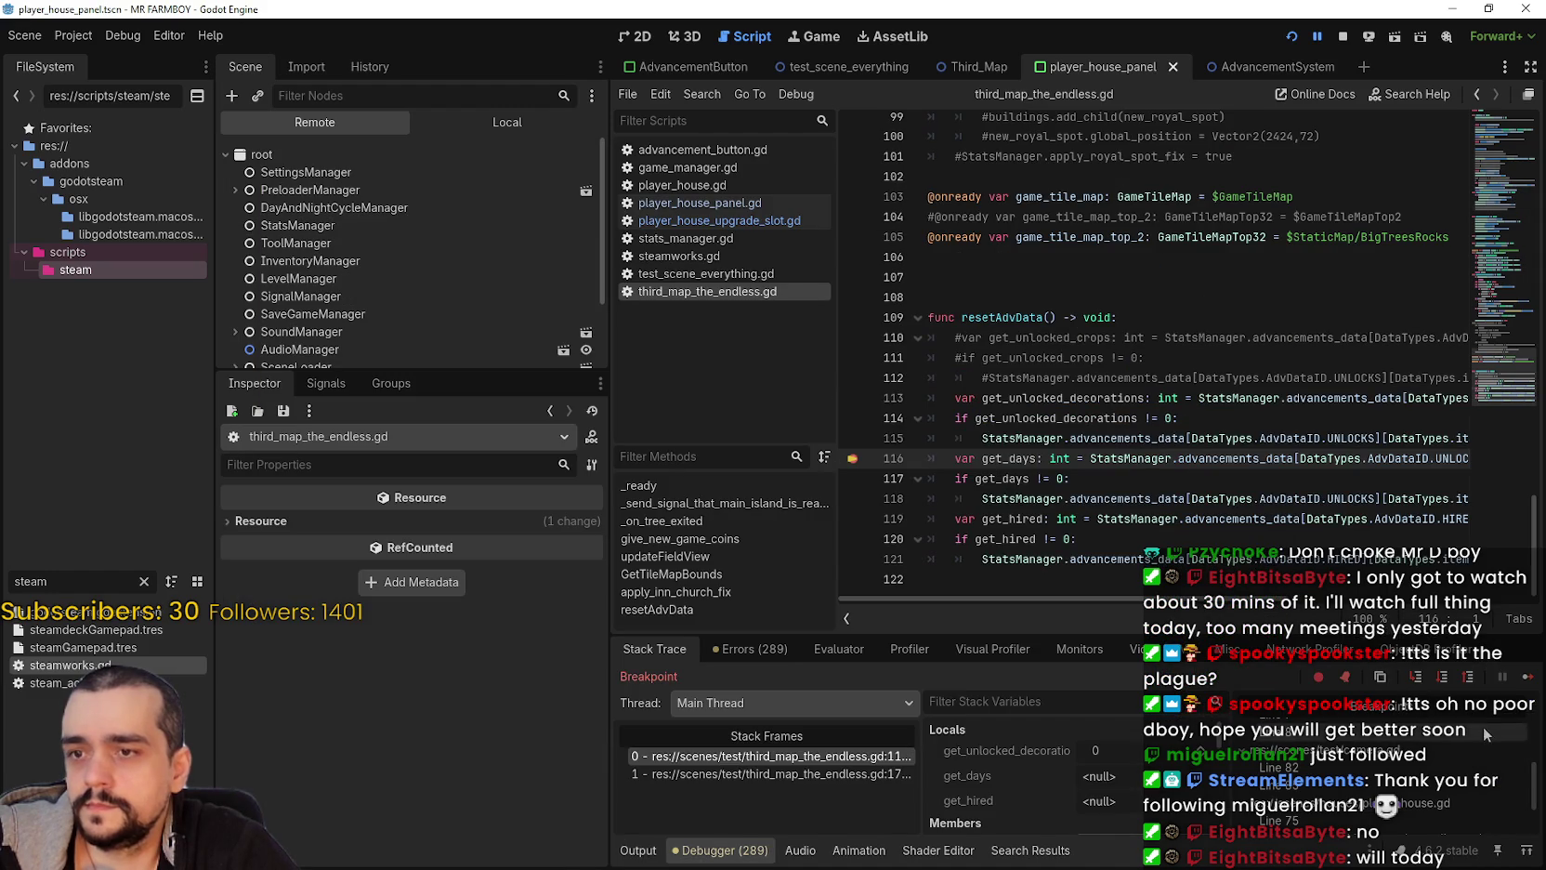
left_click(1527, 678)
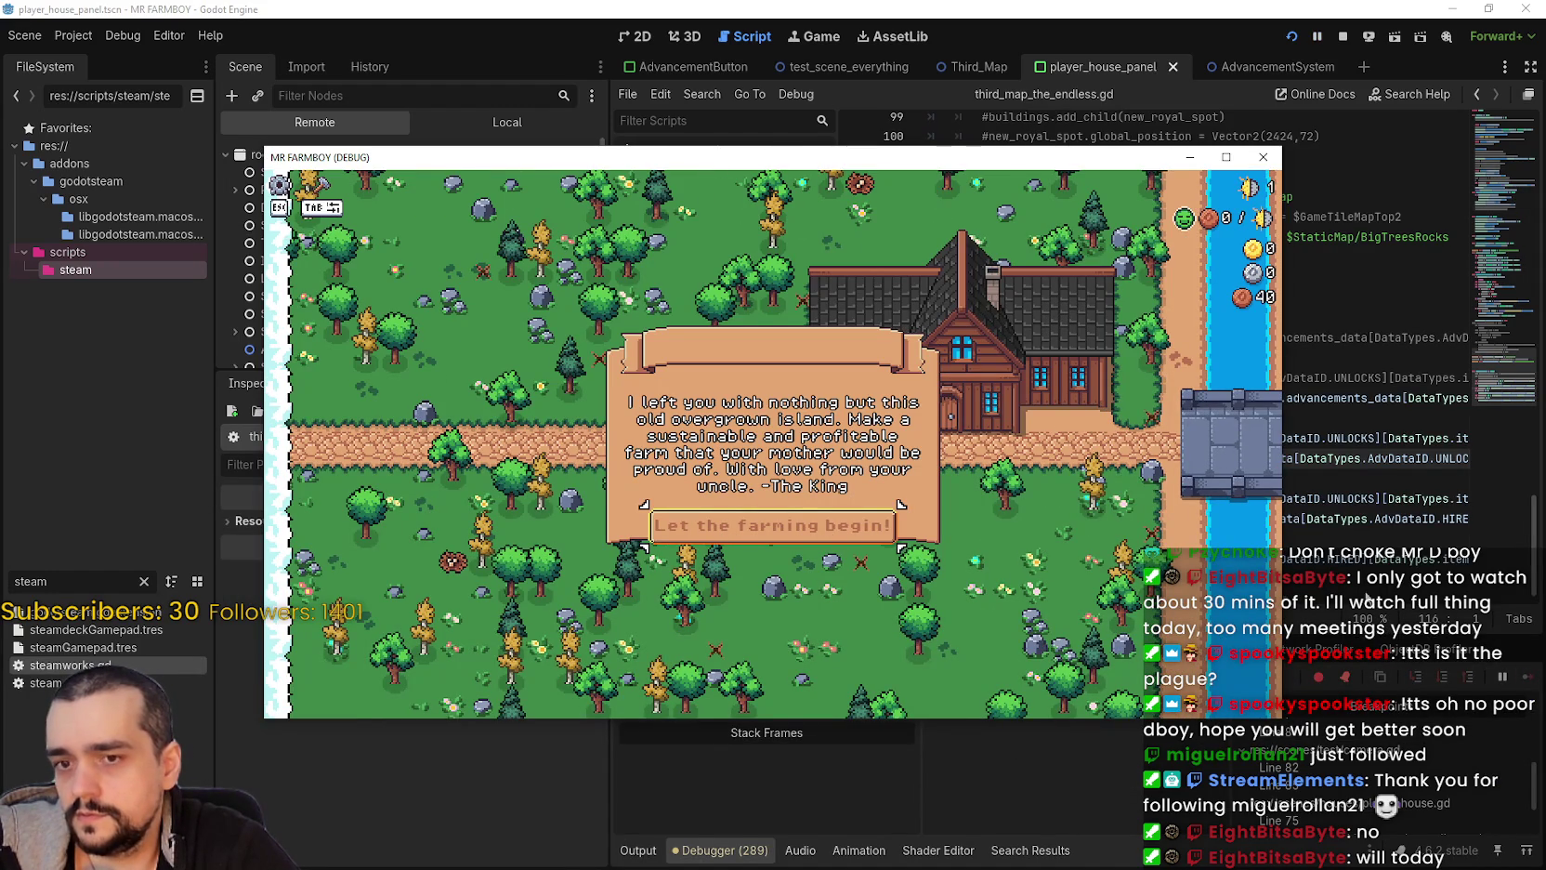
left_click(883, 526)
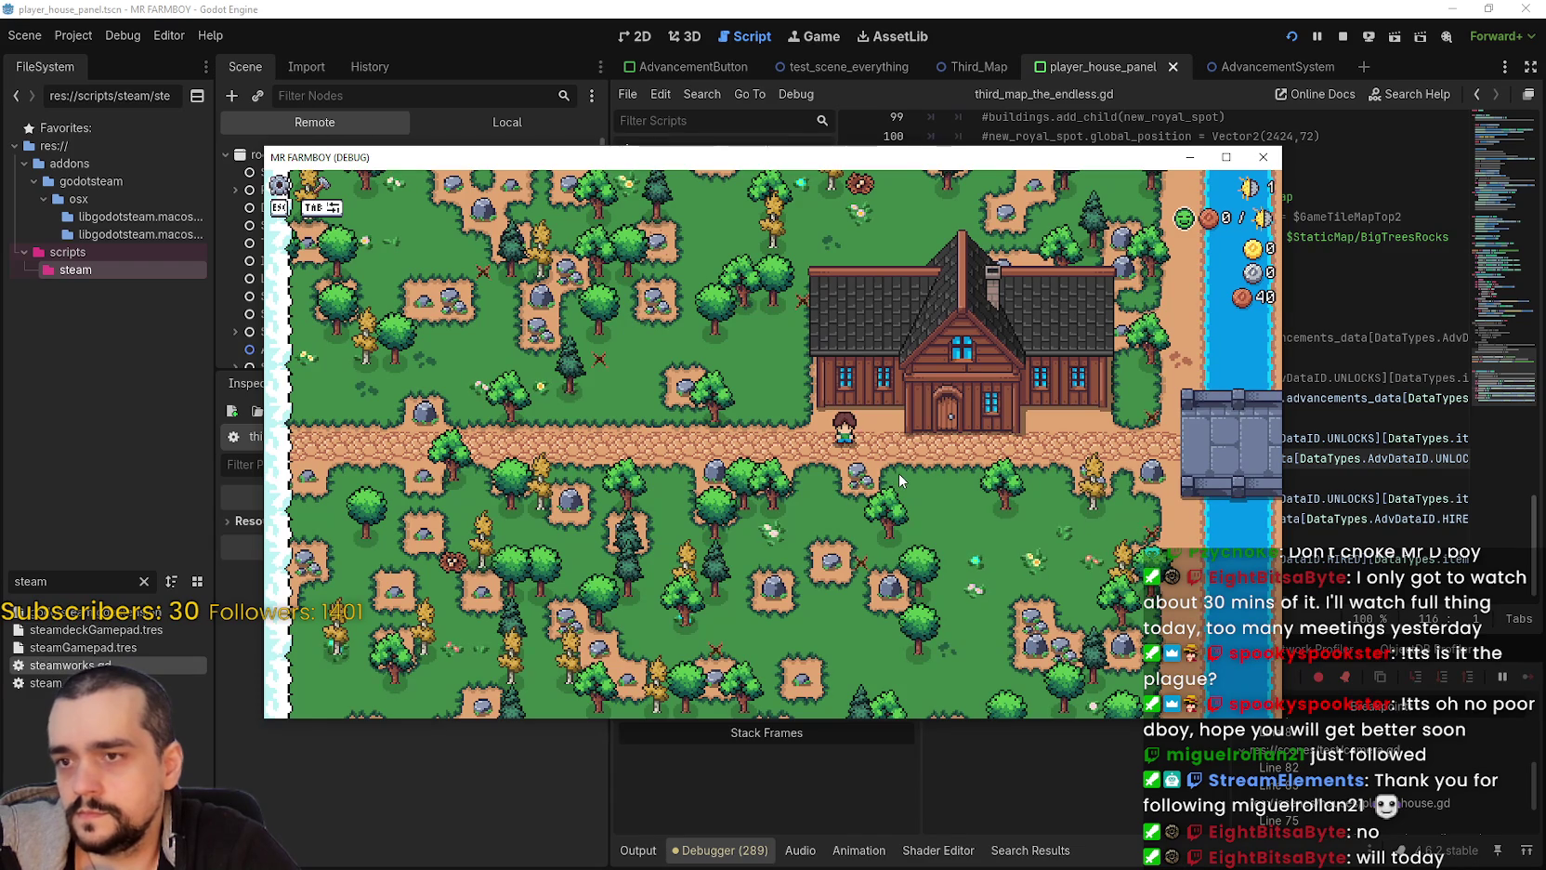
Step: Go back to the title screen and load Save 7
key("Escape")
left_click(821, 504)
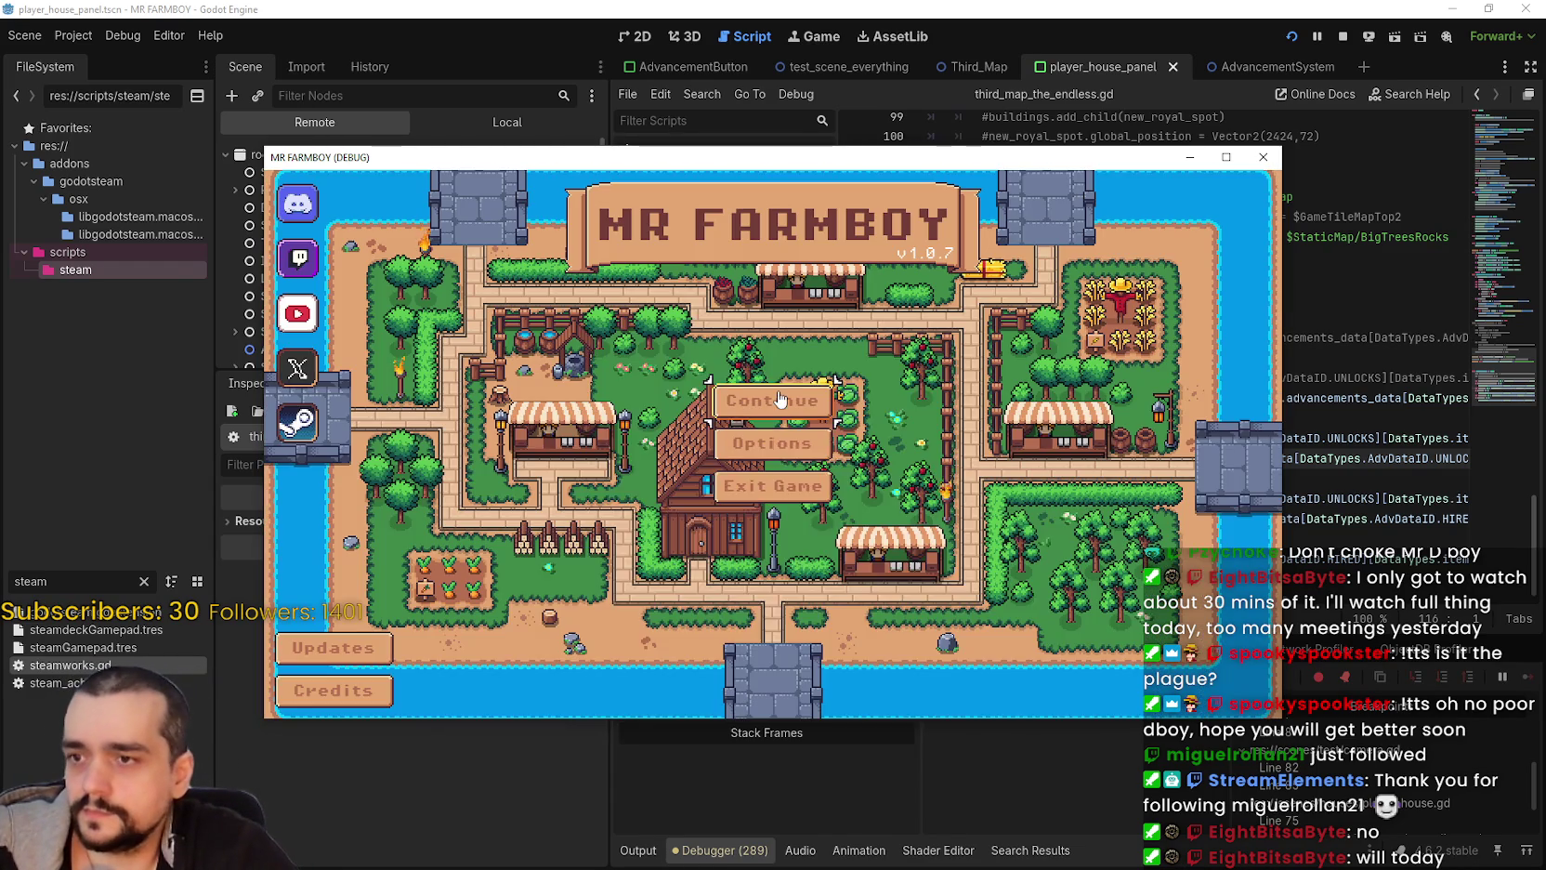
left_click(779, 400)
scroll(846, 477, "down", 5)
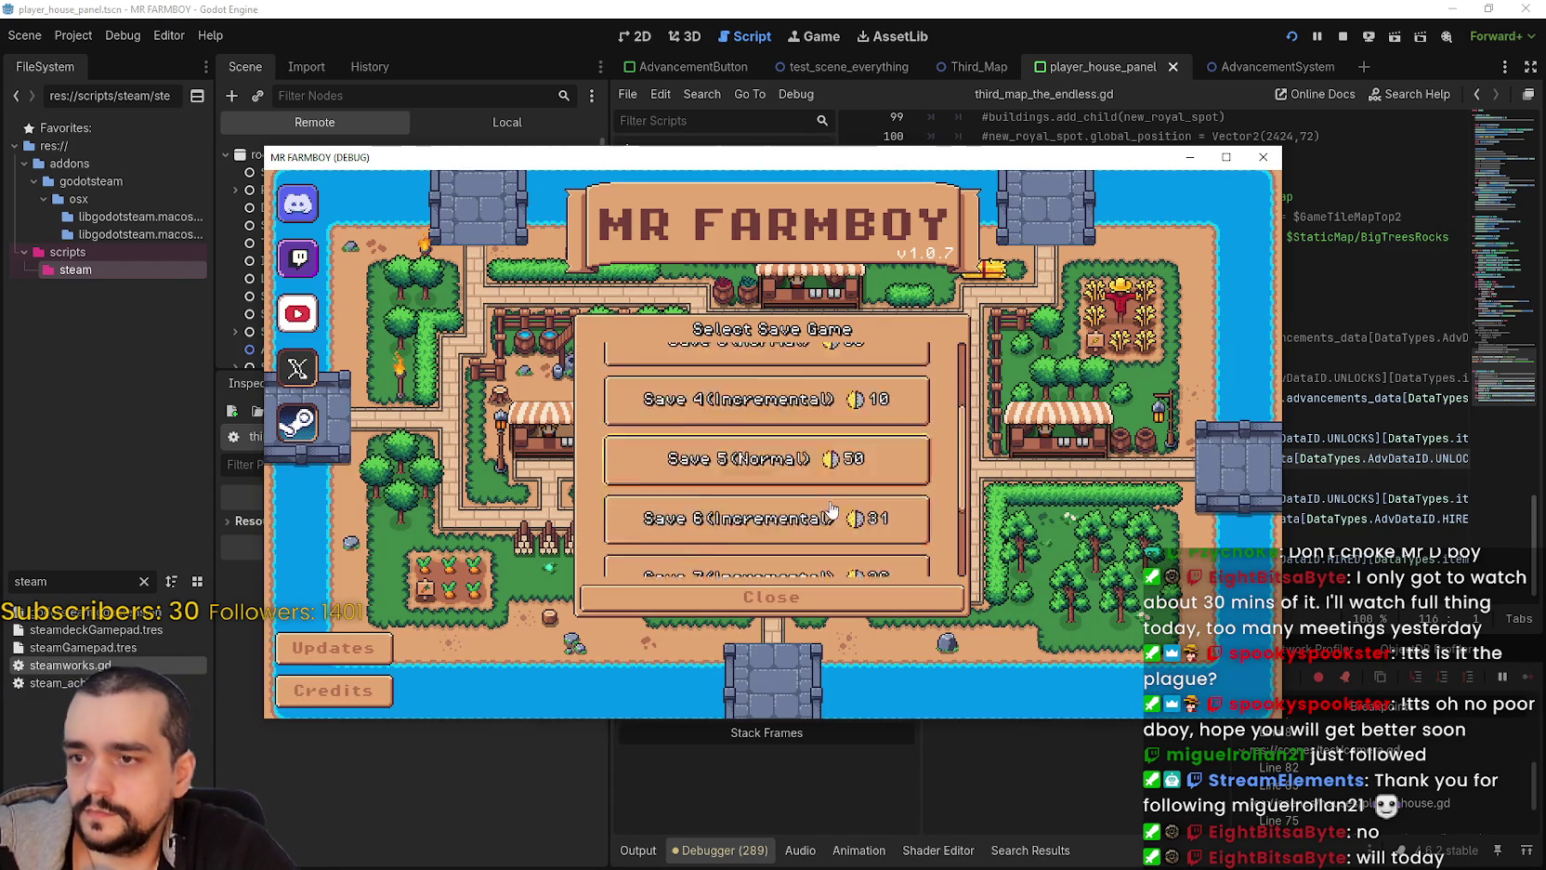
left_click(754, 448)
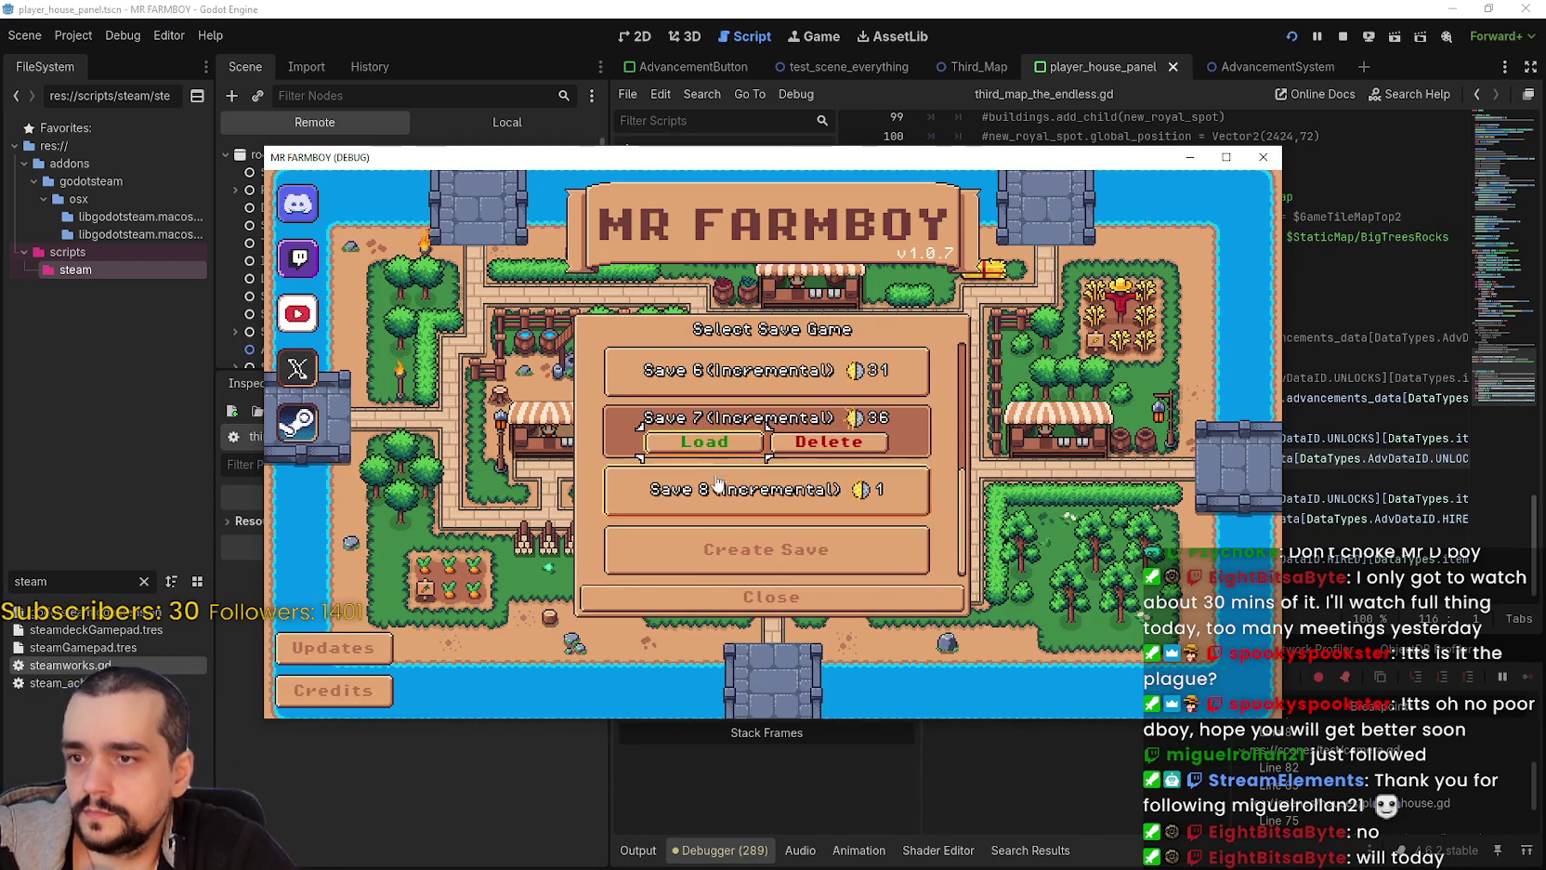
left_click(702, 446)
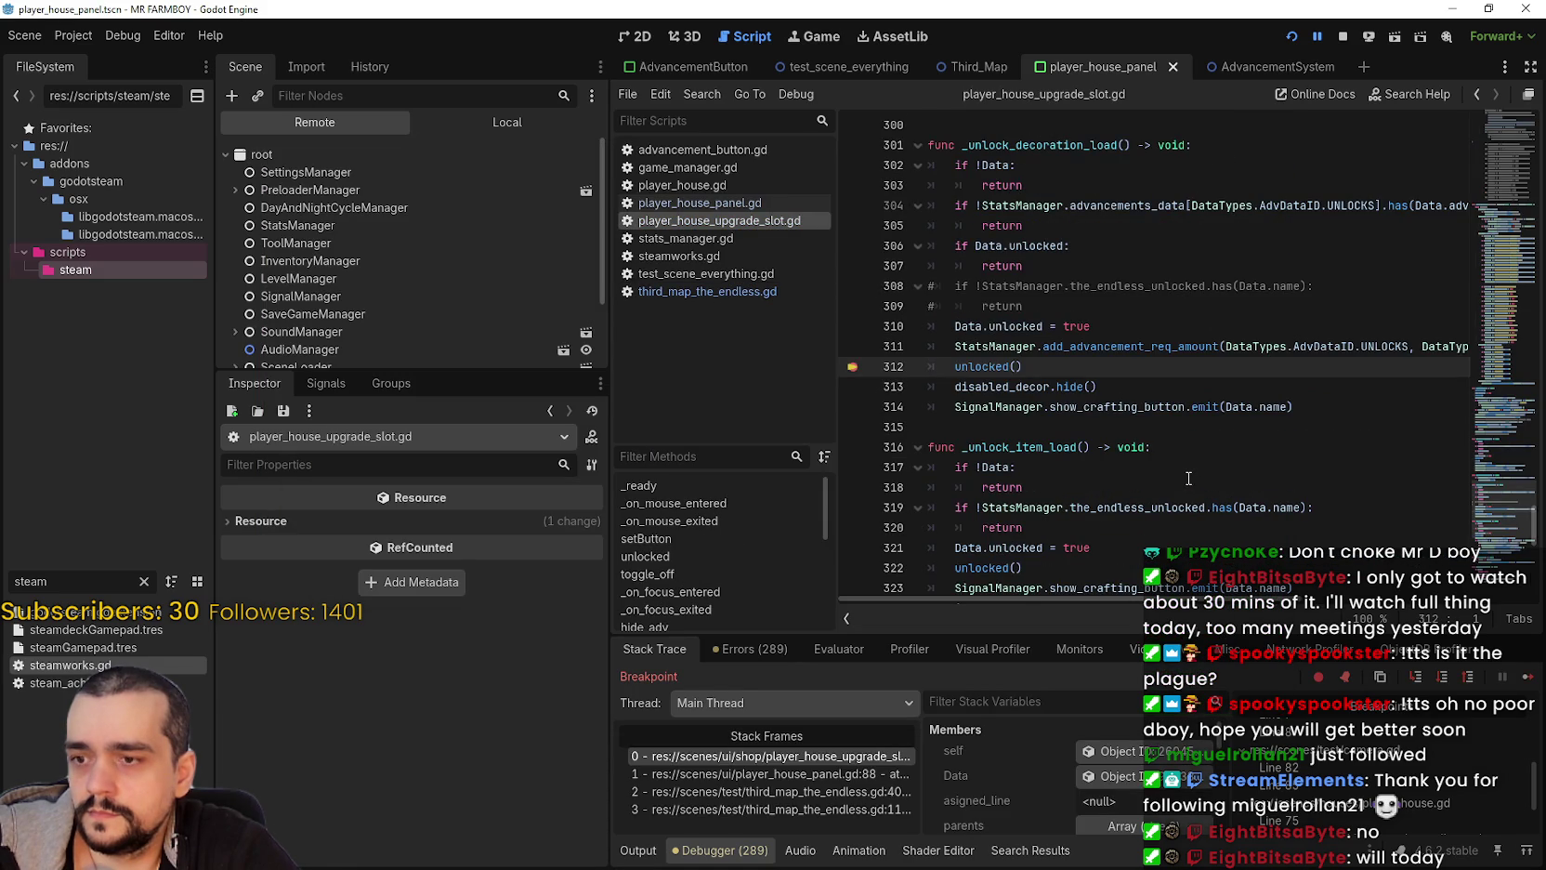
Step: Inspect the third_map_the_endless.gd caller frame and select the resetAdvData() call on line 17
left_click(771, 810)
left_click_drag(1020, 324, 898, 324)
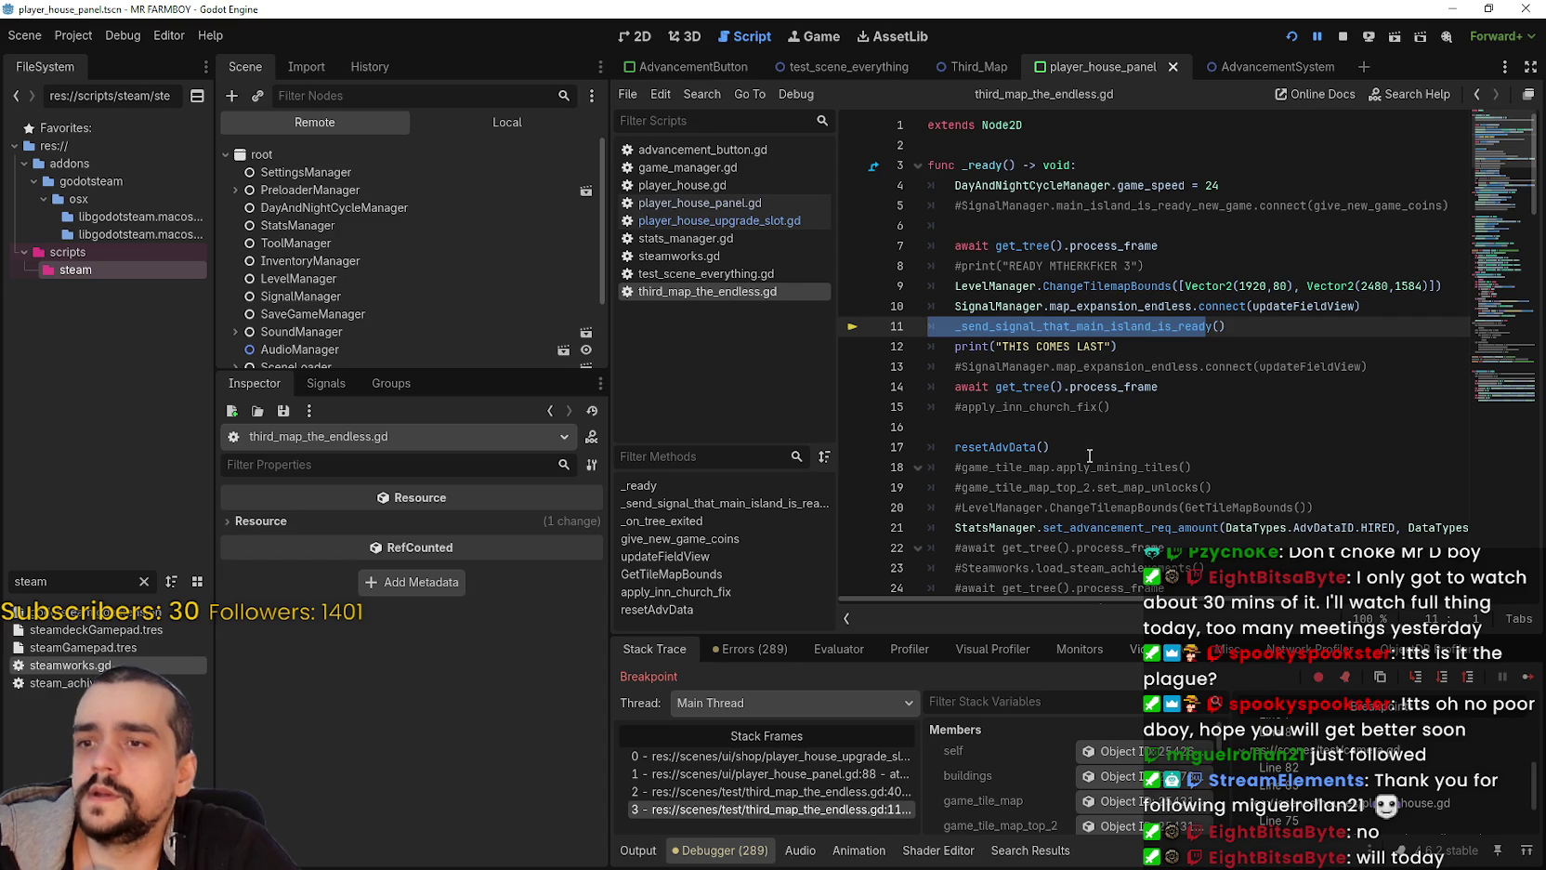
left_click_drag(1060, 447, 929, 426)
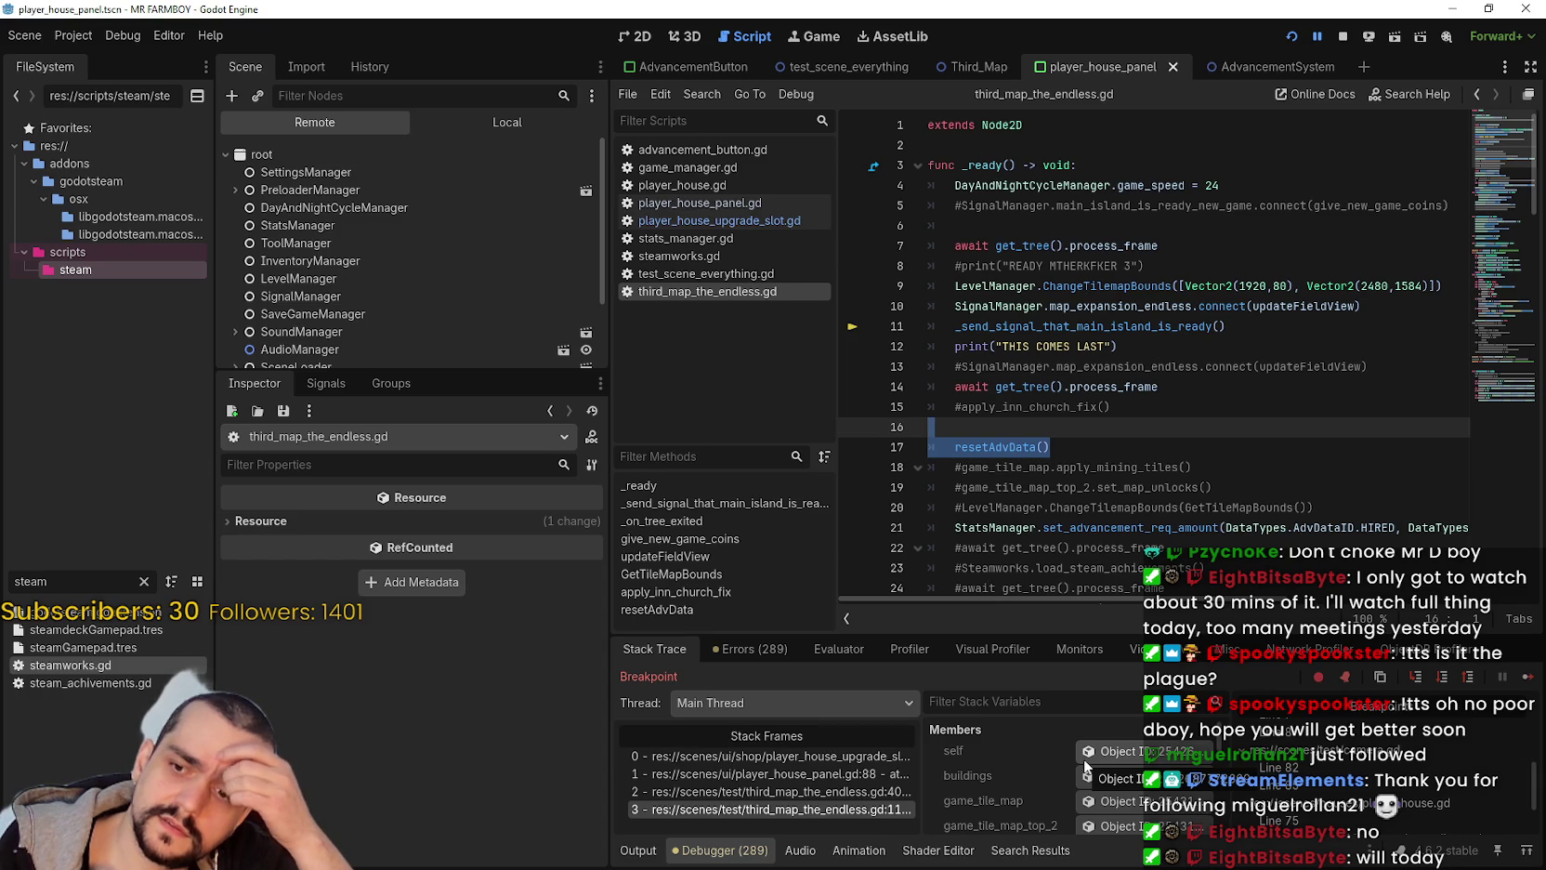
scroll(1018, 433, "down", 1)
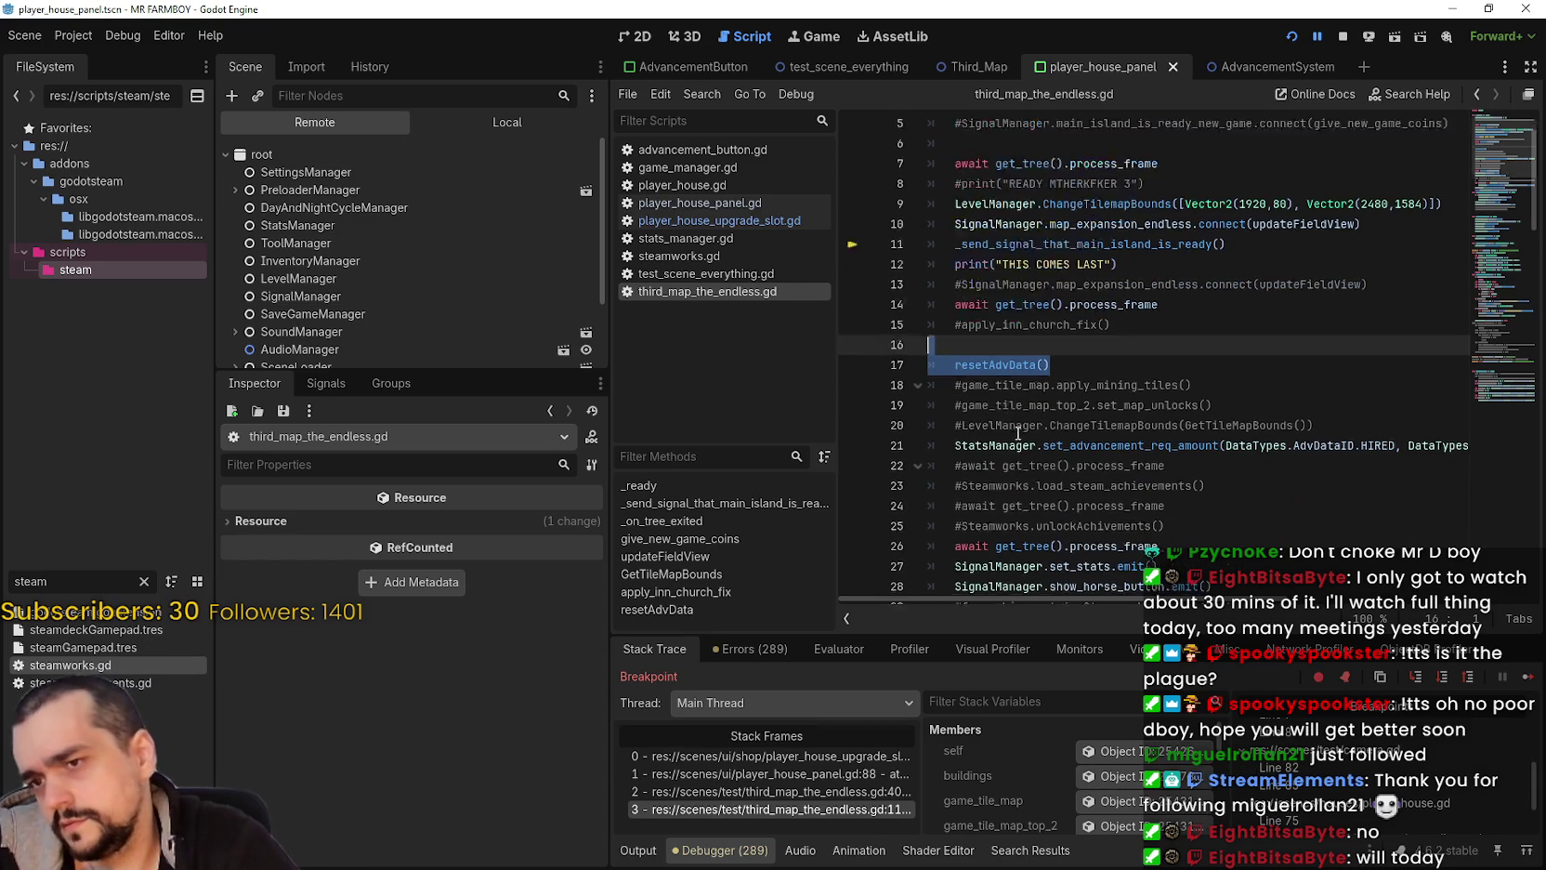
scroll(1018, 433, "down", 5)
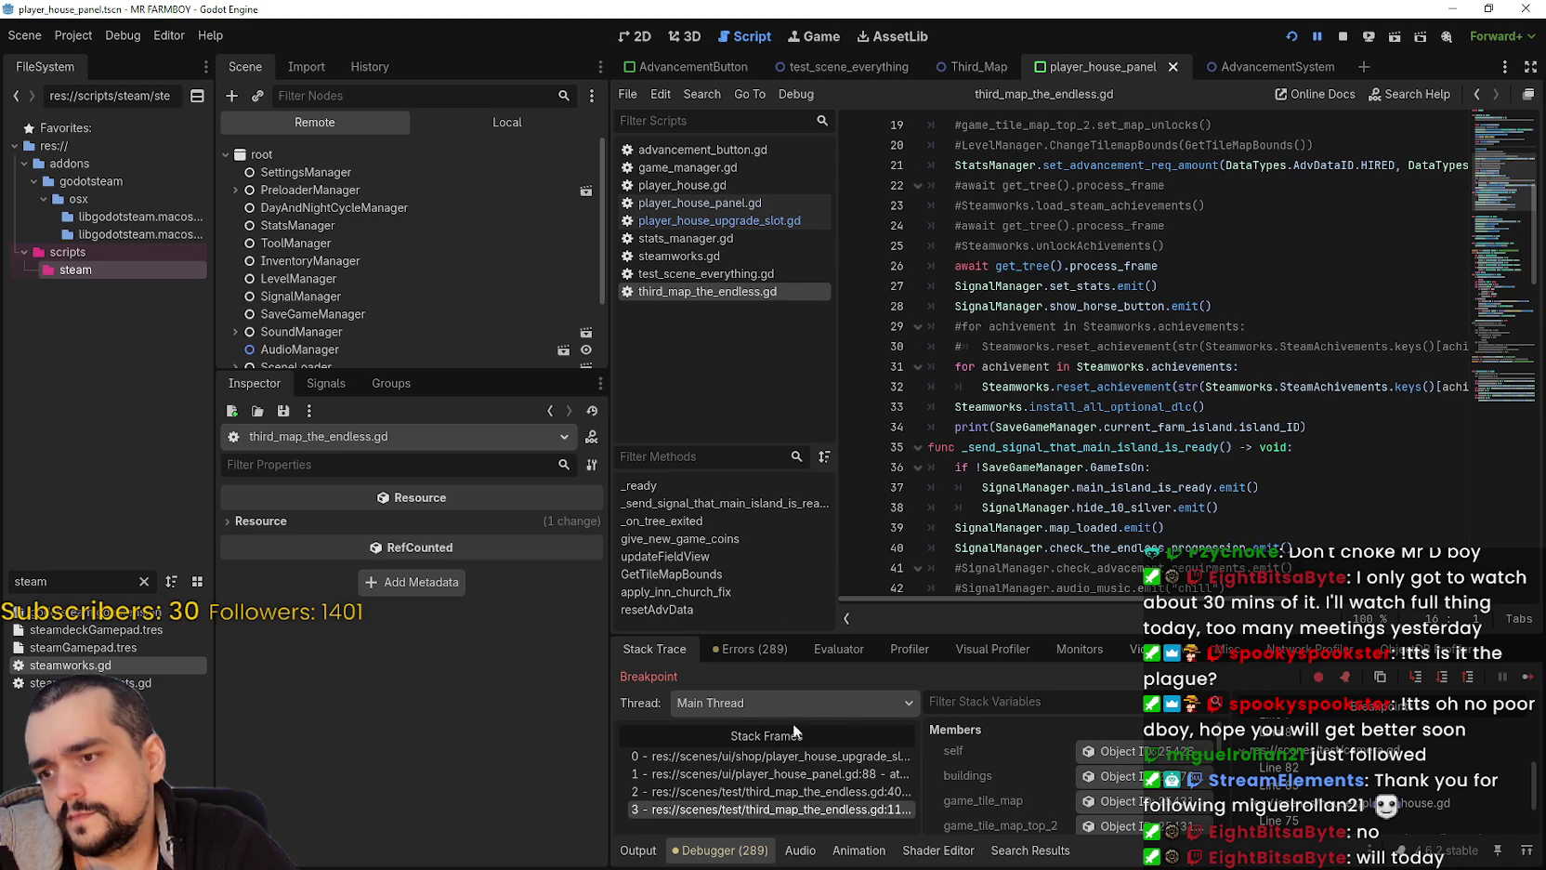
Step: Trace the stack frames from player_house_upgrade_slot.gd through player_house_panel.gd to resetAdvData() in _ready
left_click(821, 757)
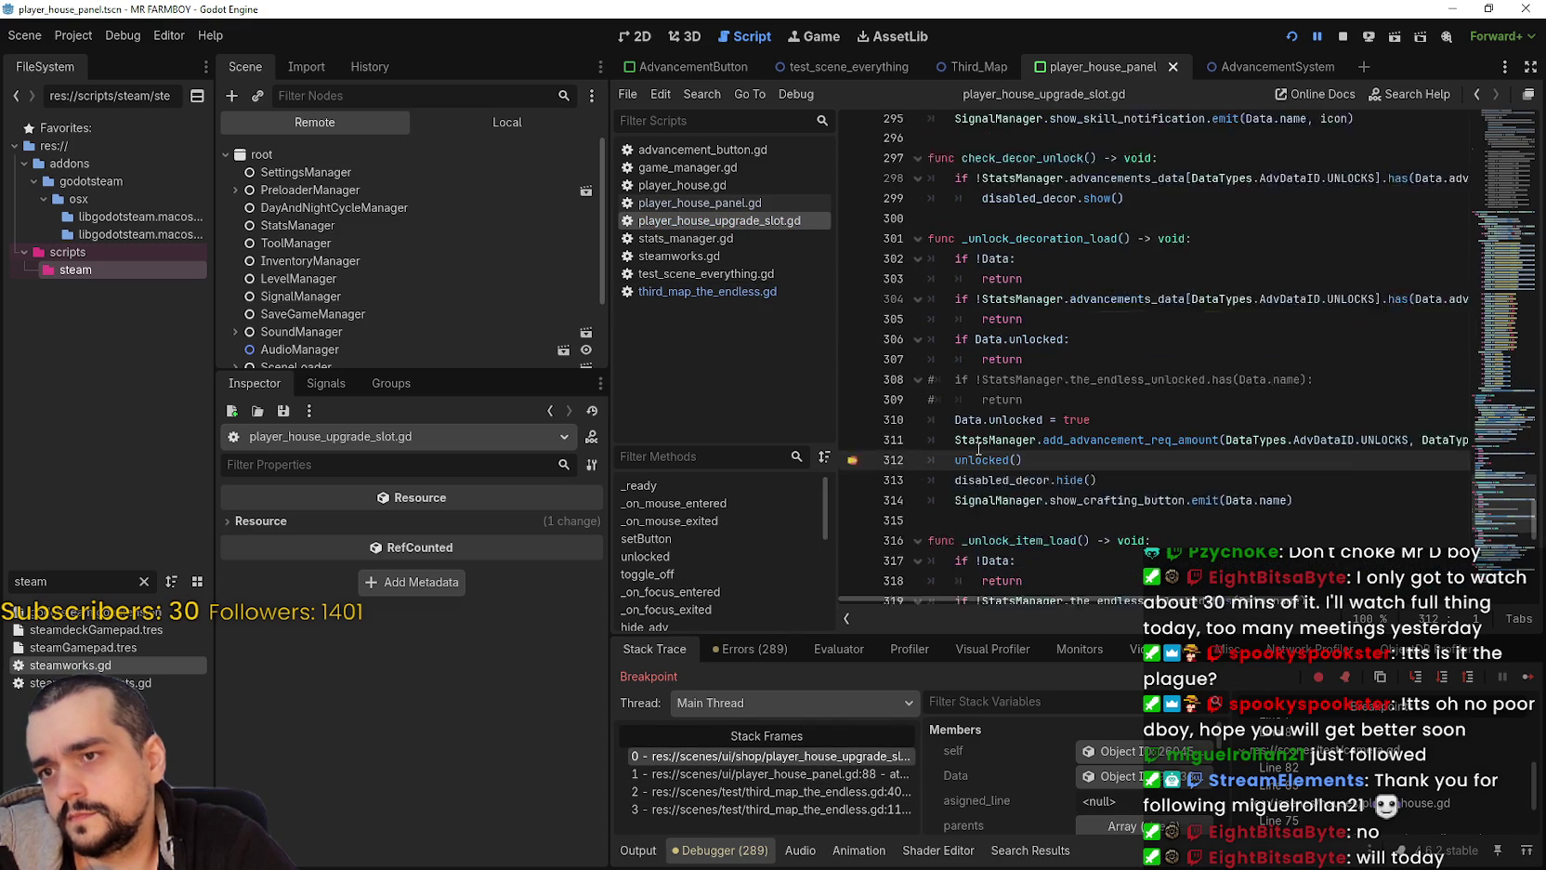
left_click(816, 781)
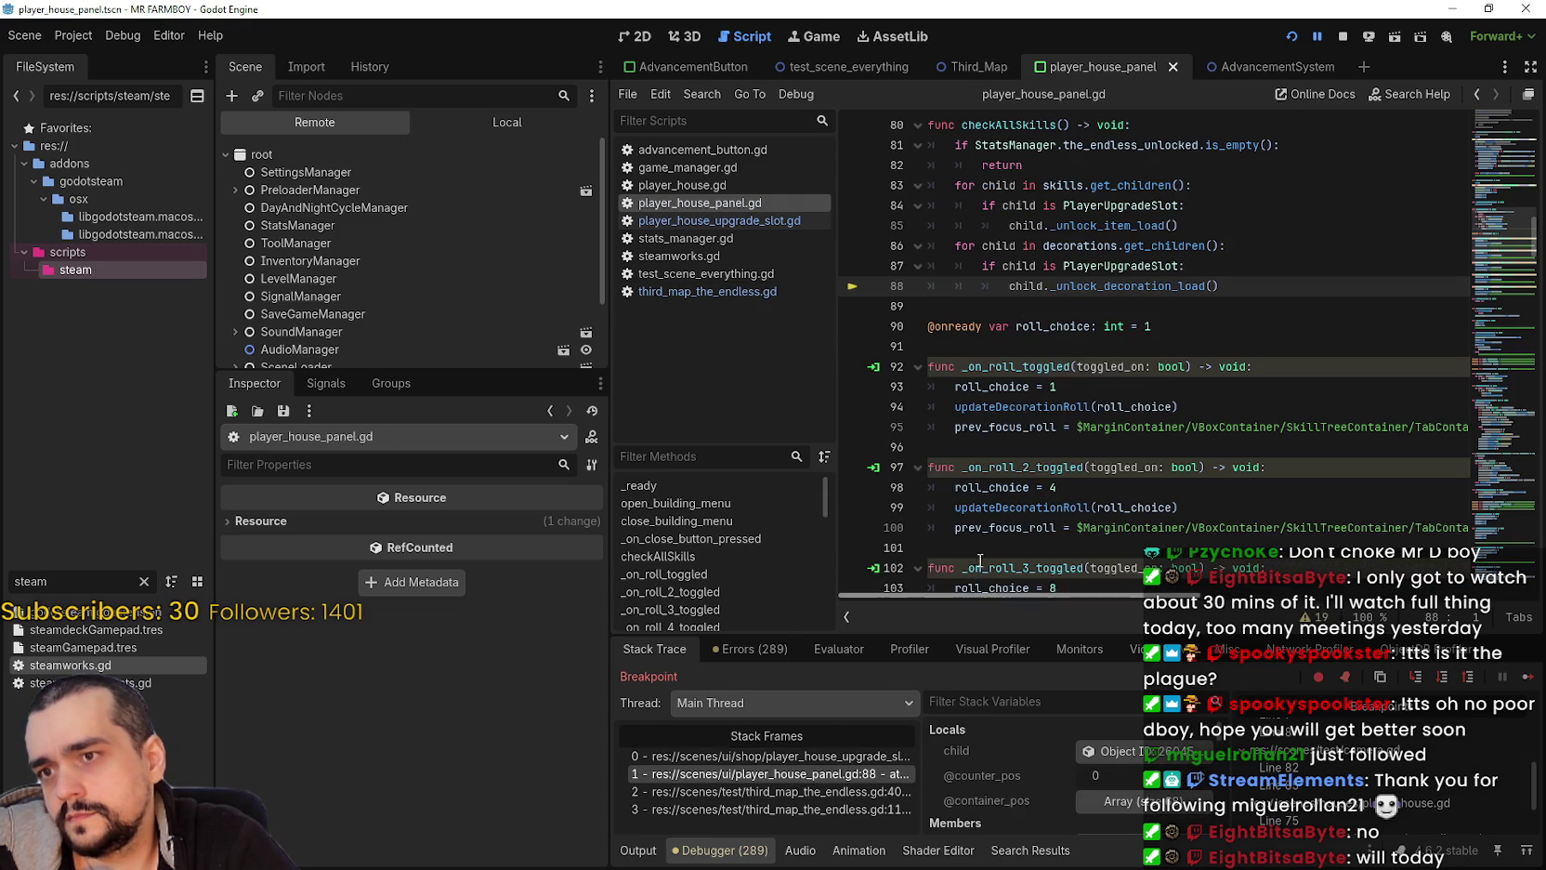
left_click(790, 791)
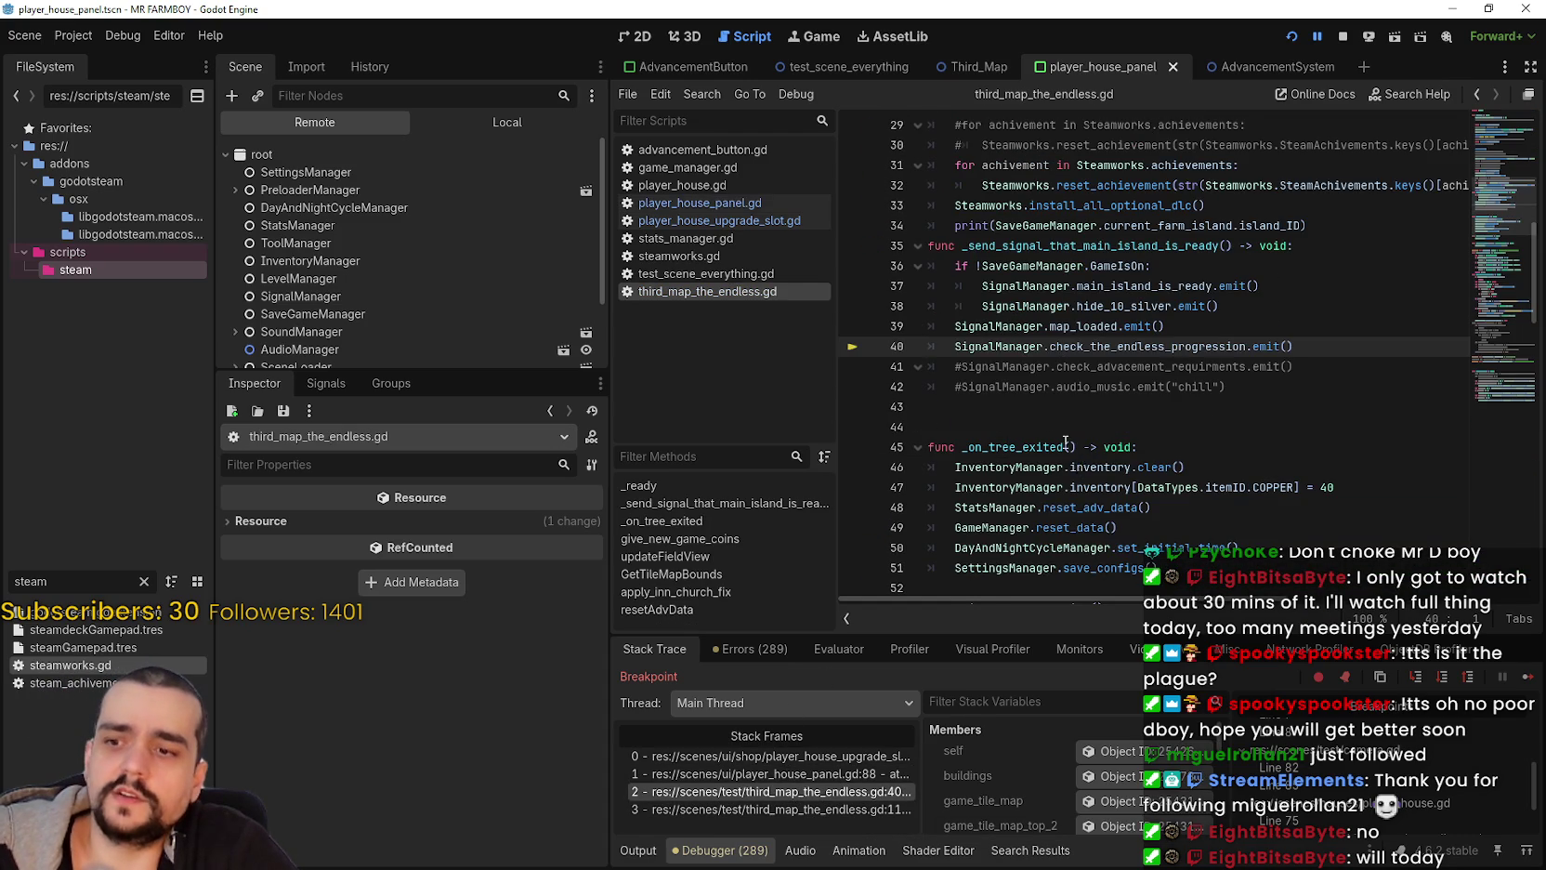
left_click(864, 792)
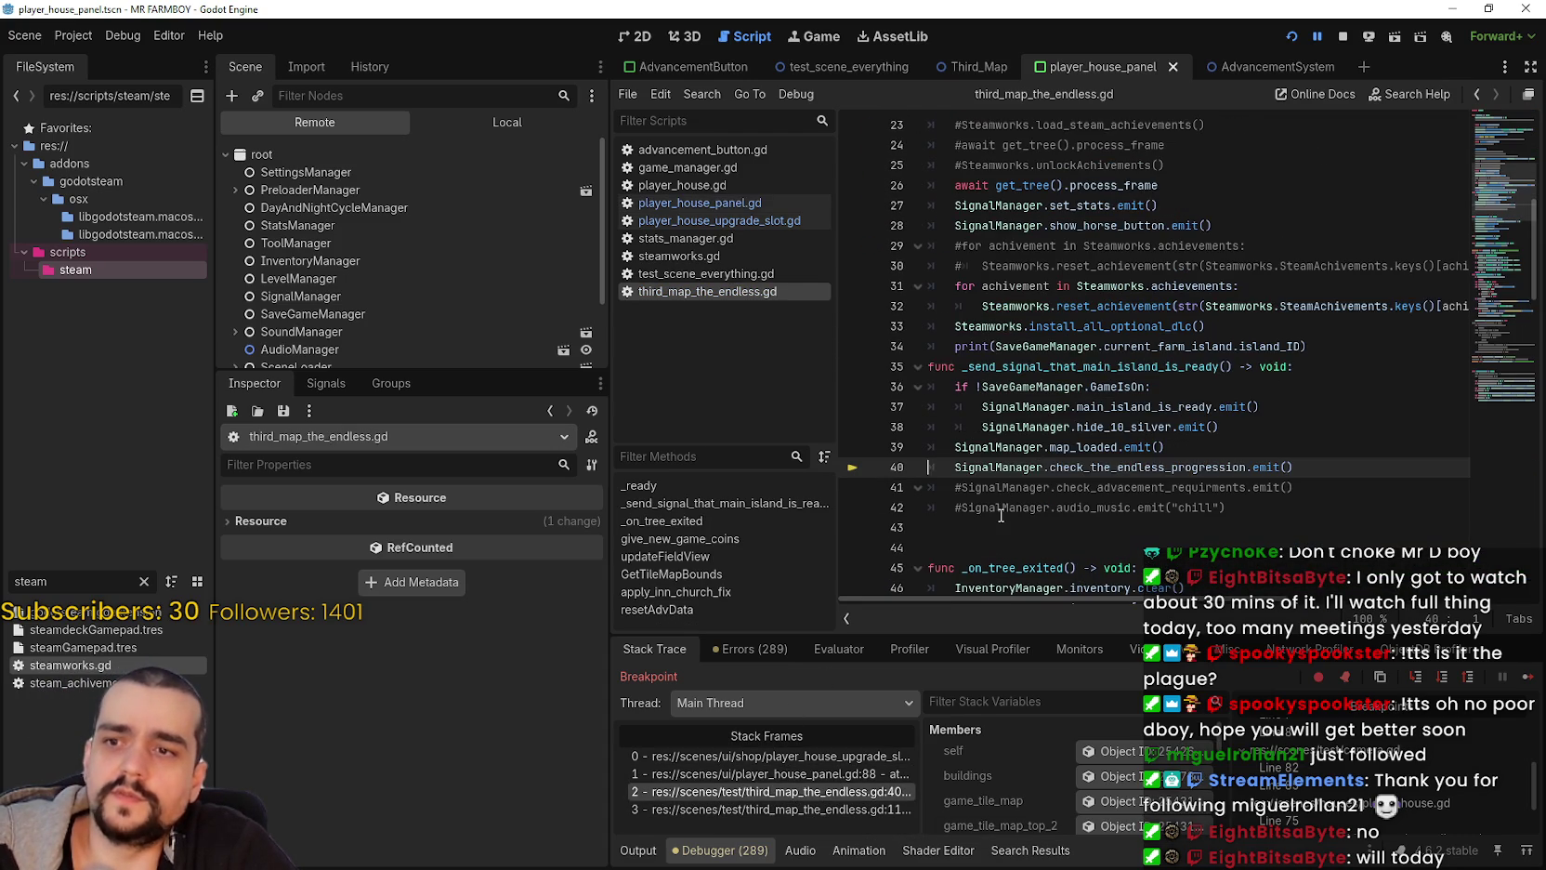
left_click(849, 810)
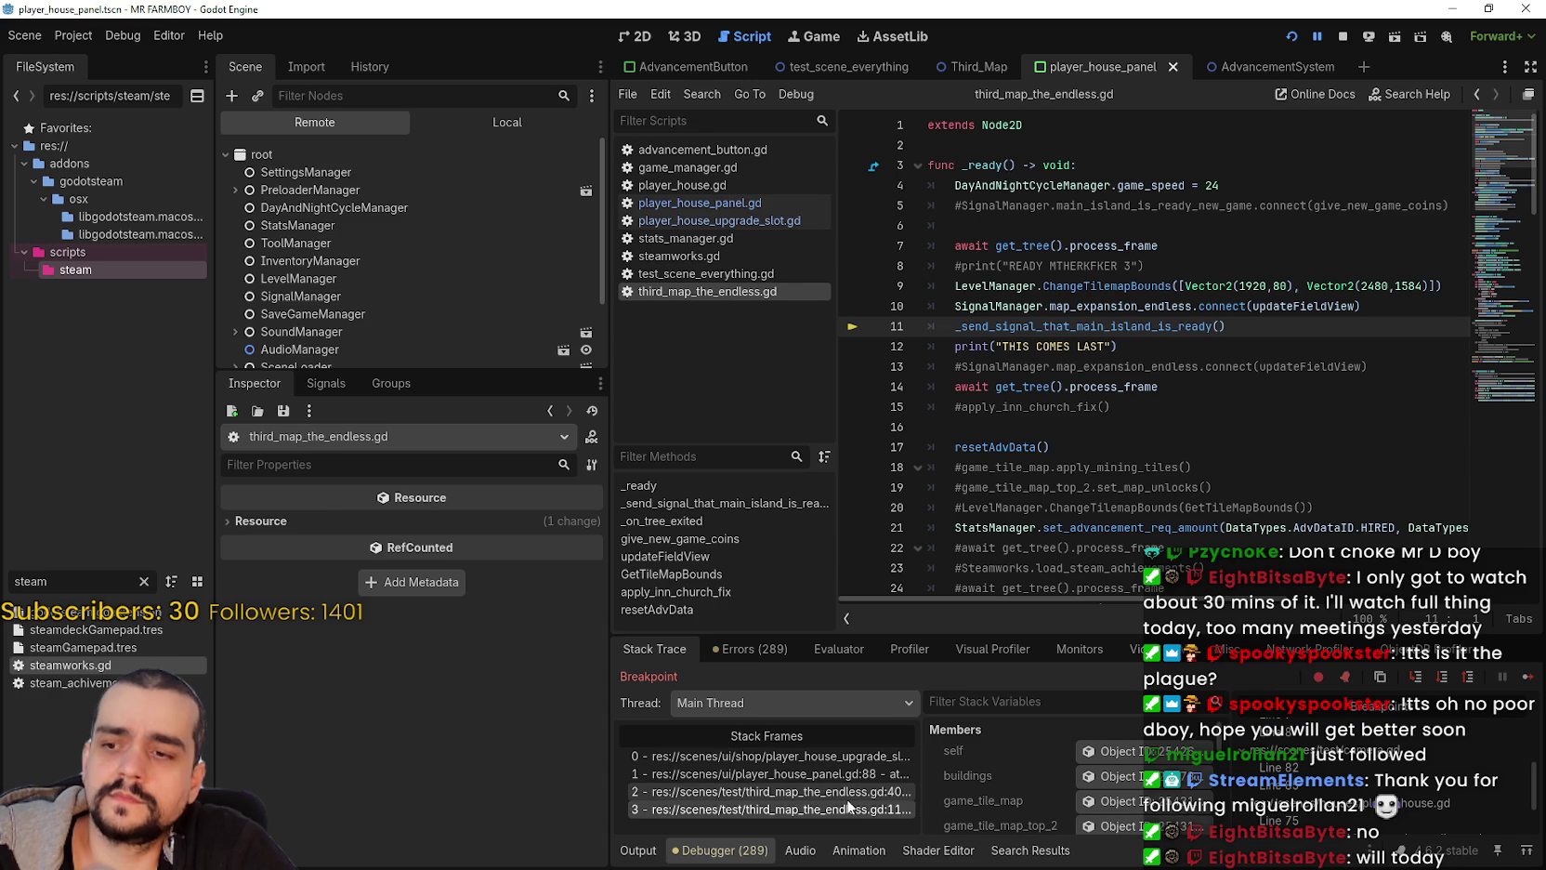
left_click_drag(1065, 454, 930, 449)
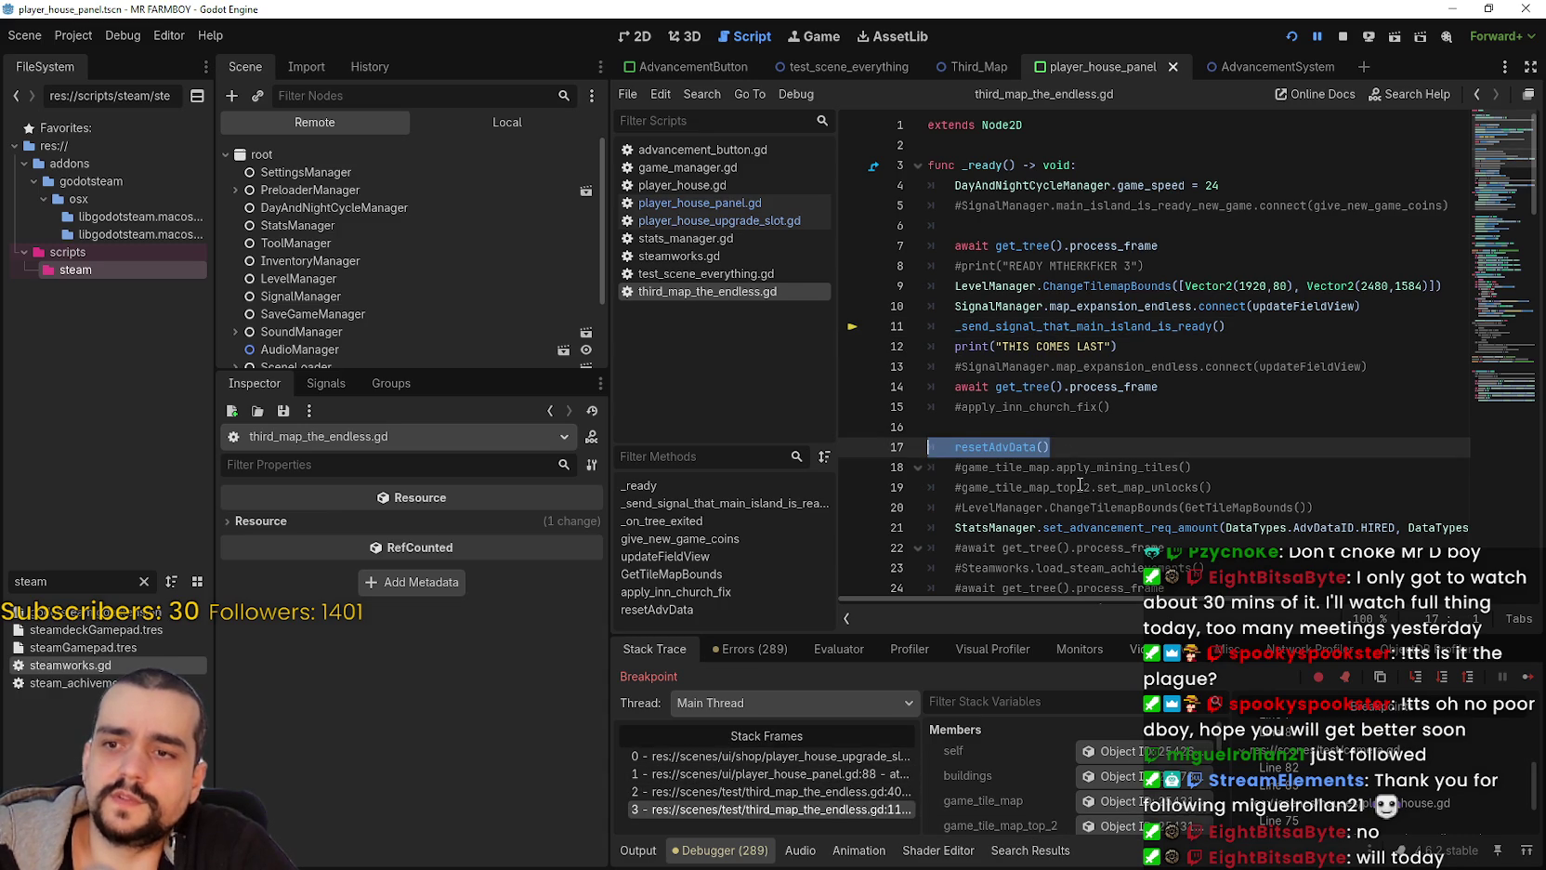
scroll(1292, 399, "down", 1)
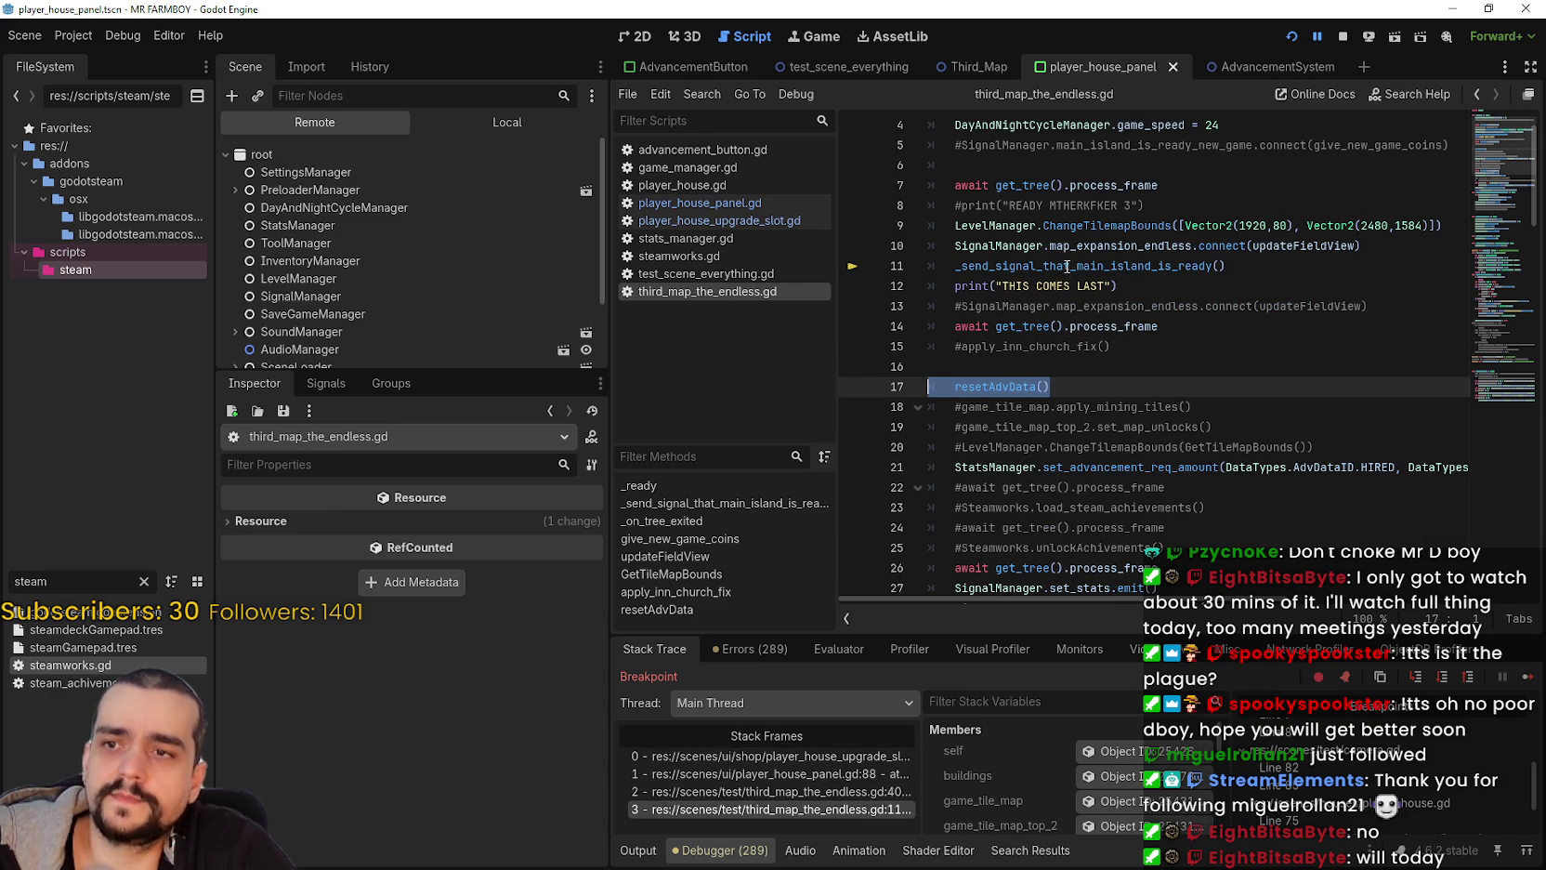
left_click_drag(1045, 381, 841, 379)
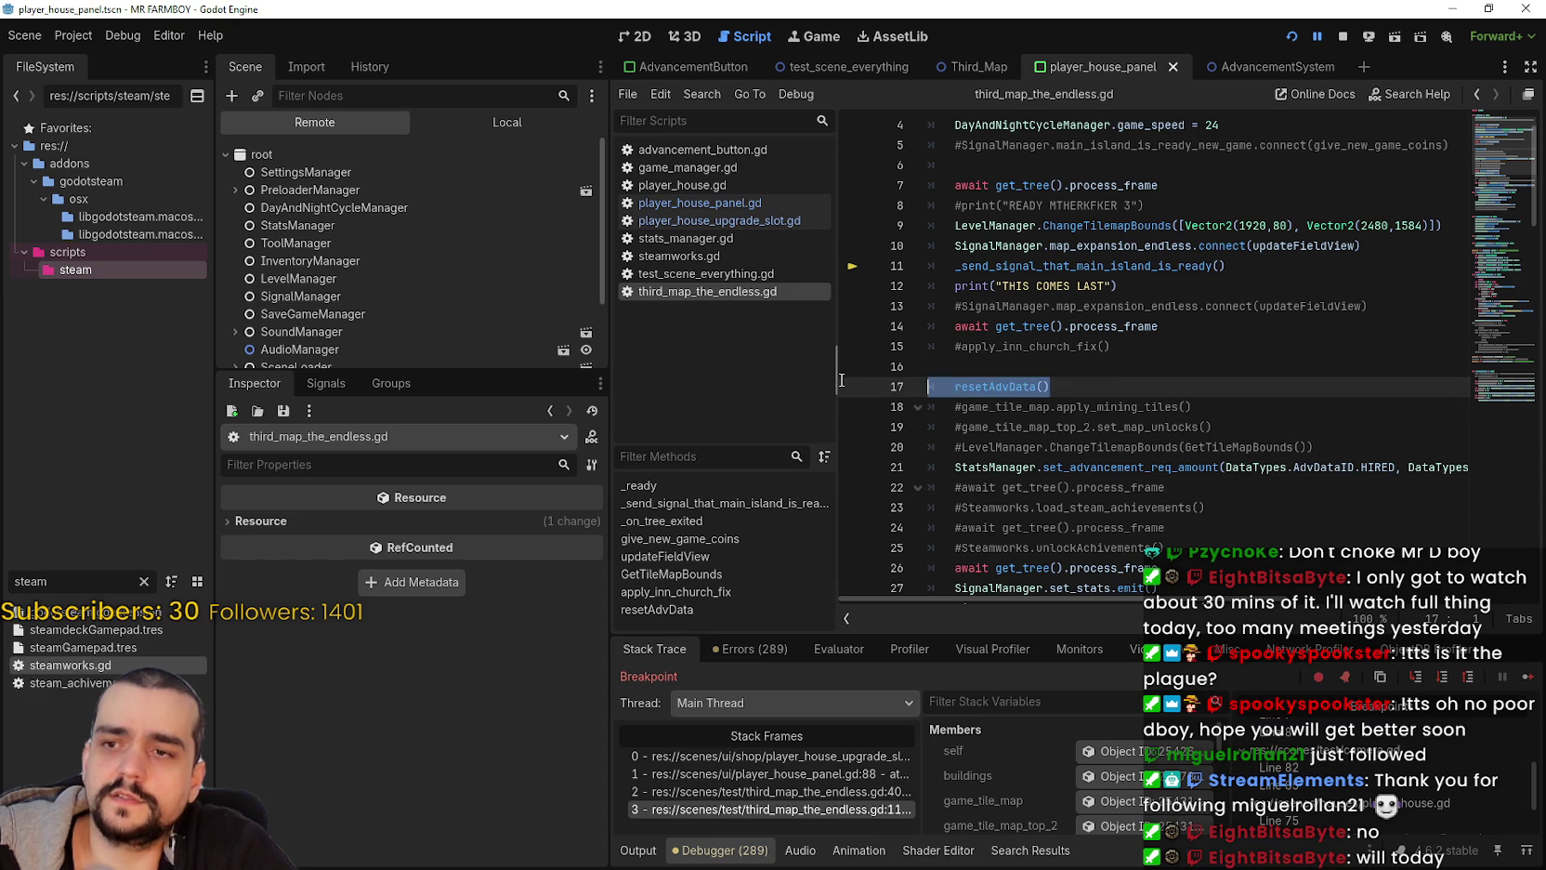
Step: Continue execution repeatedly past the line-312 unlocked() breakpoint
left_click(1533, 679)
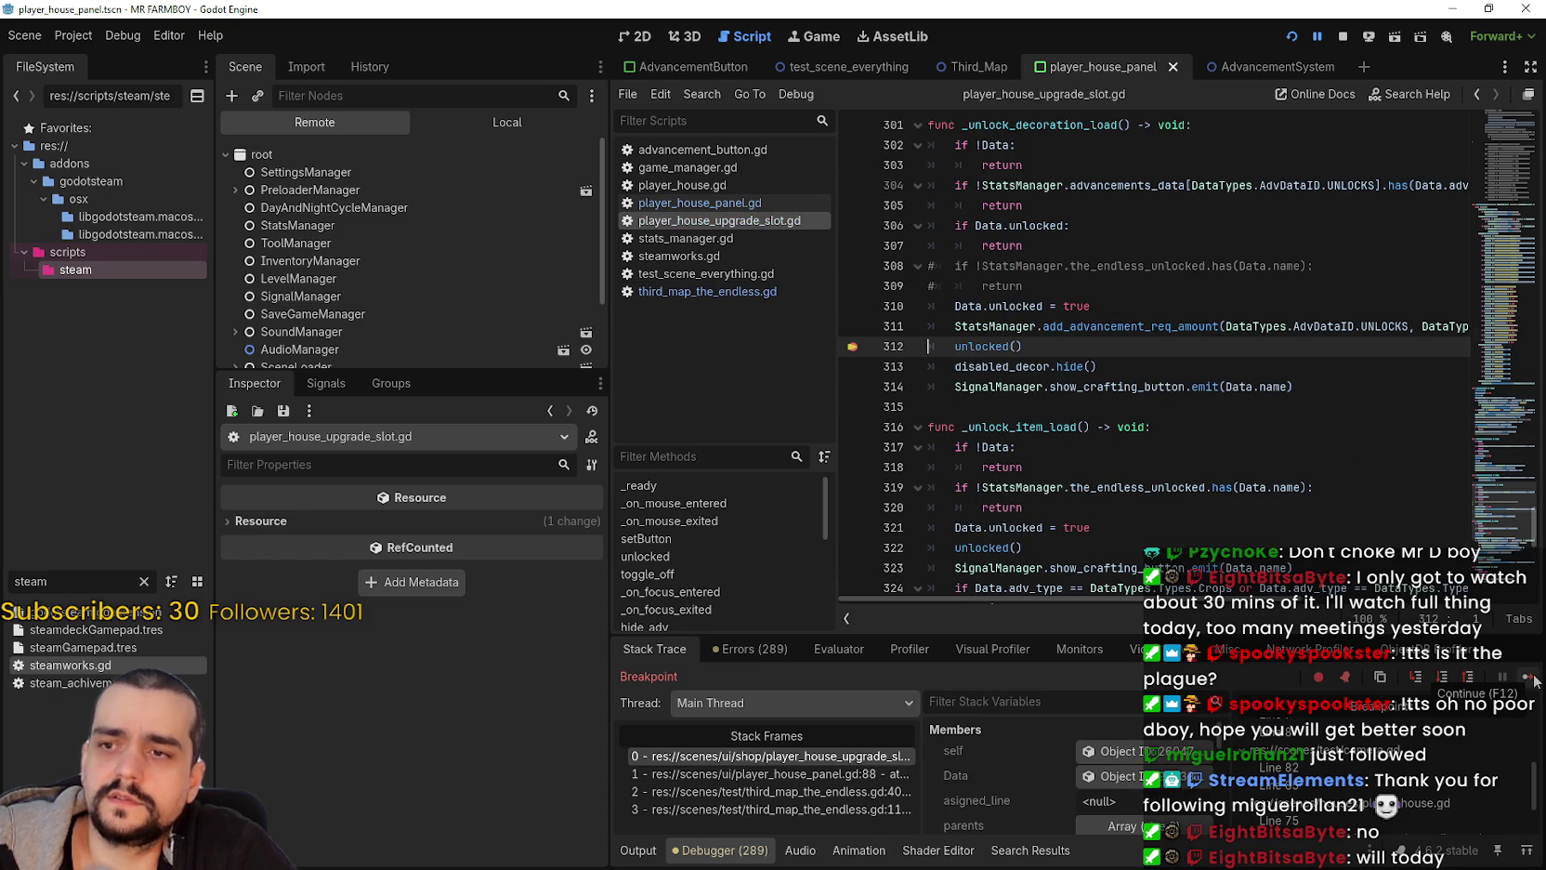
left_click(1533, 680)
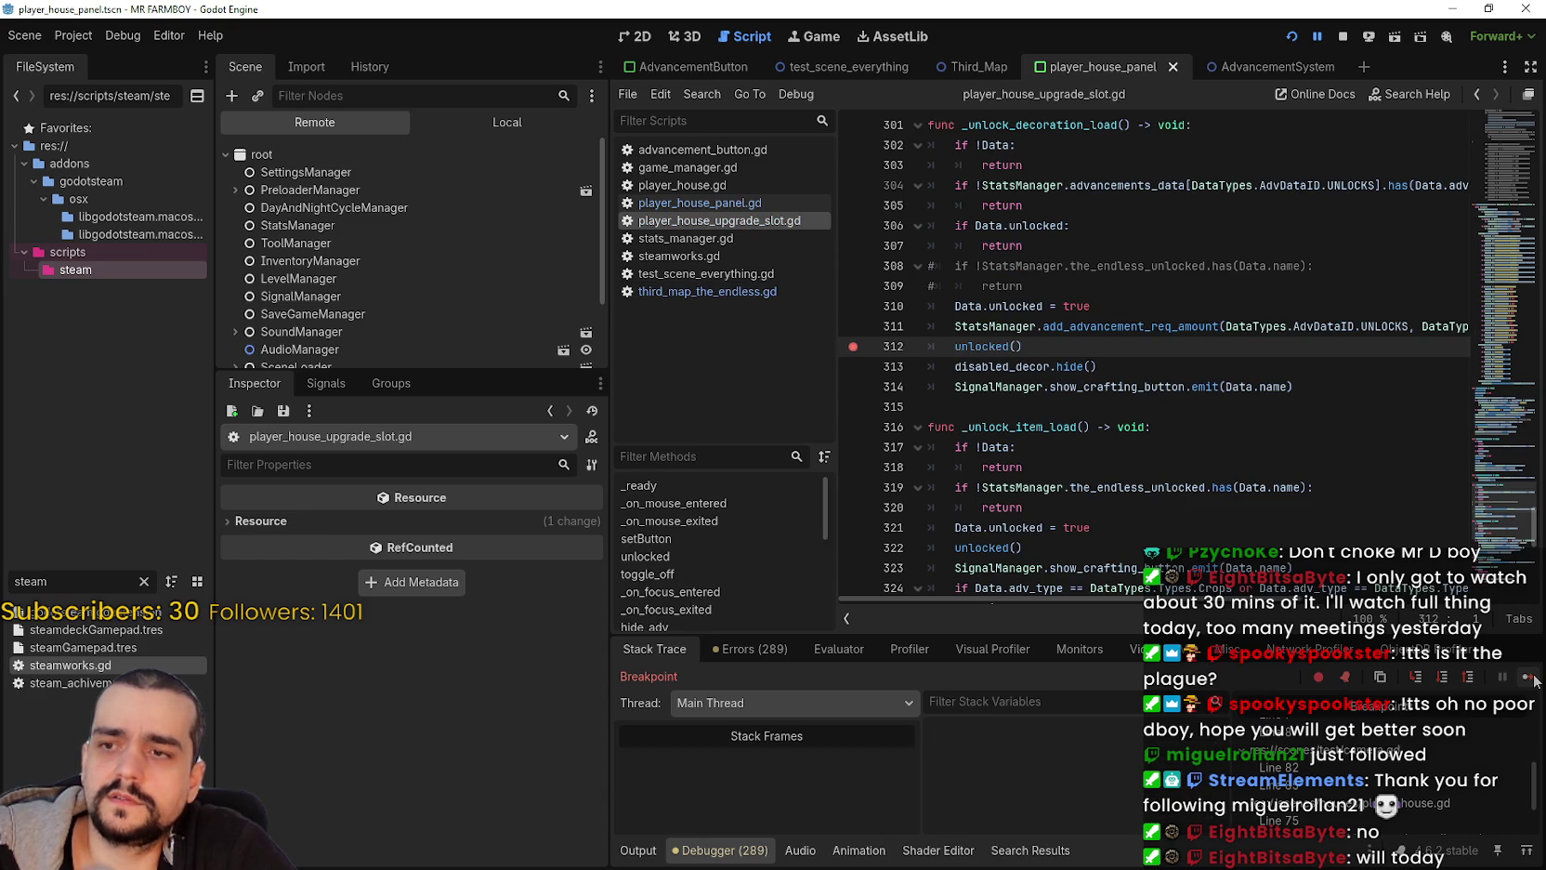
left_click(1533, 679)
left_click(1533, 679)
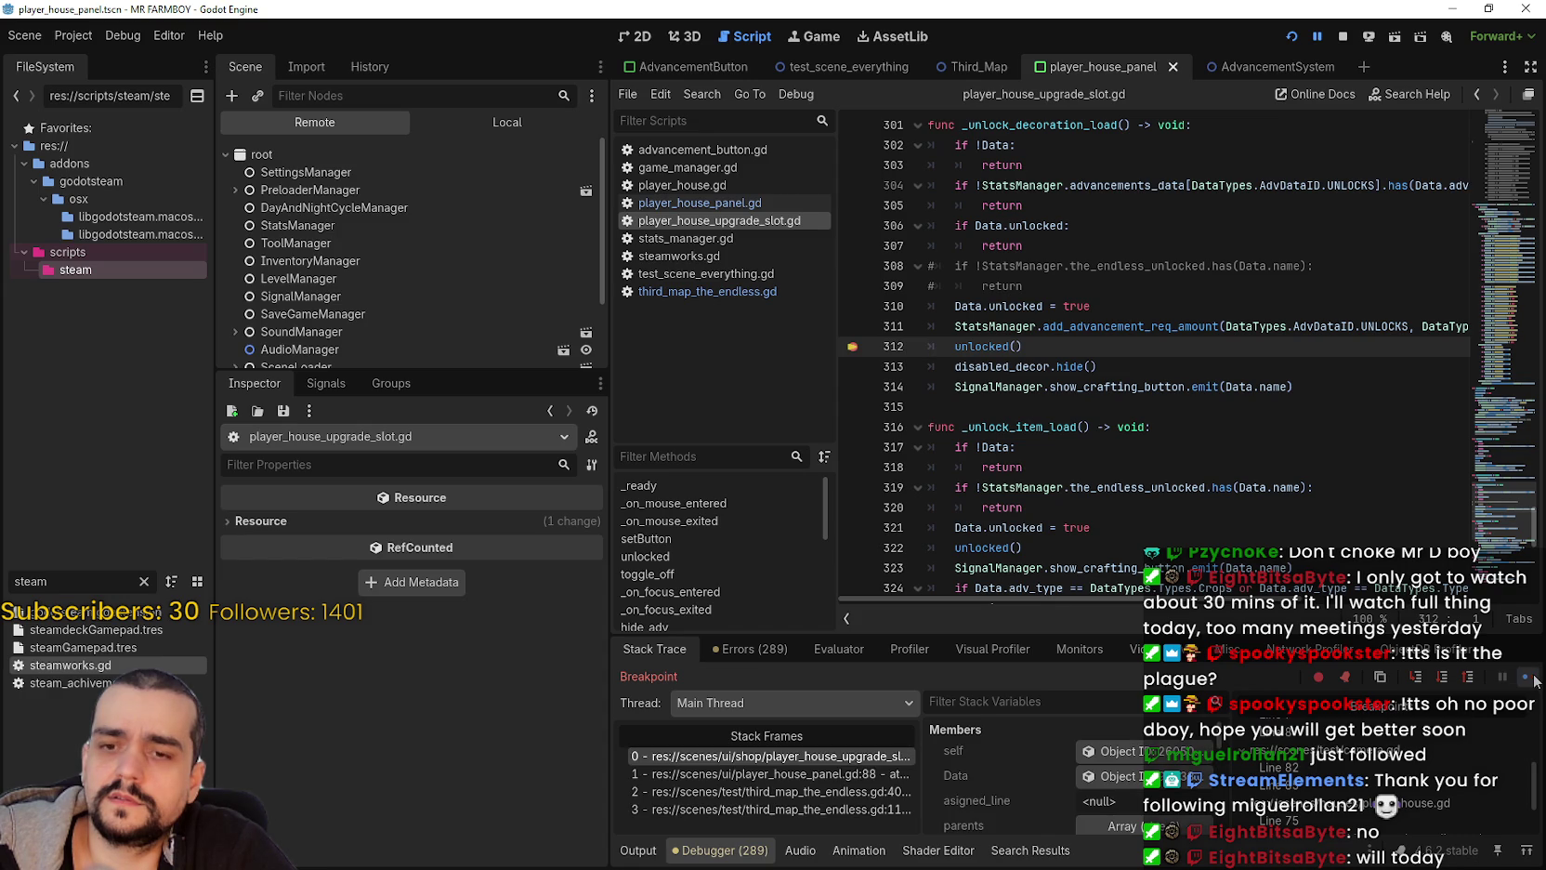
left_click(1533, 679)
left_click(1533, 679)
left_click(1533, 680)
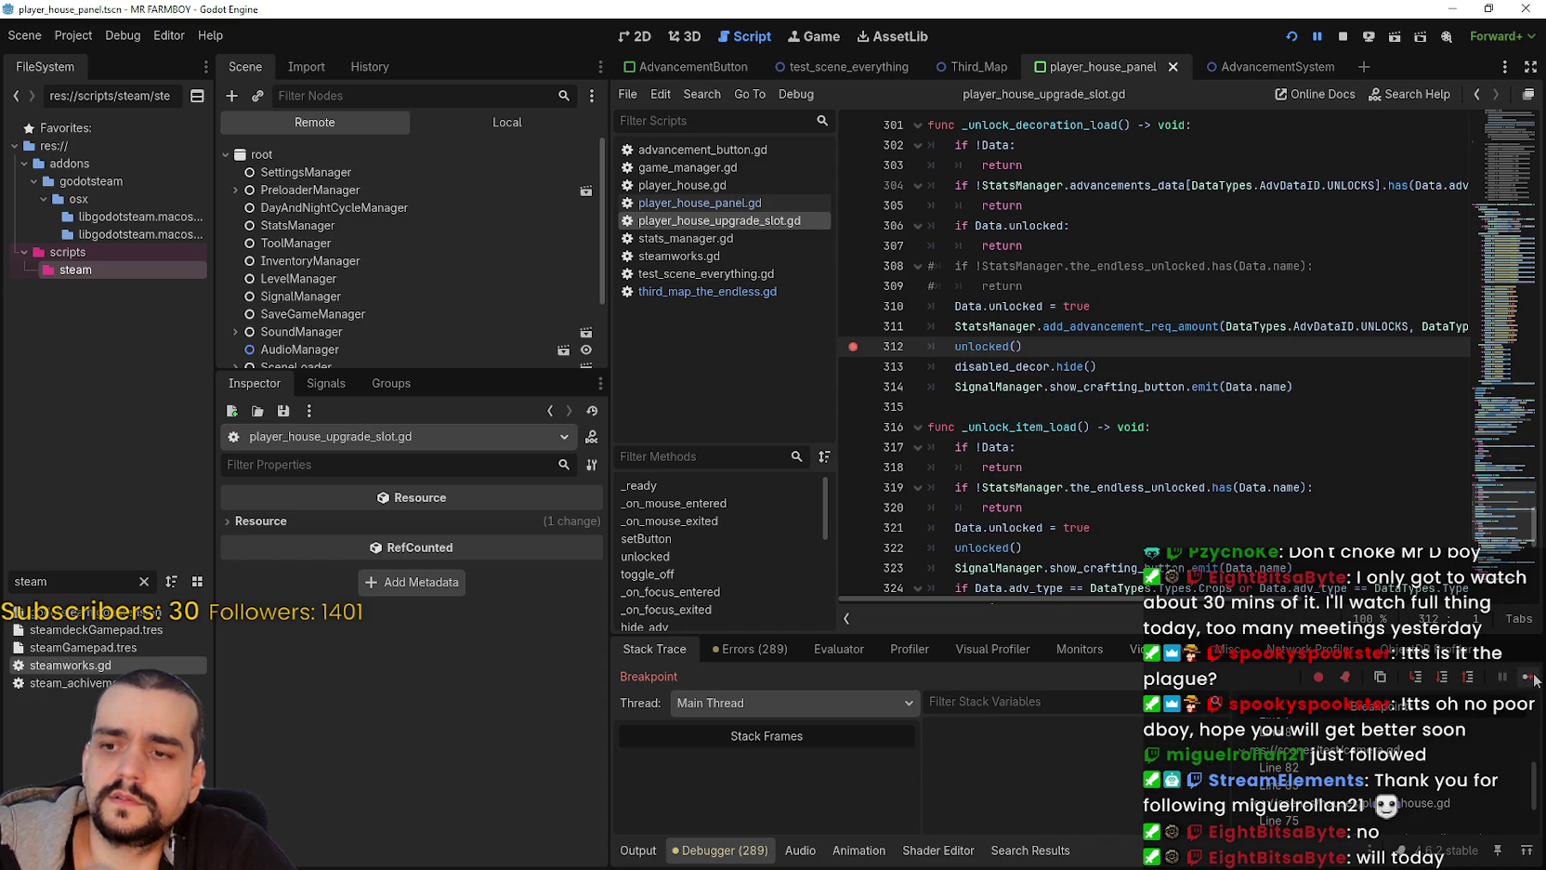
left_click(1533, 680)
left_click(1533, 680)
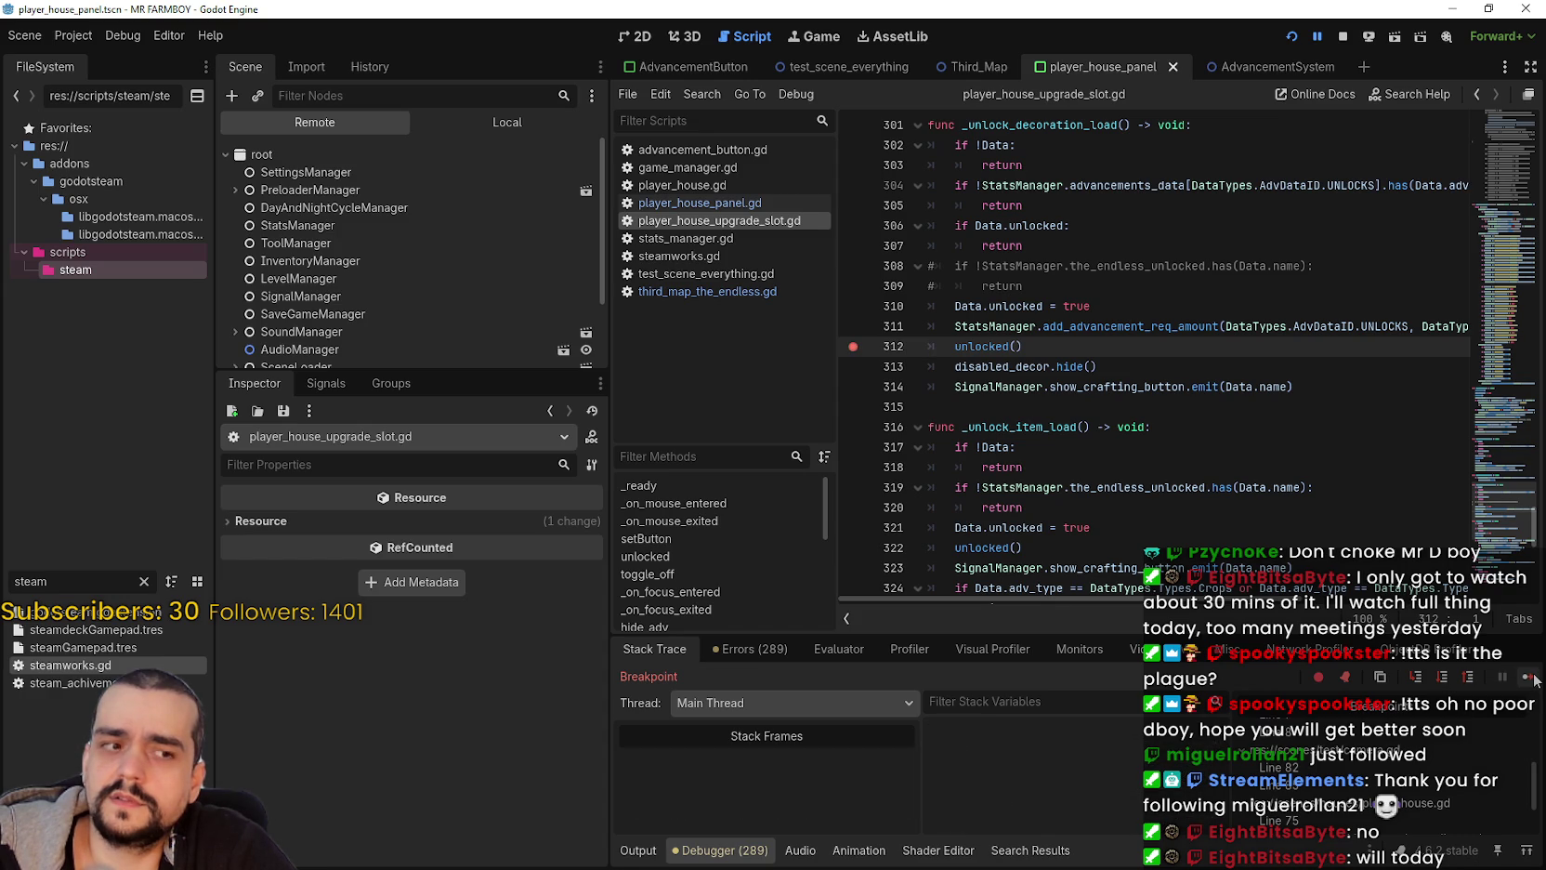
left_click(1535, 679)
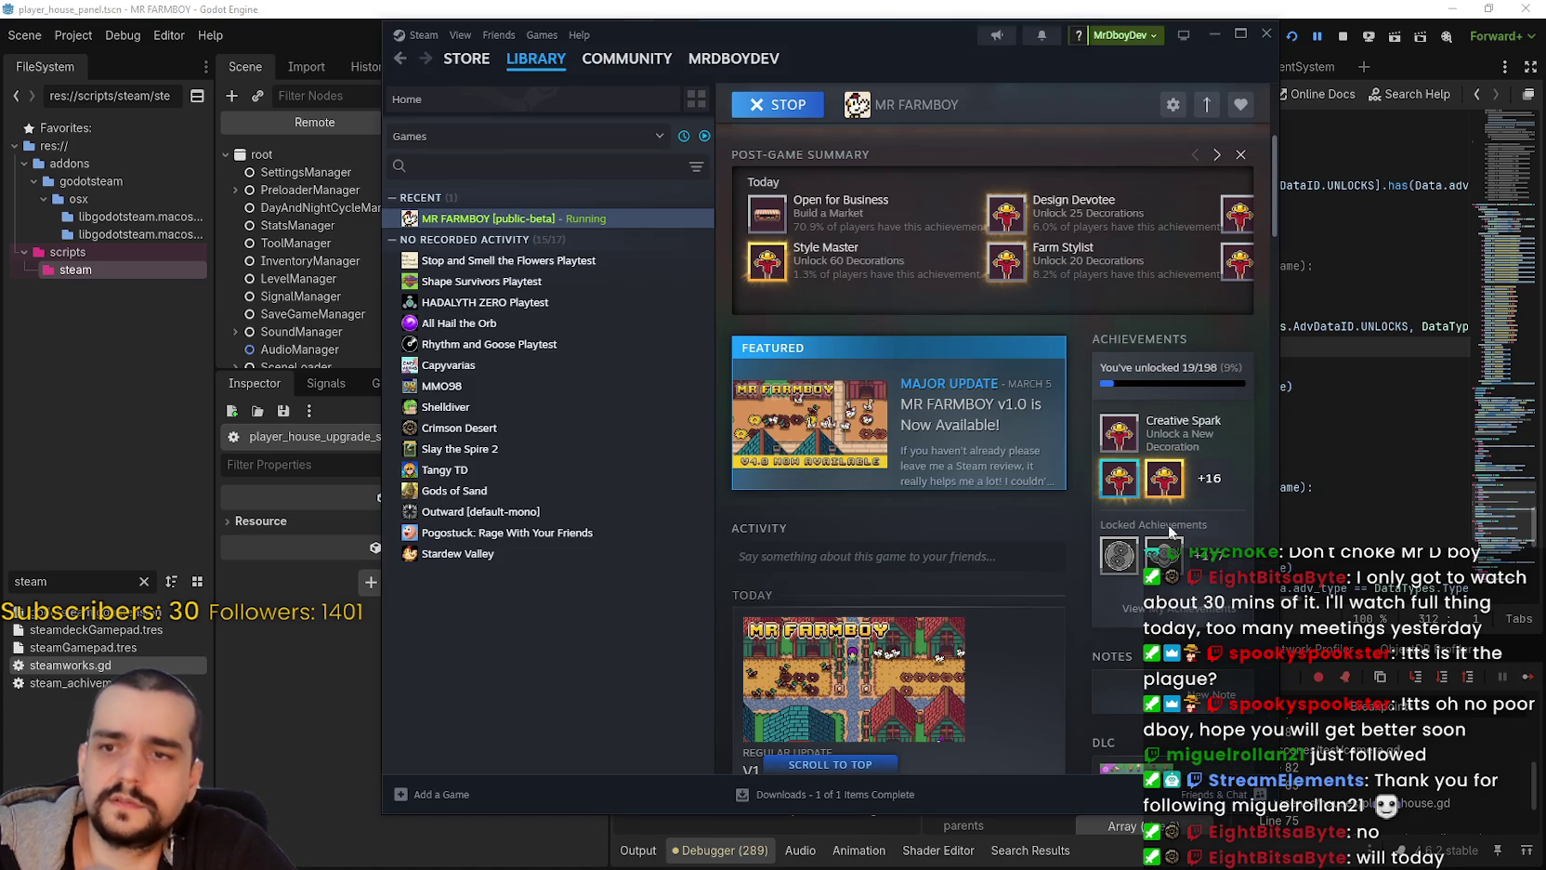
Step: Look through MR FARMBOY's full list of earned achievements, then close it
scroll(1157, 523, "down", 1)
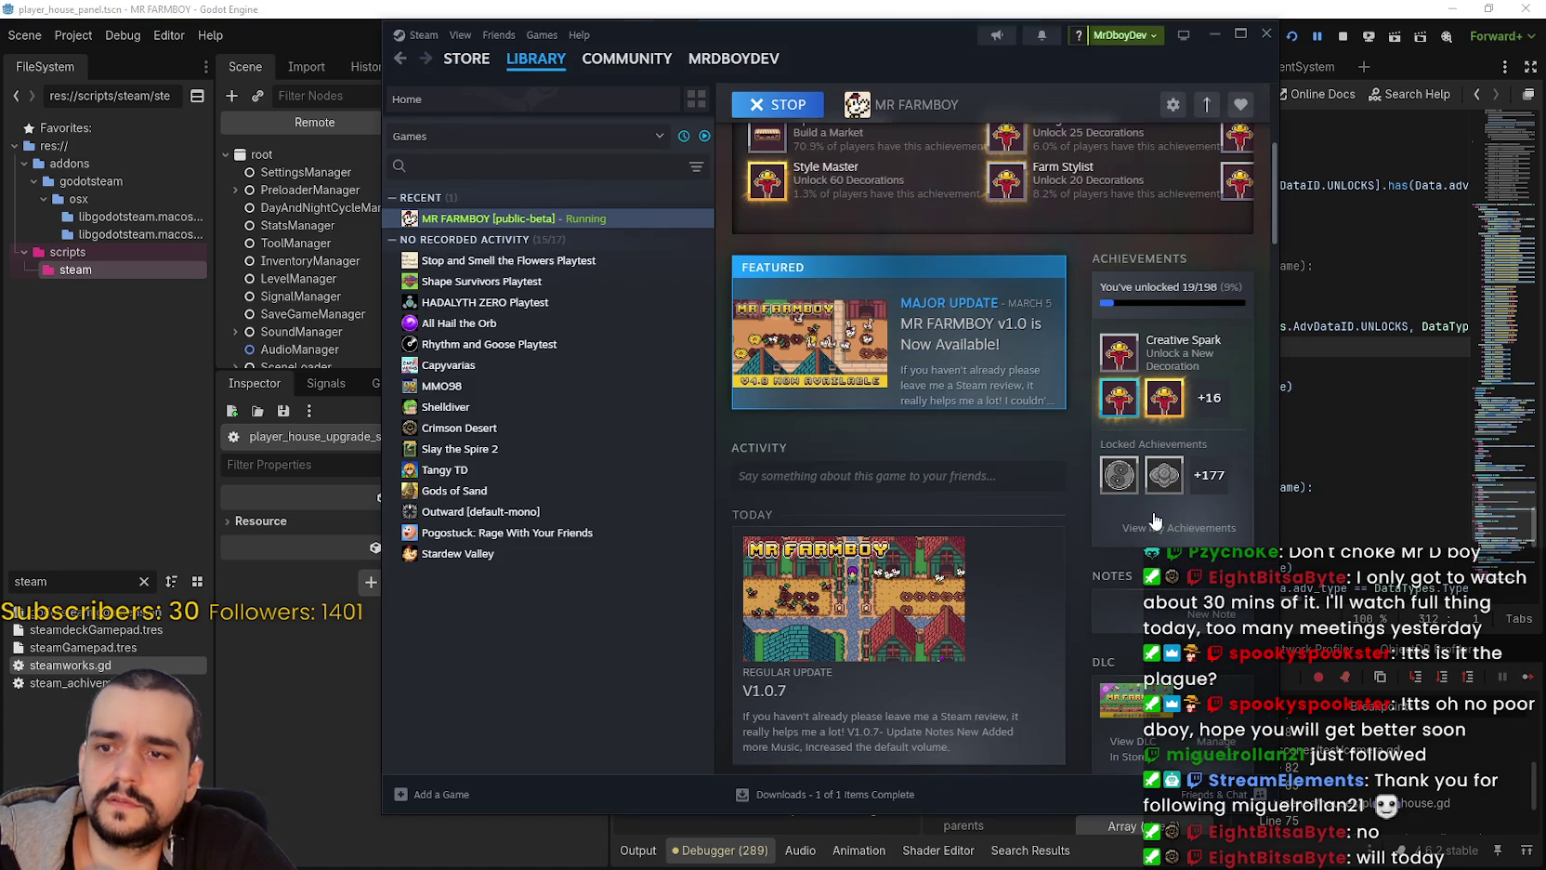
left_click(1160, 522)
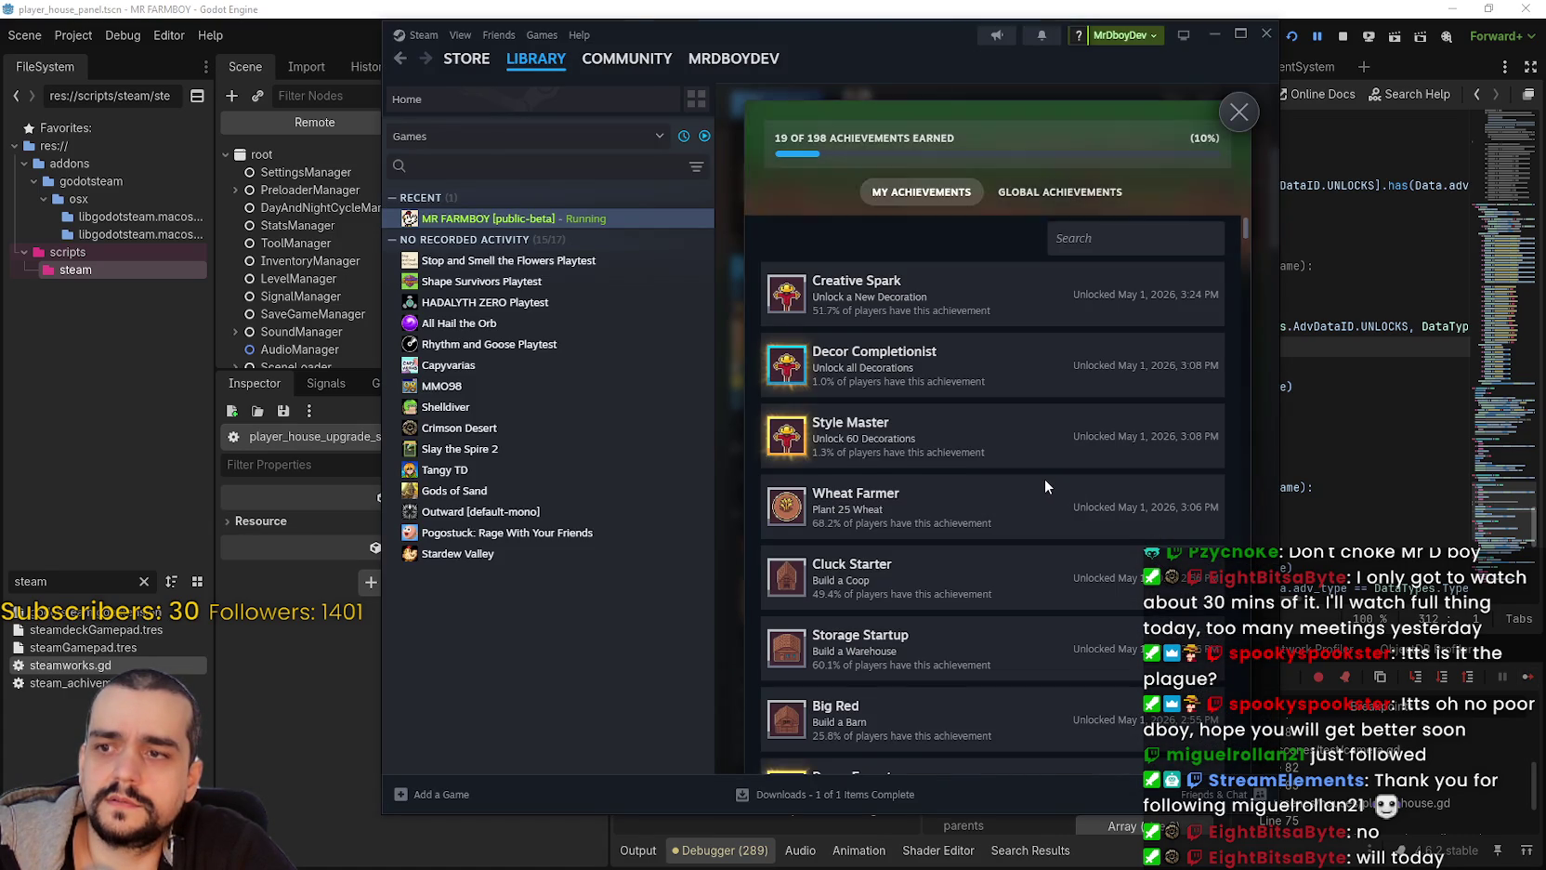
scroll(1051, 470, "down", 3)
left_click(1235, 124)
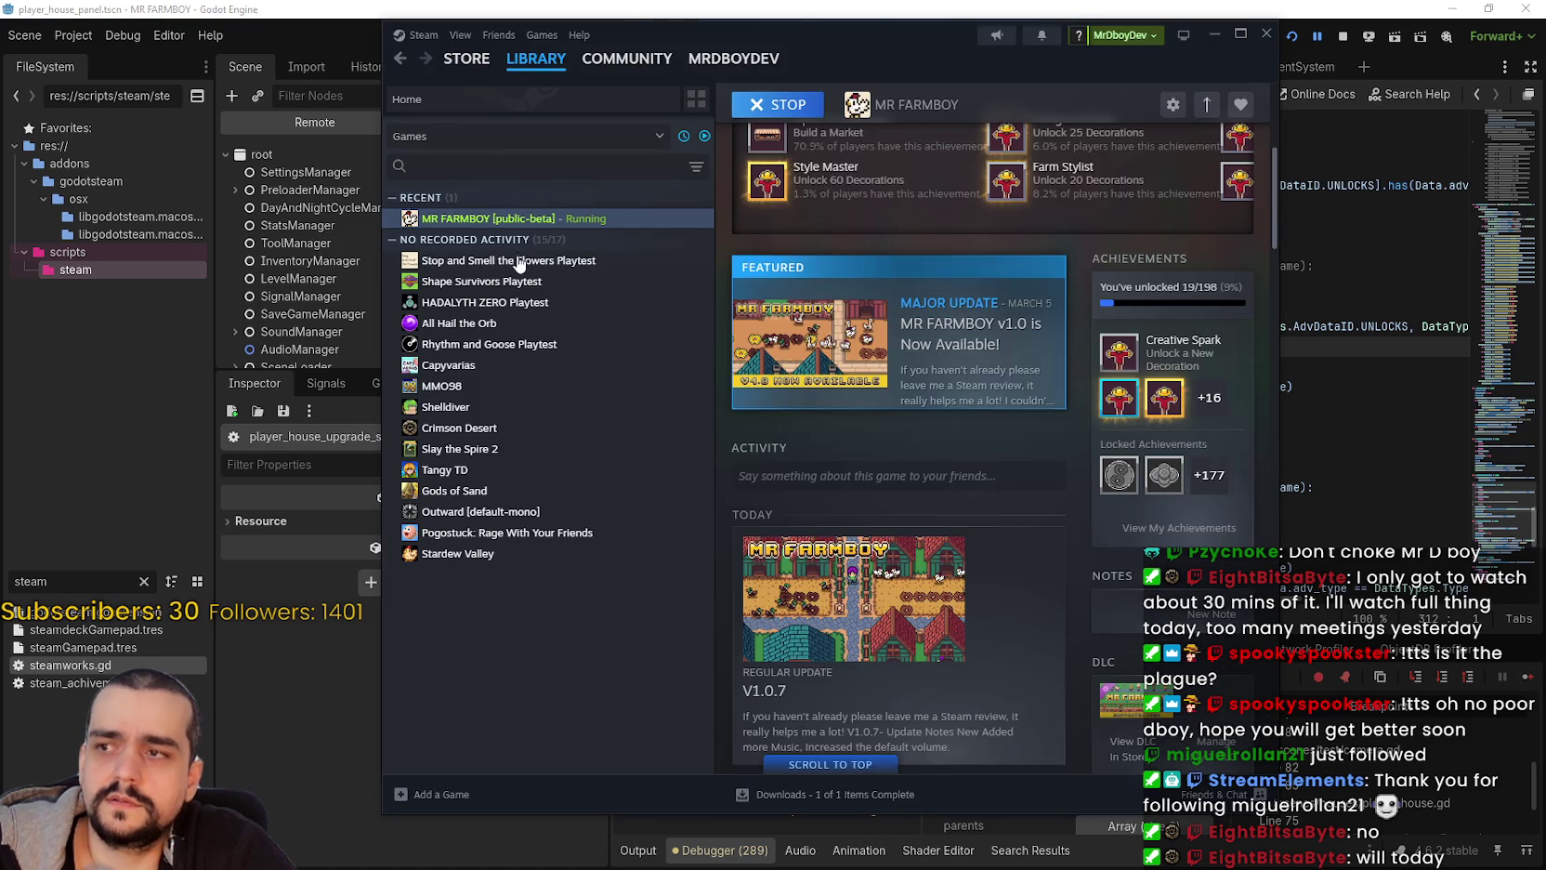
Step: Switch to the Stop and Smell the Flowers Playtest page, then back to MR FARMBOY's page
left_click(520, 262)
left_click(503, 219)
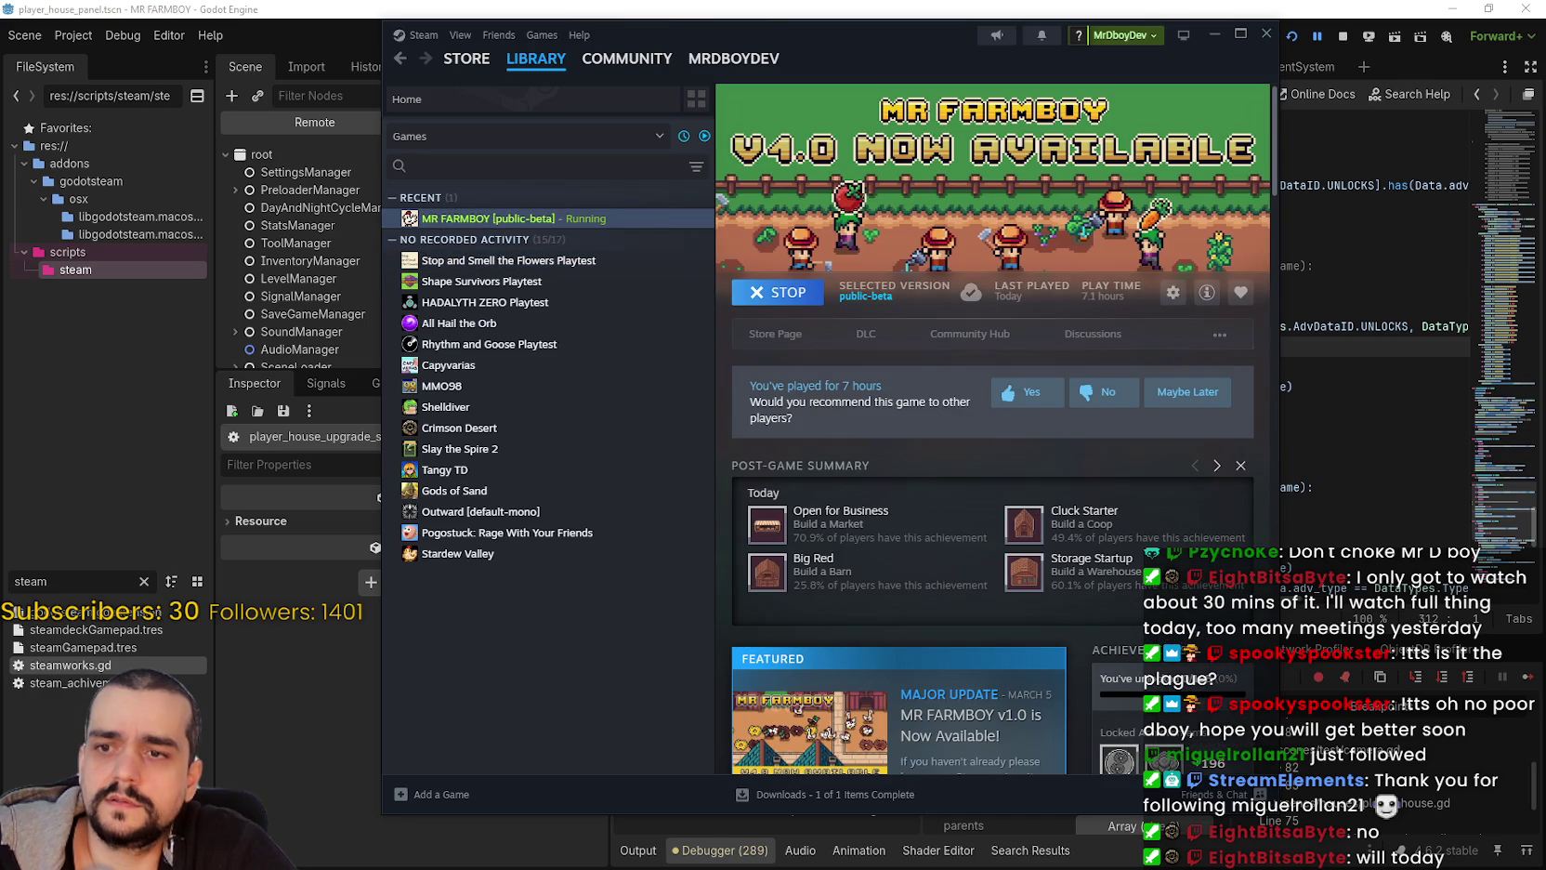
scroll(1132, 633, "down", 3)
left_click(1409, 409)
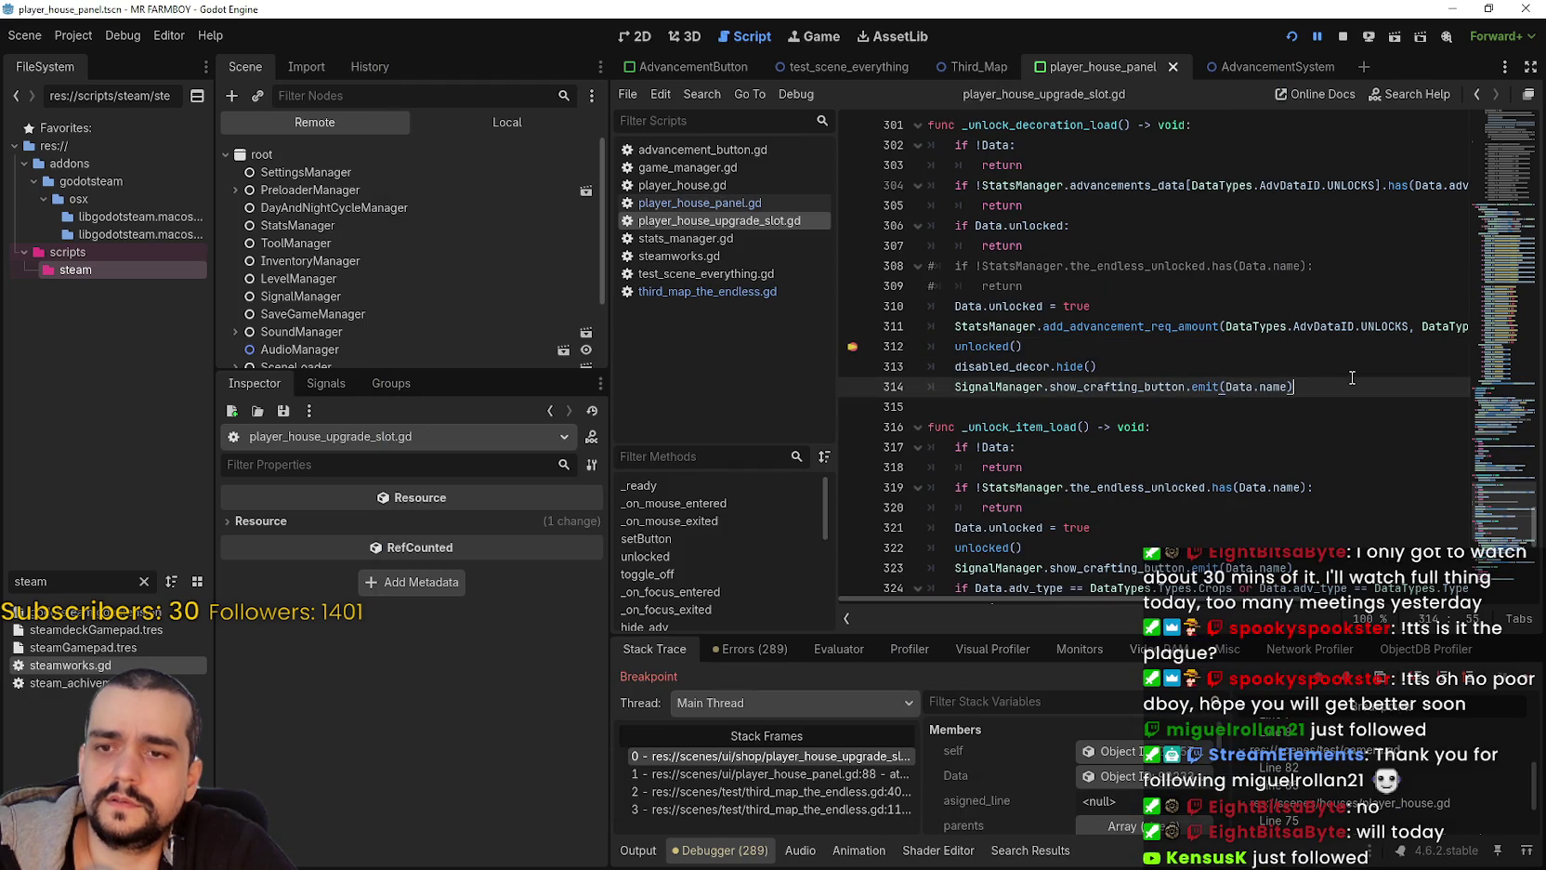
Step: Resume the game with F12 past four more line-312 breakpoint hits
left_click(1216, 346)
key("F12")
key("F12")
key("F12")
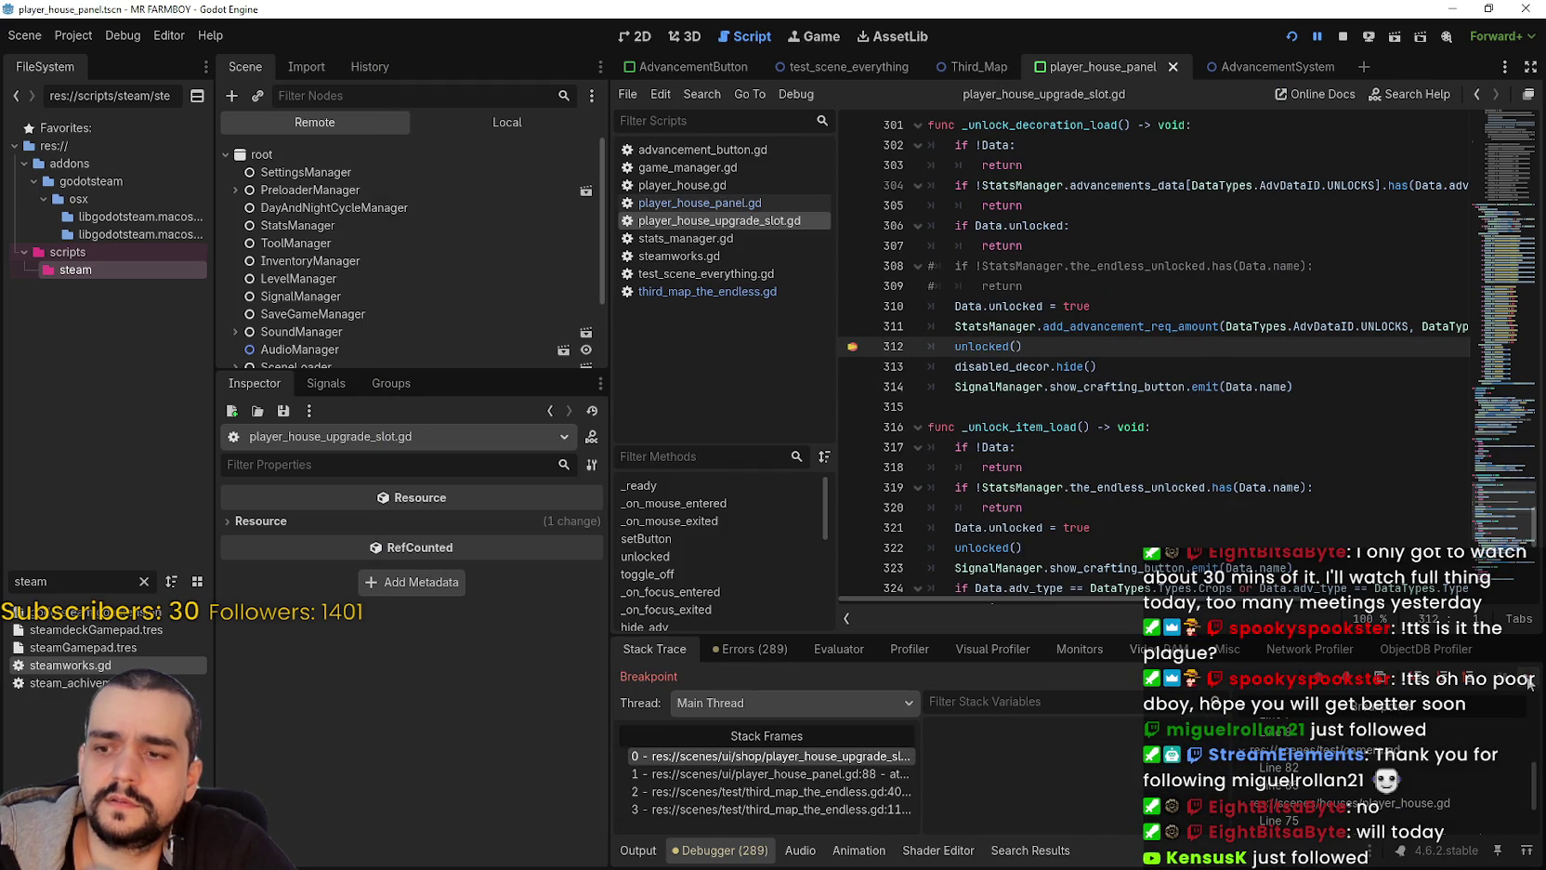
key("F12")
key("F12")
key("F12")
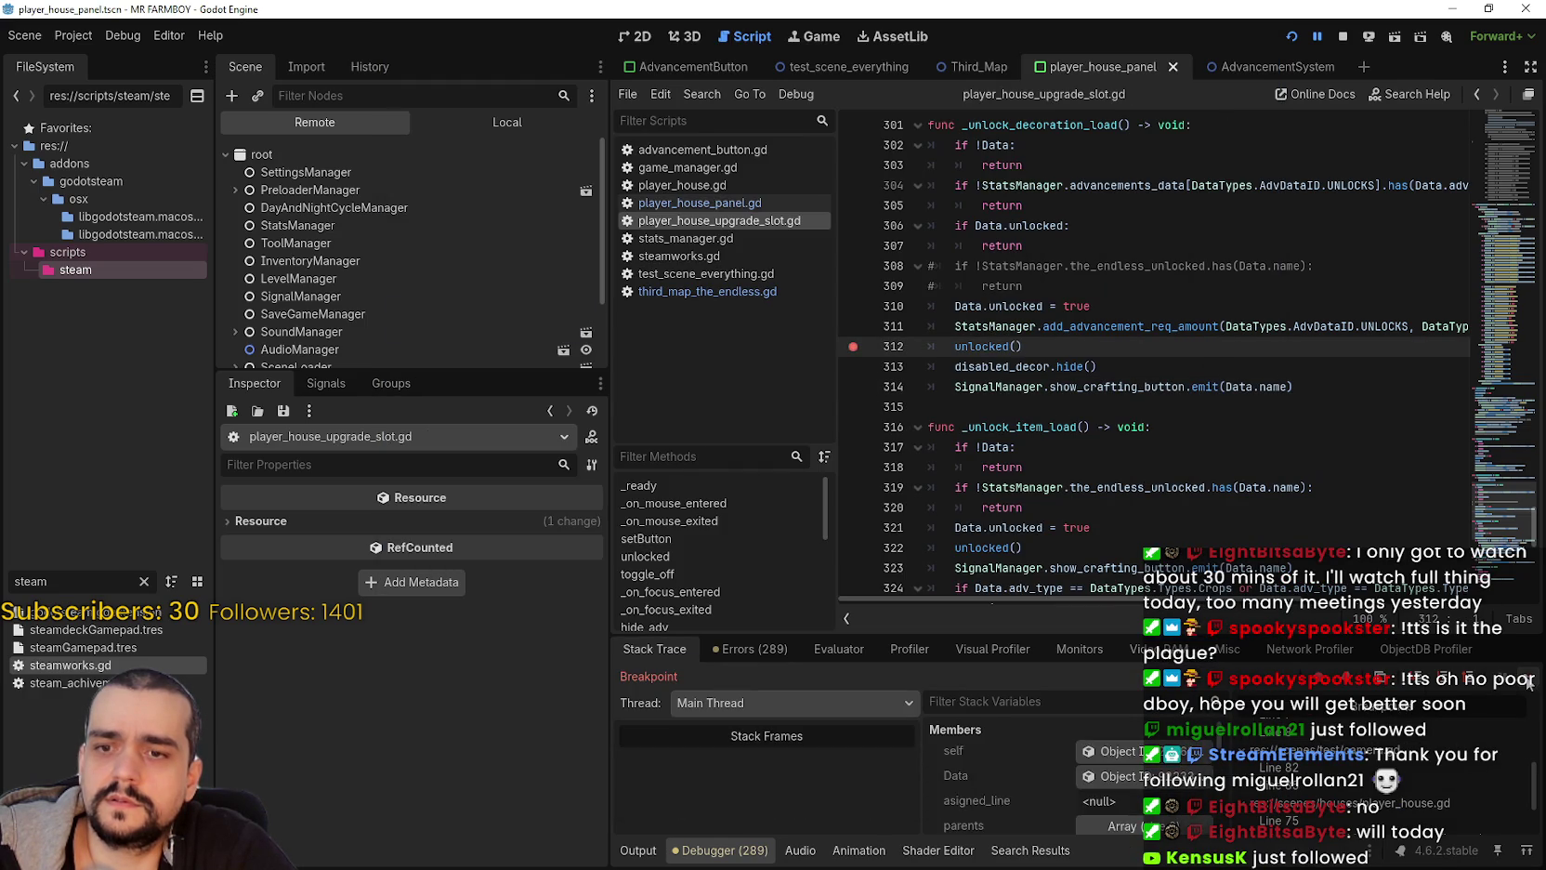
key("F12")
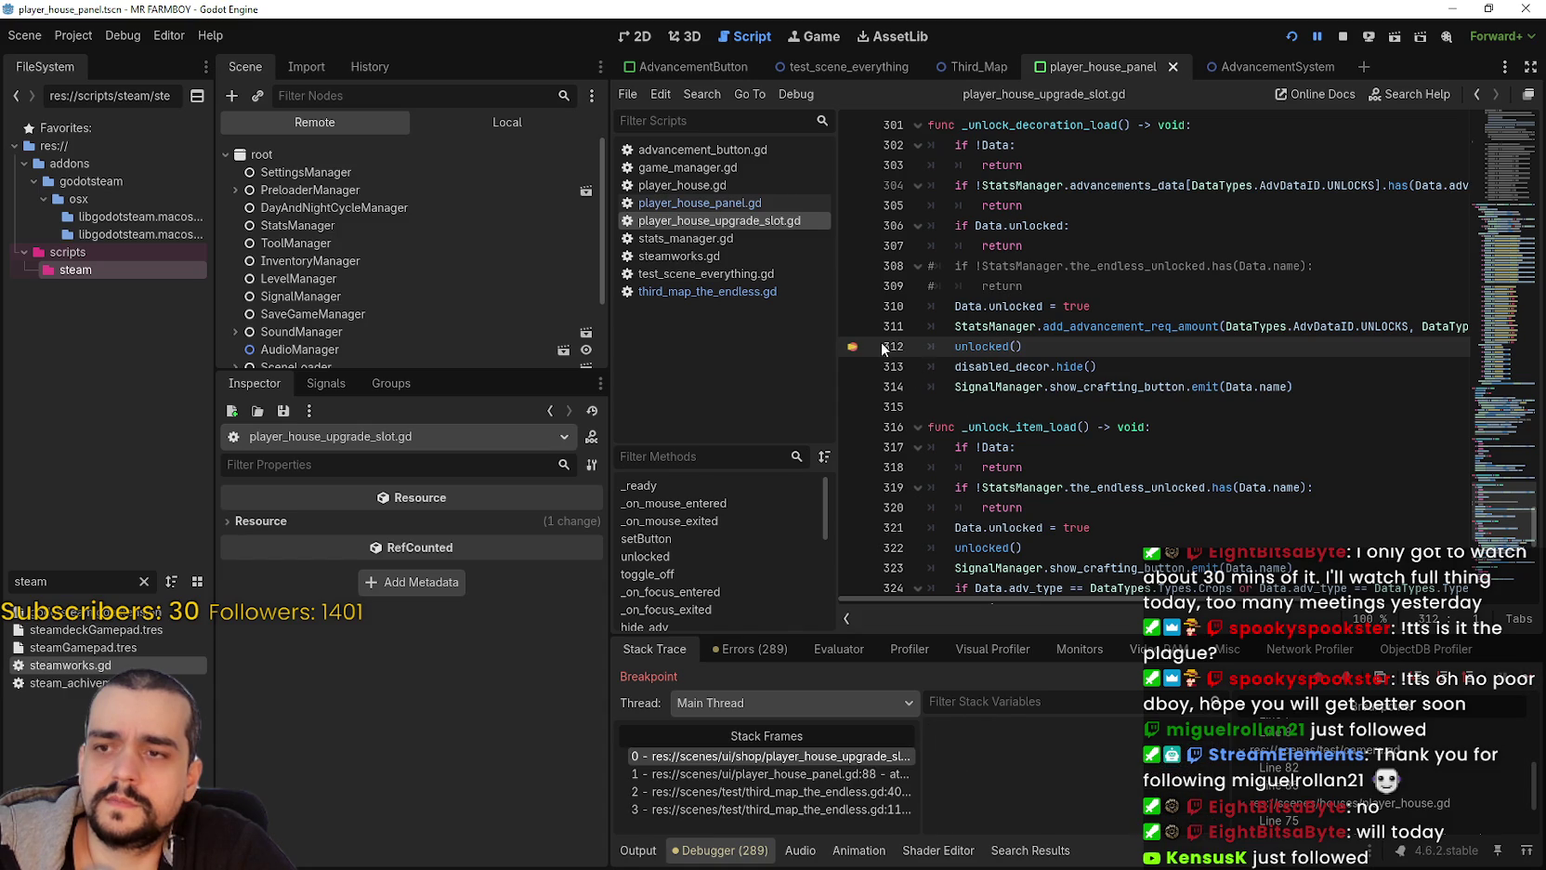
key("F12")
key("F12")
key("F12")
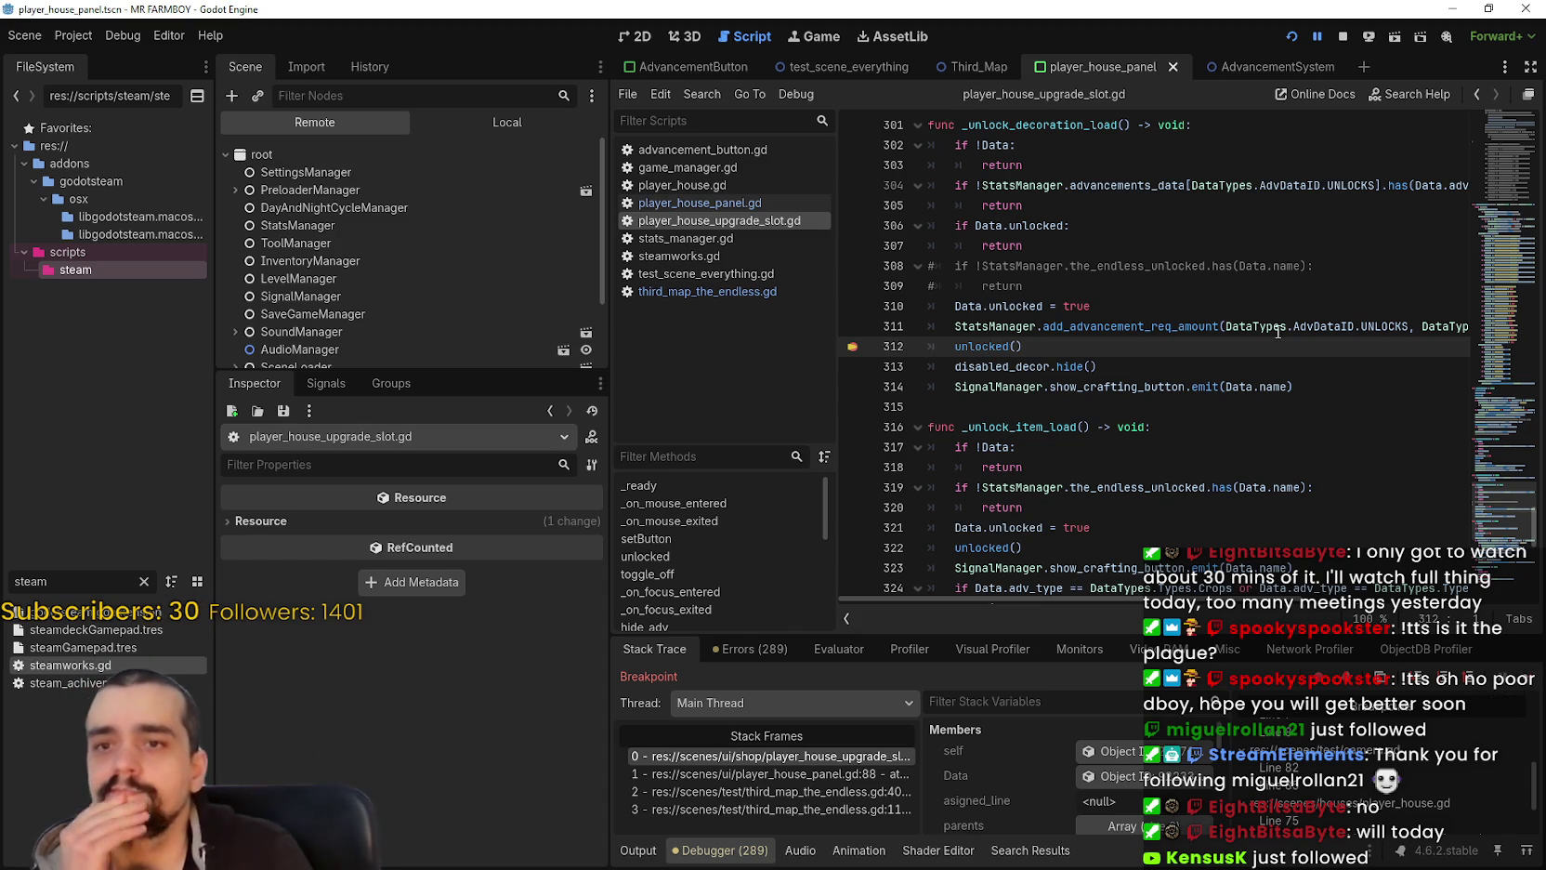
Step: Select the live SaveGameManager node in the Remote scene tree
scroll(1059, 768, "down", 3)
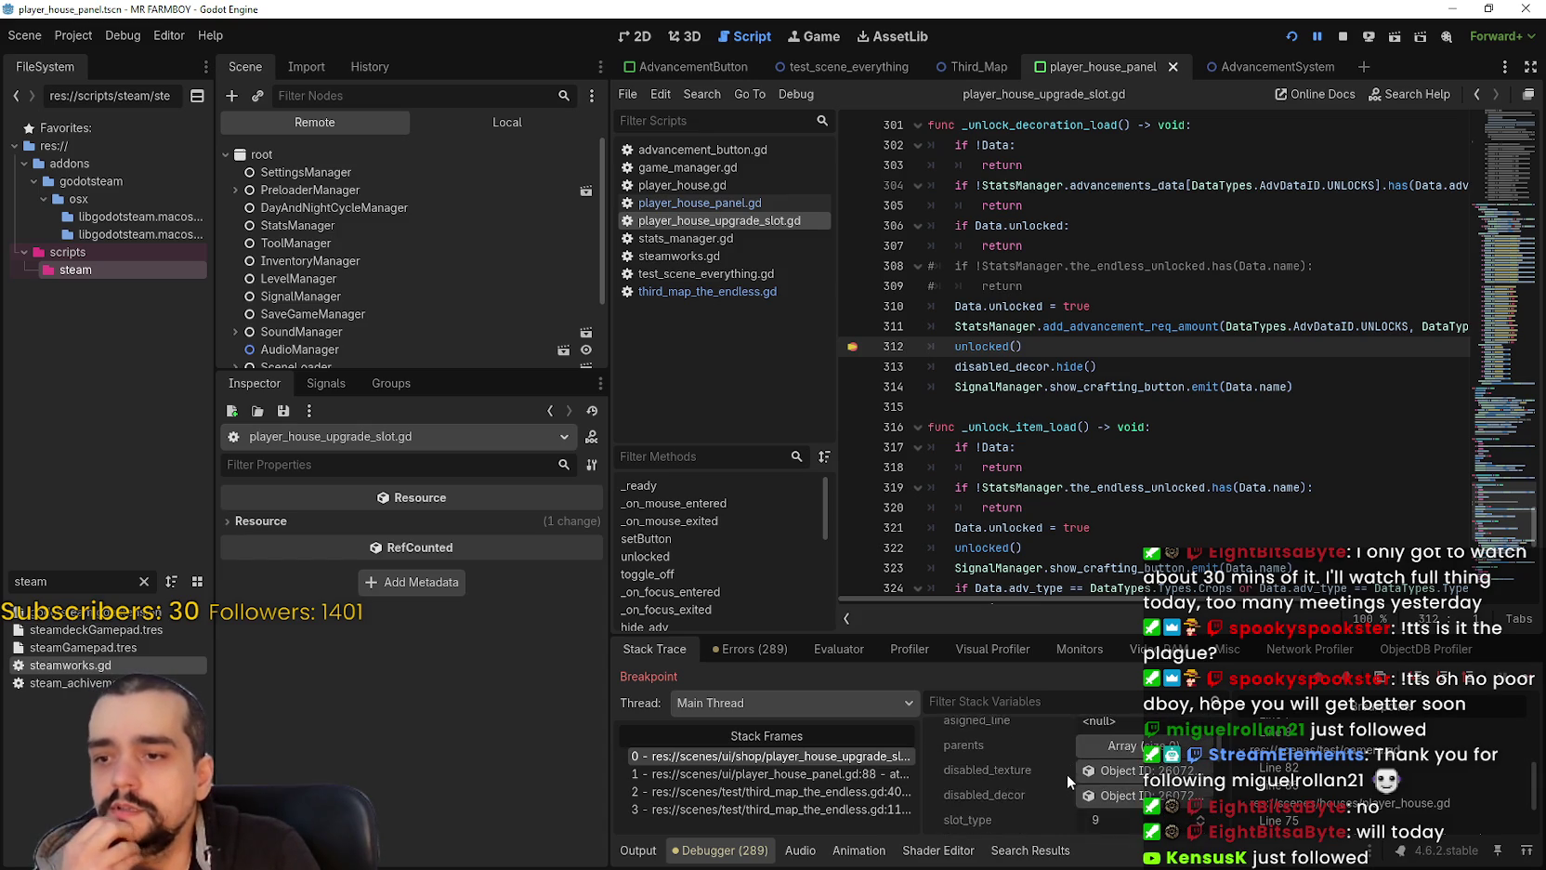
scroll(1066, 764, "down", 3)
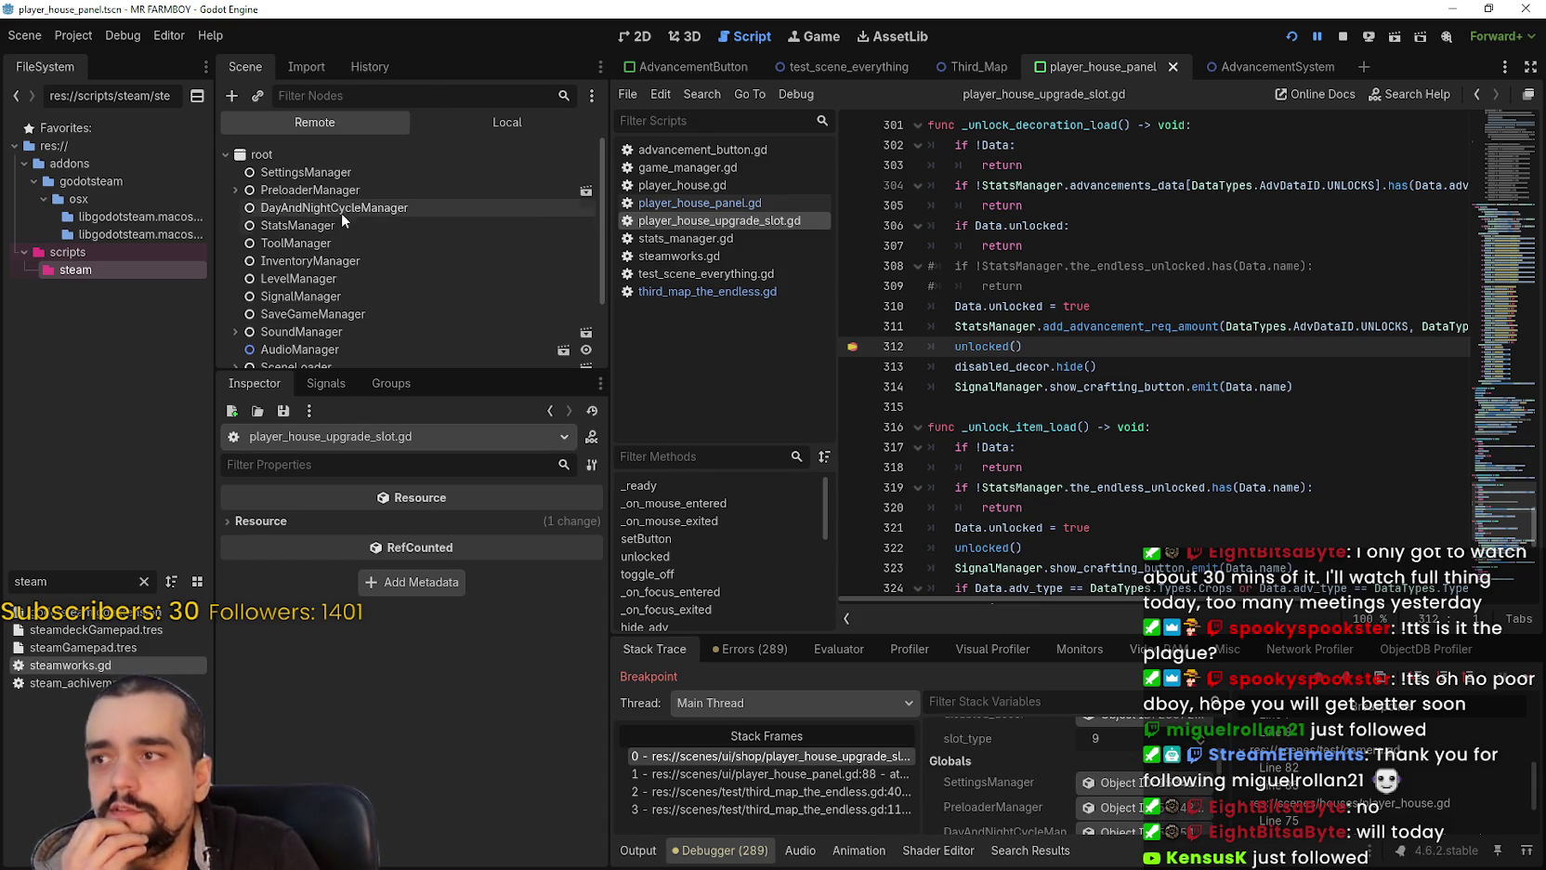
left_click(325, 314)
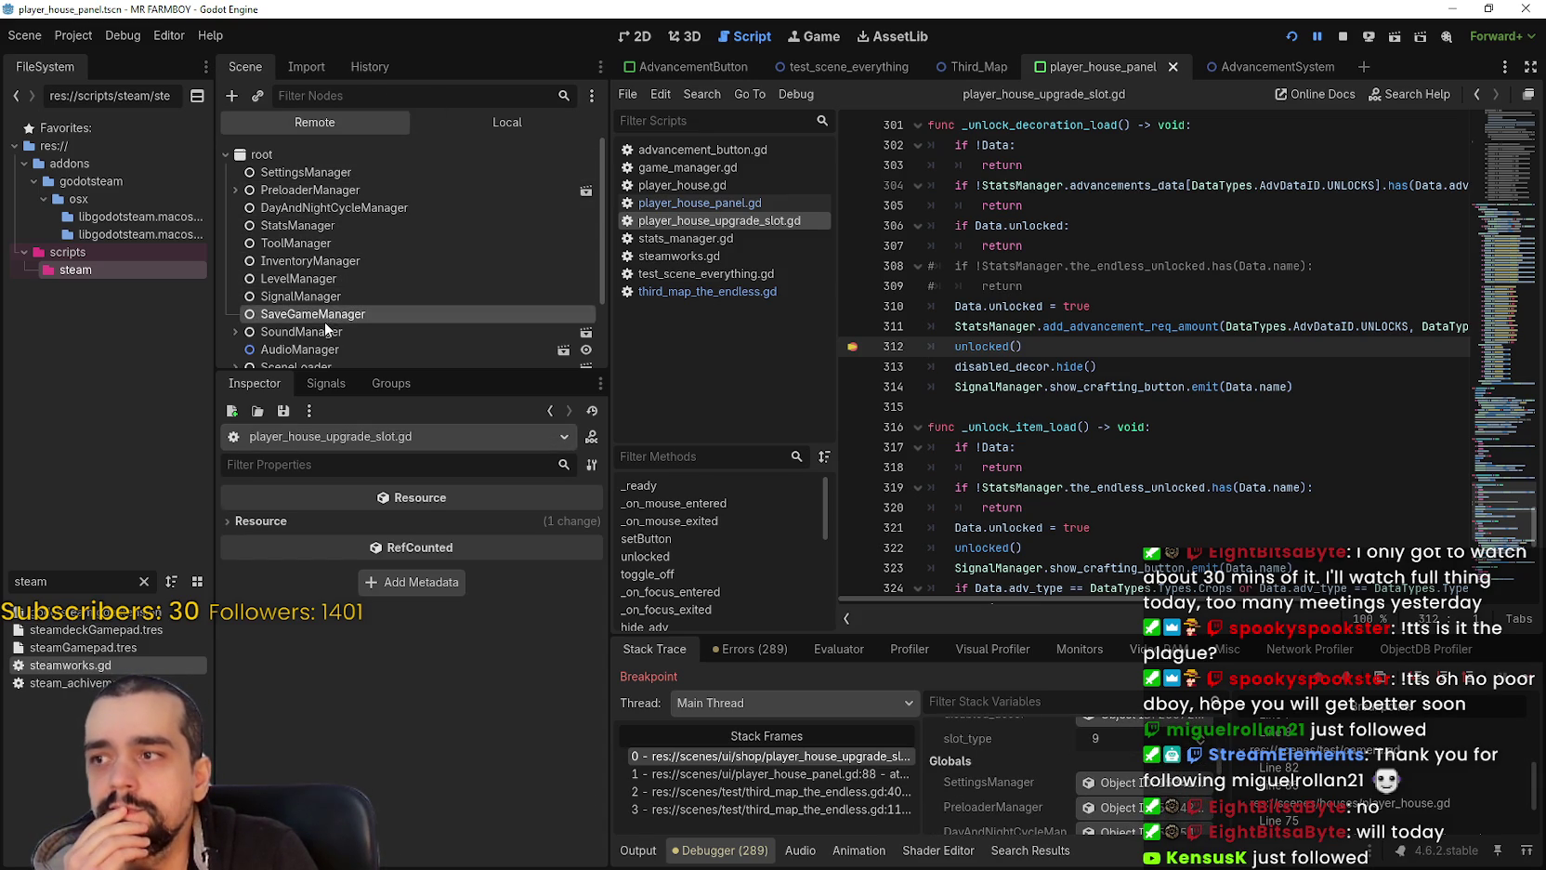
Step: Open StatsManager's advancements_data 79-entry dictionary and page to its last unlock keys
left_click(329, 225)
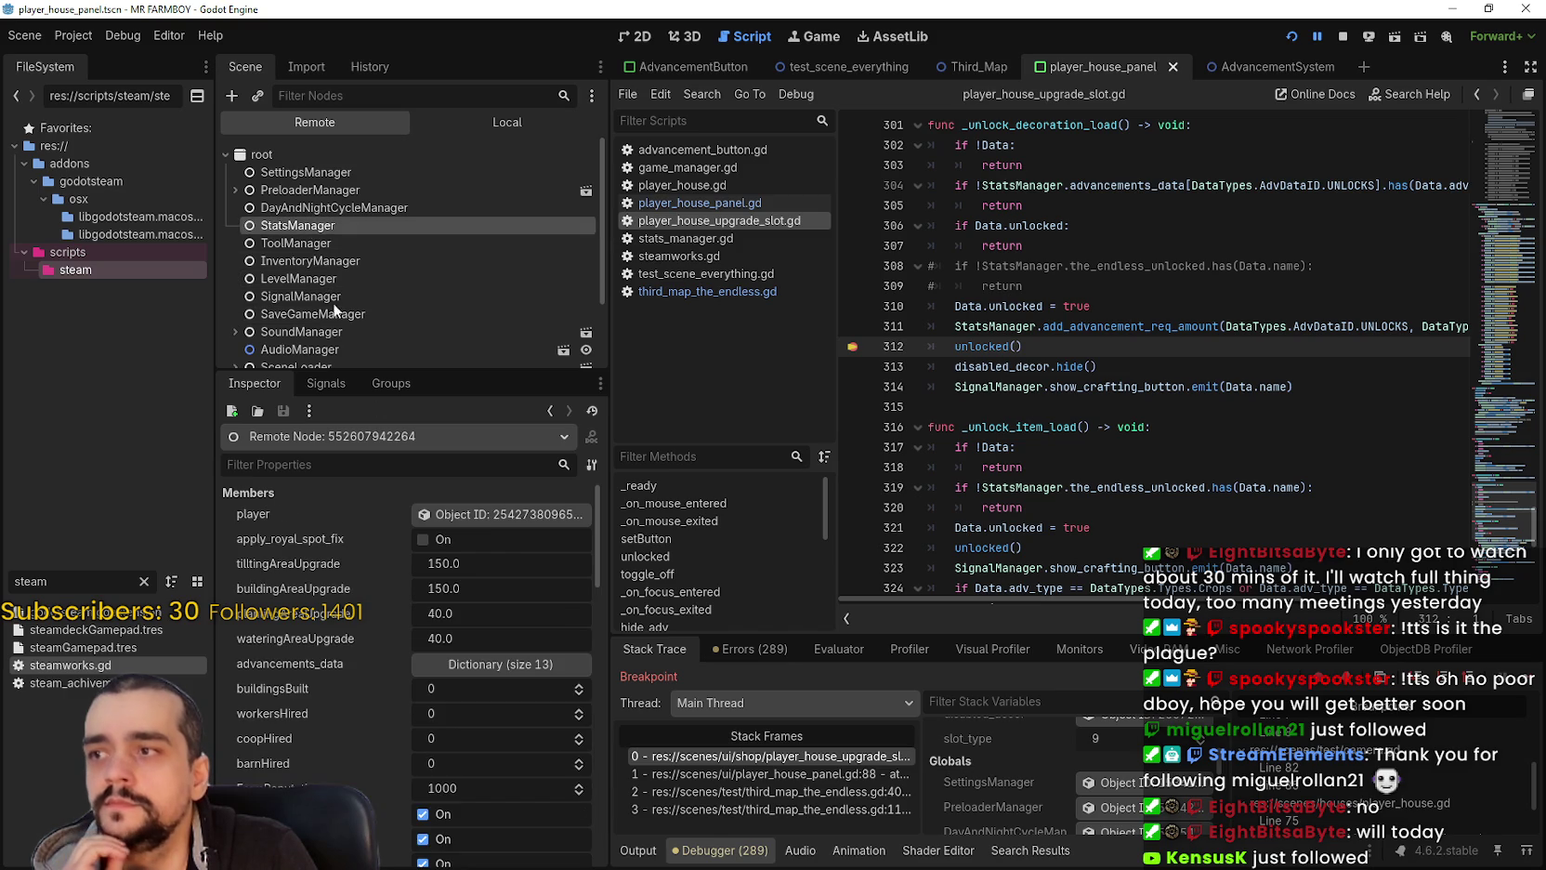
left_click(492, 660)
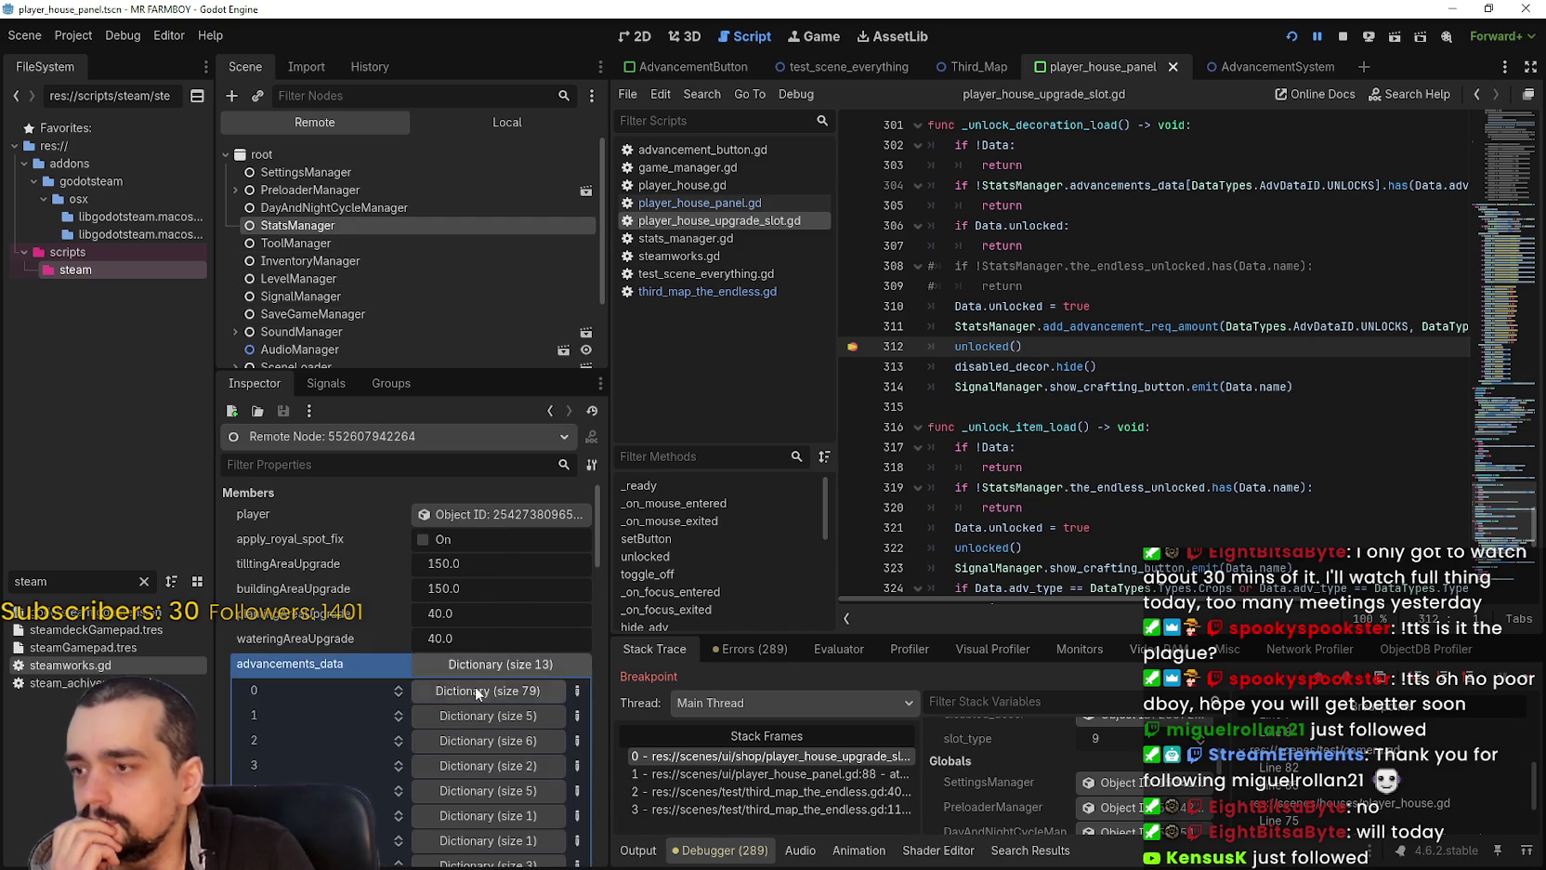
scroll(386, 706, "down", 3)
left_click(492, 502)
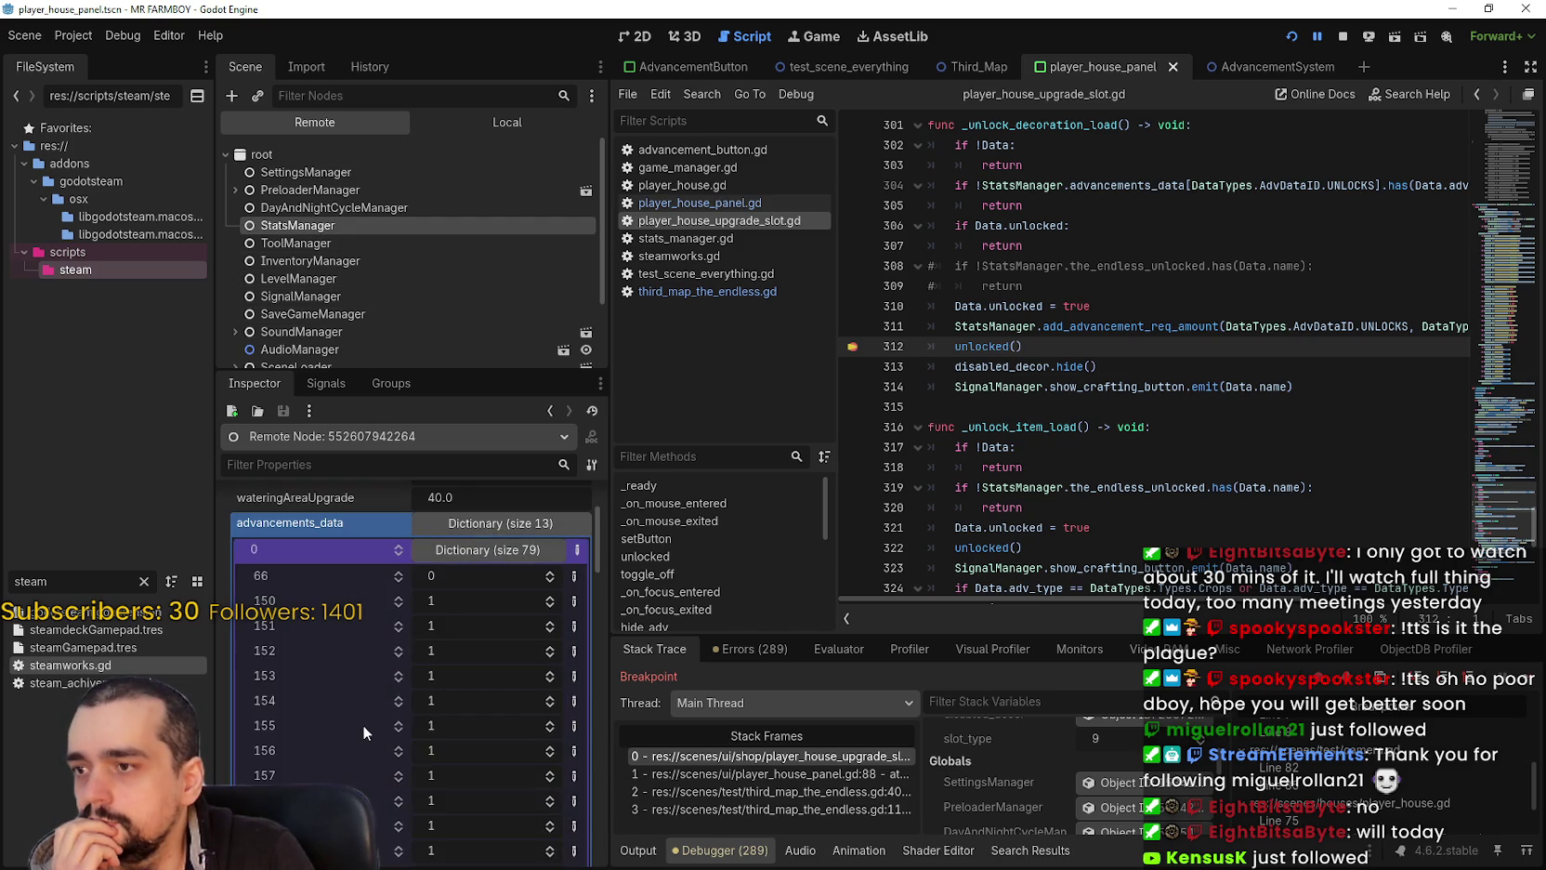
scroll(363, 723, "down", 2)
scroll(391, 711, "down", 5)
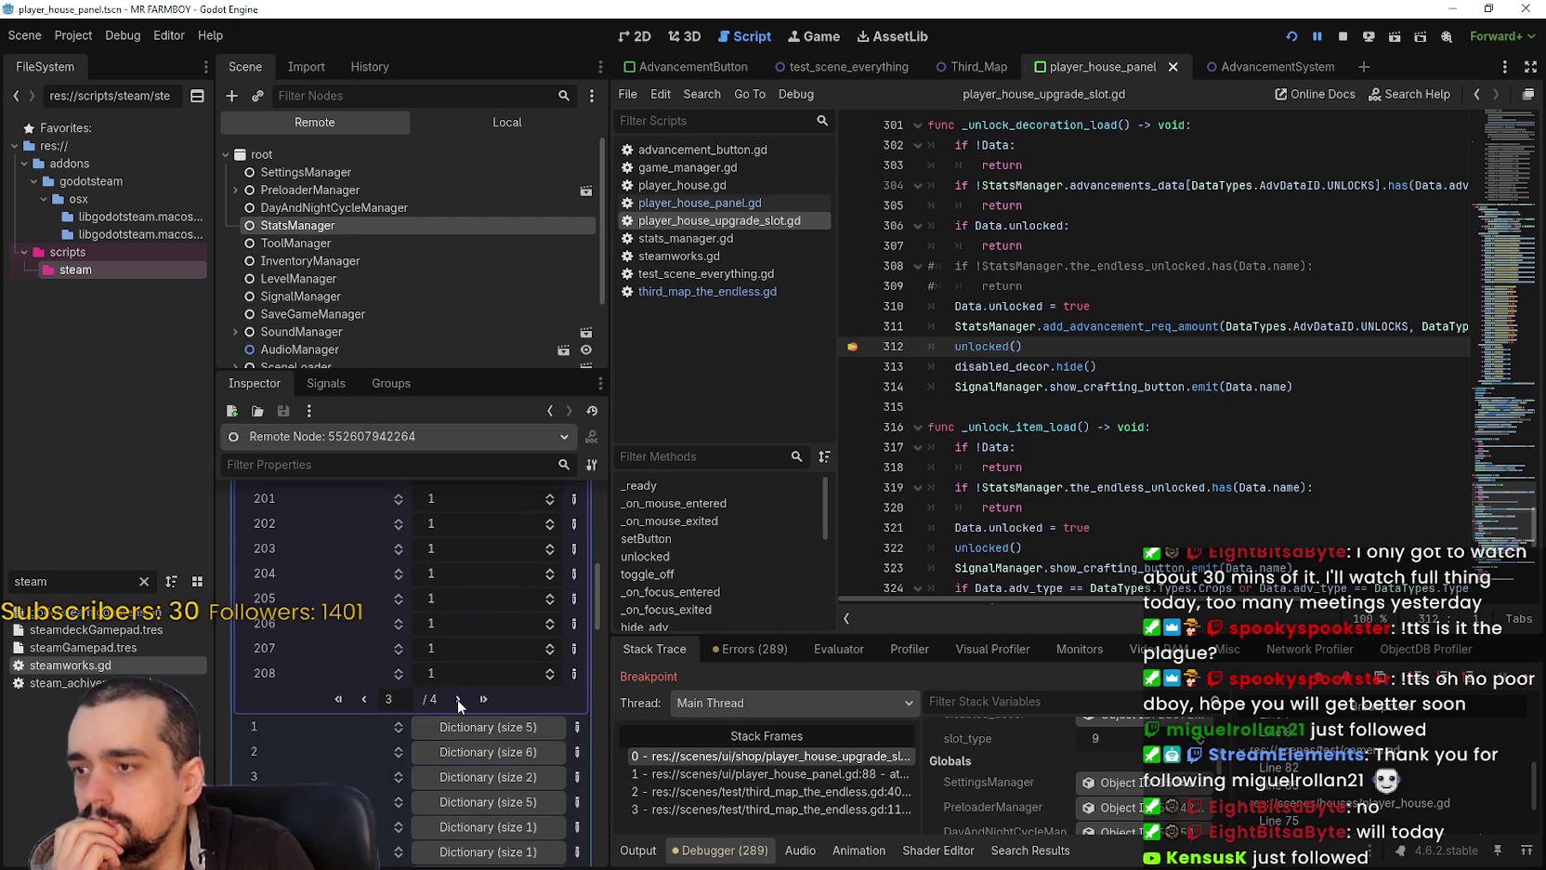
scroll(457, 702, "down", 3)
scroll(459, 700, "up", 1)
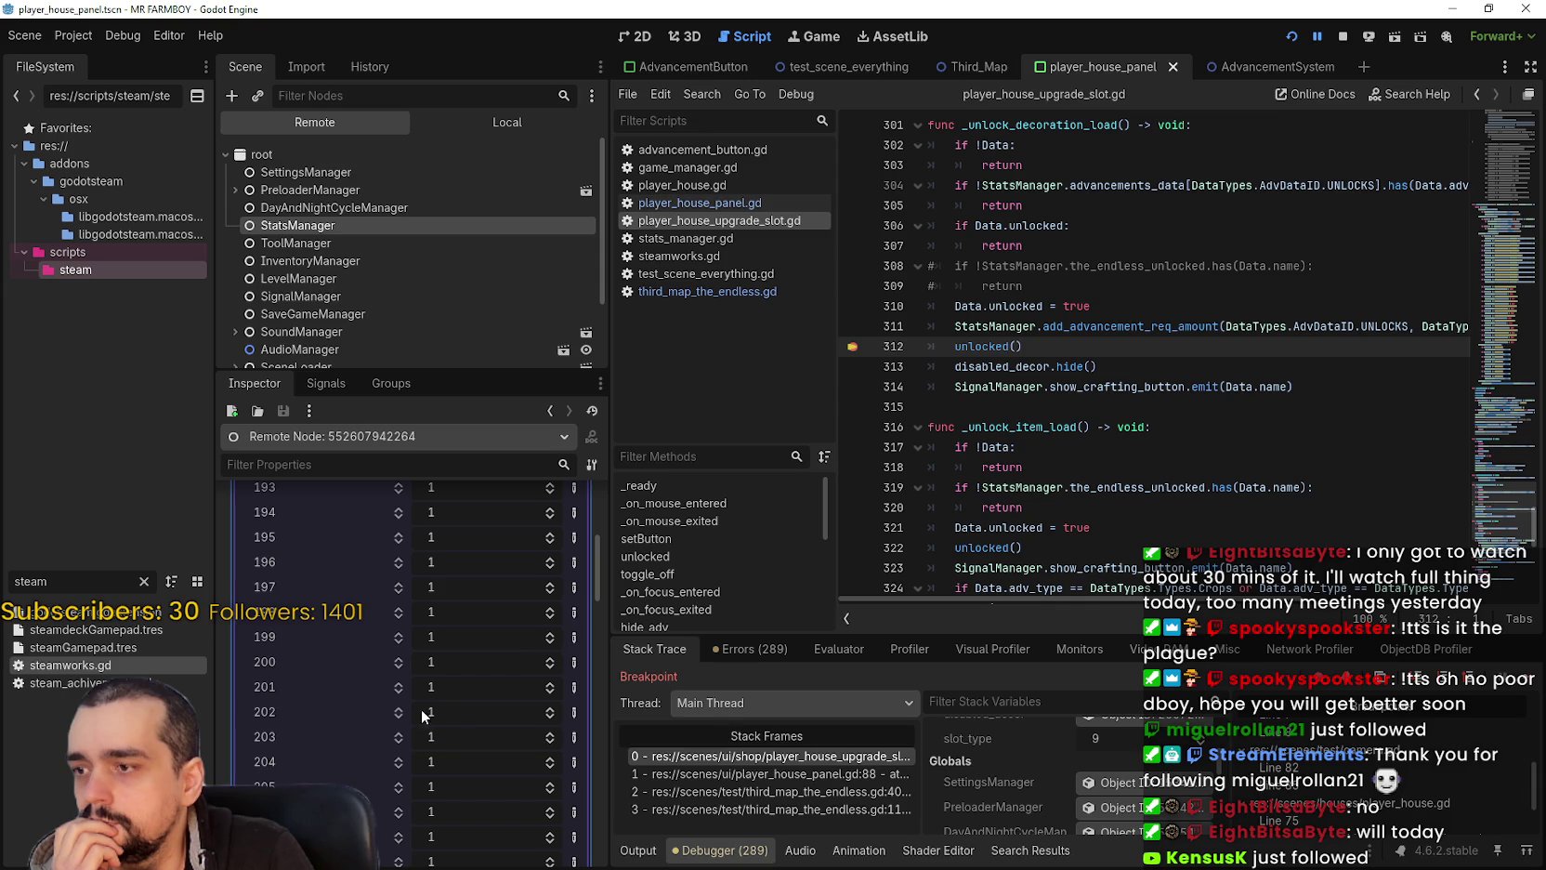
scroll(477, 792, "down", 2)
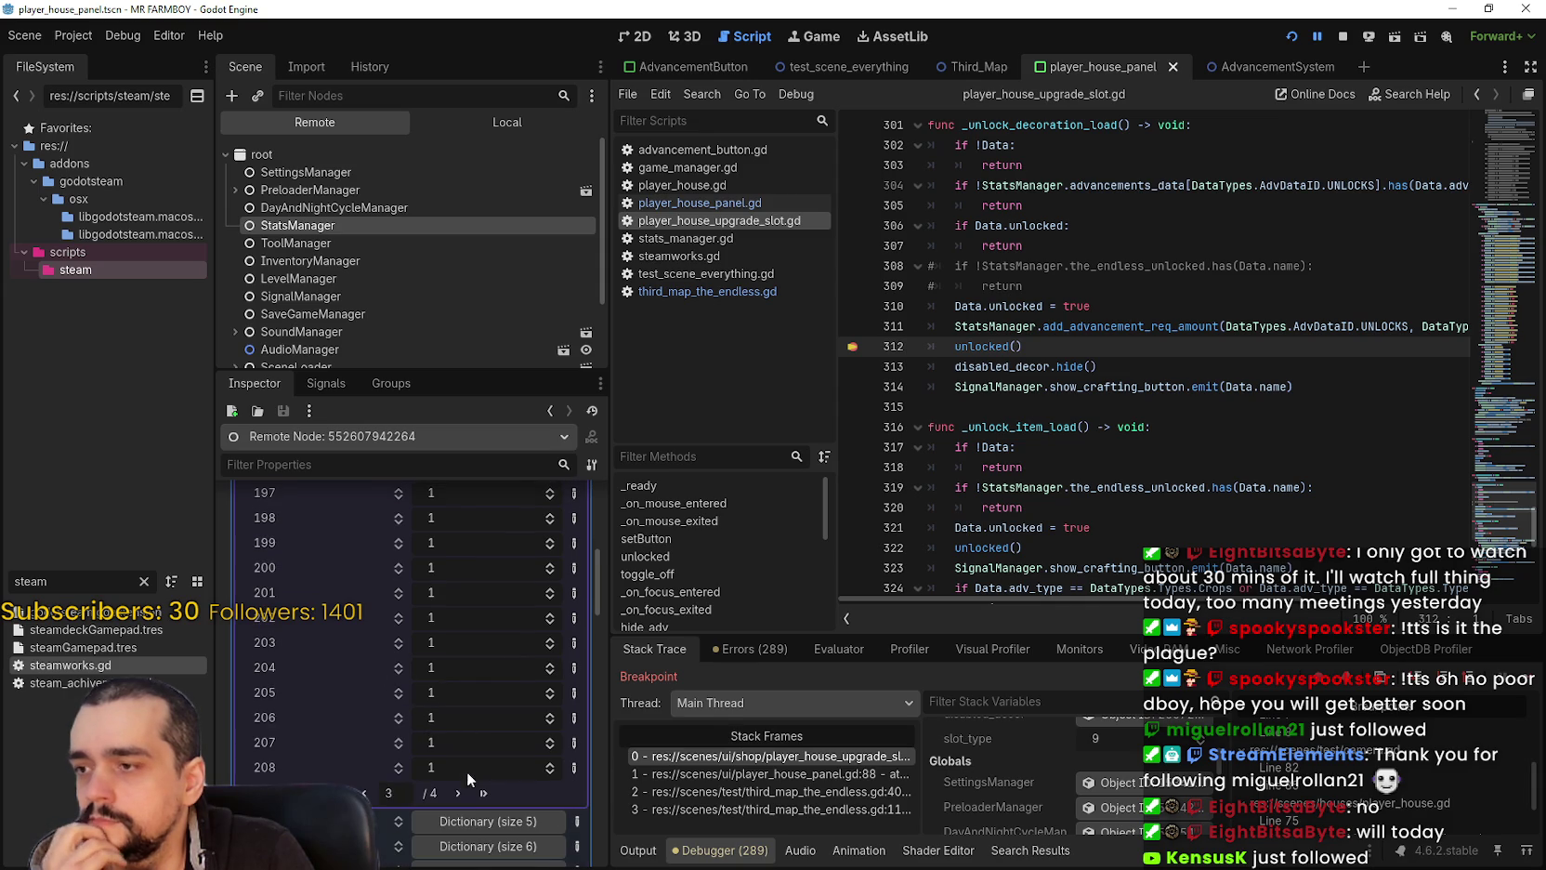
left_click(461, 791)
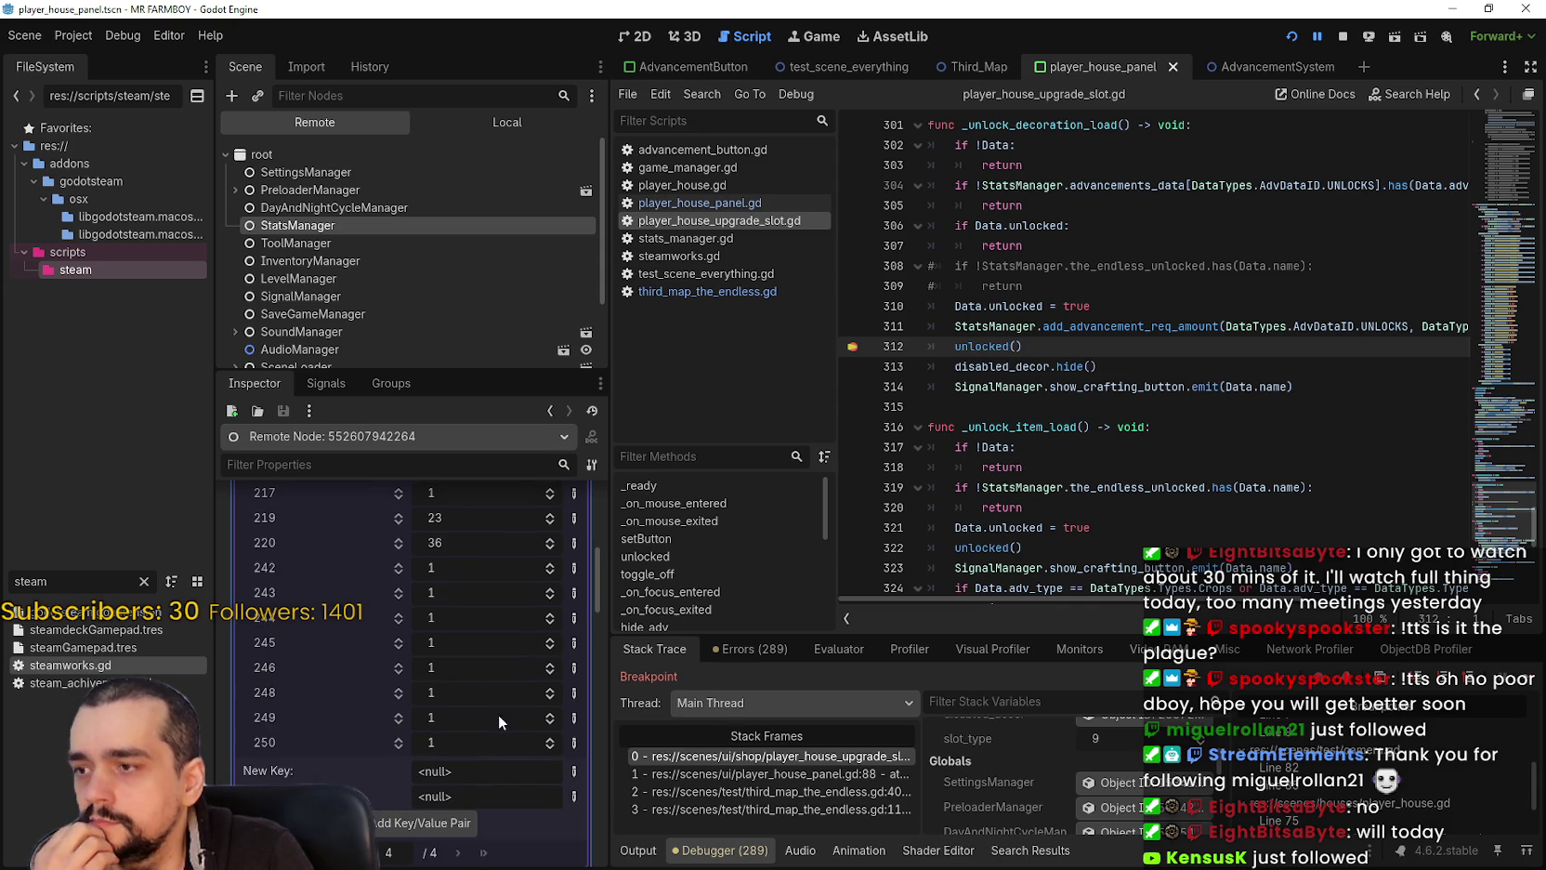
scroll(507, 691, "up", 1)
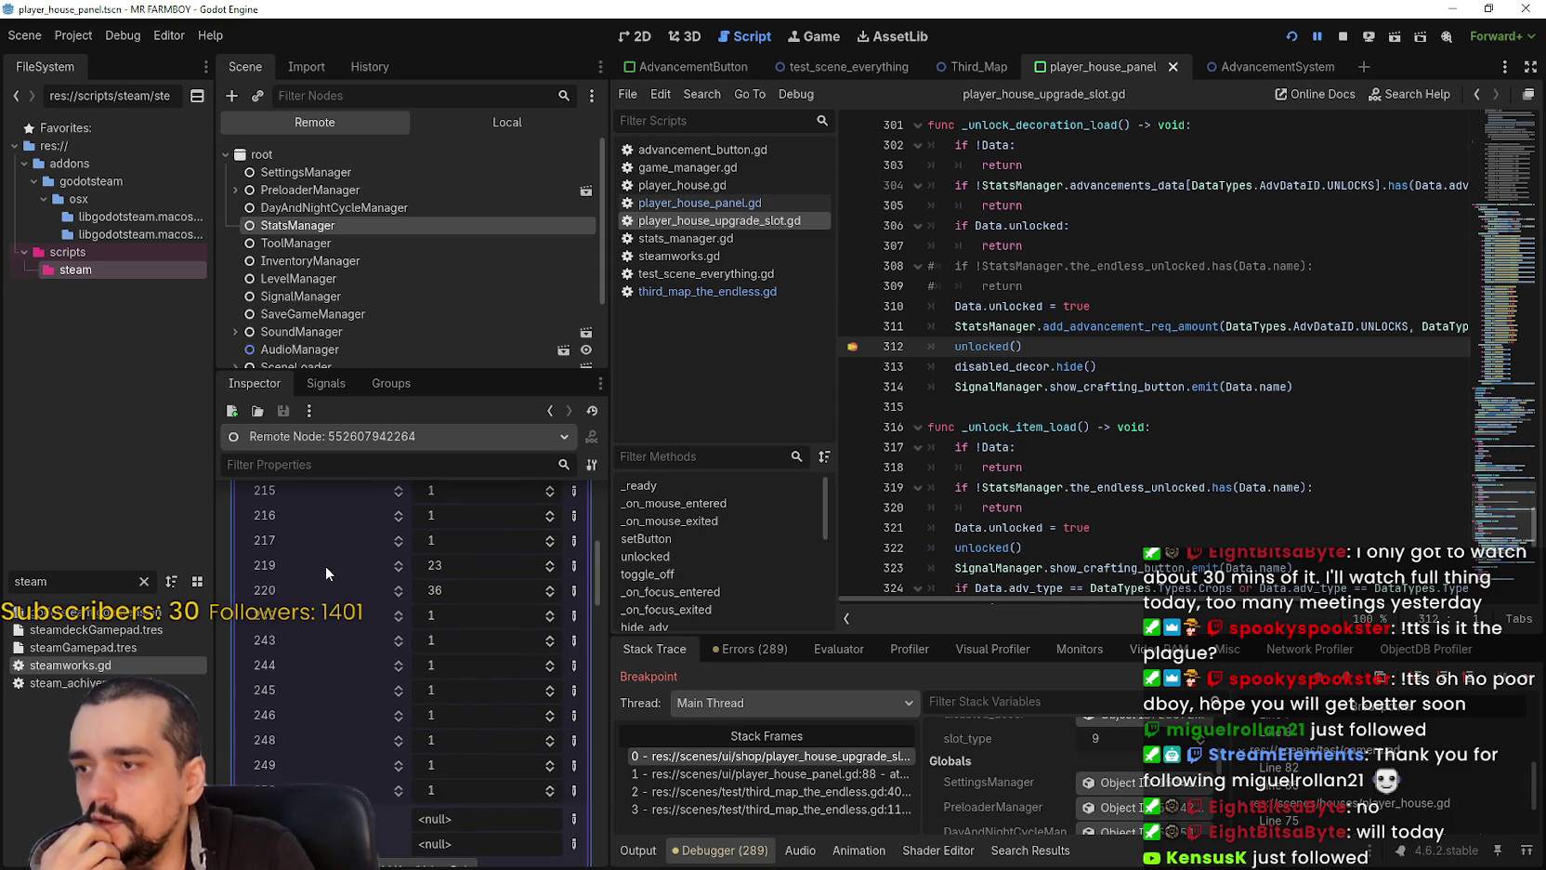
Step: Resume the game from the breakpoint and re-expand the advancements_data unlocks dictionary
left_click(1531, 682)
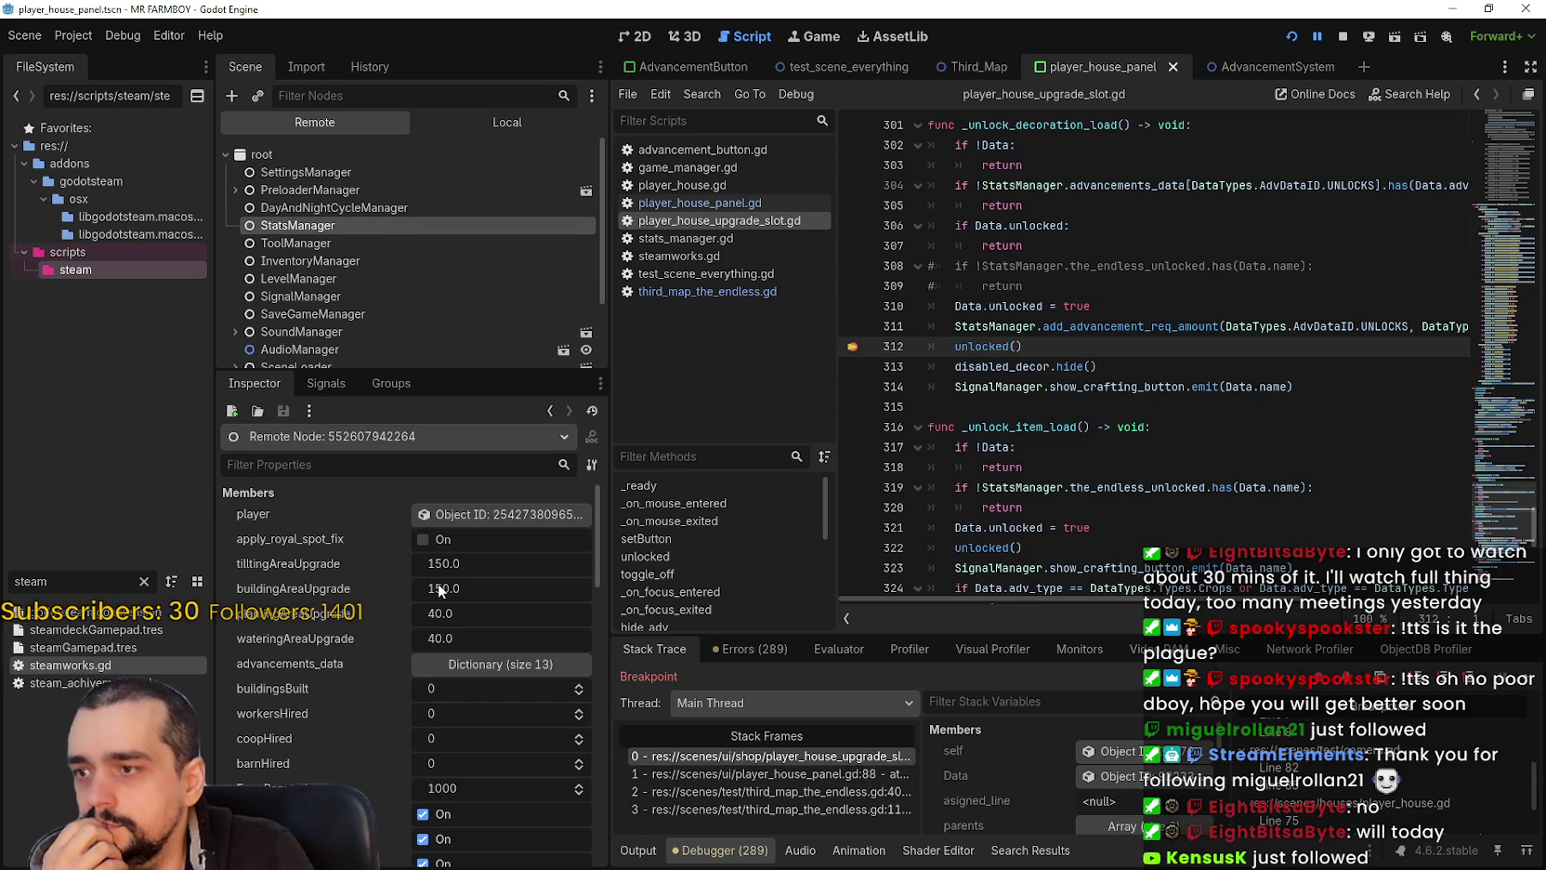
left_click(515, 664)
scroll(455, 706, "down", 2)
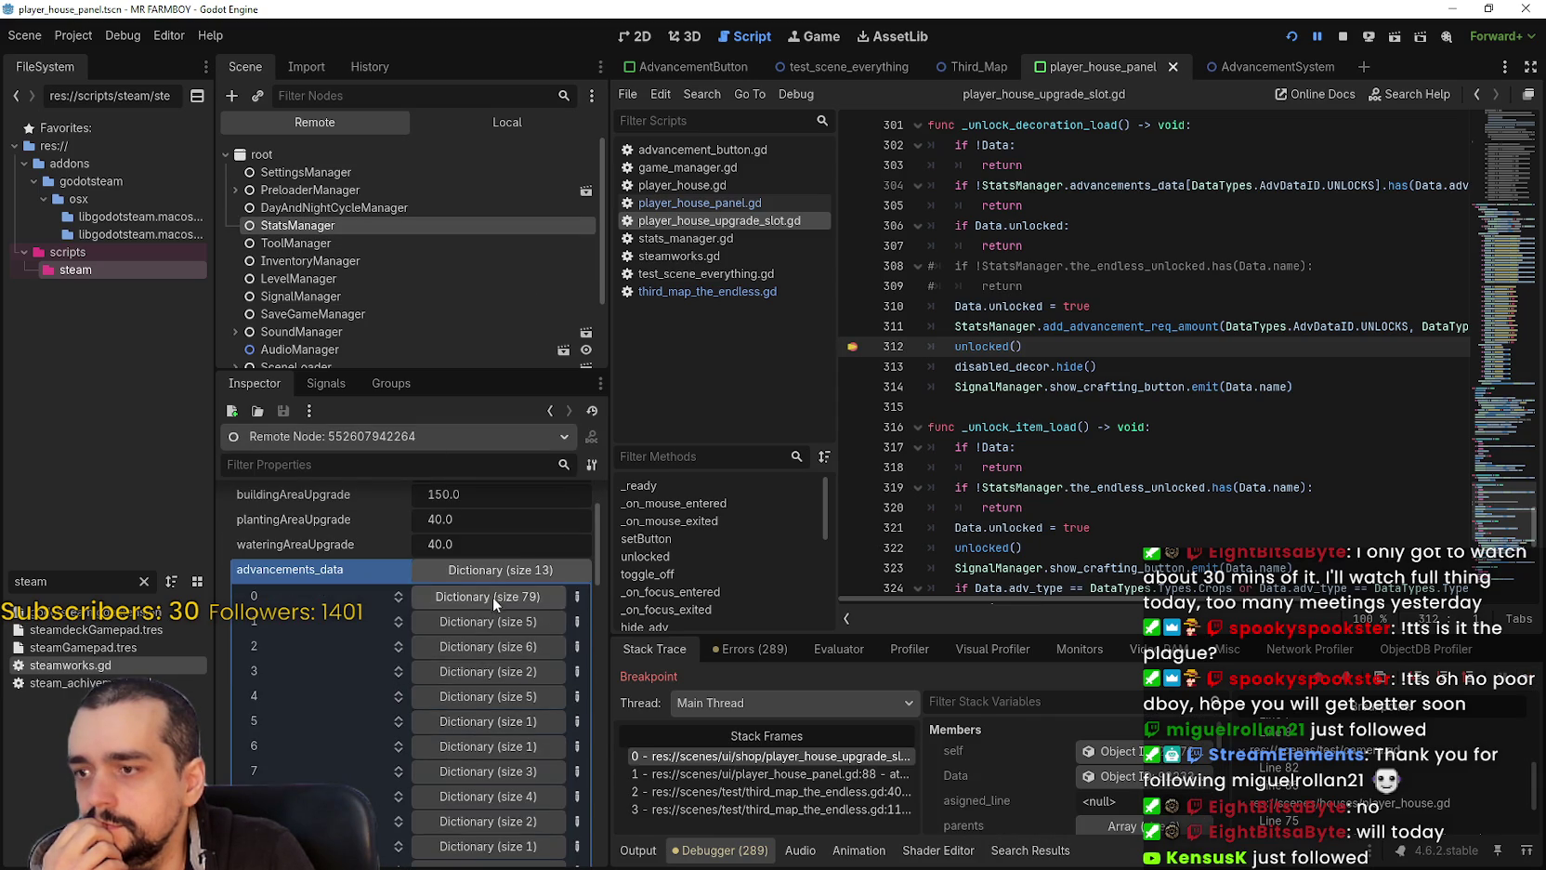
left_click(492, 599)
scroll(433, 742, "down", 5)
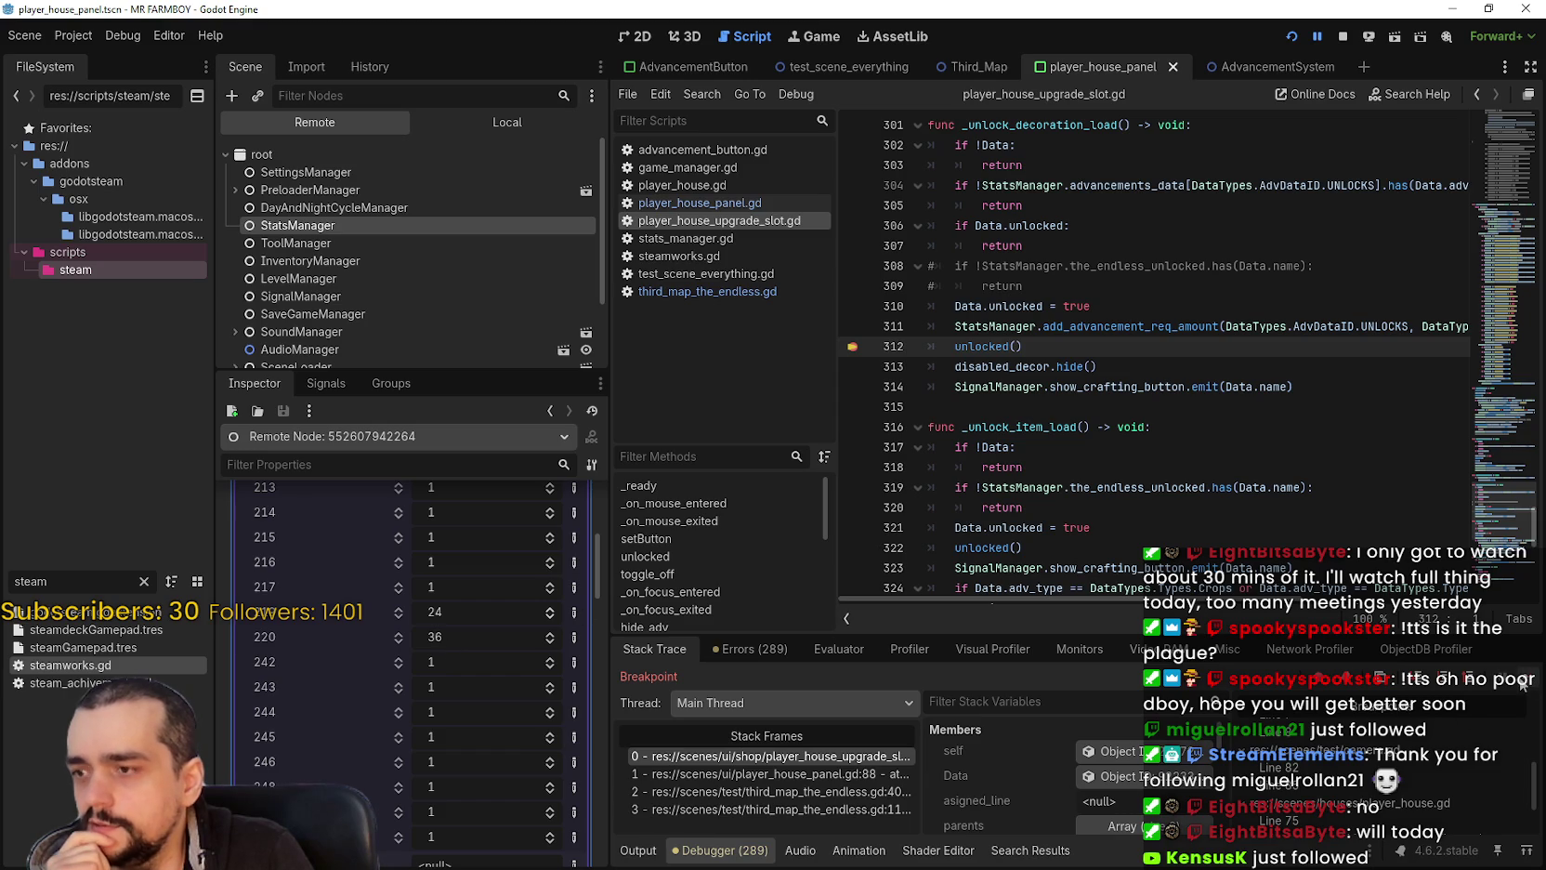
left_click(769, 755)
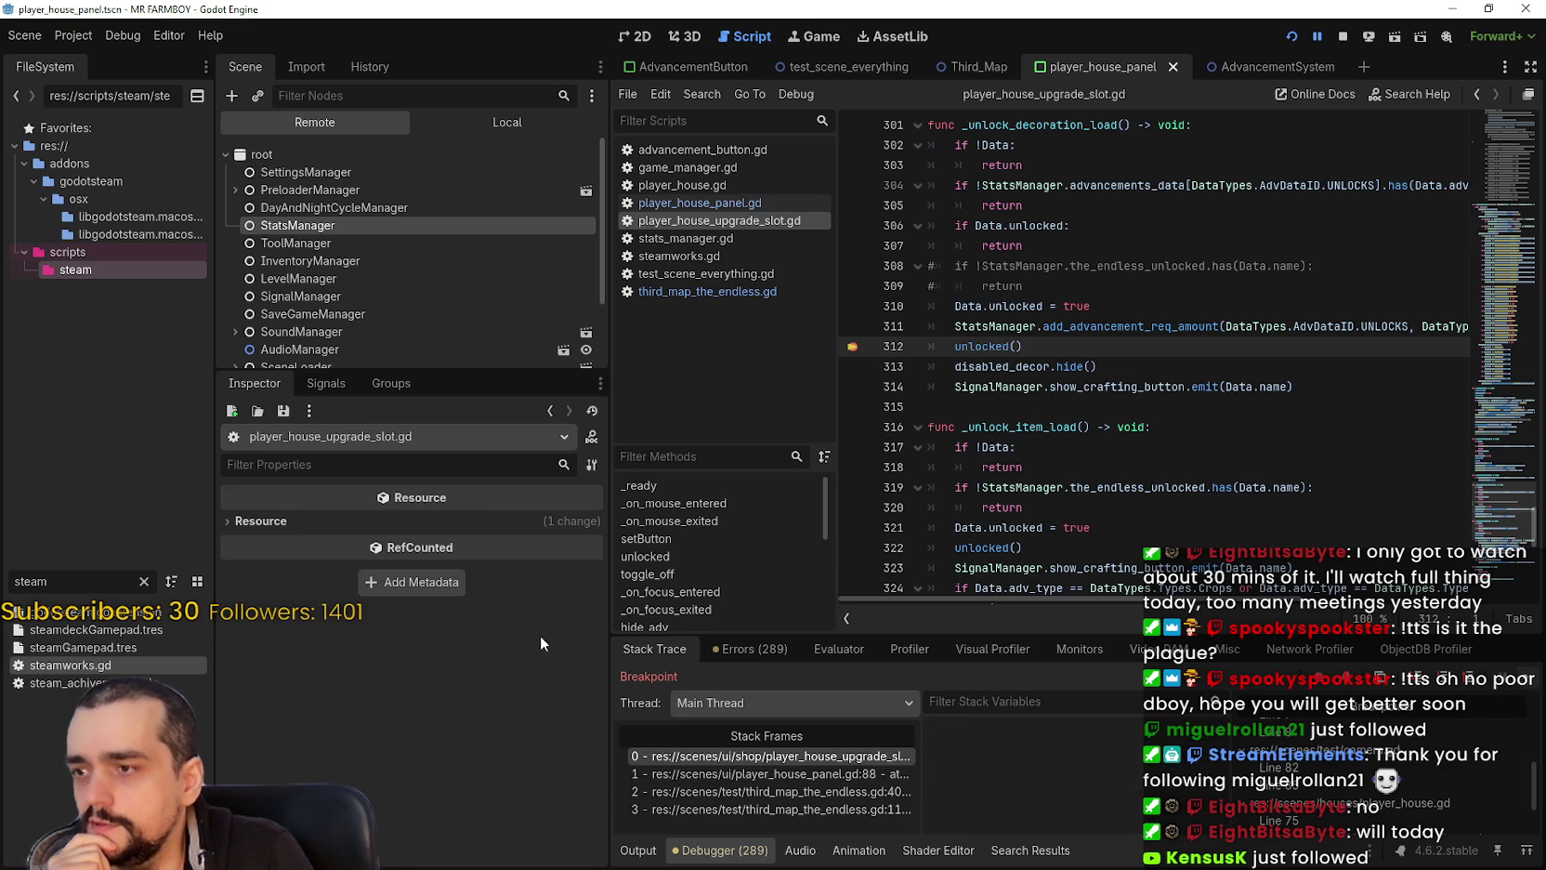
Step: Reselect StatsManager and jump to the last page of unlock keys to check key 219
left_click(335, 226)
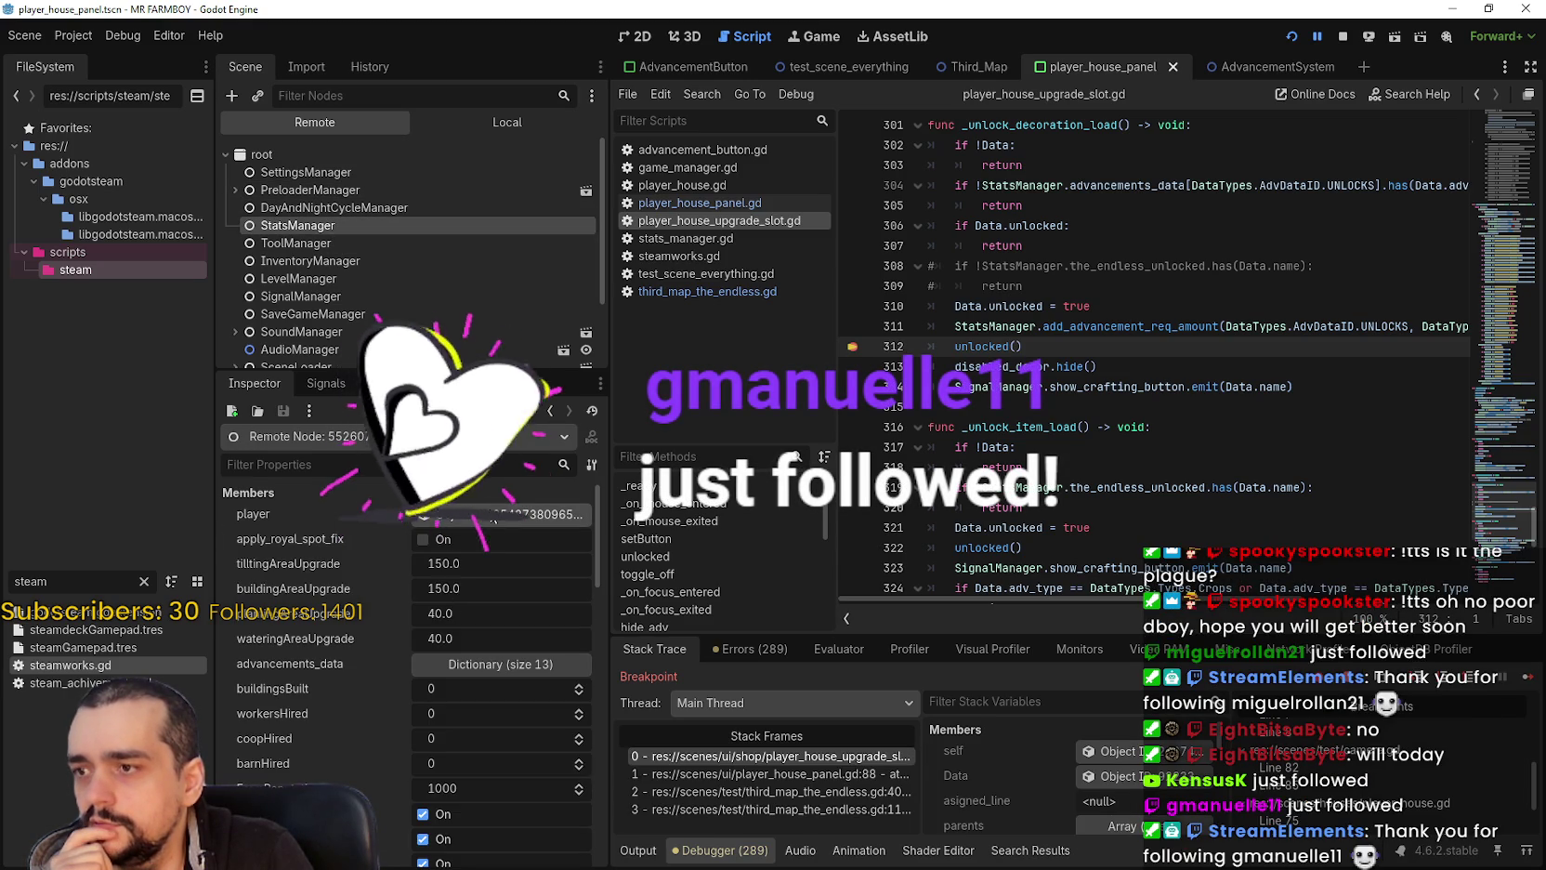
left_click(464, 664)
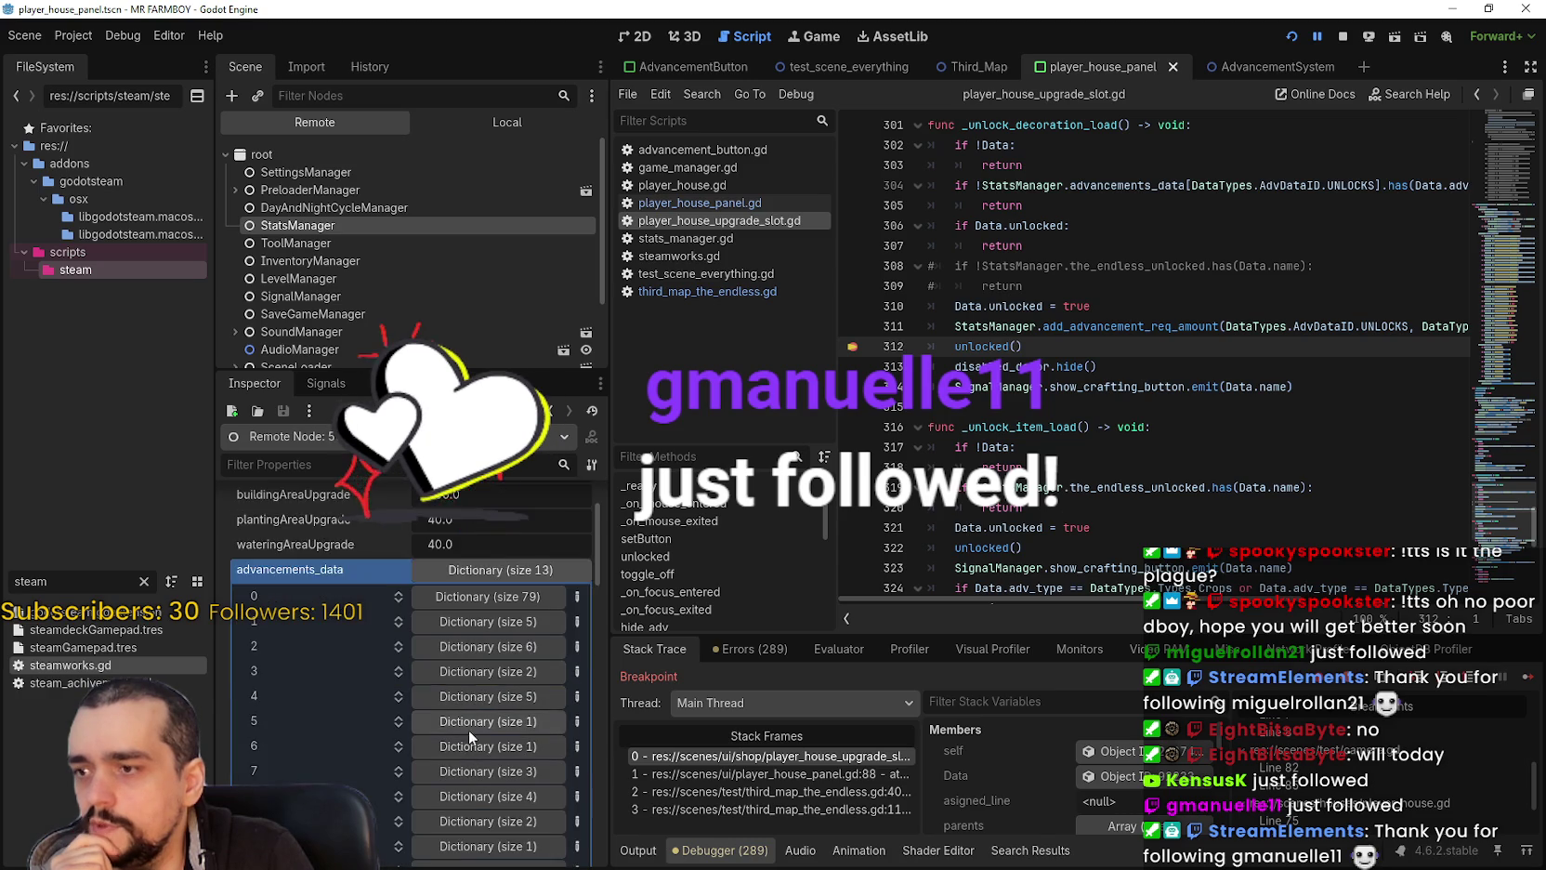
left_click(499, 706)
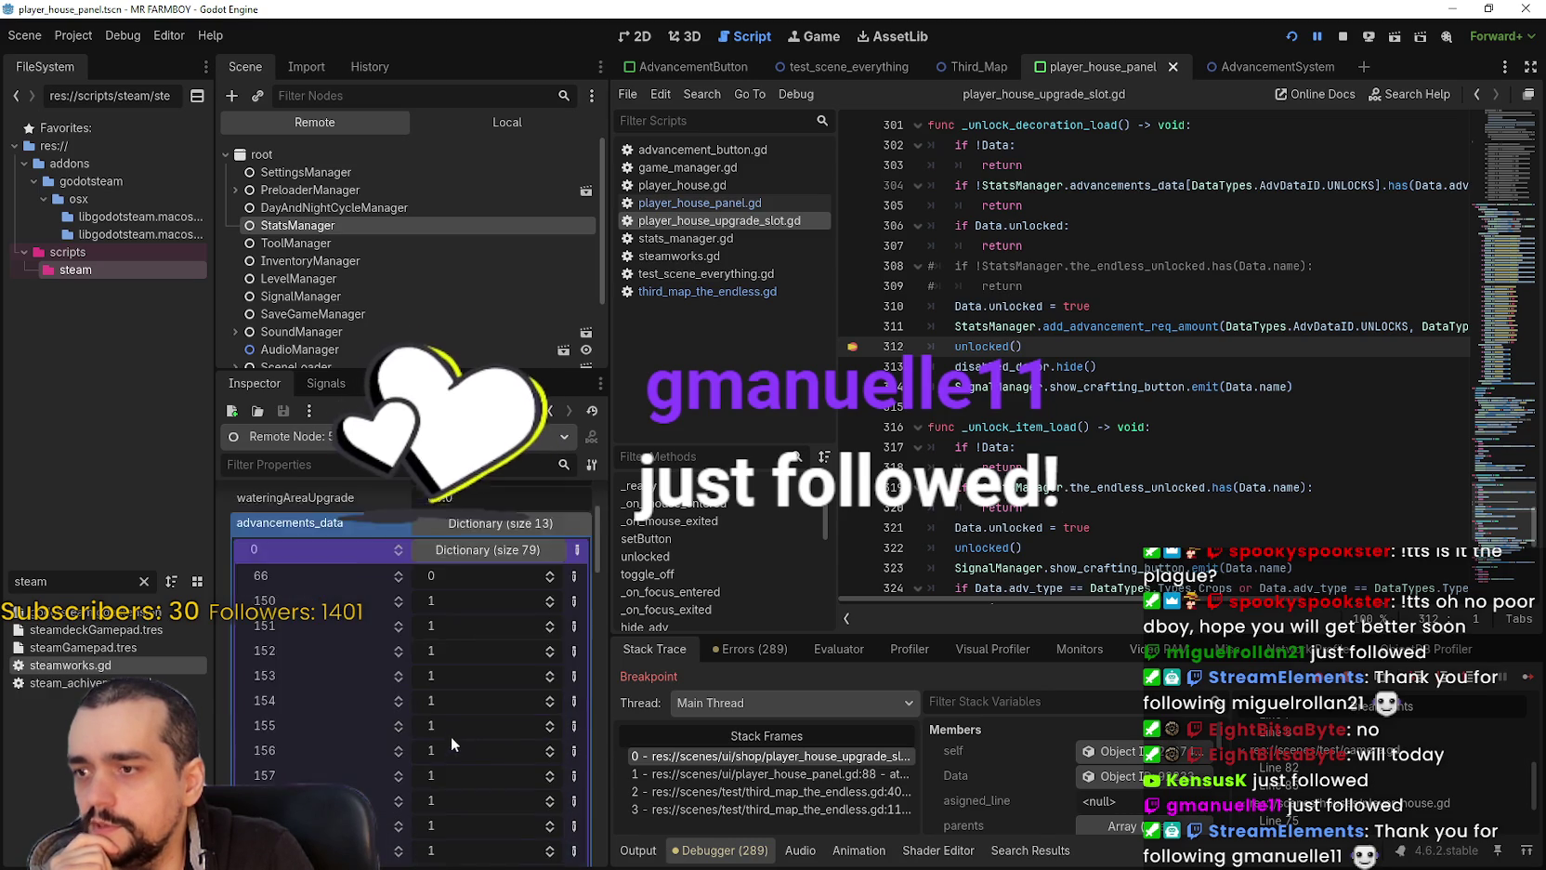
scroll(530, 782, "down", 5)
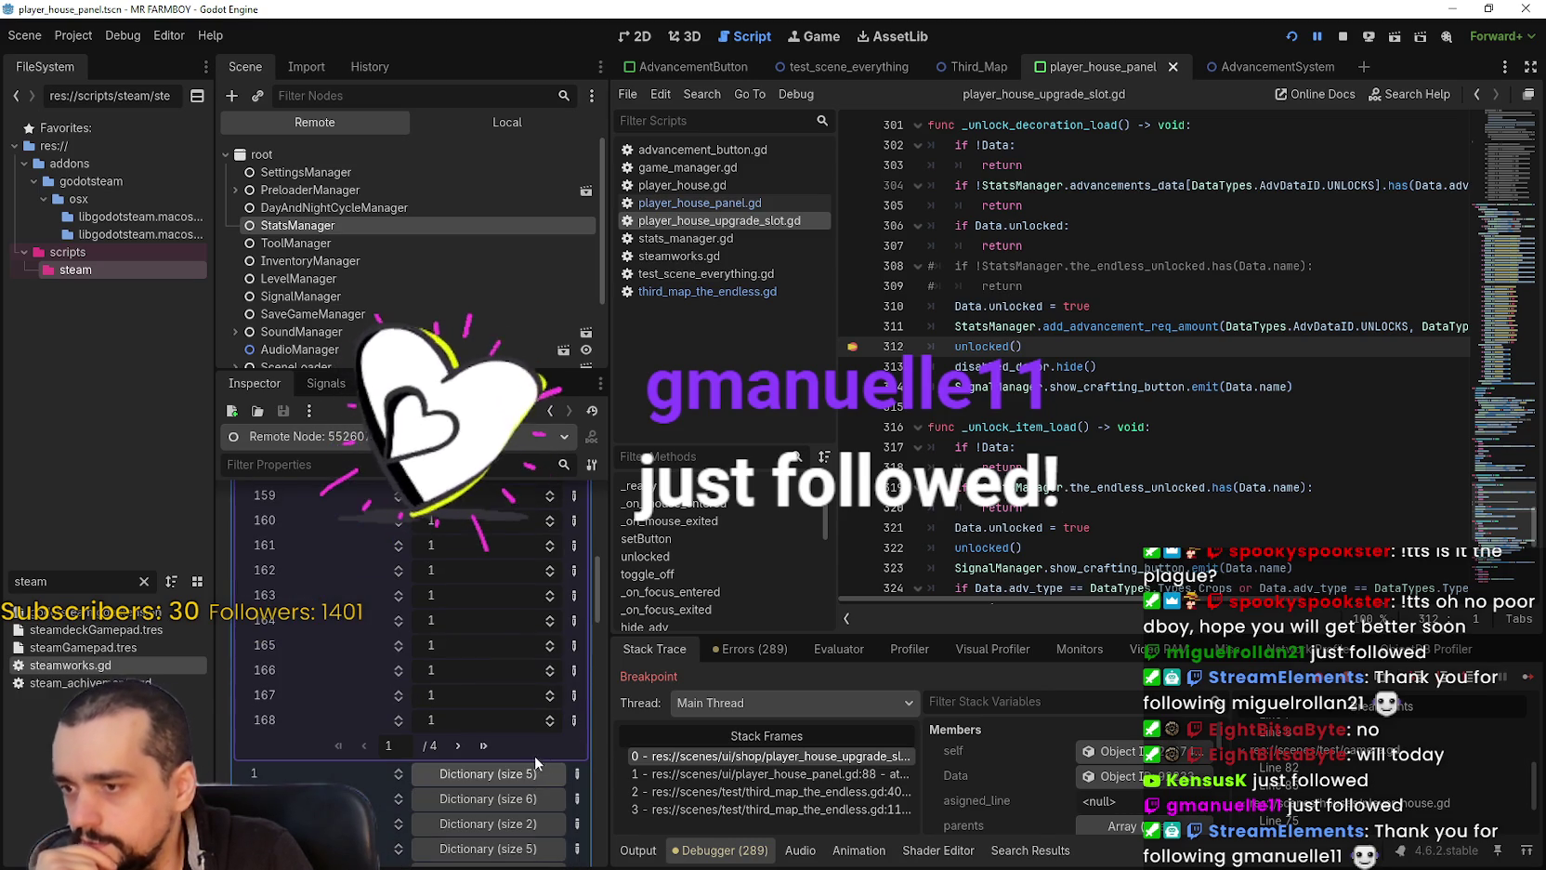
left_click(487, 744)
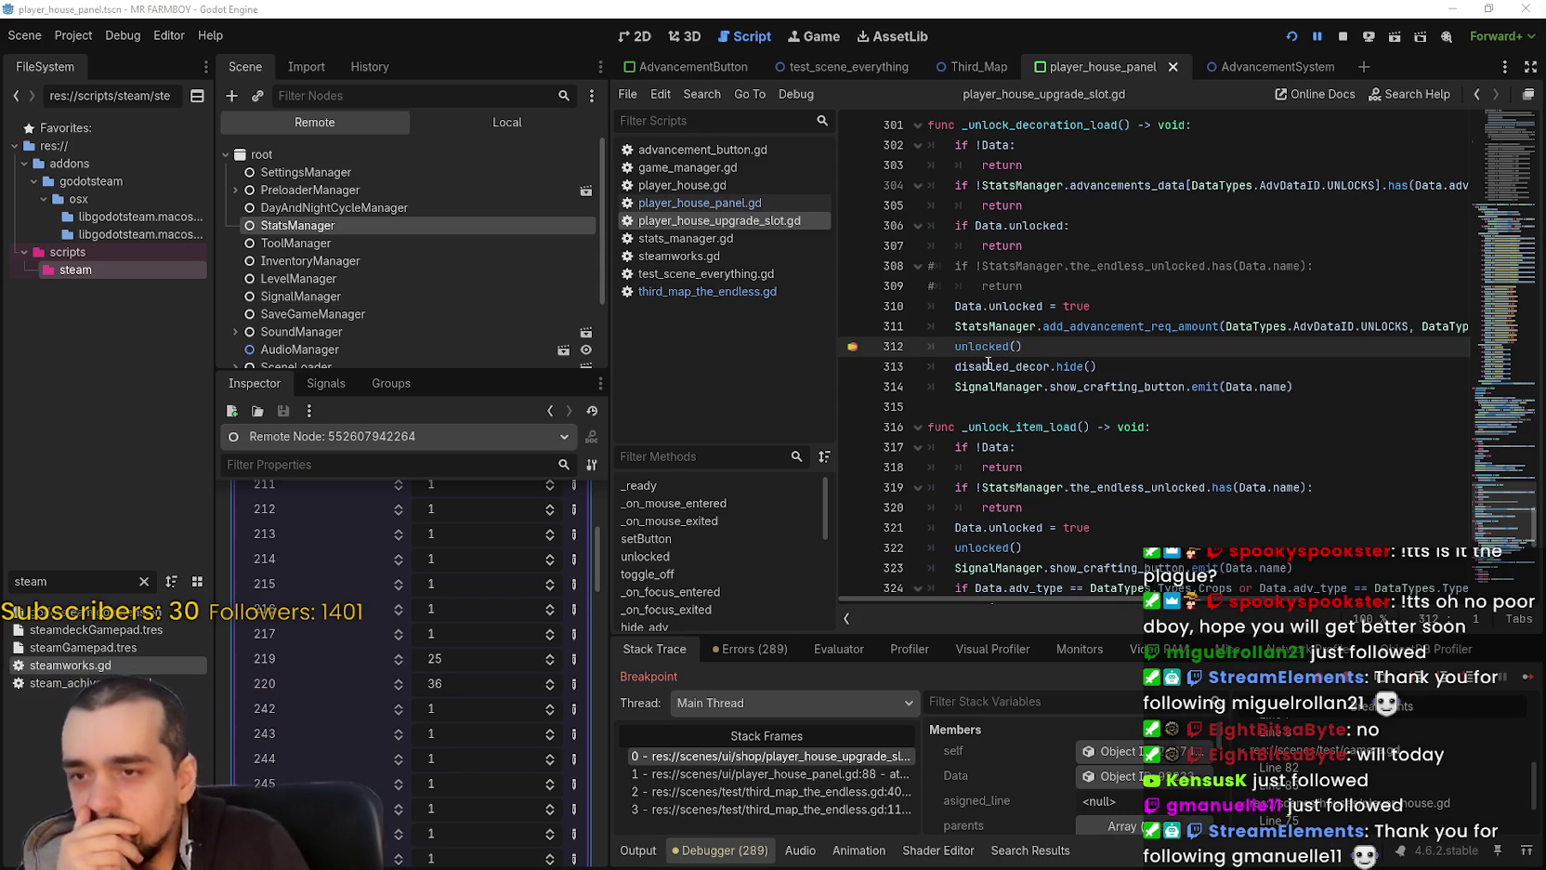
Step: Continue past the line-116 resetAdvData breakpoint and return to third_map_the_endless.gd
left_click(1524, 671)
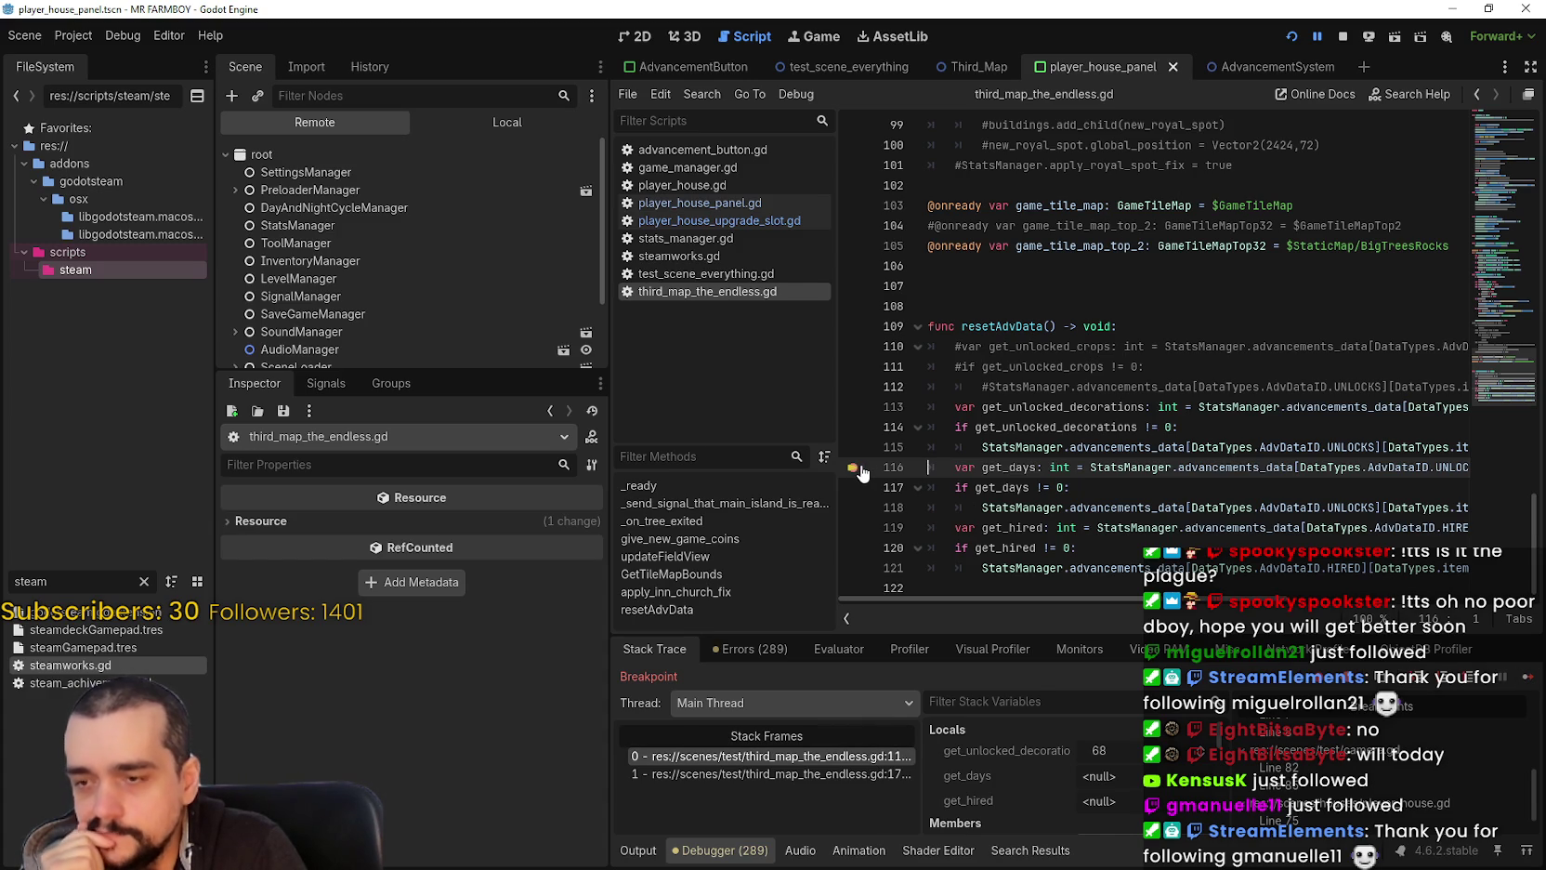
key("F12")
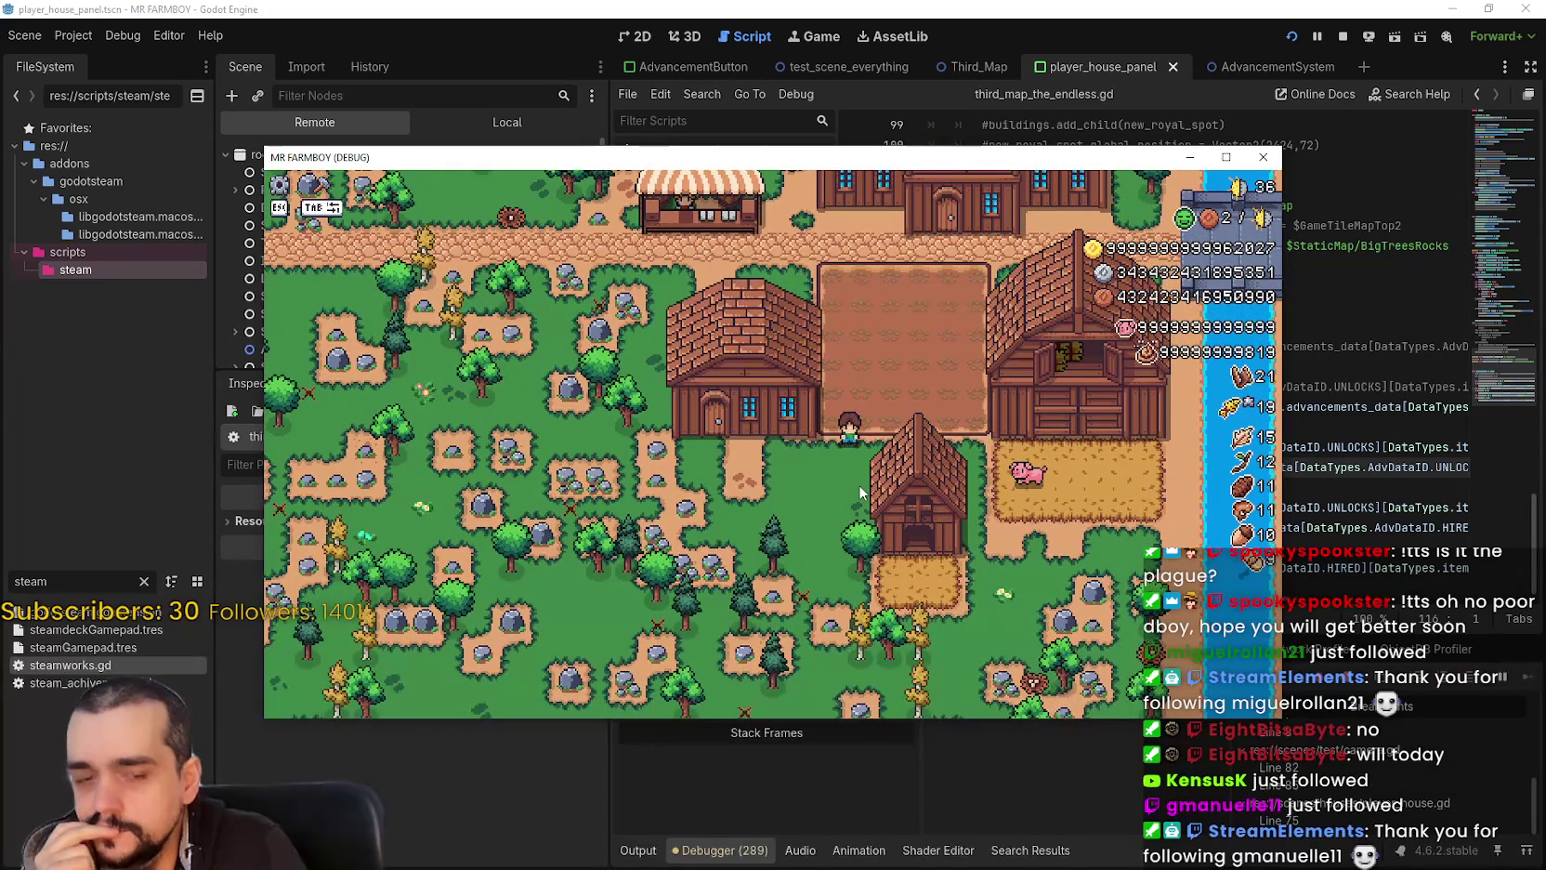
left_click(1354, 466)
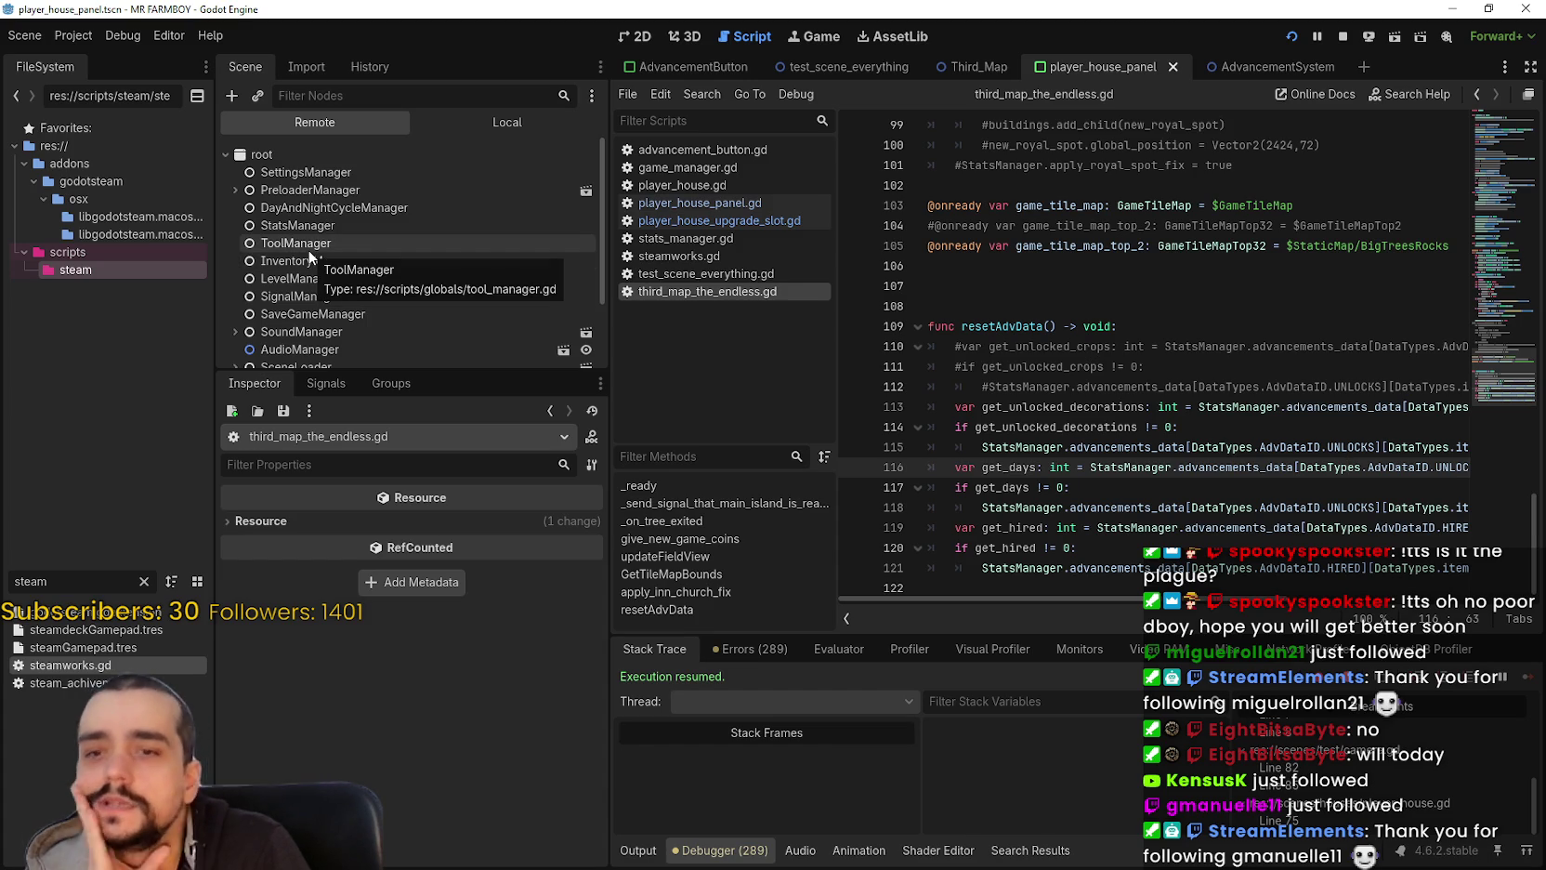
Step: Inspect the live StatsManager's advancements_data unlocks, checking that key 219 is 0 and 220 is 37
scroll(1010, 443, "up", 2)
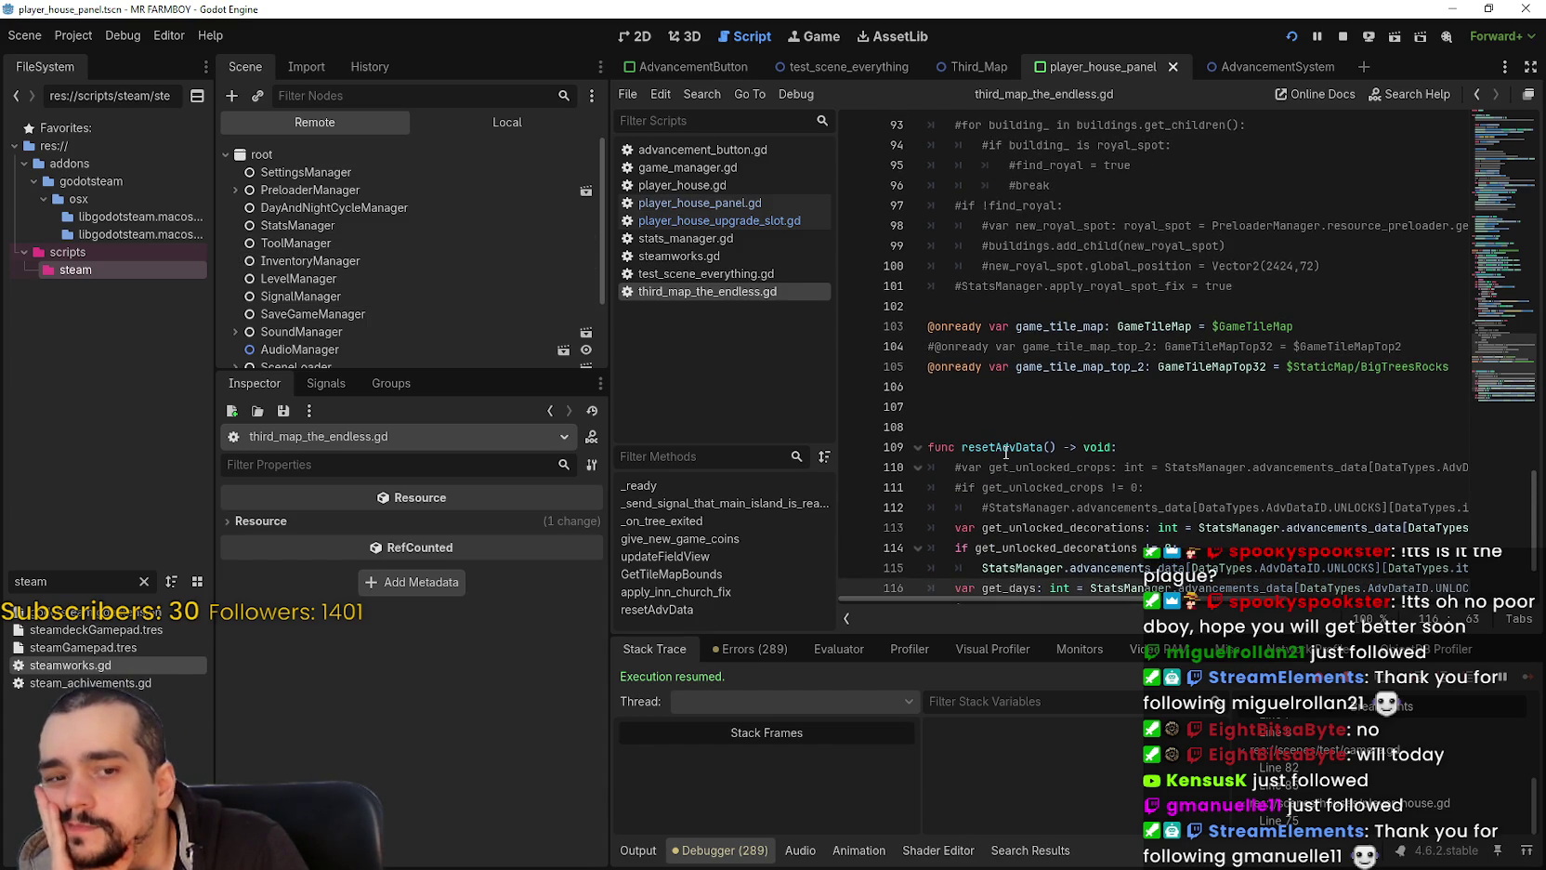
scroll(1007, 442, "down", 1)
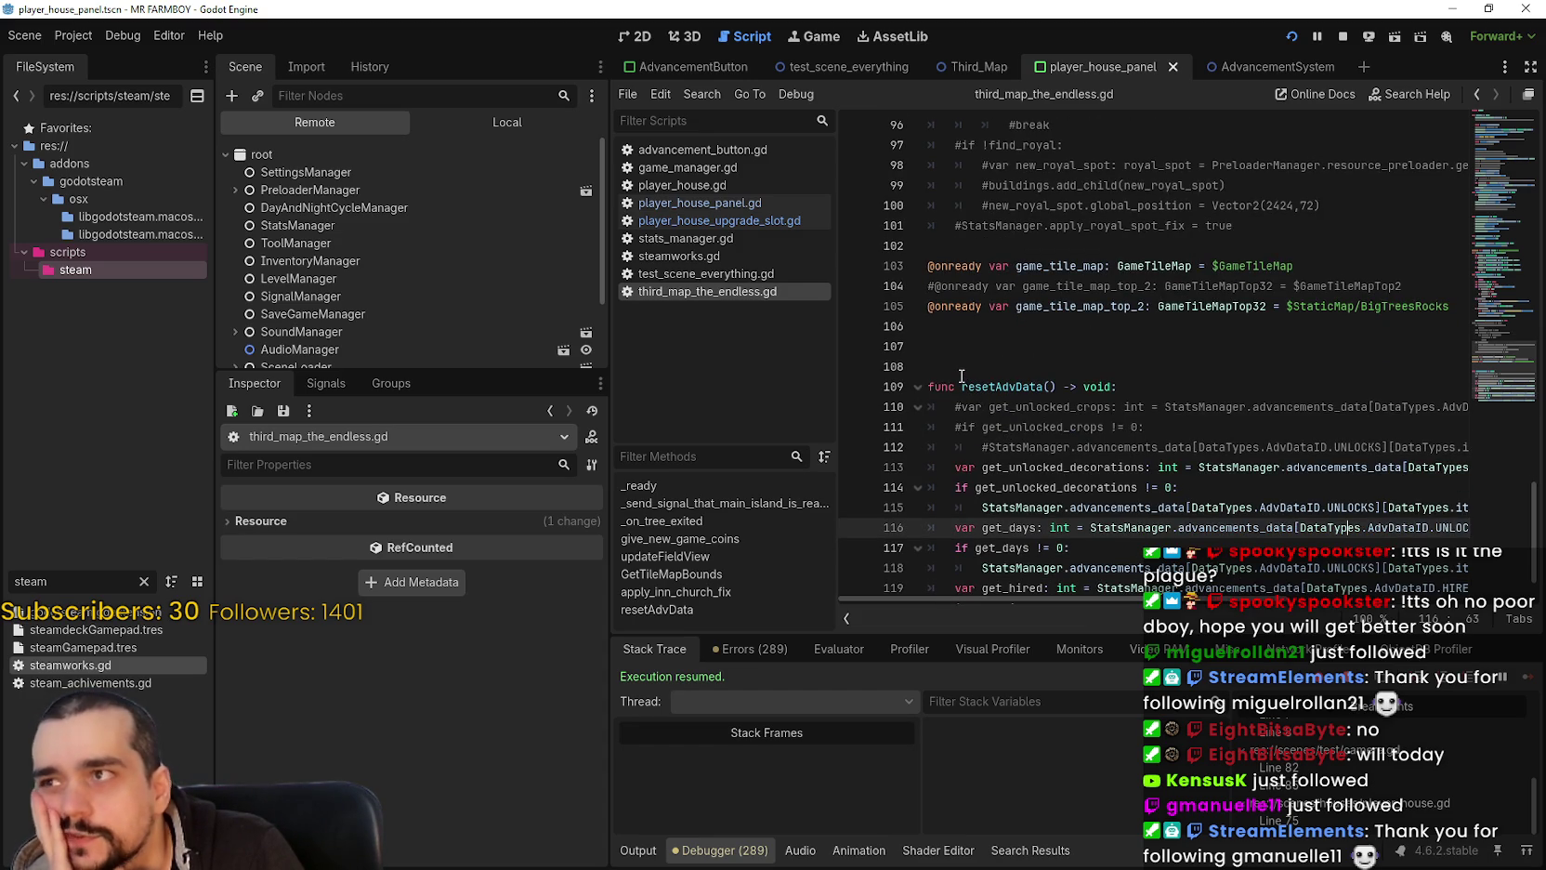
left_click(373, 226)
left_click(506, 664)
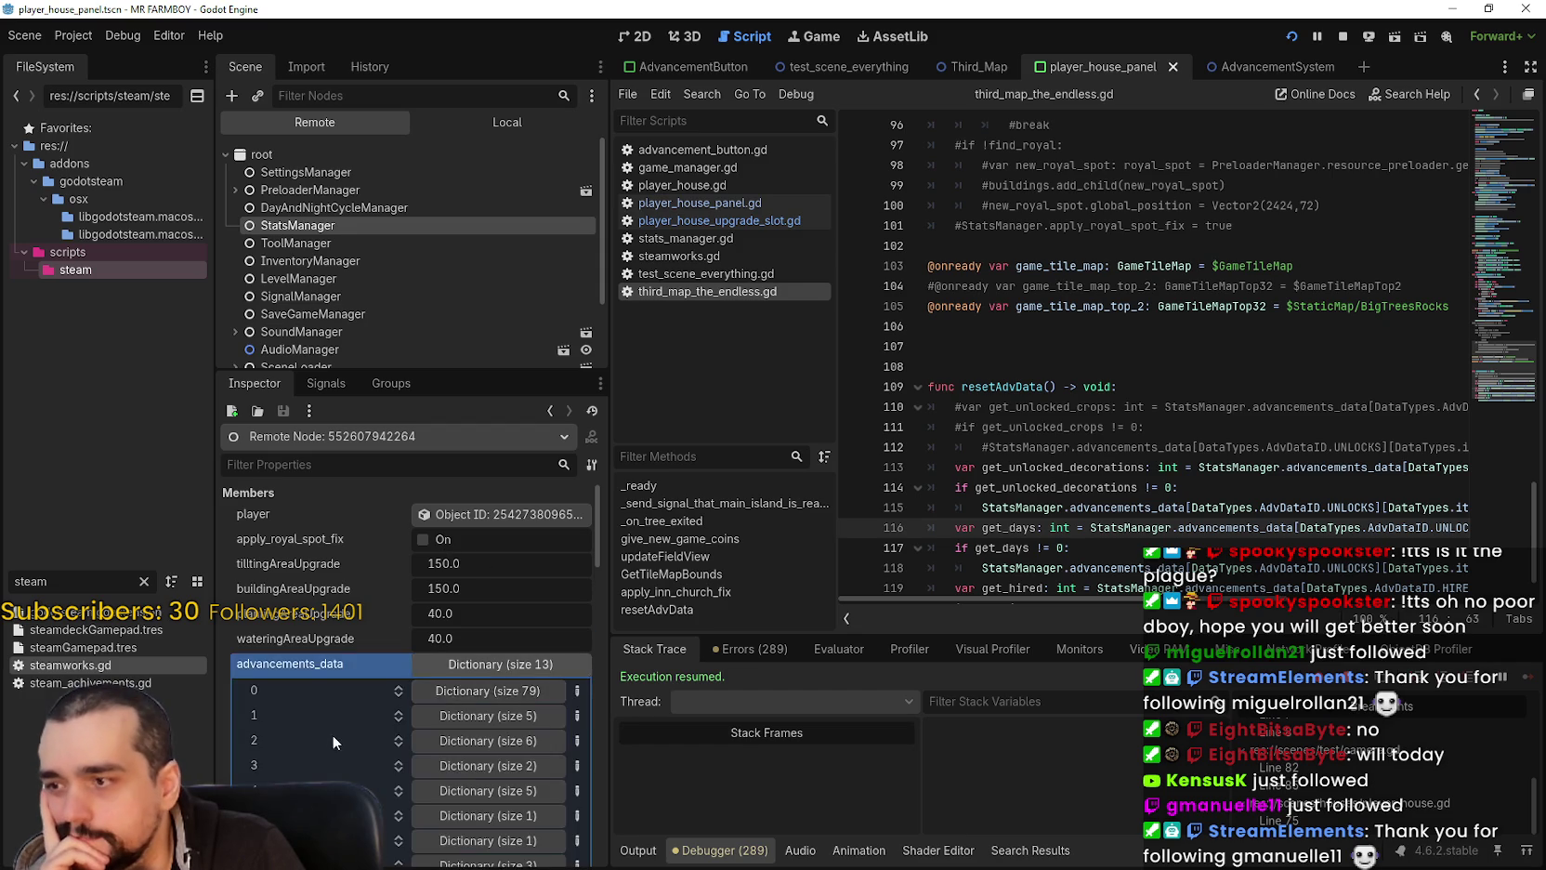
scroll(334, 725, "down", 5)
scroll(432, 613, "up", 5)
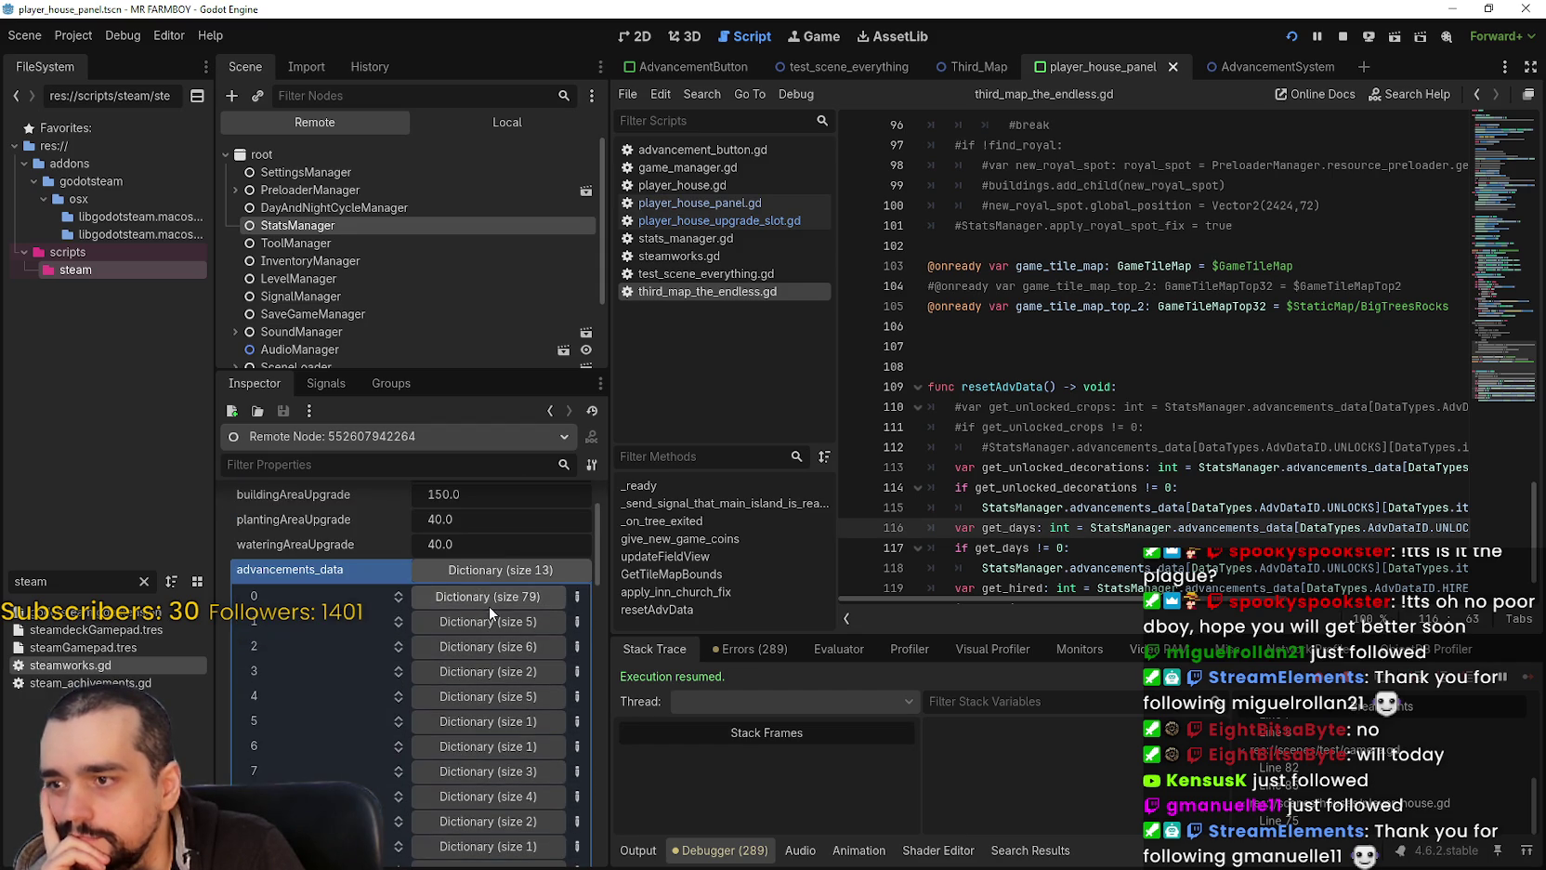
left_click(489, 605)
scroll(483, 608, "down", 3)
scroll(483, 609, "down", 3)
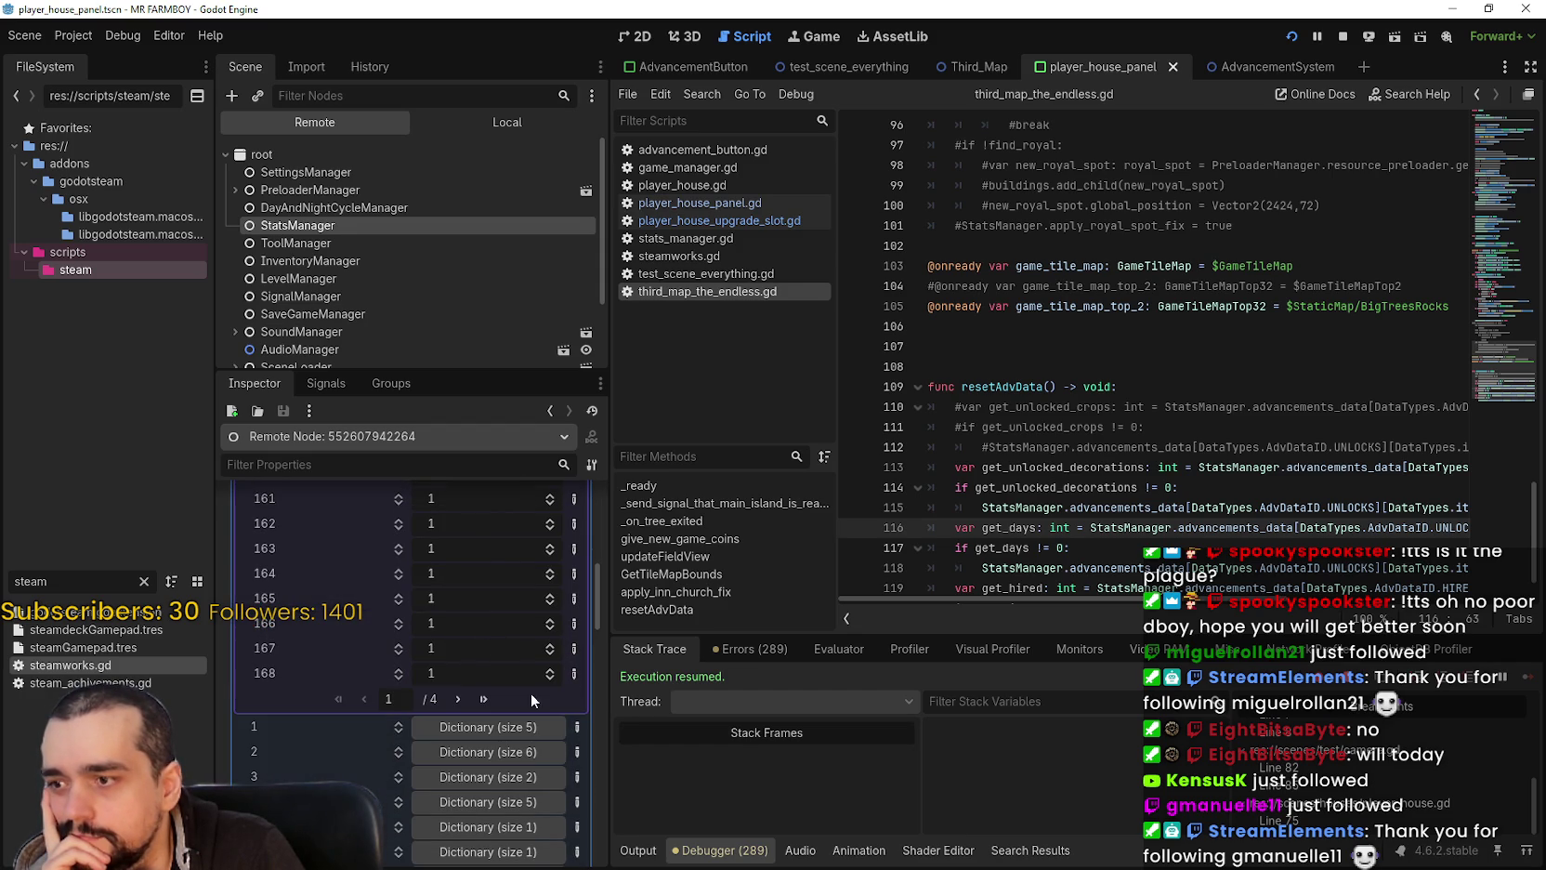
left_click(483, 699)
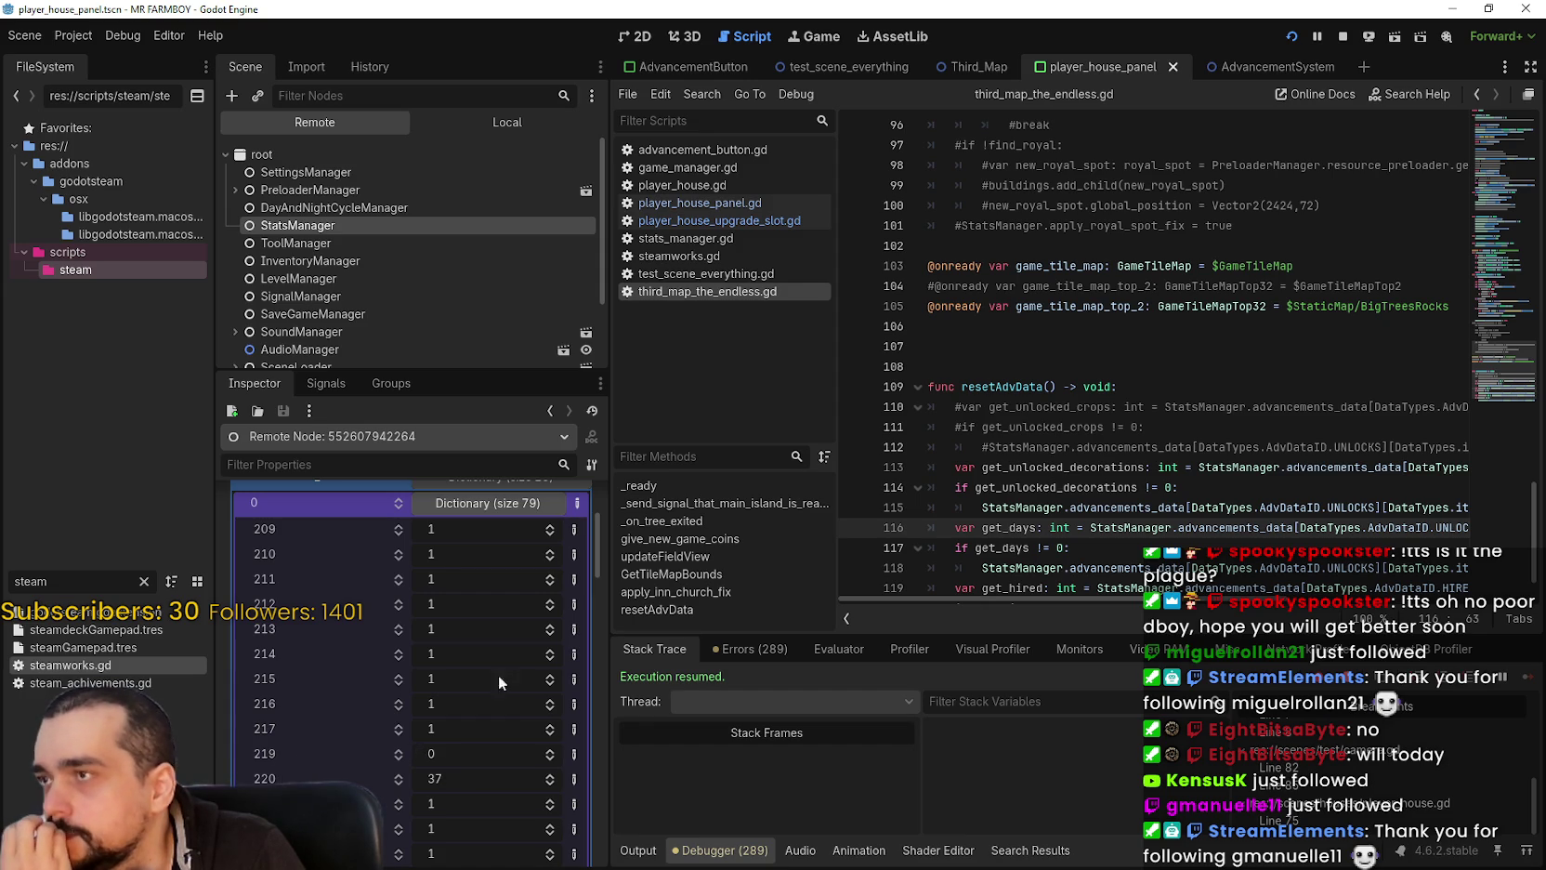
Step: Scroll third_map_the_endless.gd back up to line 1
scroll(1215, 344, "up", 4)
scroll(1215, 344, "up", 2)
left_click_drag(1494, 341, 1495, 130)
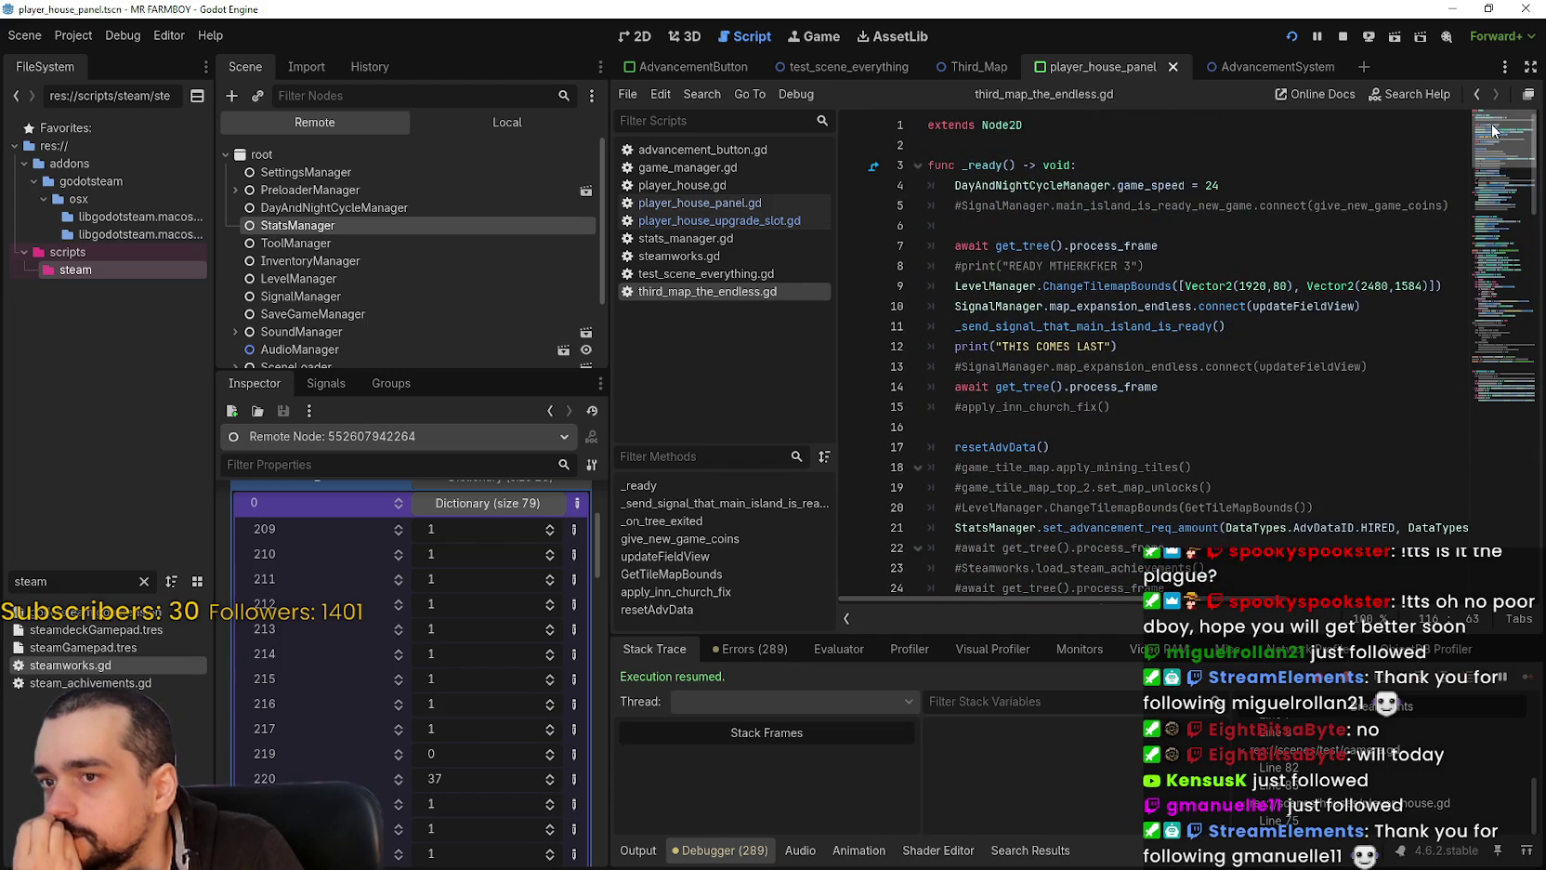
Step: Move the resetAdvData() call from line 17 up to line 11 and save the script
scroll(1208, 325, "down", 1)
left_click_drag(1053, 385, 885, 390)
key("ctrl+c")
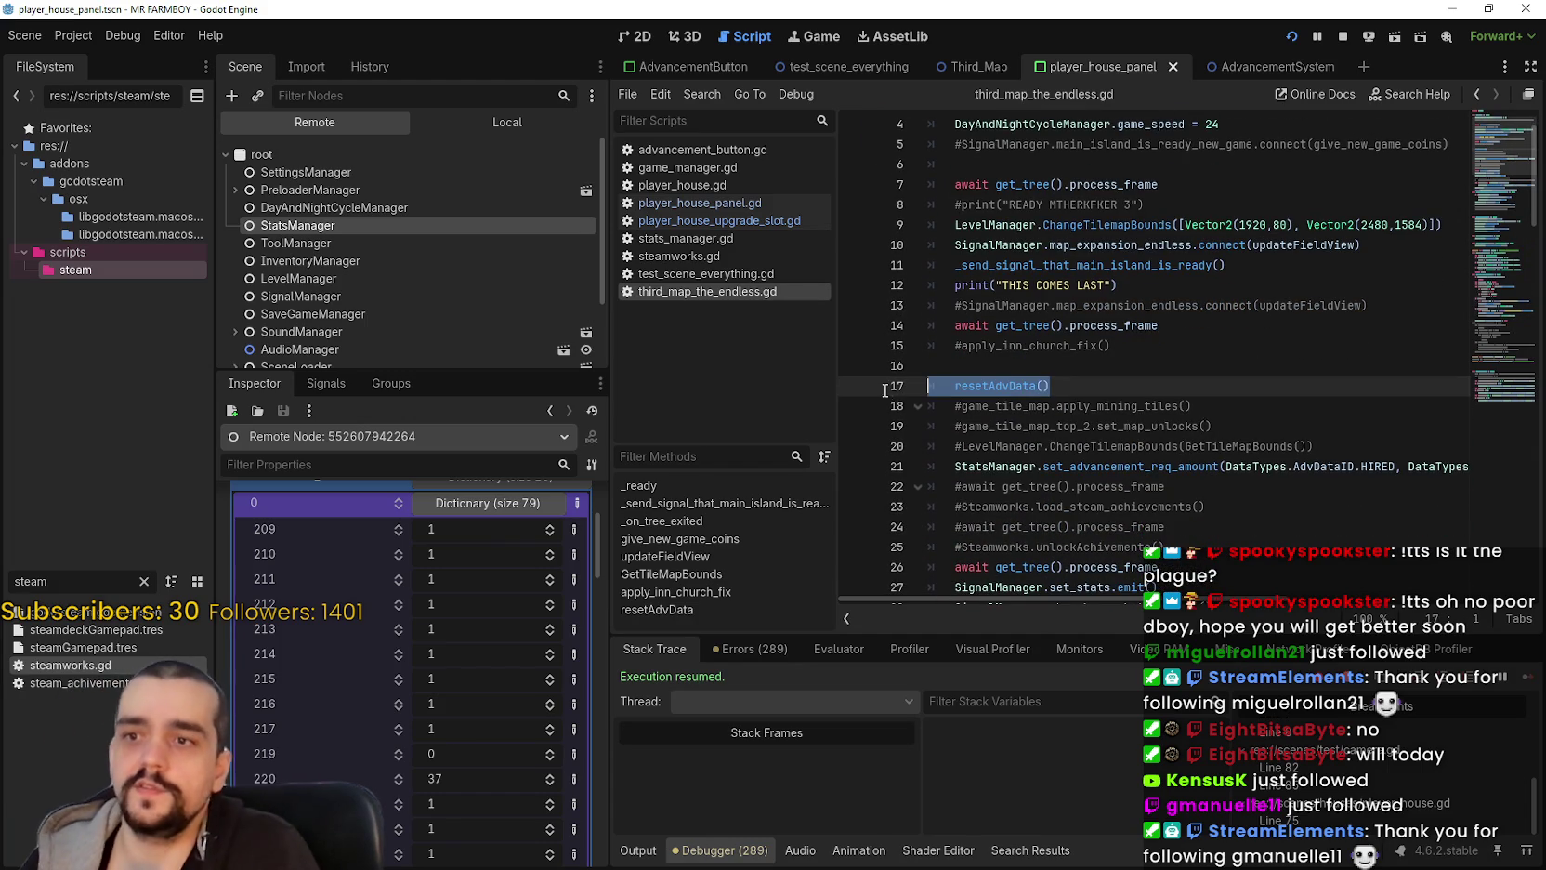
key("BackSpace")
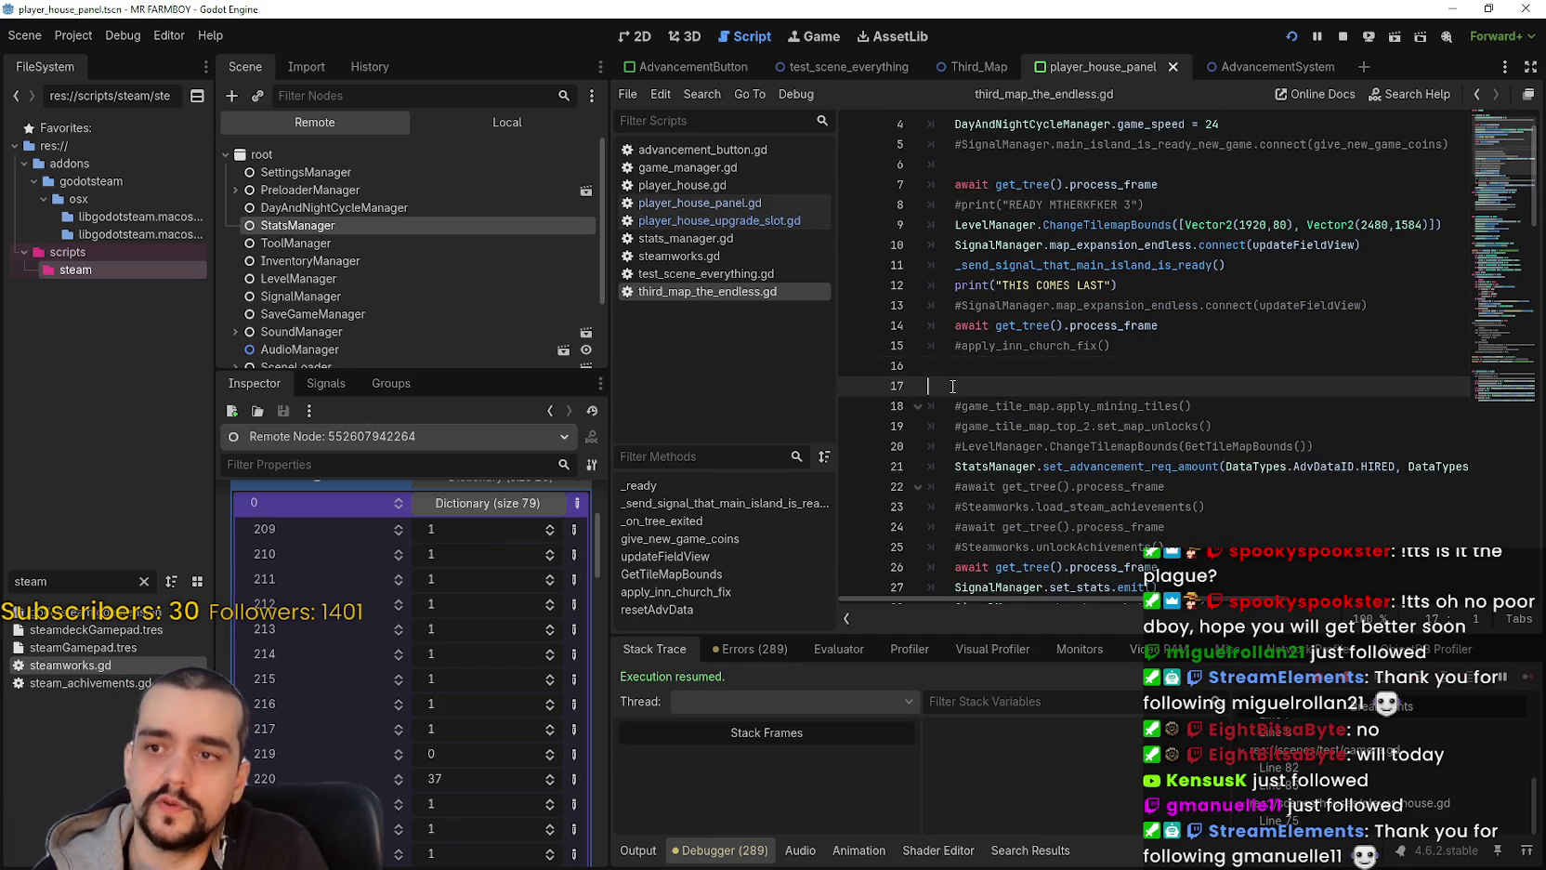
key("BackSpace")
key("BackSpace")
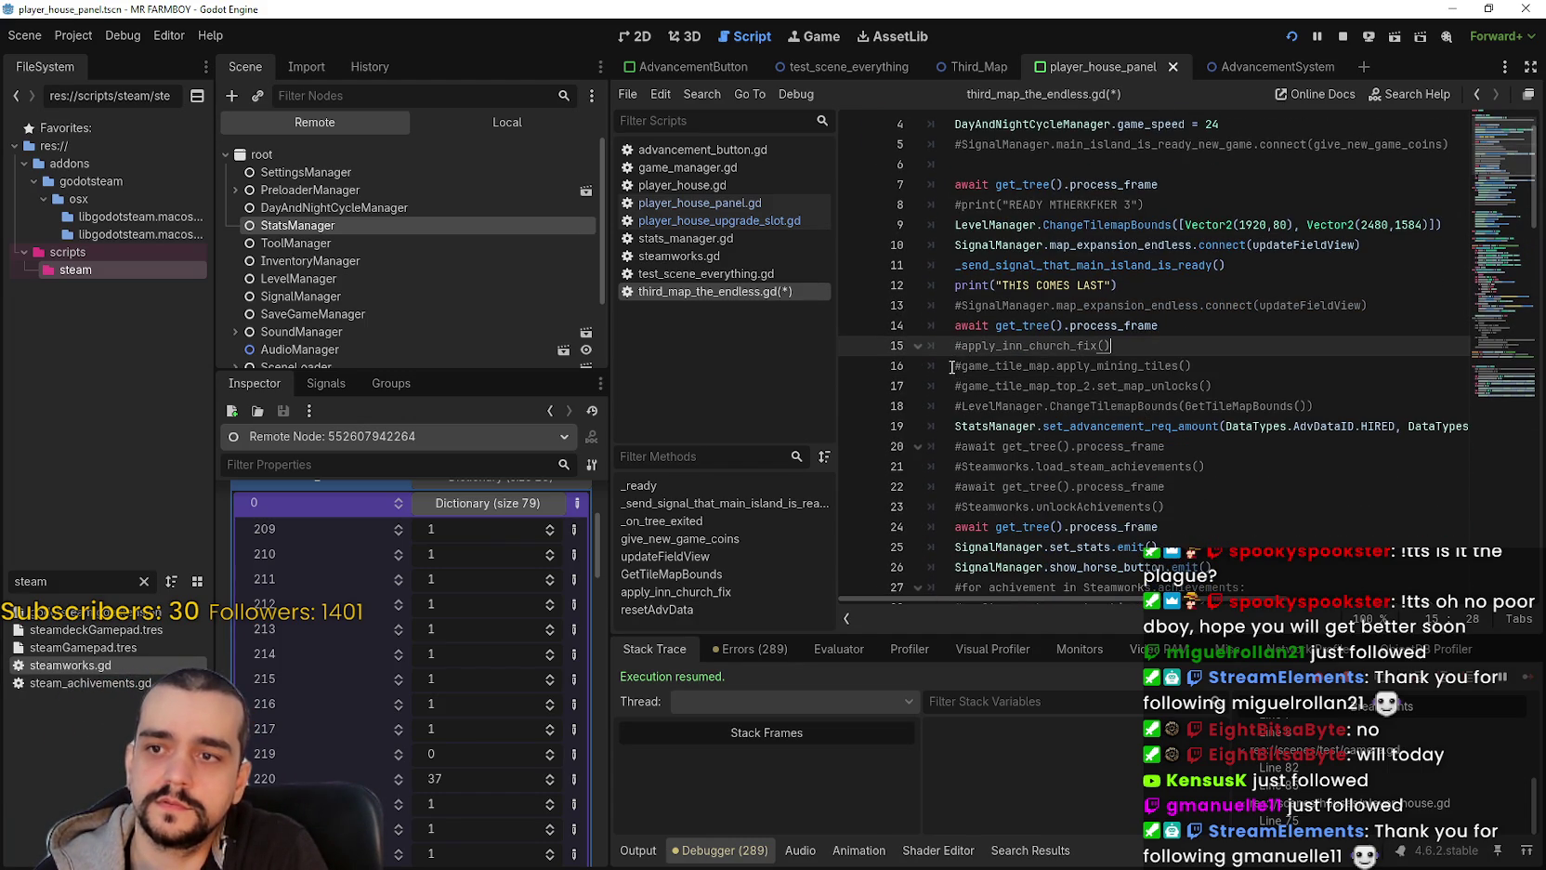
left_click(1380, 245)
key("Return")
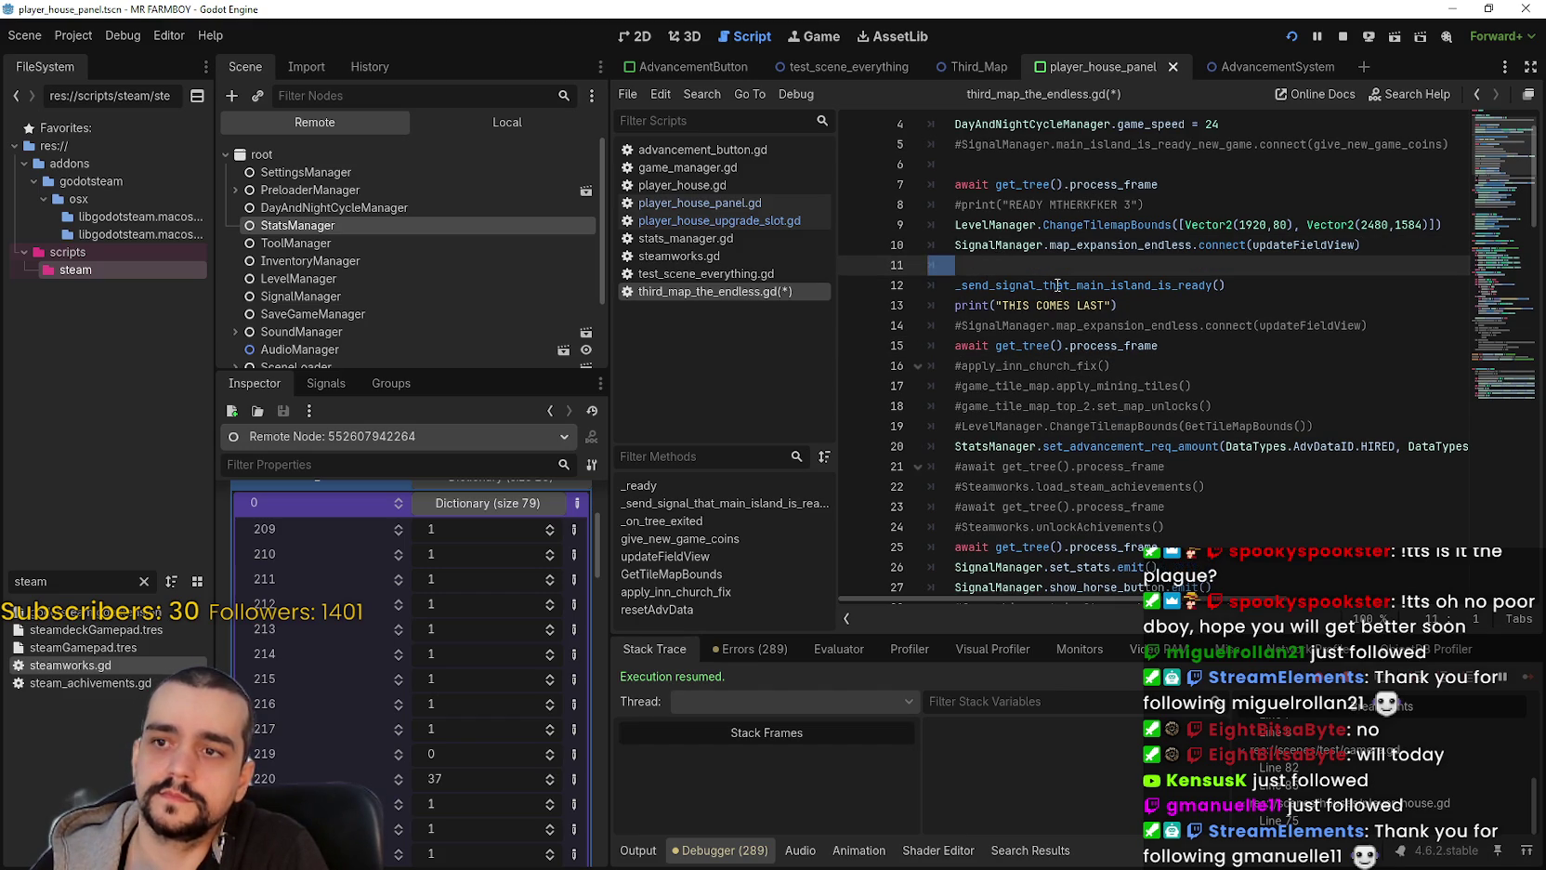
scroll(1045, 281, "up", 1)
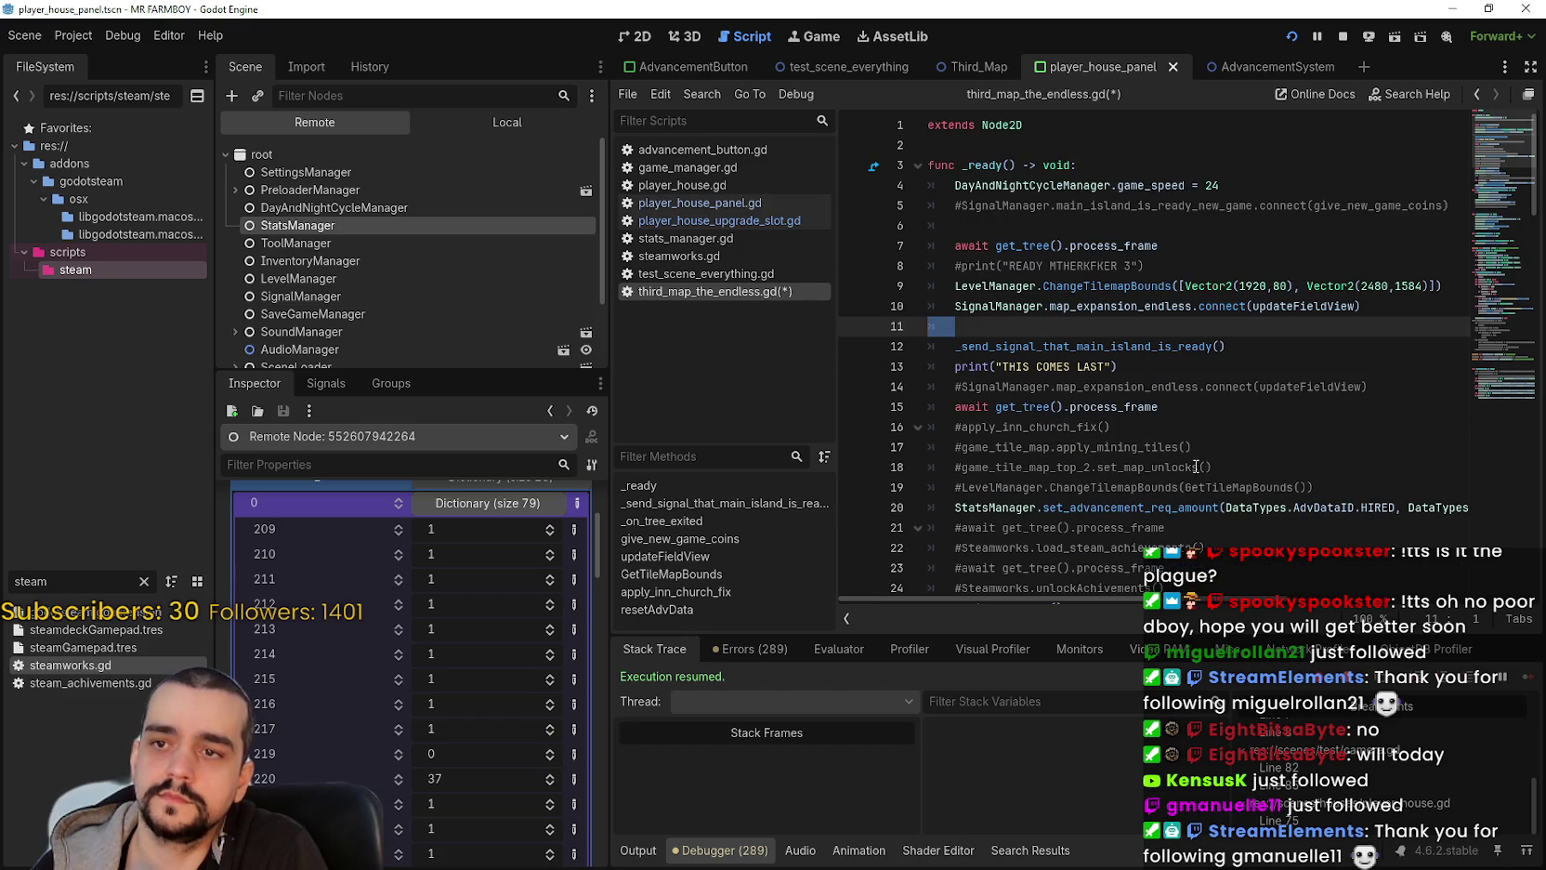
key("ctrl+v")
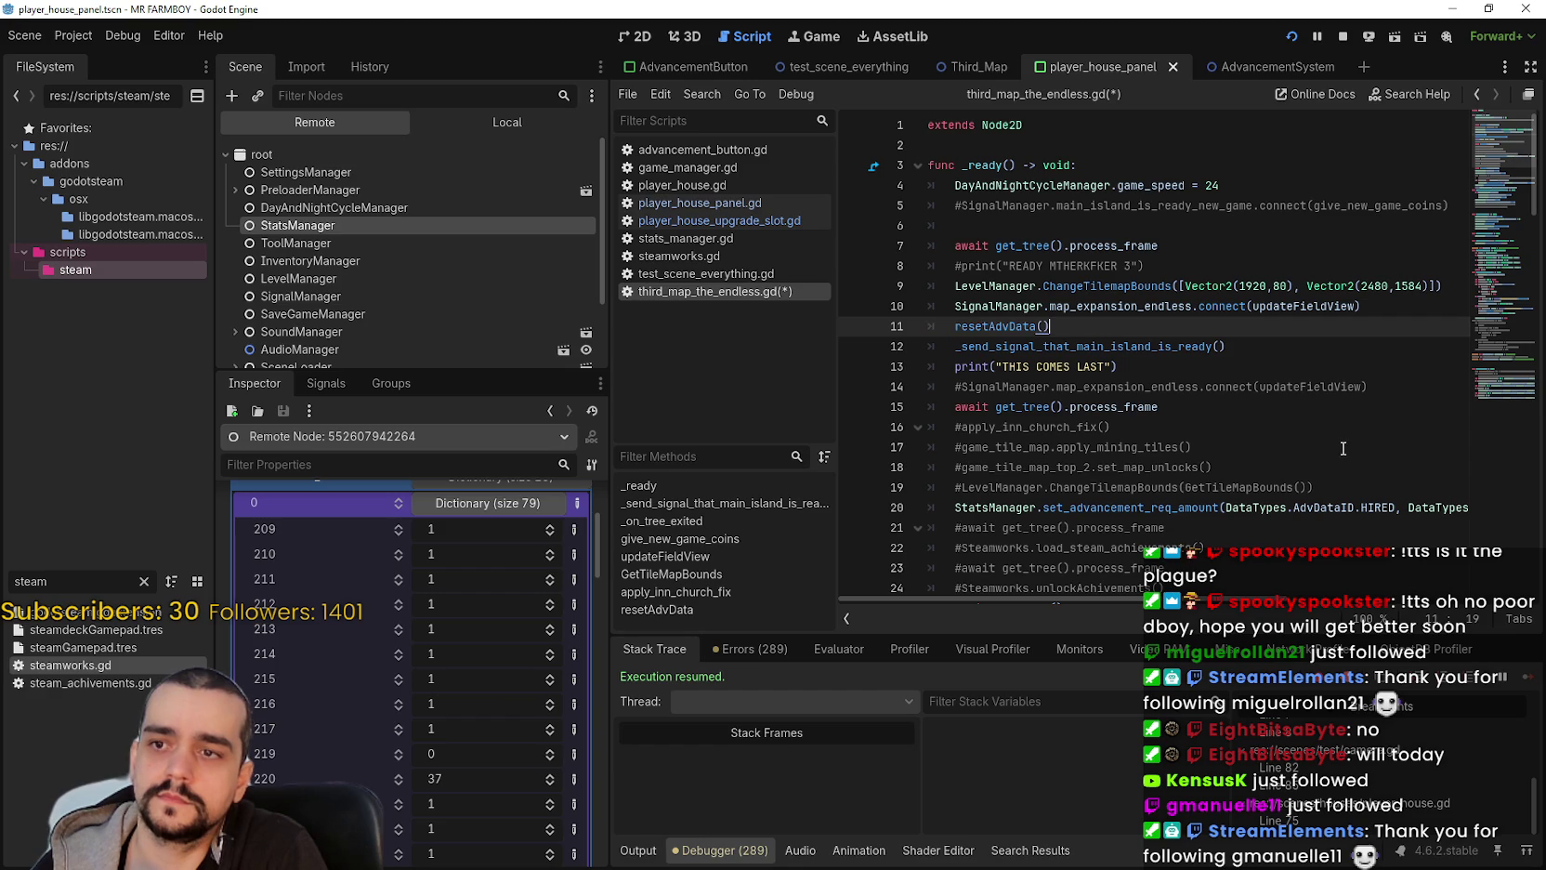
key("ctrl+s")
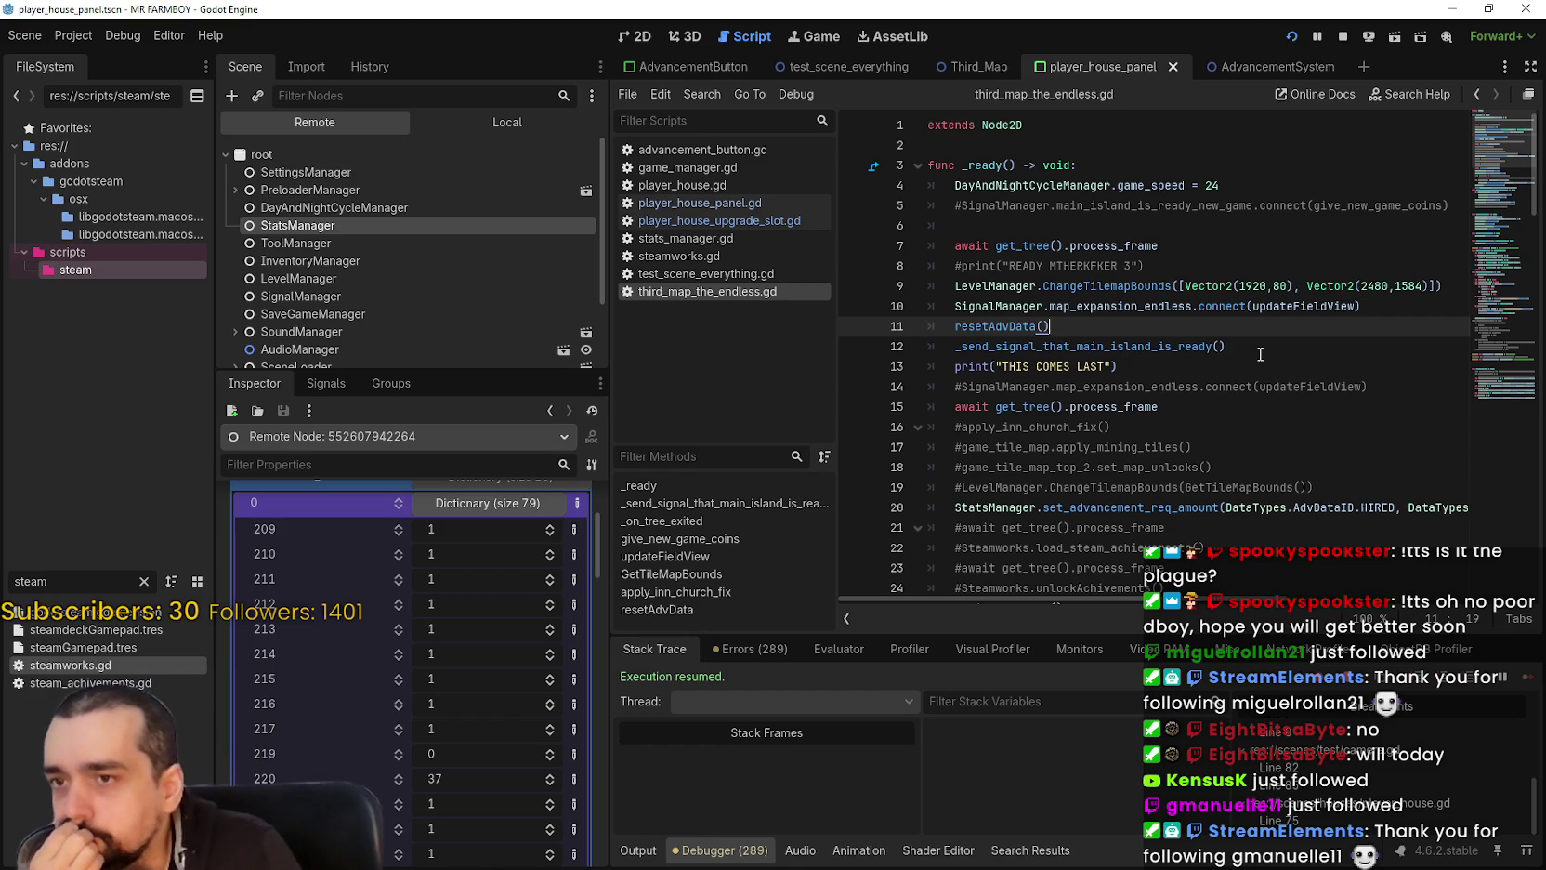
Step: Stop the game, comment out the Steam achievement reset loop on lines 30–31, save, and rerun
scroll(1250, 349, "down", 4)
scroll(1219, 342, "up", 3)
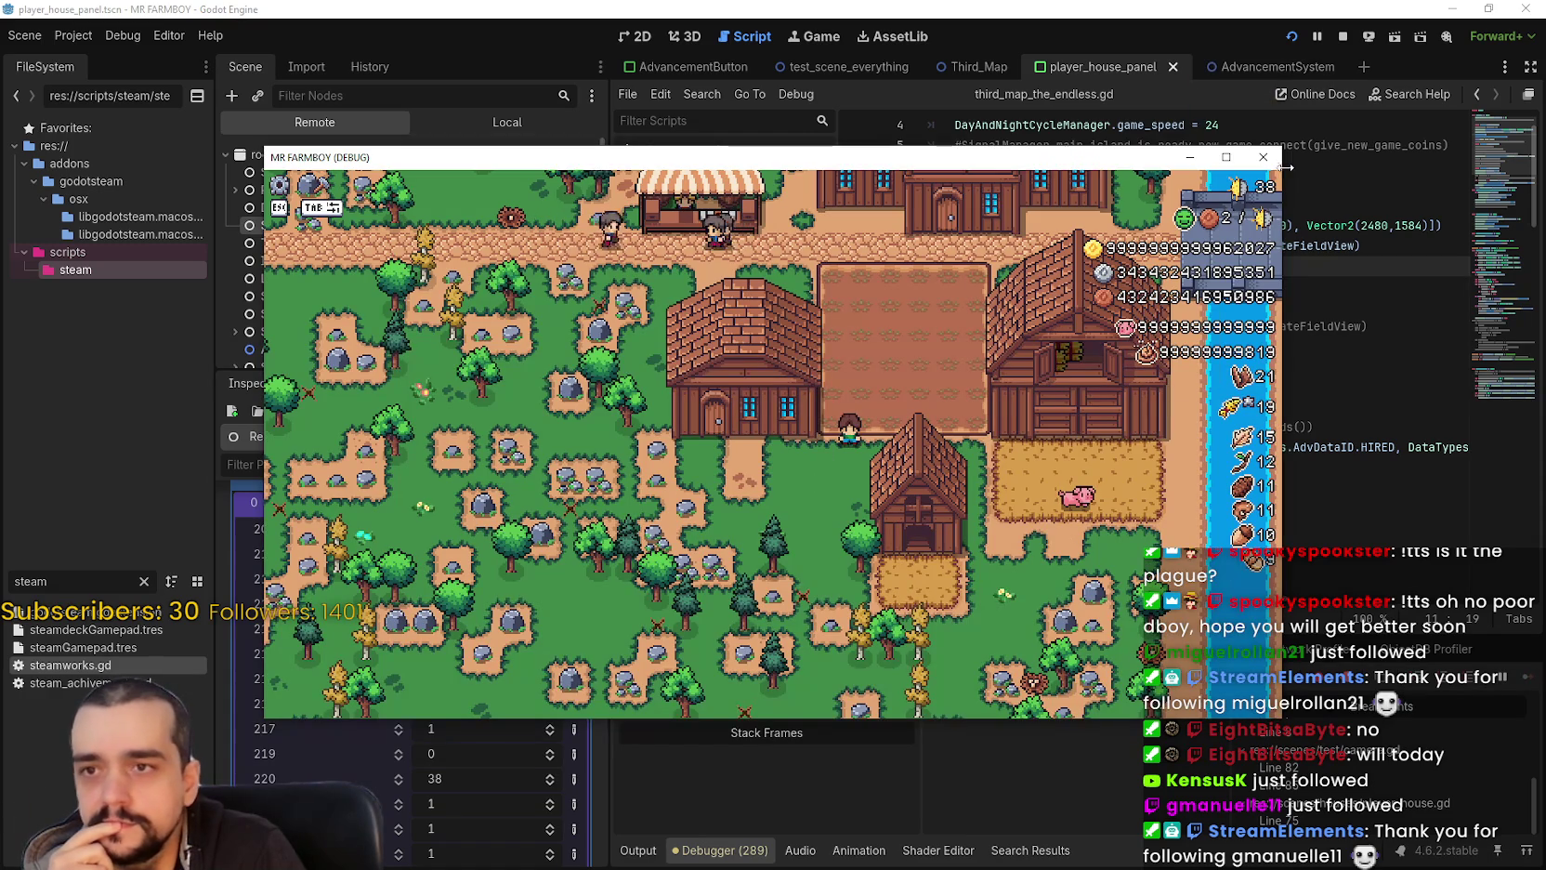
left_click(1264, 158)
scroll(1104, 306, "up", 1)
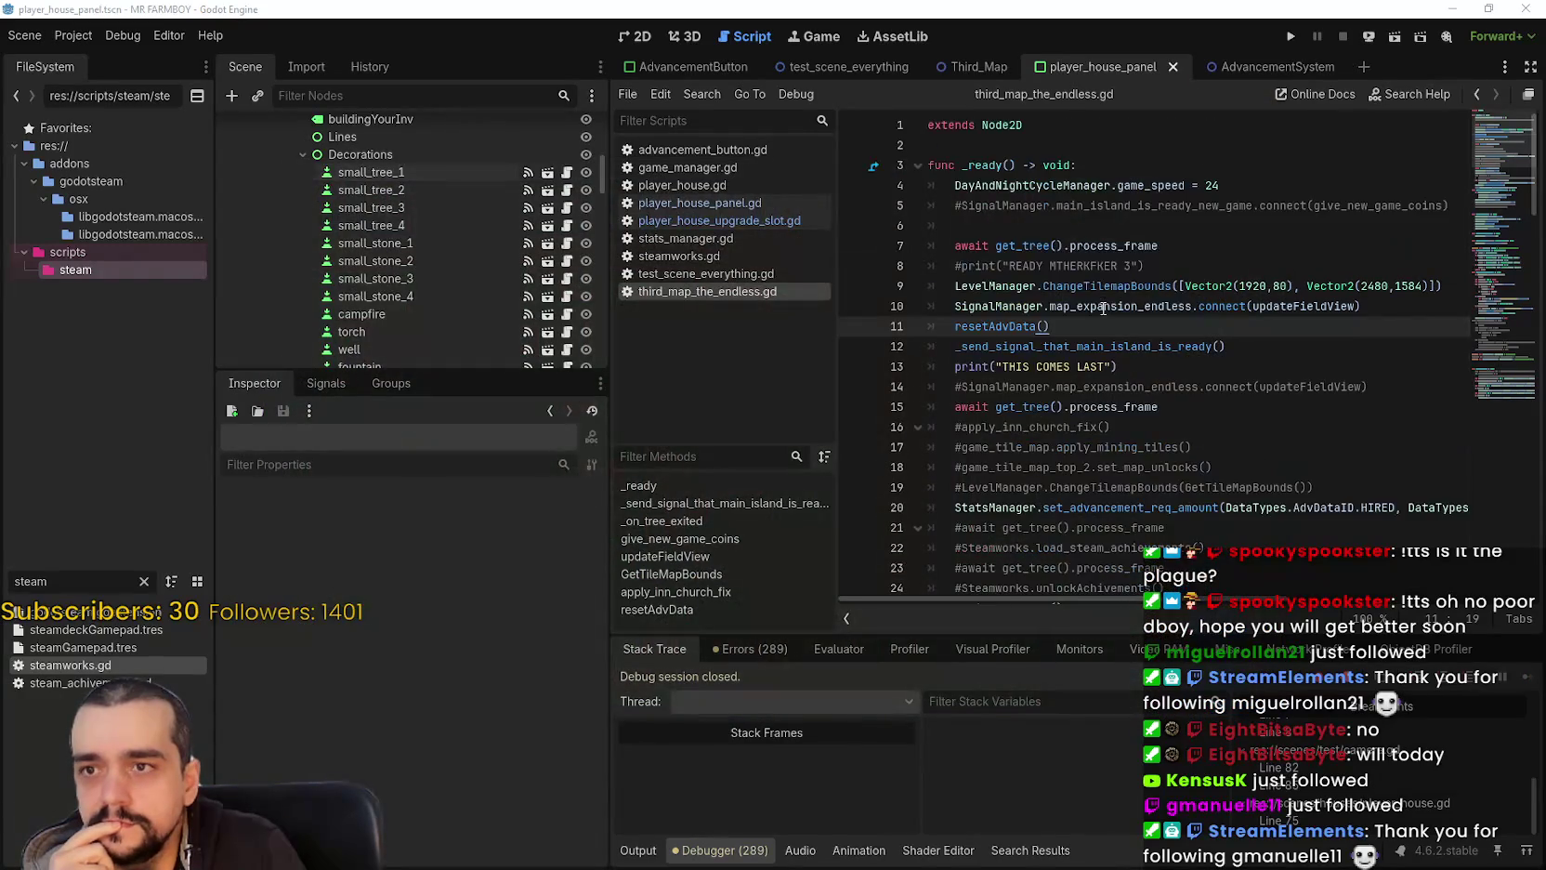
scroll(1093, 405, "down", 5)
left_click(957, 426)
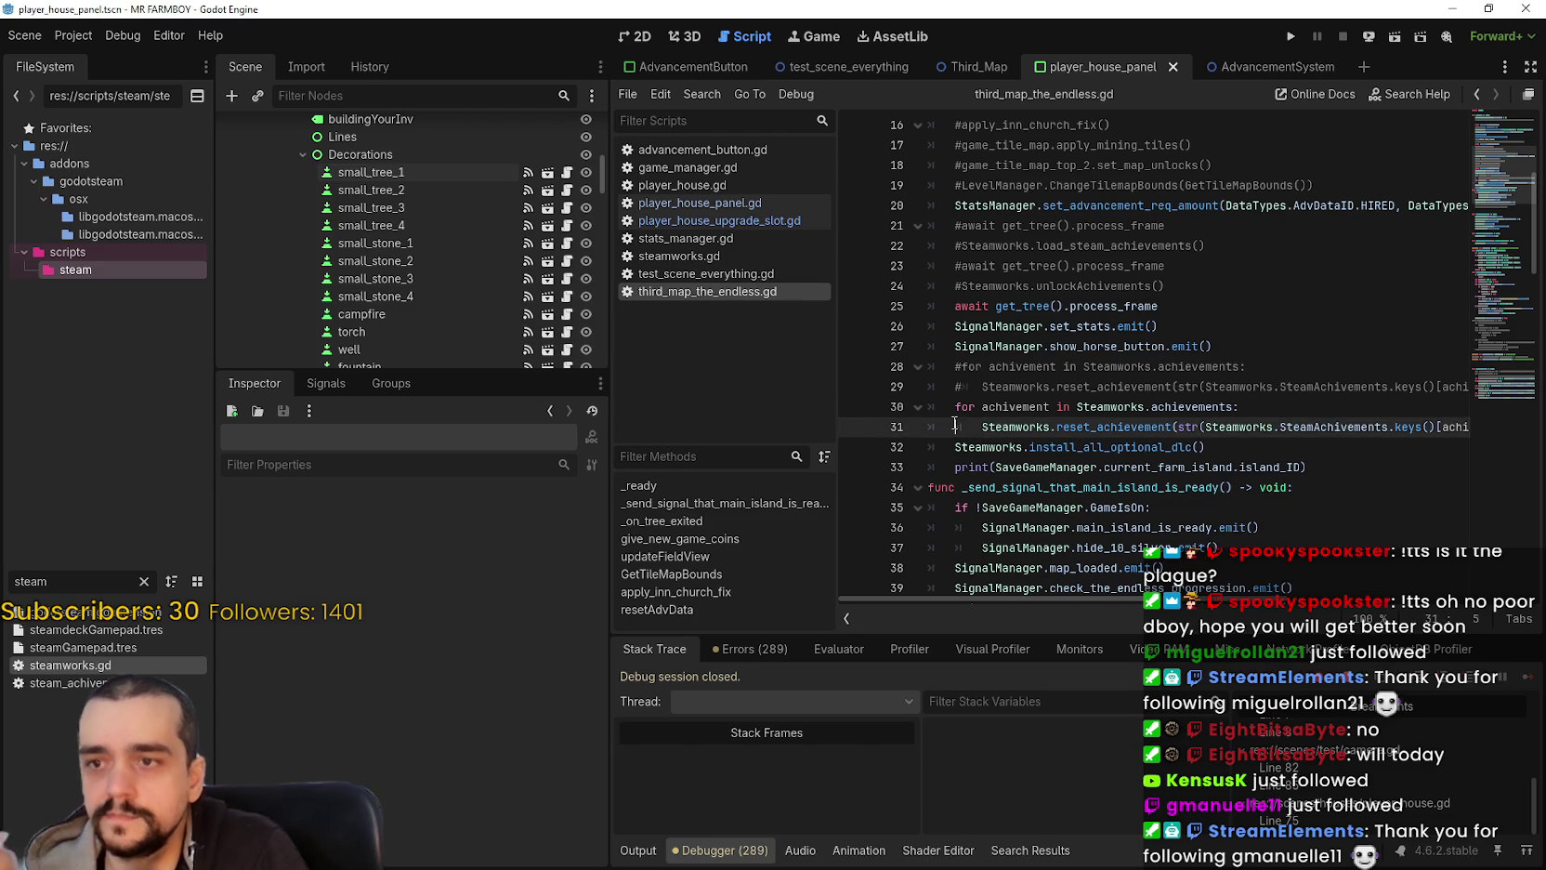
key("Up")
key("ctrl+k")
key("Down")
key("ctrl+k")
key("ctrl+s")
left_click(1290, 37)
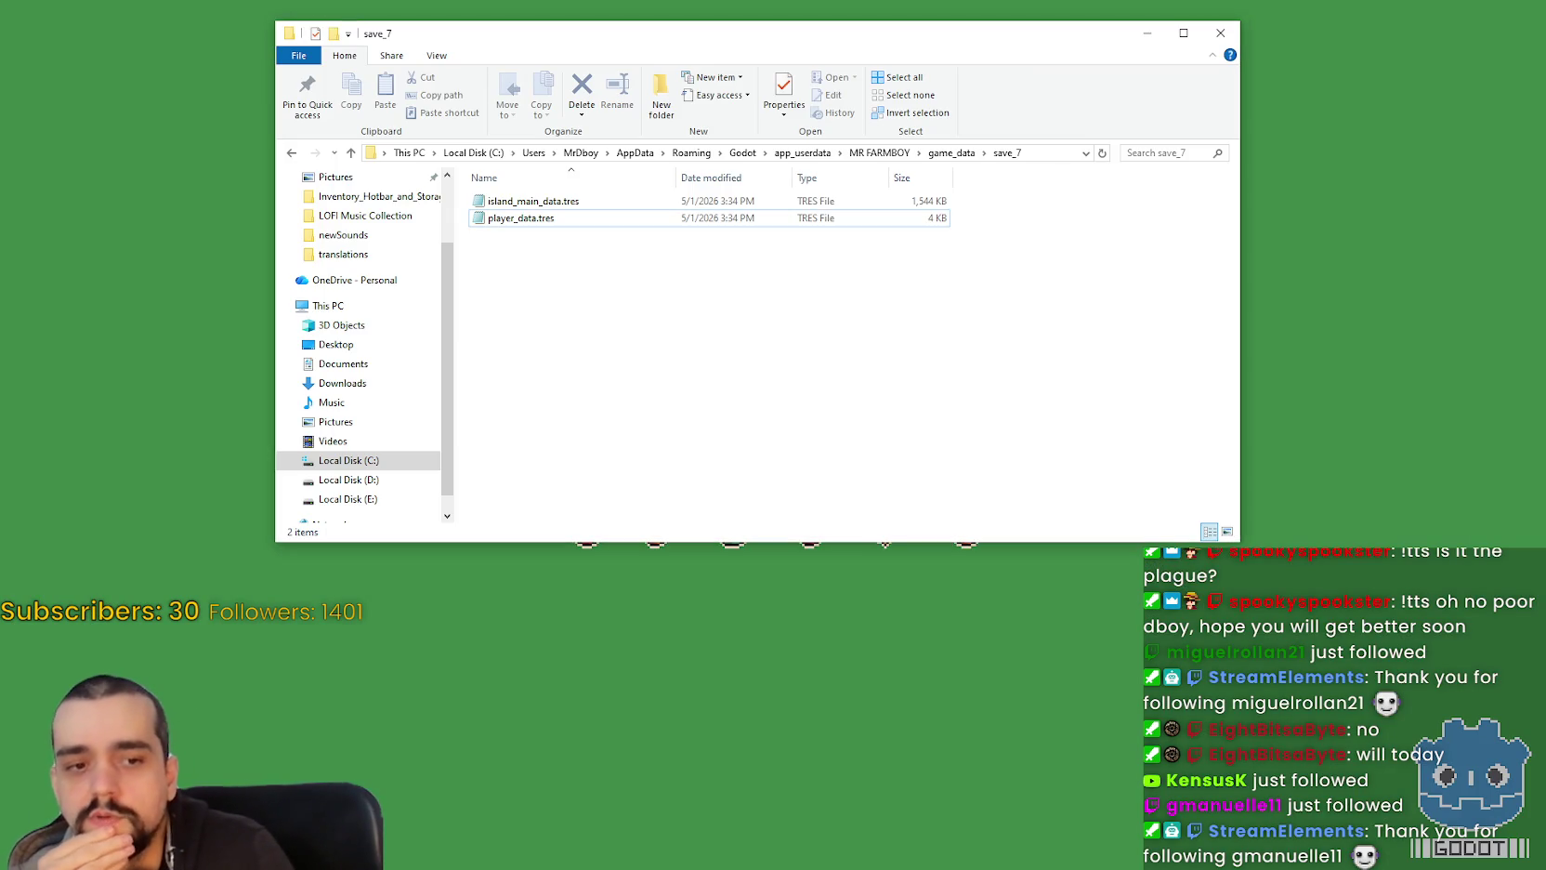
Step: Open save_7's player_data.tres in Notepad, scroll through its contents, and close it
double_click(578, 221)
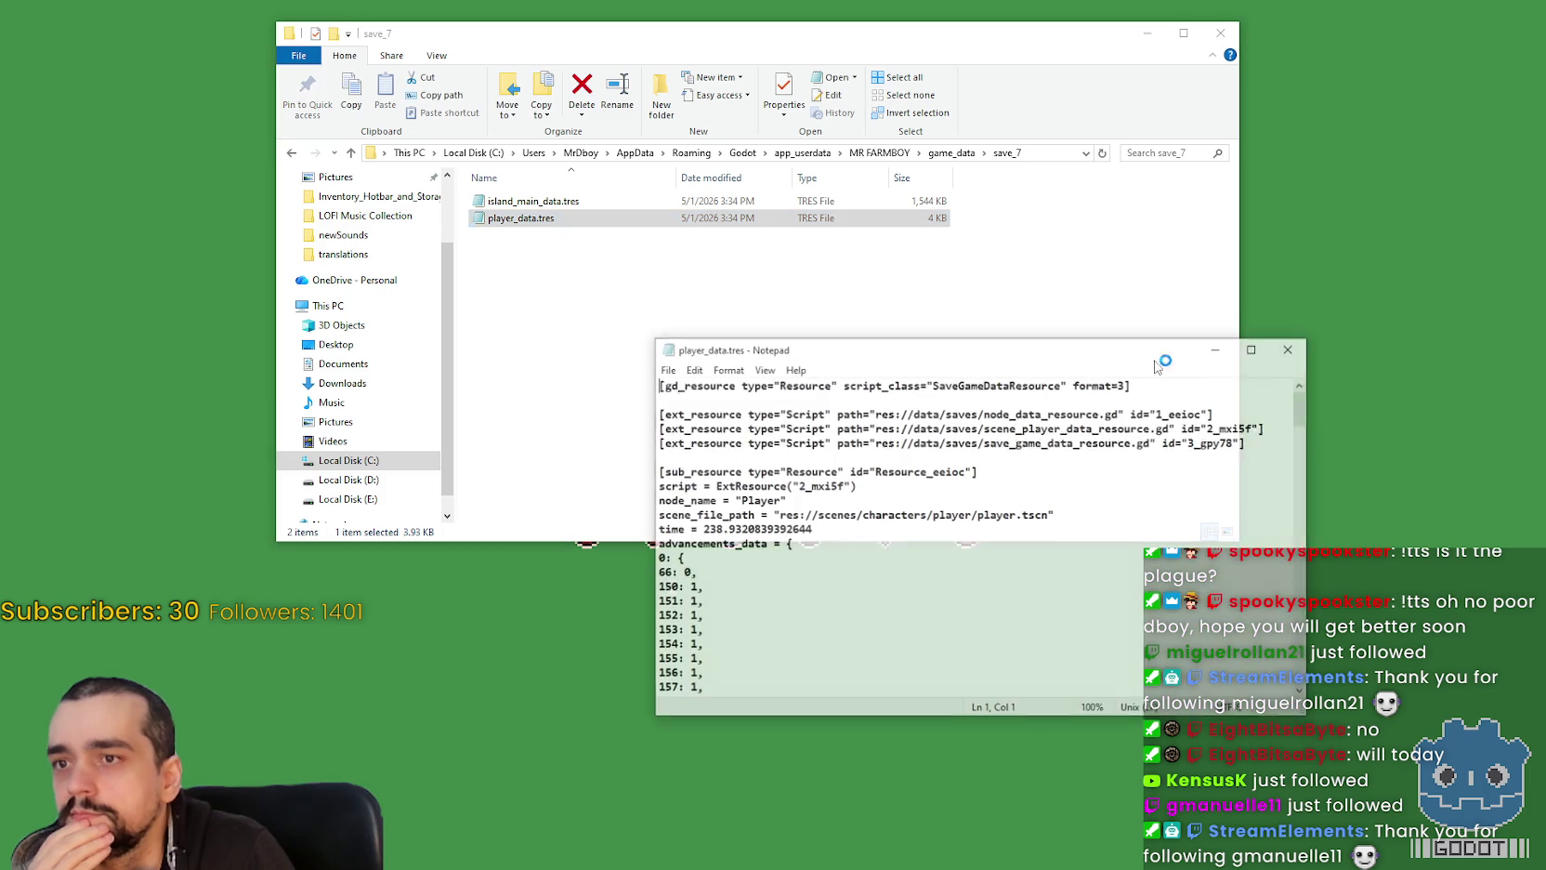
mouse_move(1304, 394)
left_mouse_down()
mouse_move(1301, 544)
mouse_move(1295, 481)
mouse_move(1291, 508)
left_mouse_up()
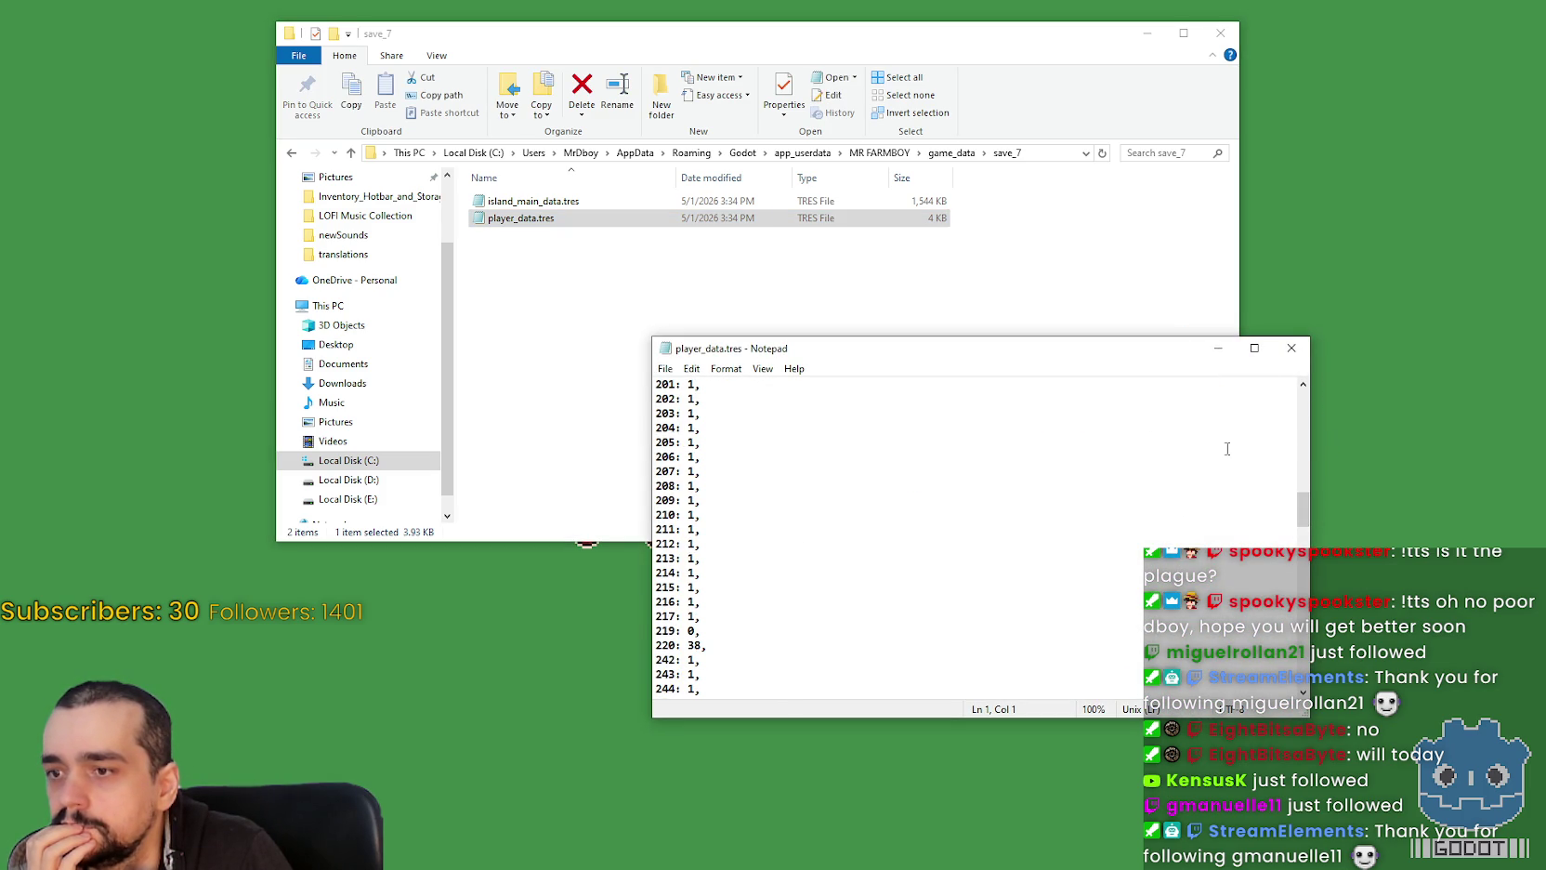
left_click(1292, 348)
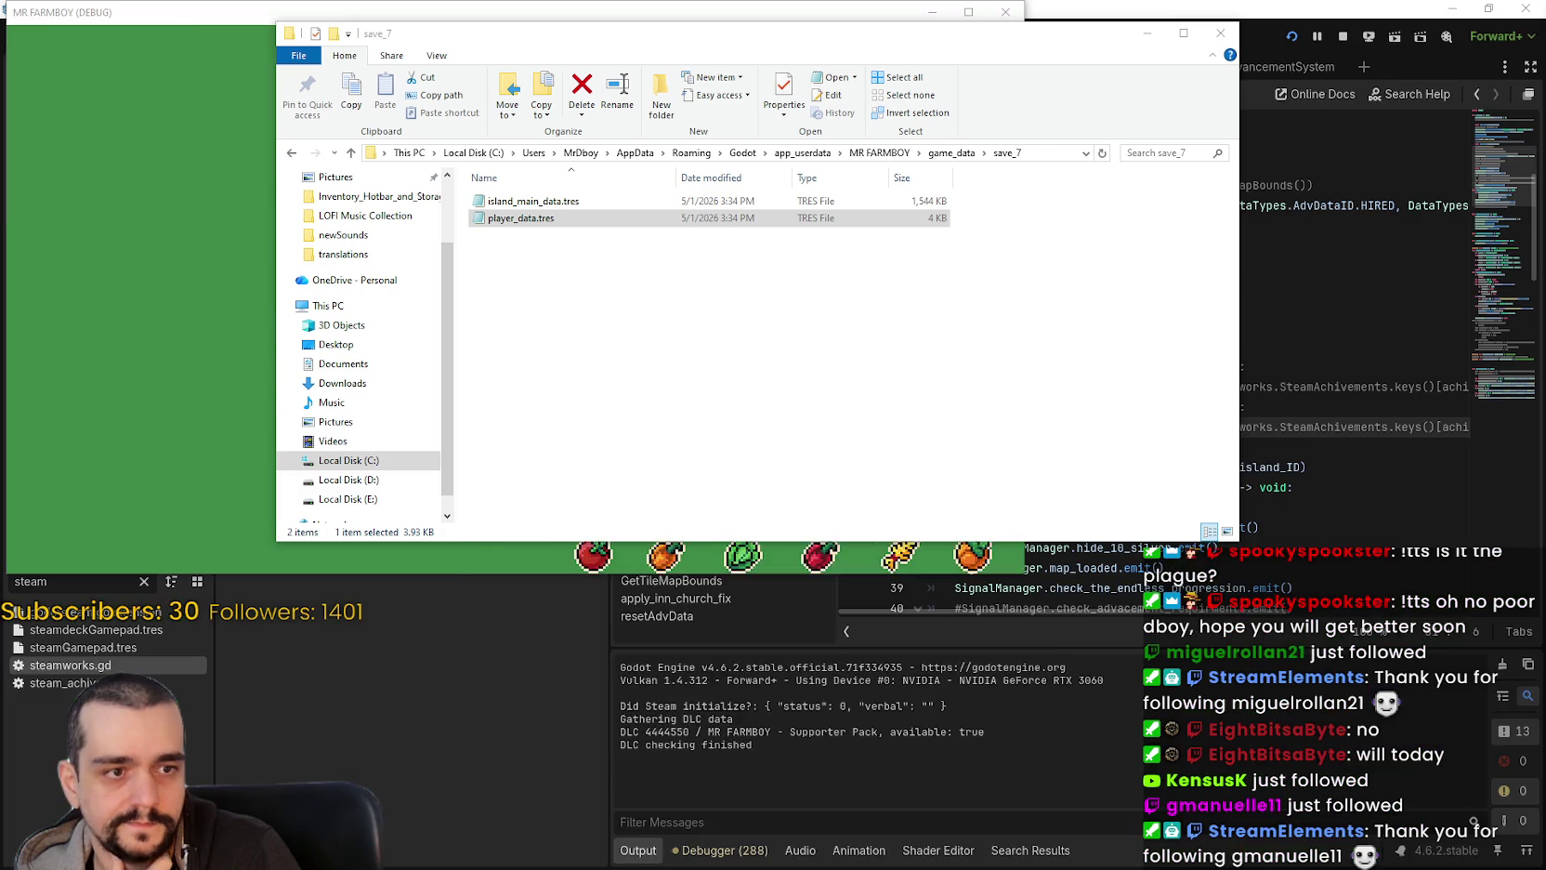
Step: Open the stream-chat boss image in Discord and zoom in toward the boss's health bar
left_click_drag(1406, 110, 783, 110)
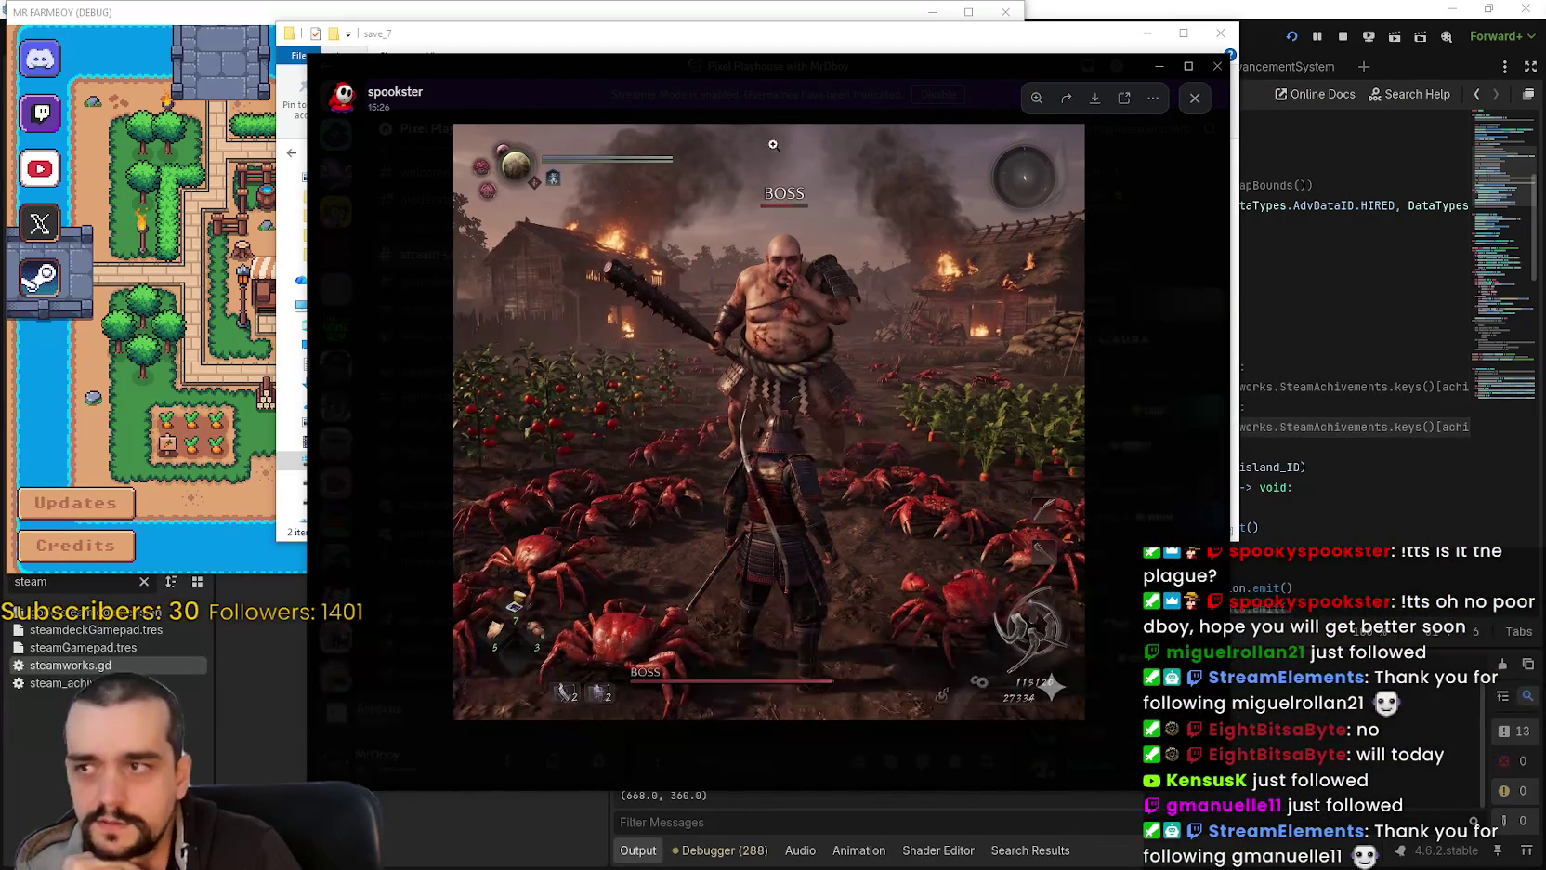
key("Escape")
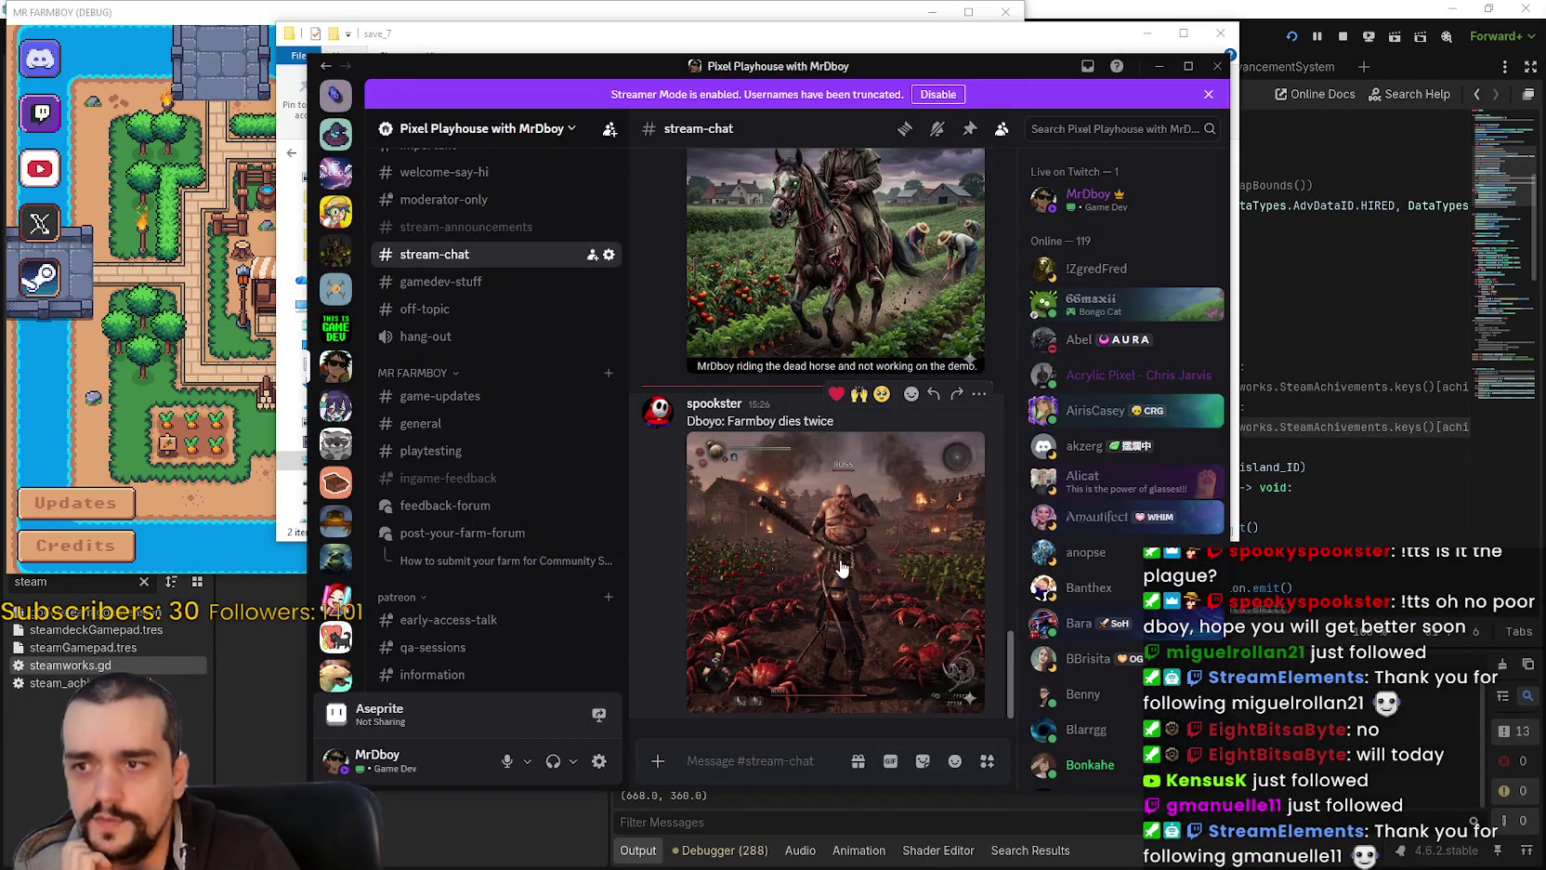
left_click(844, 568)
left_click(758, 334)
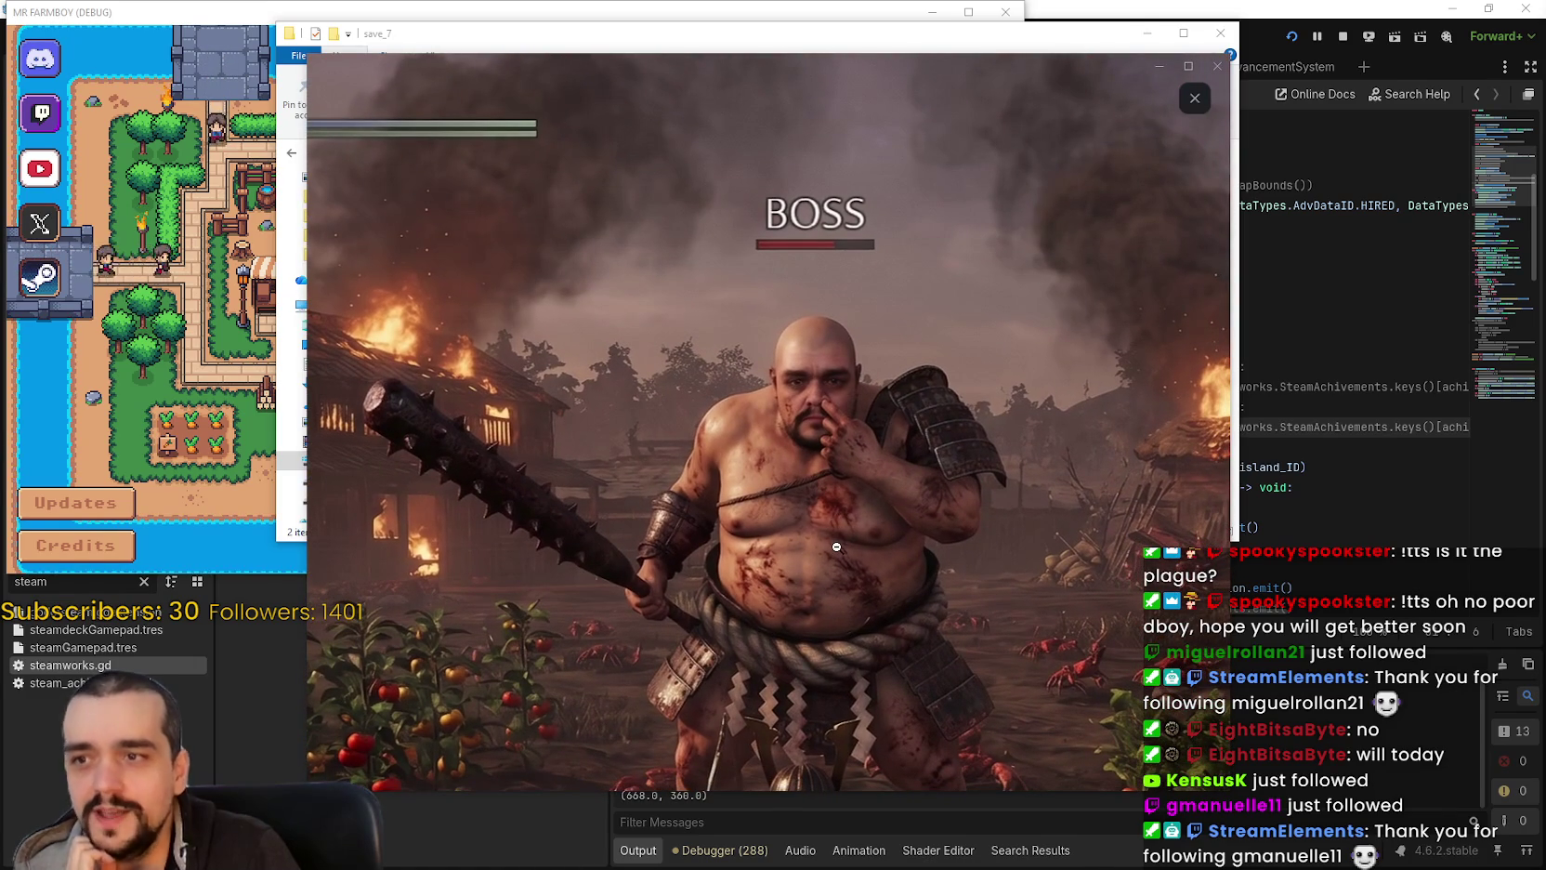
left_click_drag(837, 546, 730, 394)
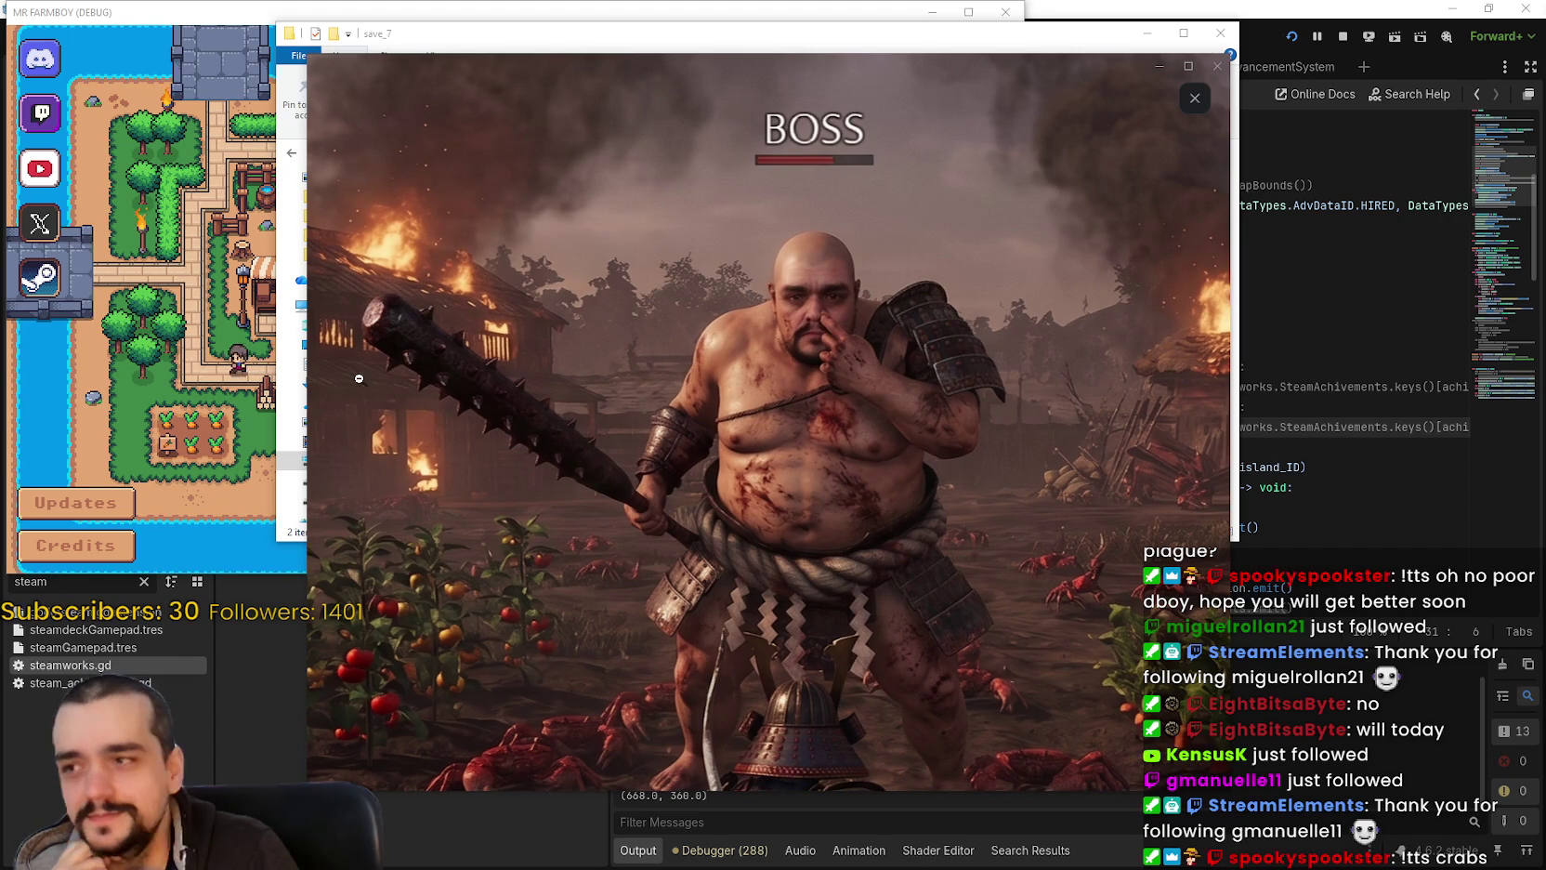
Step: In the MR FARMBOY game, load the last saved game from Load Game
left_click(525, 433)
left_click(551, 341)
scroll(551, 341, "down", 3)
scroll(551, 341, "down", 2)
left_click(521, 288)
left_click(447, 297)
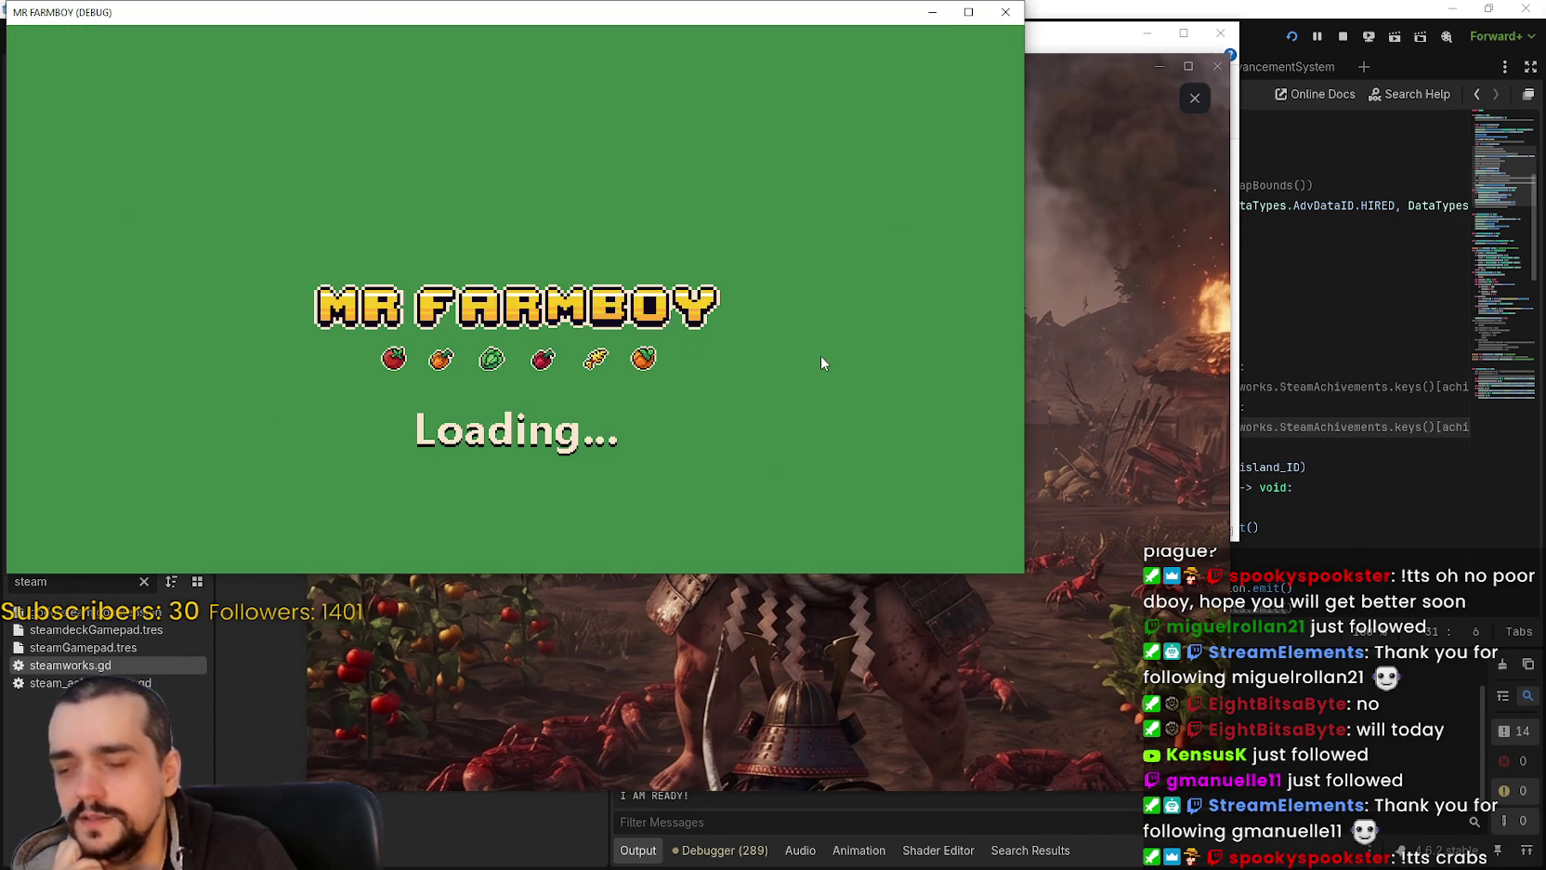
Step: Bring the boss-fight screenshot forward, zoom into its details and back out to the whole image
left_click(1103, 506)
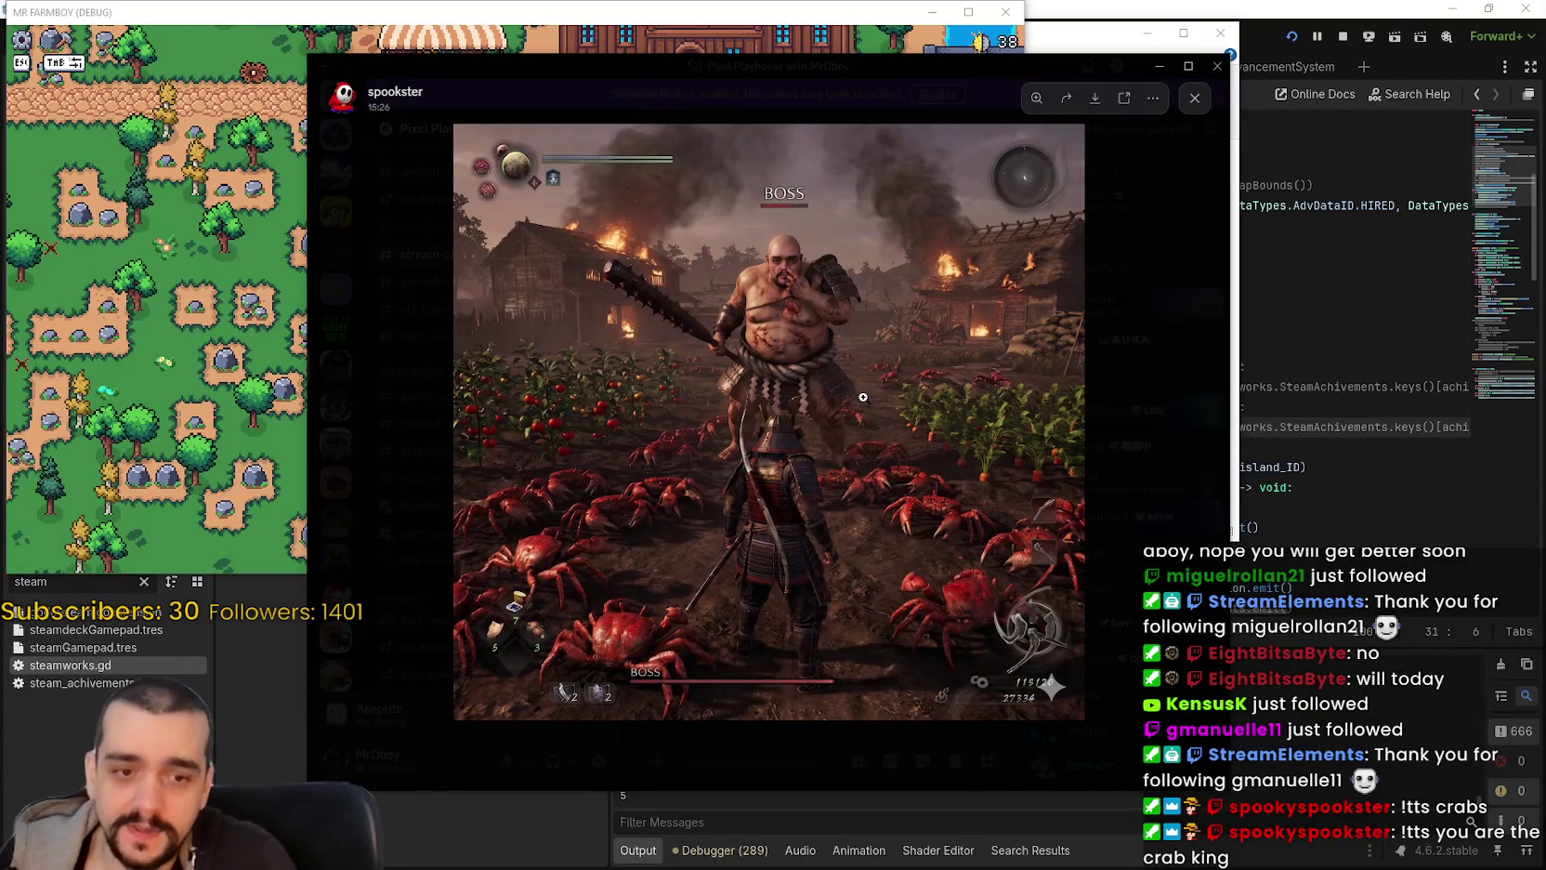
left_click(596, 617)
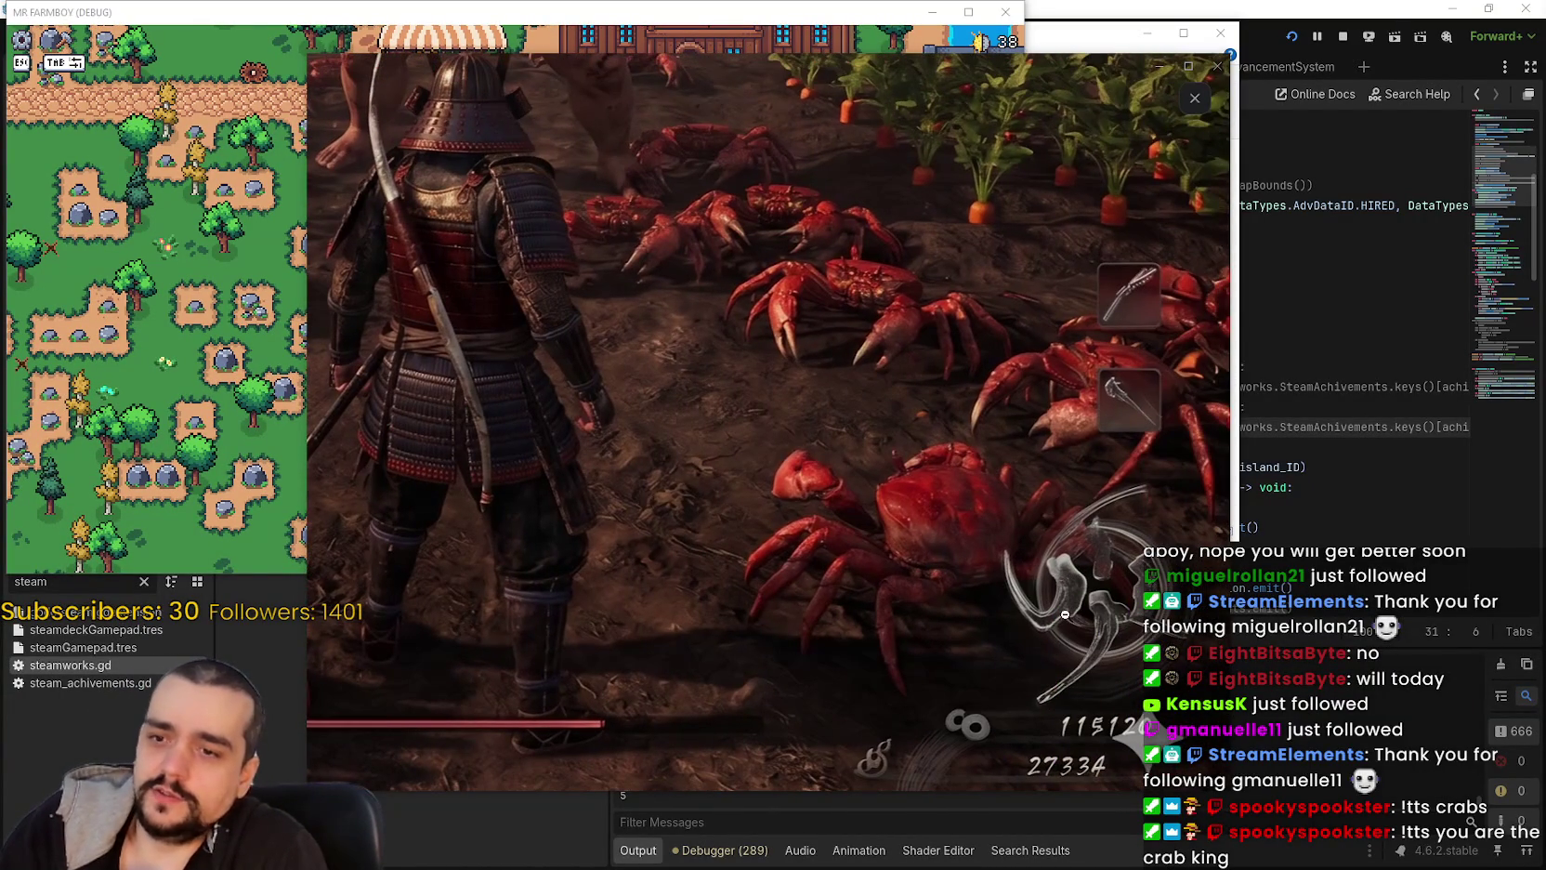
left_click(746, 458)
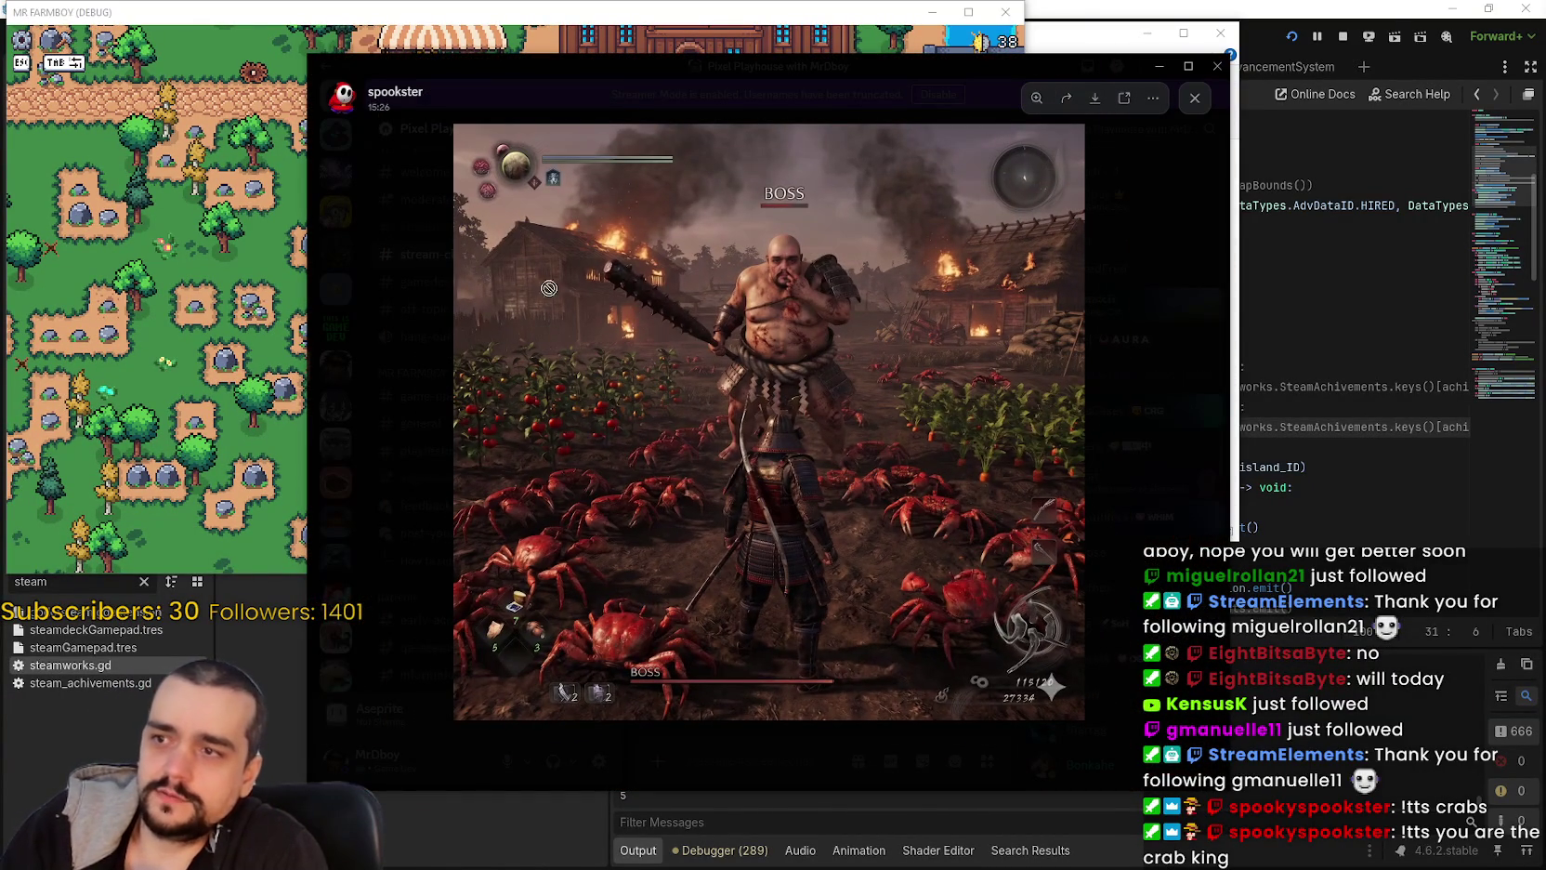
left_click(513, 164)
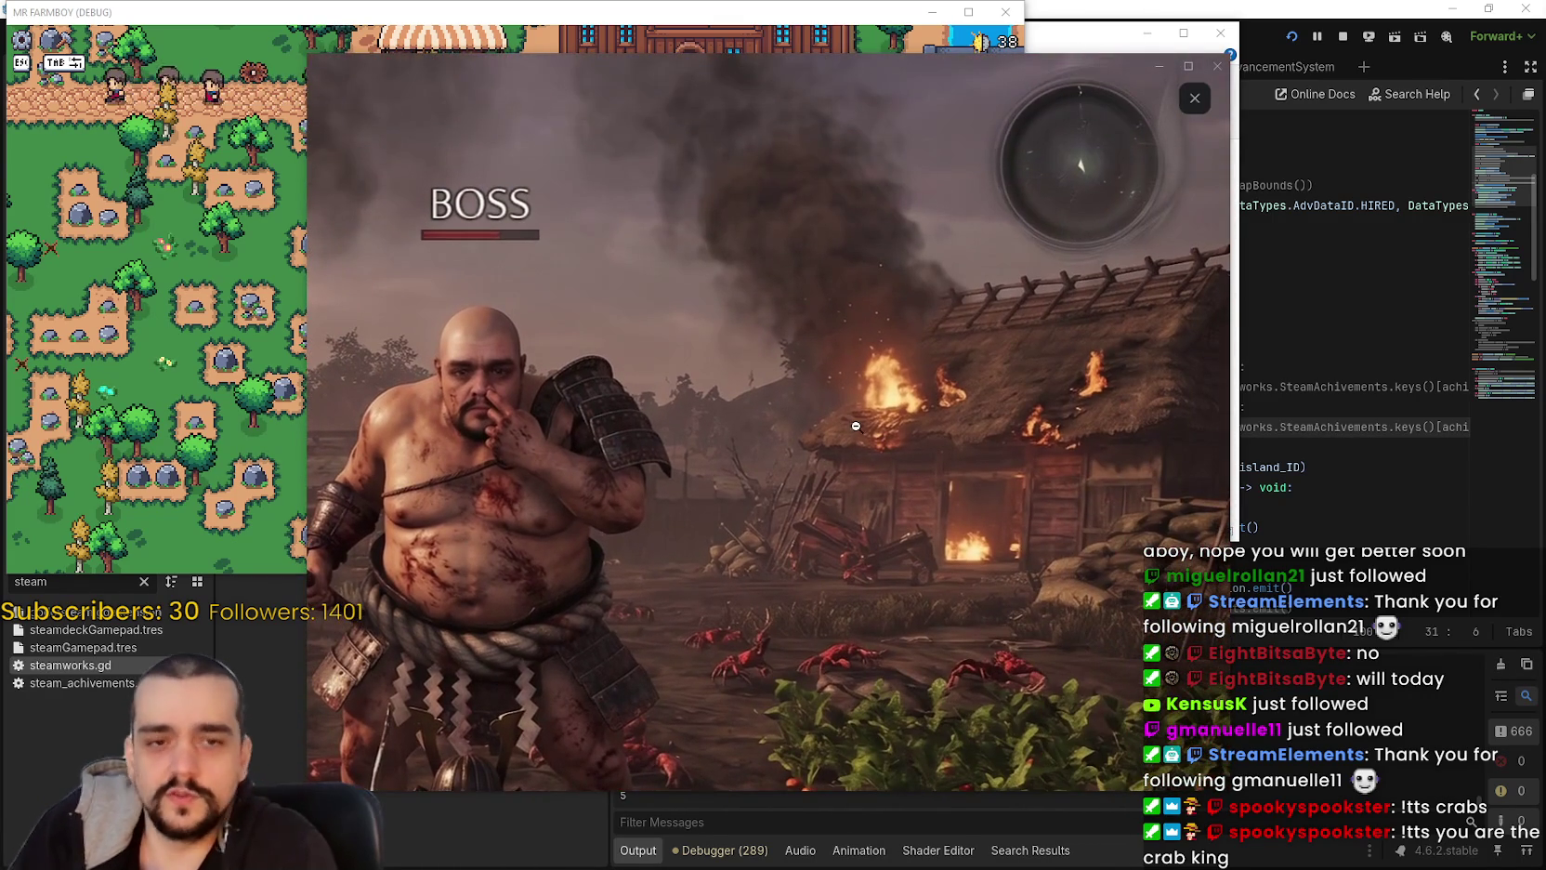
left_click(893, 424)
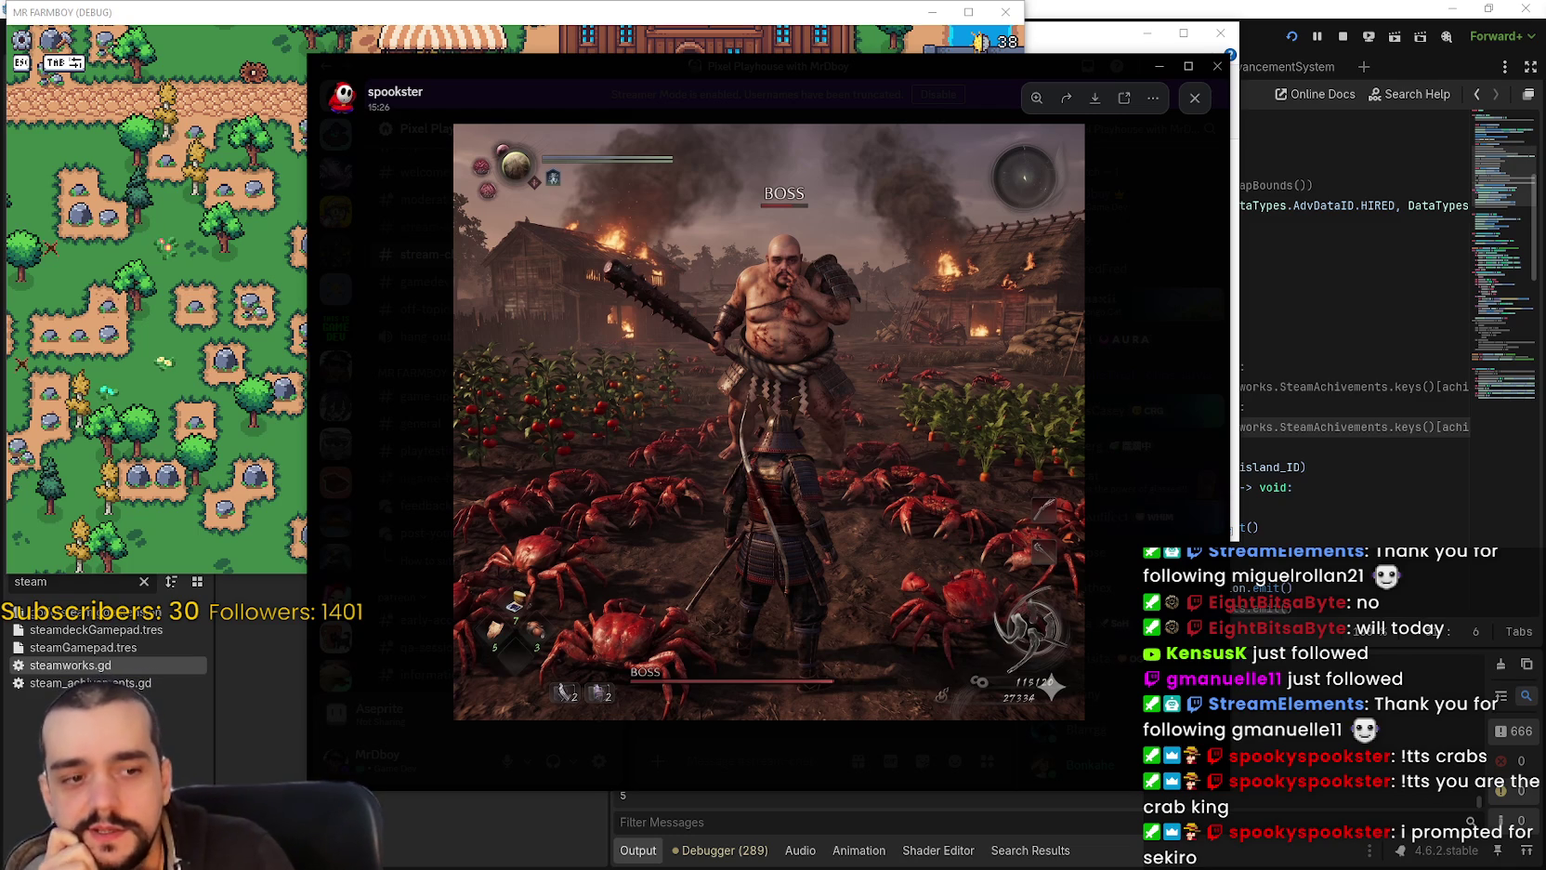
key("alt+Tab")
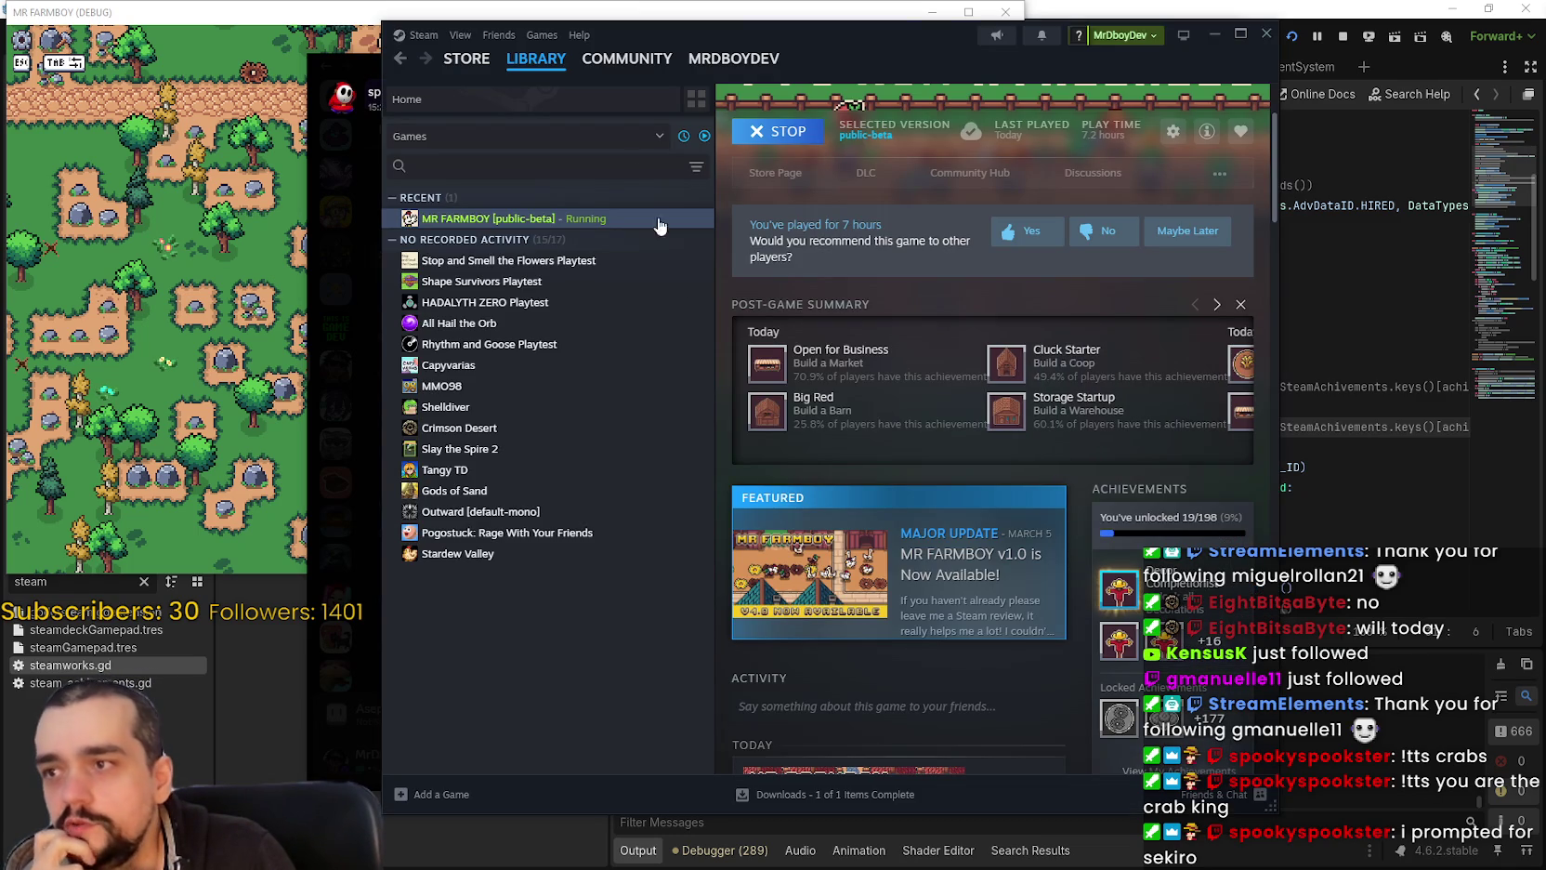
Step: Search the Steam store for 'Nioh' and browse the Nioh: Complete Edition page
left_click(775, 172)
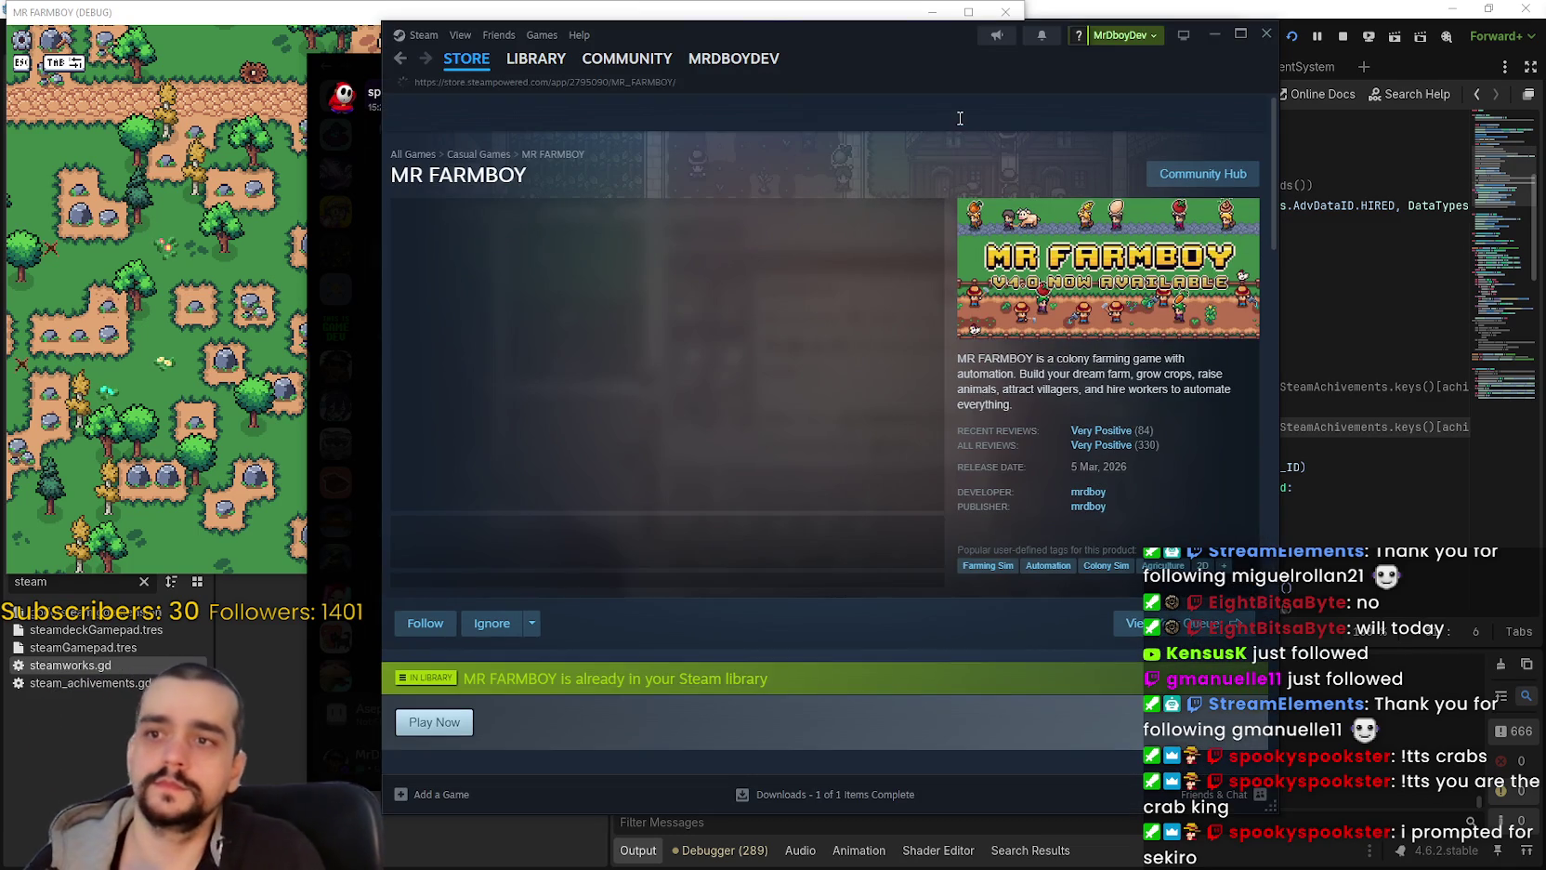
left_click(957, 115)
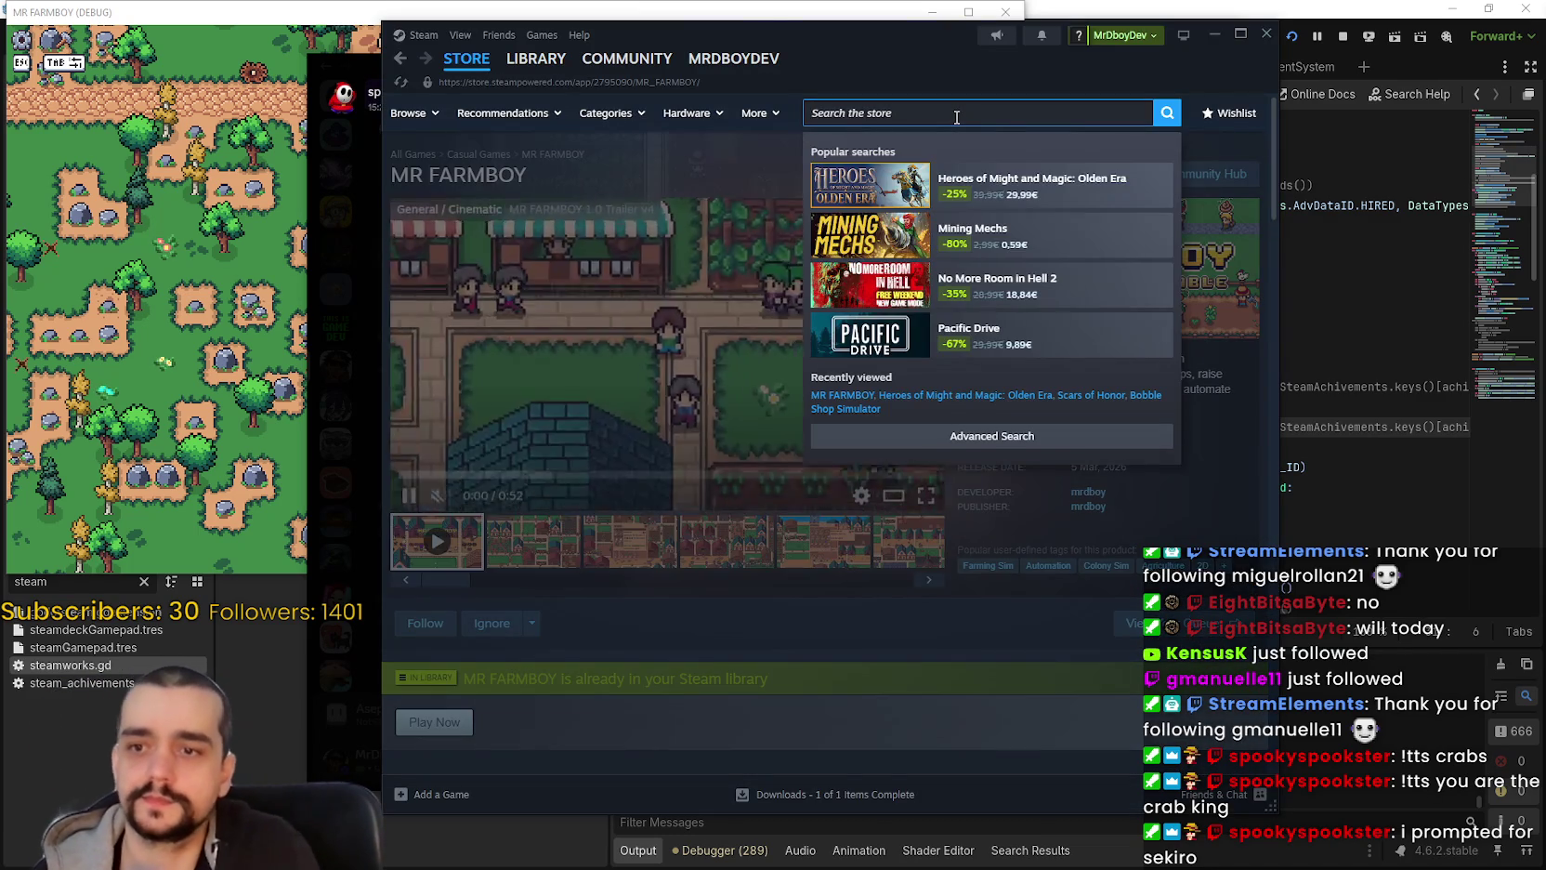
type("Nioh")
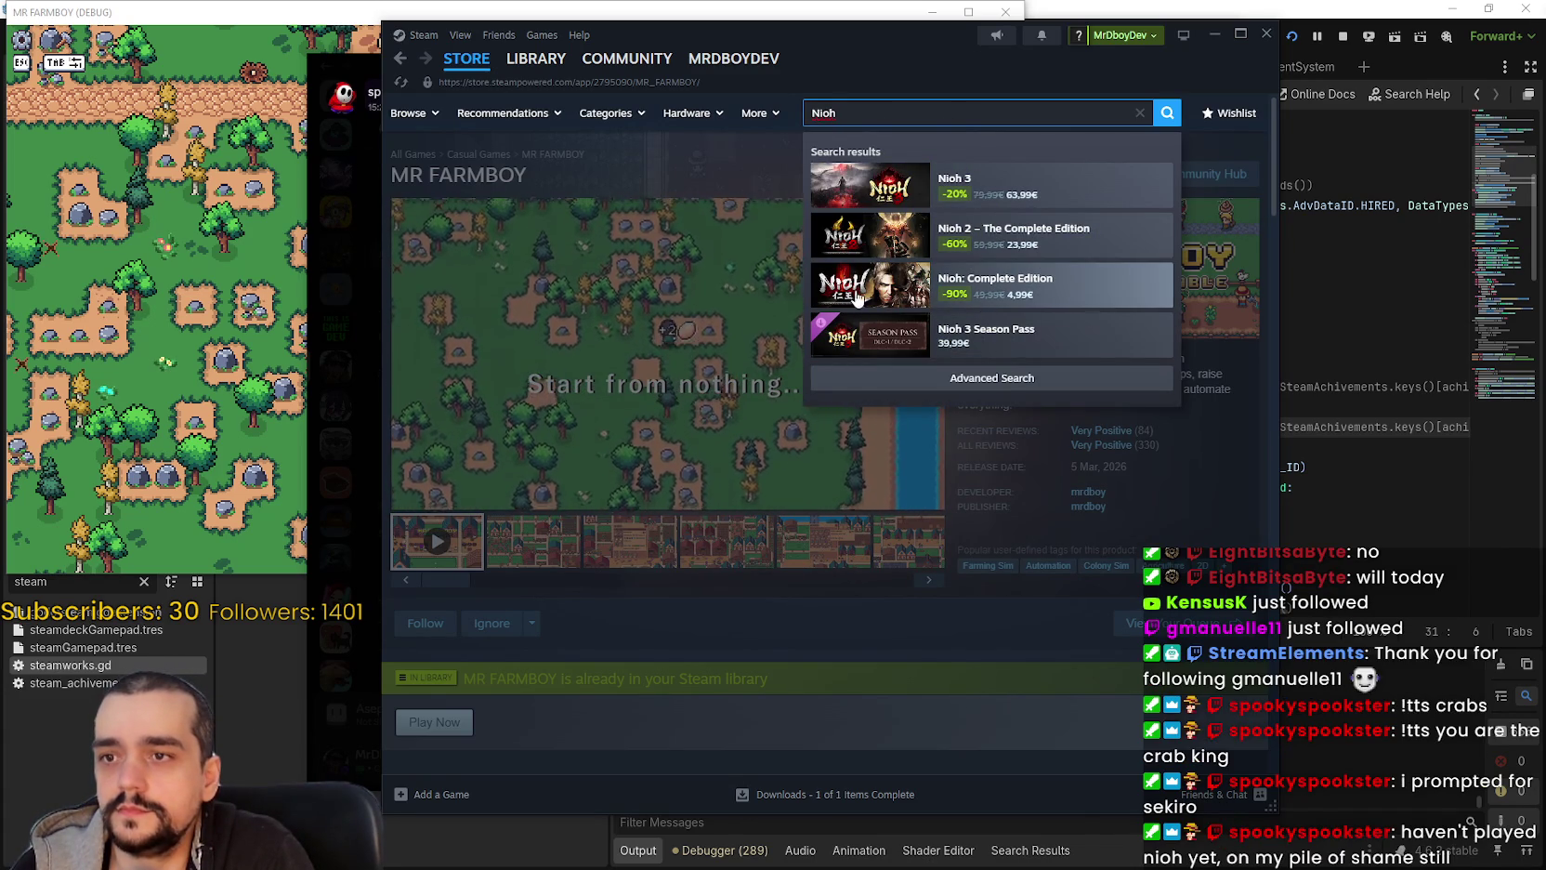
left_click(1069, 290)
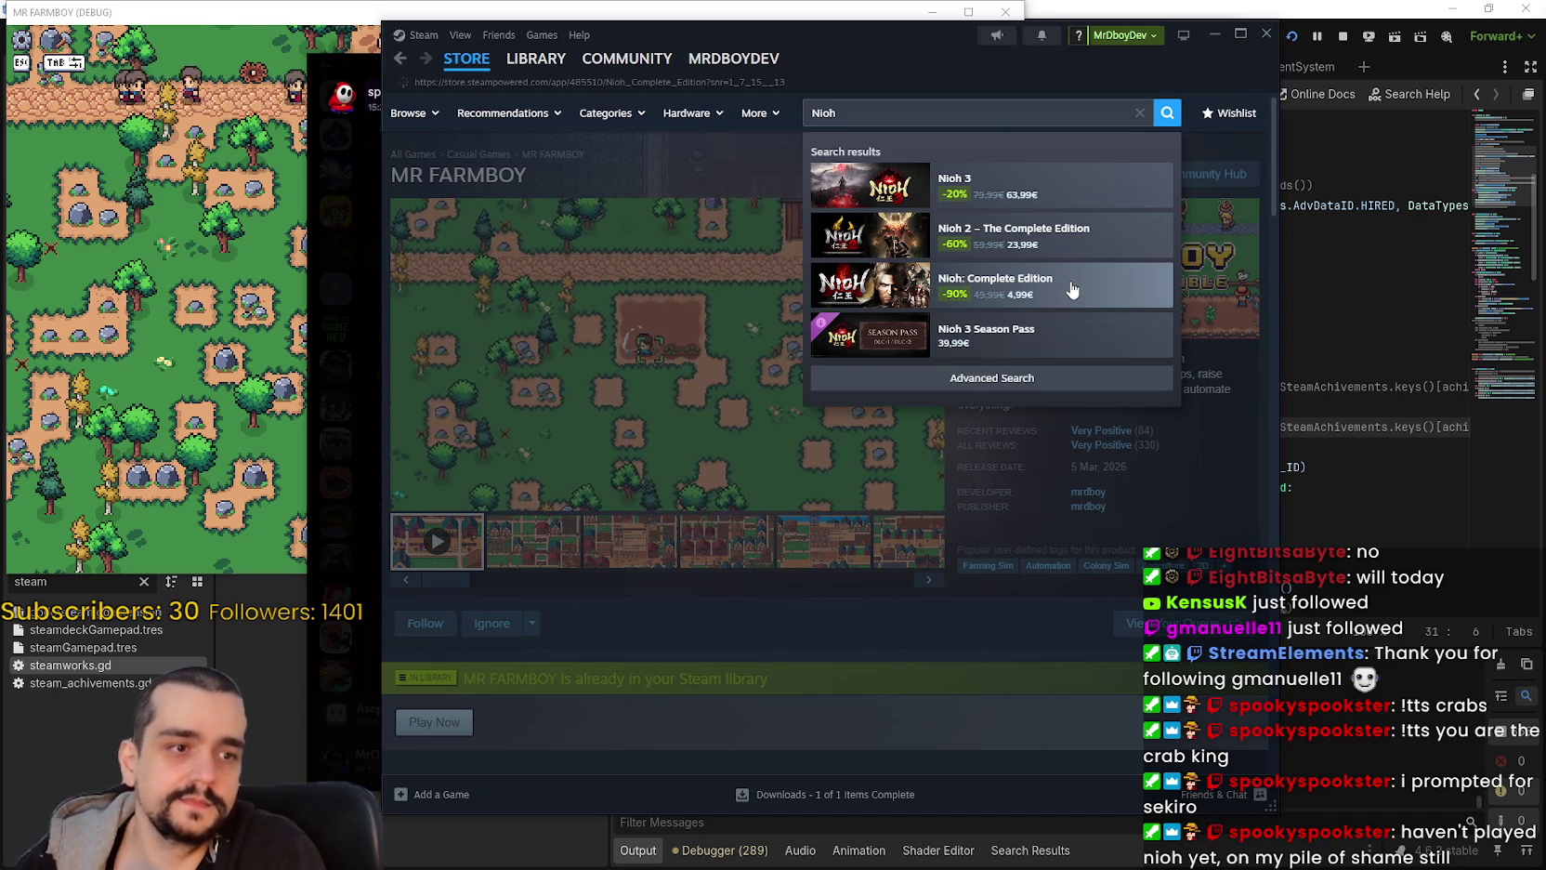
scroll(650, 371, "down", 5)
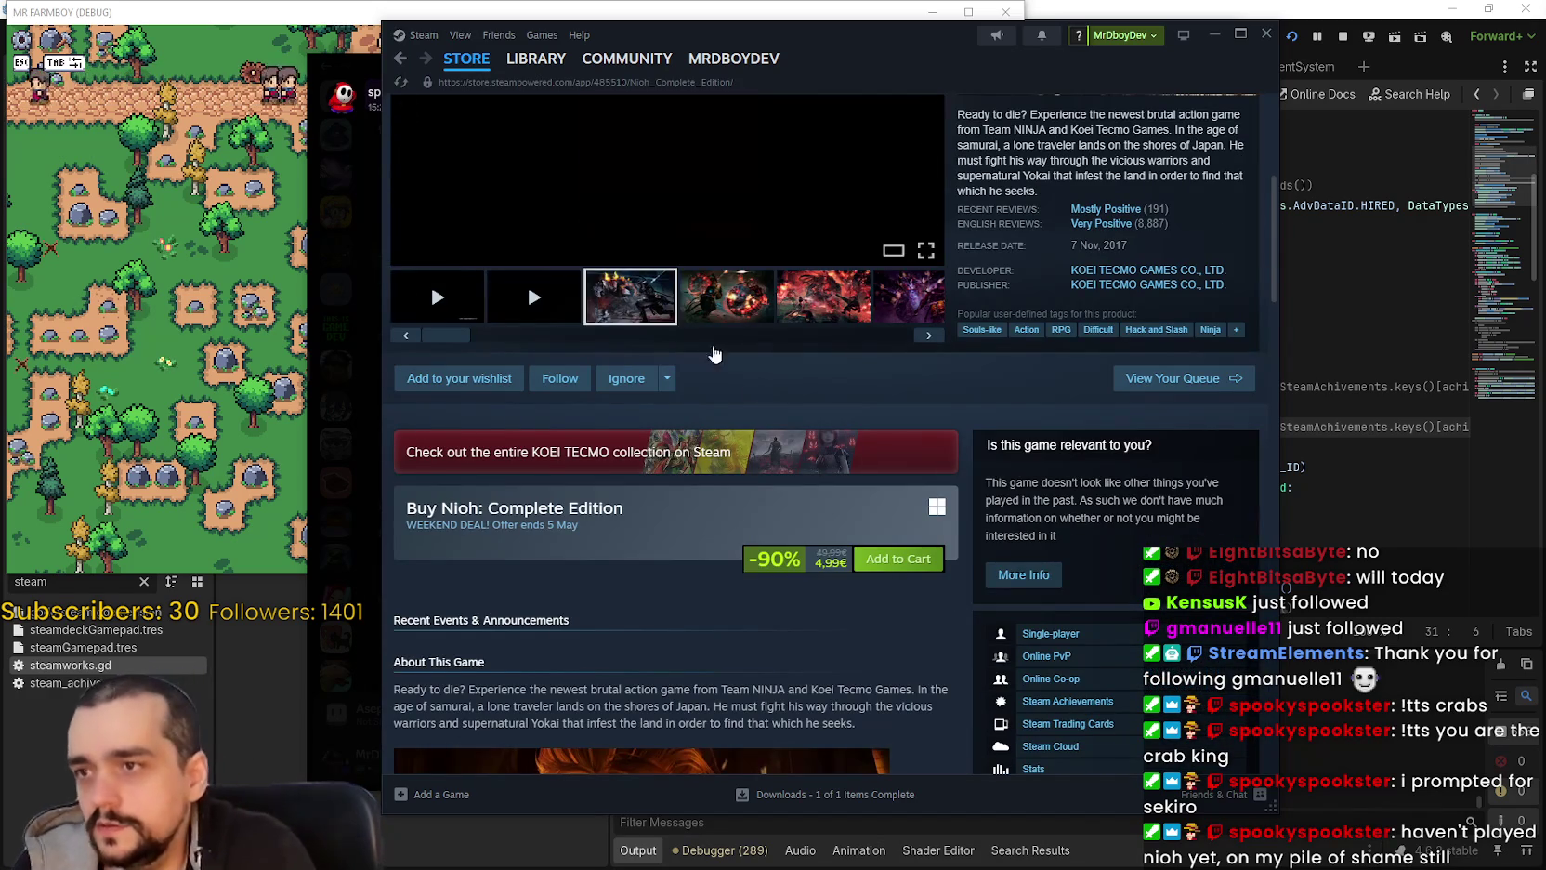
scroll(650, 372, "up", 3)
scroll(527, 526, "down", 10)
scroll(743, 621, "up", 10)
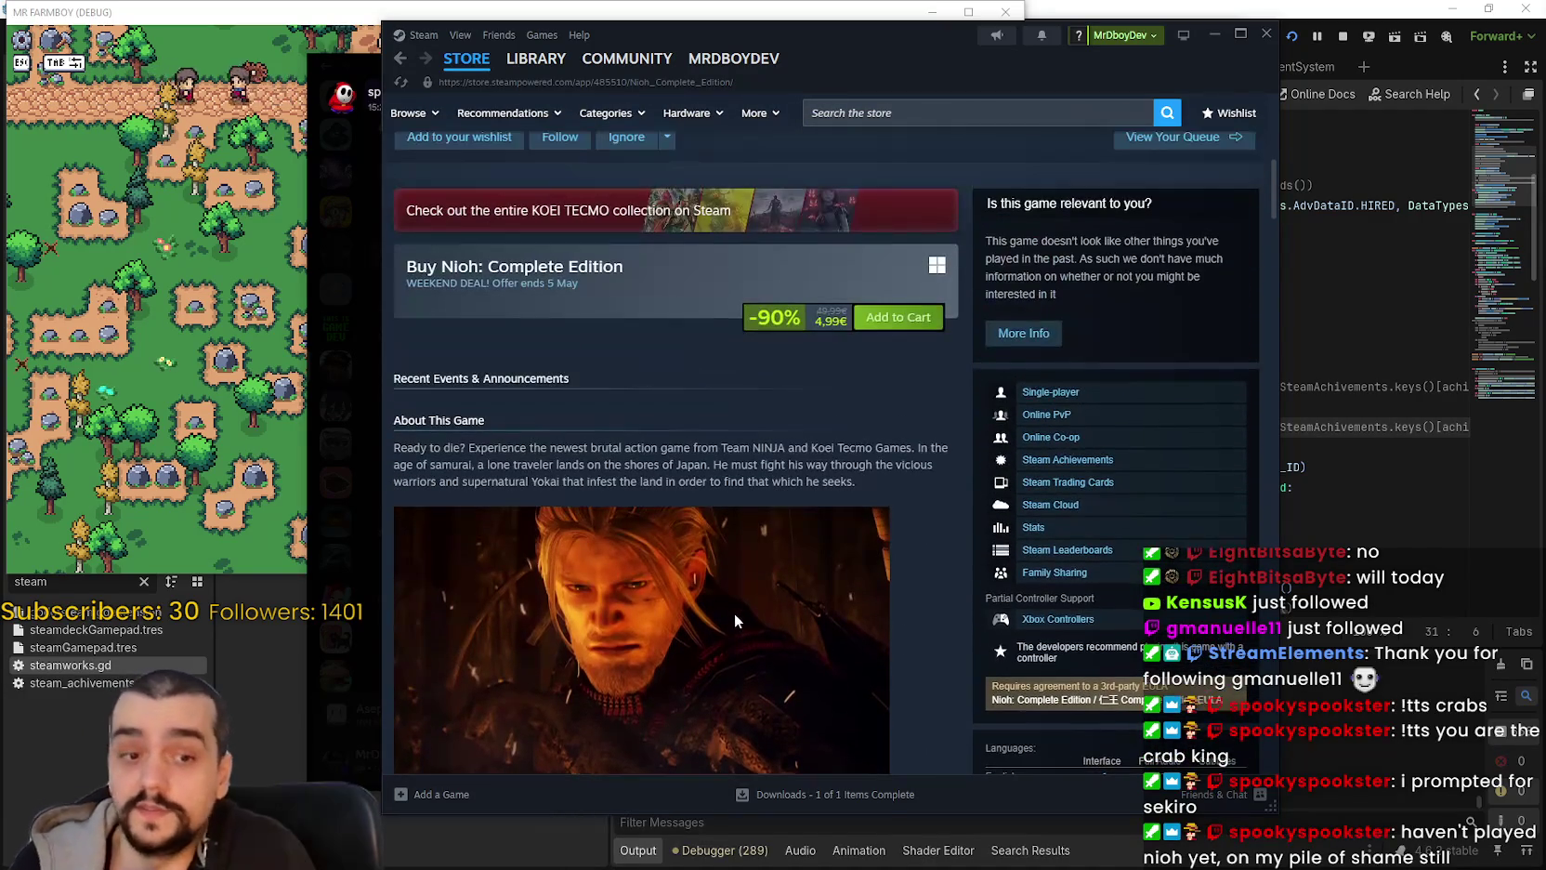
scroll(601, 716, "up", 3)
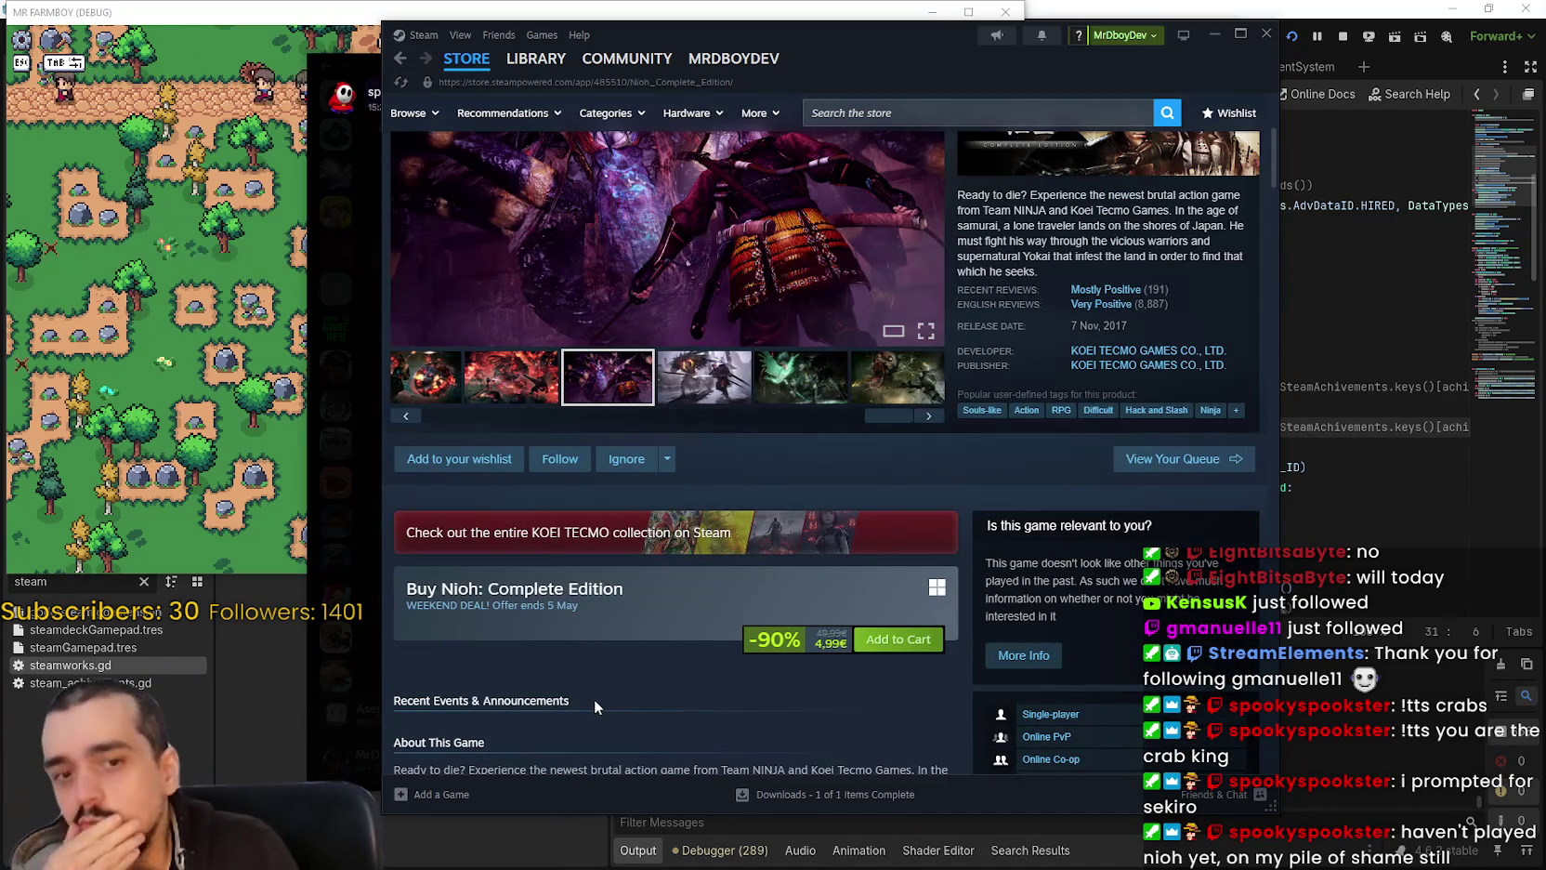
scroll(592, 693, "up", 1)
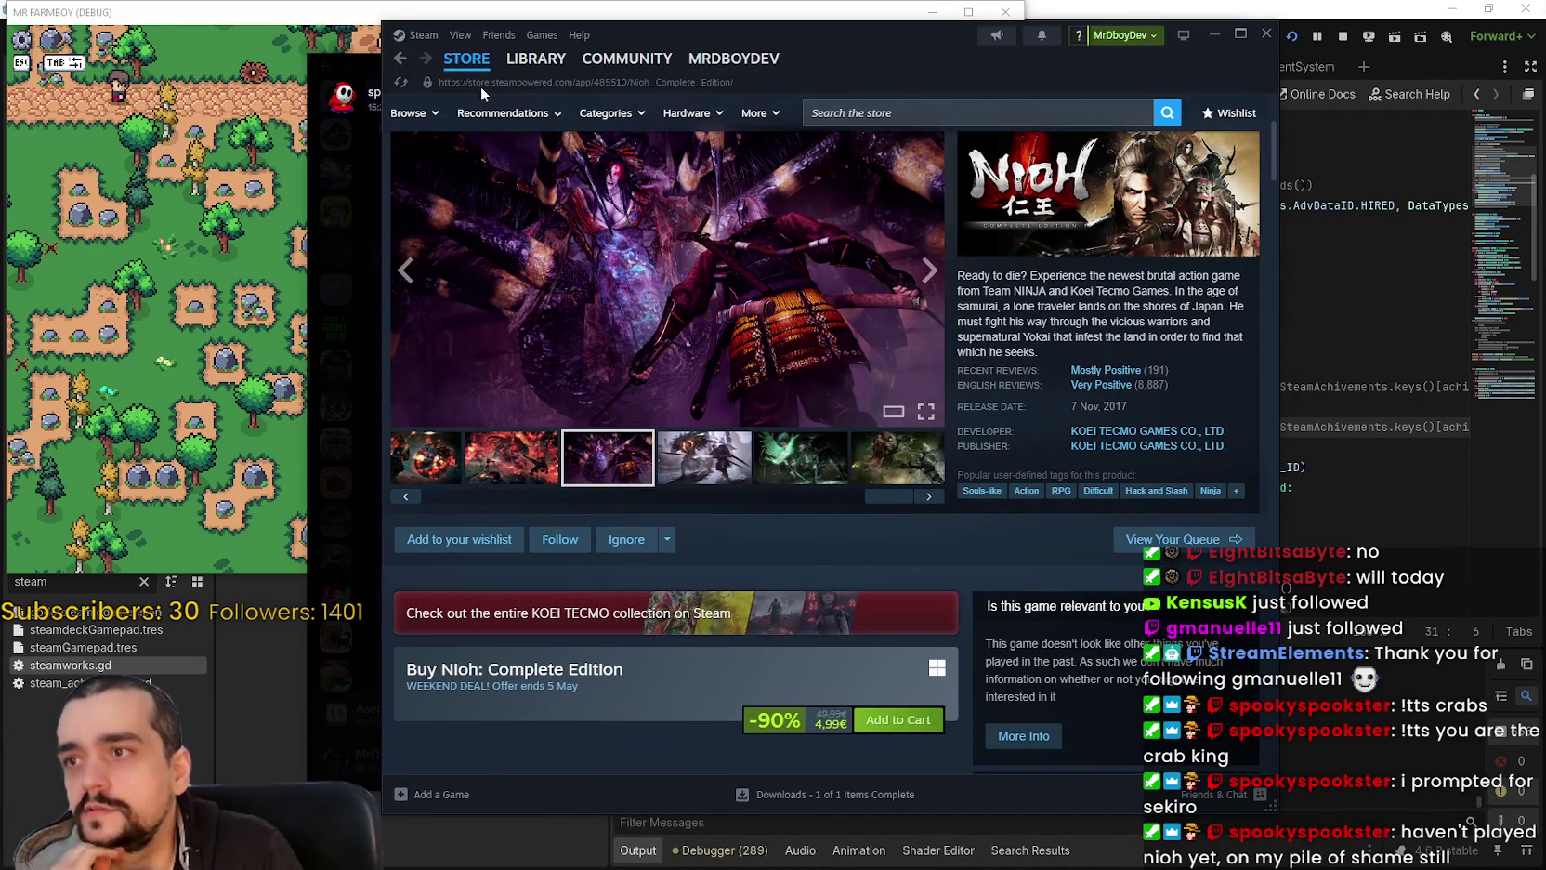
Step: Search 'MR FARMBOY' and browse its store page screenshots, bundles and DLC
left_click(1010, 102)
type("MR FARMBOY")
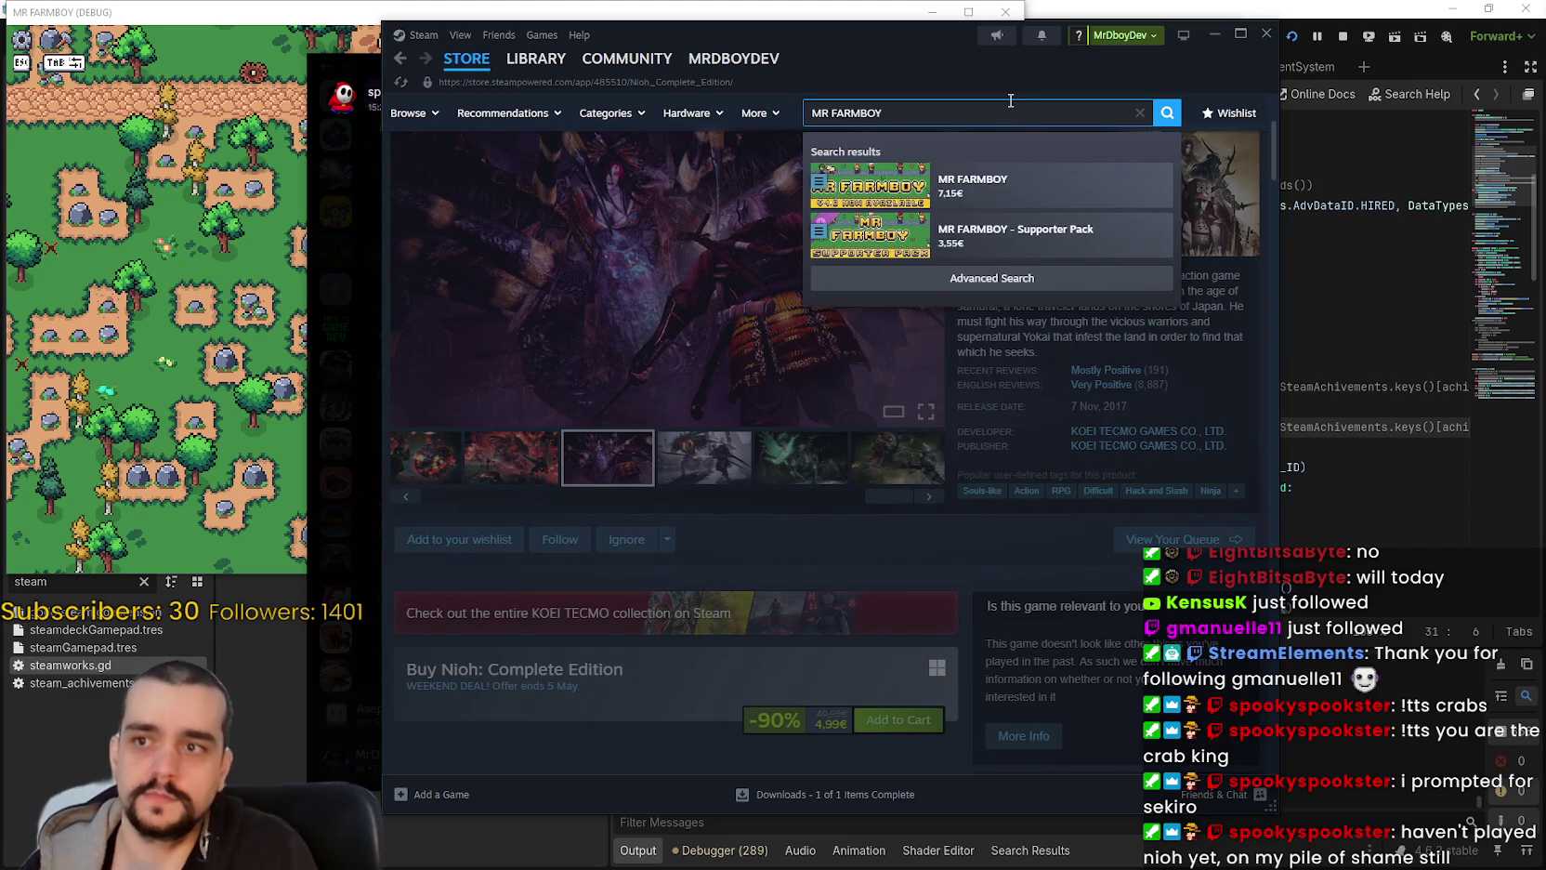
left_click(985, 184)
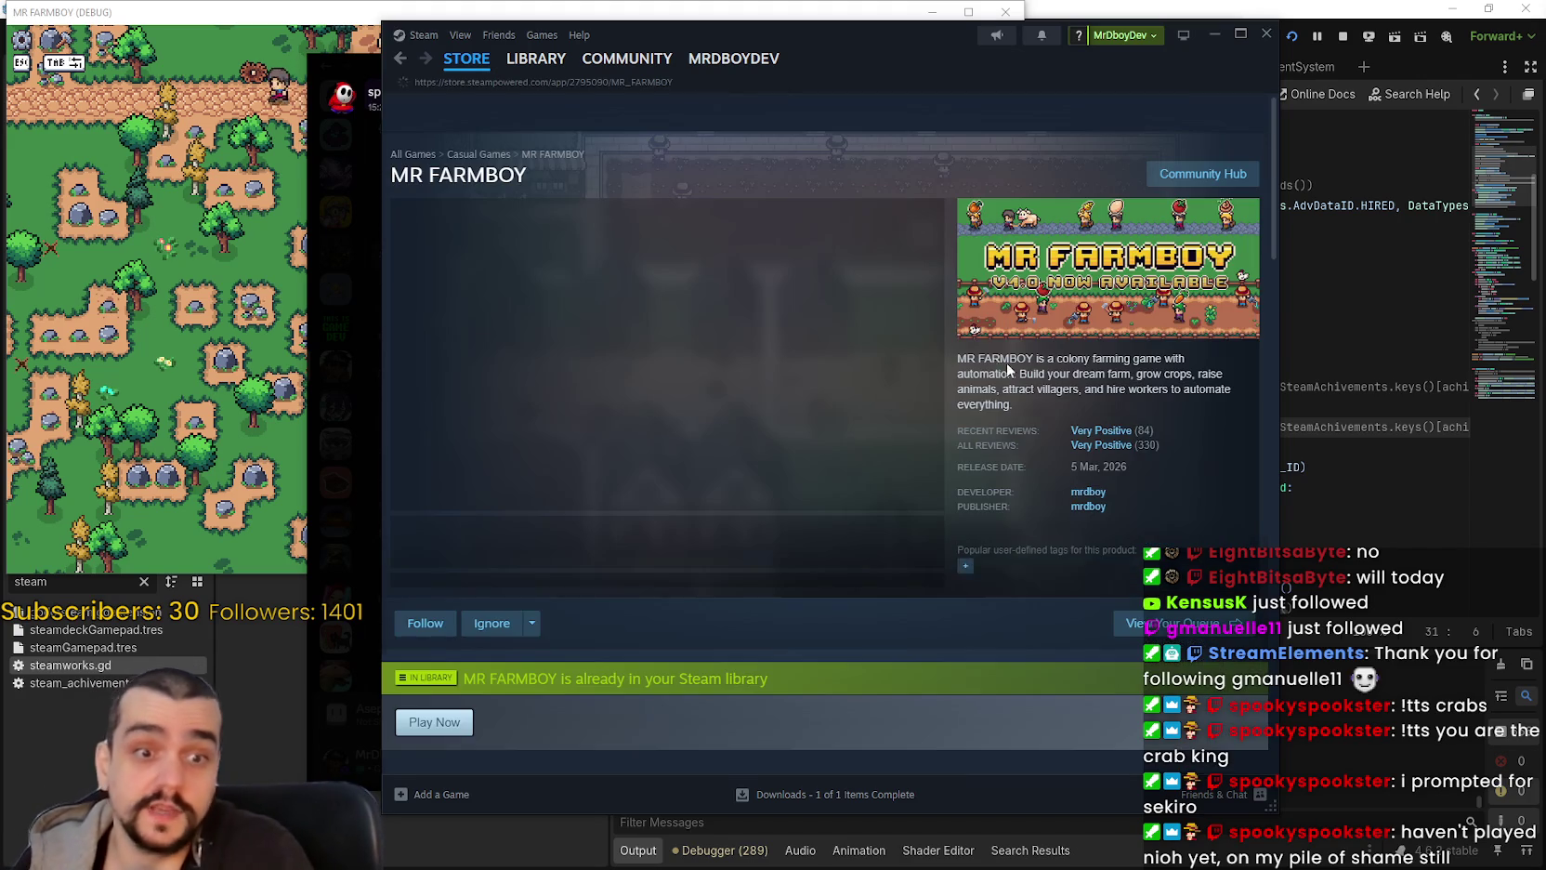
mouse_move(1097, 434)
left_click(534, 540)
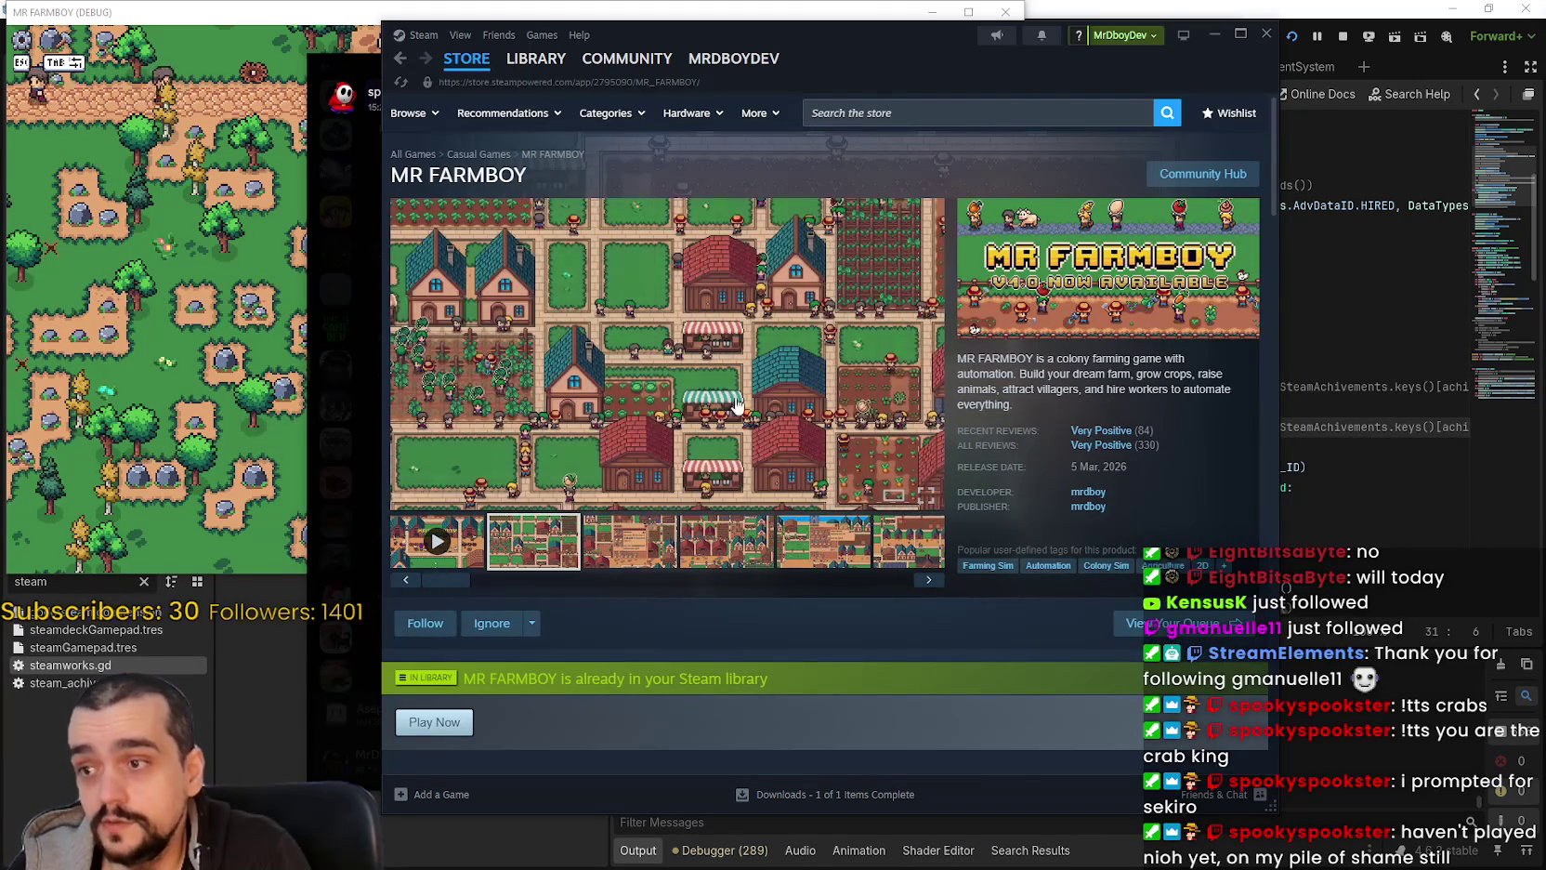
scroll(687, 585, "down", 10)
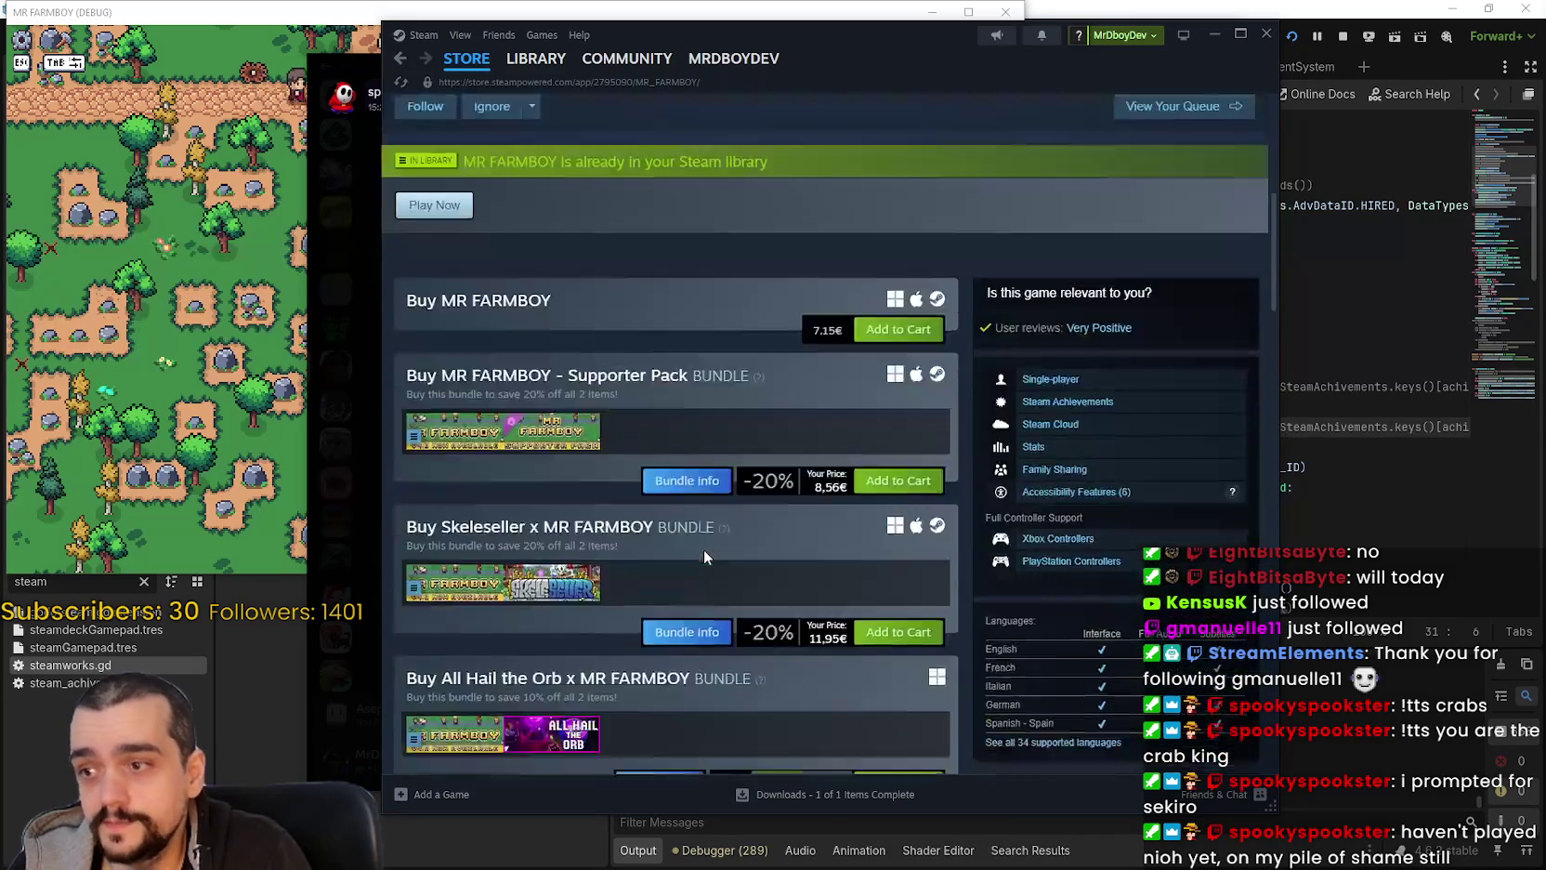
scroll(1025, 680, "up", 6)
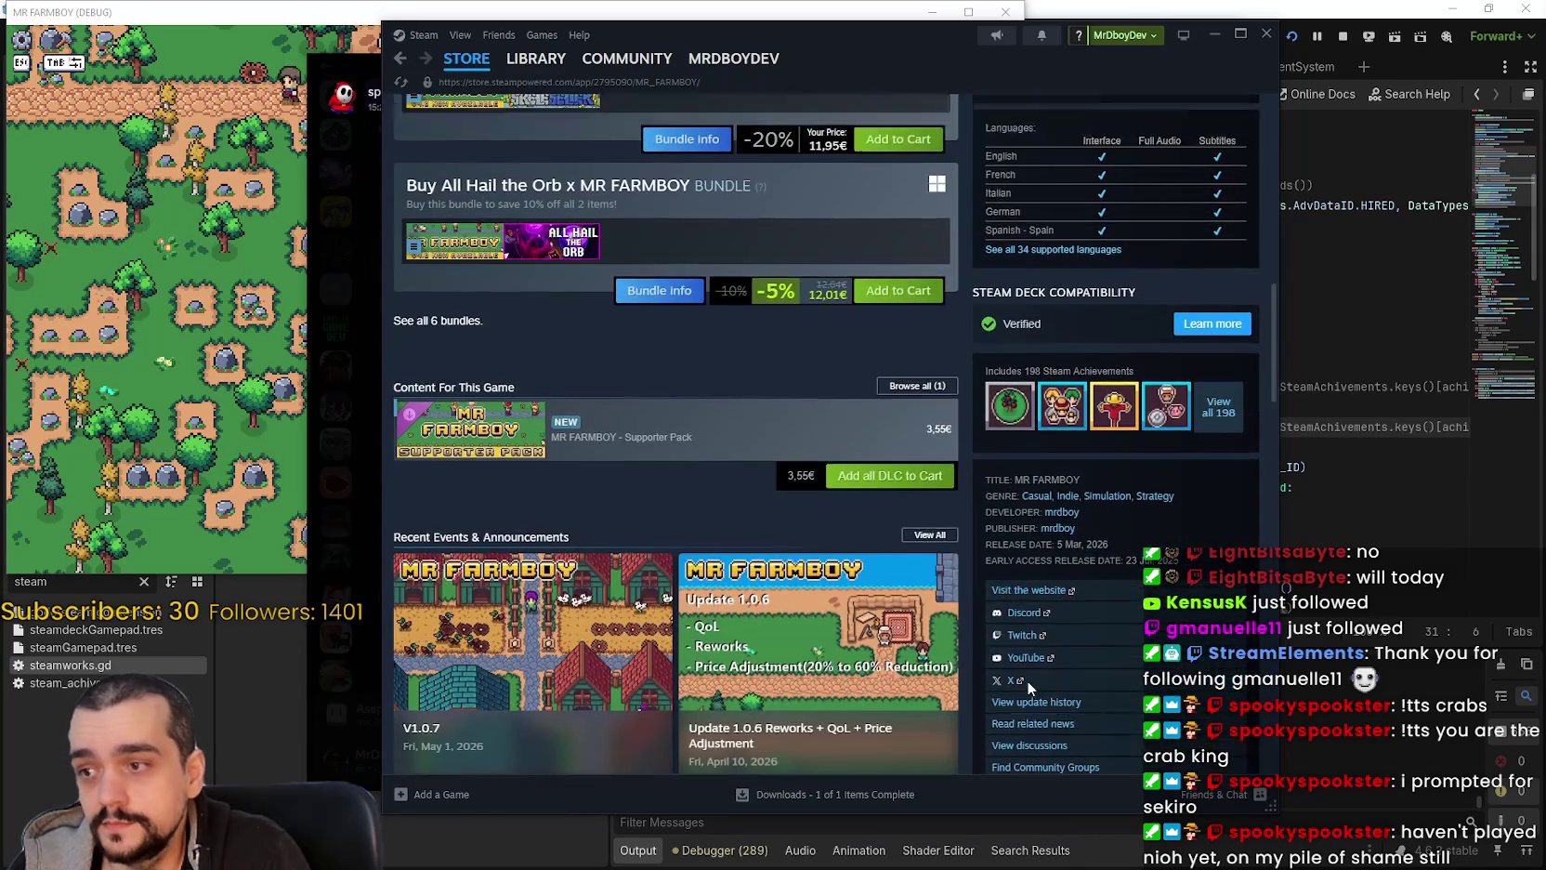
scroll(1016, 676, "up", 5)
left_click(1336, 232)
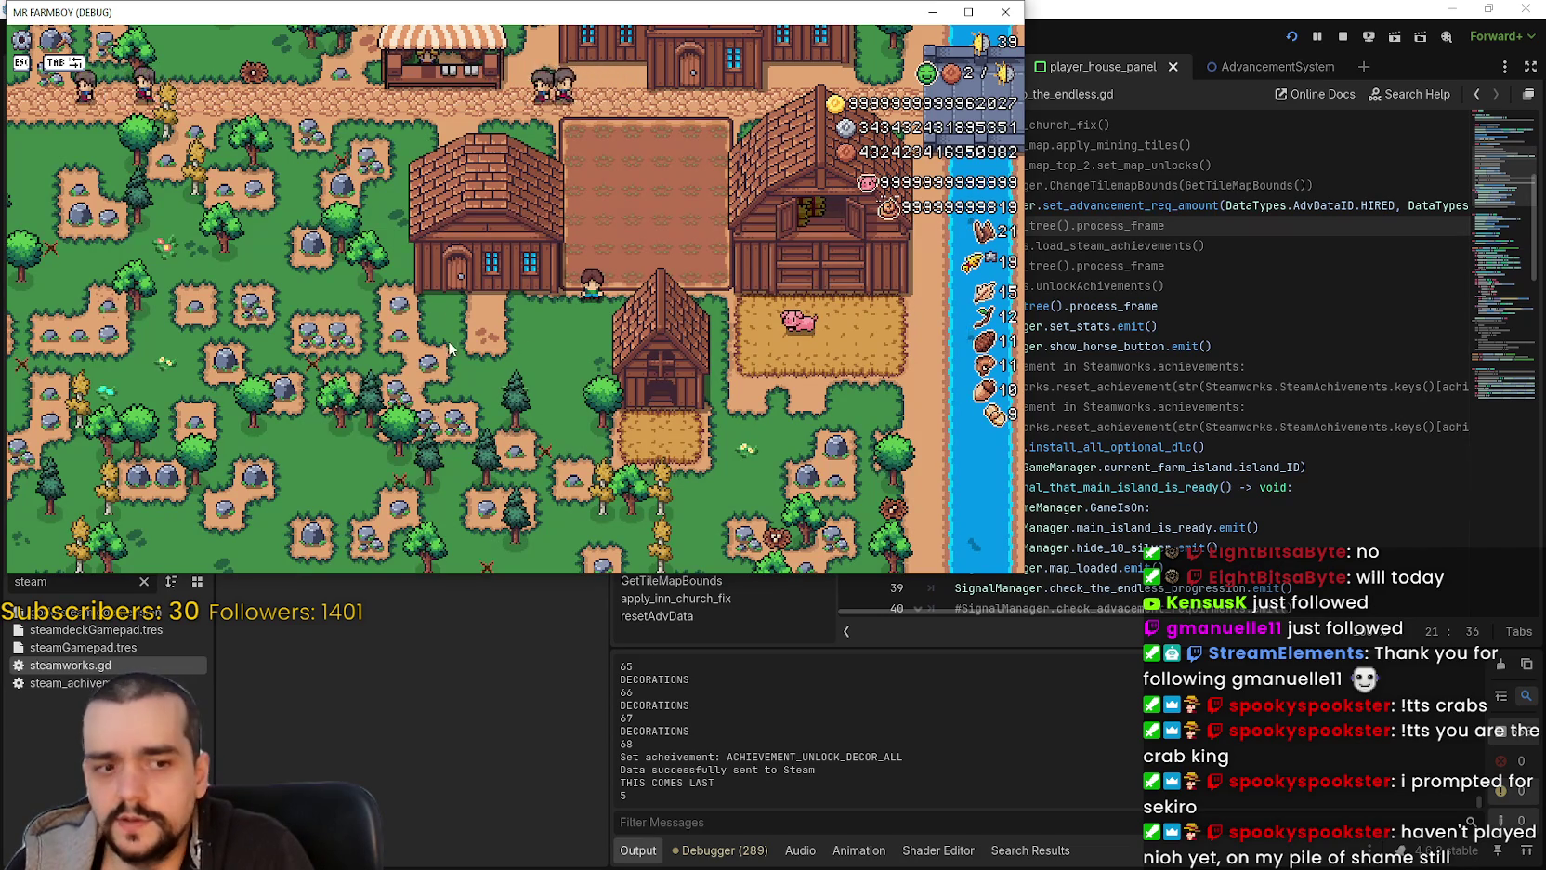
Step: Force-save the paused game, review player_data.tres in Notepad, then close it and the save_7 folder
key("Escape")
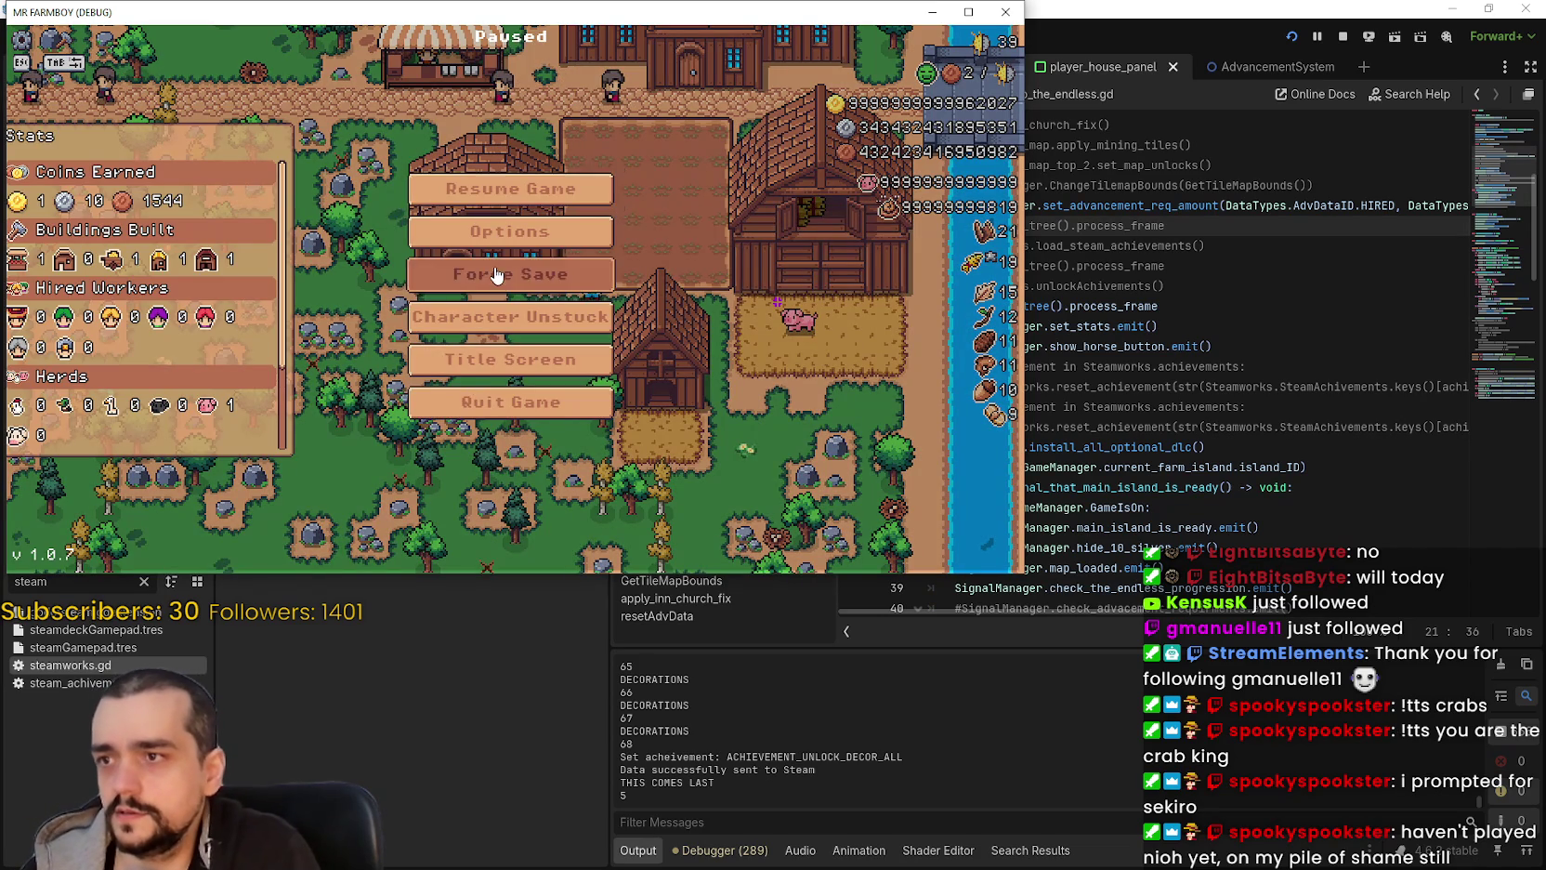
left_click(497, 275)
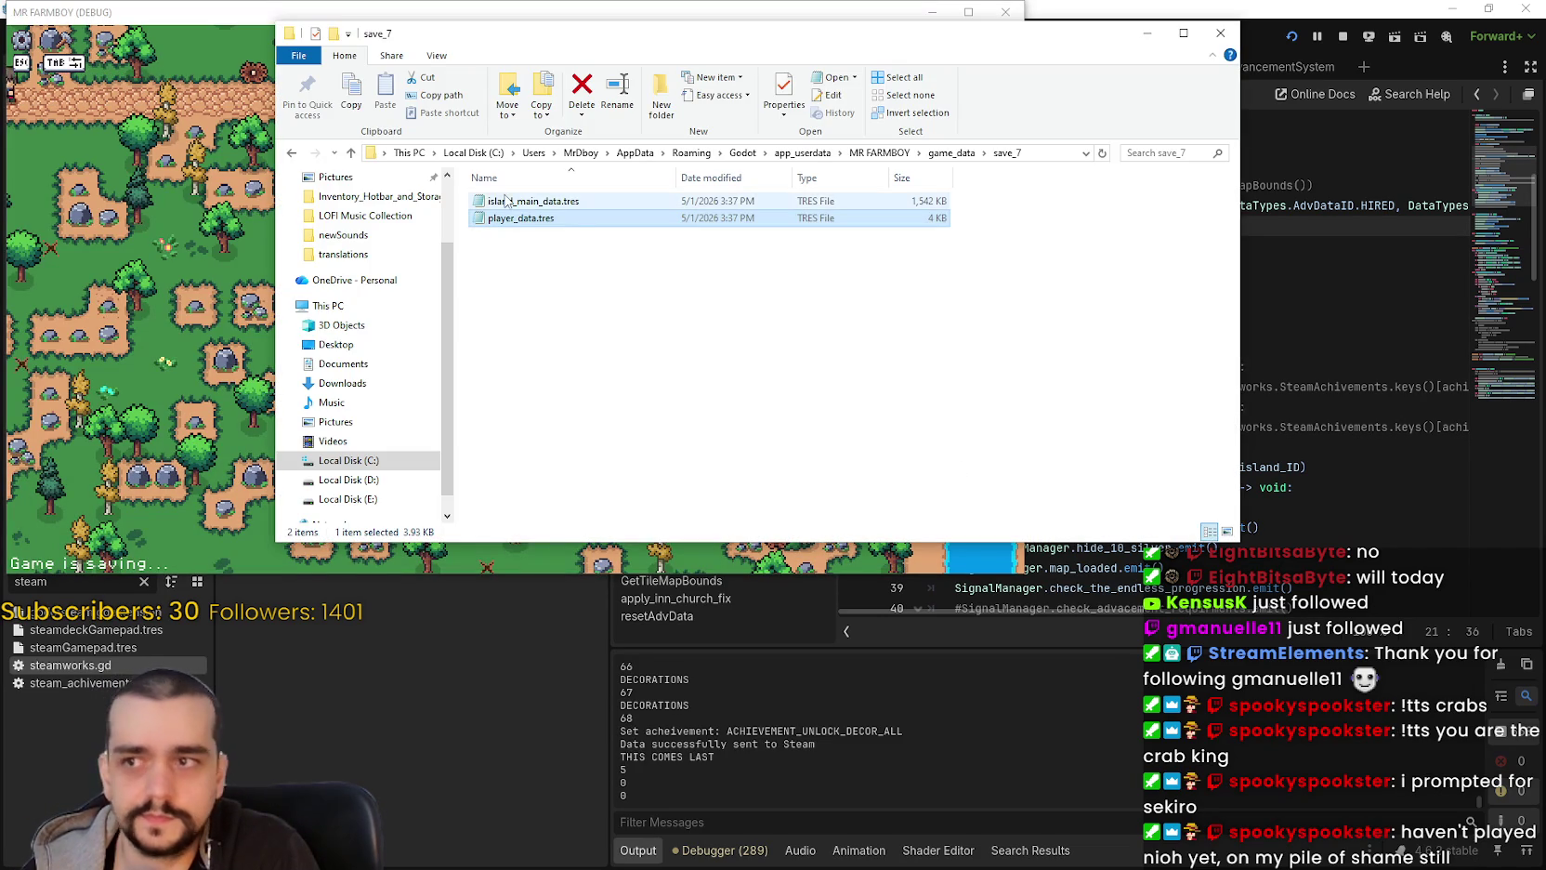
double_click(522, 225)
scroll(950, 479, "down", 20)
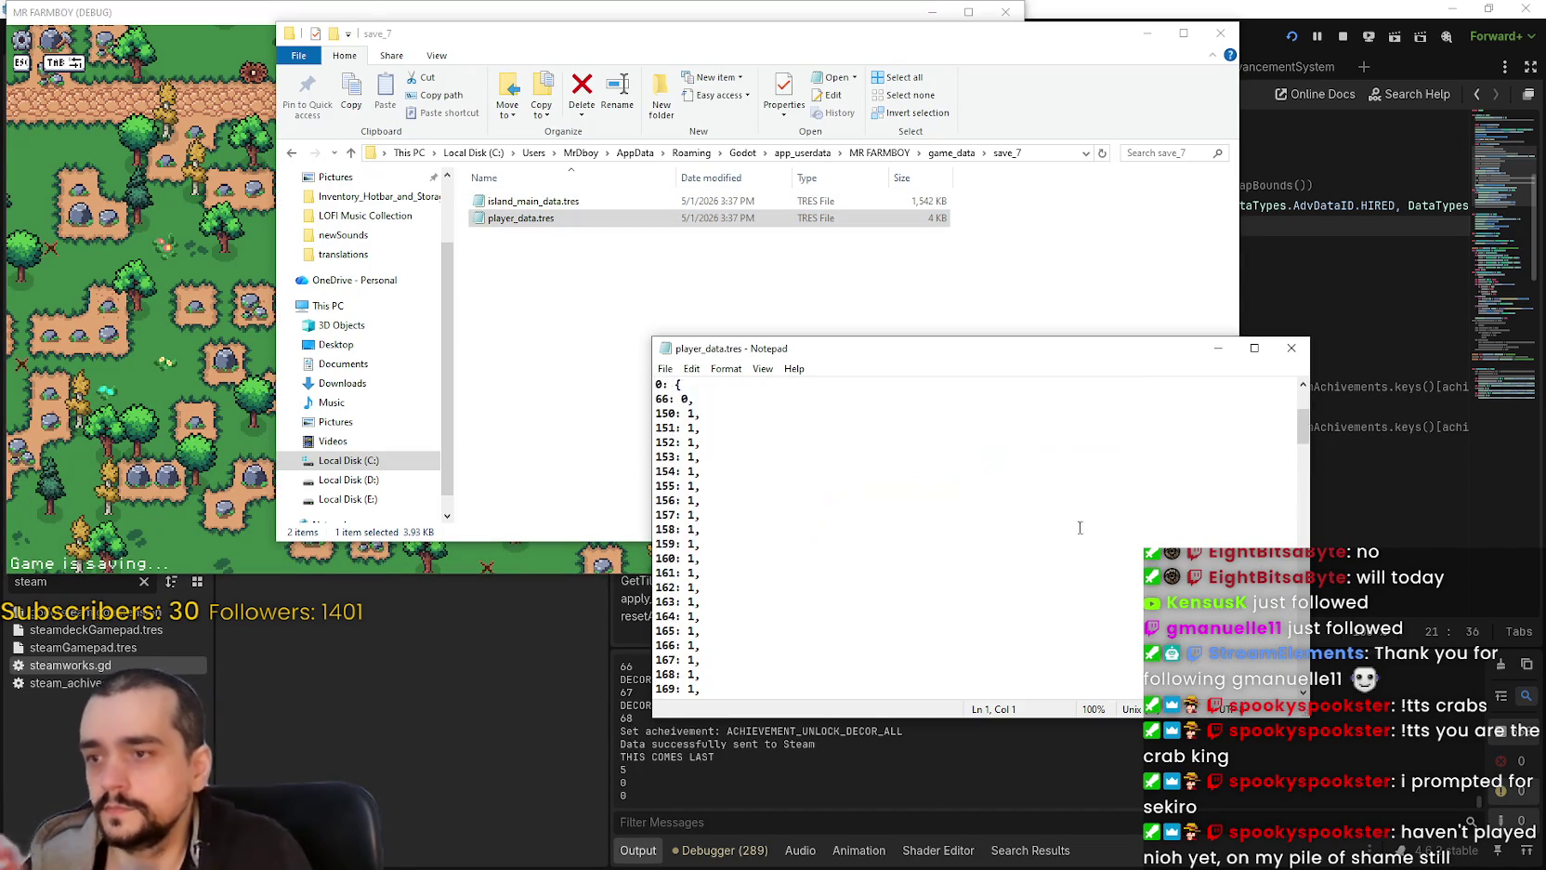
scroll(793, 535, "down", 15)
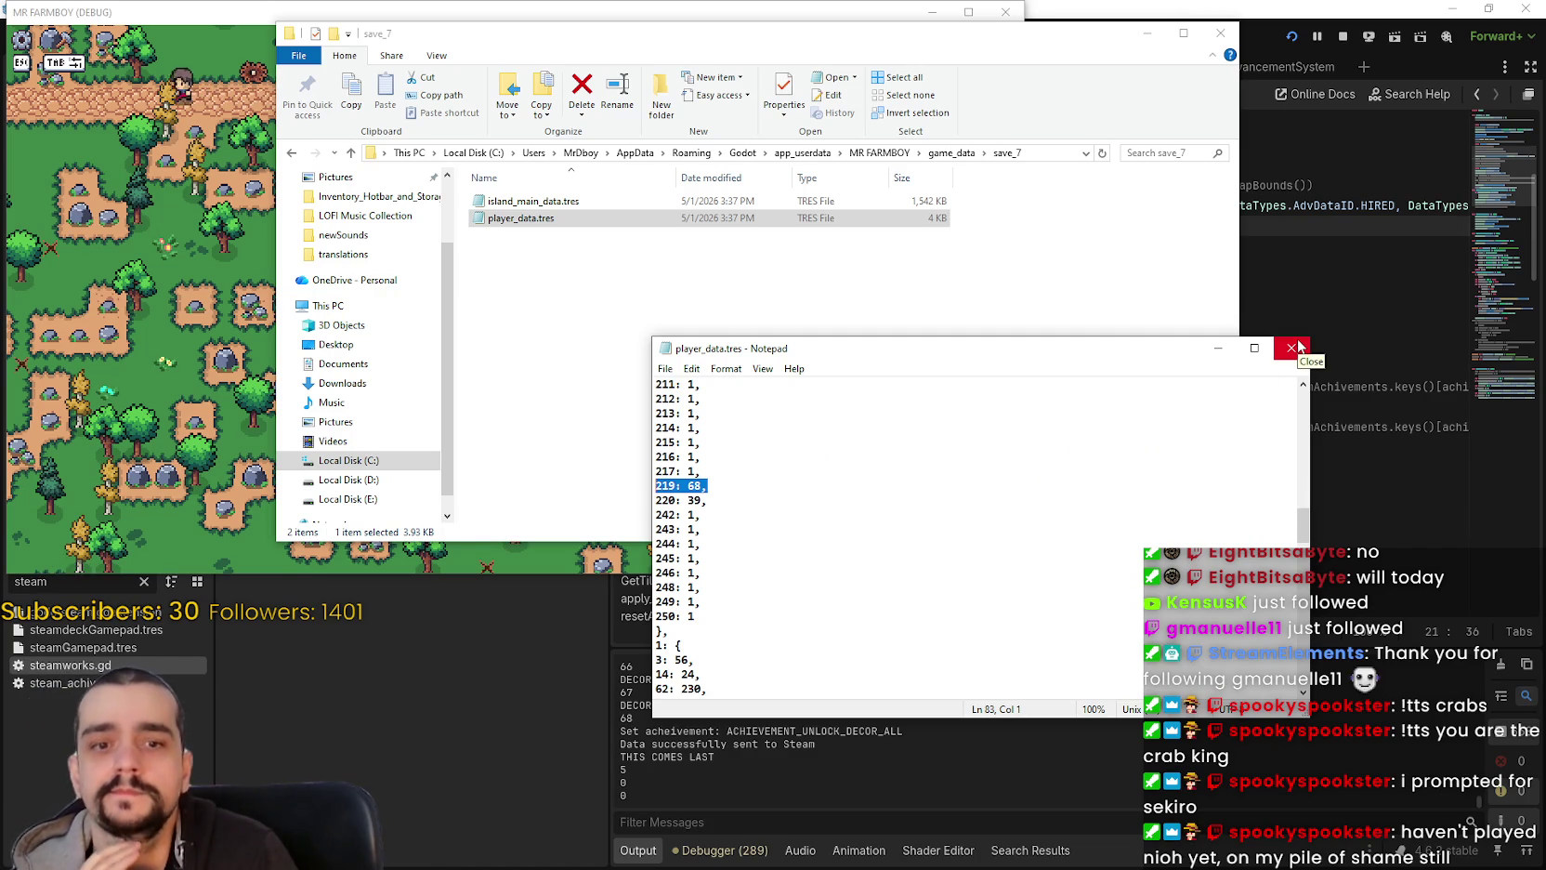
left_click(1292, 347)
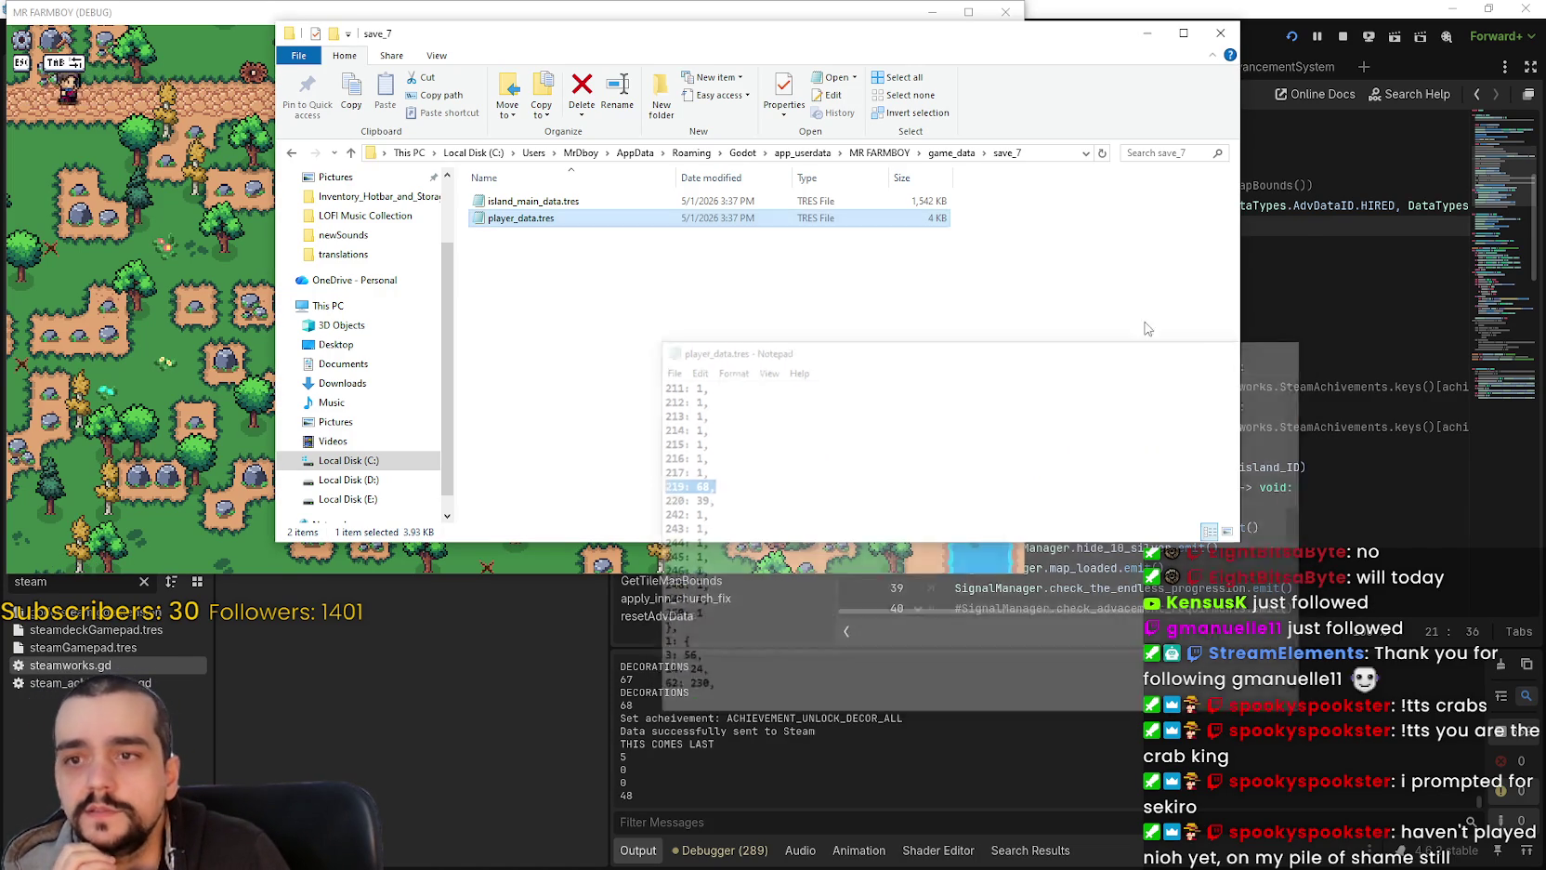
left_click(1220, 32)
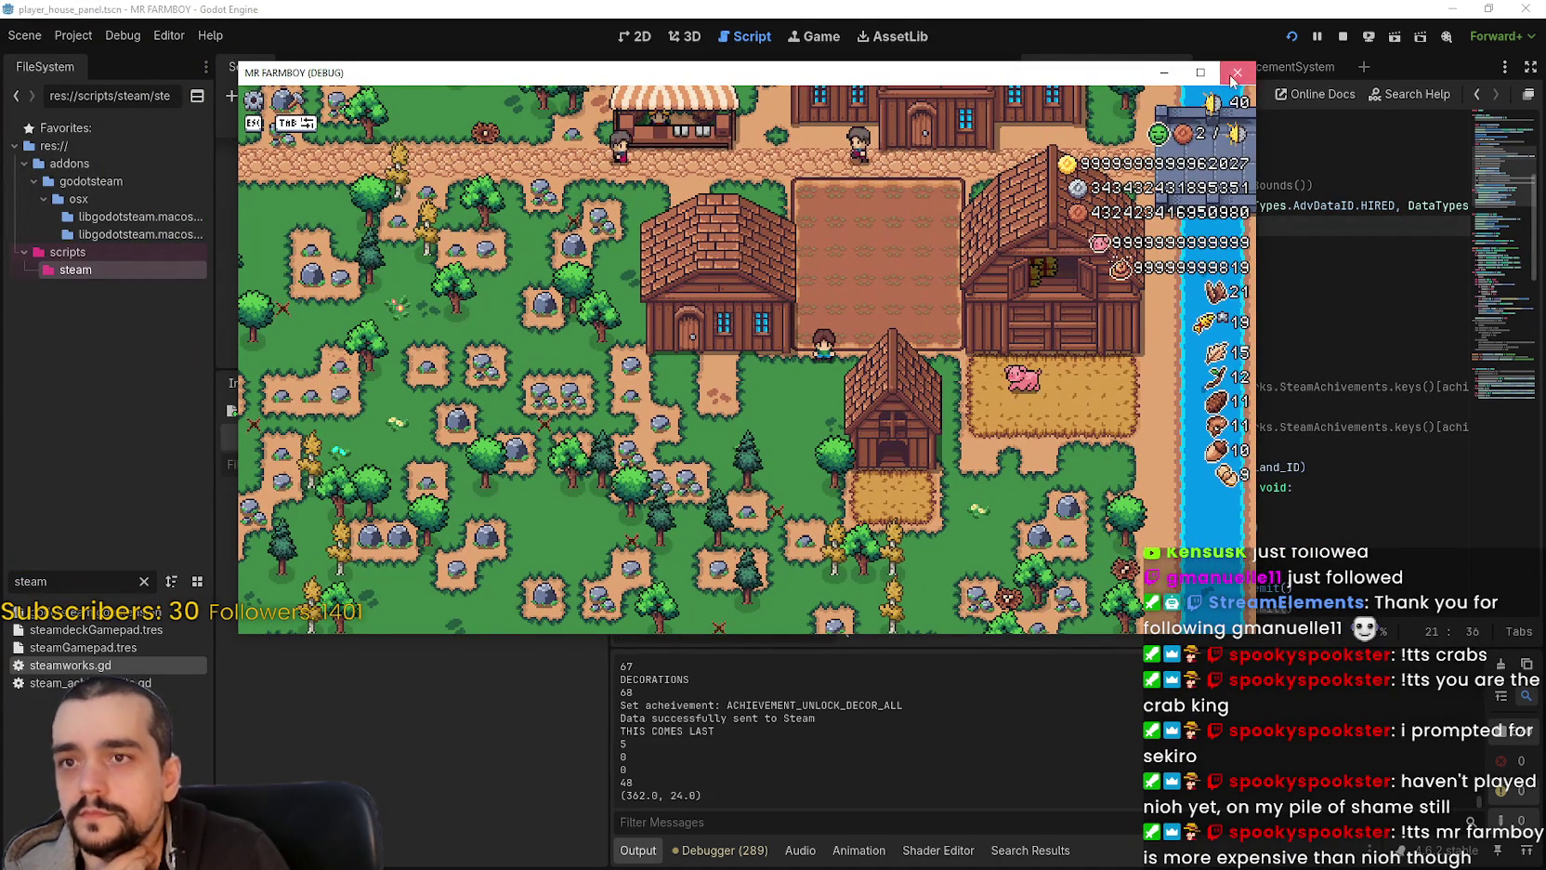
Step: Look over third_map_the_endless.gd, save the project, and switch back to the save_7 folder
scroll(1199, 429, "up", 2)
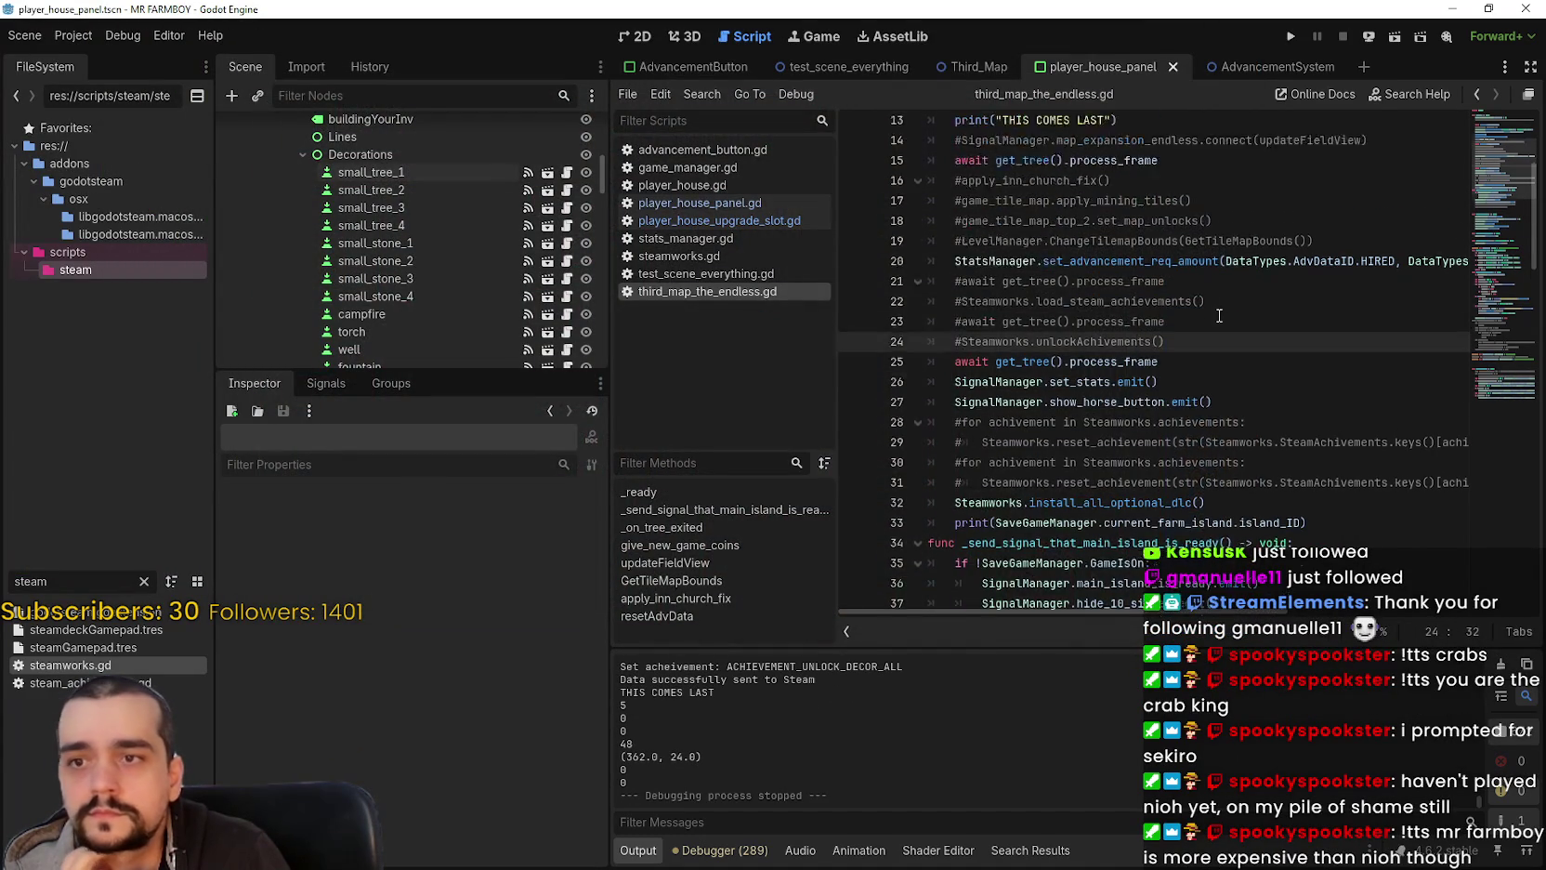
scroll(1198, 430, "up", 3)
left_click(1234, 521)
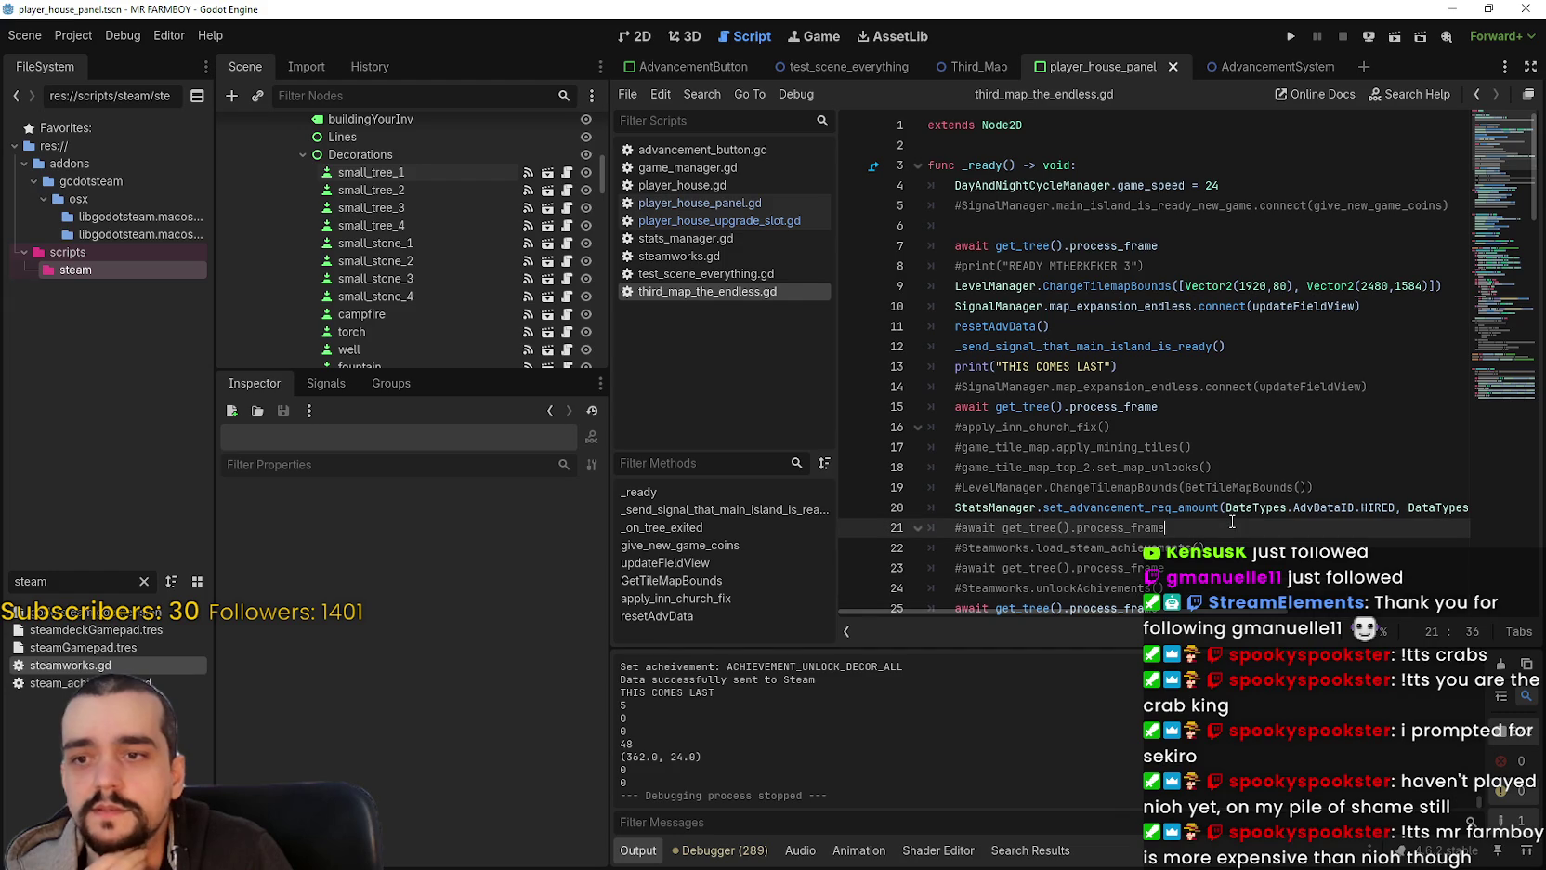
scroll(1187, 510, "down", 4)
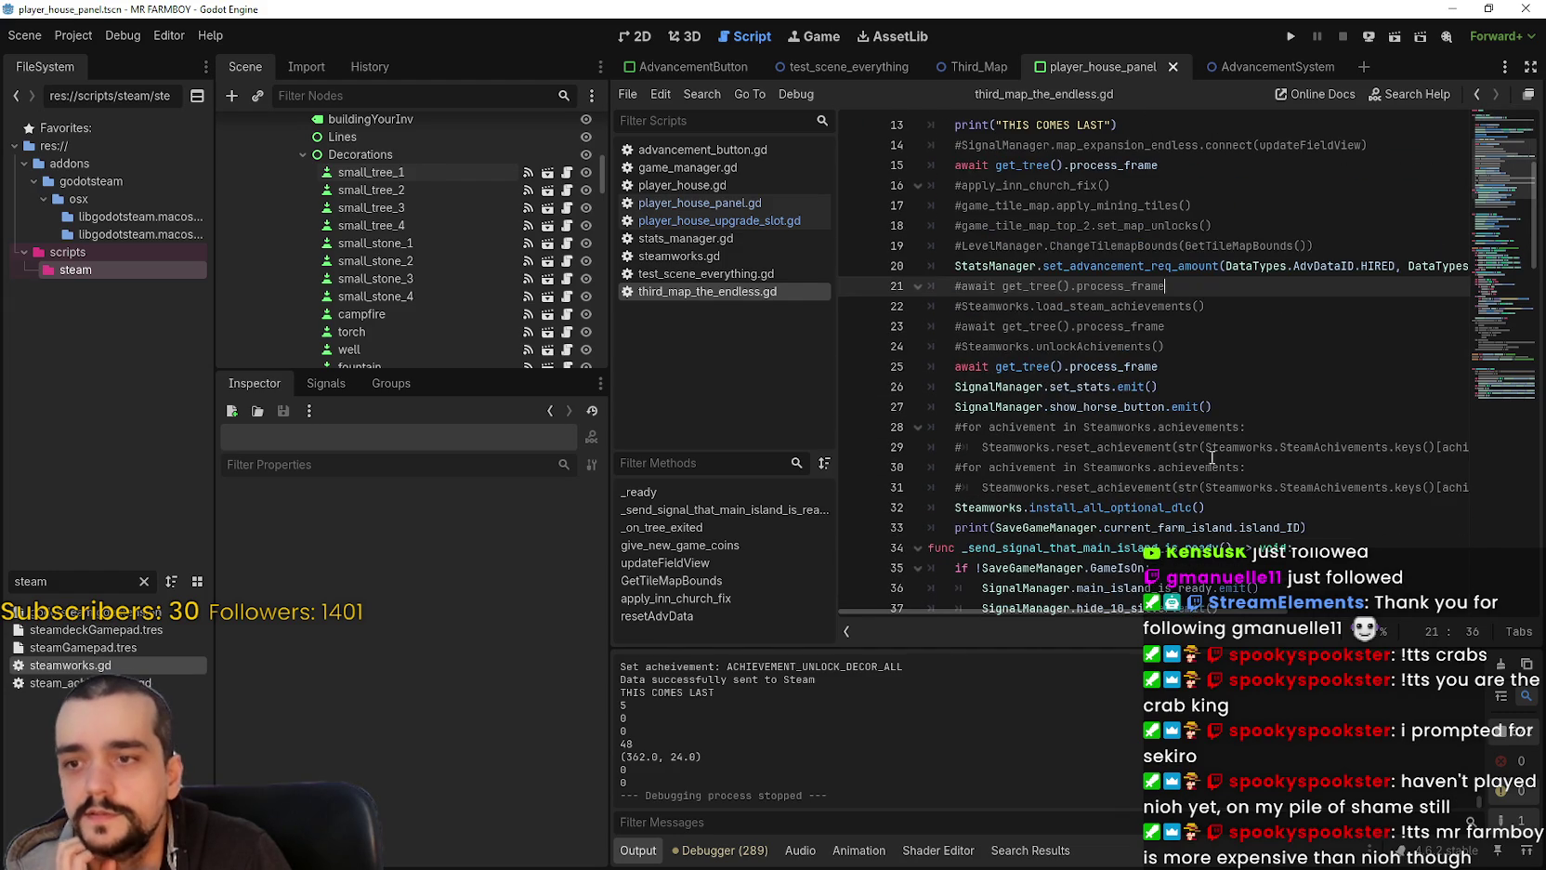
left_click(1242, 390)
key("ctrl+s")
scroll(1235, 386, "down", 1)
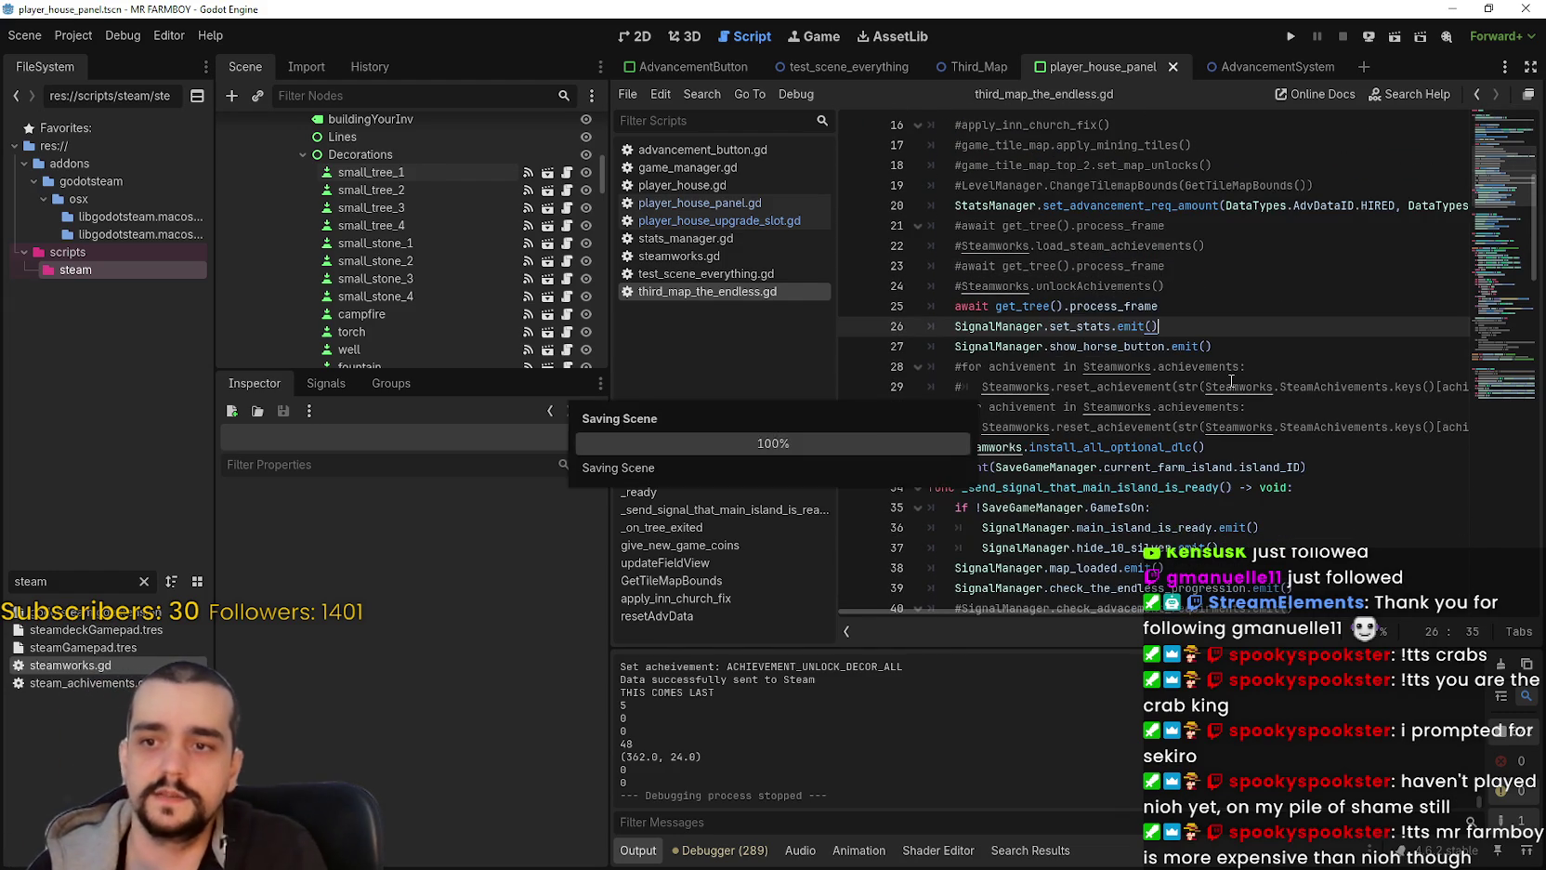
scroll(1230, 379, "down", 1)
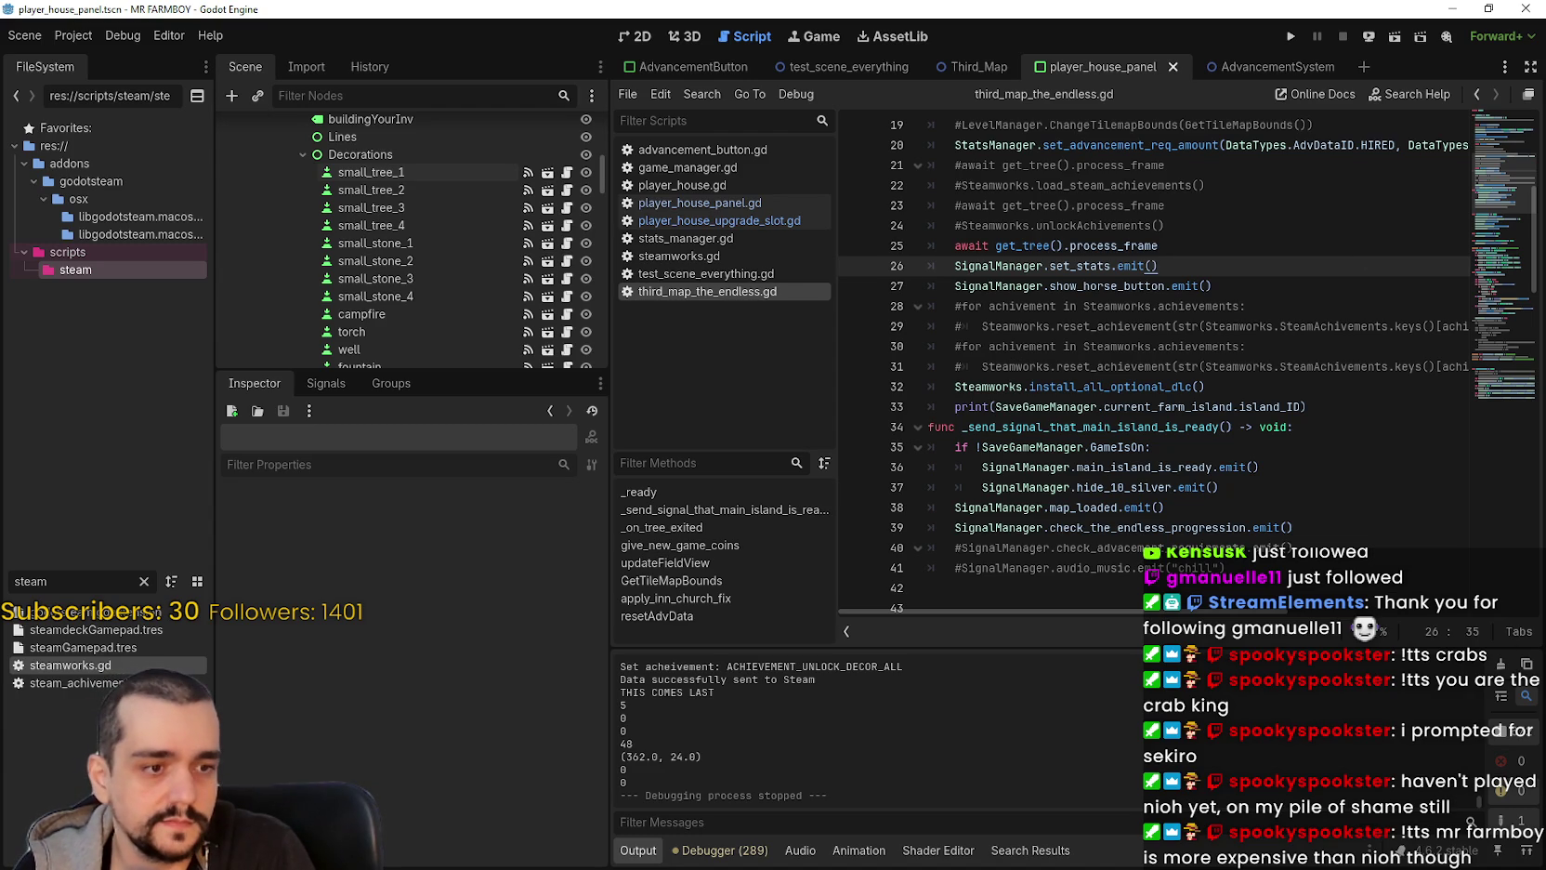
key("alt+Tab")
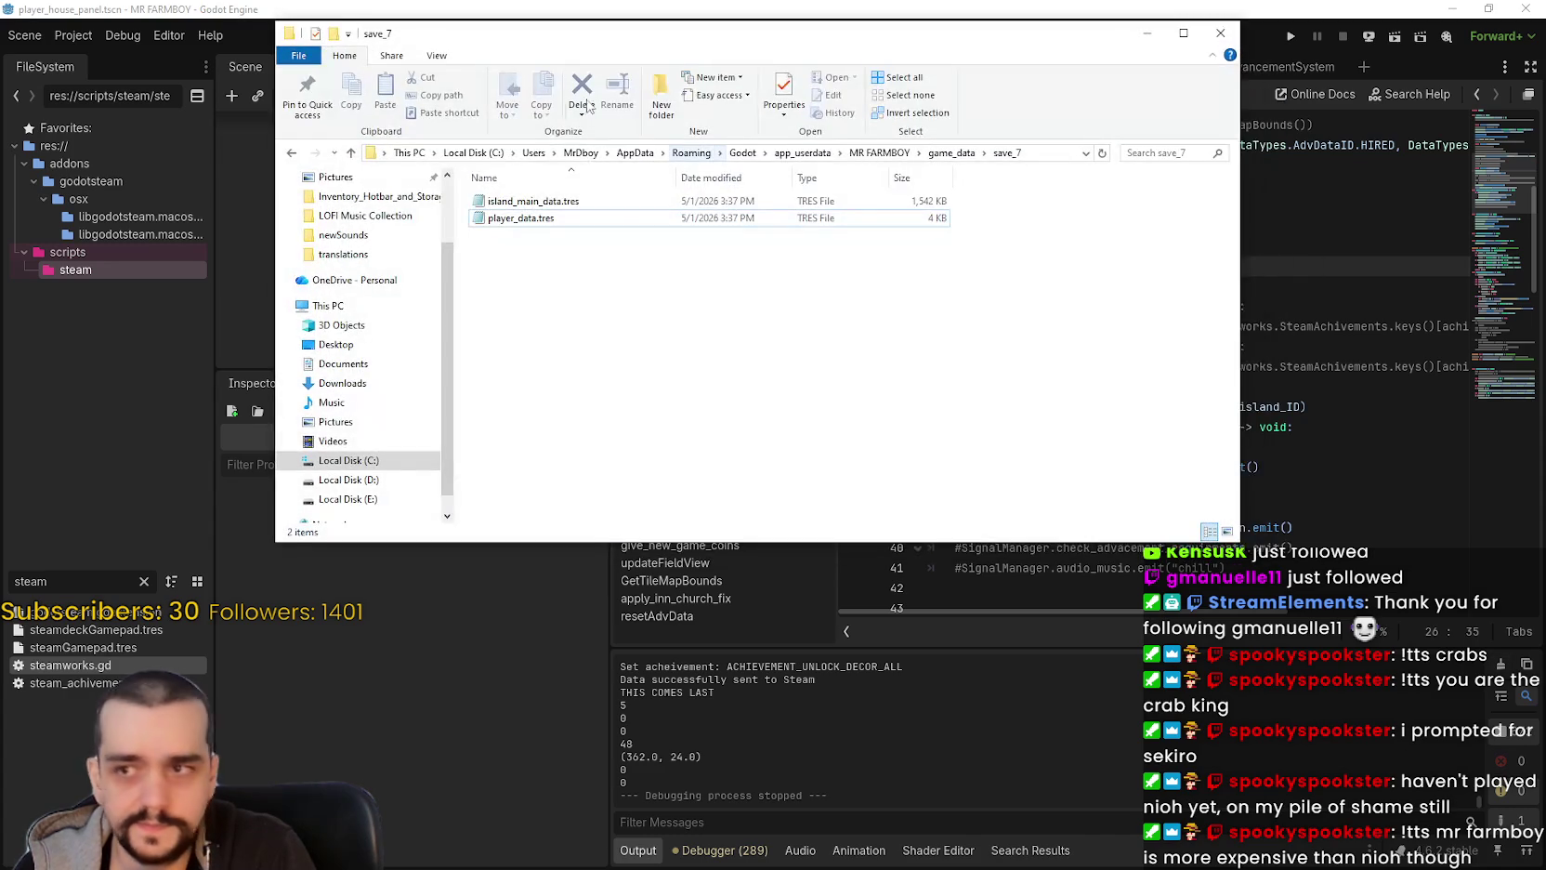
Step: Switch from the save_7 Explorer window back to the Godot script editor
key("alt+Tab")
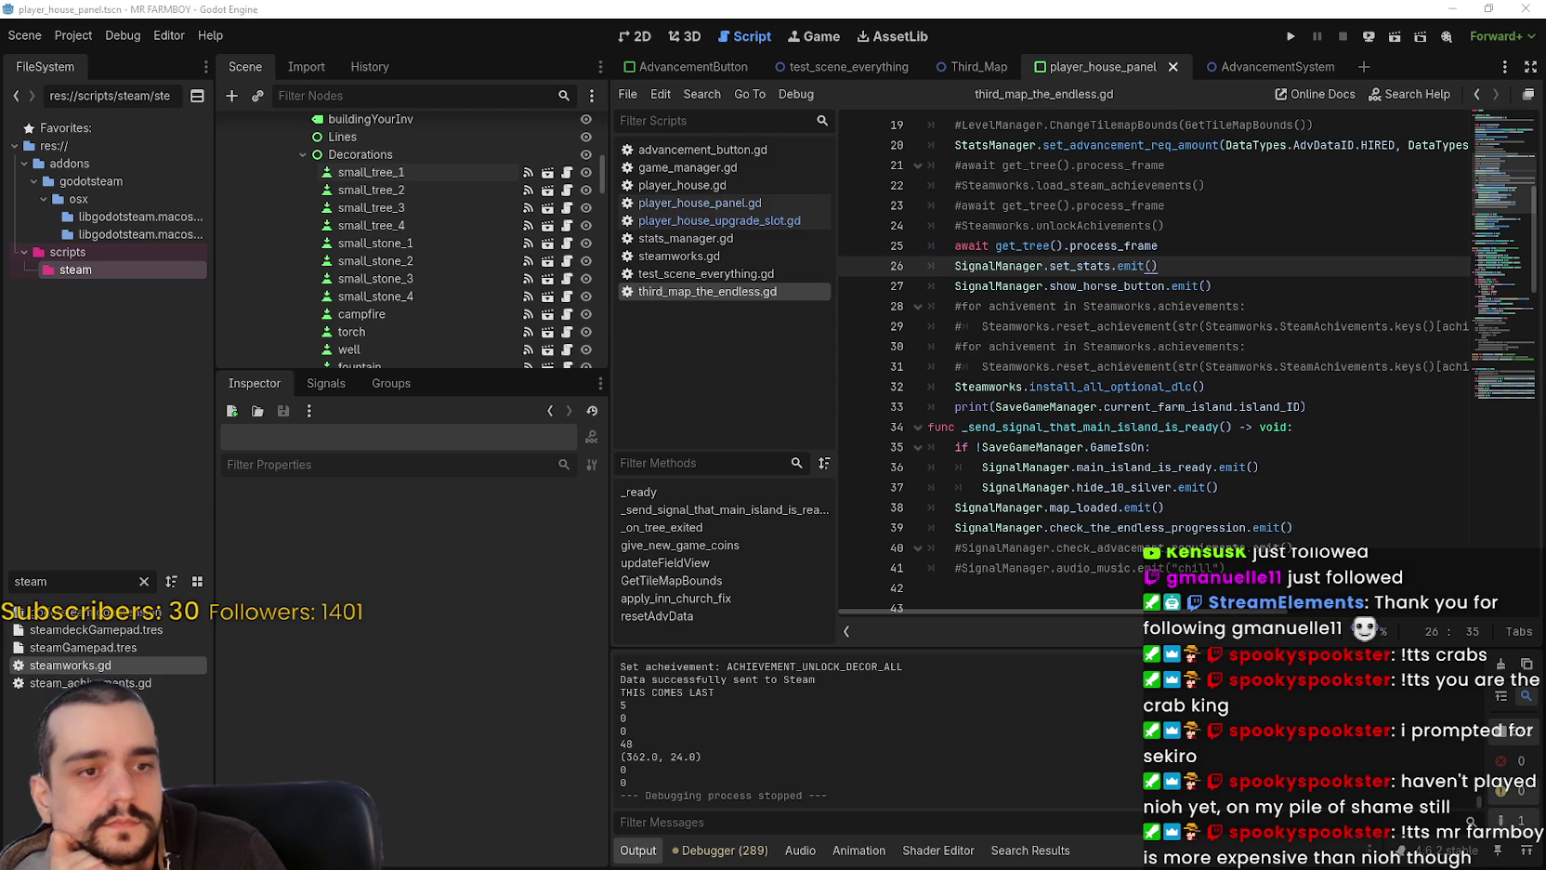
Step: Use Lookup Symbol on set_advancement_req_amount to jump to its definition in stats_manager.gd
left_click(1097, 285)
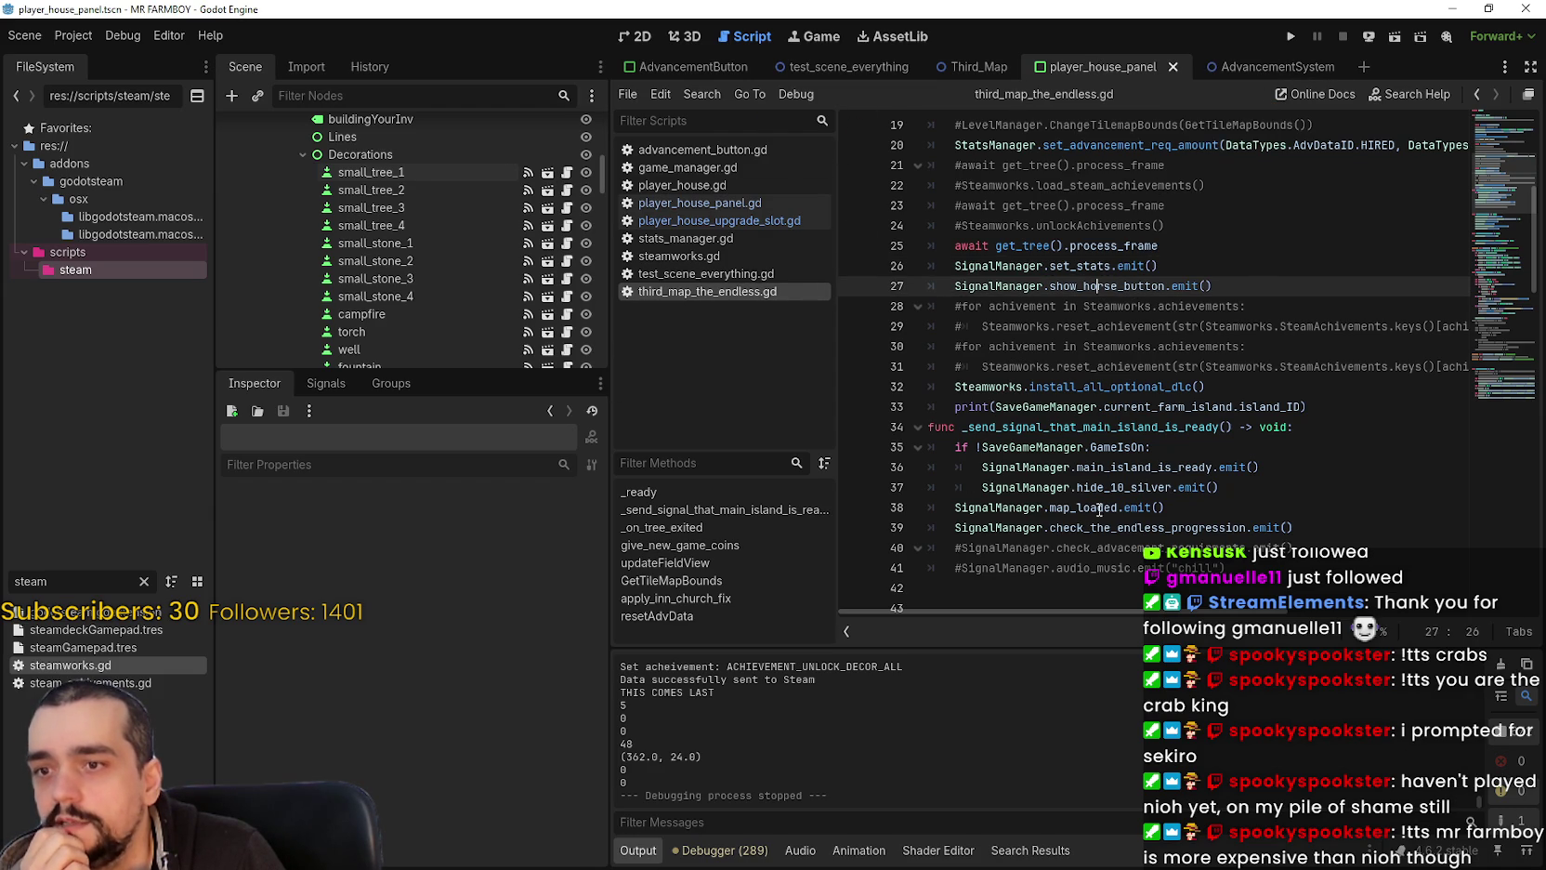
scroll(1113, 521, "up", 2)
right_click(1119, 270)
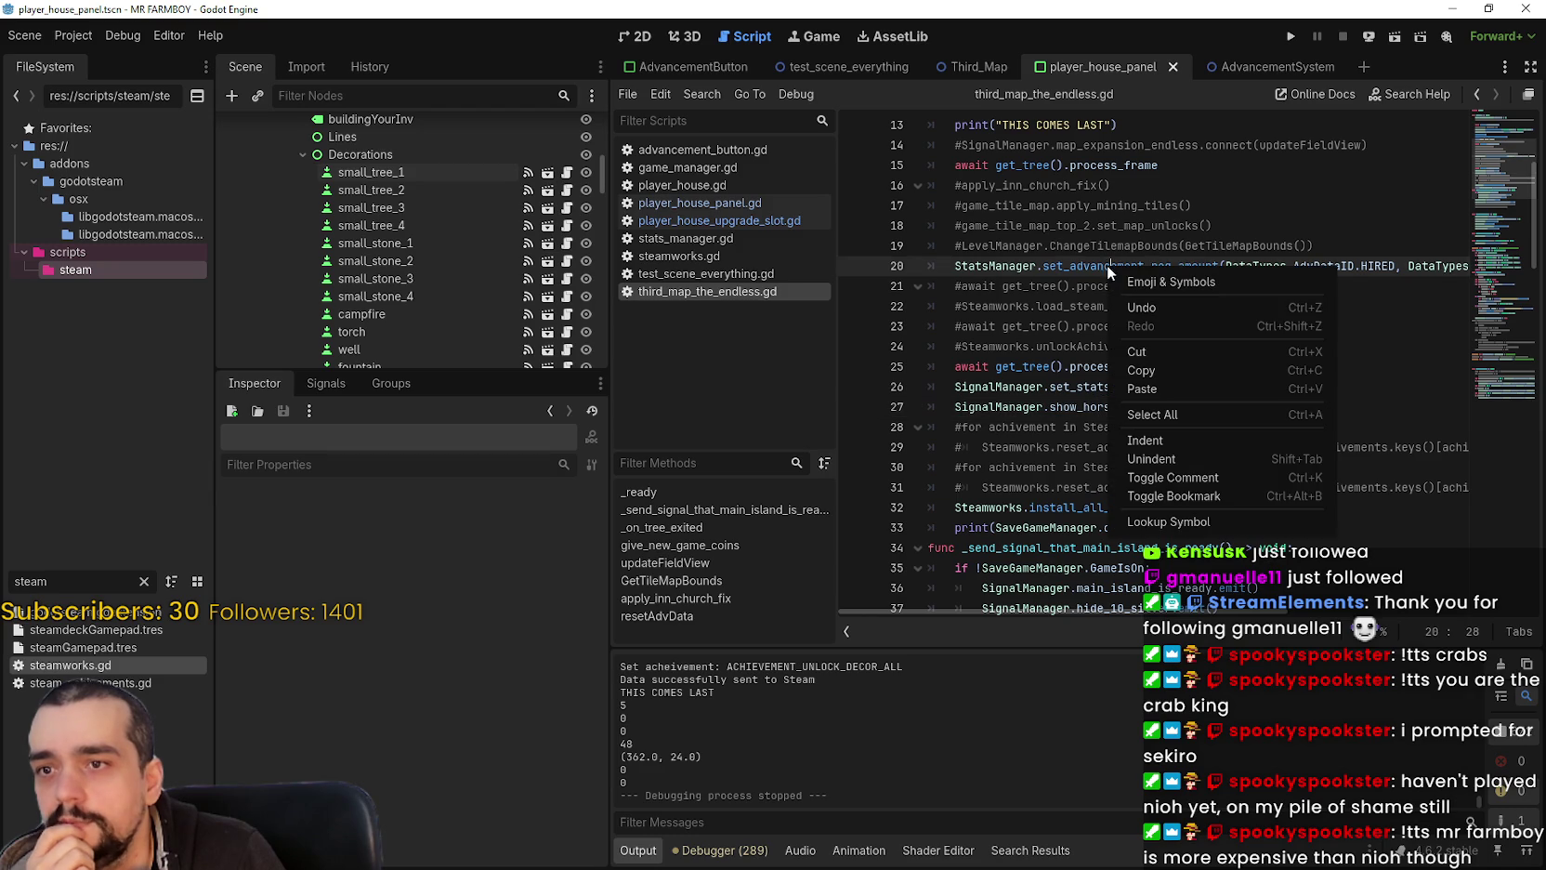
left_click(1171, 522)
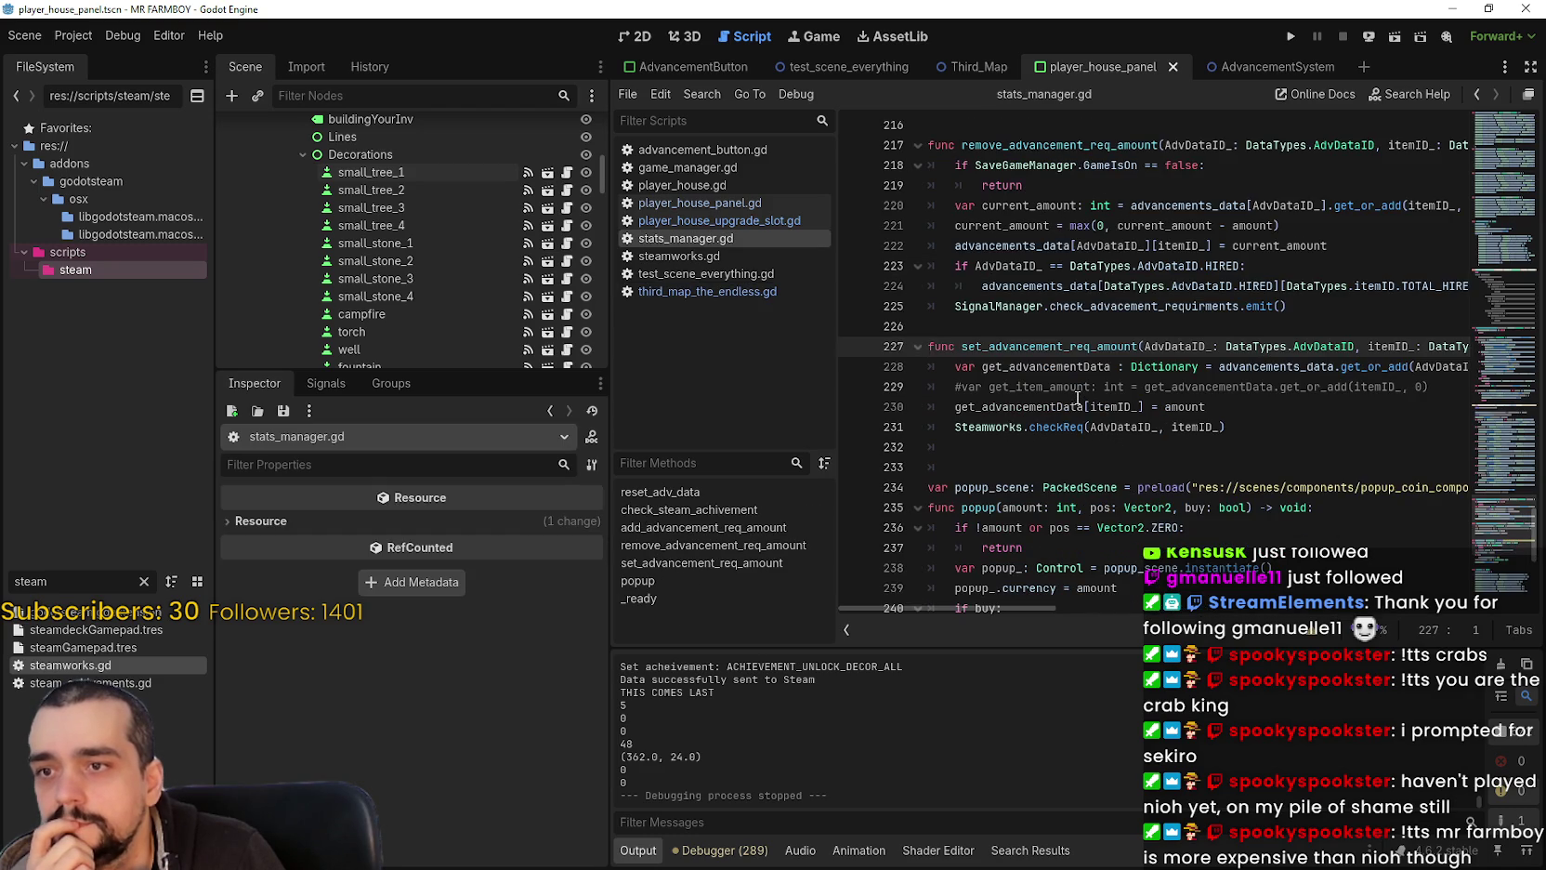
left_click(1189, 440)
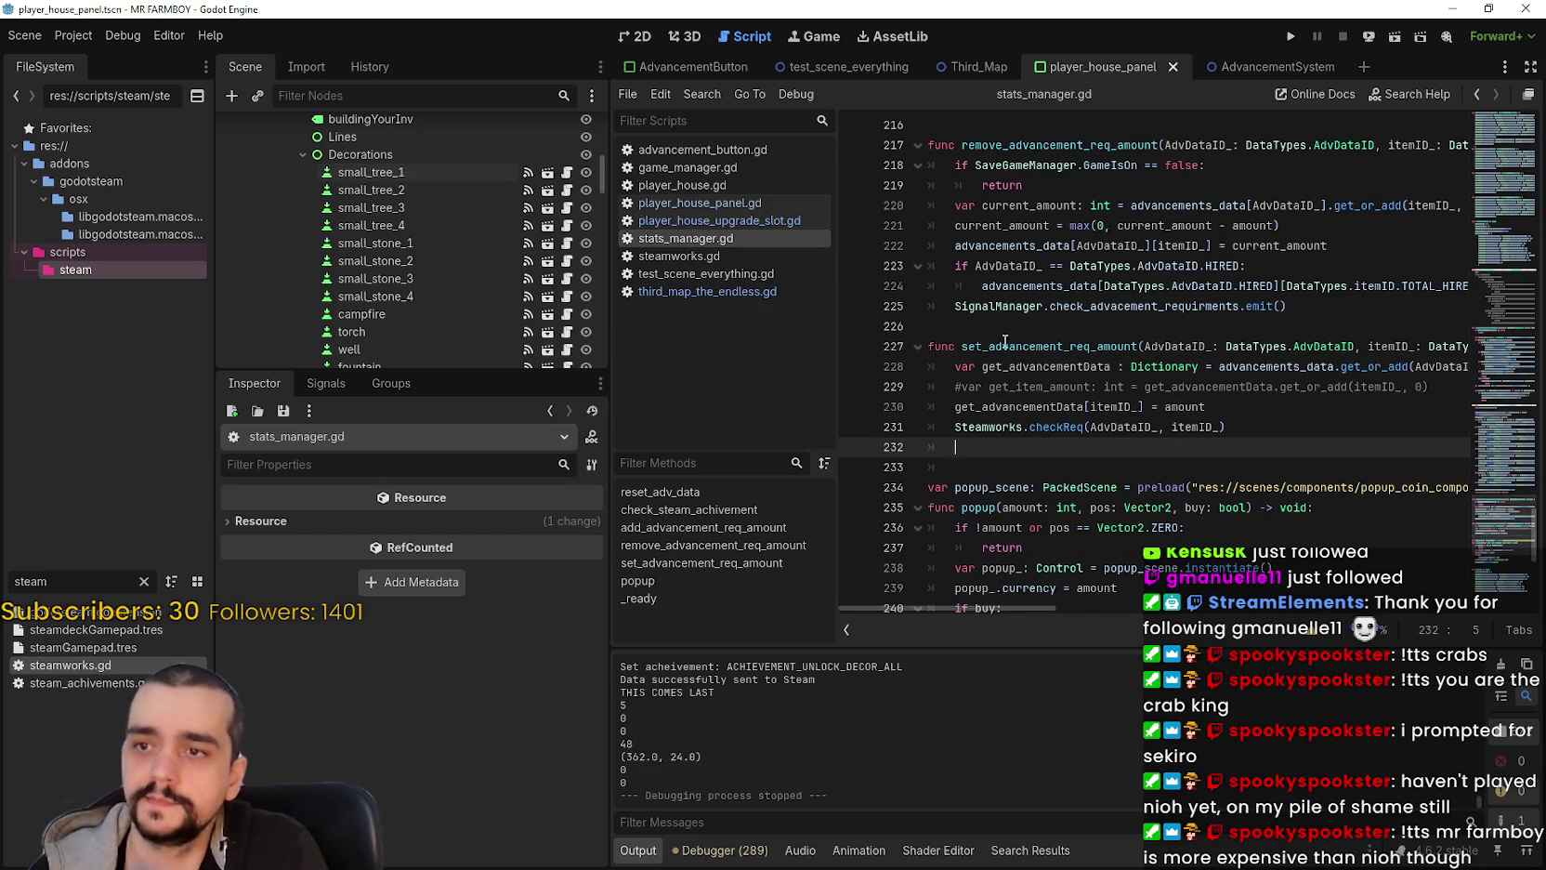
scroll(1384, 358, "down", 3)
scroll(1474, 426, "up", 15)
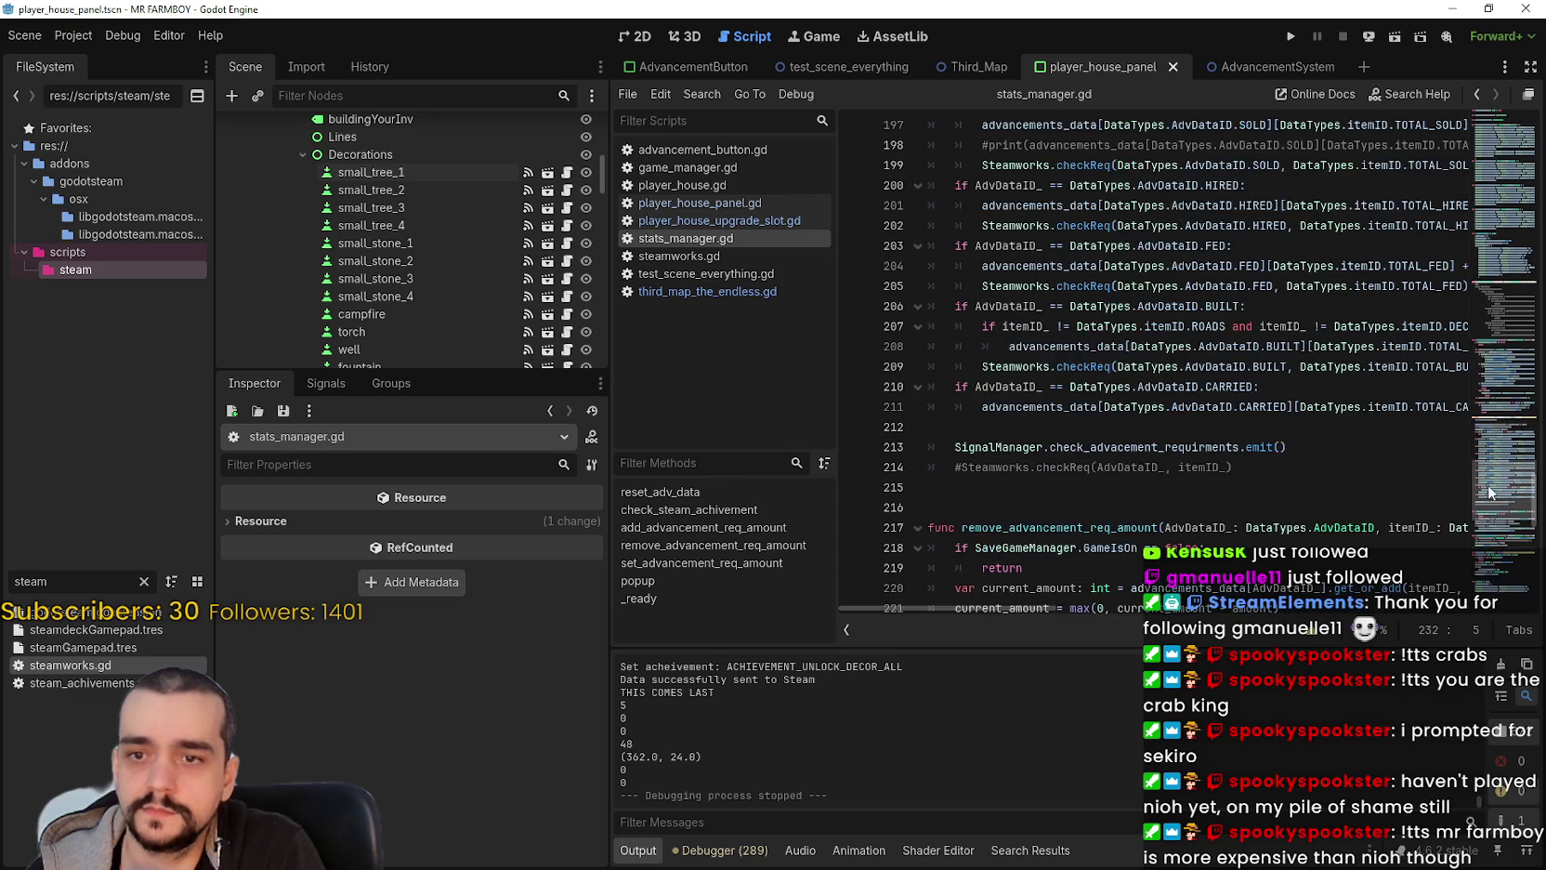
scroll(1241, 456, "up", 3)
Step: Comment out lines 178, 179 and 182 (get_achivemenet_name and debug prints) and save stats_manager.gd
left_click(949, 507)
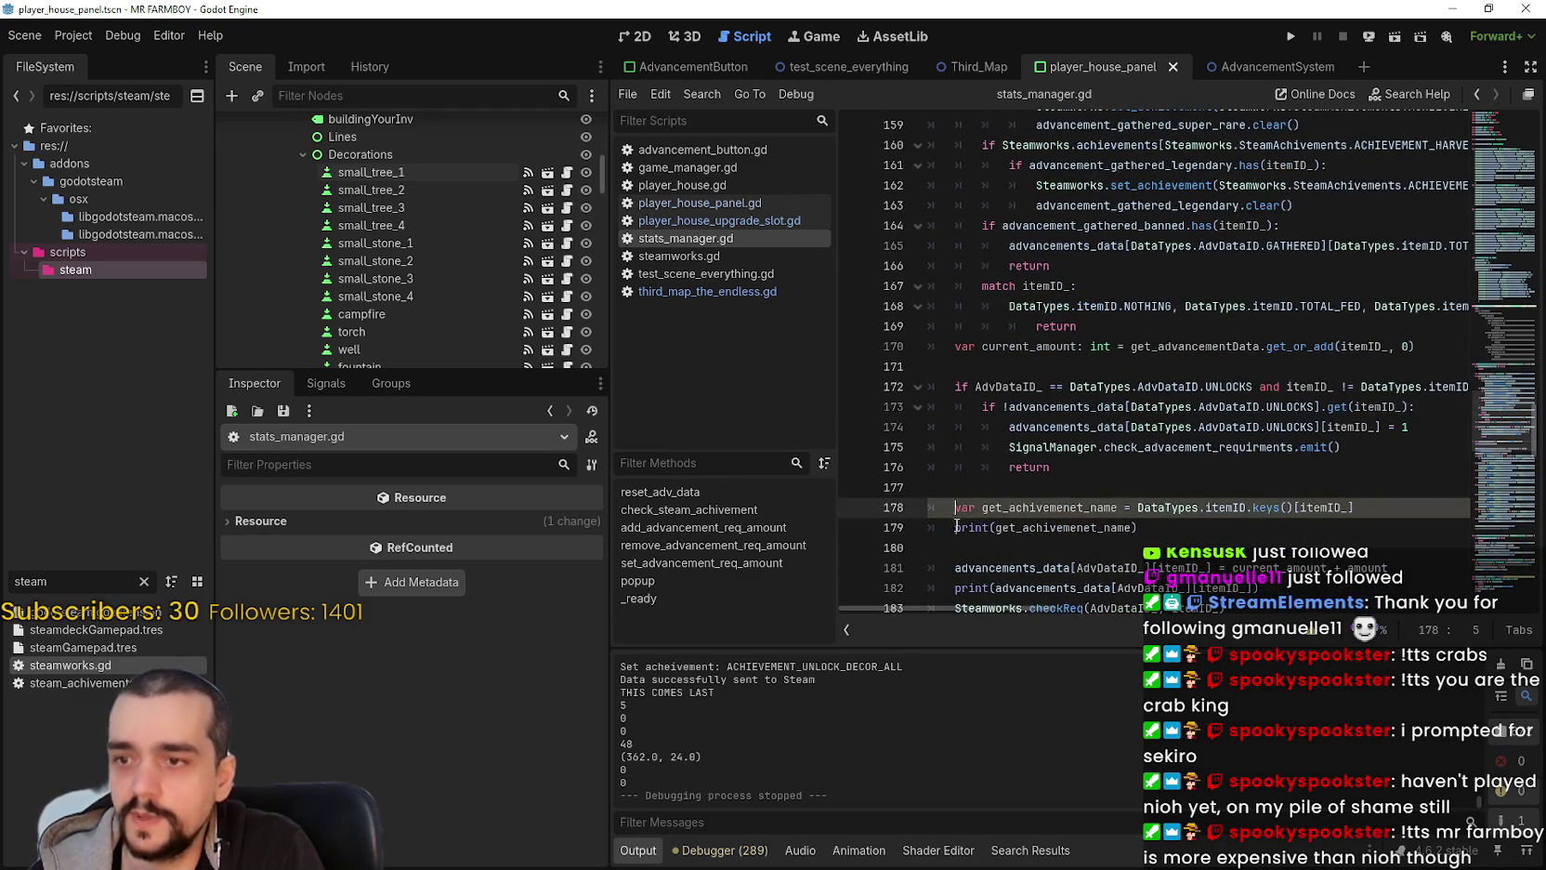
scroll(979, 409, "down", 2)
double_click(1013, 387)
scroll(999, 375, "down", 1)
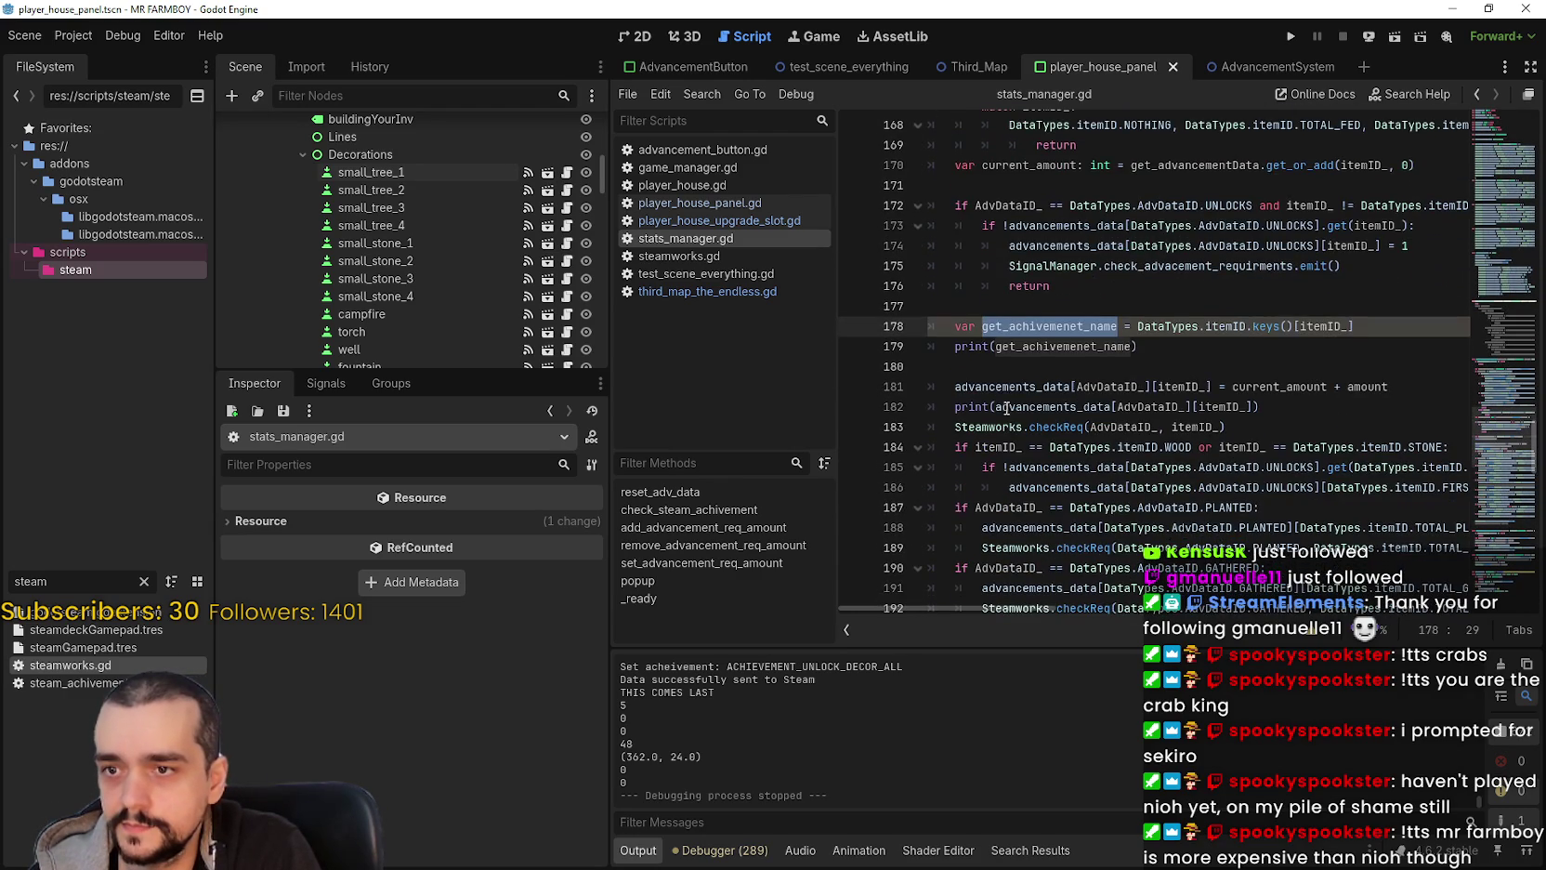
scroll(993, 351, "down", 1)
left_click(958, 286)
key("ctrl+k")
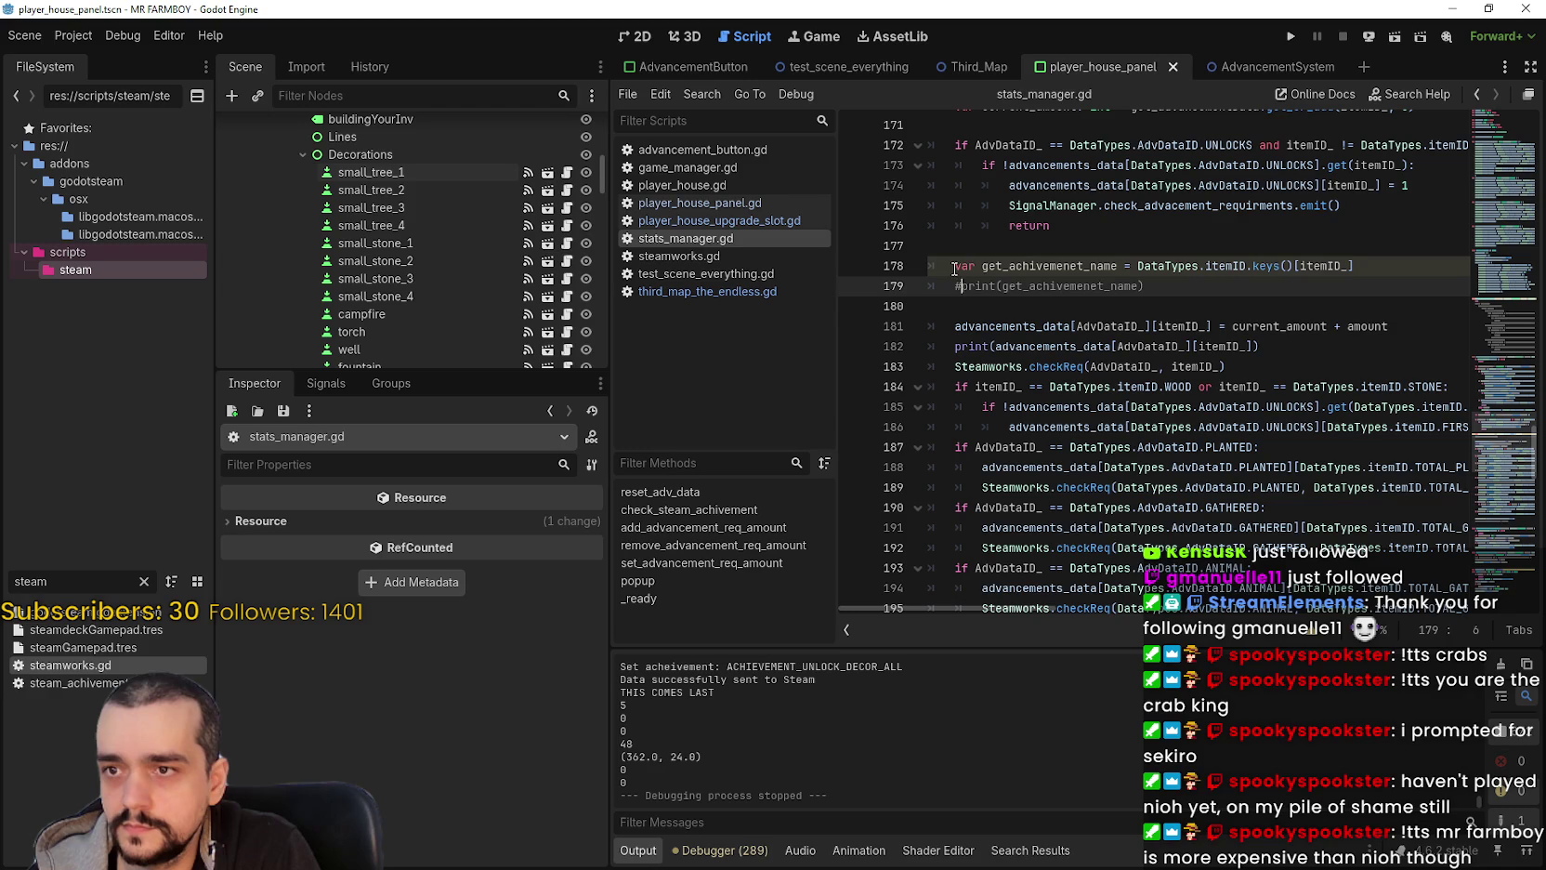
left_click(1044, 266)
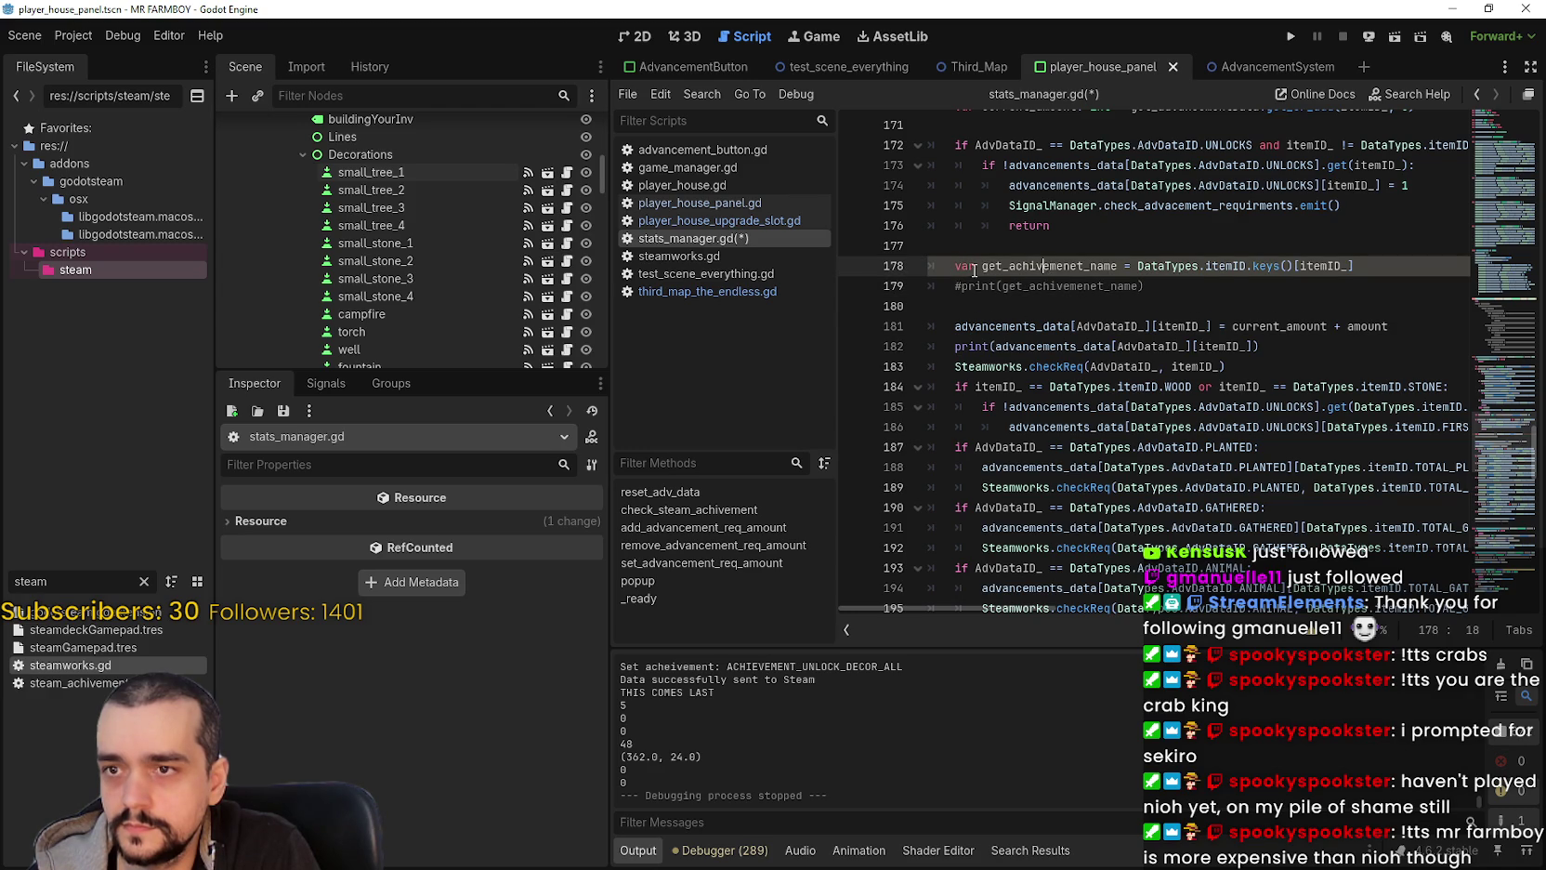
key("ctrl+k")
left_click(956, 347)
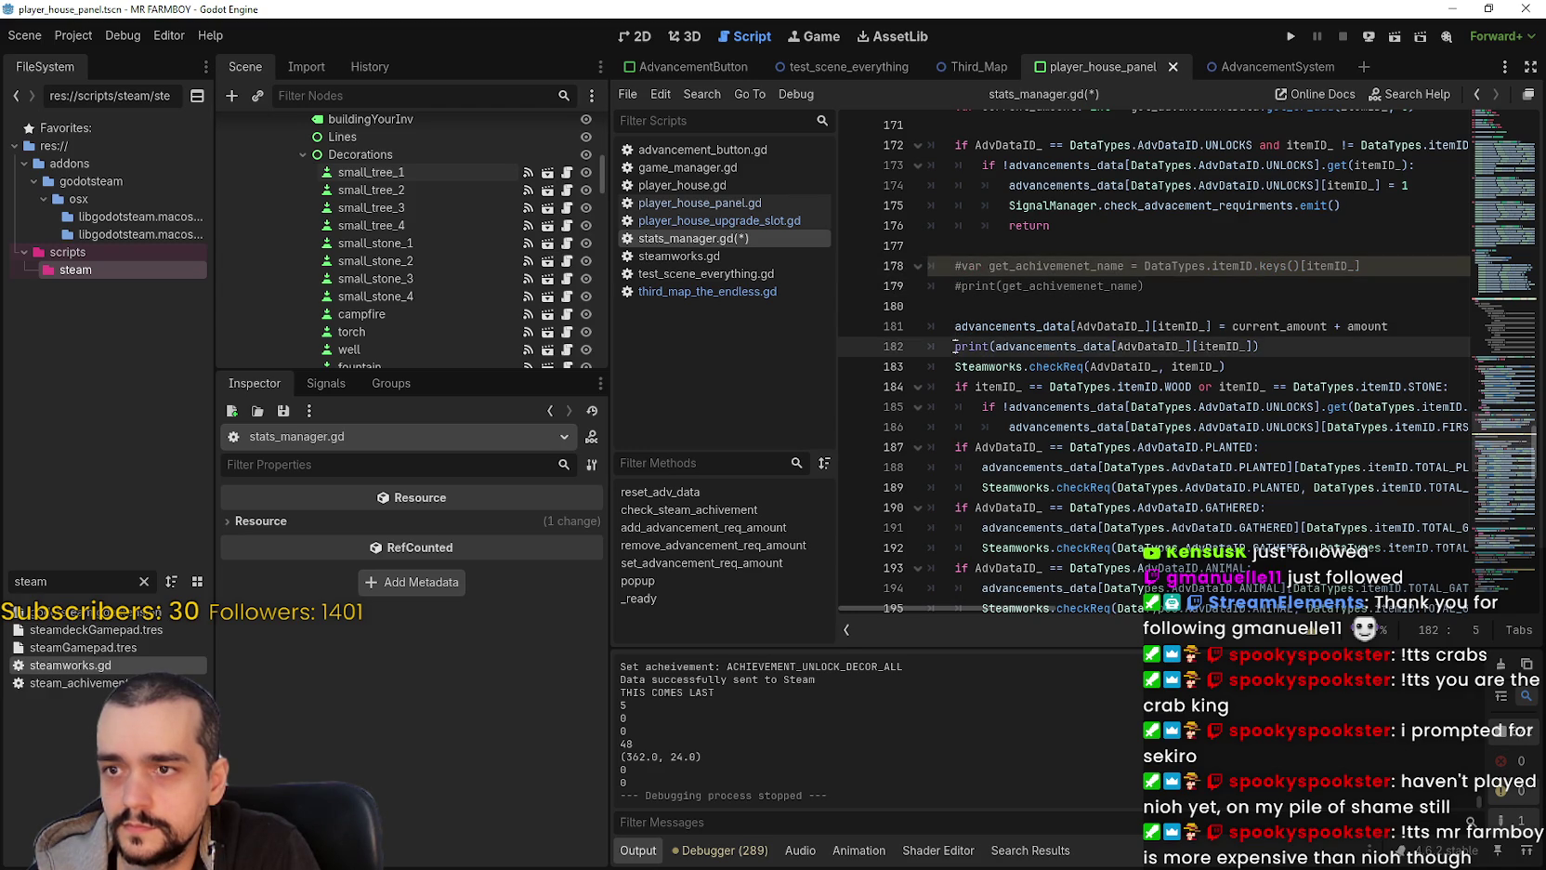
key("ctrl+k")
left_click(1043, 300)
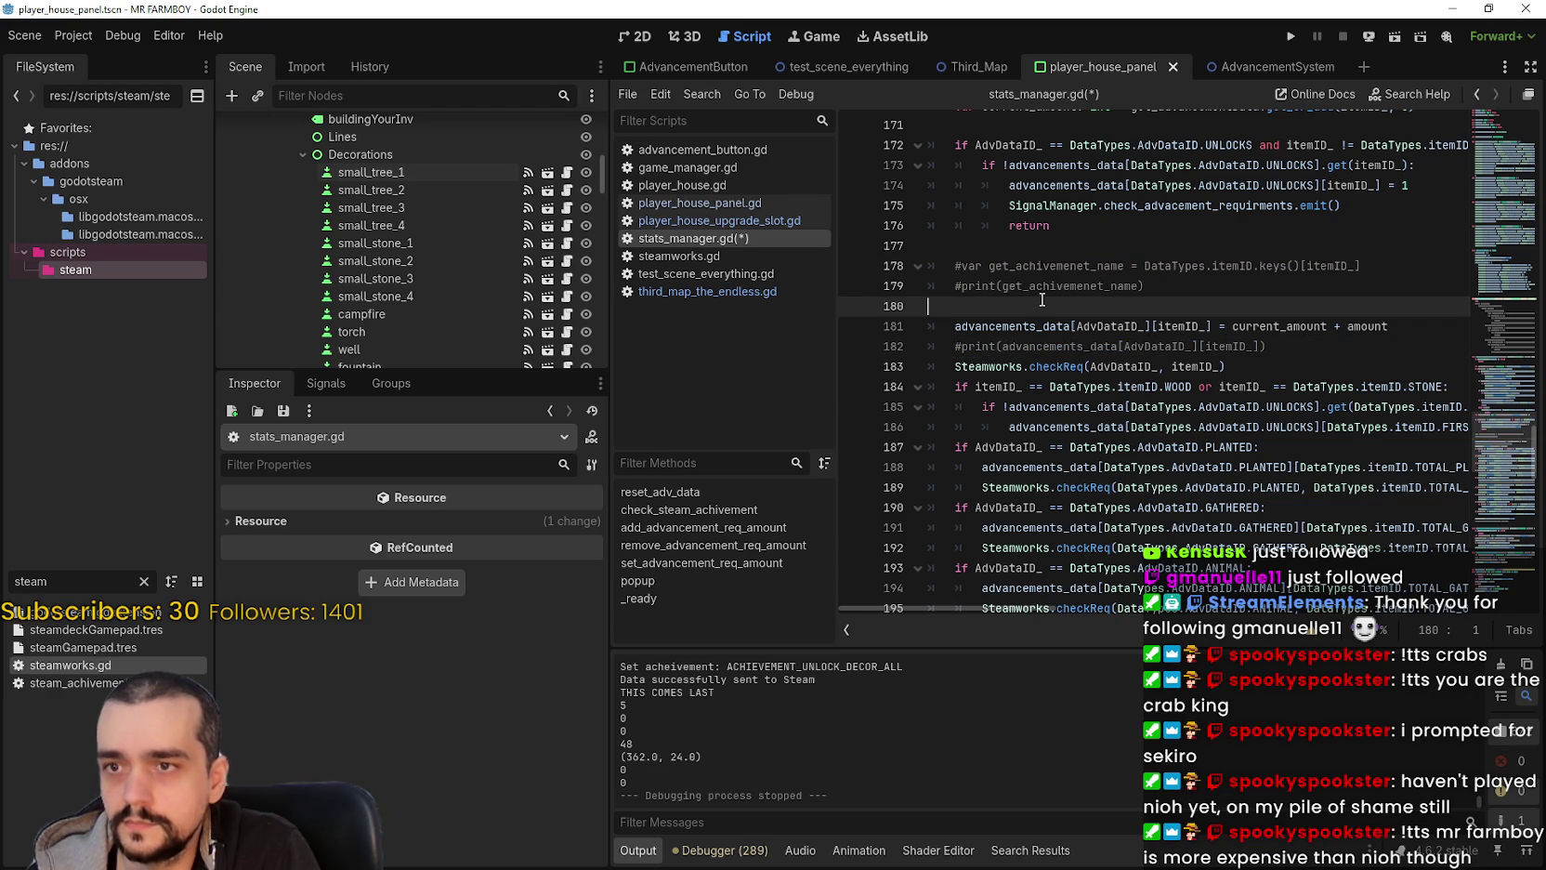
key("ctrl+s")
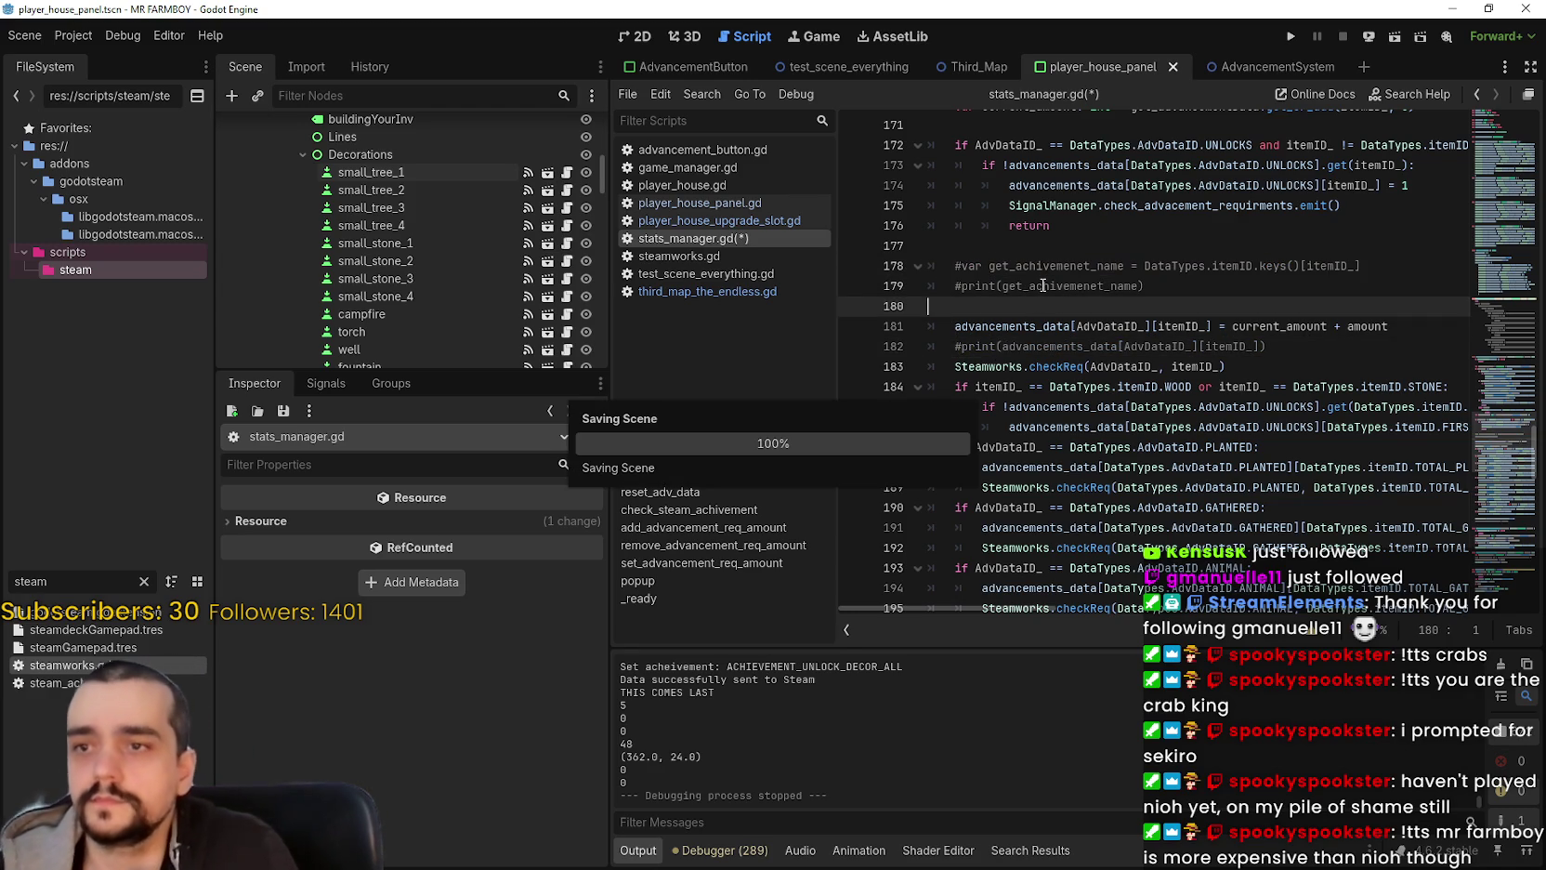
scroll(1108, 379, "down", 3)
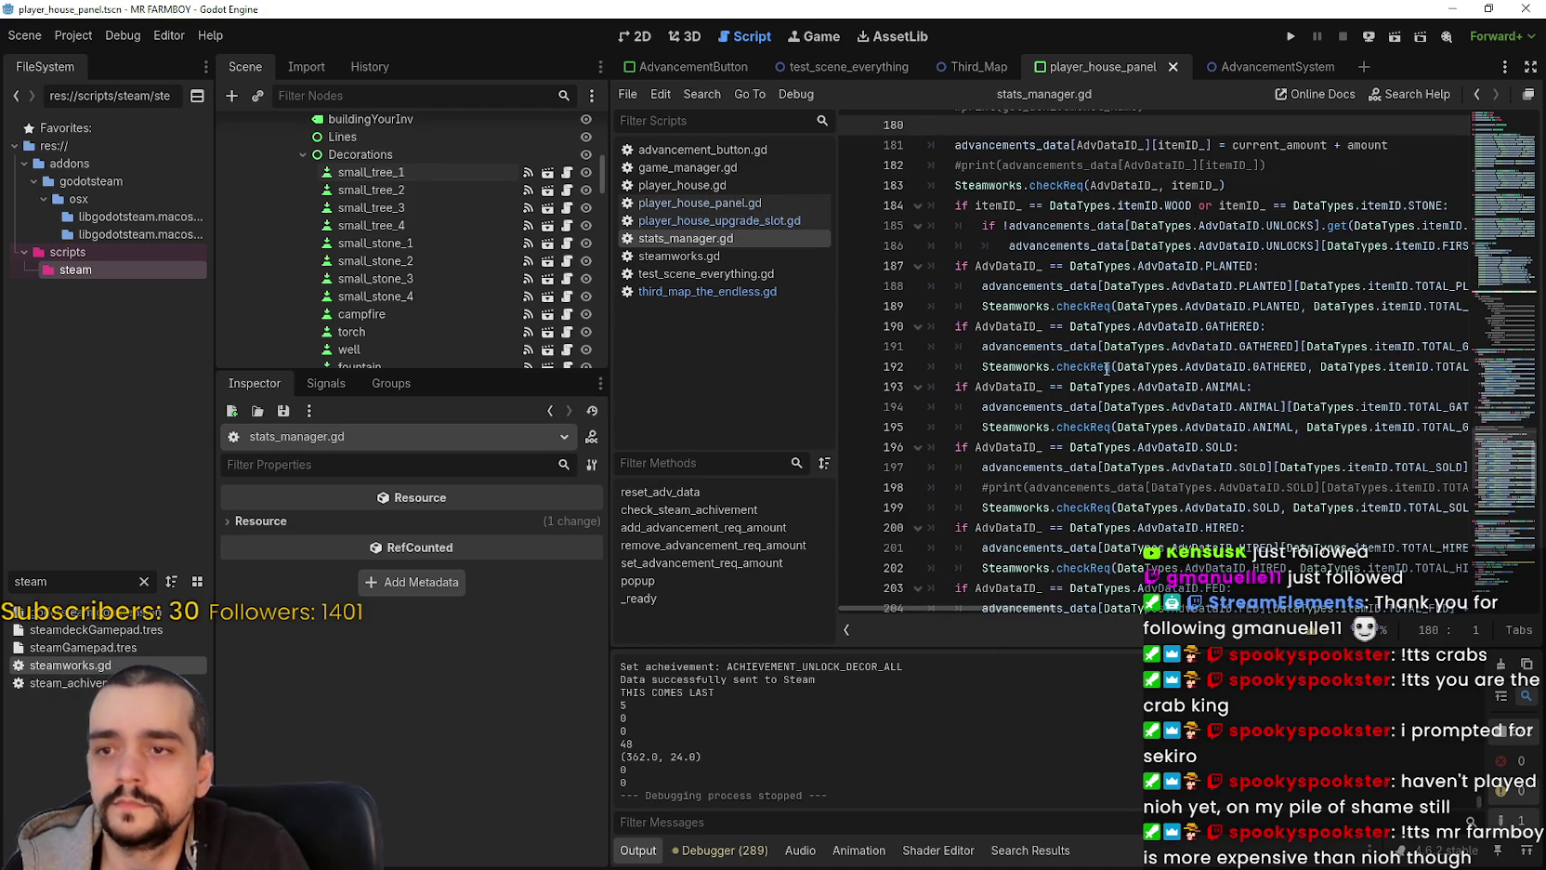
Step: Run Mr Farmboy, confirm it opens on the MR FARMBOY title screen, then close the game
left_click(76, 37)
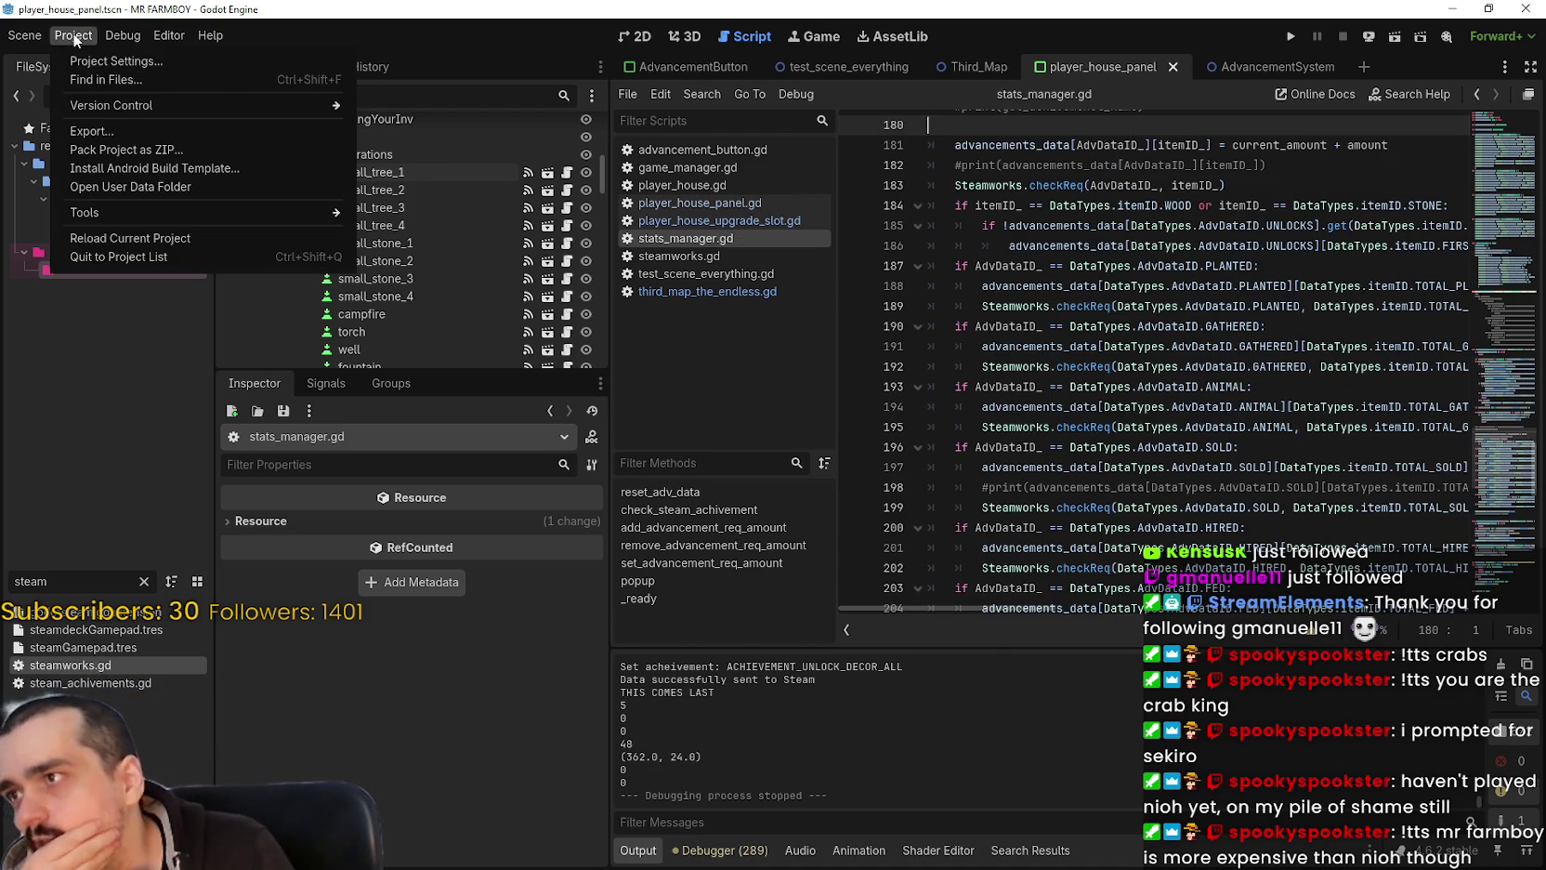
left_click(1282, 68)
left_click(1288, 33)
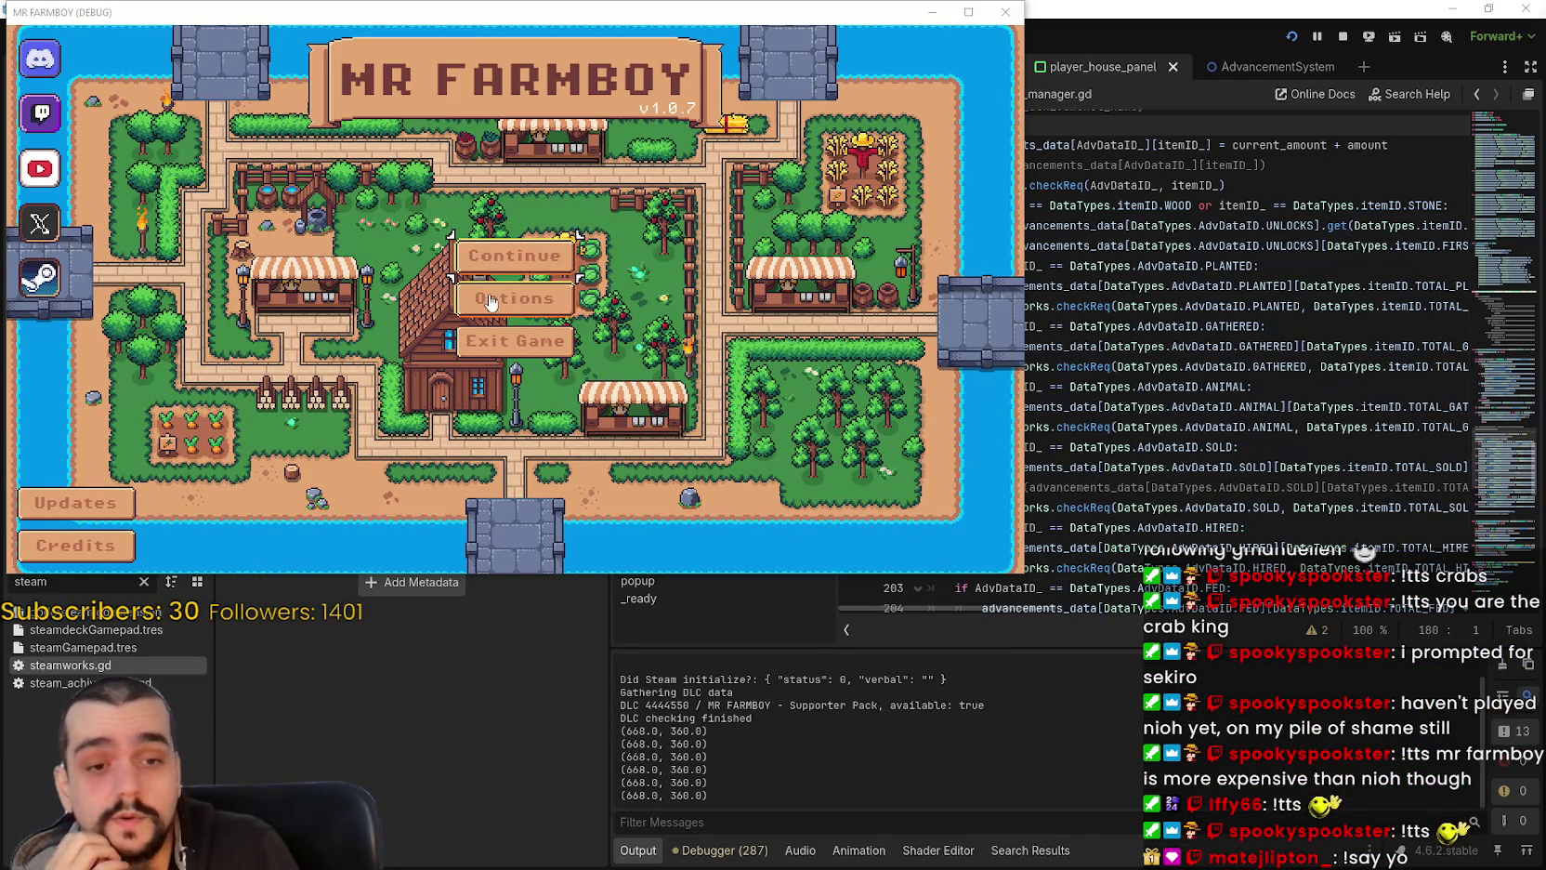
left_click(516, 357)
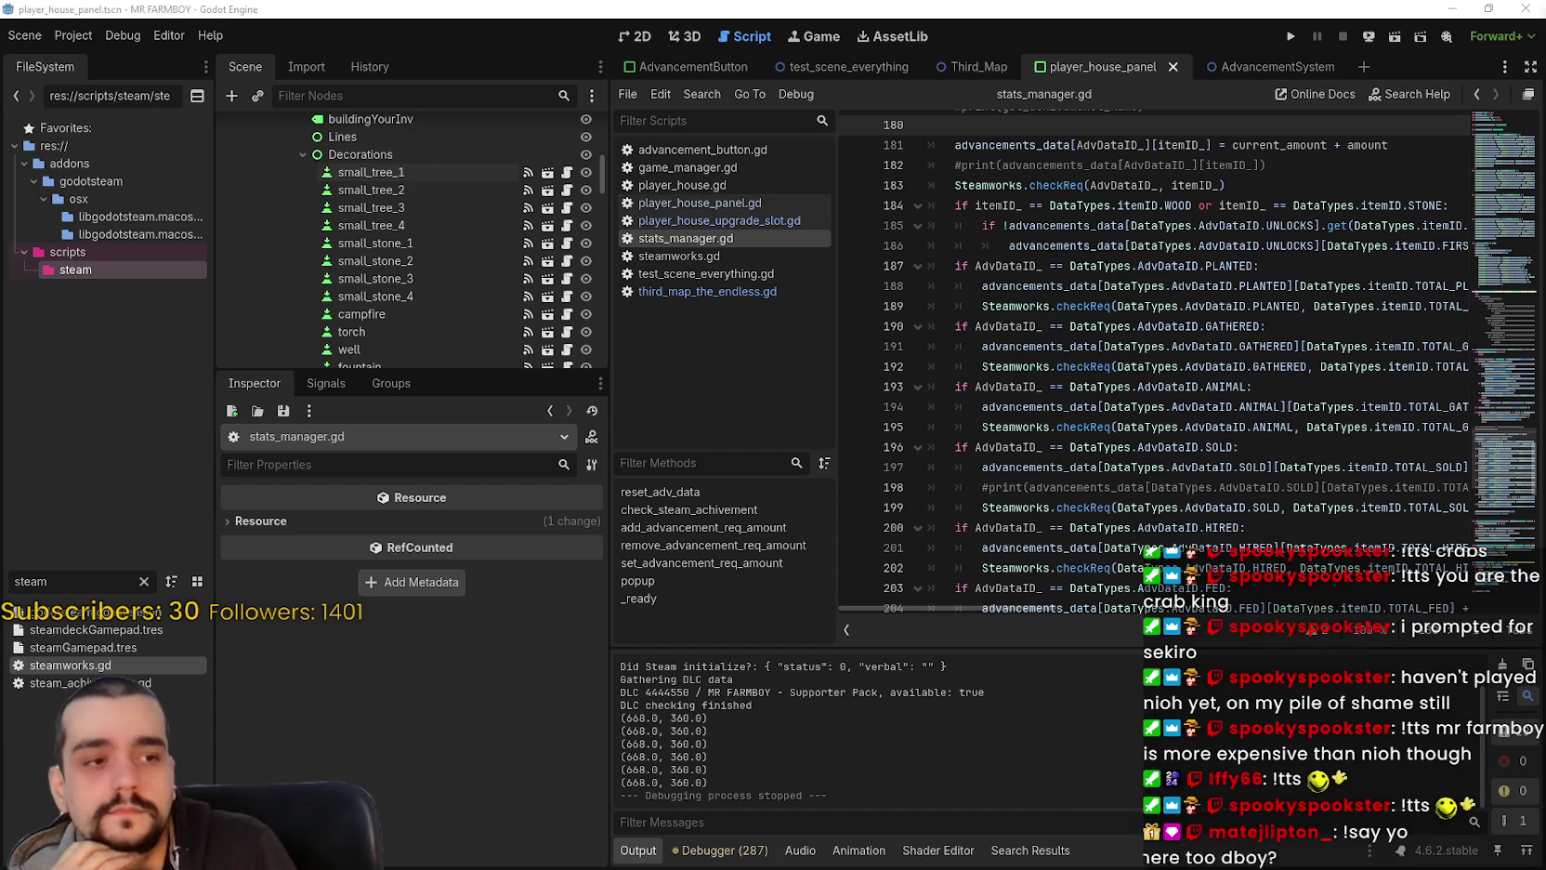
Step: Export the Windows Desktop preset as MrFarmBoy.zip into the mr-farmboy-exports folder
left_click(77, 33)
key("Escape")
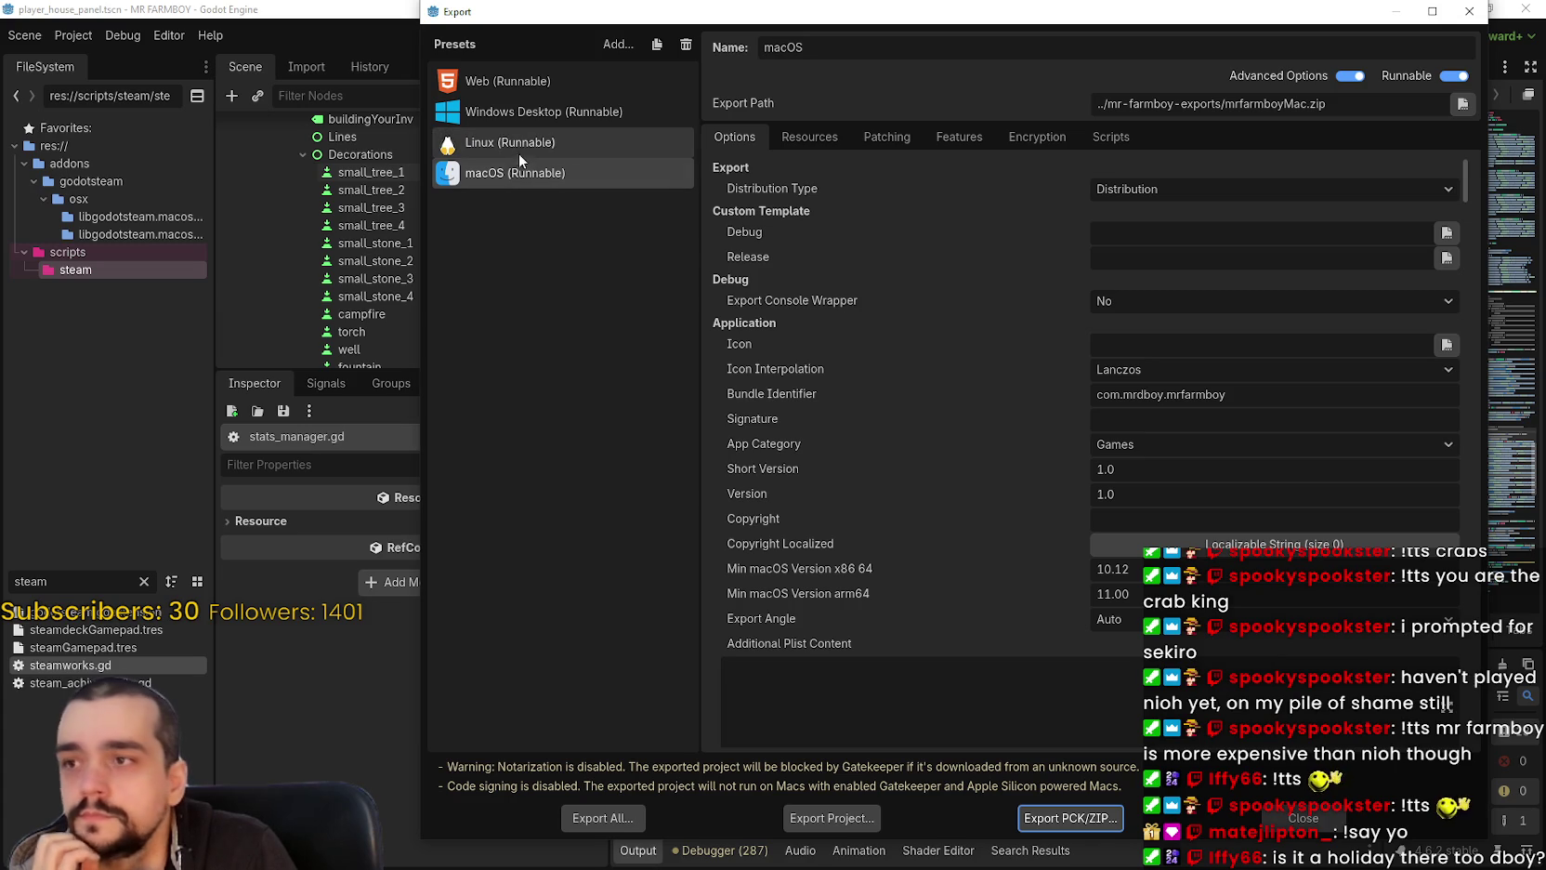
left_click(519, 147)
left_click(526, 117)
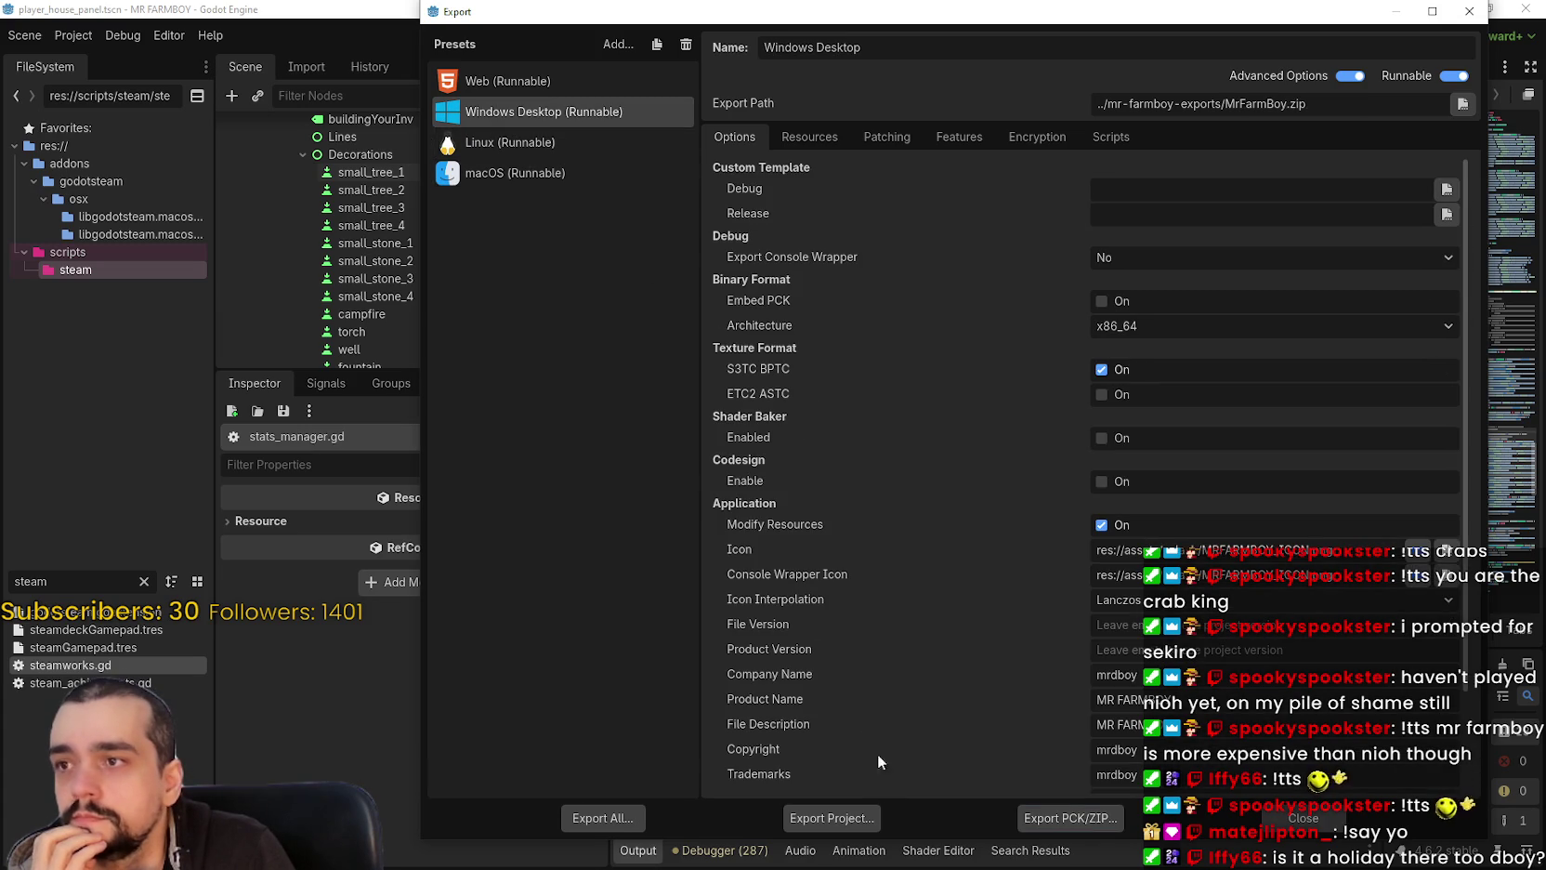
left_click(831, 818)
left_click(620, 706)
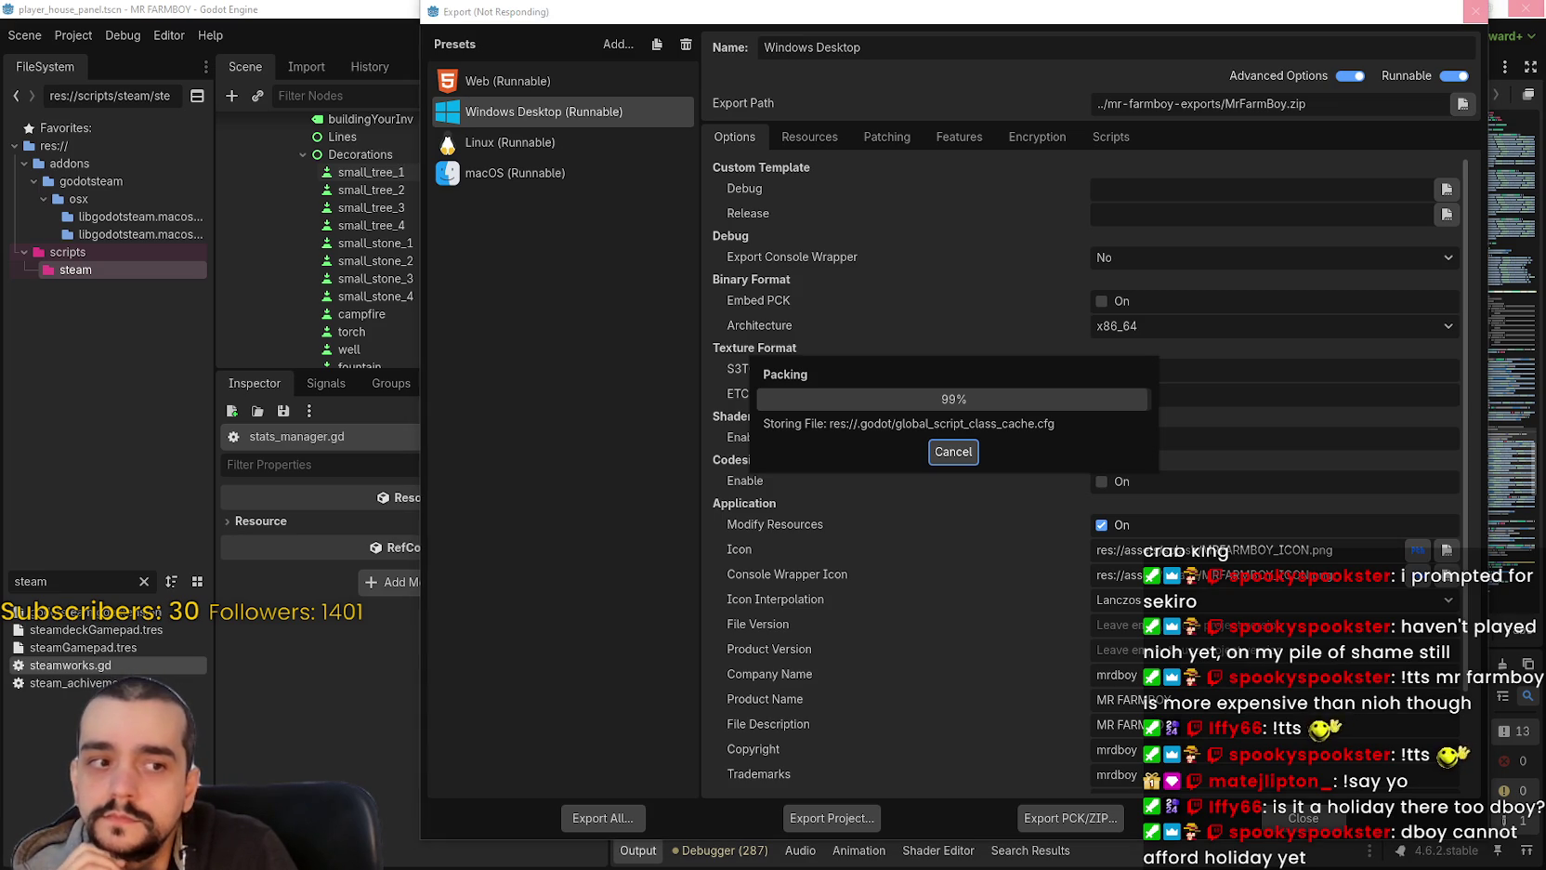
left_click(531, 139)
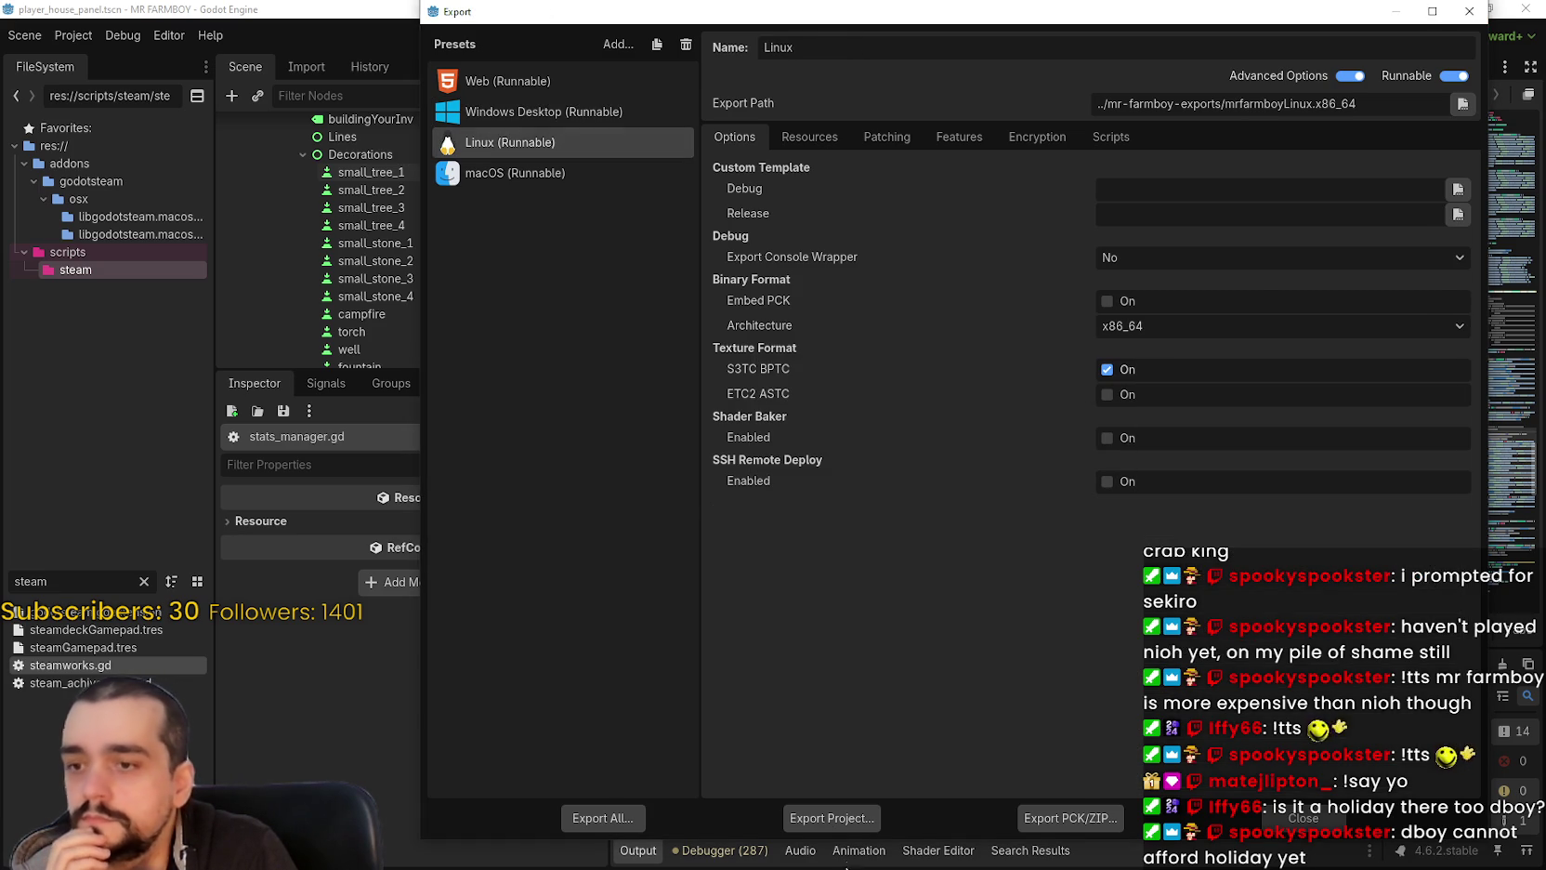
Step: Export the Linux build as mrfarmboyLinux.x86_64 and the macOS build as mrfarmboyMac.zip
left_click(827, 809)
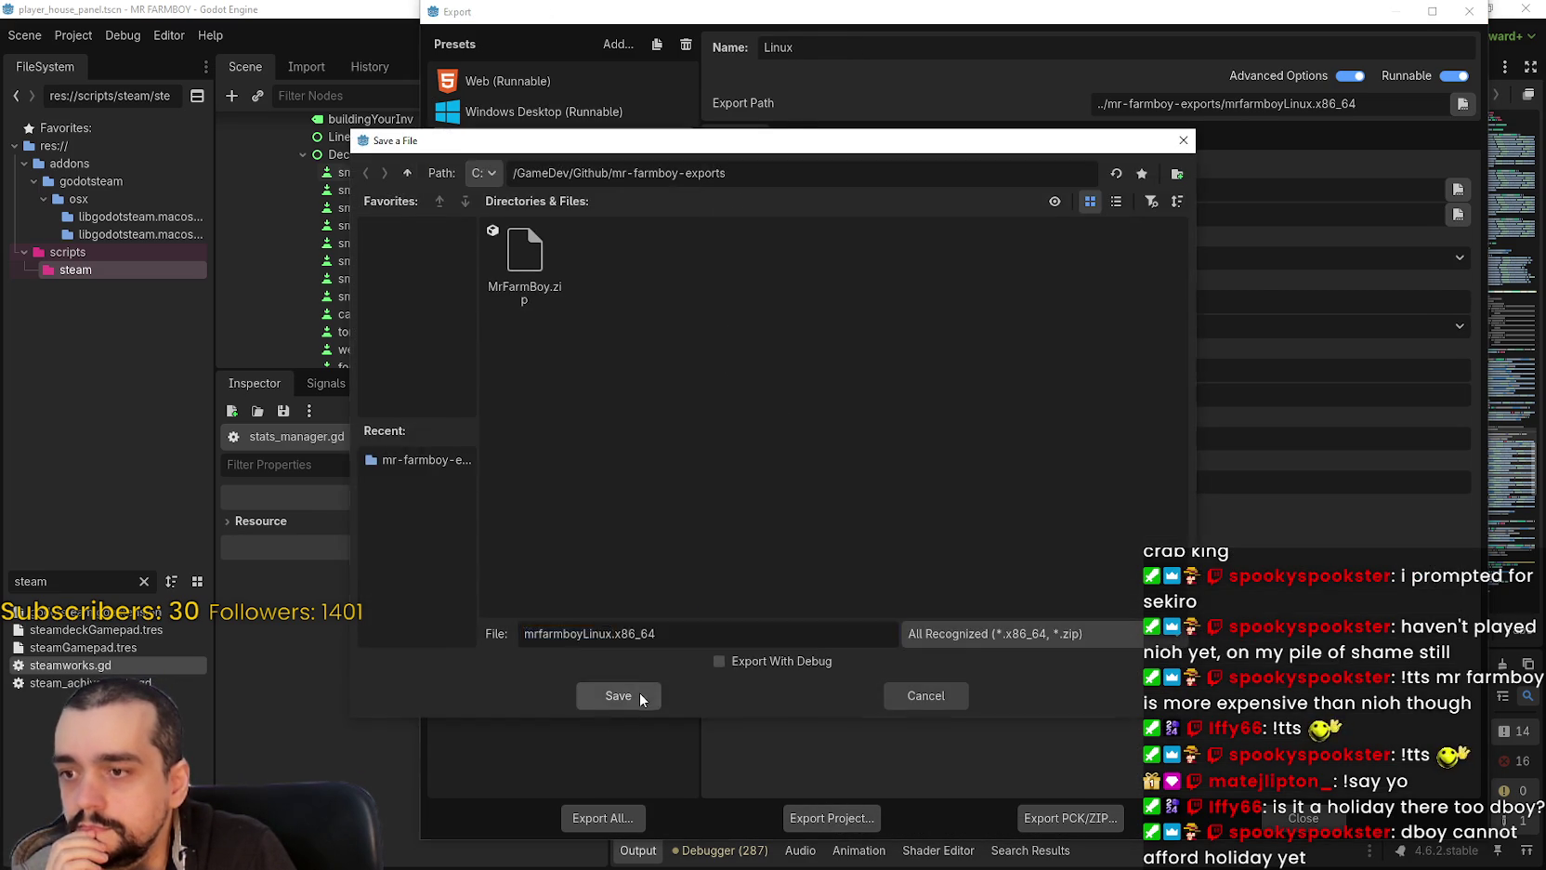
left_click(637, 691)
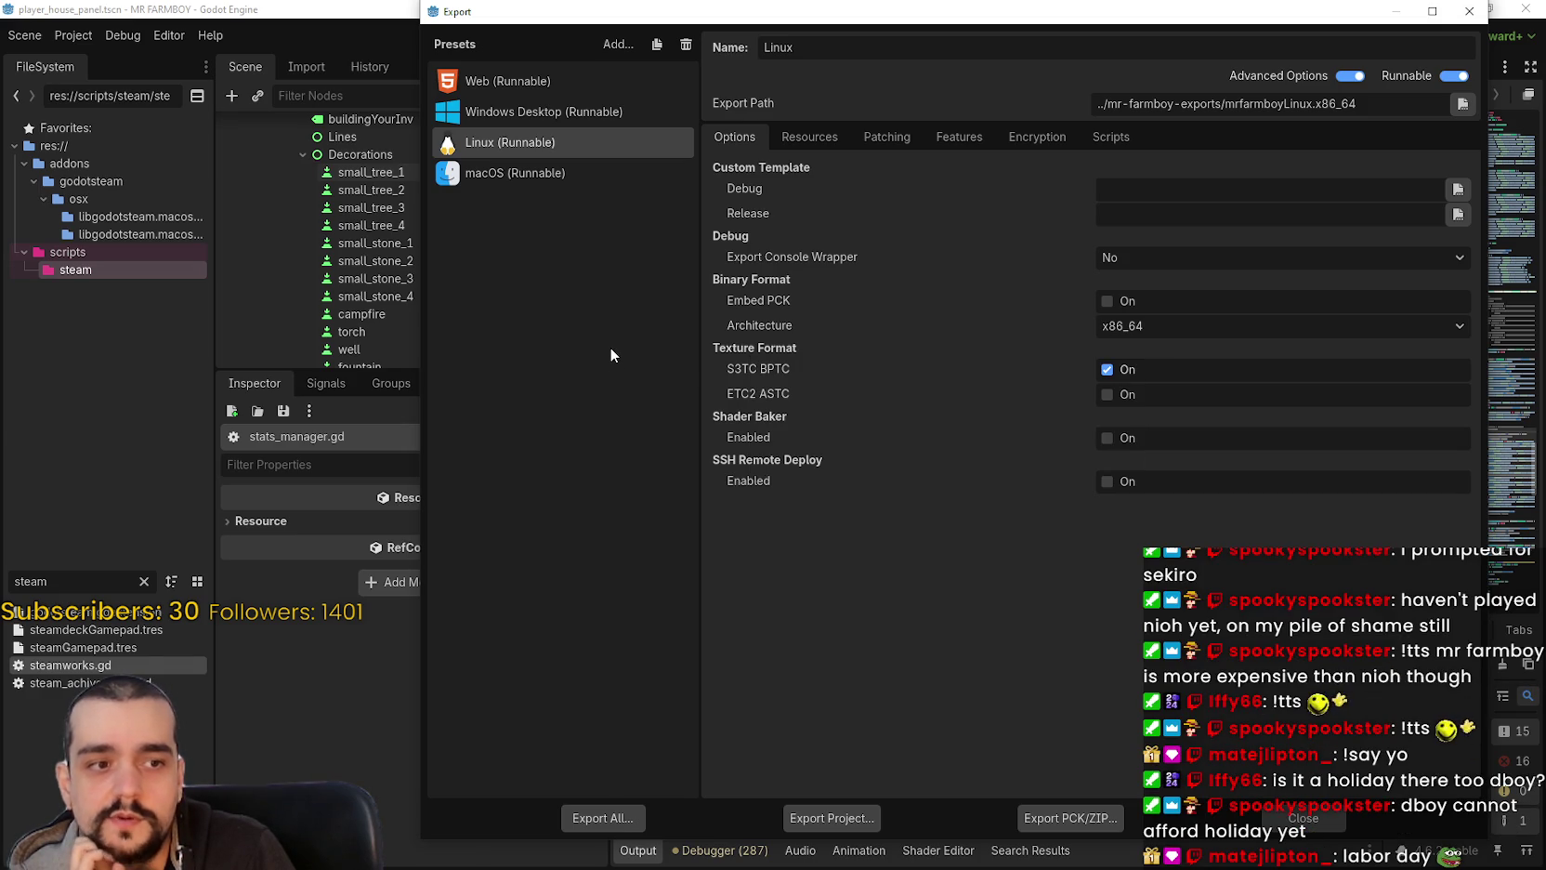
left_click(534, 174)
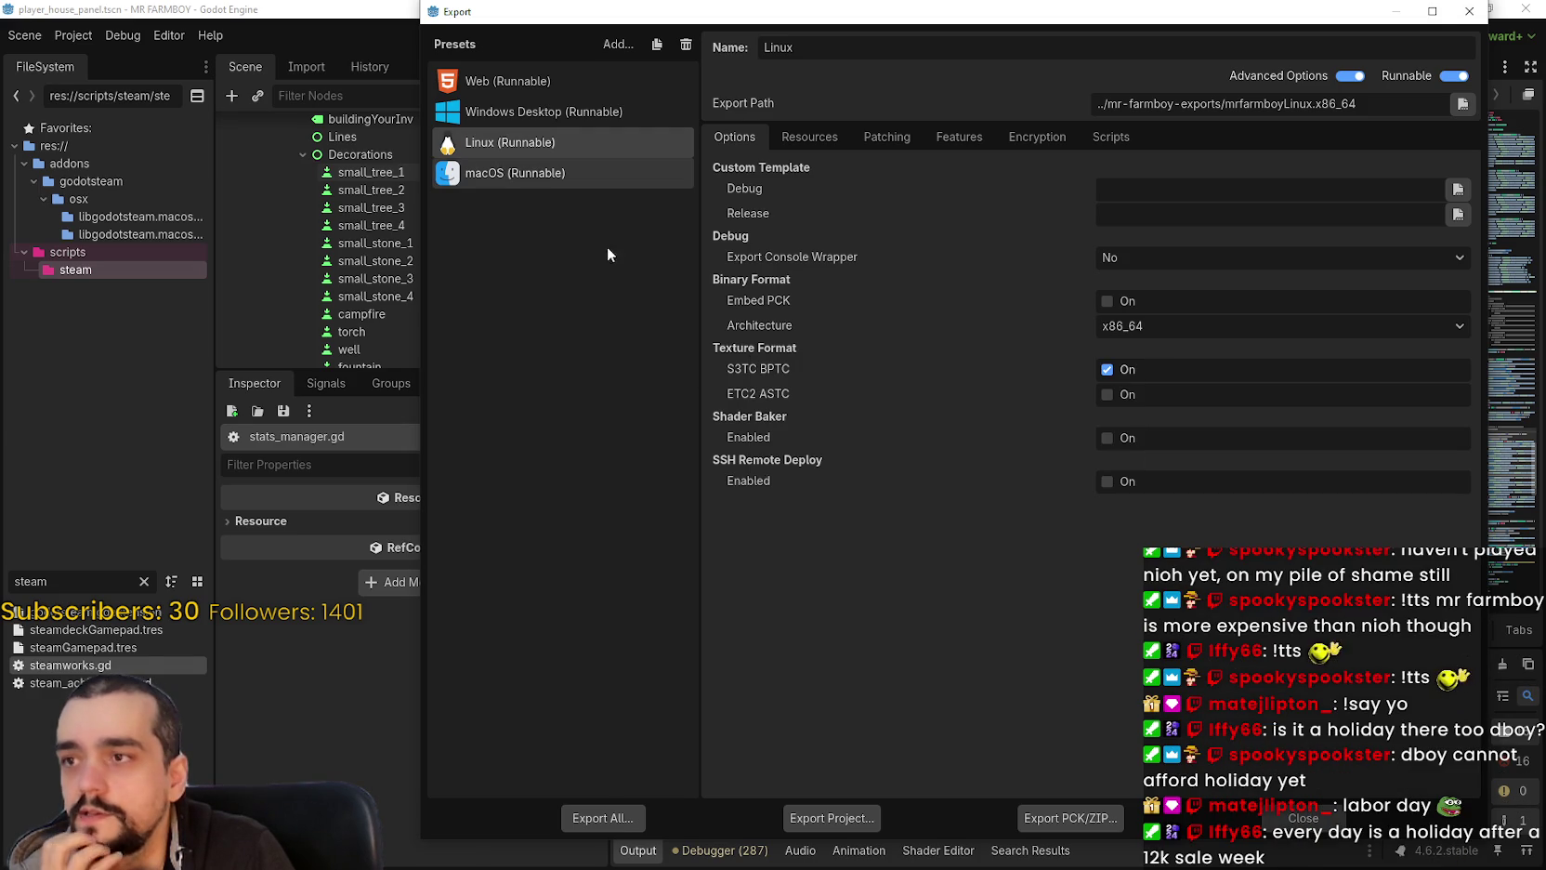
left_click(834, 818)
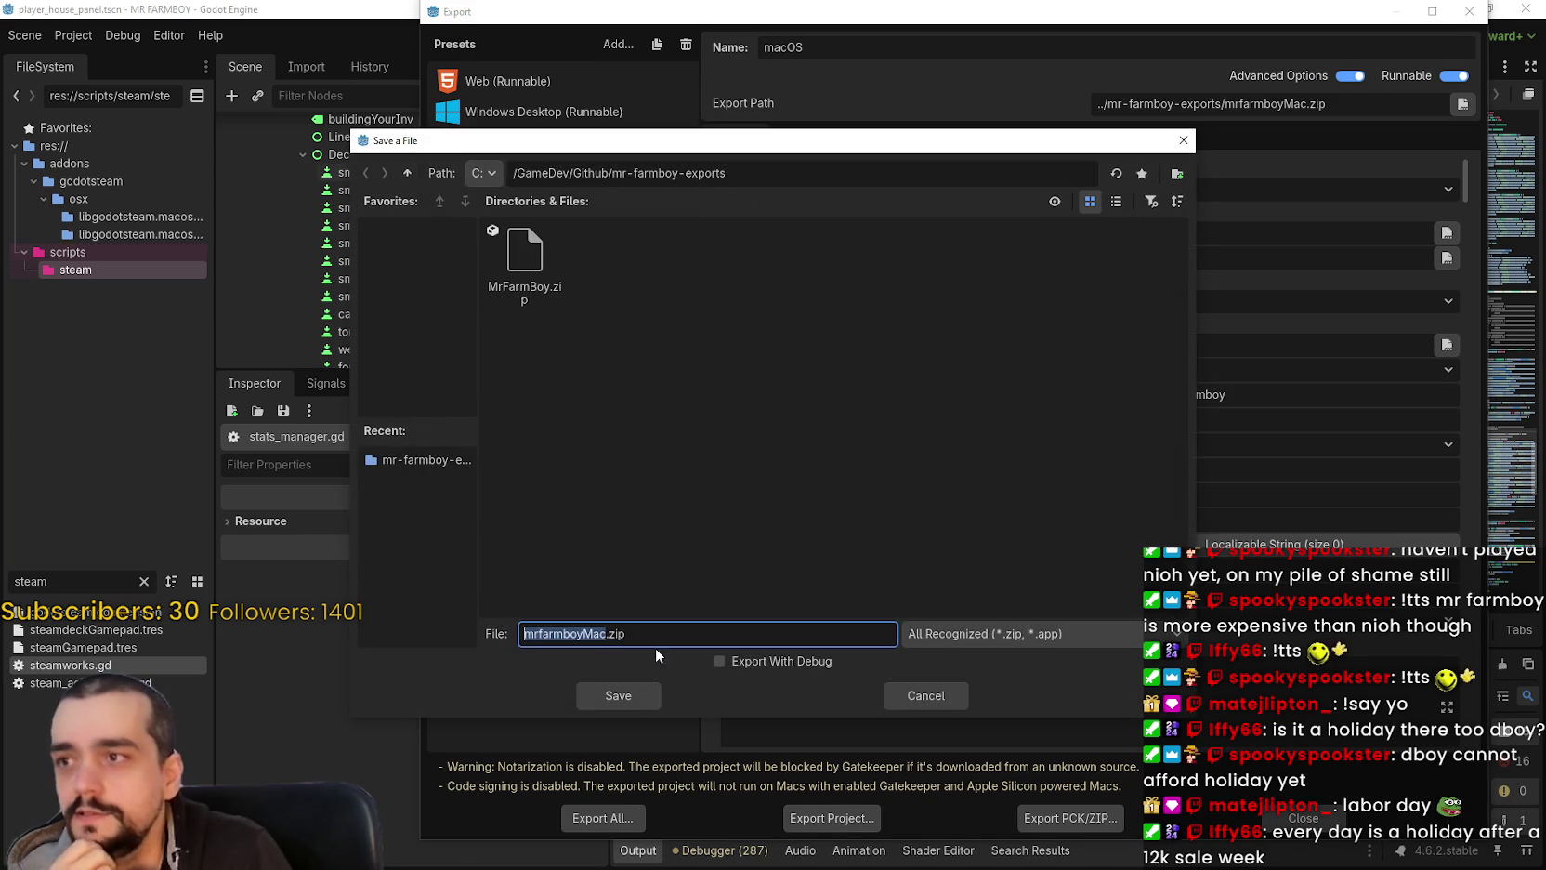
left_click(631, 700)
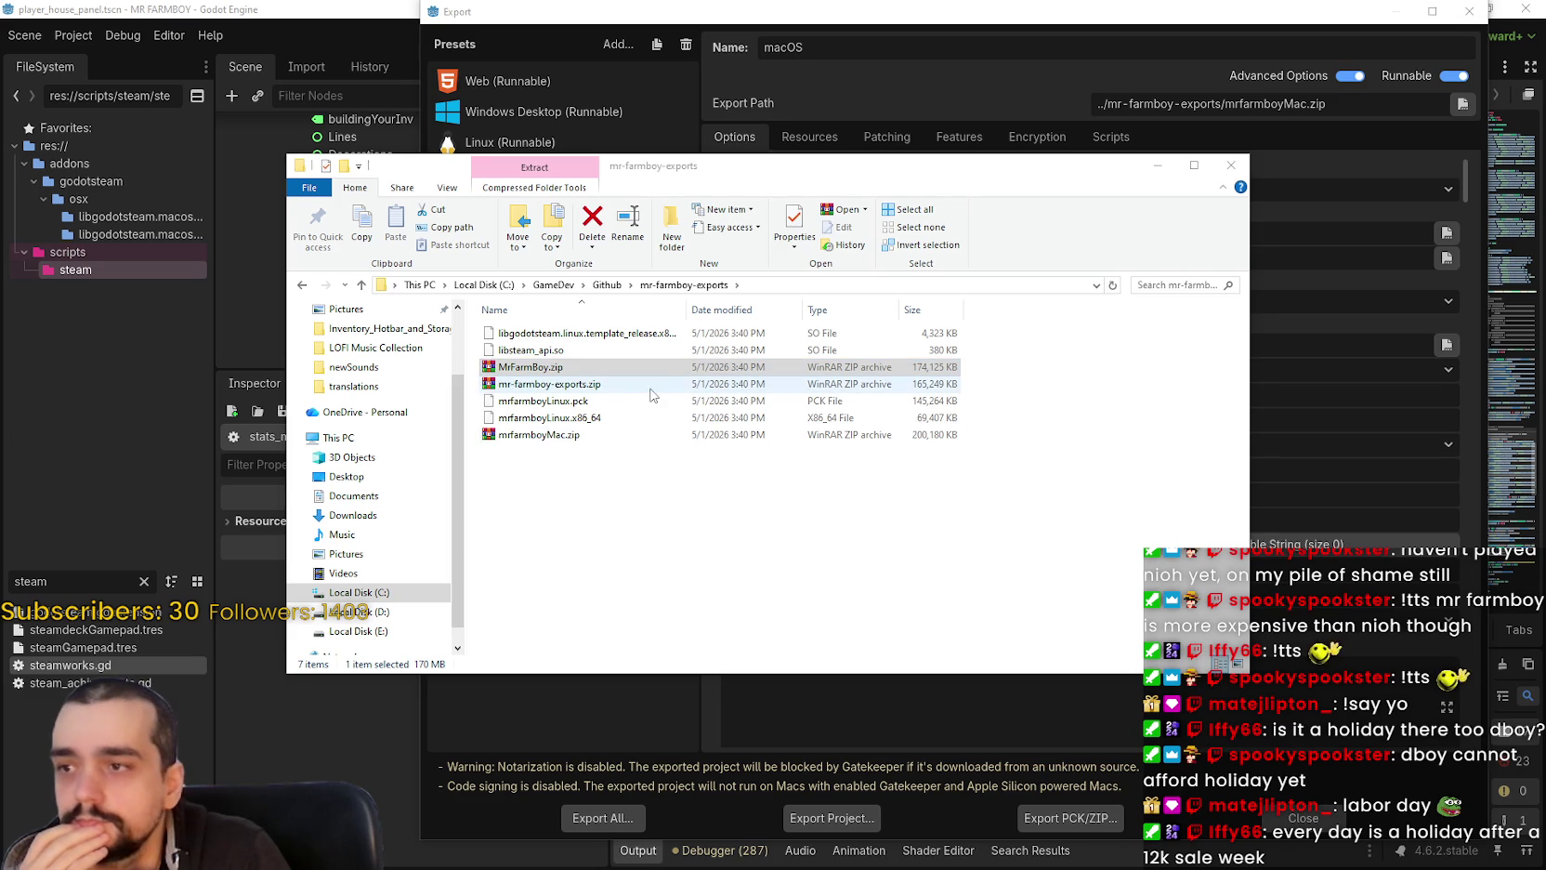
left_click(697, 387)
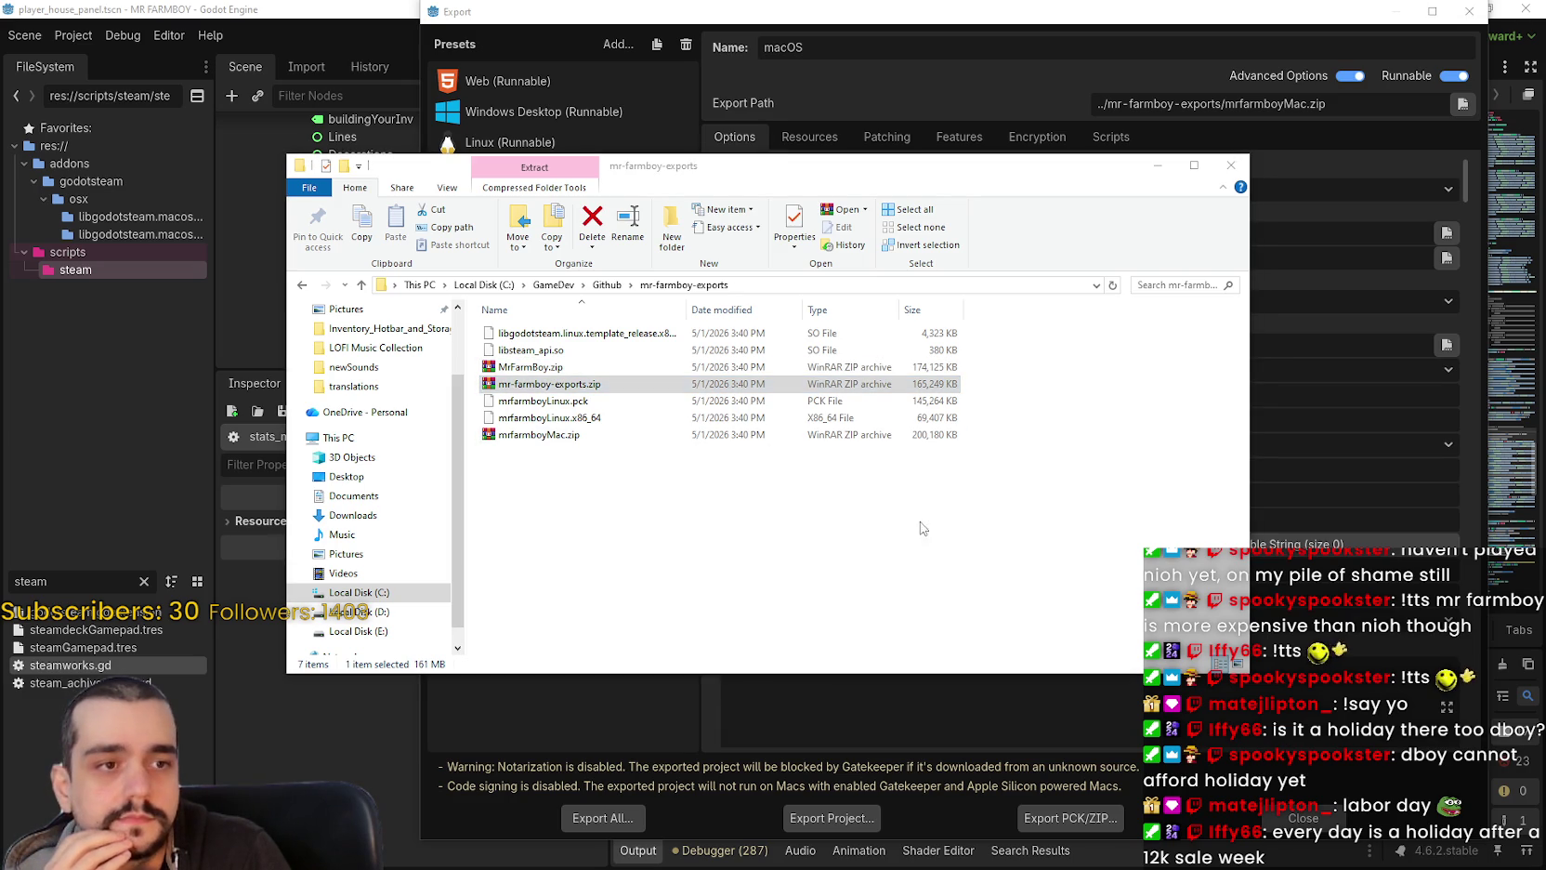
mouse_move(549, 436)
left_mouse_down()
mouse_move(523, 437)
mouse_move(1545, 451)
left_mouse_up()
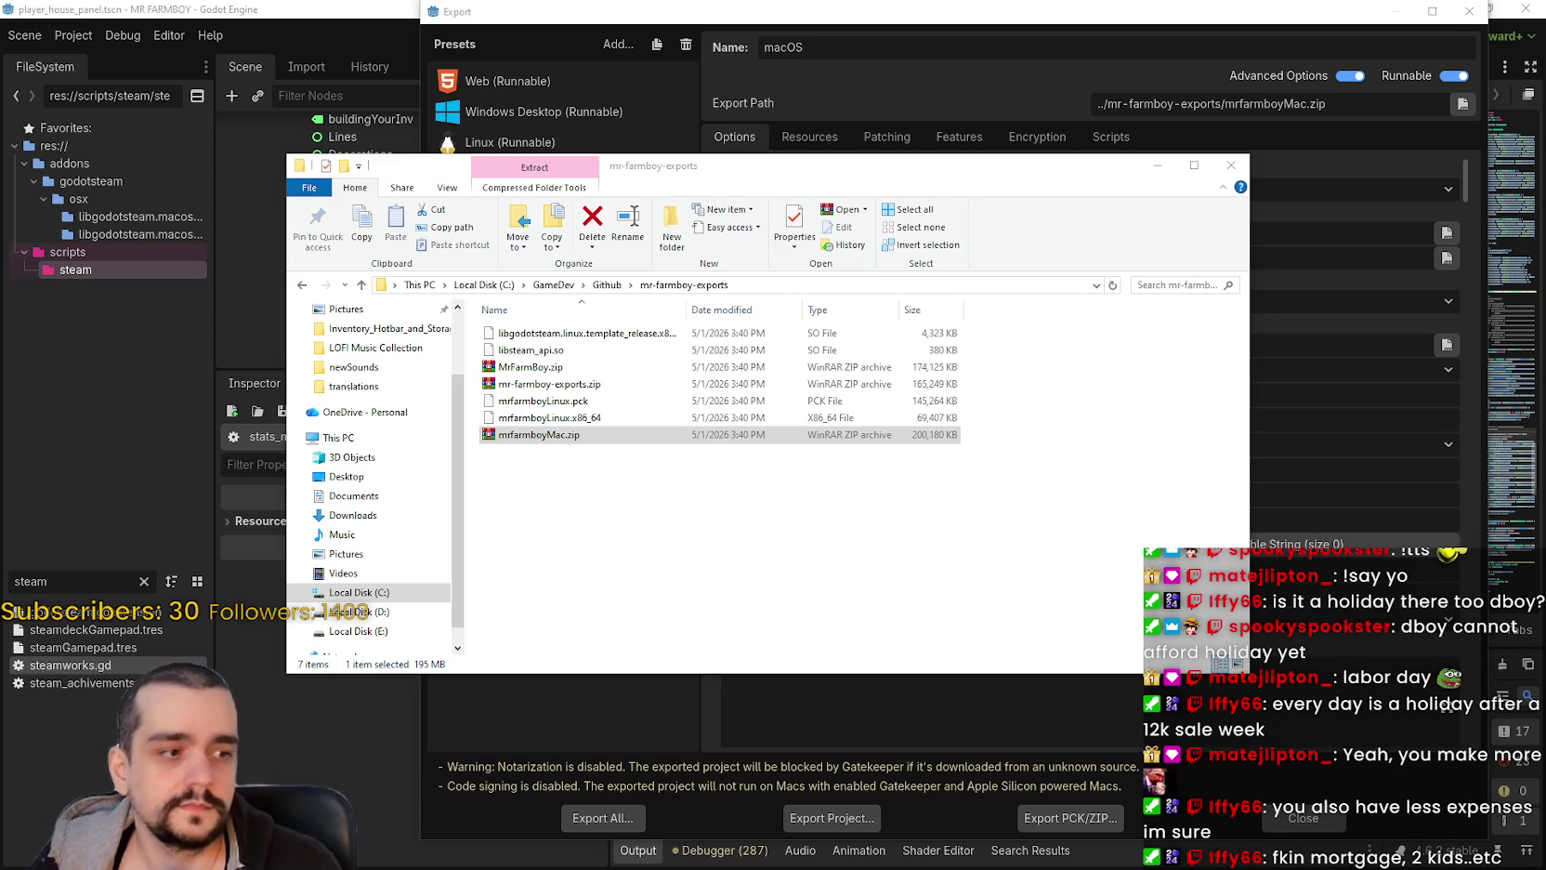
left_click_drag(511, 367, 897, 383)
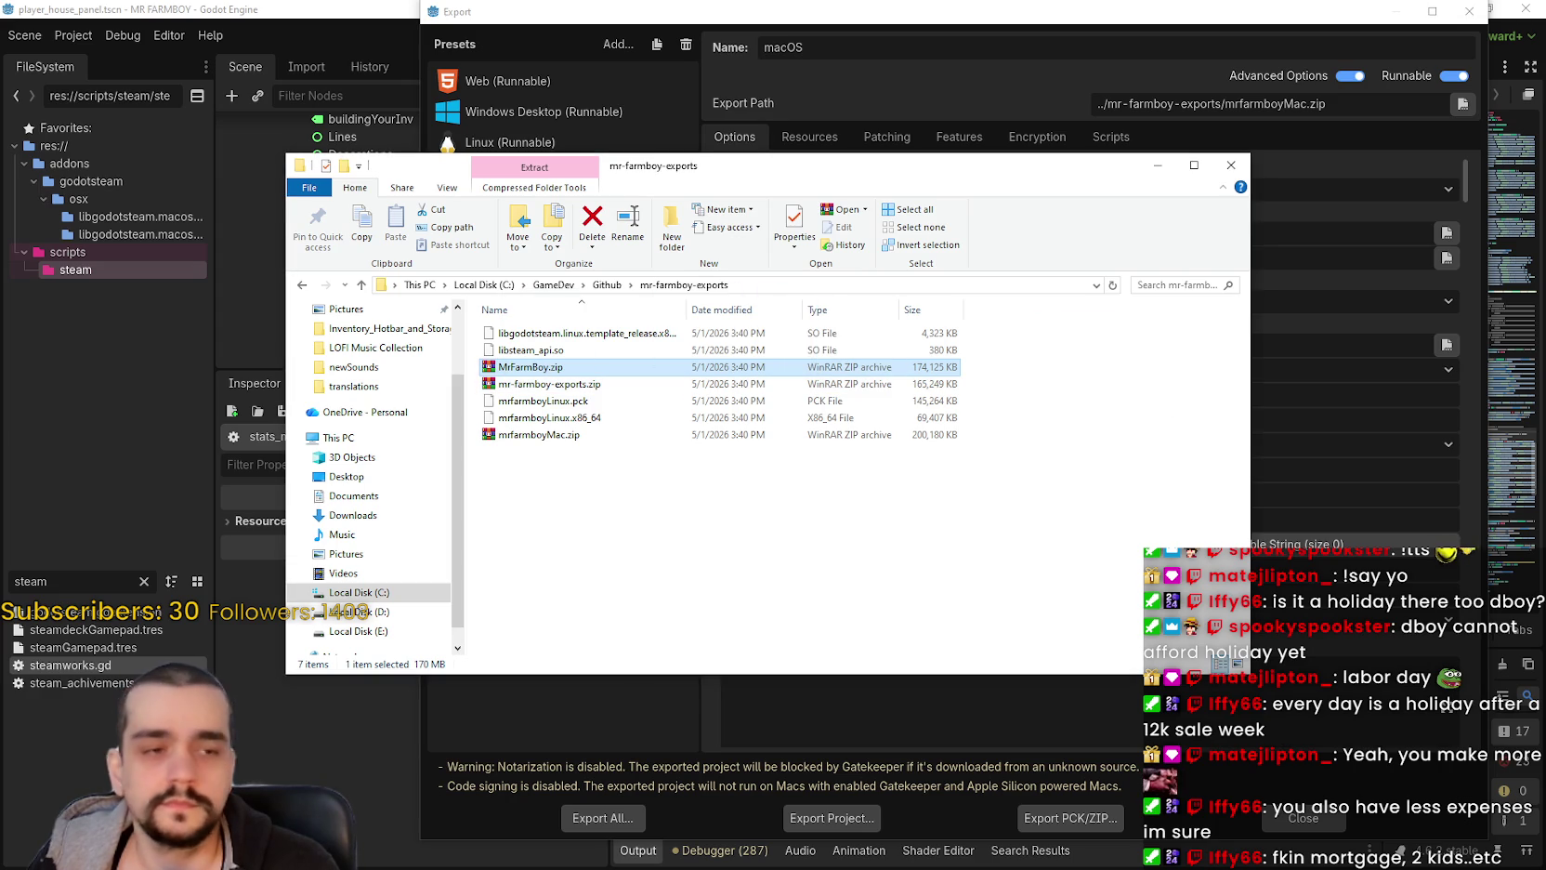
left_click(555, 386)
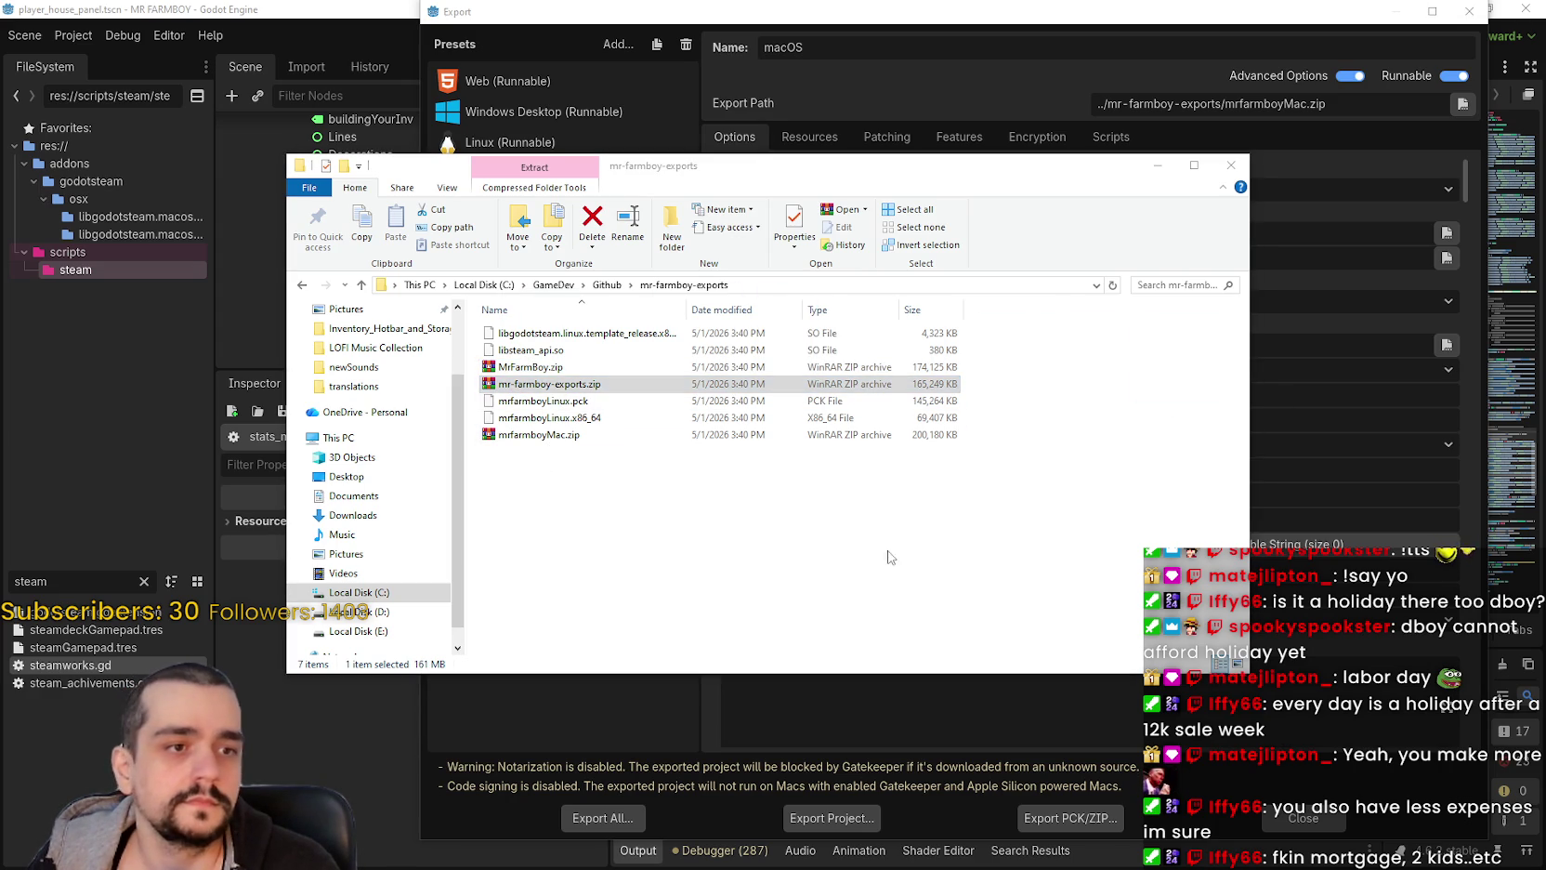
left_click(517, 435)
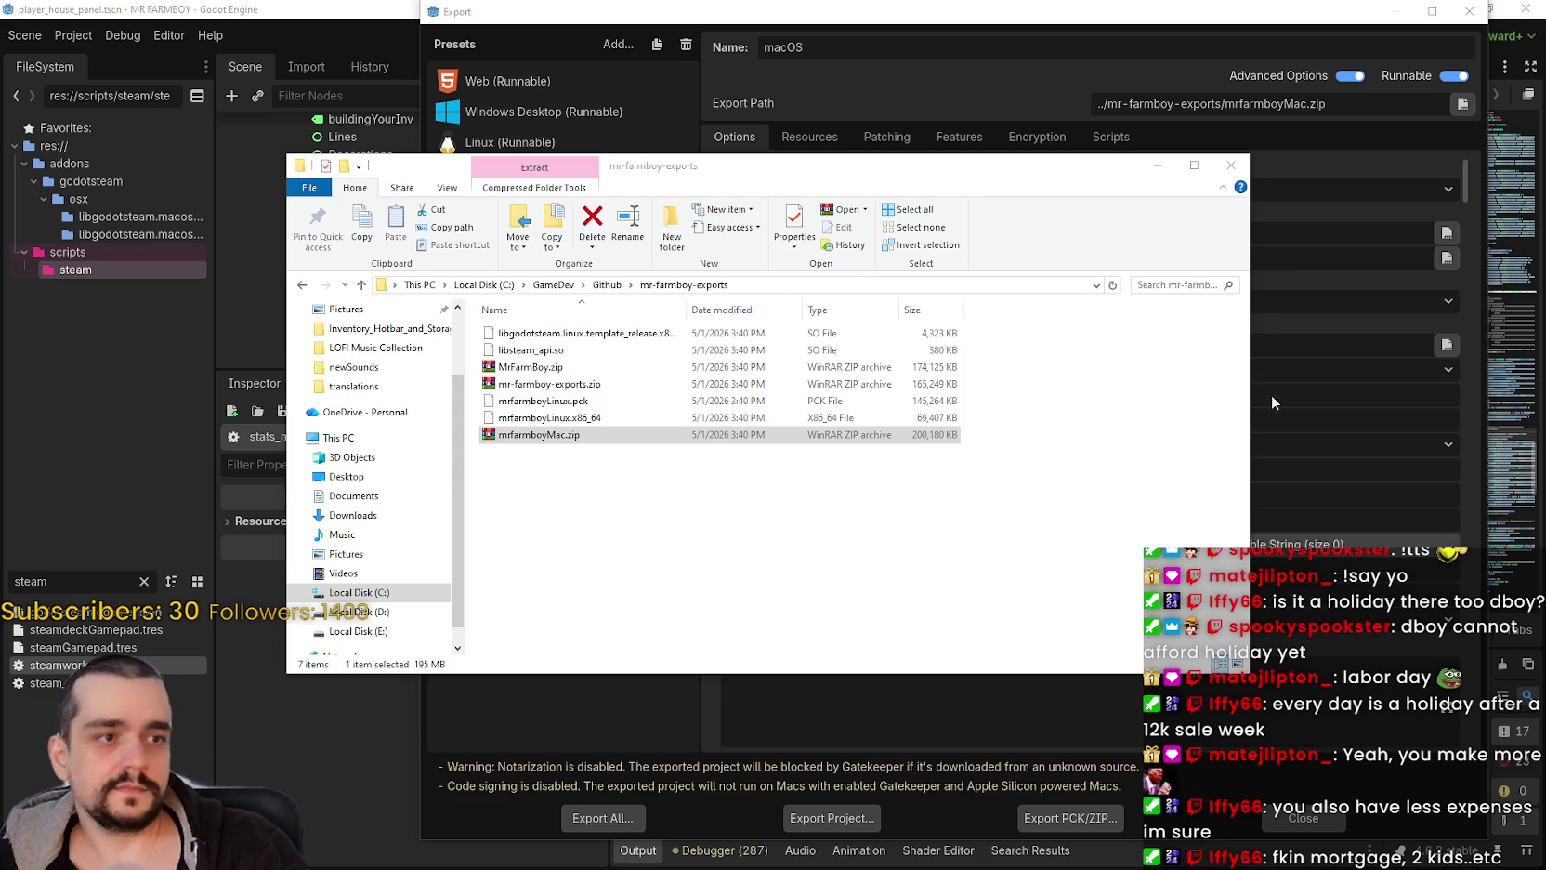
Step: Drag MrFarmBoy.zip, mr-farmboy-exports.zip and mrfarmboyMac.zip toward another window, leaving them in place
left_click_drag(594, 371, 1545, 372)
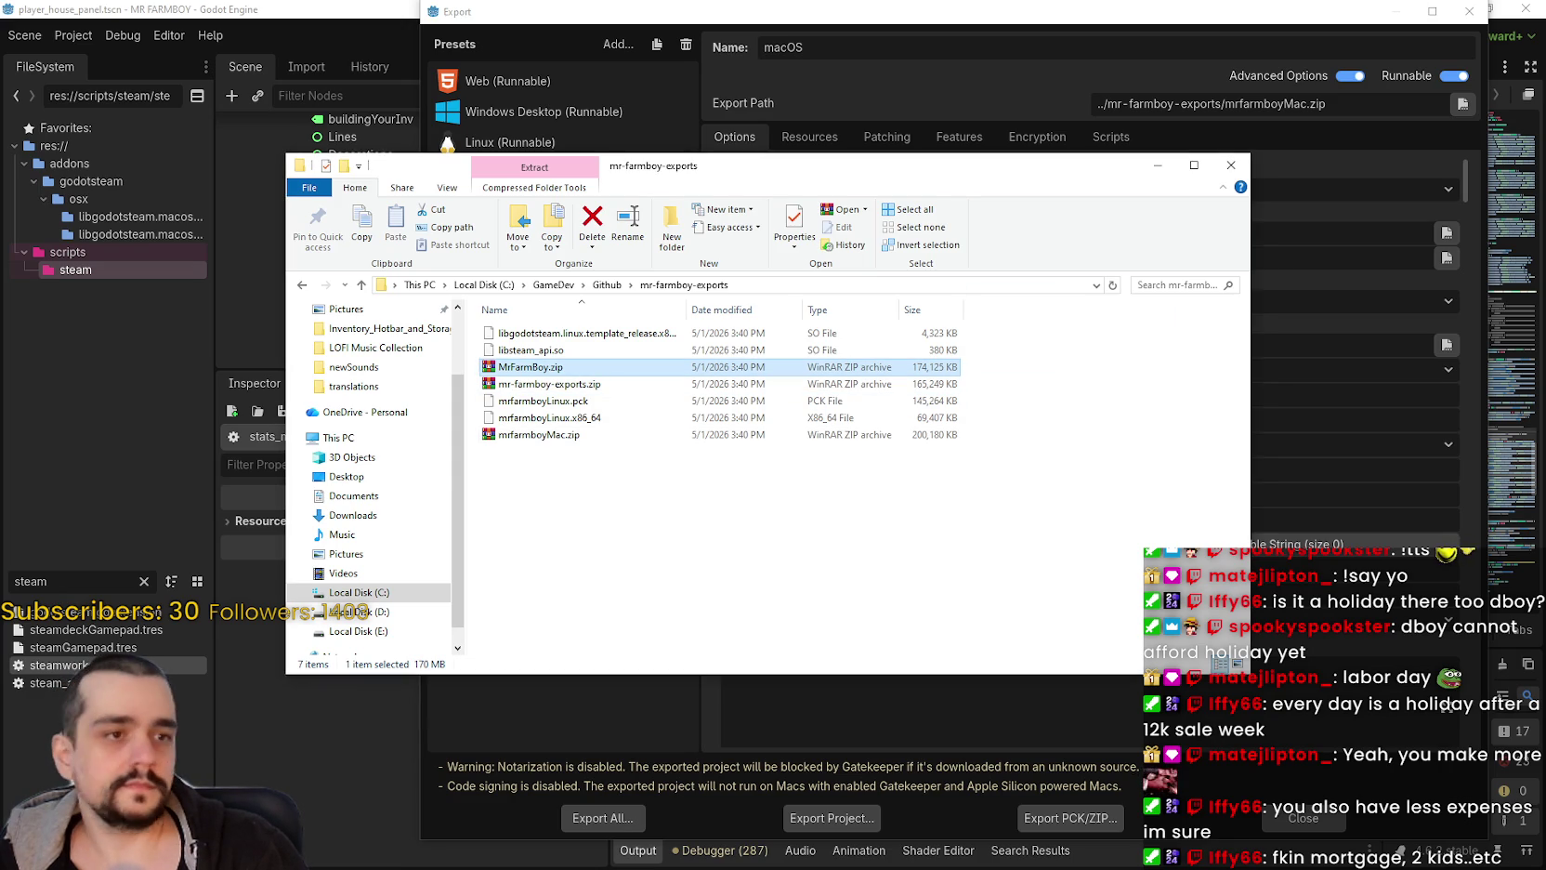
left_click_drag(556, 383, 1545, 409)
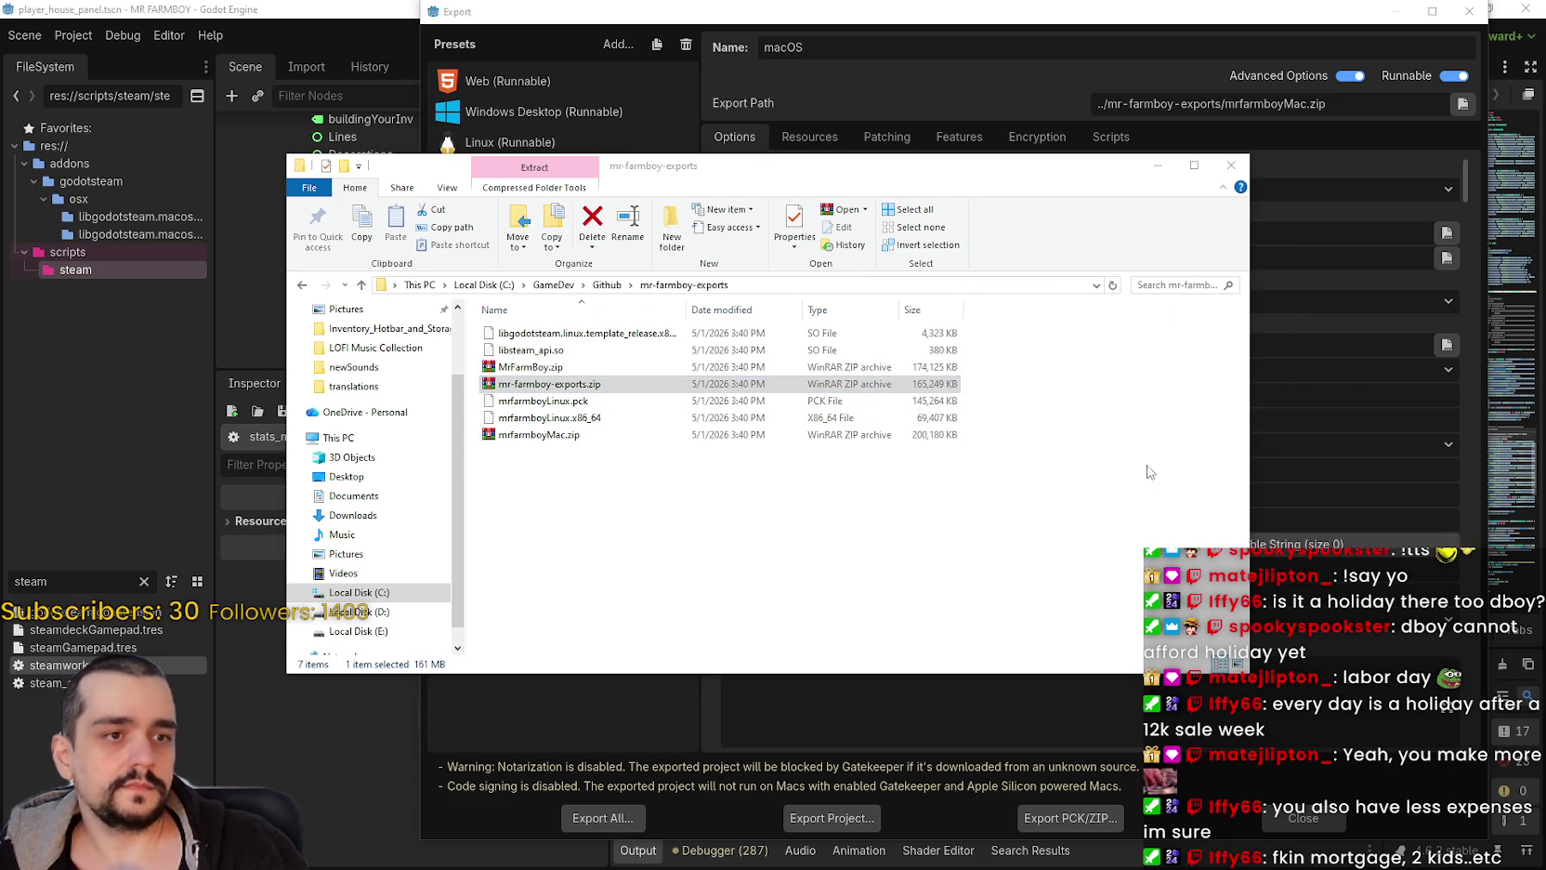
left_click_drag(542, 435, 1545, 475)
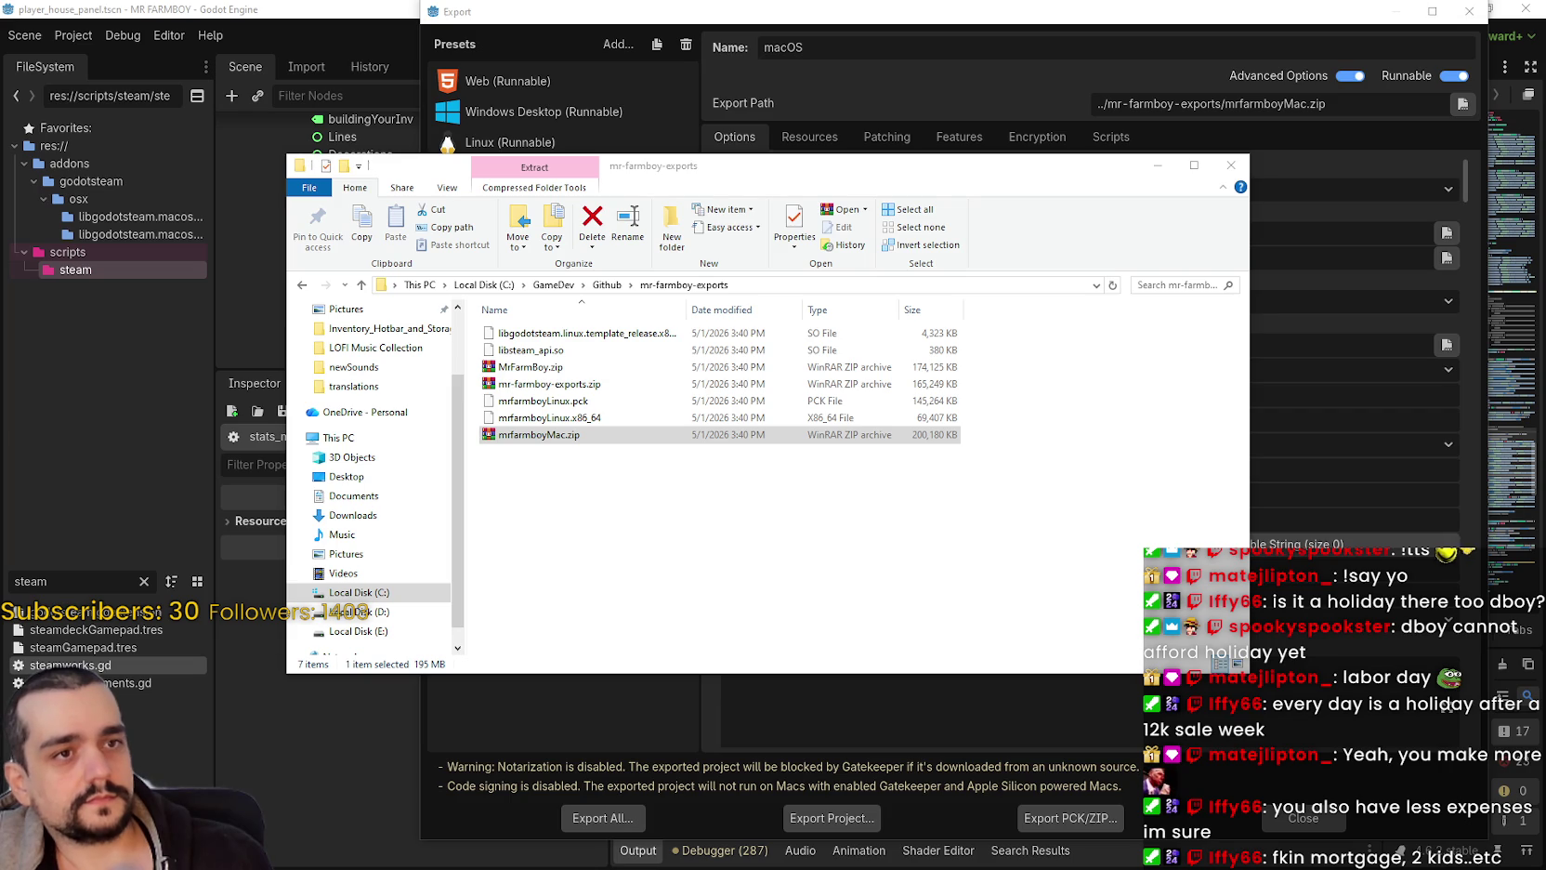
Step: Select each of the three zip archives in turn, then switch to the Discord window
left_click(507, 368)
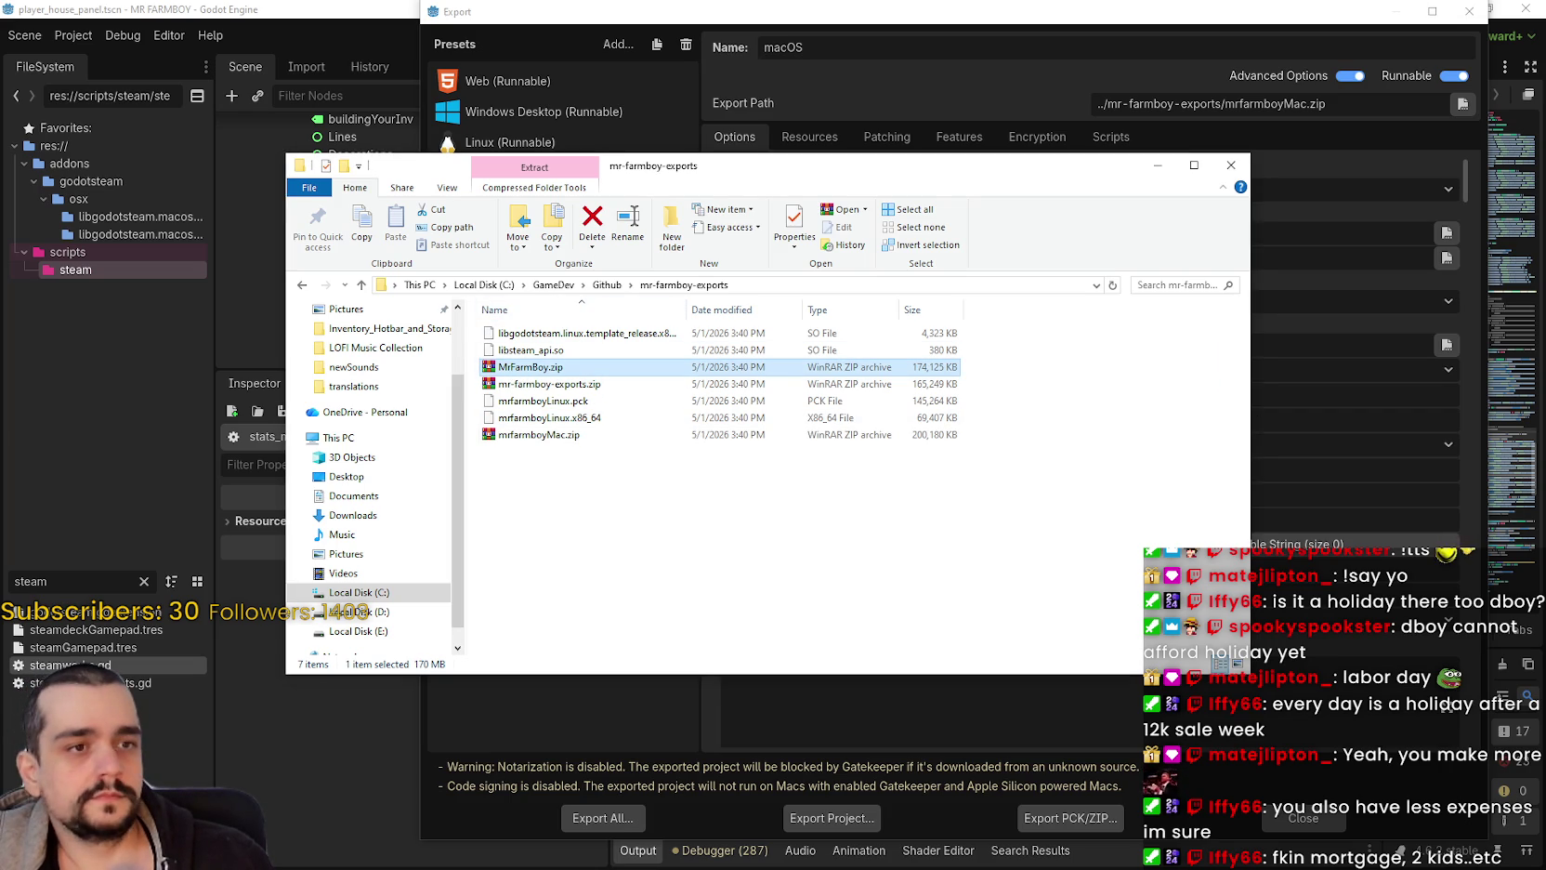
left_click(523, 386)
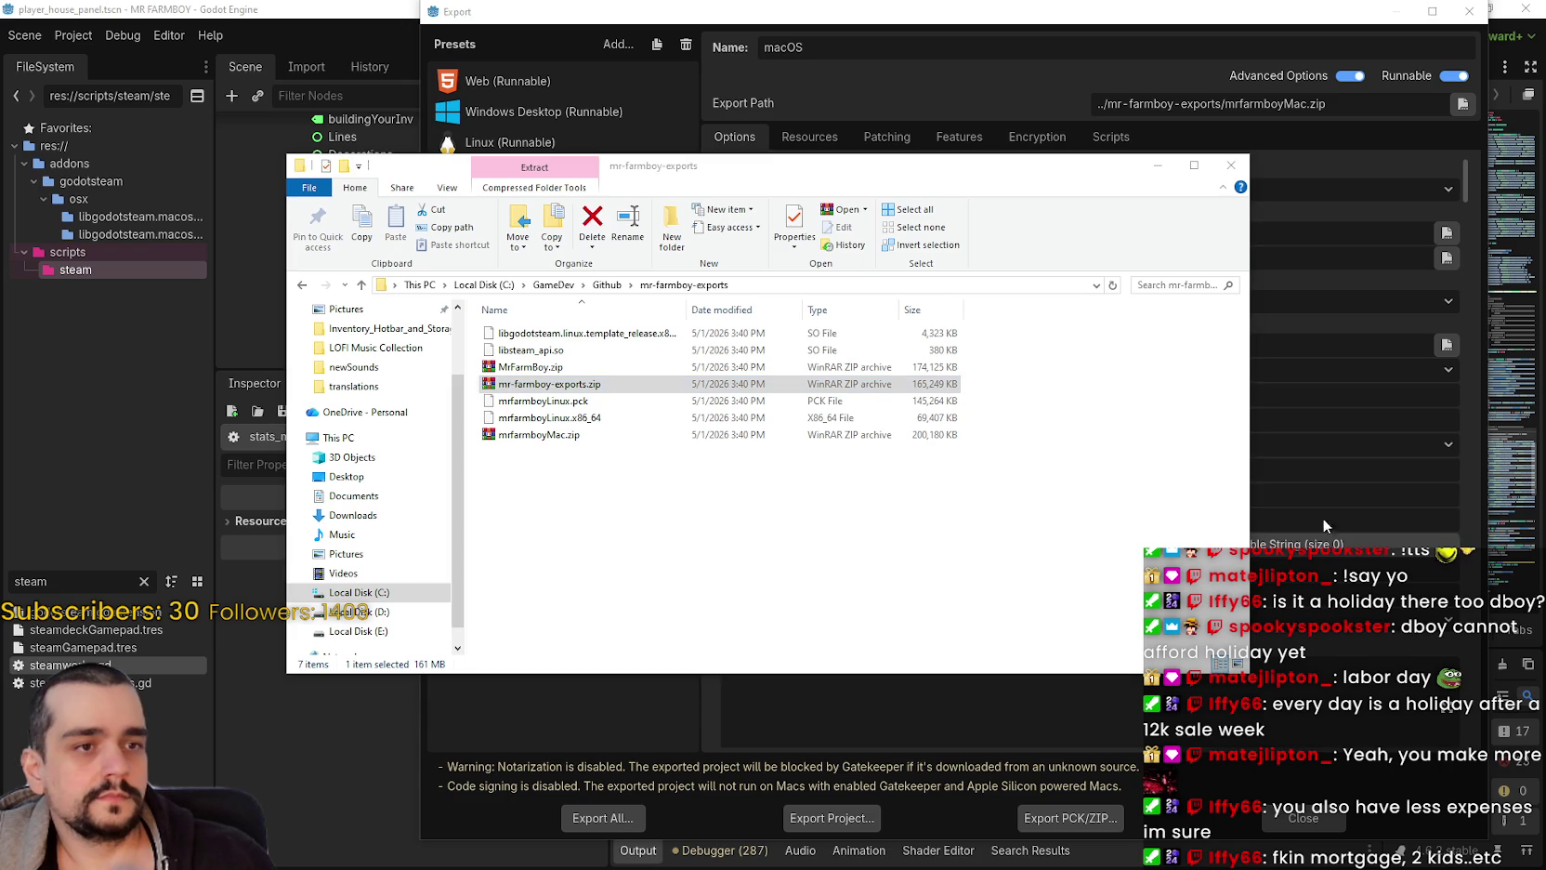
left_click(514, 436)
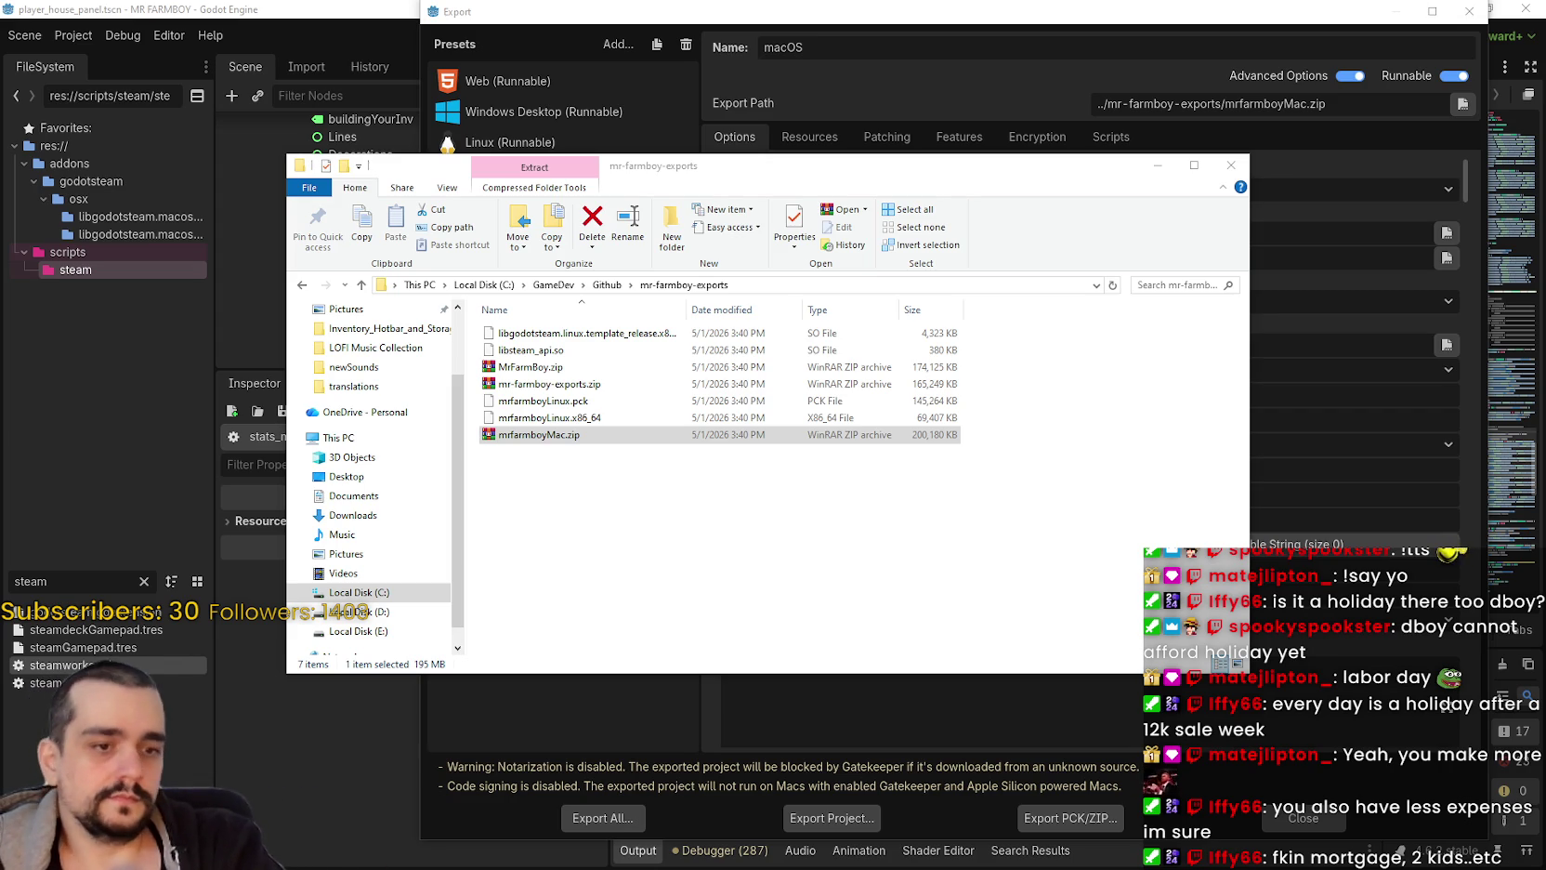
key("alt+Tab")
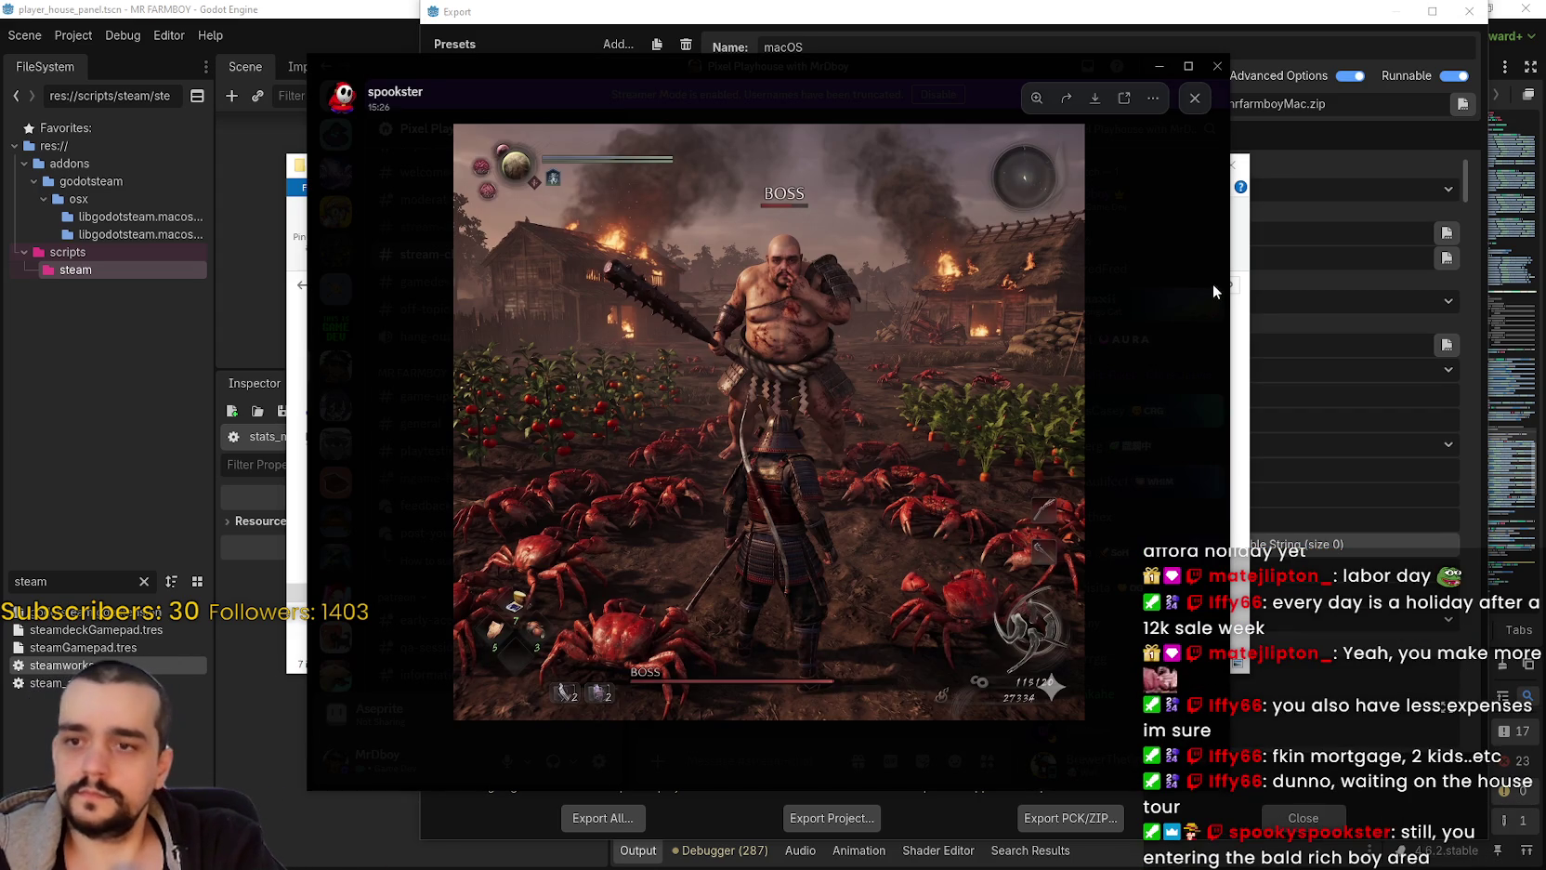
Step: Close Discord's enlarged screenshot, move Discord aside, and select MrFarmBoy.zip in the exports folder
key("Escape")
left_click_drag(625, 64, 1545, 63)
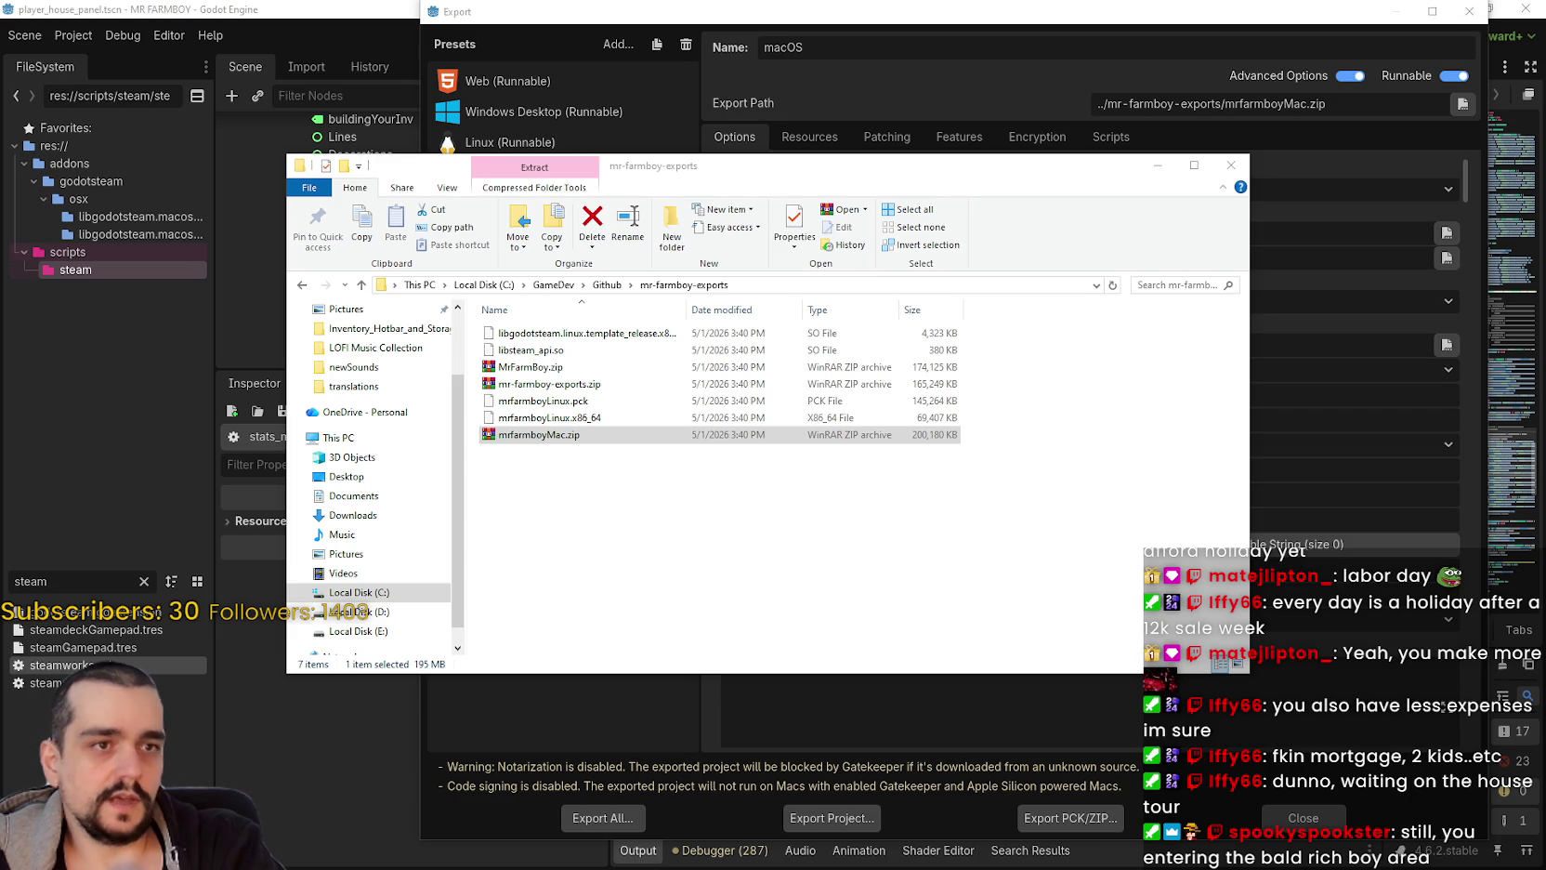
left_click(521, 372)
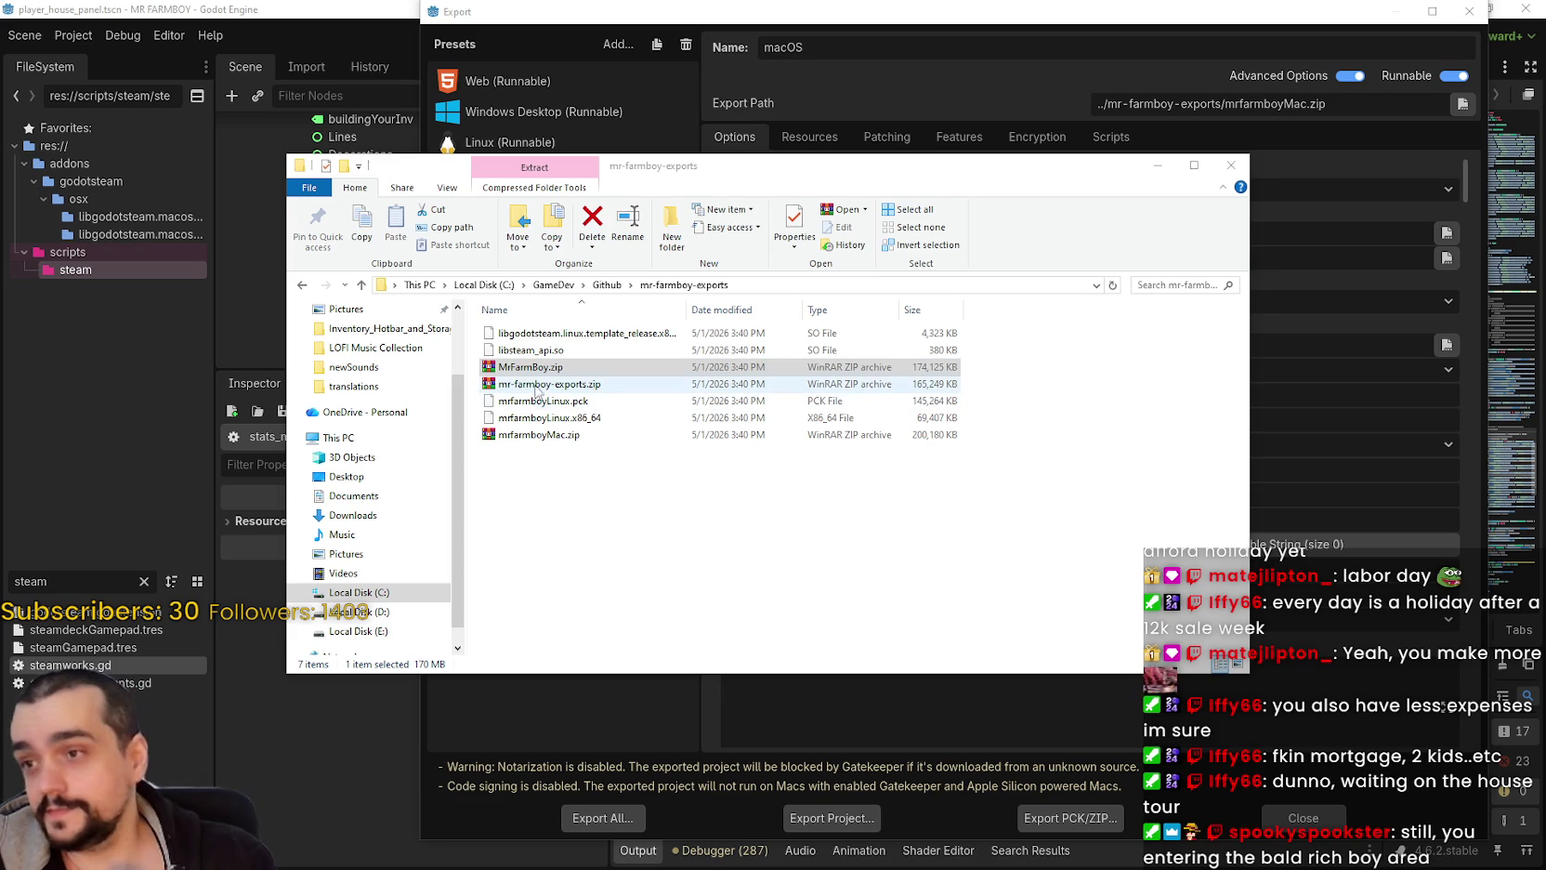
left_click(497, 386)
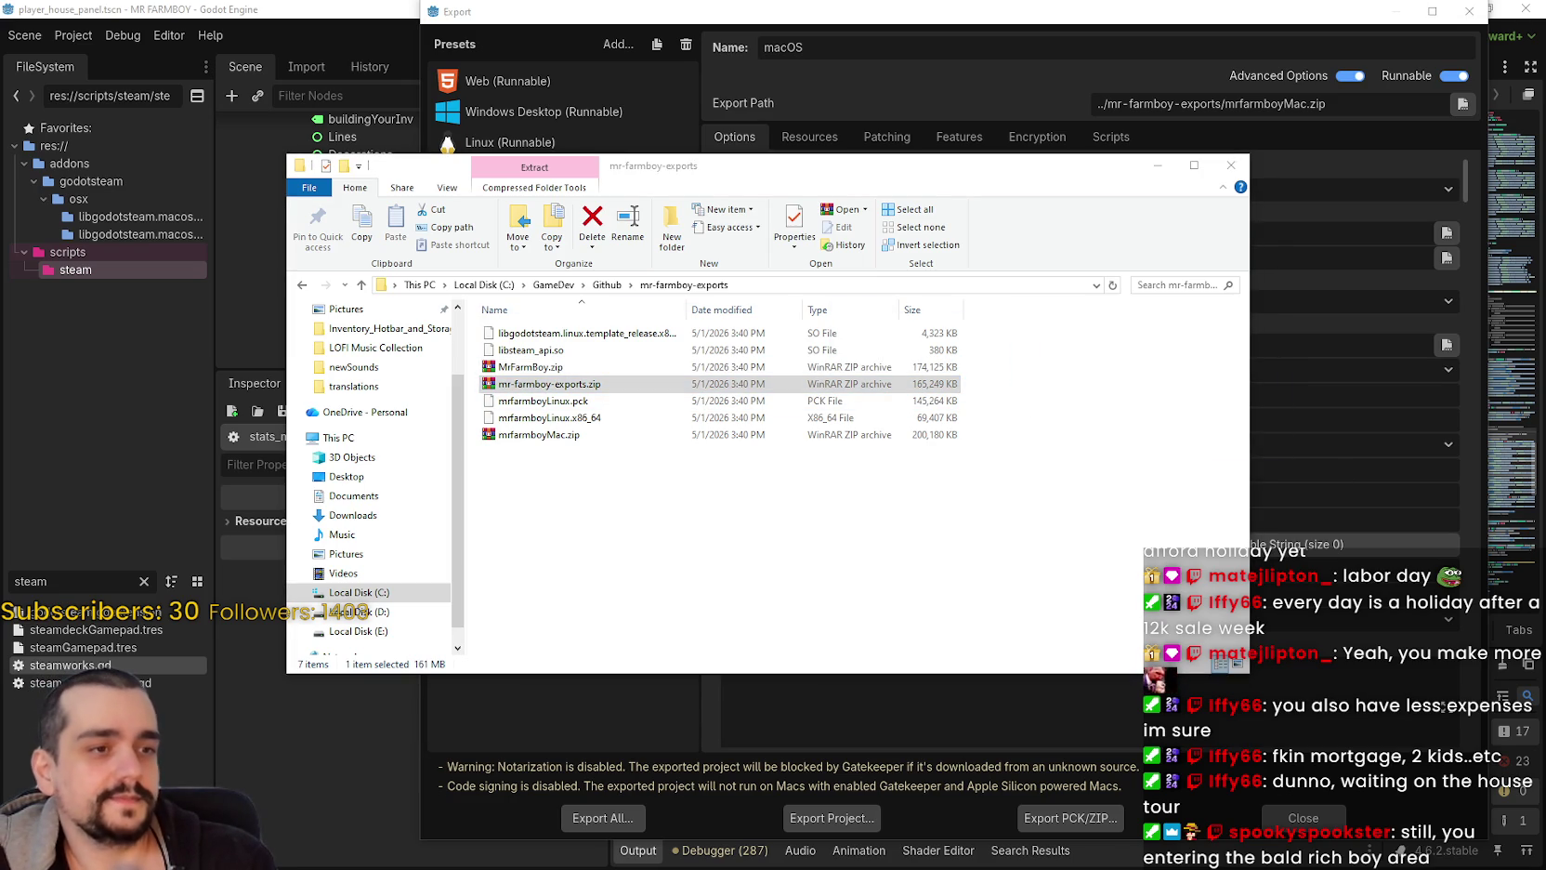
left_click(539, 452)
left_click_drag(531, 436, 758, 469)
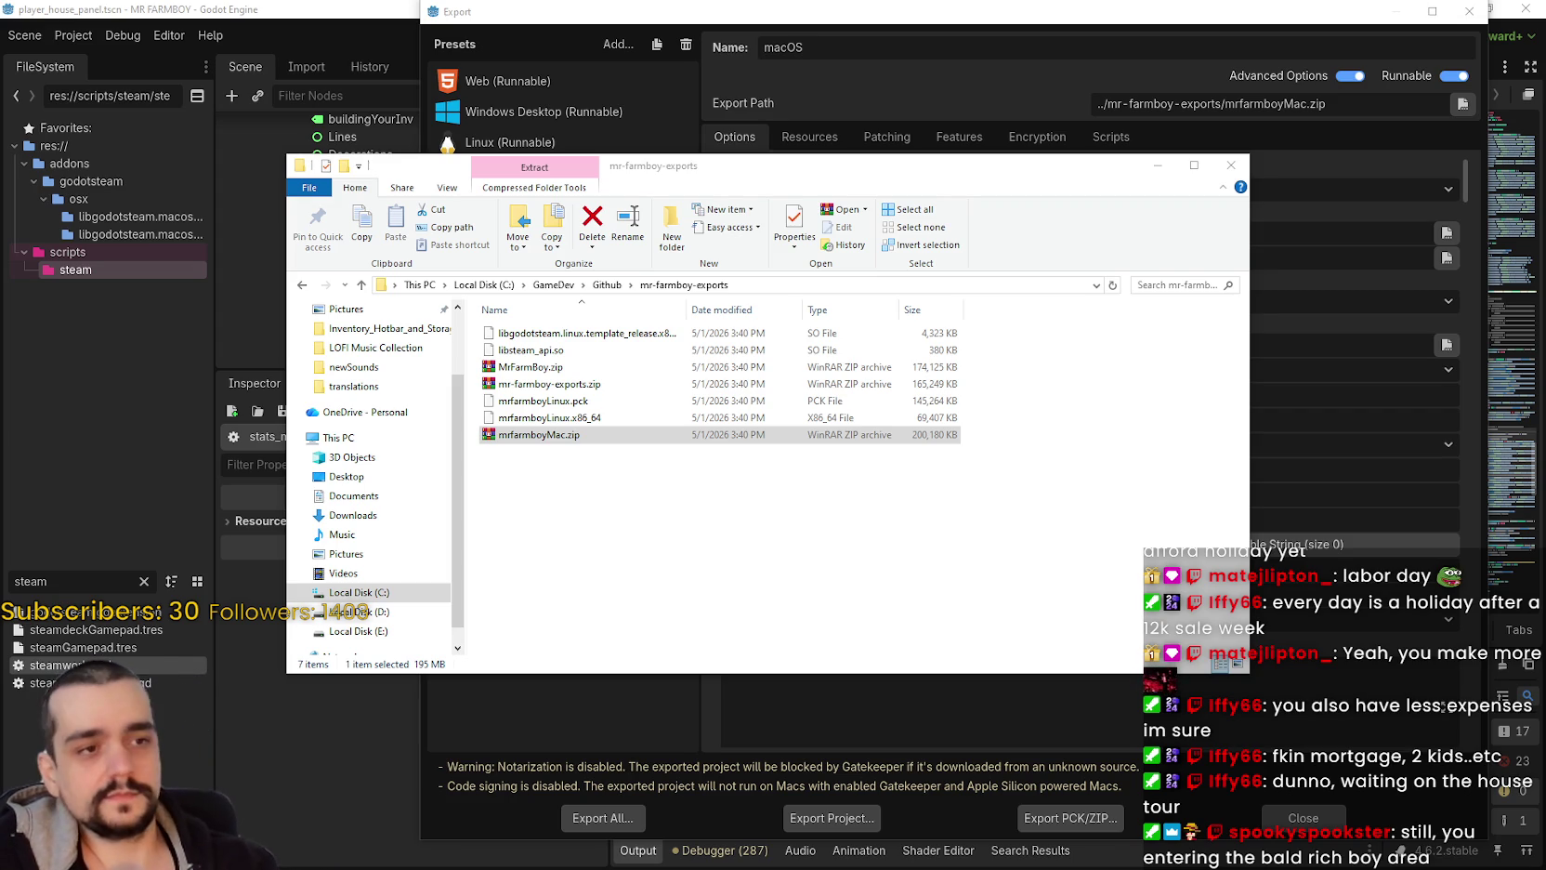
left_click(539, 367)
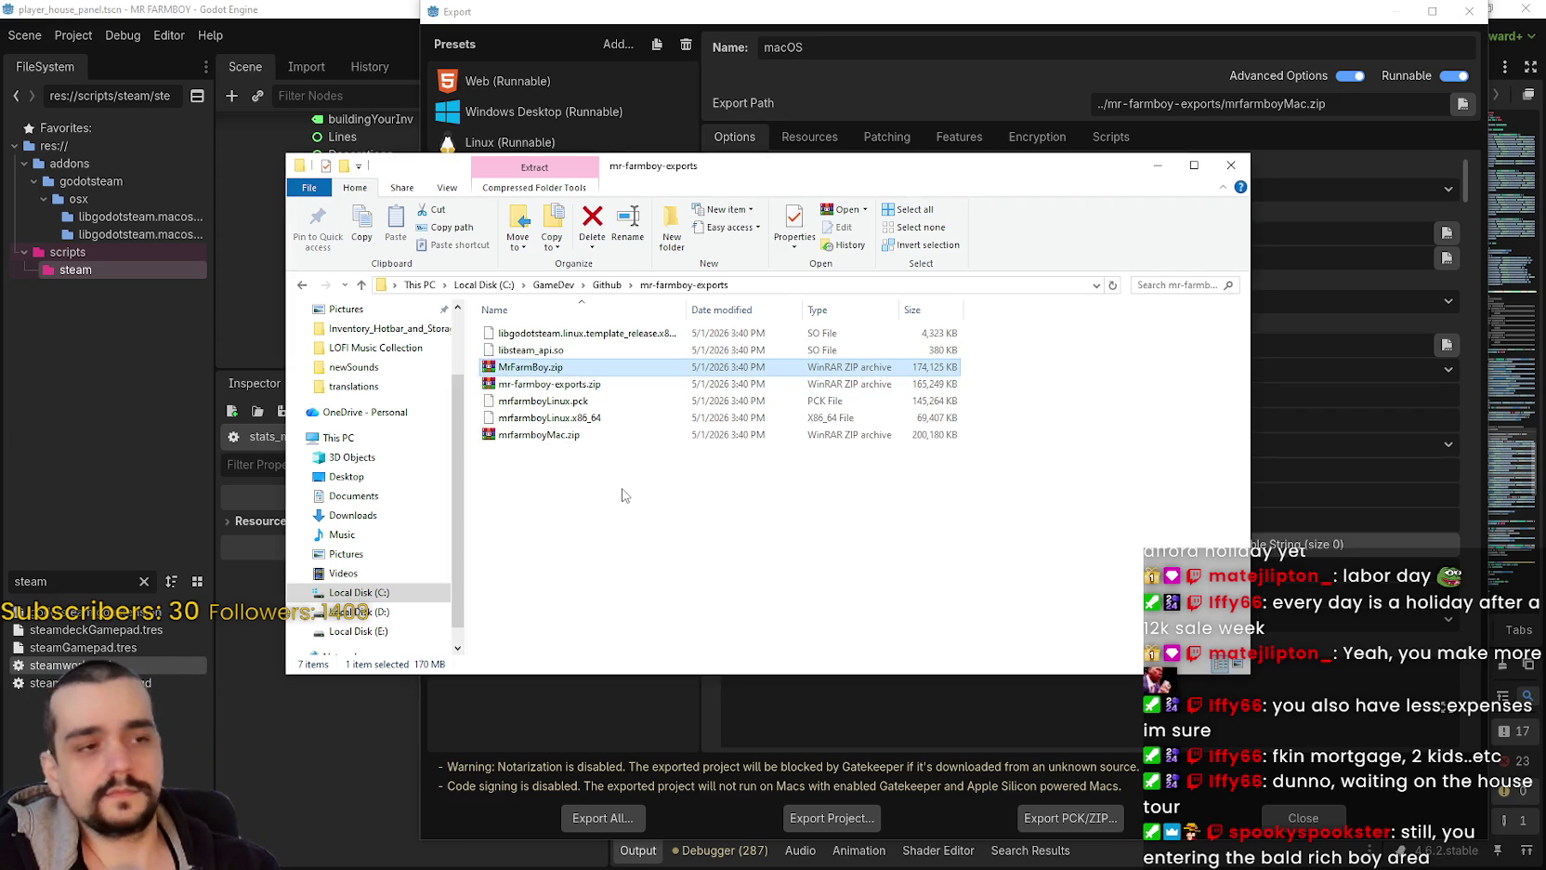
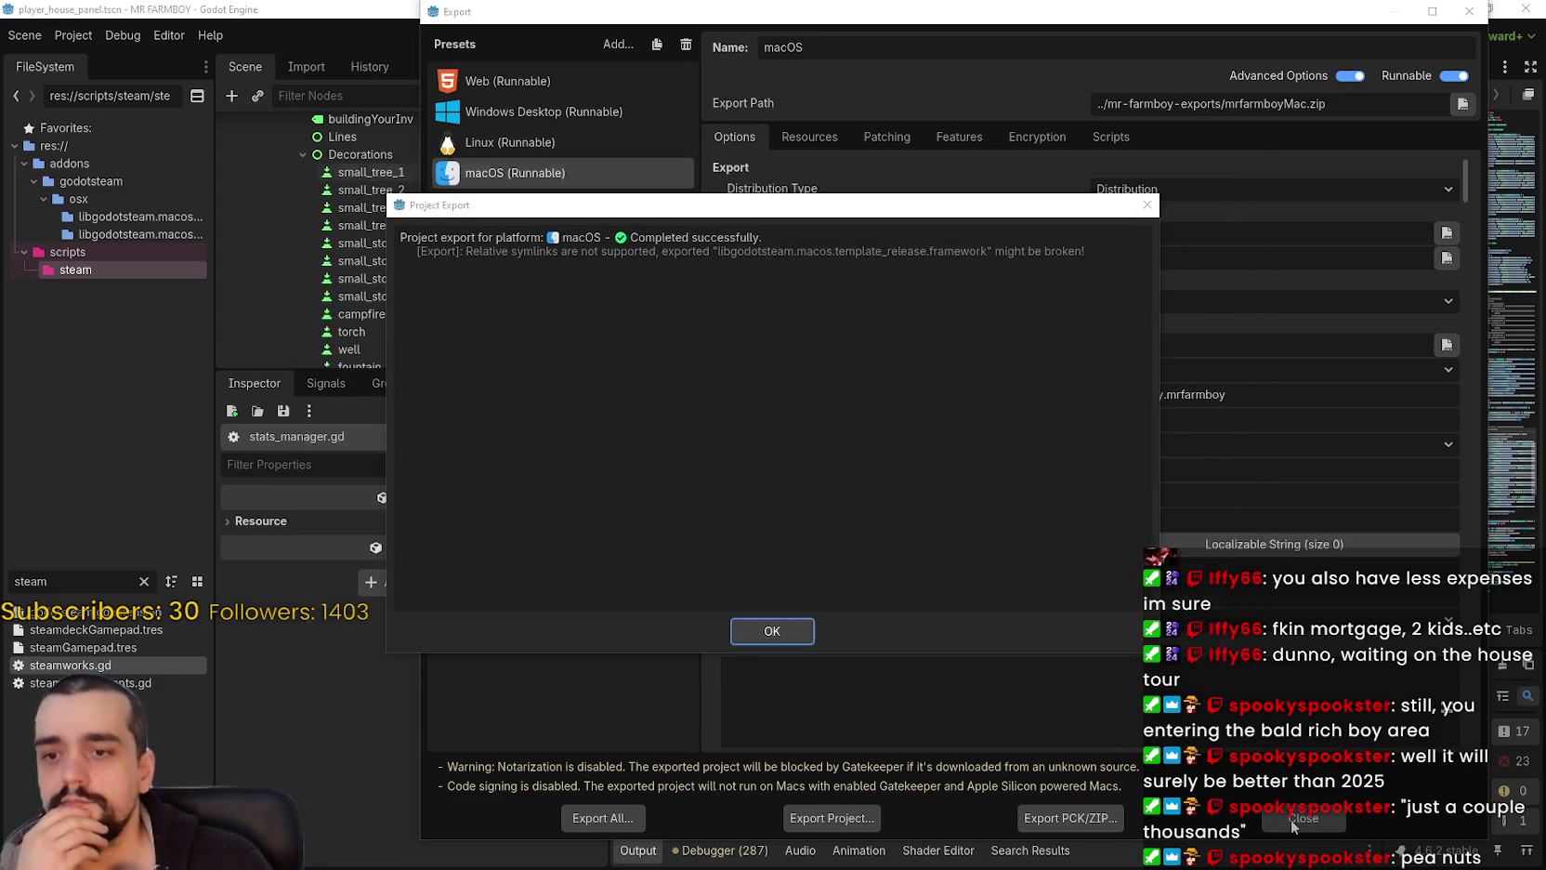
Step: Acknowledge the completed macOS export, close the Export window, and switch to Steam
left_click(776, 635)
left_click(1303, 818)
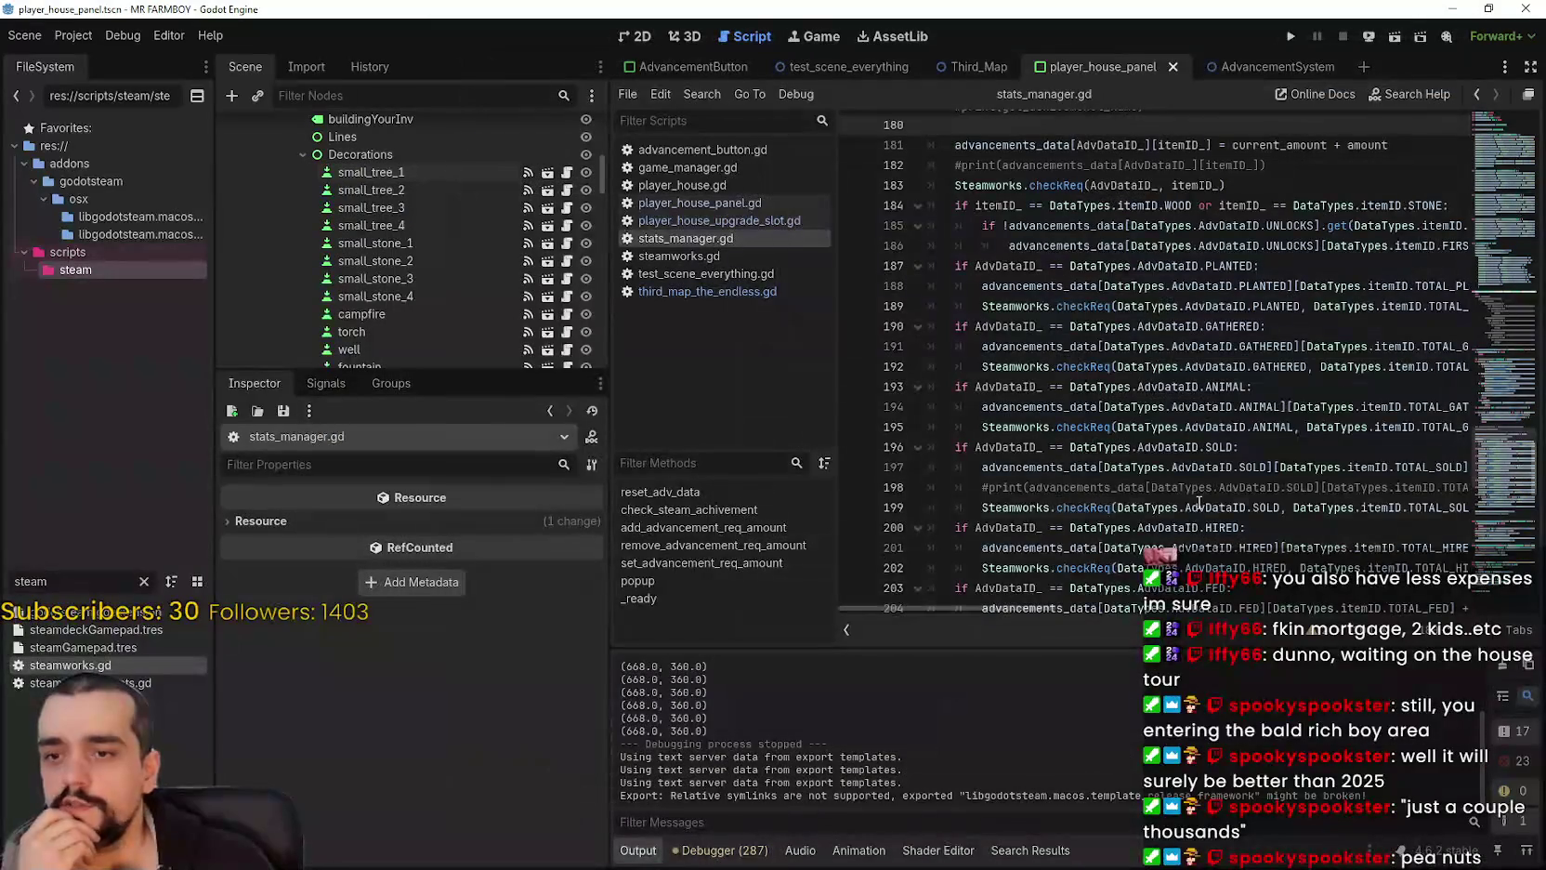
key("alt+Tab")
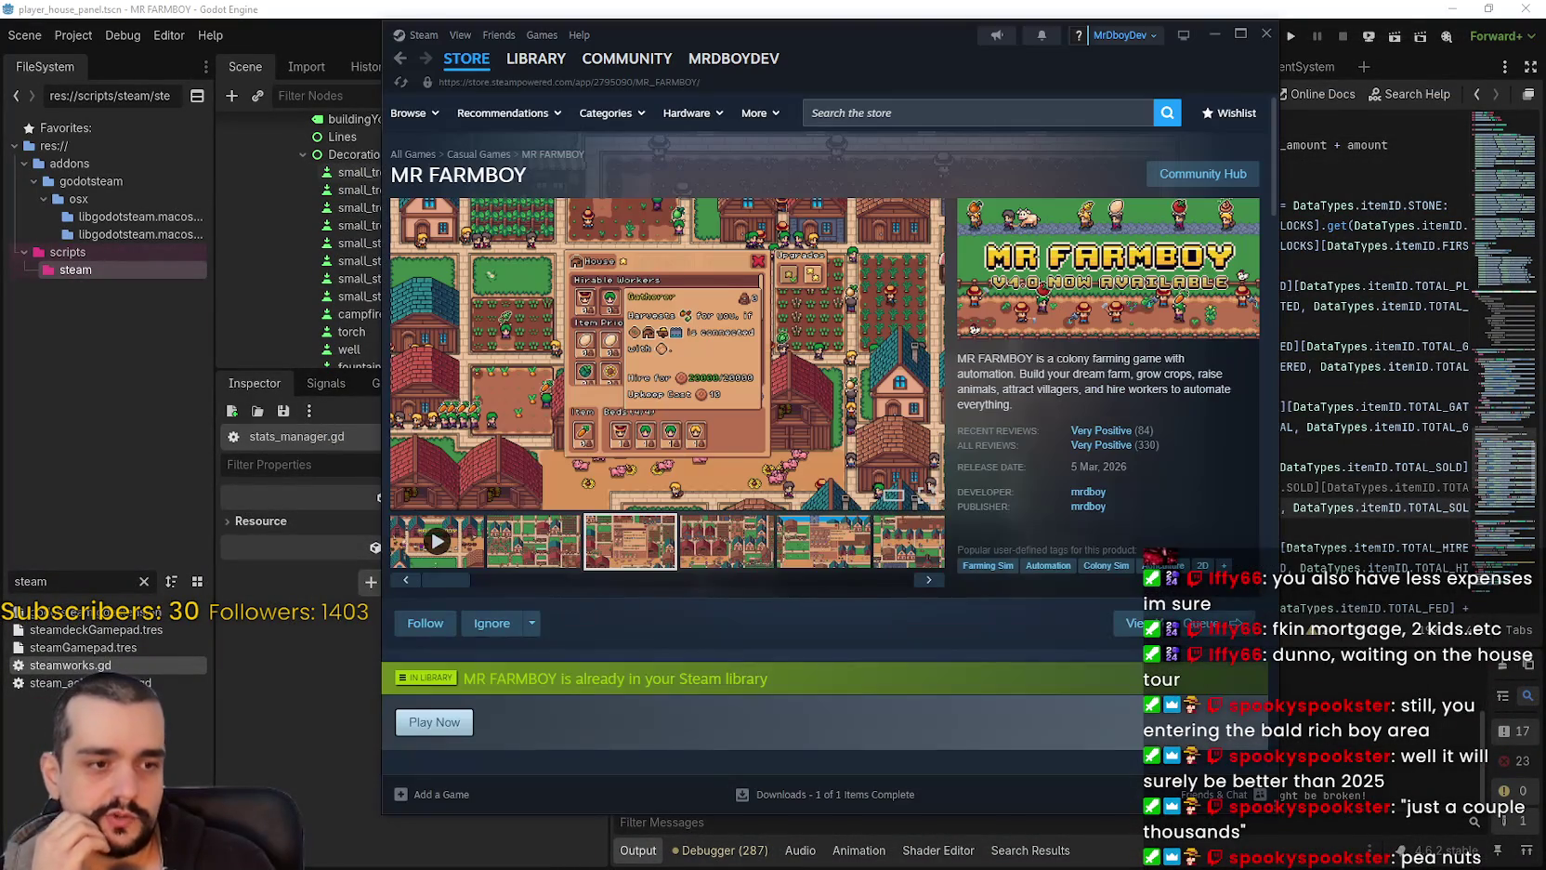
Step: Go through MR FARMBOY's Community Hub and Hub Admin to the Event/Announcement Dashboard's published events
scroll(581, 525, "down", 3)
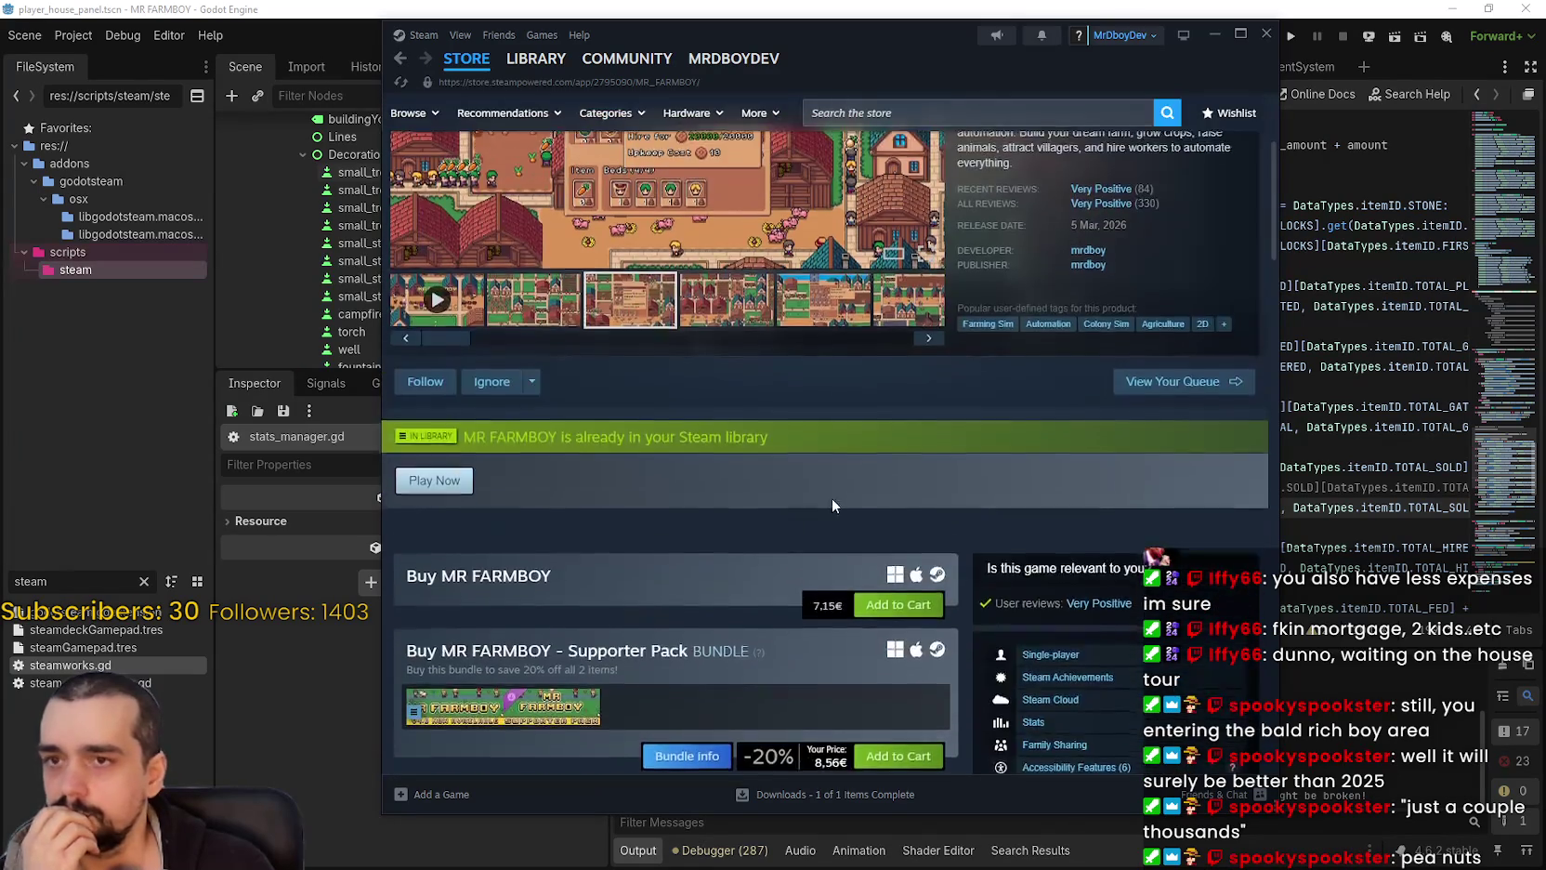
scroll(832, 504, "up", 3)
left_click(1202, 174)
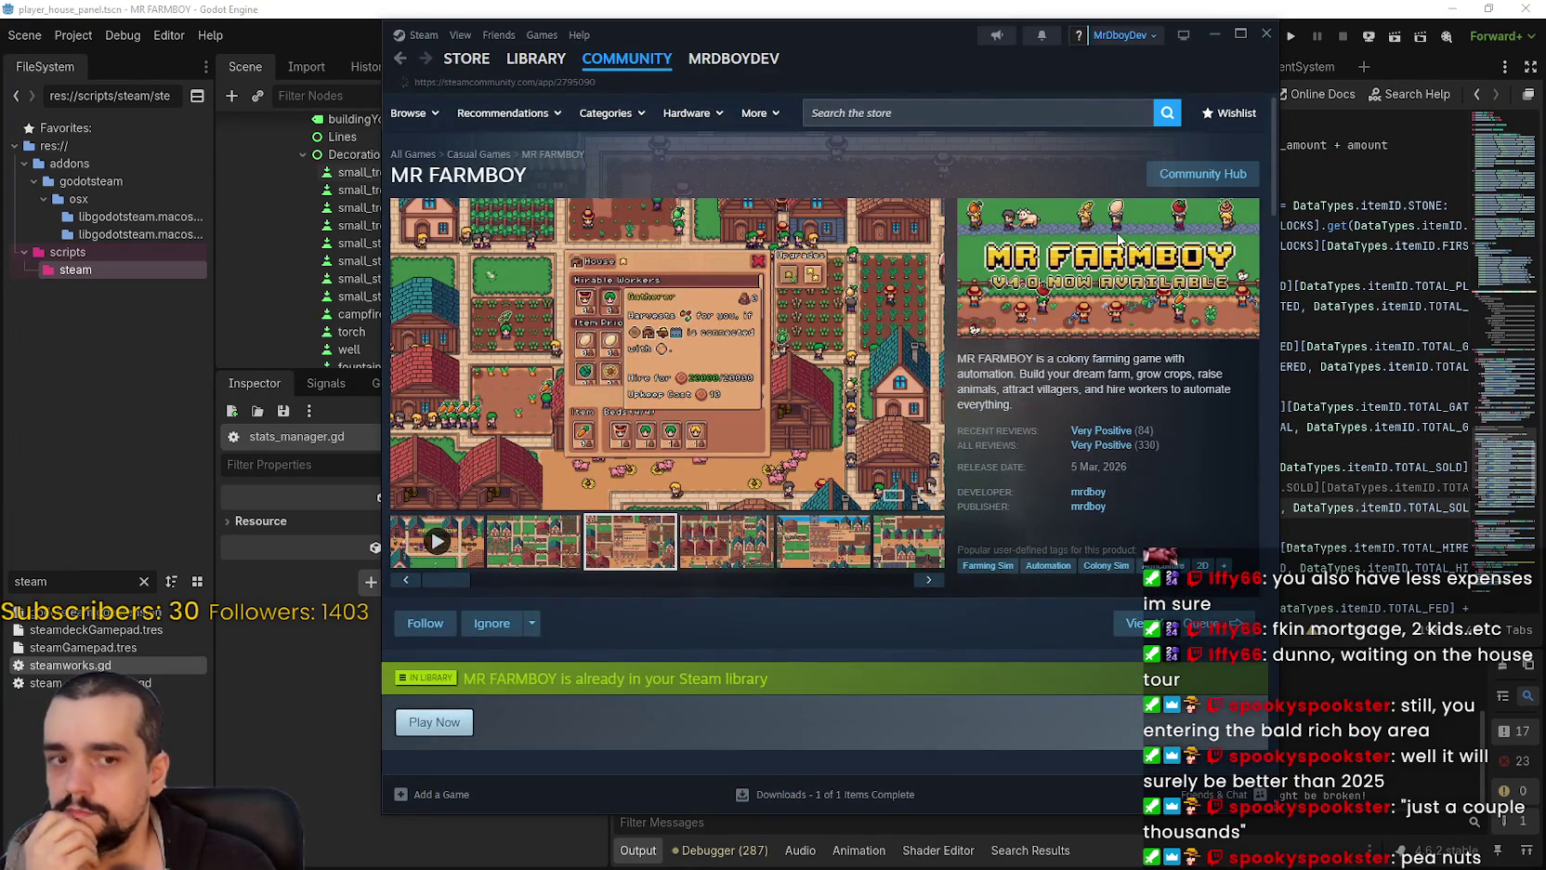
left_click_drag(927, 52, 966, 39)
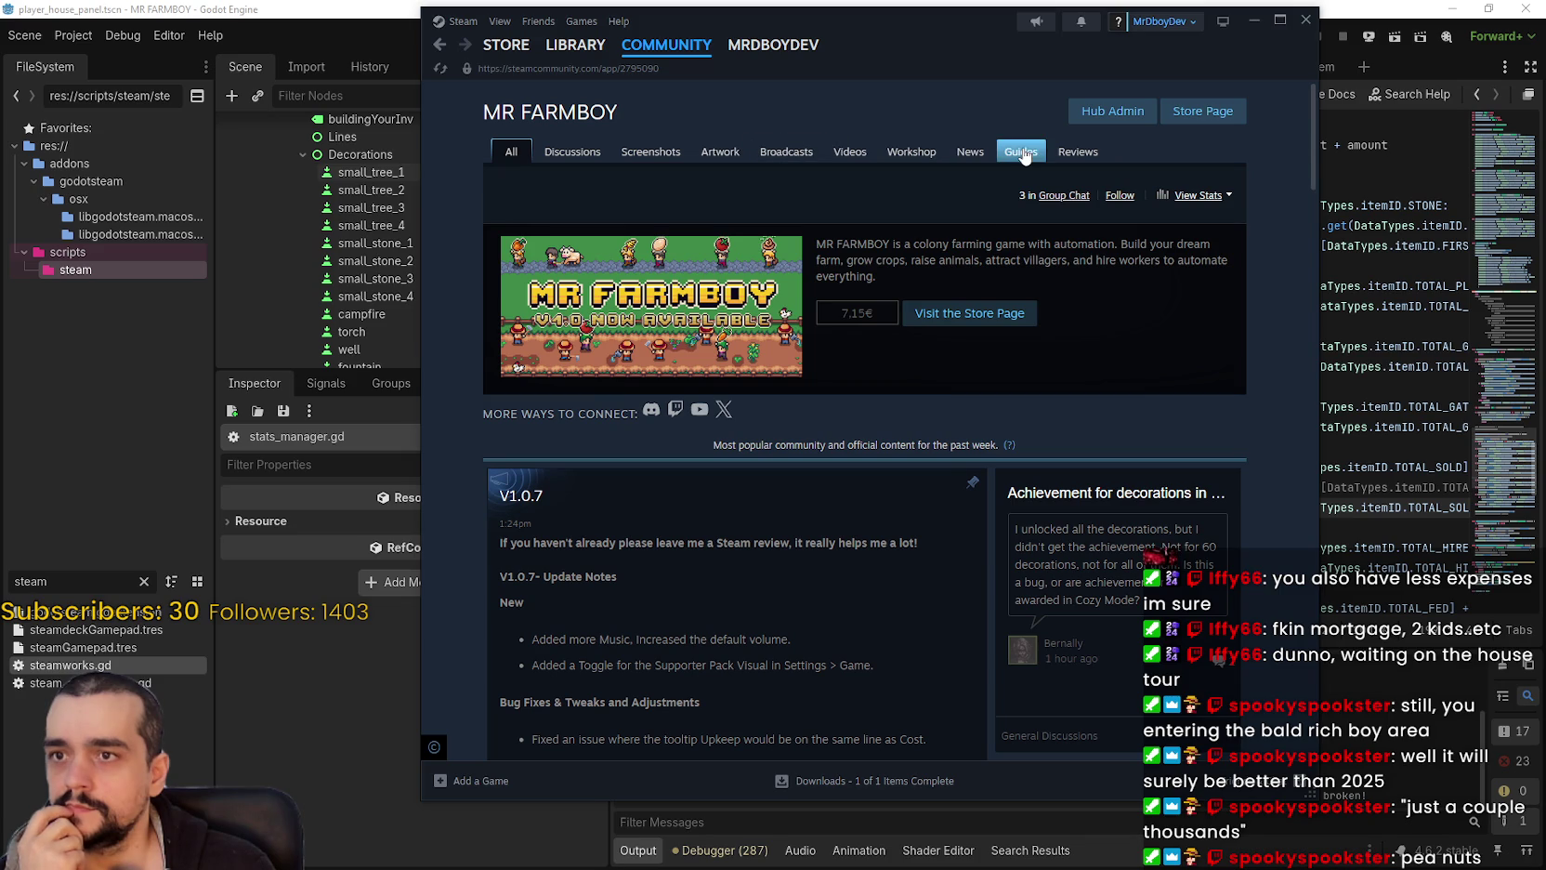
left_click(1148, 111)
left_click(809, 453)
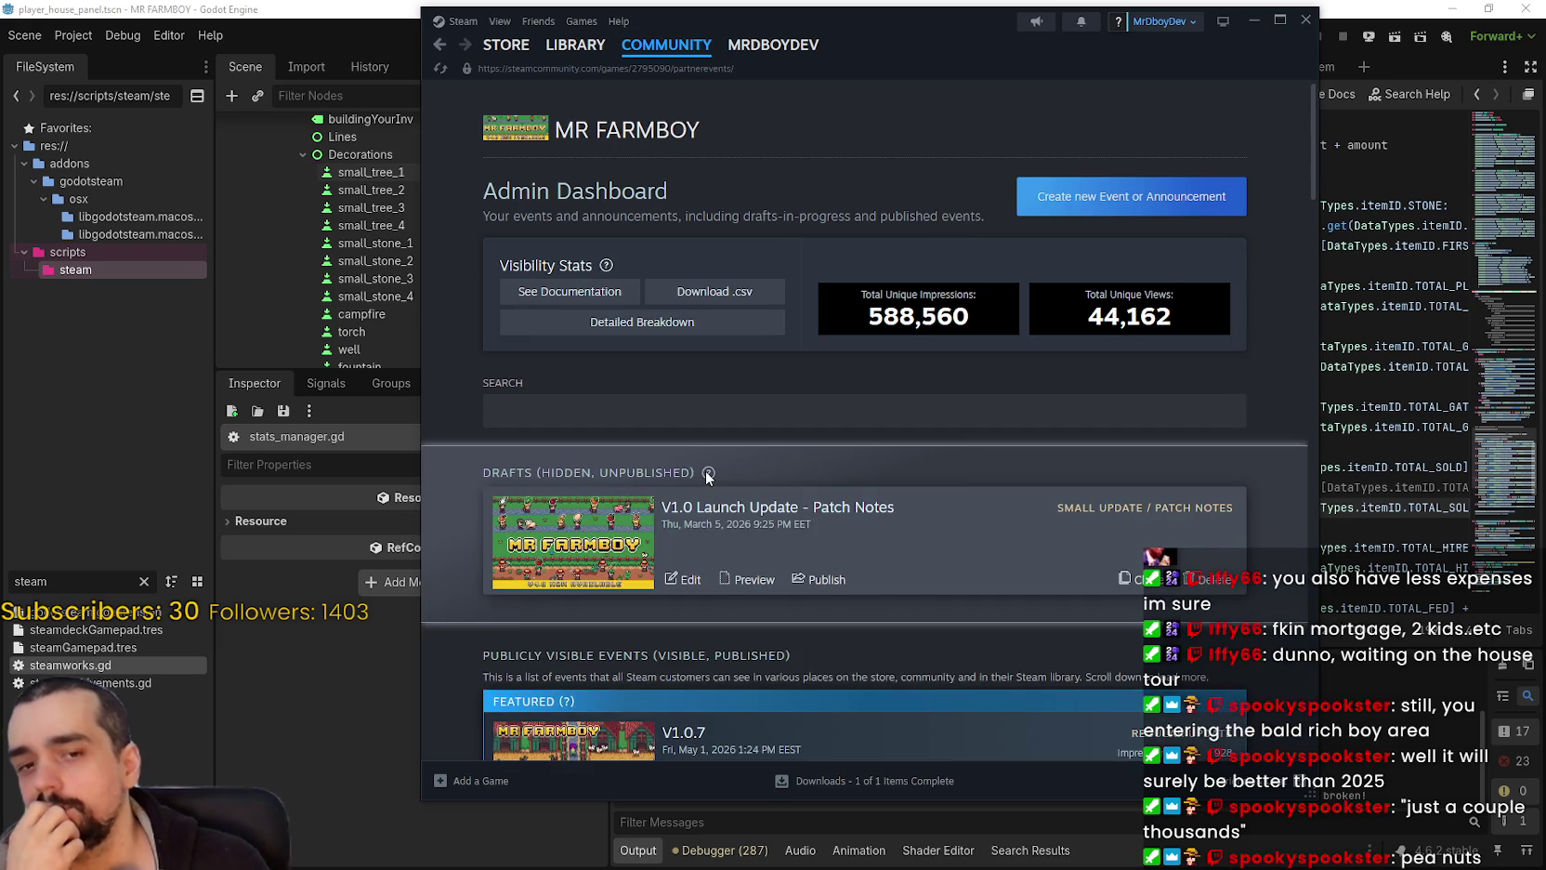
scroll(934, 535, "down", 3)
scroll(934, 535, "down", 3)
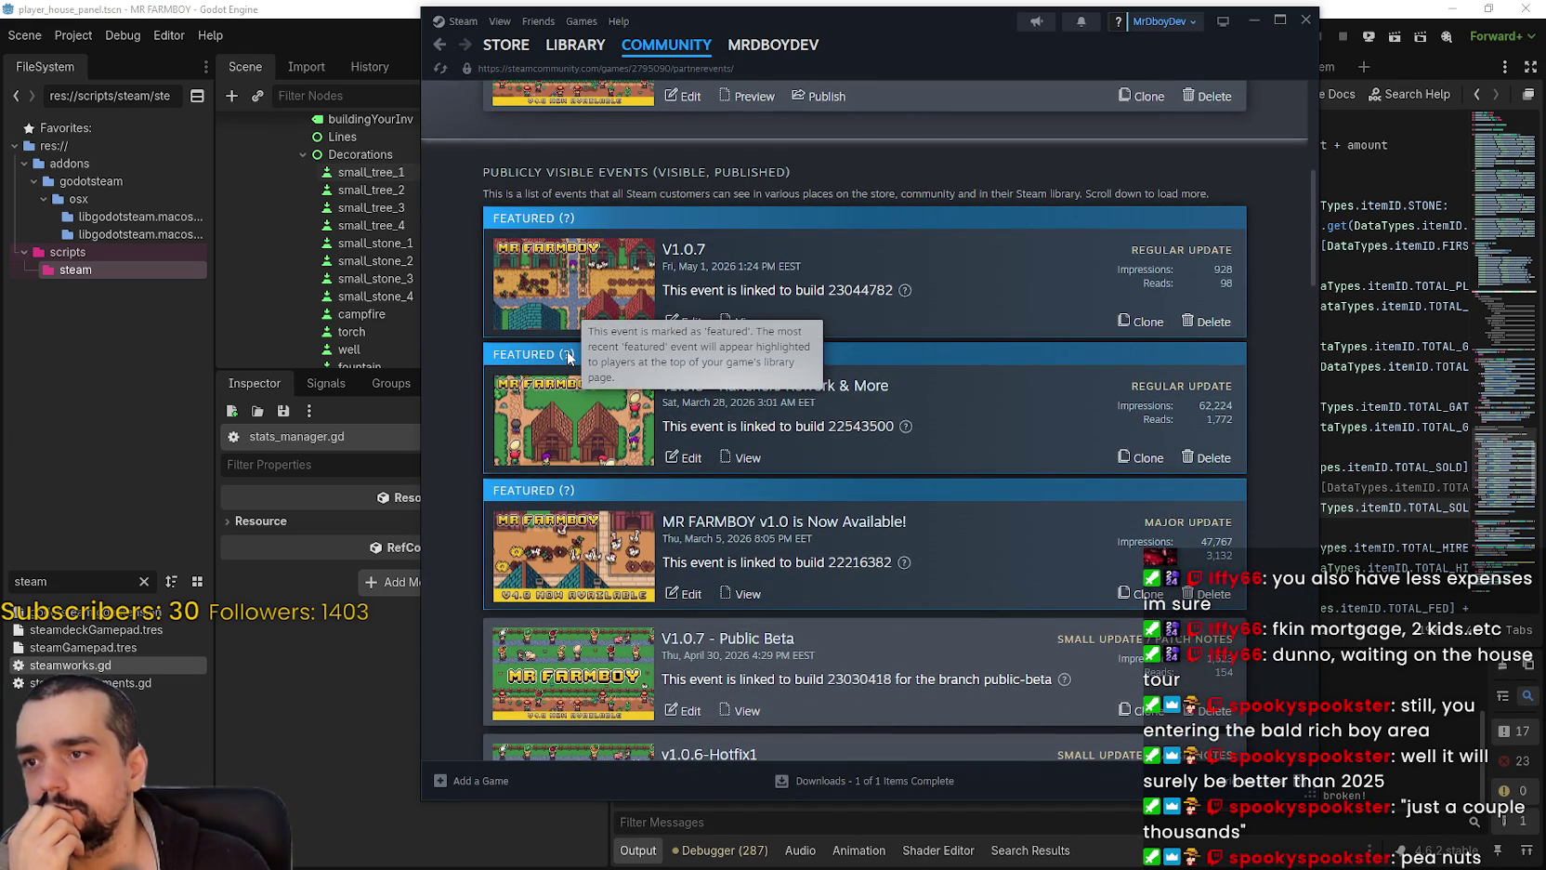
left_click(683, 458)
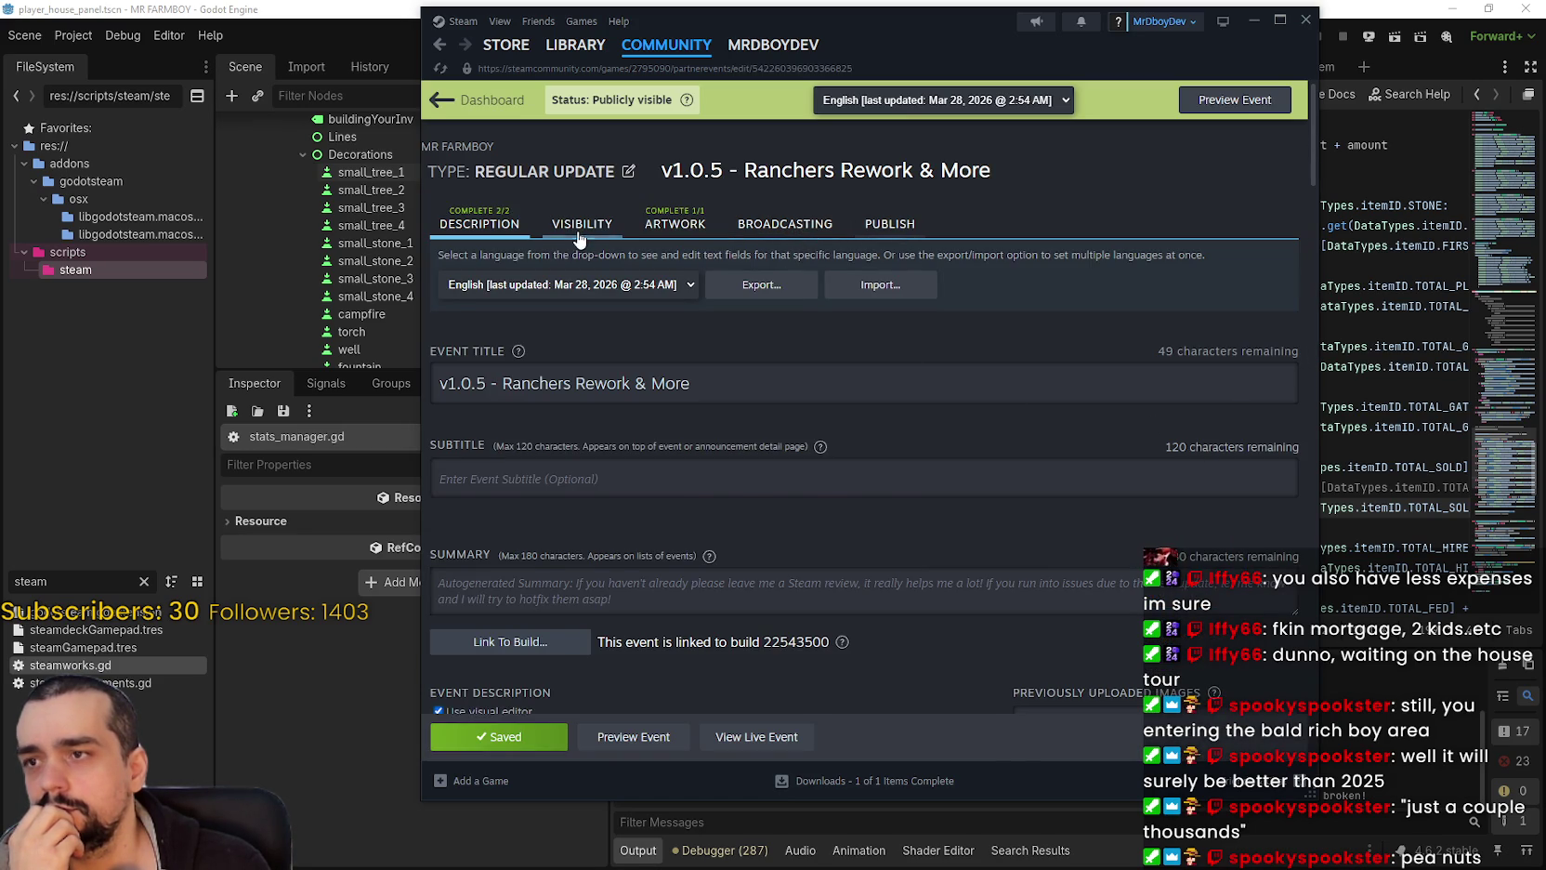
left_click(582, 224)
scroll(931, 575, "down", 1)
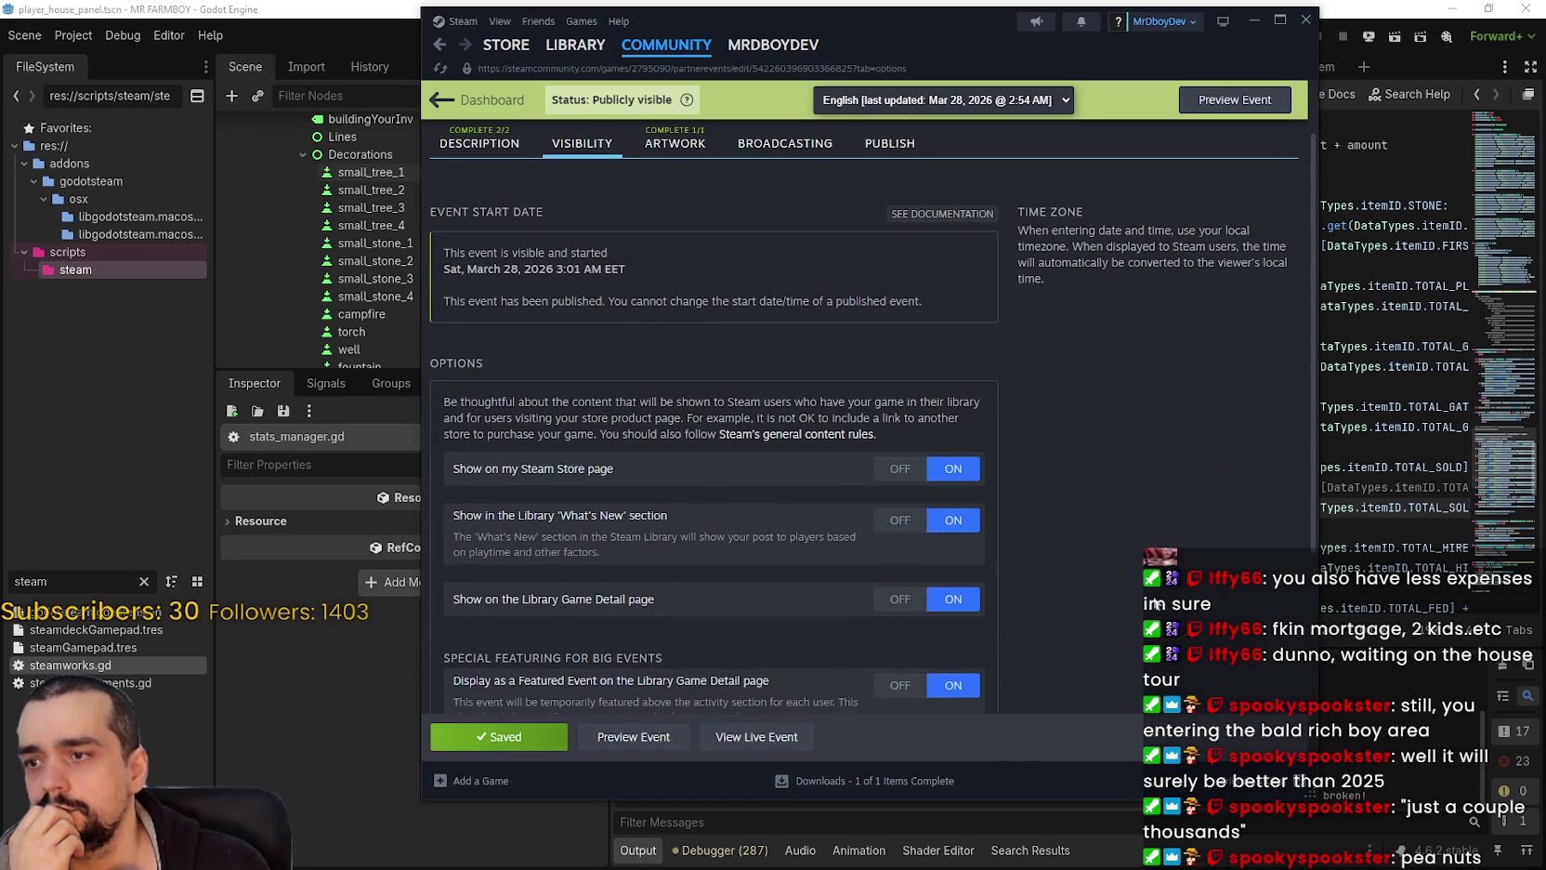
scroll(1154, 588, "down", 1)
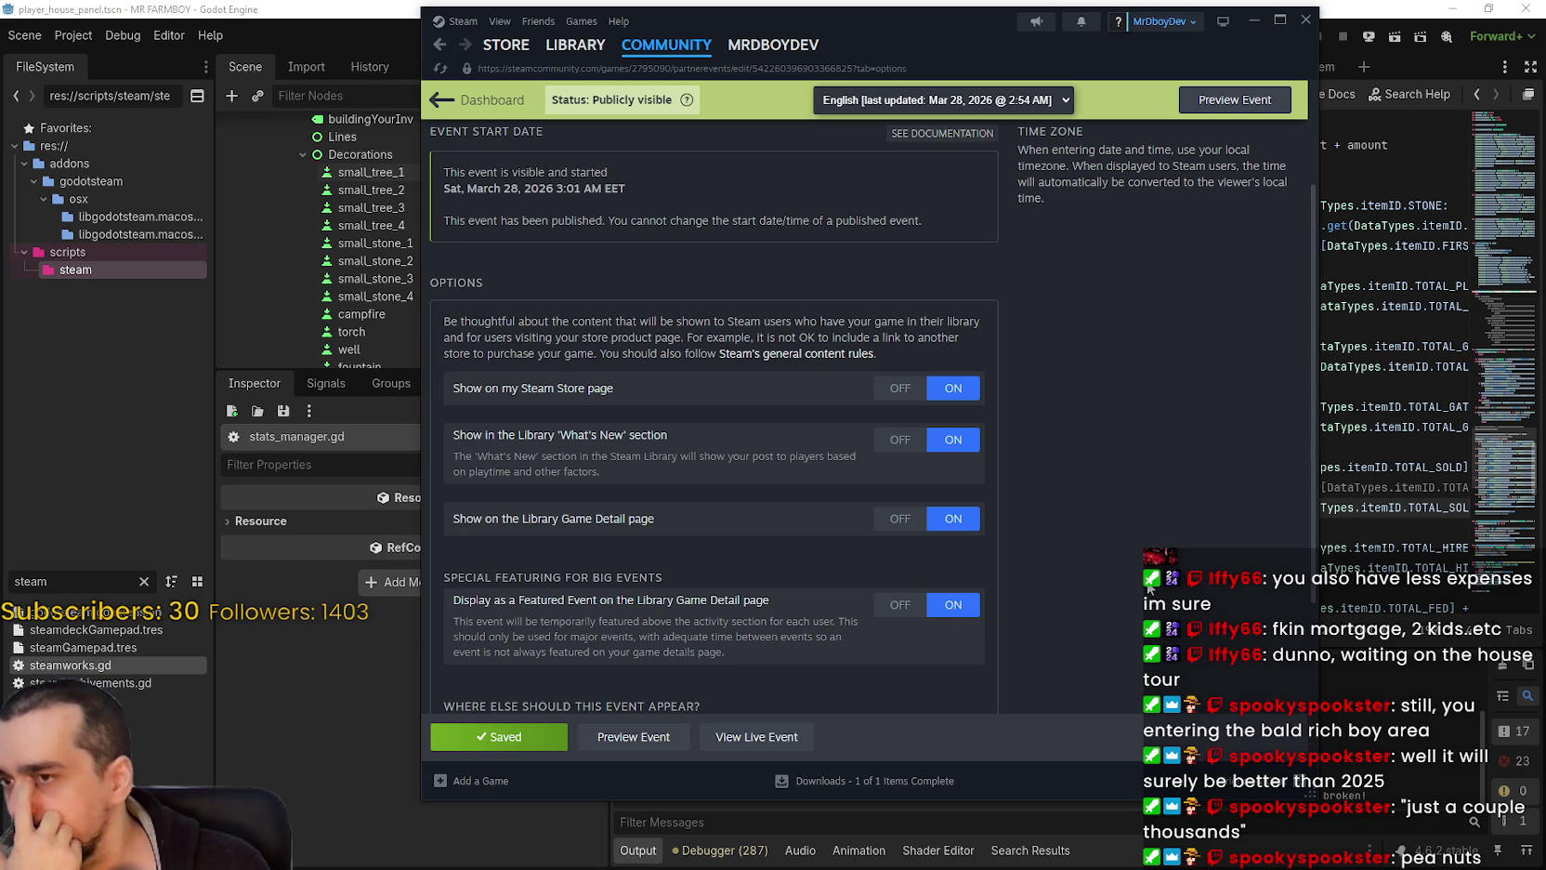
scroll(1136, 575, "down", 2)
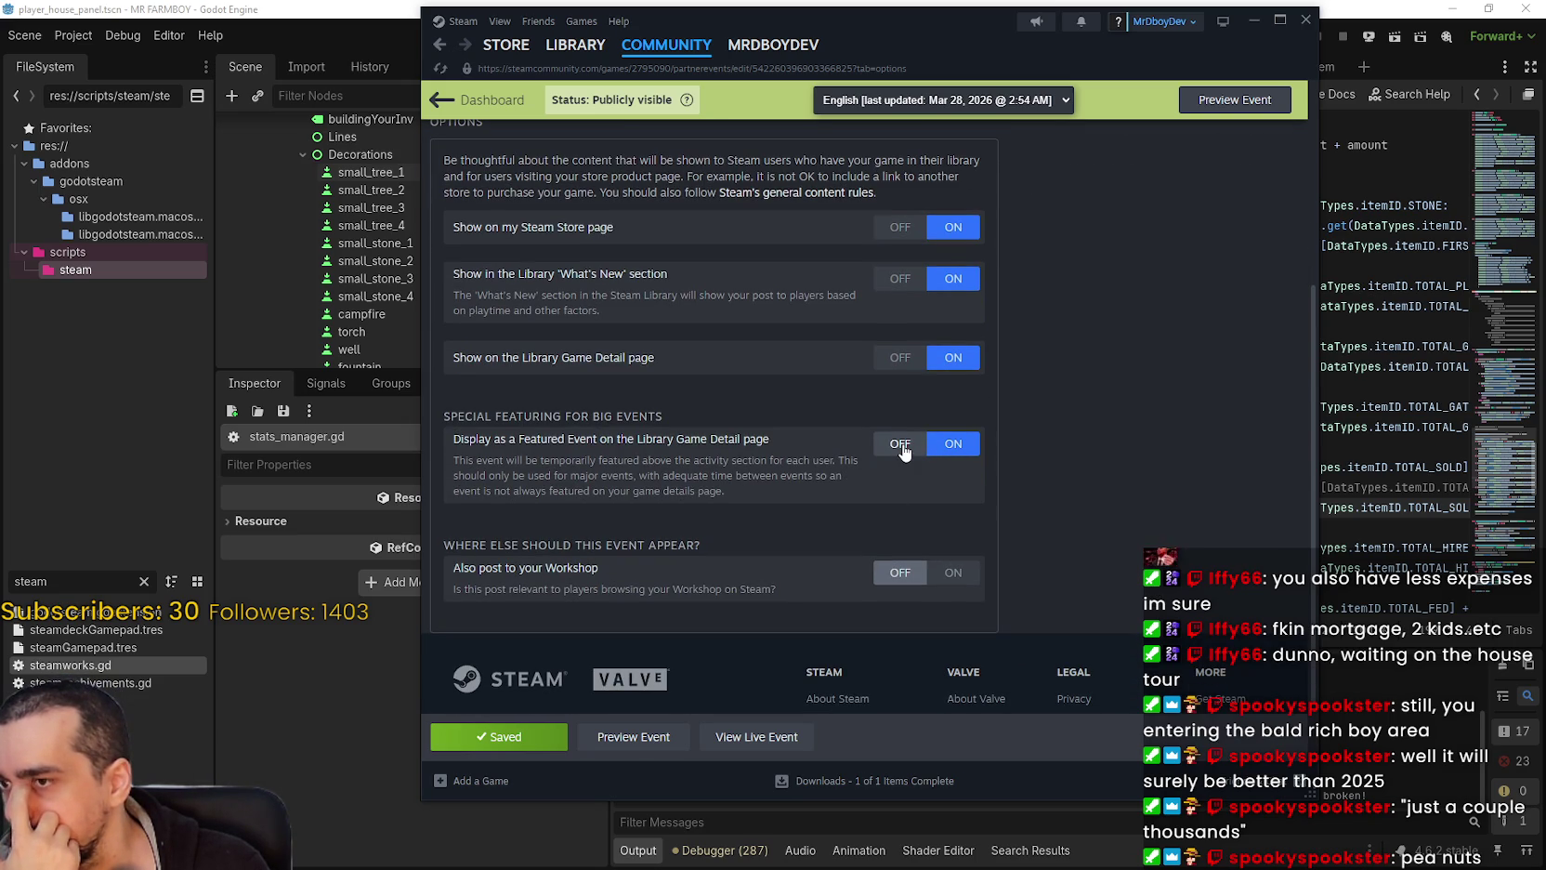
left_click_drag(467, 460, 790, 493)
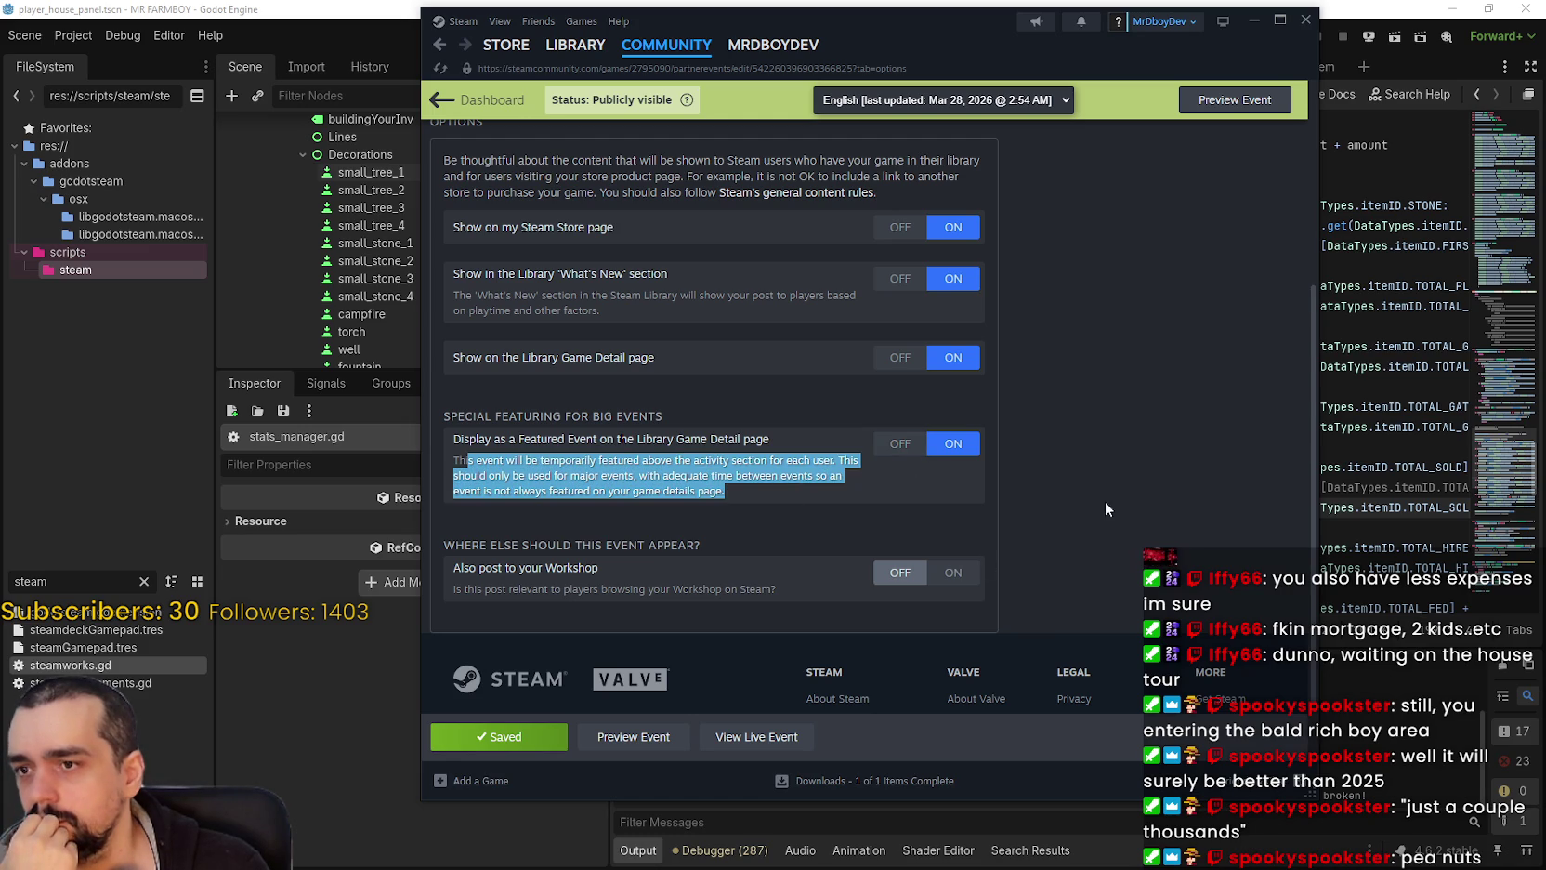
key("alt+Left")
key("alt+Left")
scroll(977, 490, "down", 4)
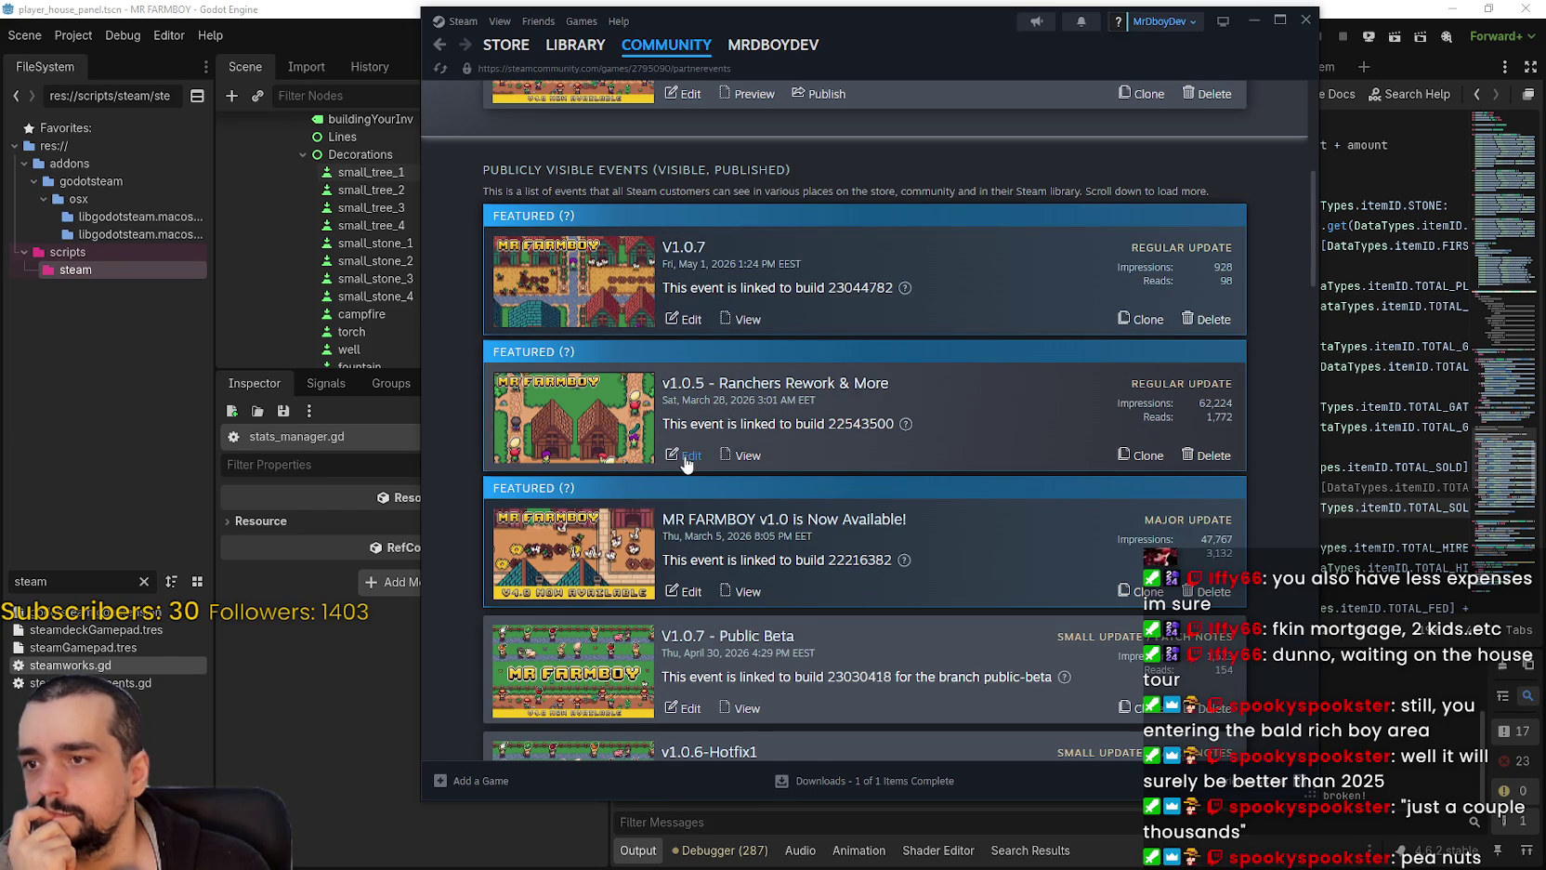
Step: Open the V1.0.7 event for editing and scroll down to its patch notes
left_click(687, 320)
scroll(693, 445, "down", 15)
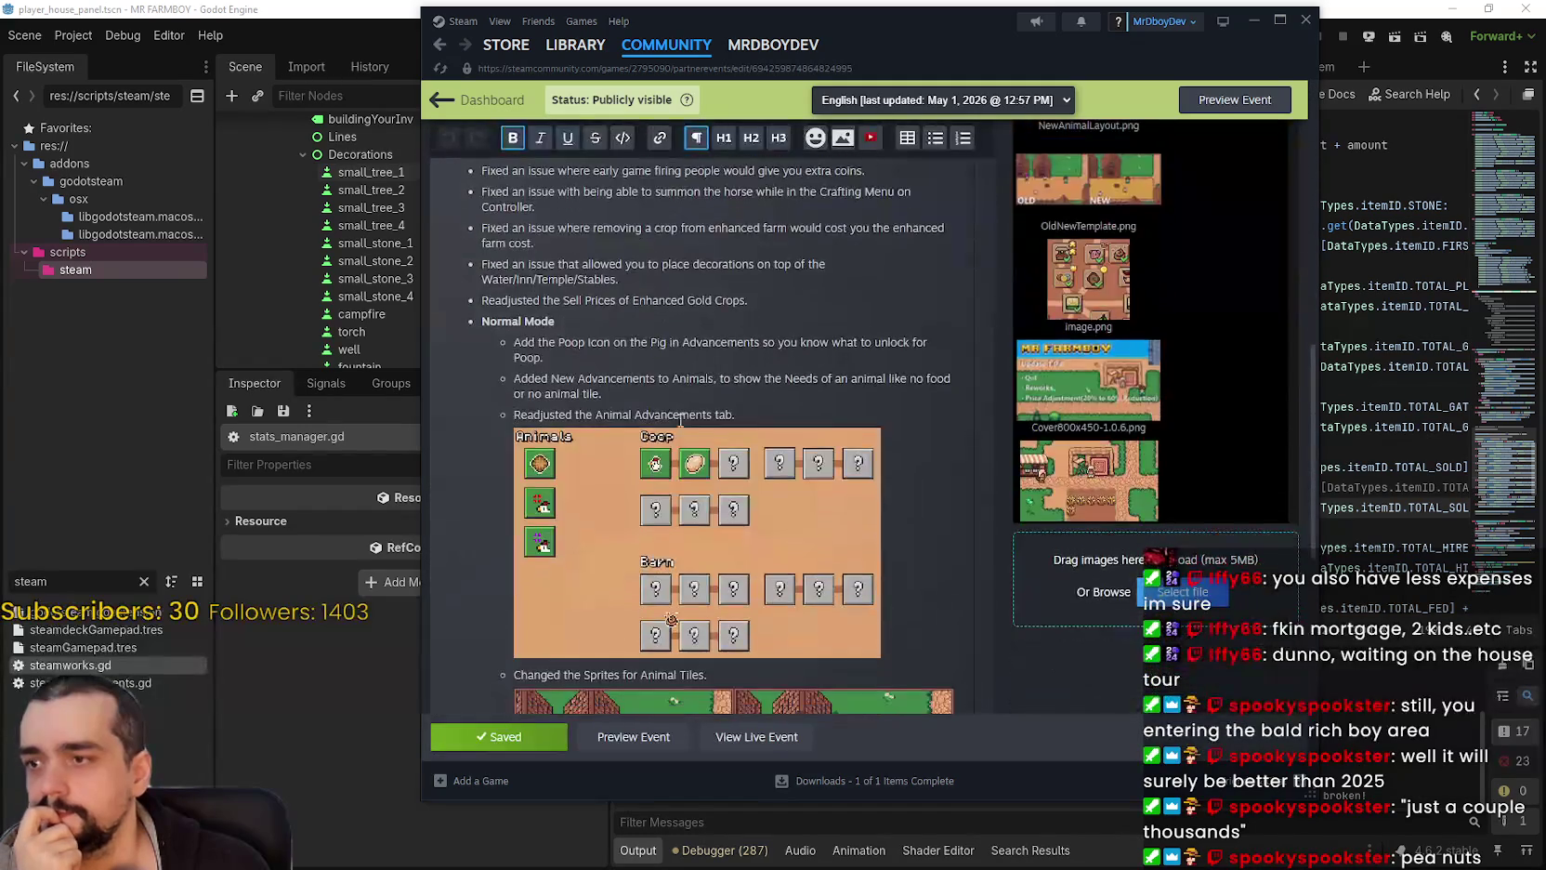
scroll(657, 428, "down", 3)
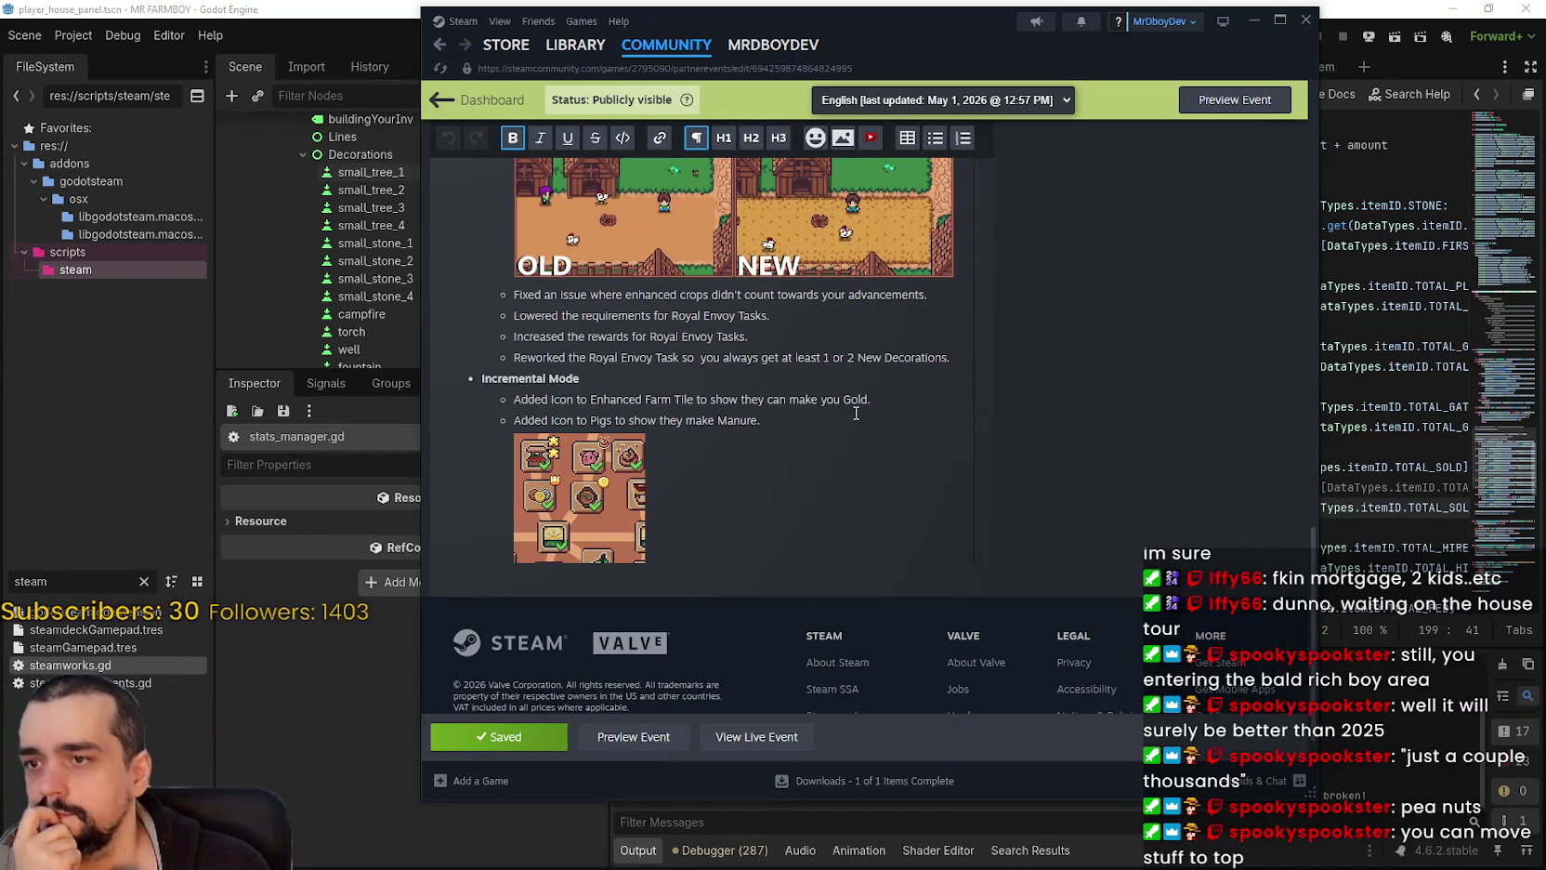
left_click(857, 412)
key("Home")
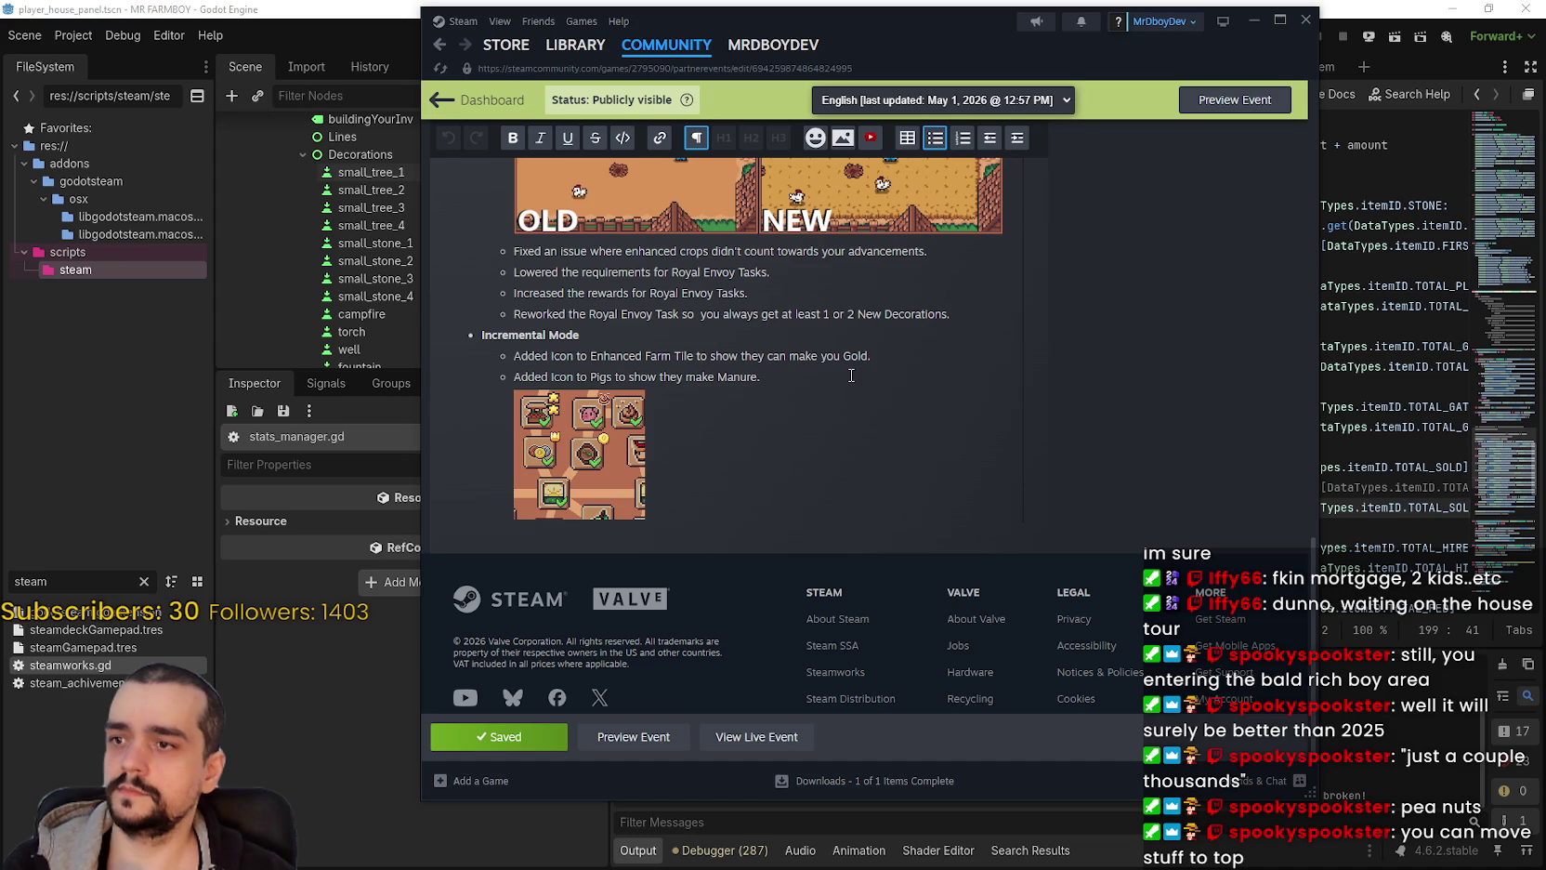
Step: Insert a new empty plain bullet under the Incremental Mode line
left_click(774, 339)
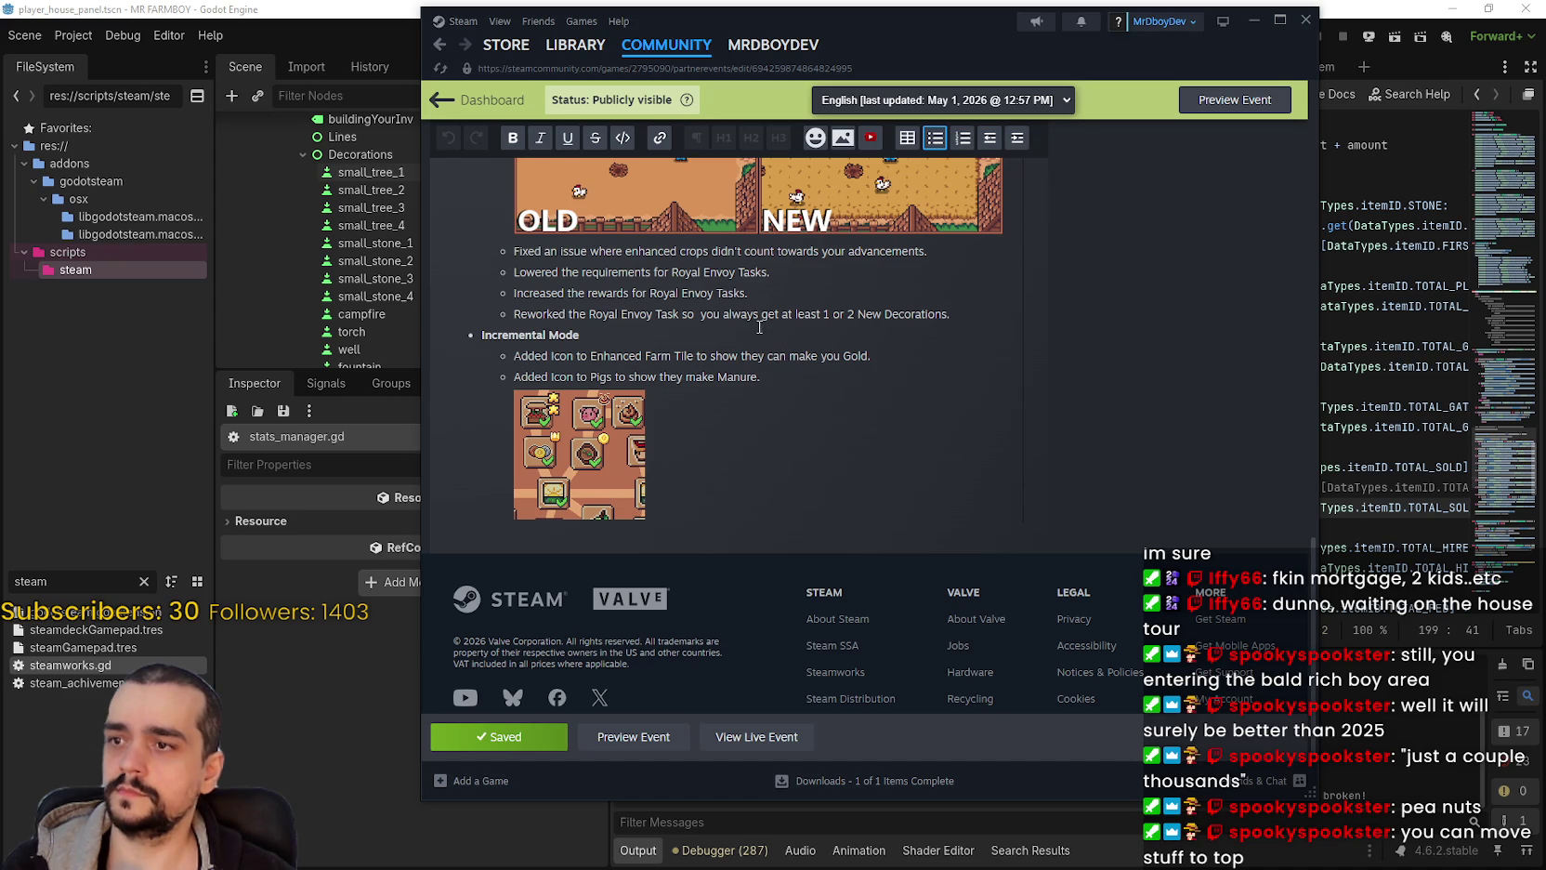
key("Return")
left_click(1016, 138)
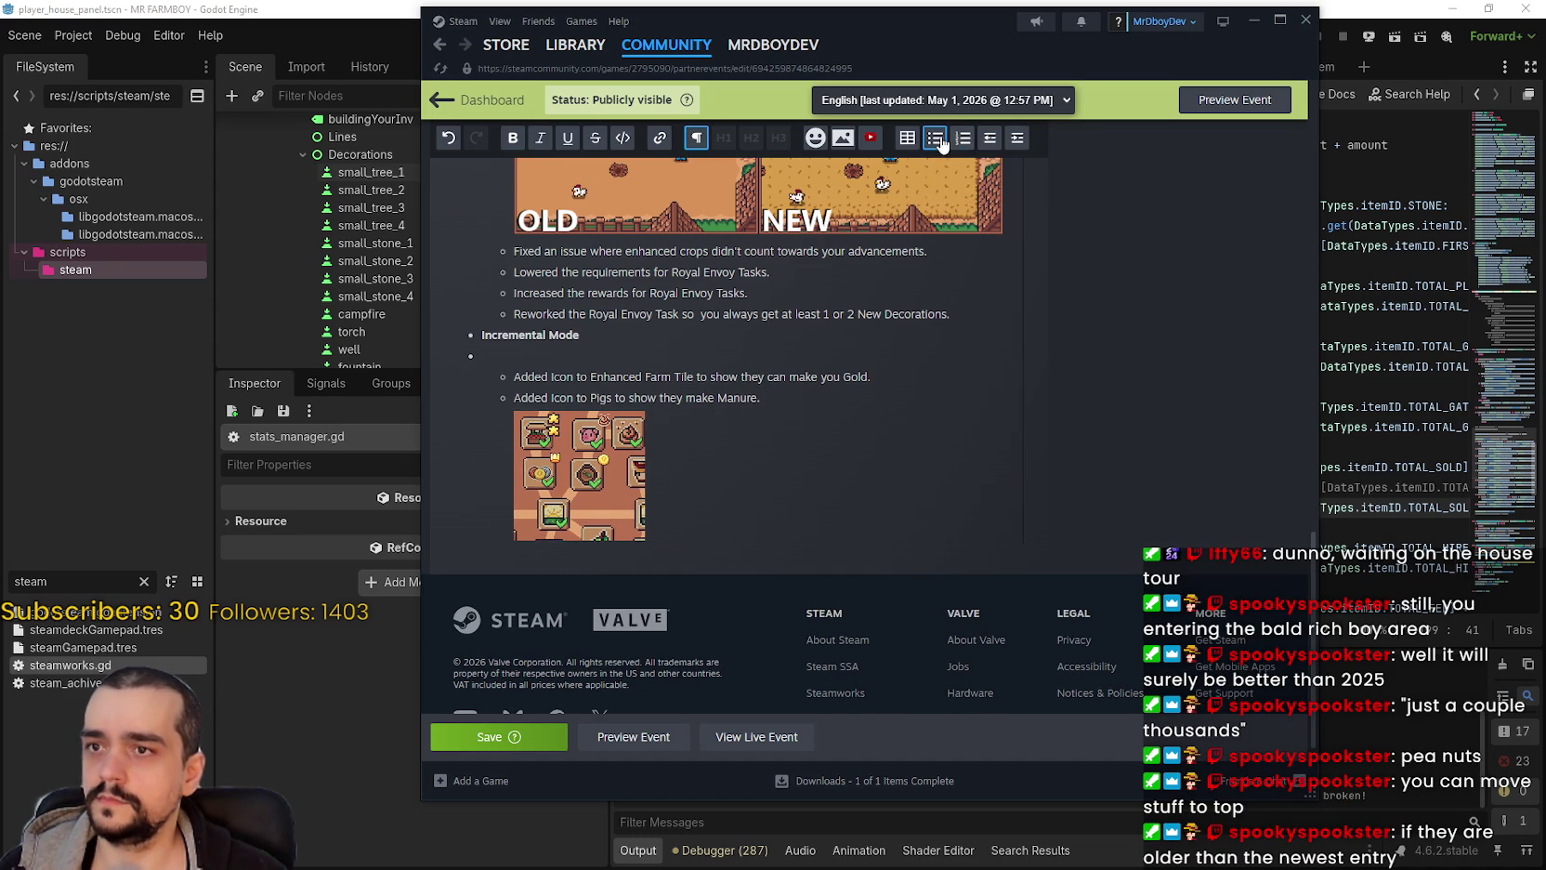
left_click(962, 138)
left_click(962, 139)
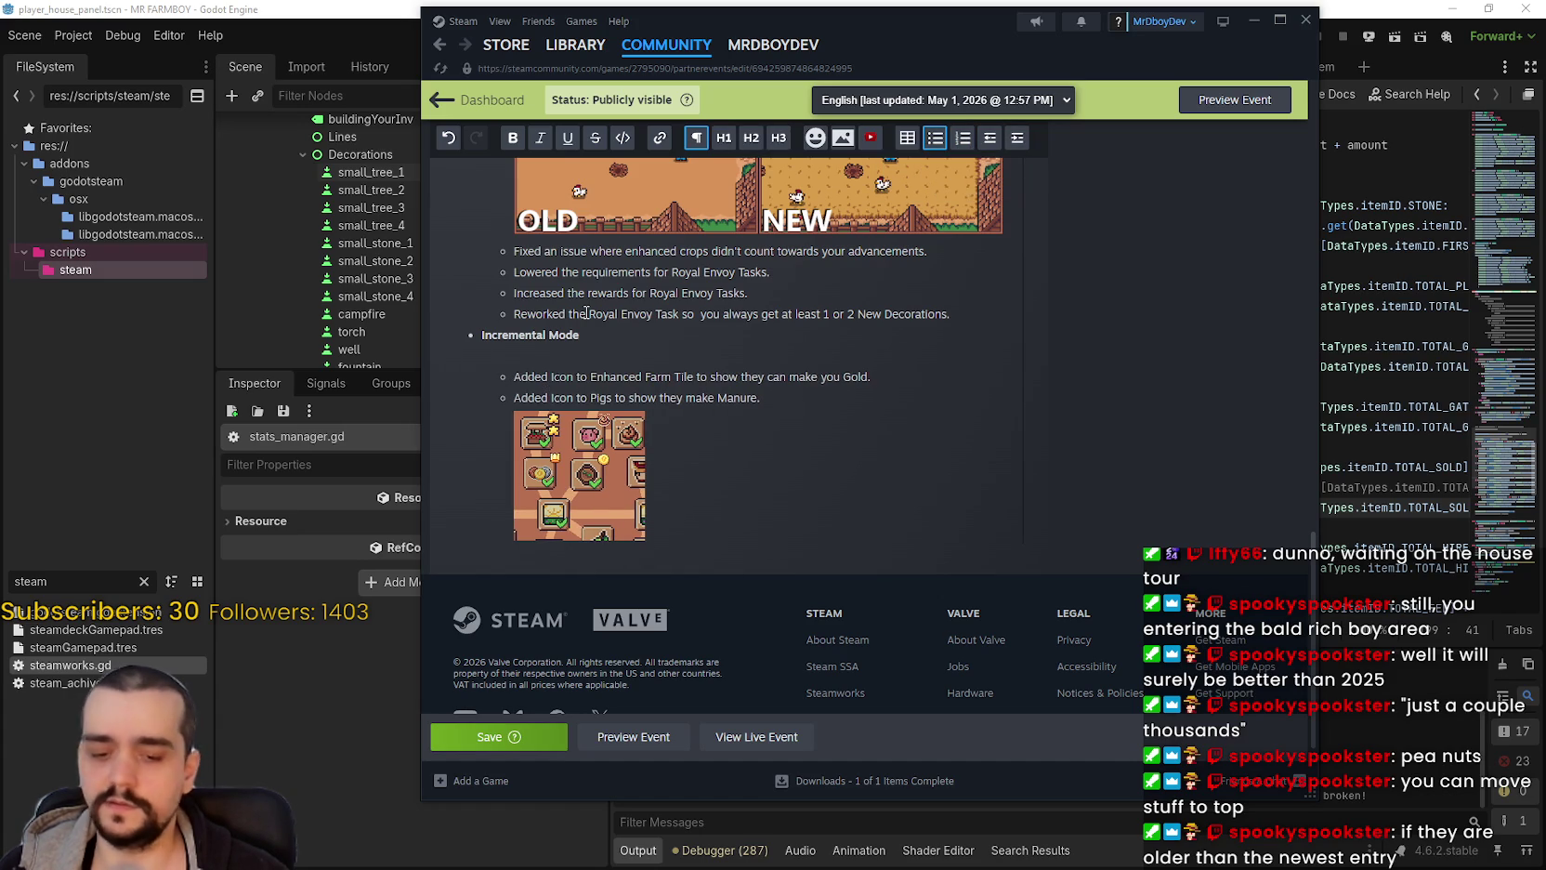
key("BackSpace")
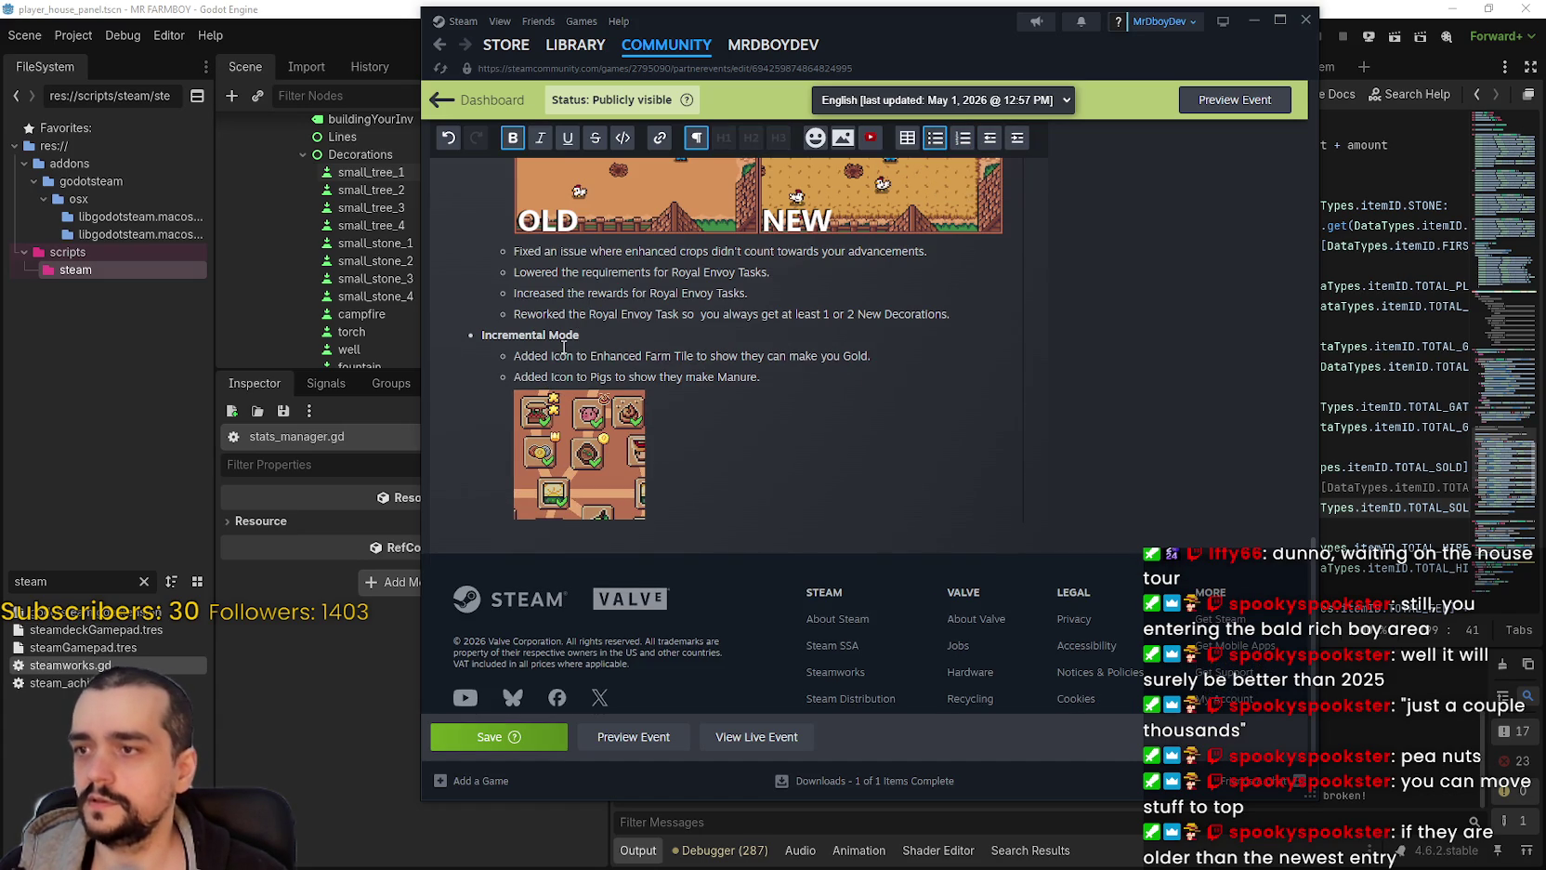
key("Return")
left_click(559, 357)
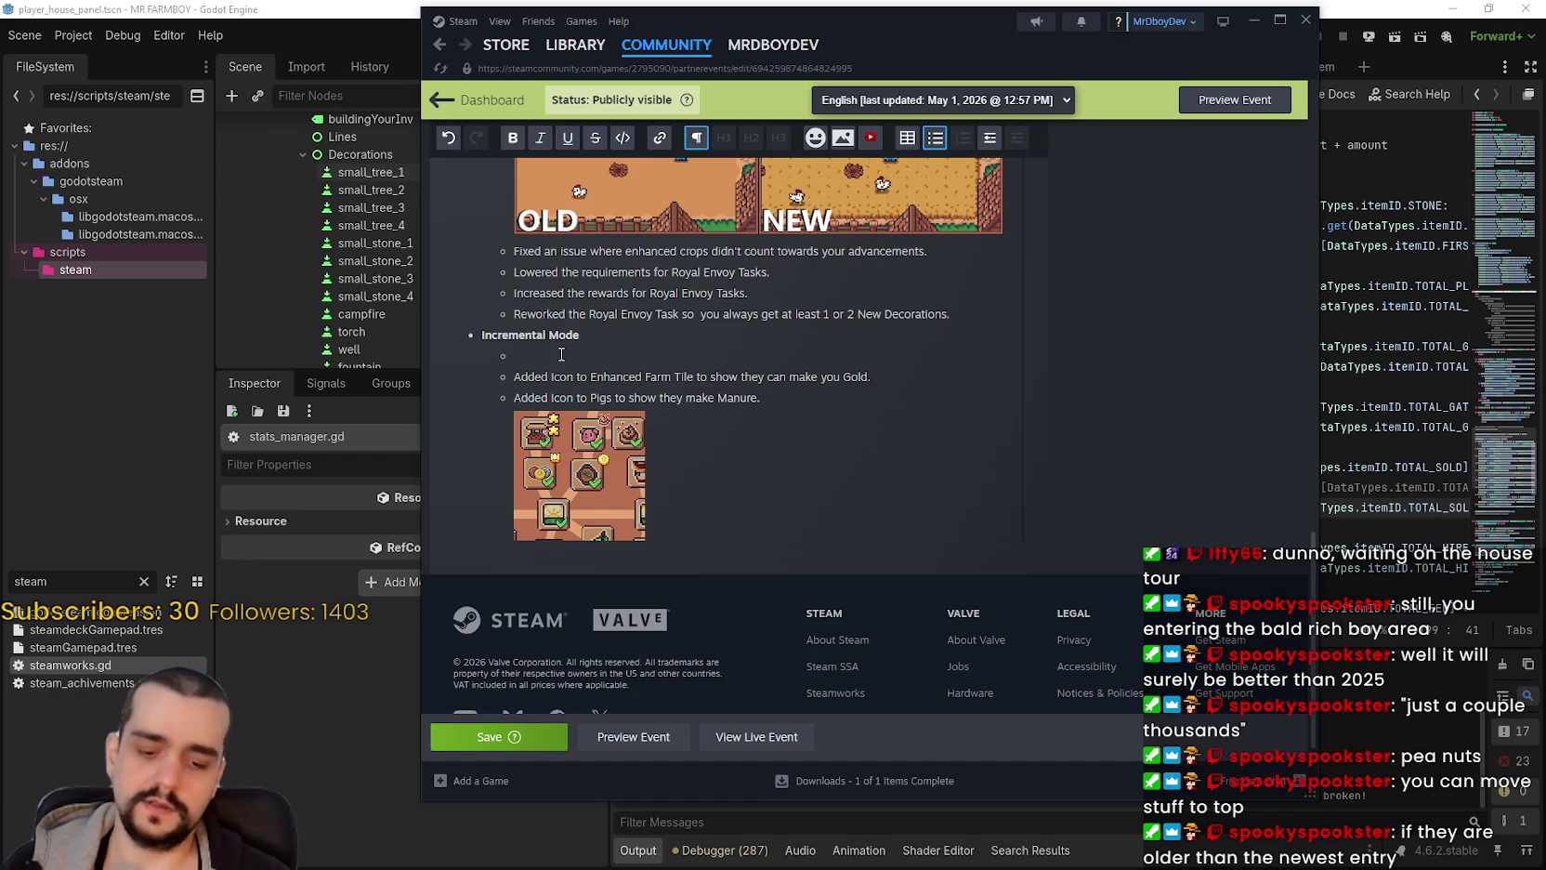
Step: Write 'Fixed an issue with Decoration Achievements.', correct the spelling, and save the event
type("Fixed an issue with Decoration")
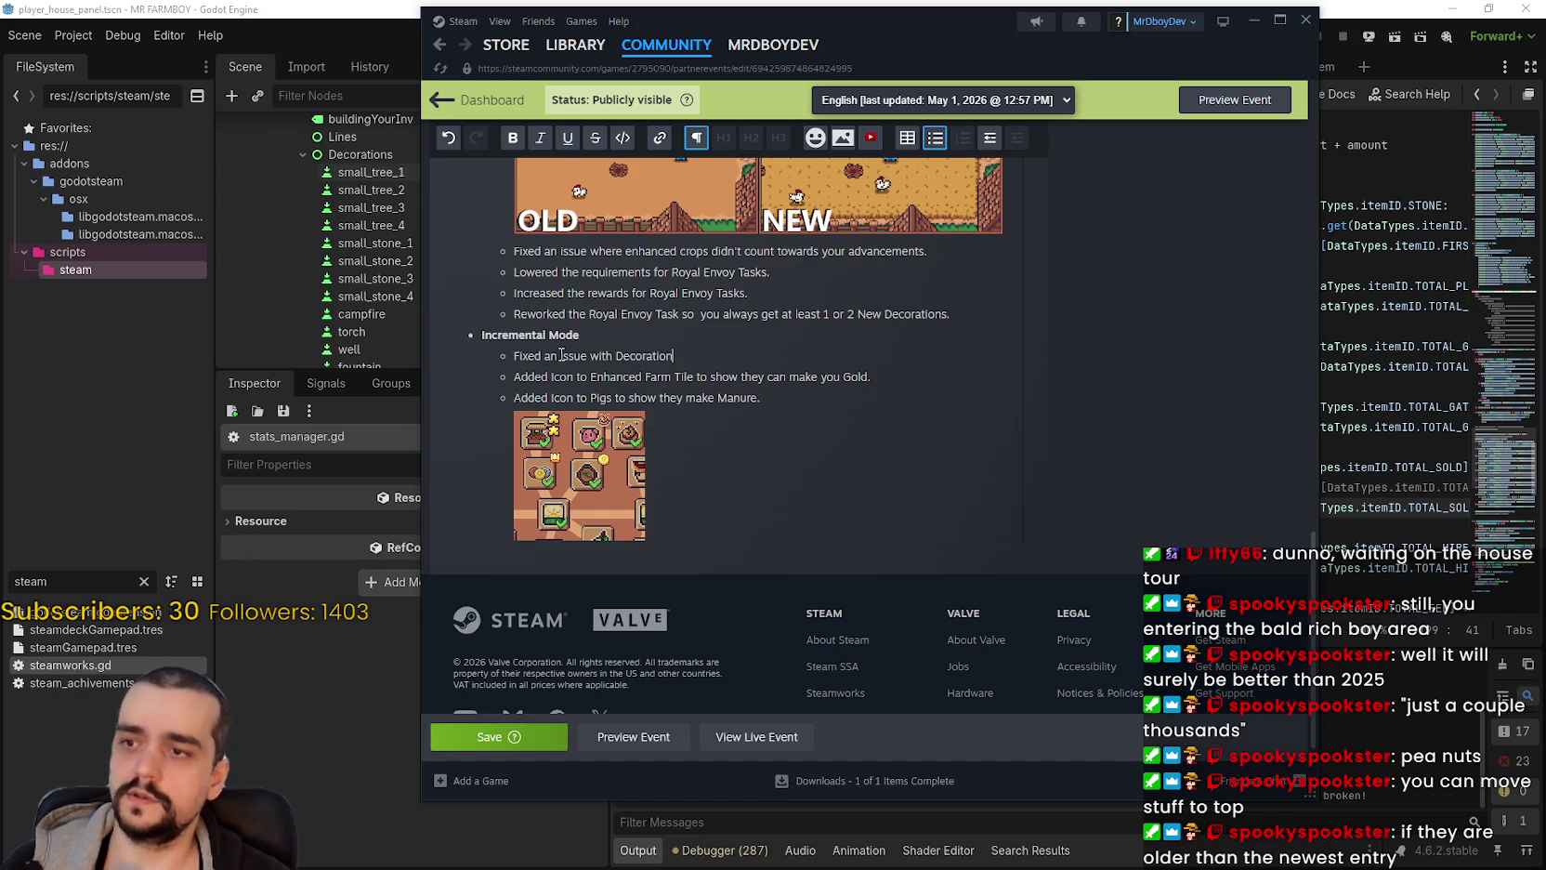
type("vements.")
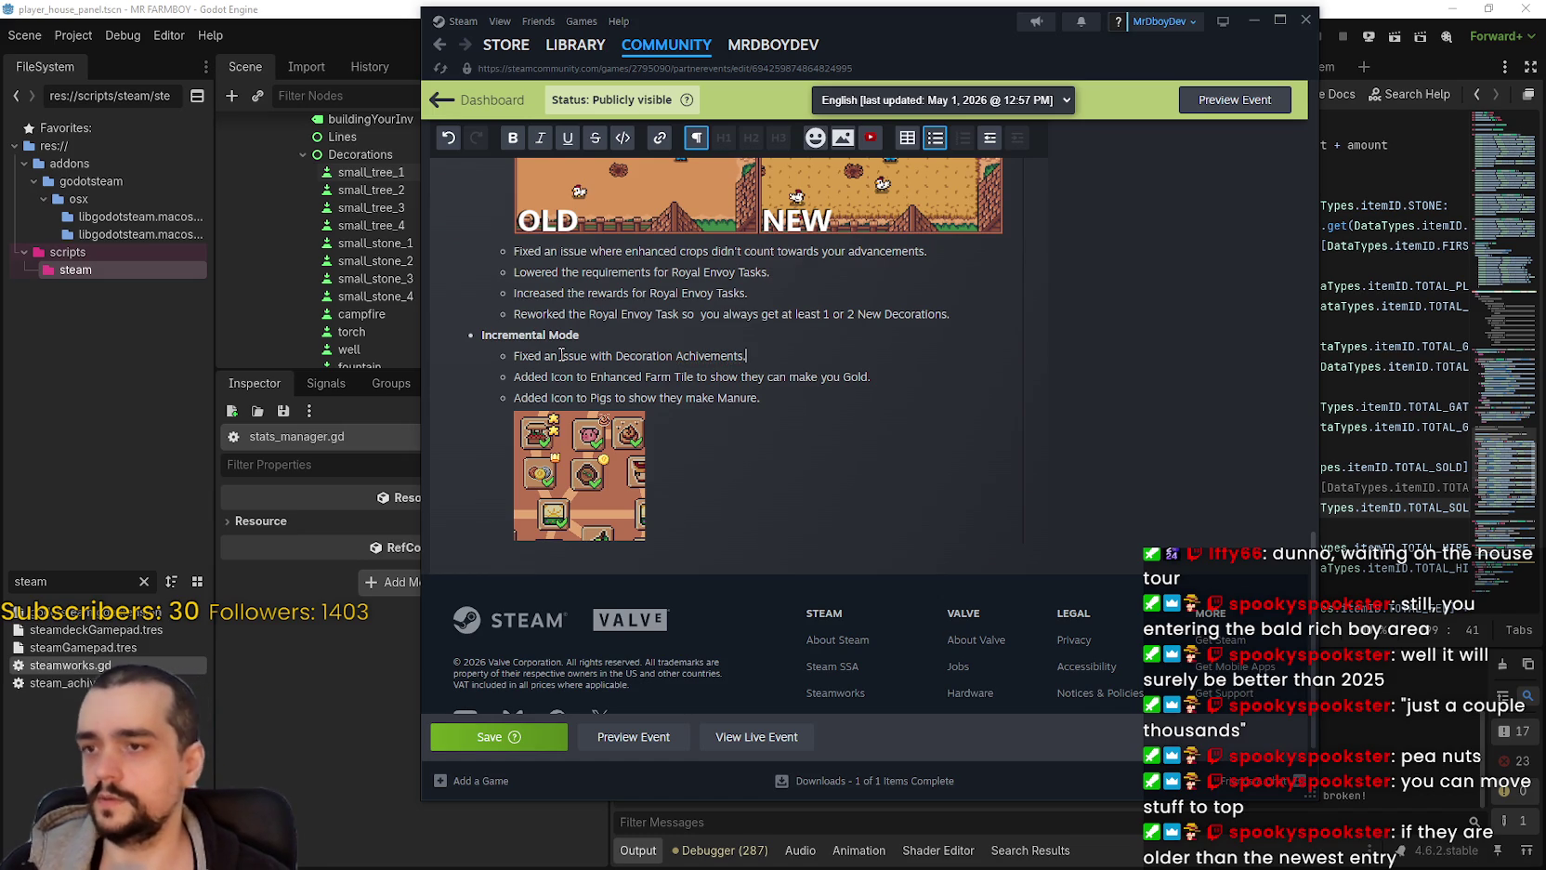
right_click(719, 355)
left_click(727, 368)
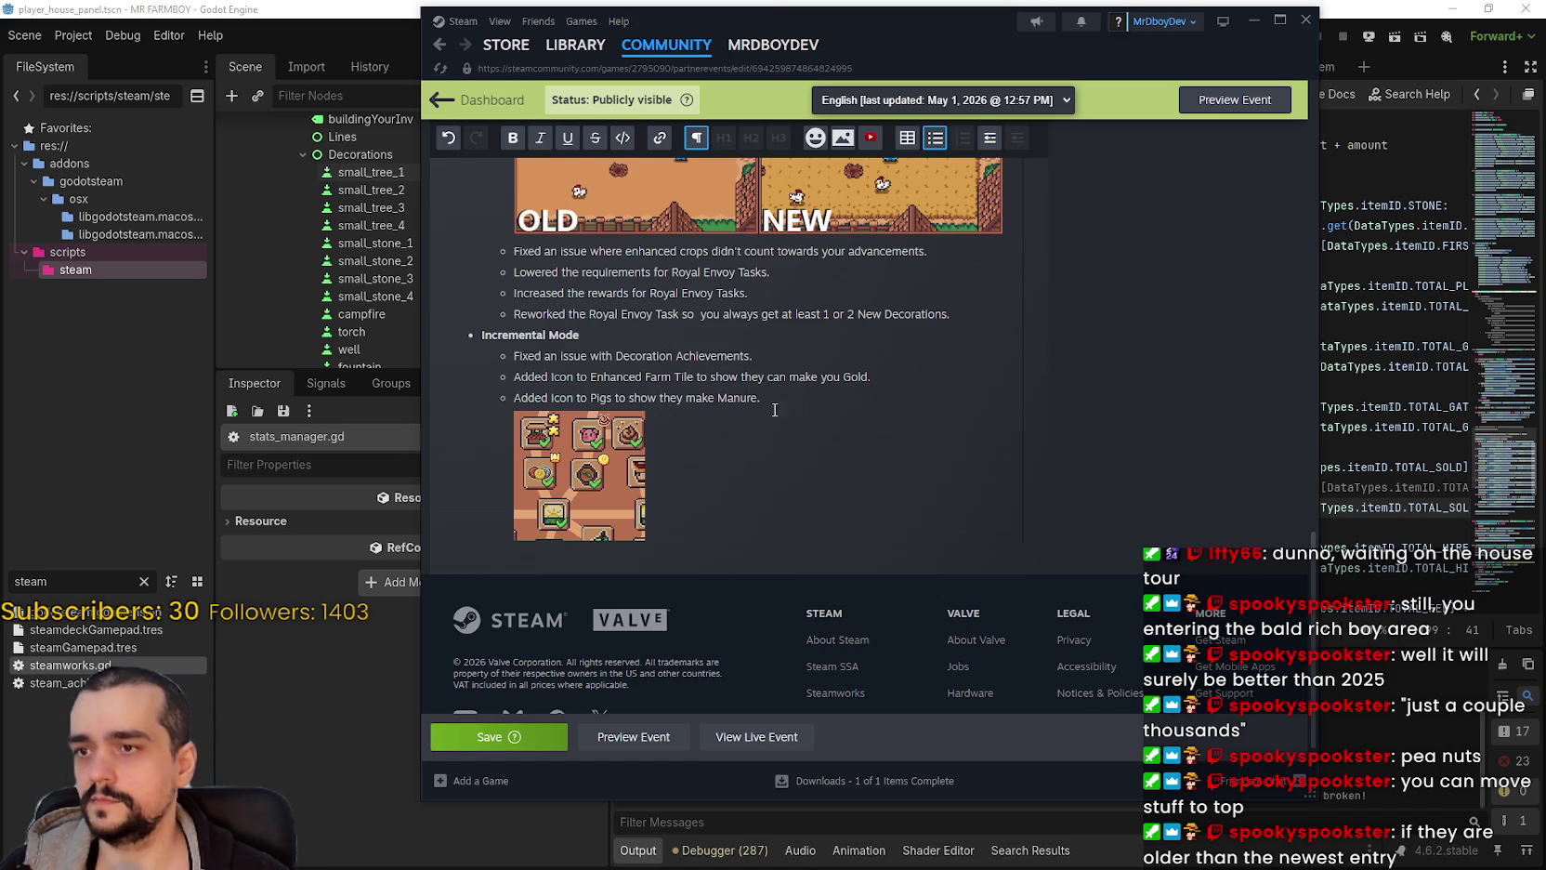
left_click(501, 749)
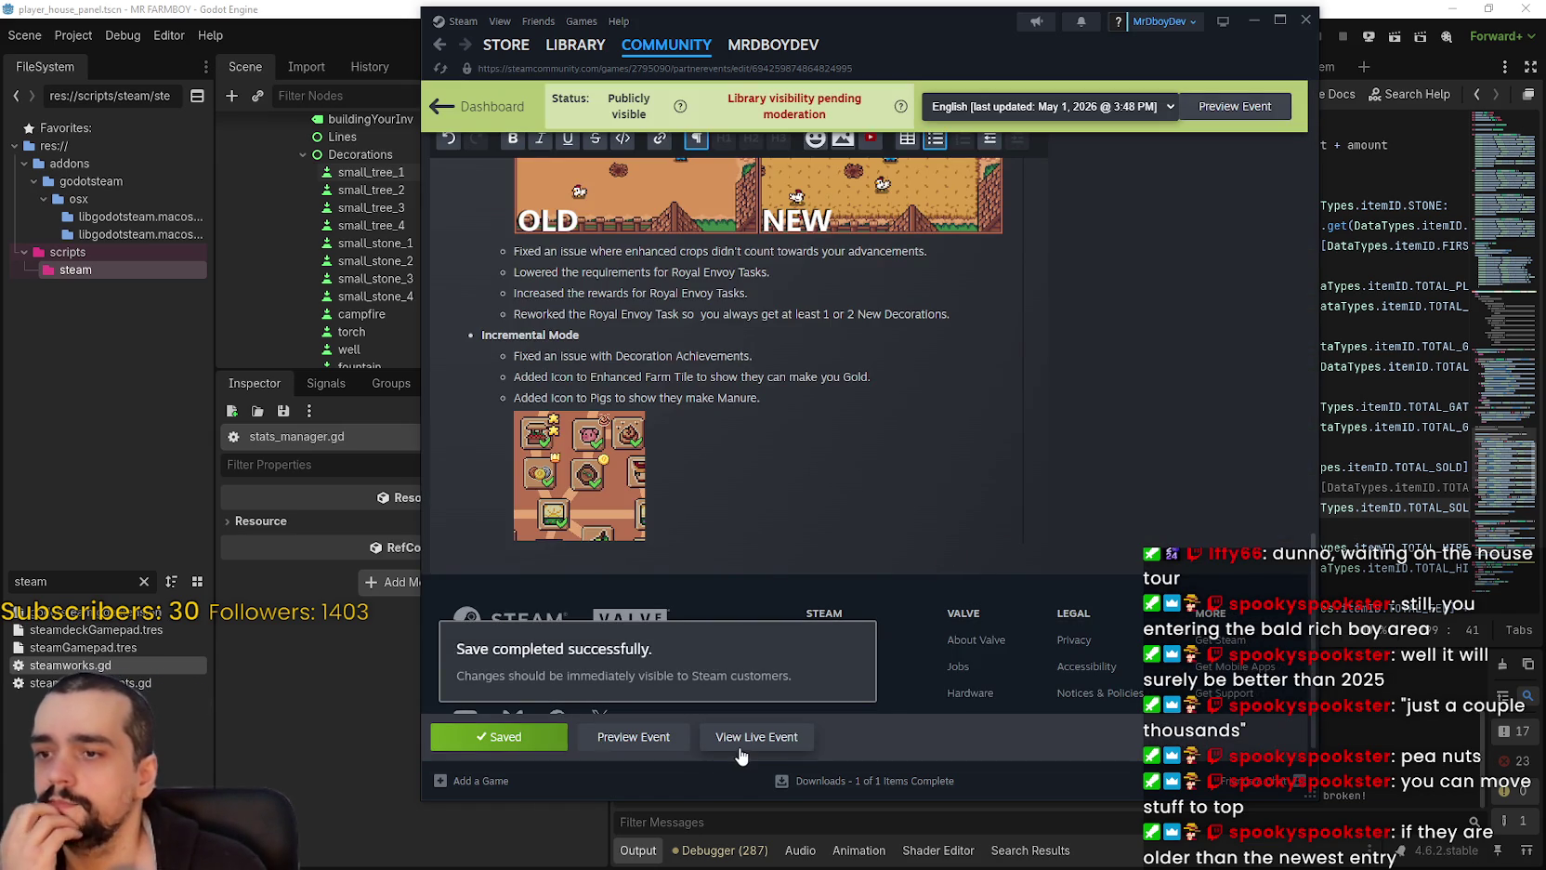
left_click(599, 48)
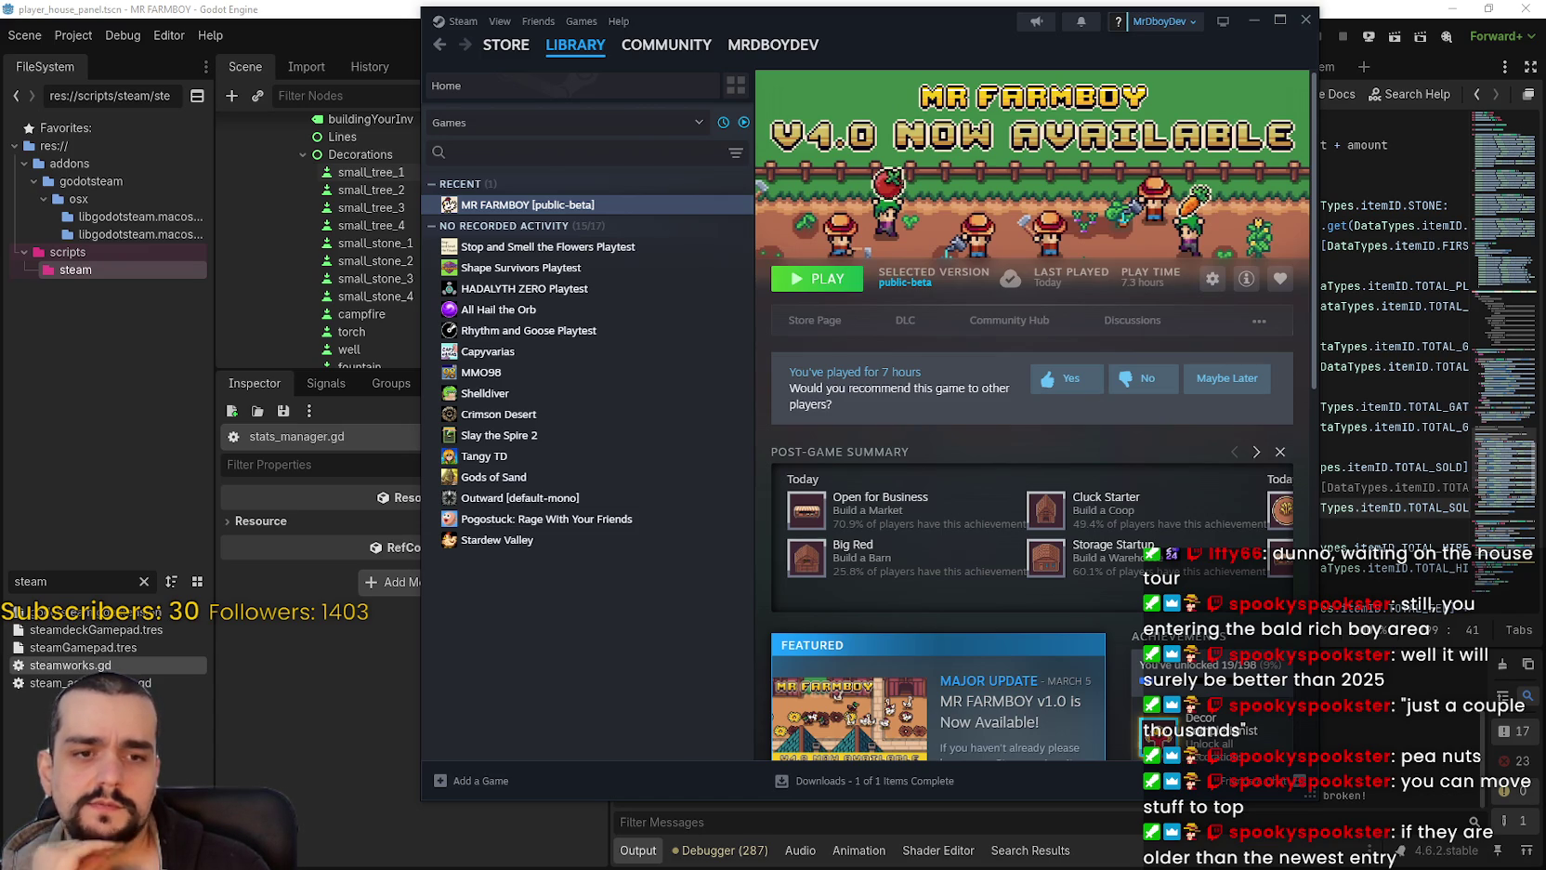
Step: Return via Community Hub and Hub Admin to the Event/Announcement Dashboard's published events
left_click(987, 324)
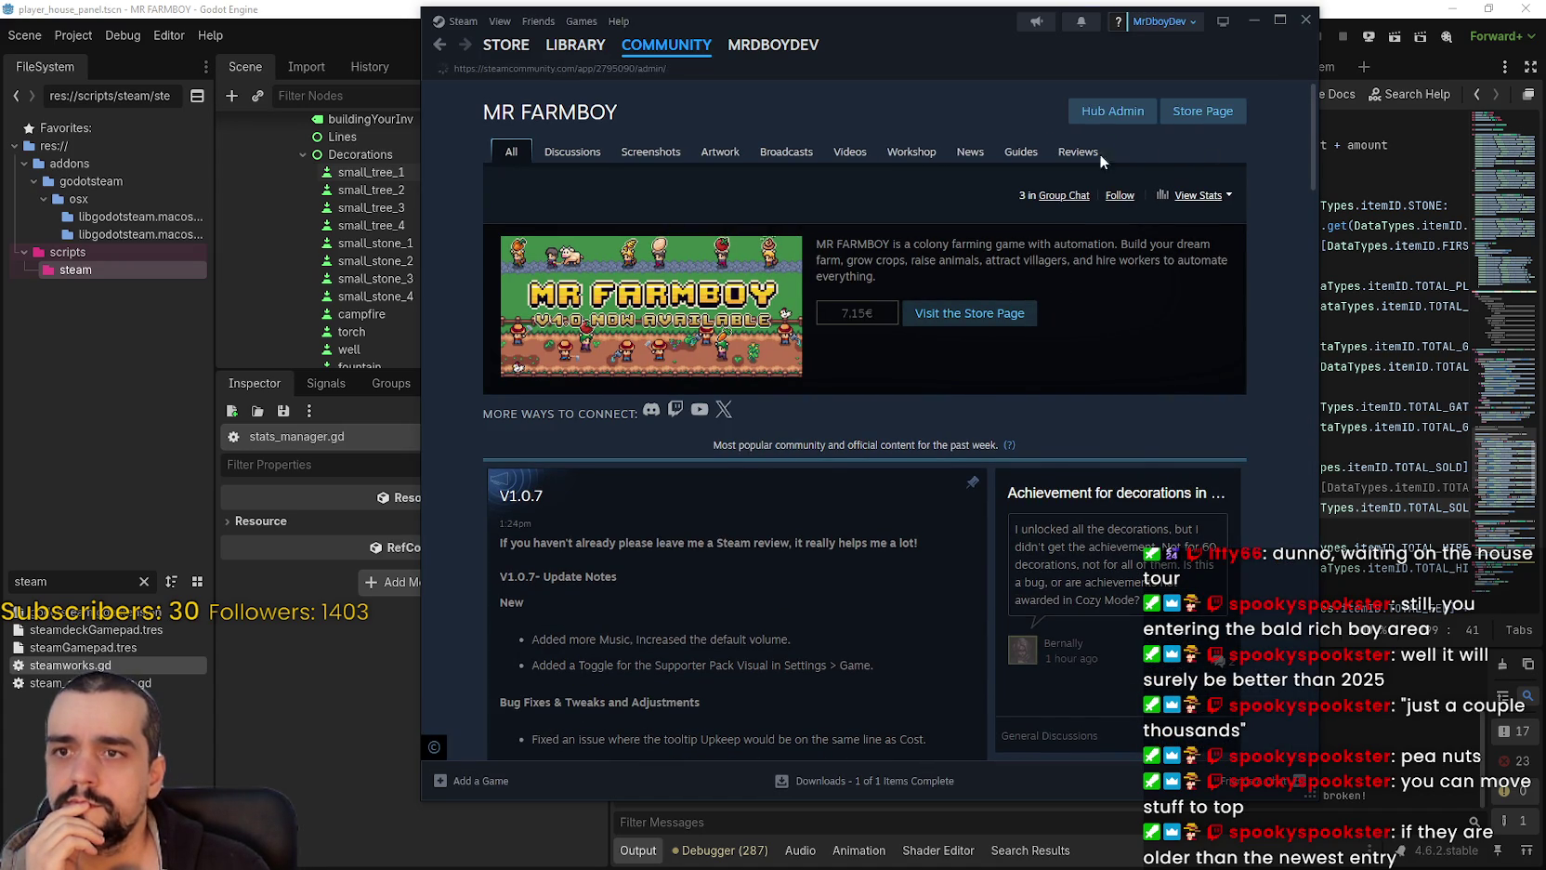
left_click(1123, 116)
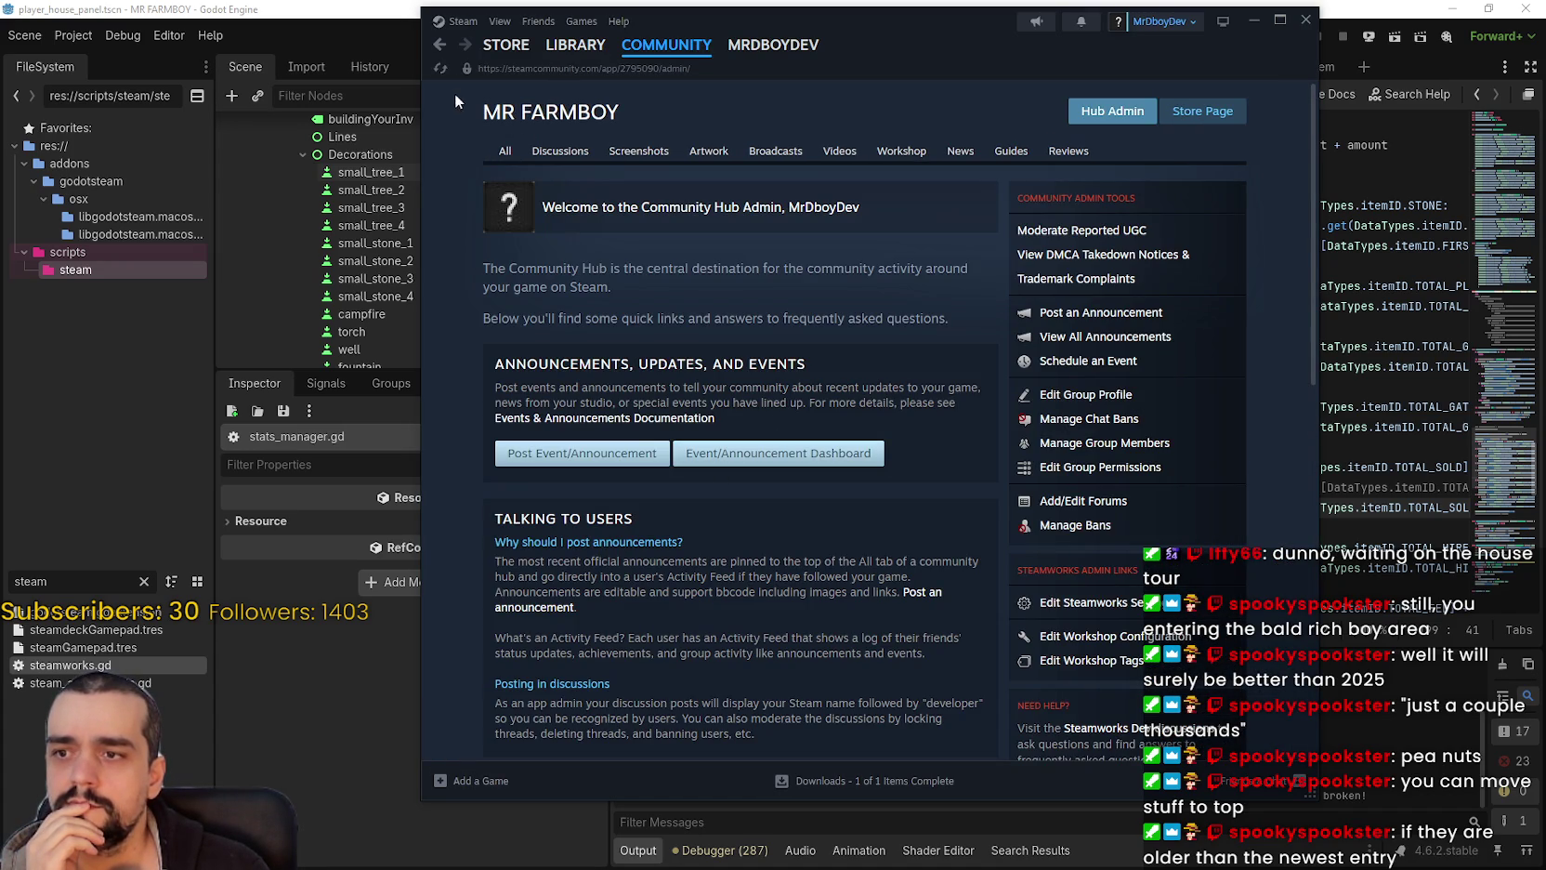
left_click(808, 455)
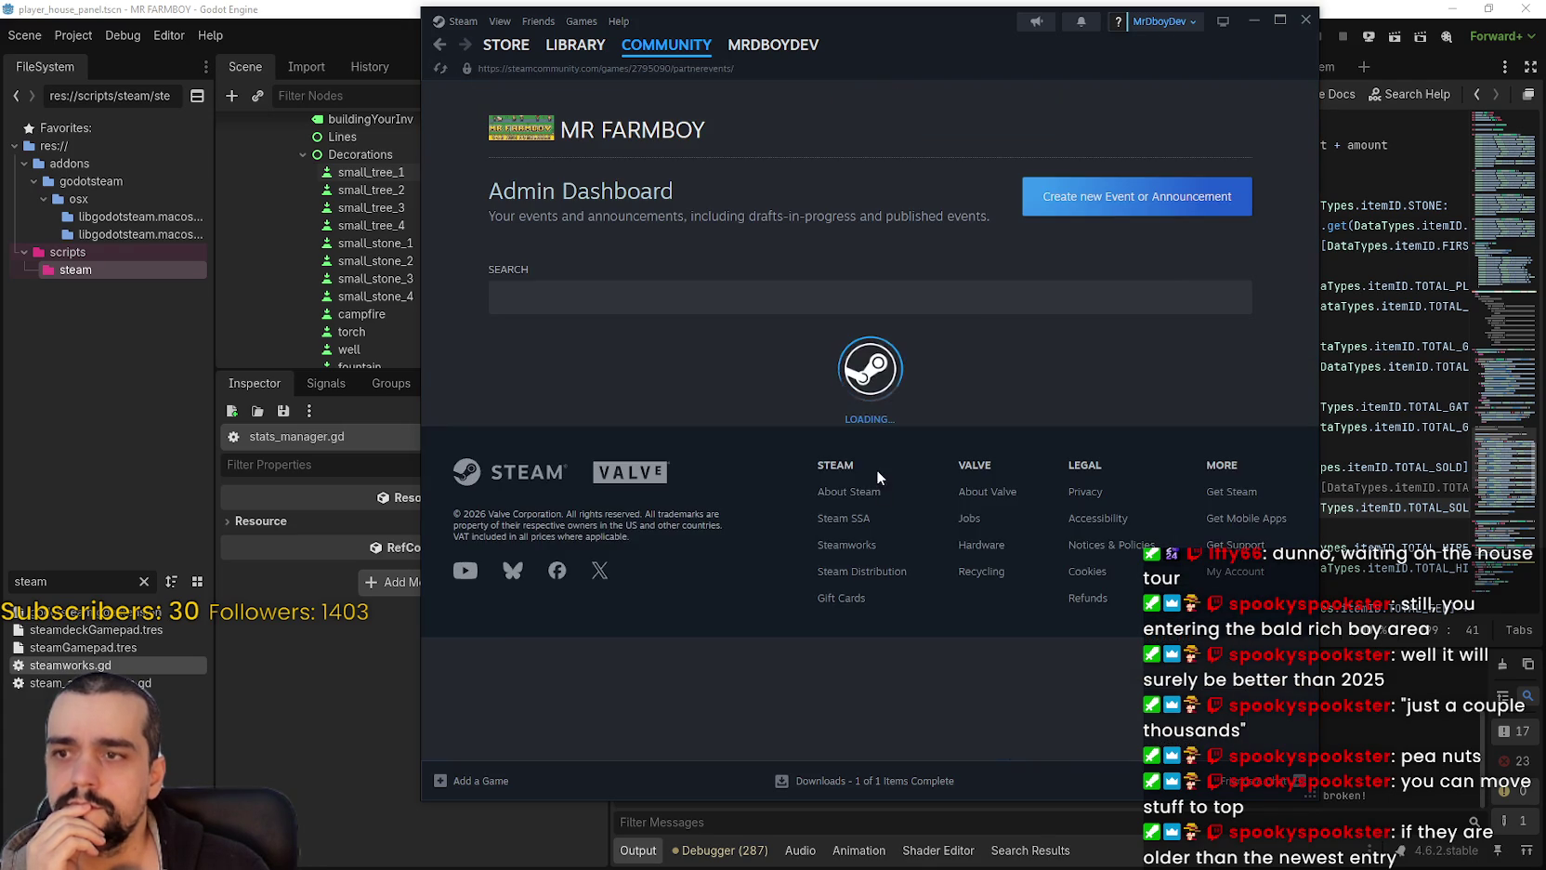
scroll(852, 446, "down", 5)
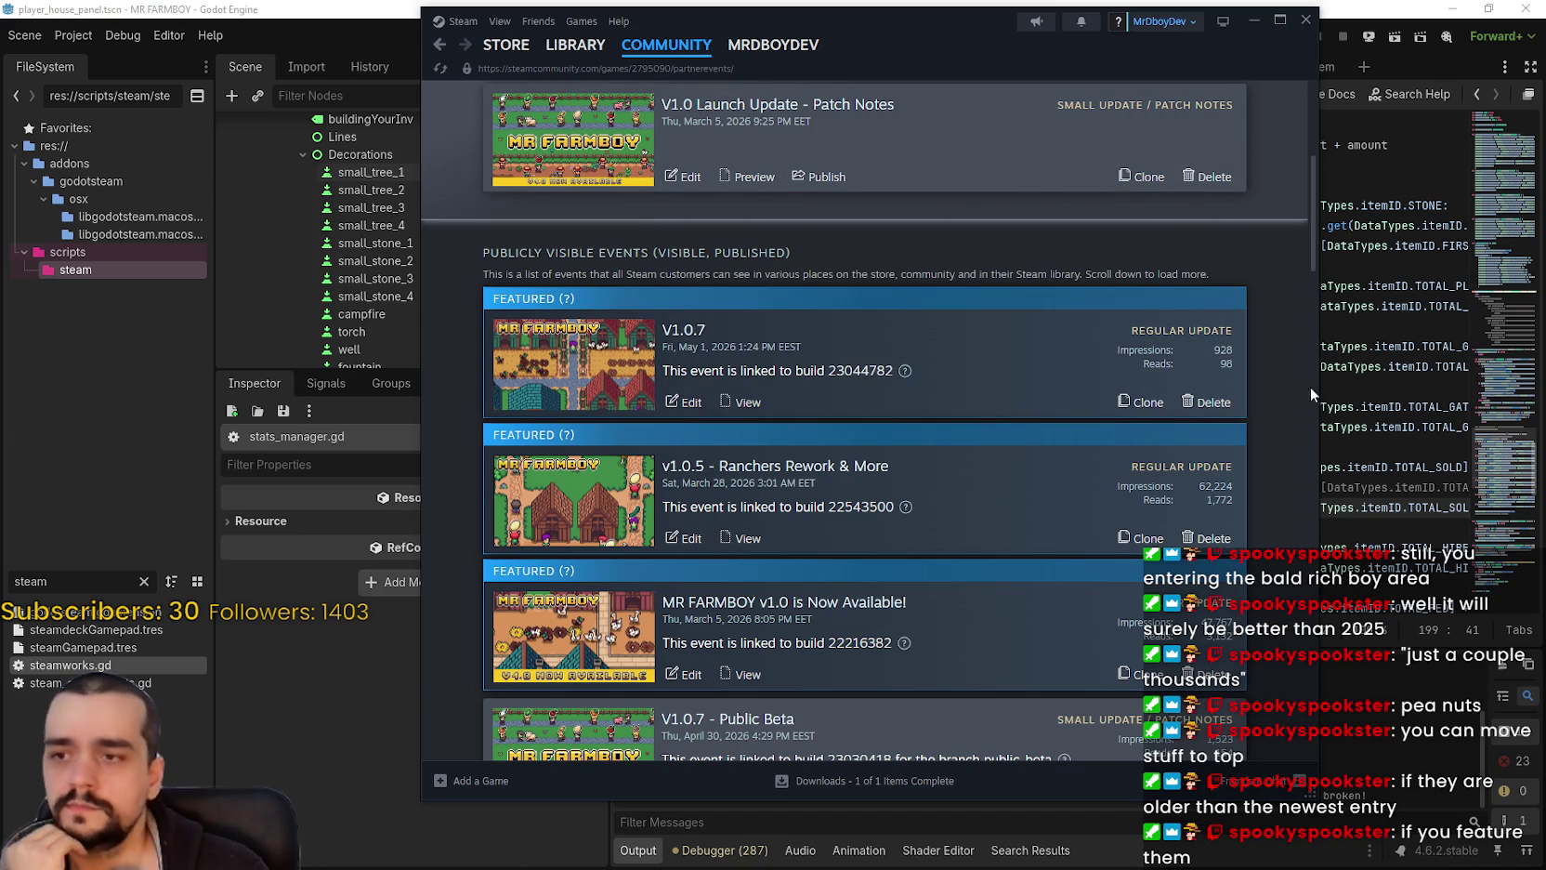
scroll(1300, 523, "down", 3)
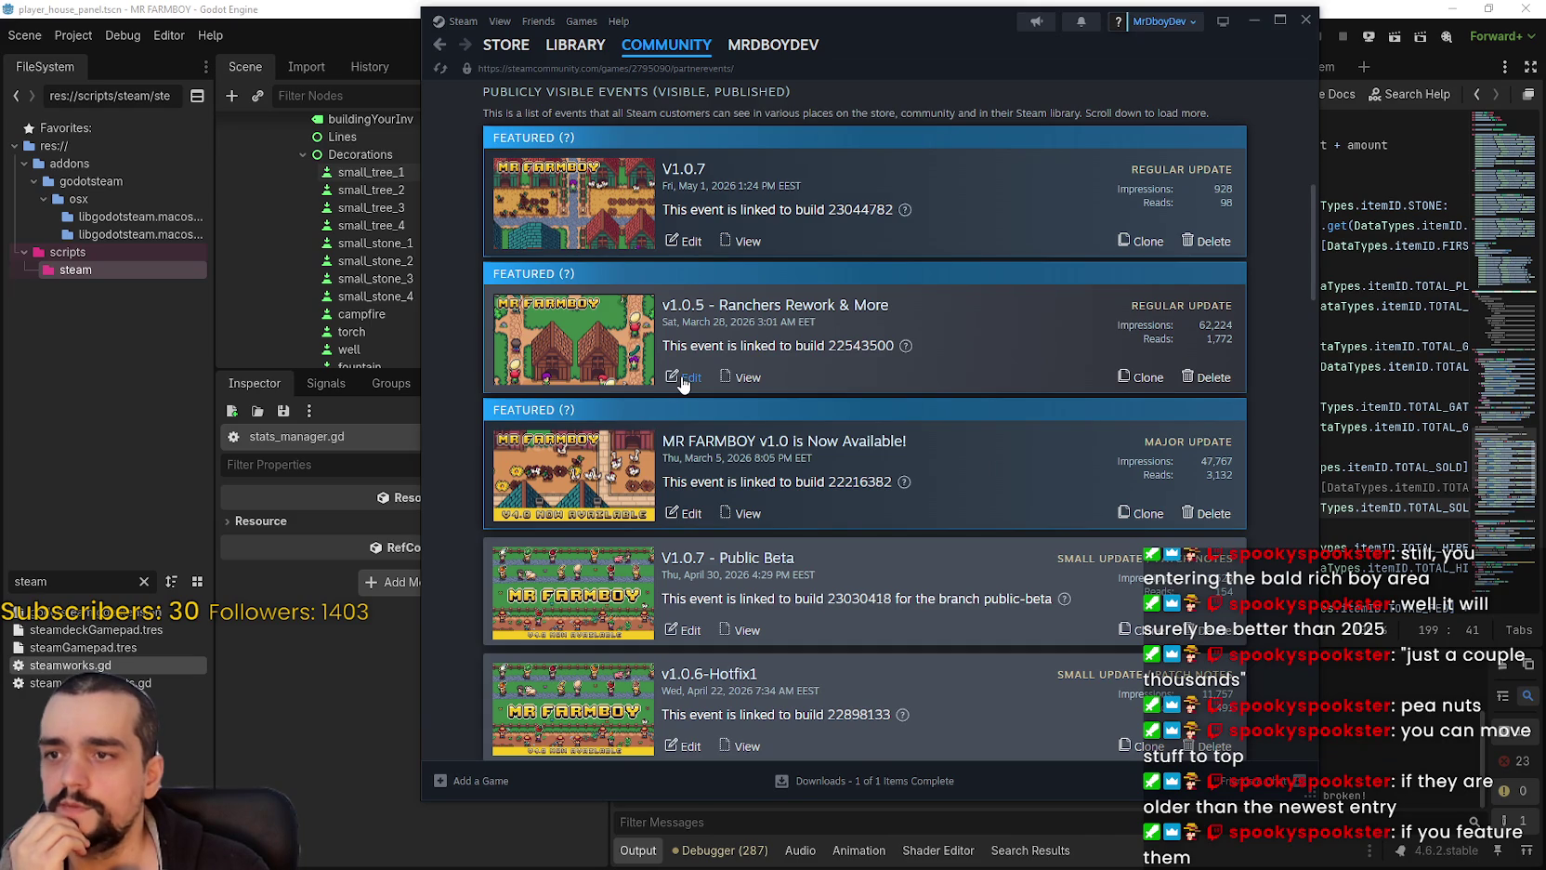
Step: Turn off 'Display as a Featured Event' for v1.0.5 - Ranchers Rework & More, save, and return
left_click(683, 378)
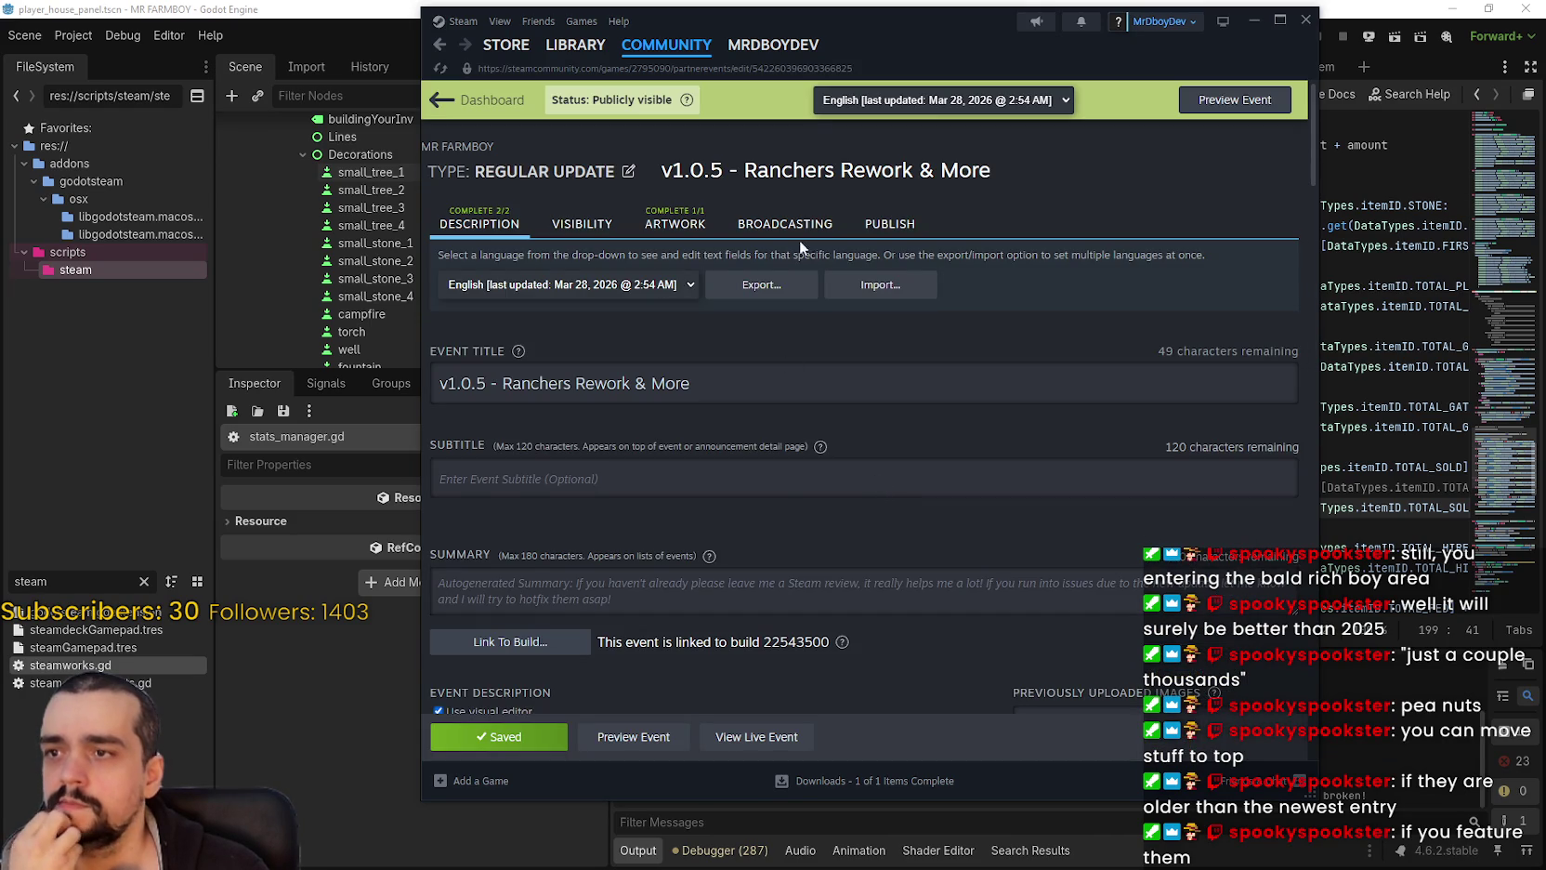
left_click(584, 224)
scroll(830, 527, "down", 3)
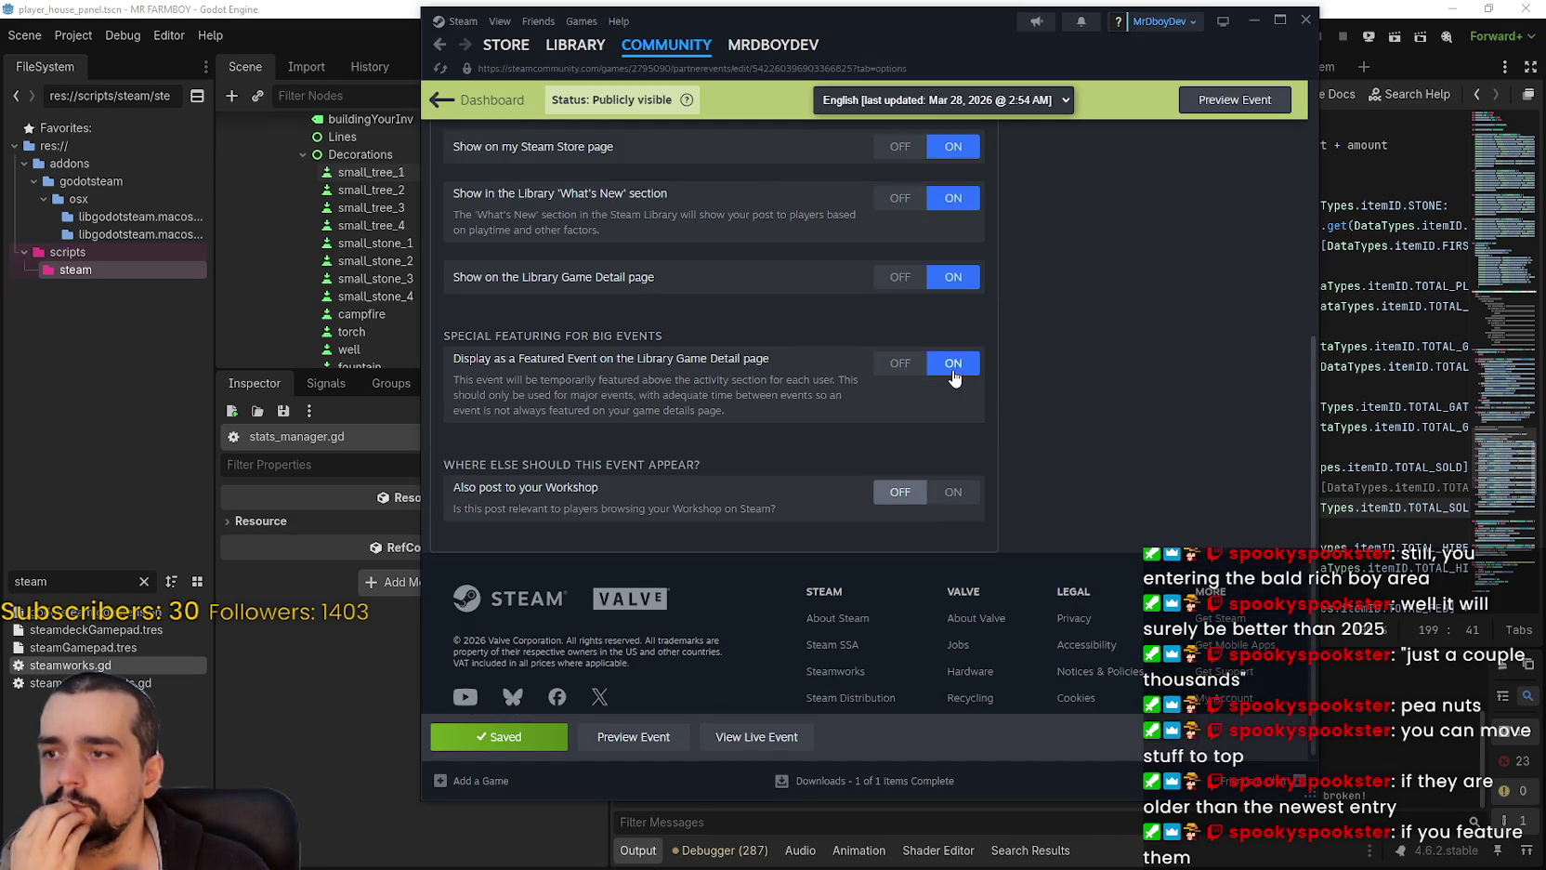
left_click(955, 376)
scroll(1087, 486, "up", 5)
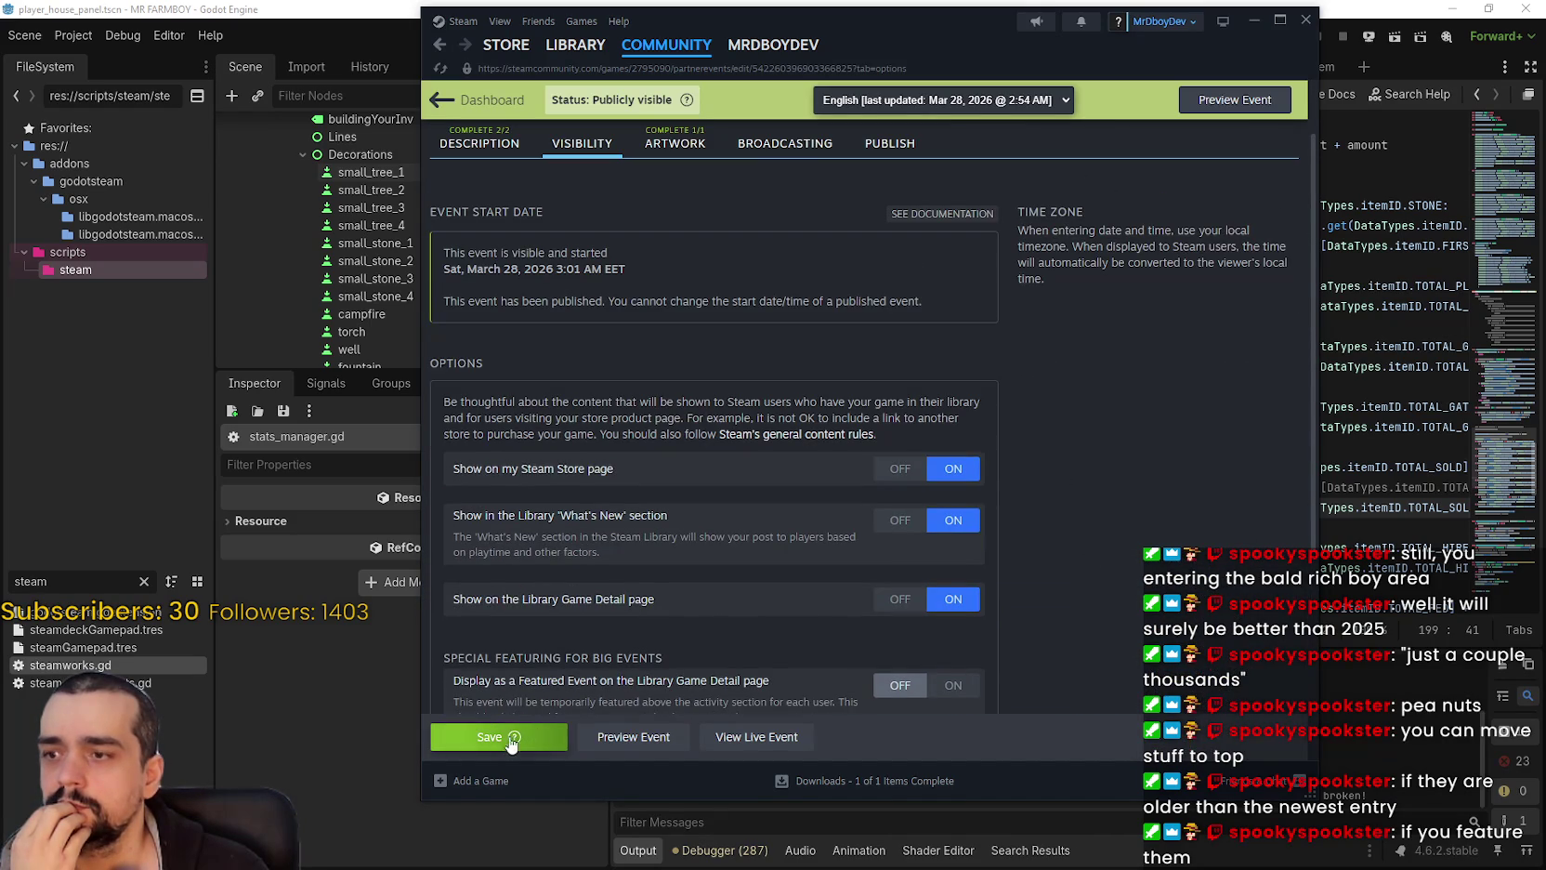
scroll(492, 734, "down", 2)
left_click(471, 737)
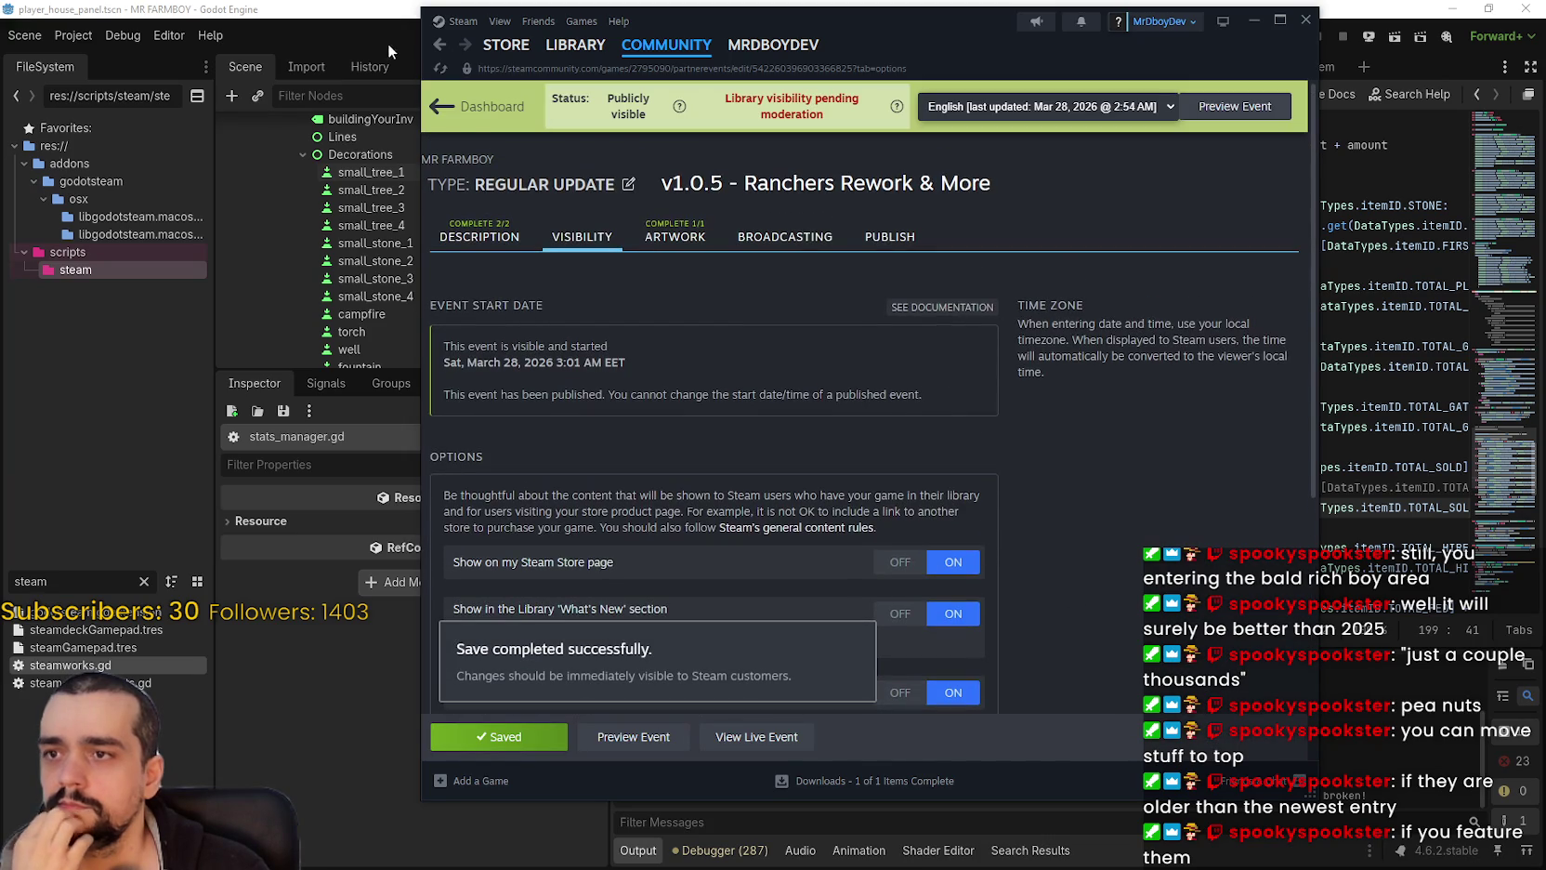
left_click(433, 94)
scroll(939, 461, "down", 3)
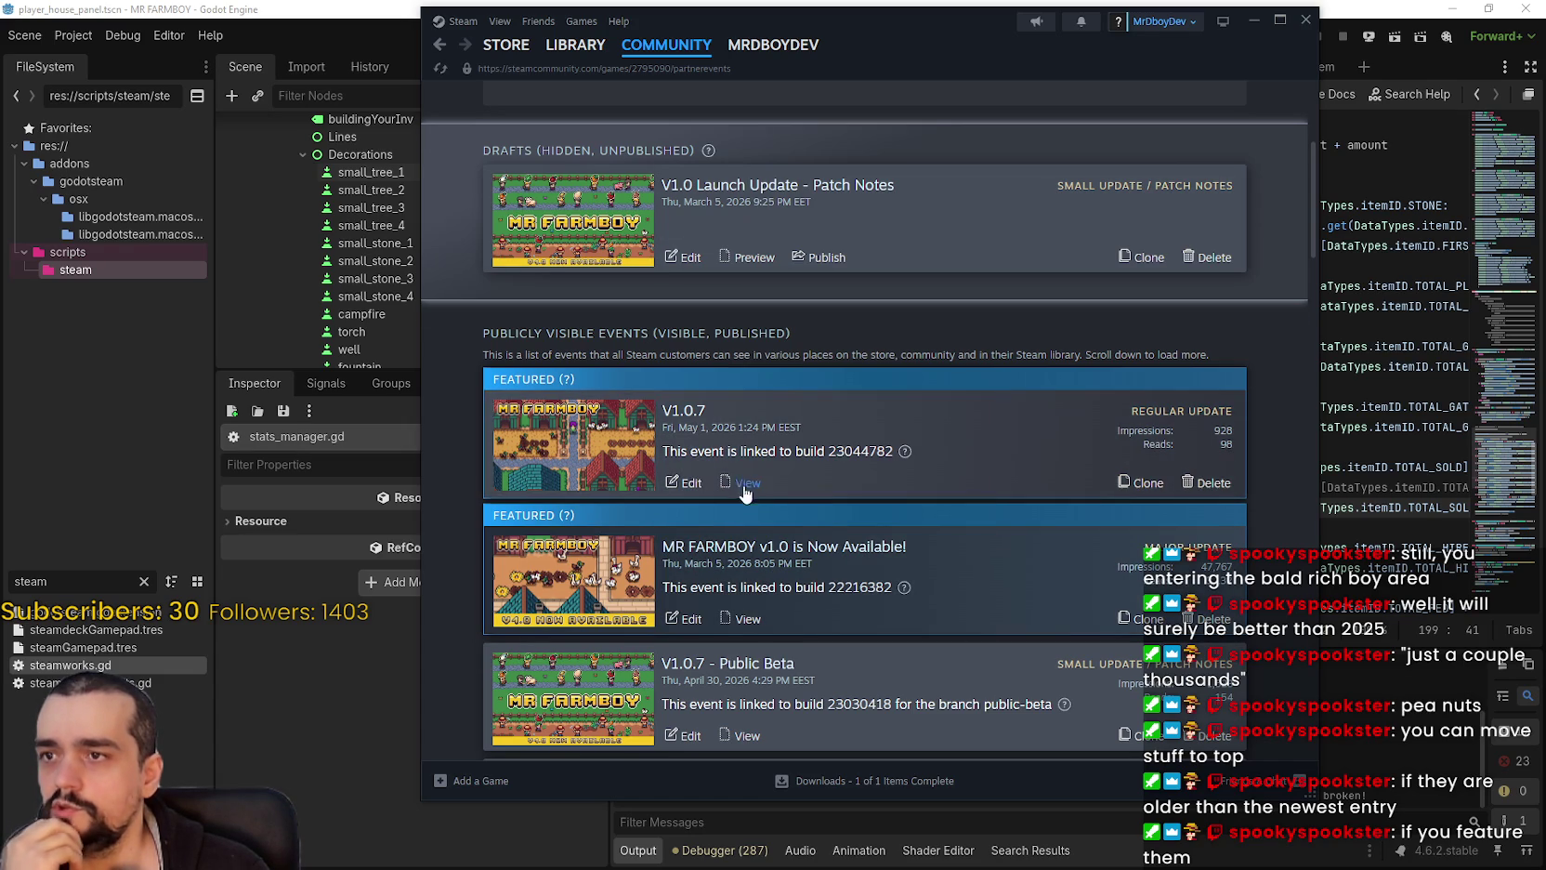
Step: Go to the Library home and scroll through the MR FARMBOY game page
scroll(767, 433, "up", 3)
scroll(767, 438, "down", 3)
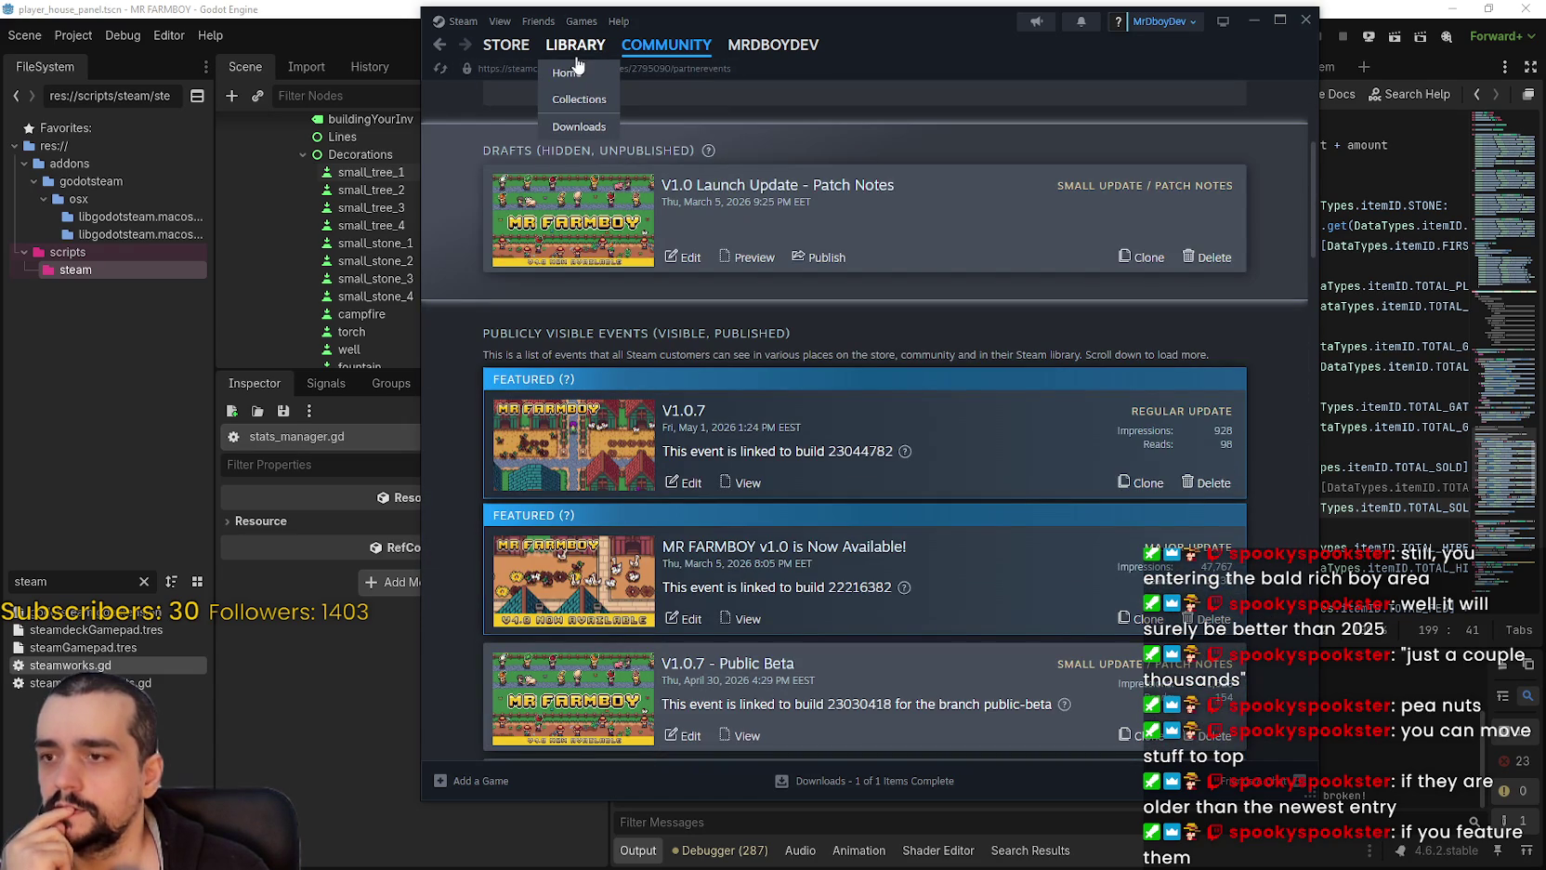
left_click(567, 72)
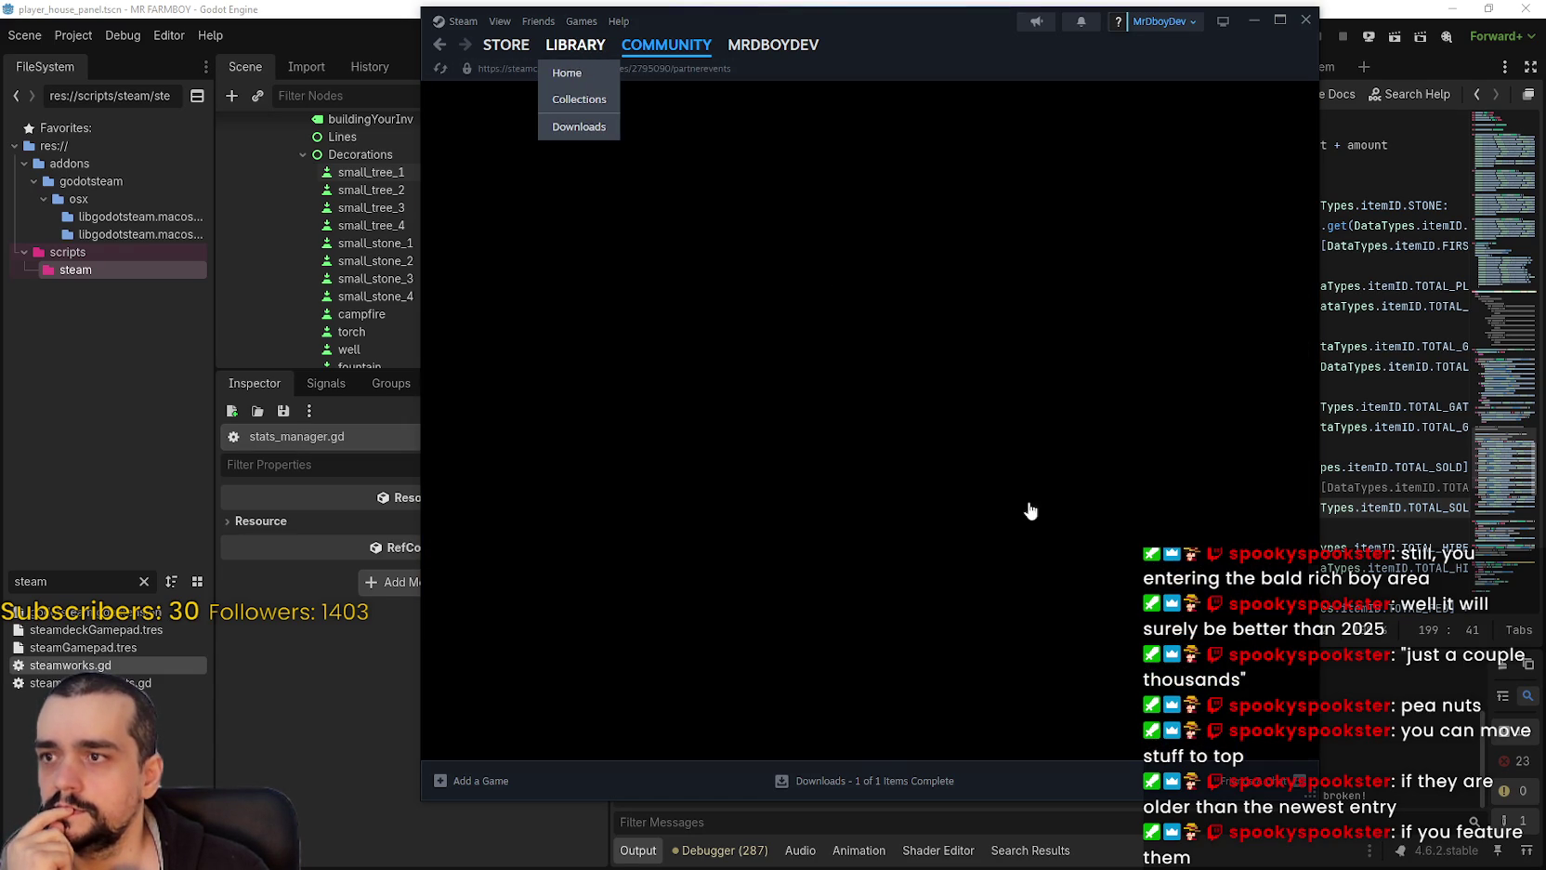
scroll(996, 676, "down", 3)
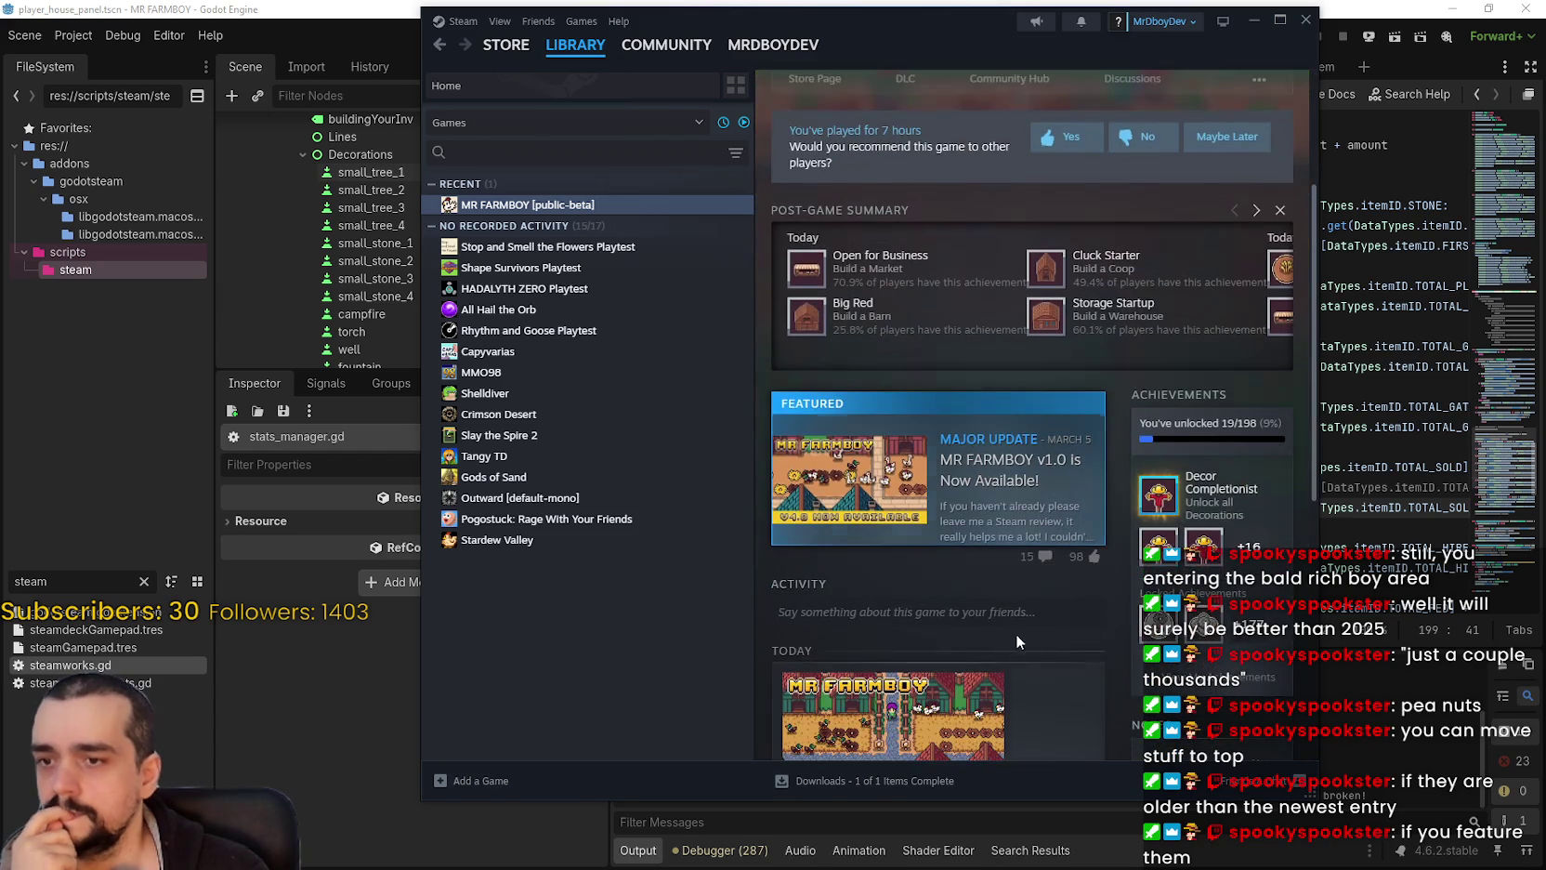
scroll(817, 552, "down", 2)
scroll(818, 552, "down", 2)
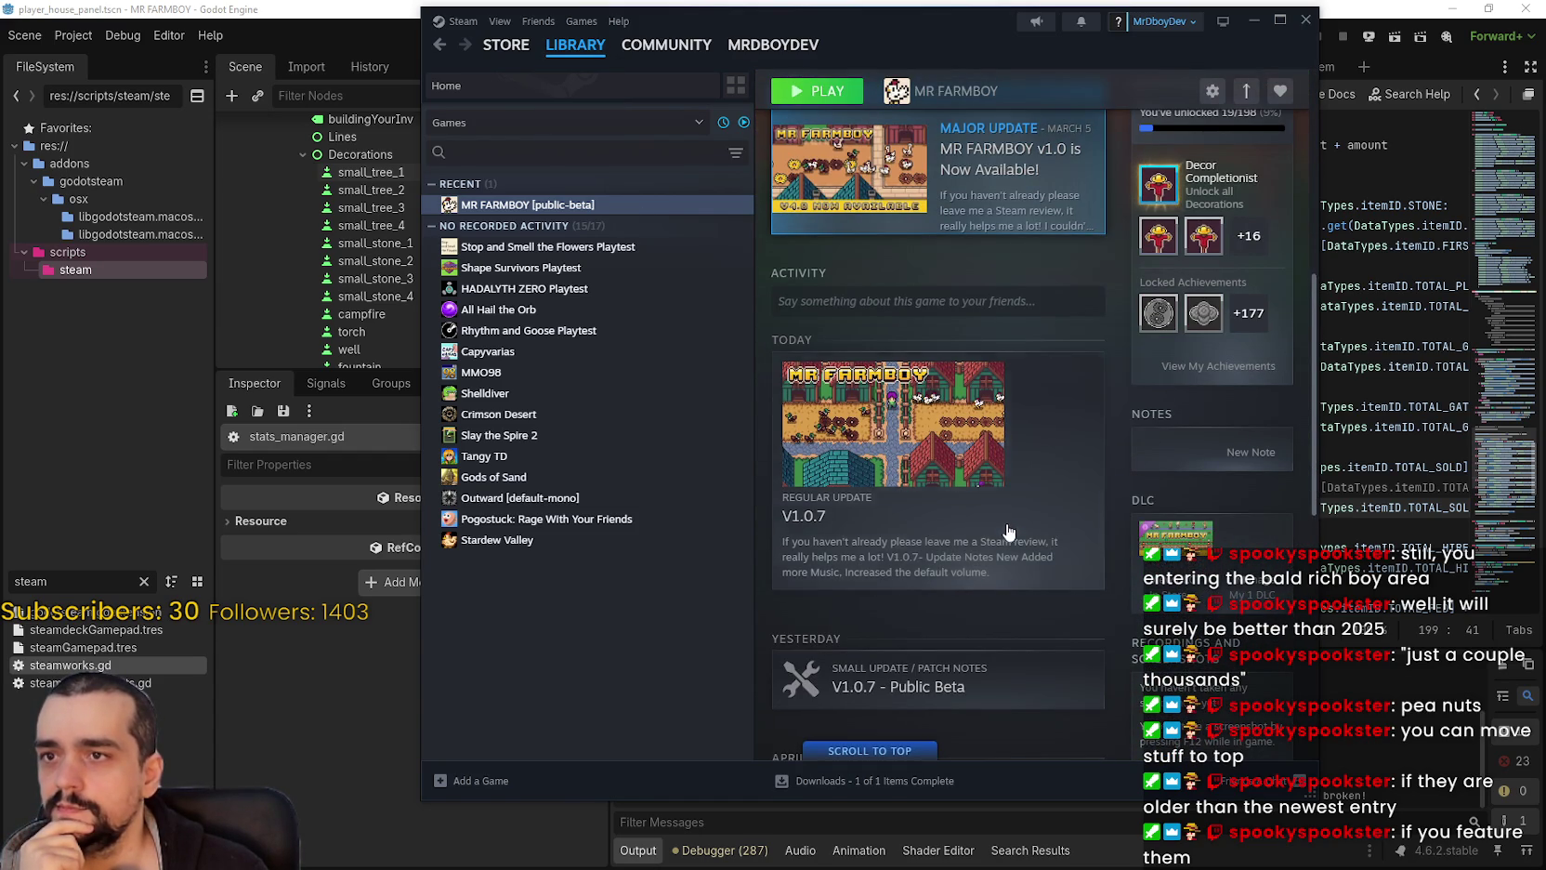
scroll(1008, 535, "up", 3)
scroll(852, 275, "down", 2)
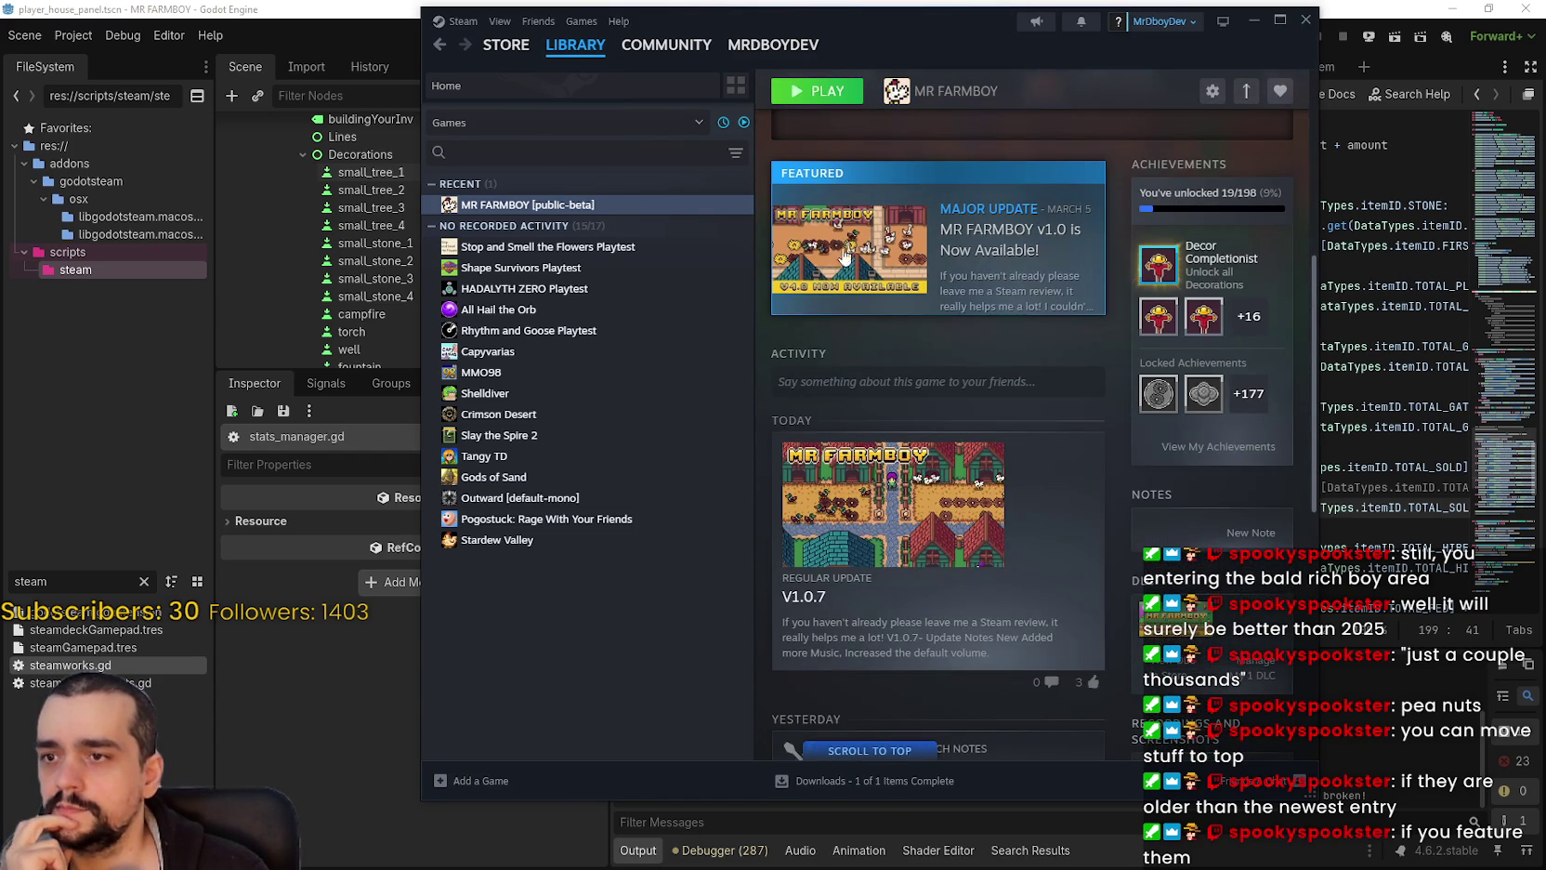
scroll(841, 280, "up", 2)
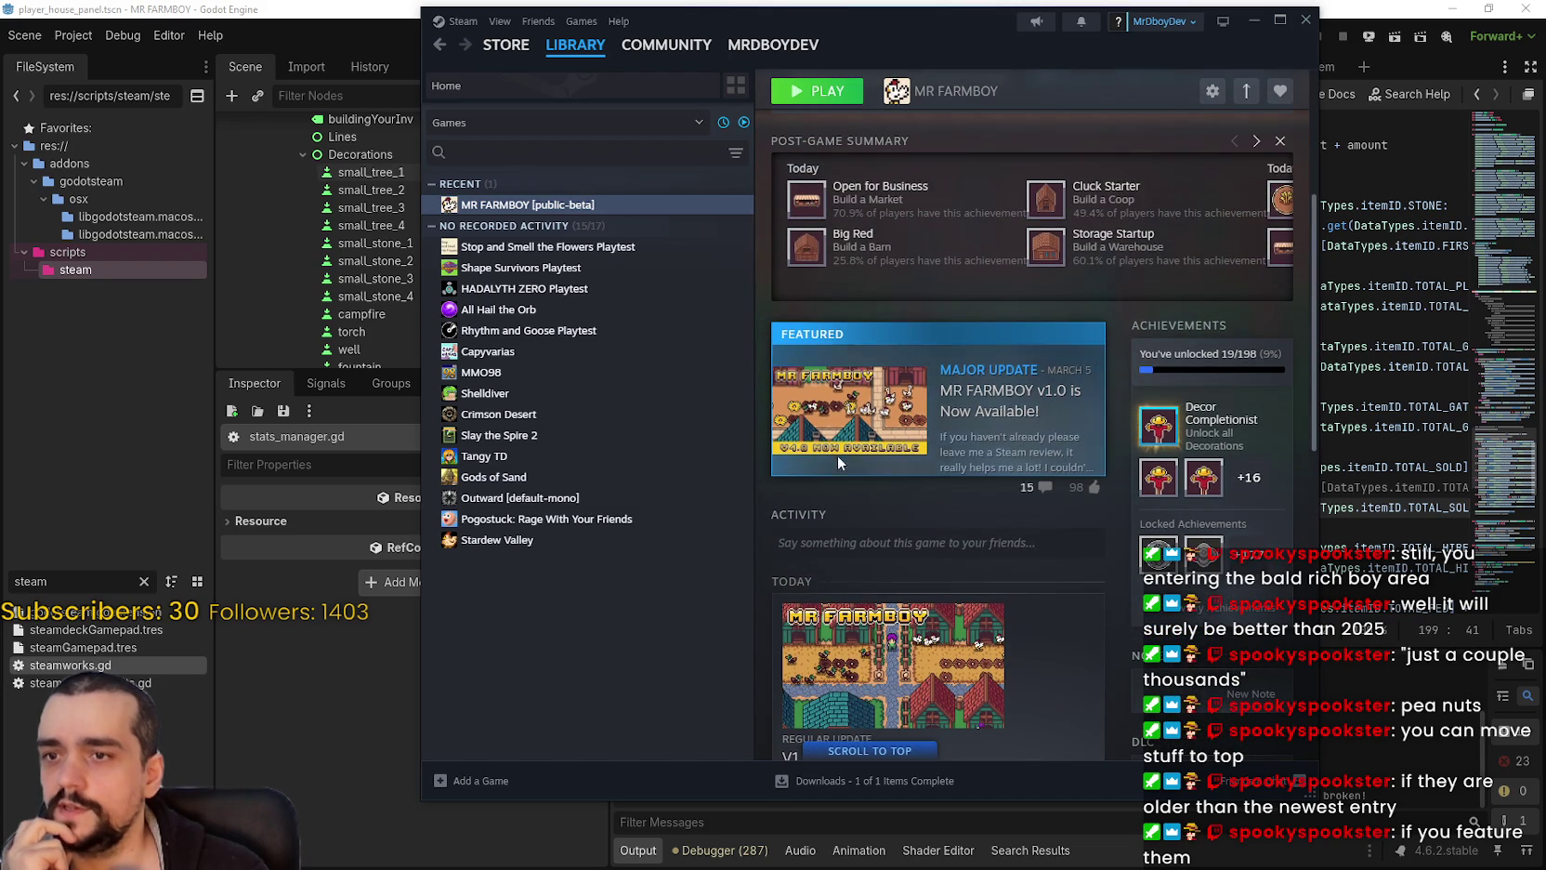
scroll(958, 524, "down", 3)
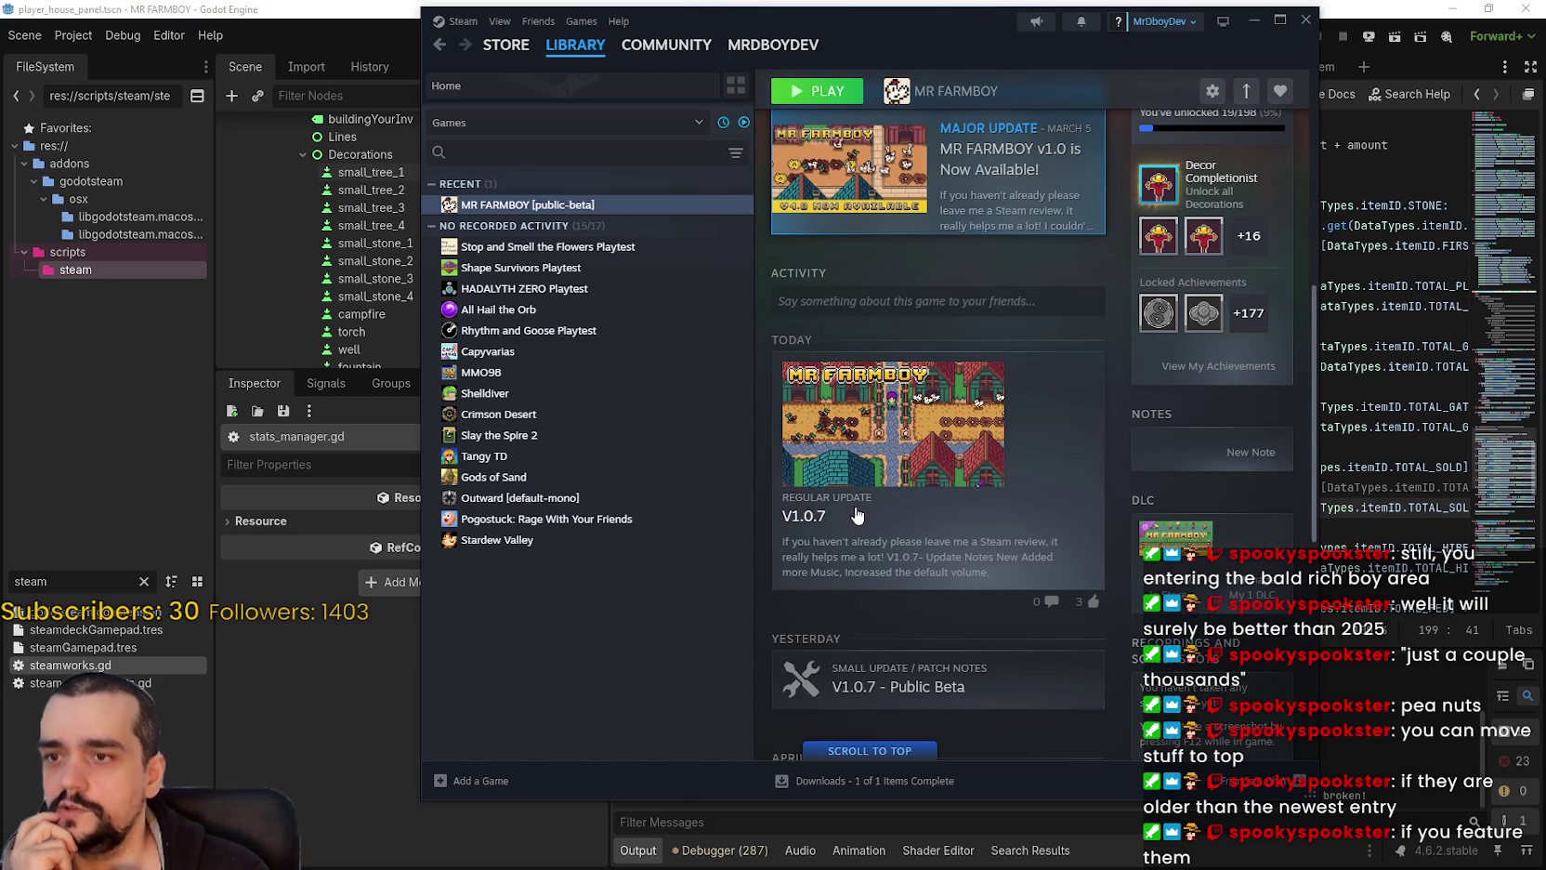
scroll(955, 589, "up", 3)
scroll(891, 523, "down", 3)
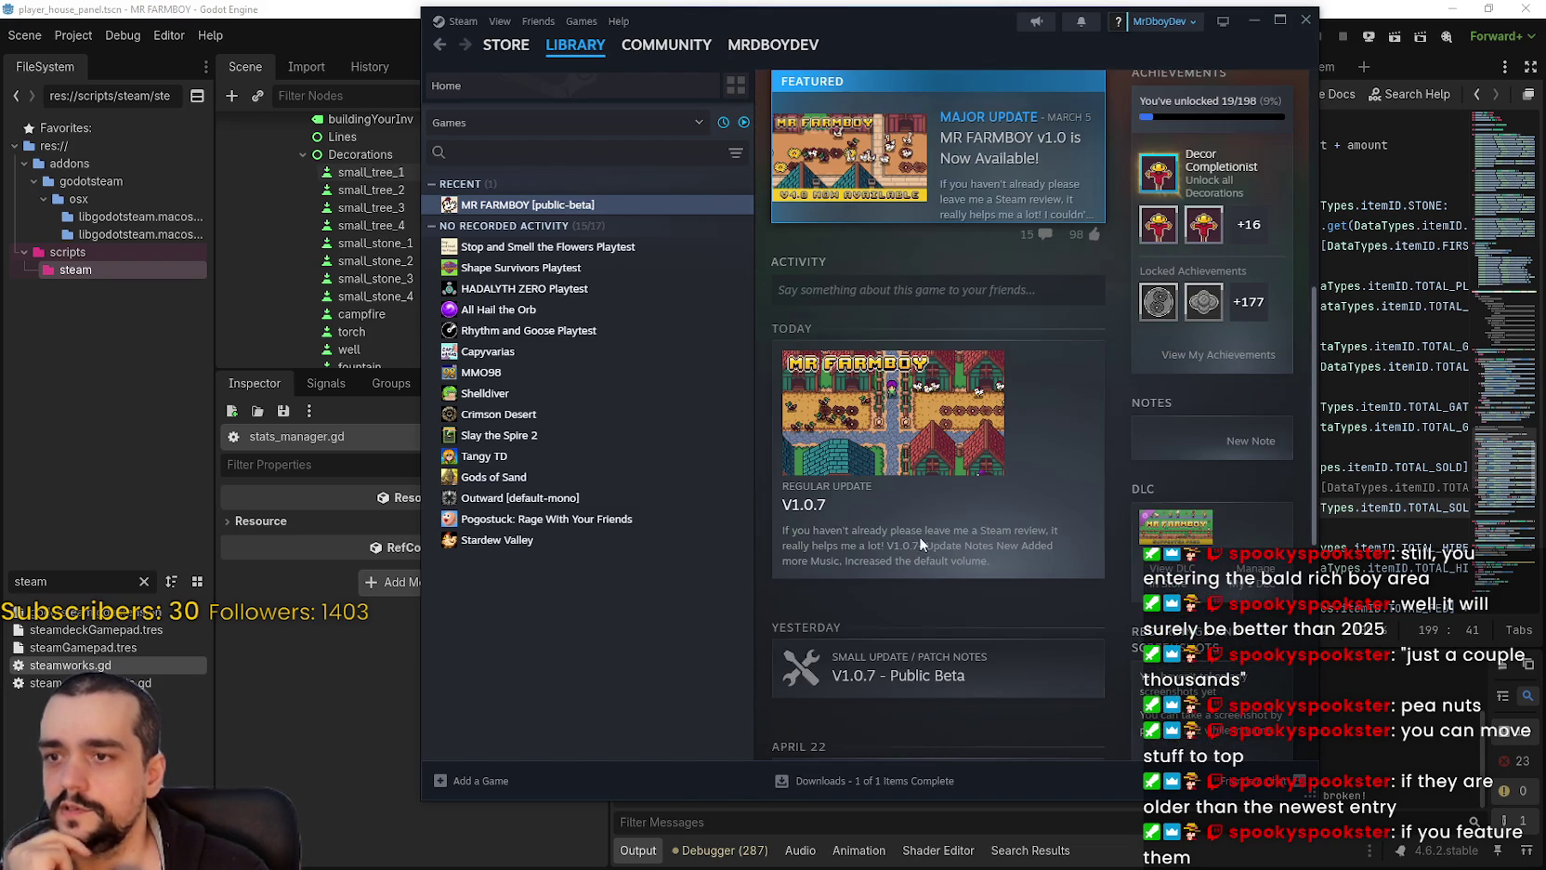
Step: View the V1.0.7 patch notes, then return to stats_manager.gd in Godot
left_click(914, 536)
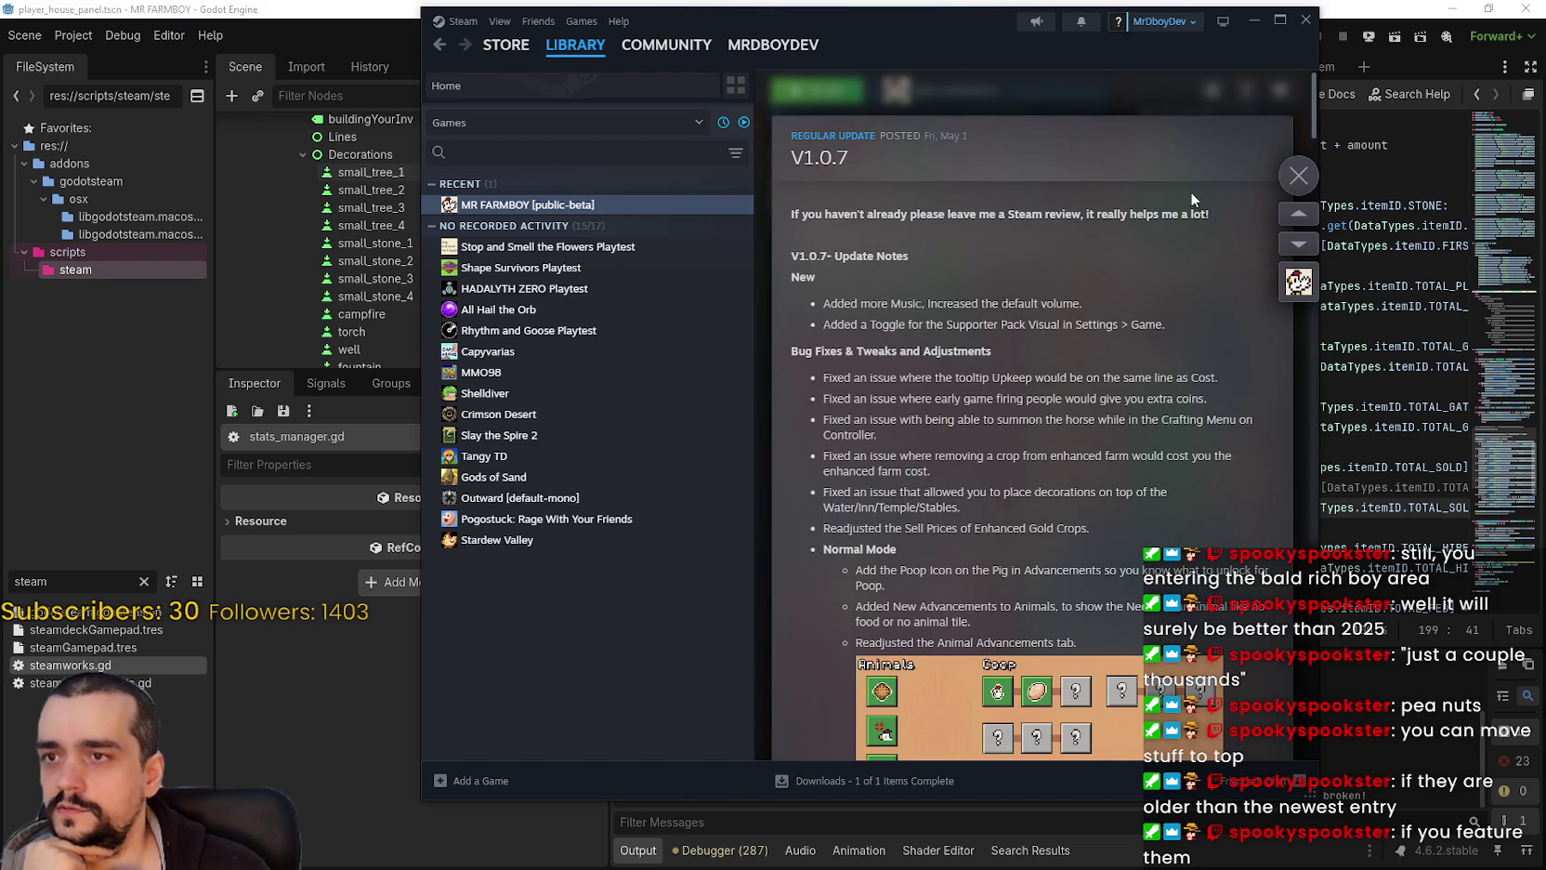
left_click(1298, 176)
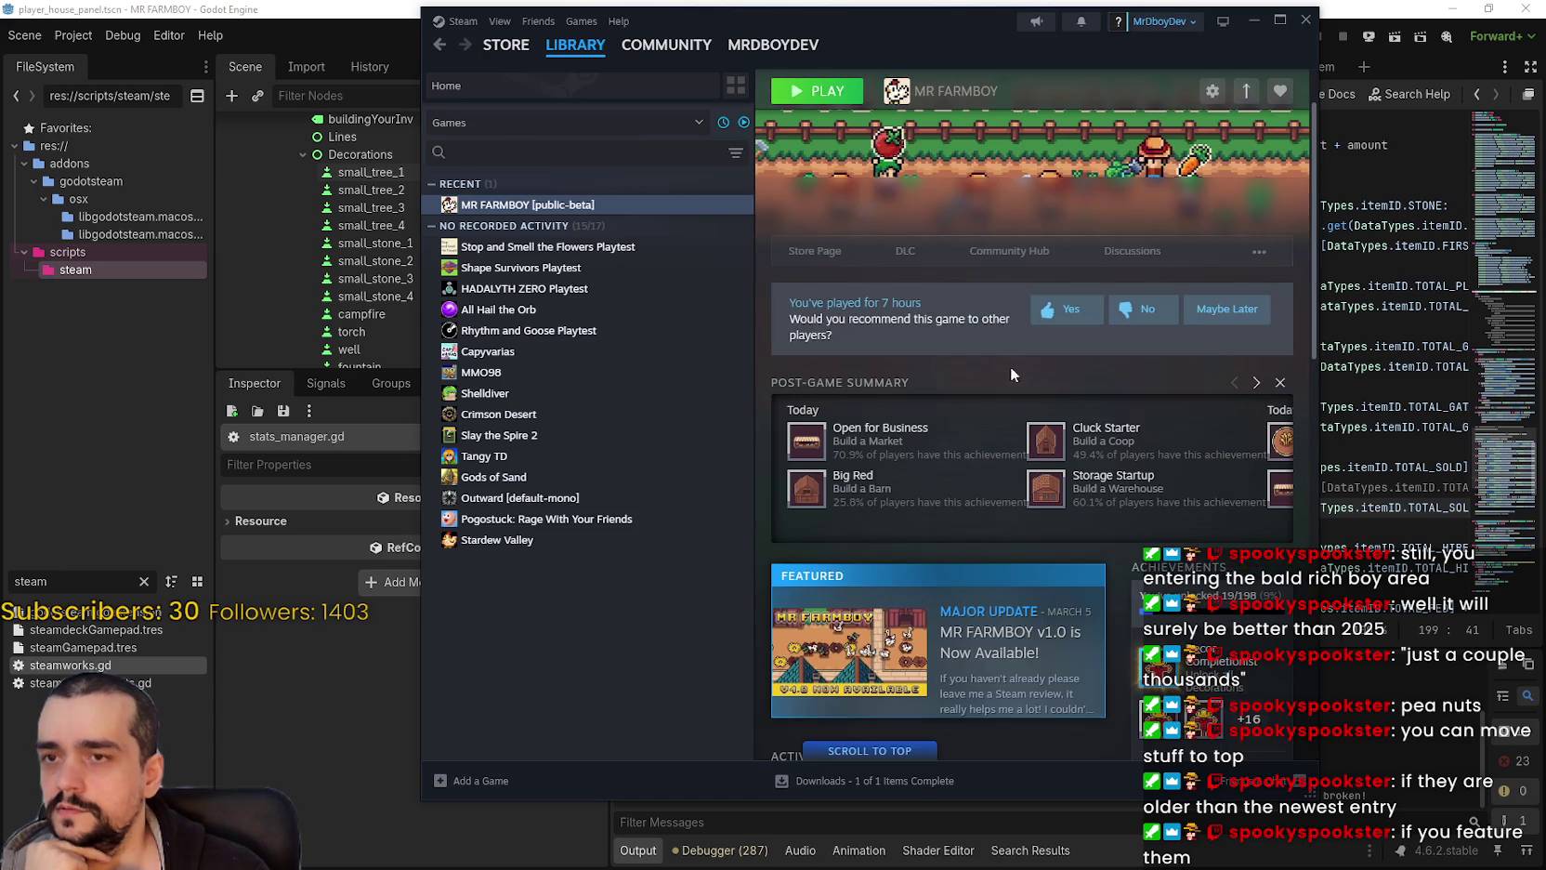
scroll(1042, 337, "up", 1)
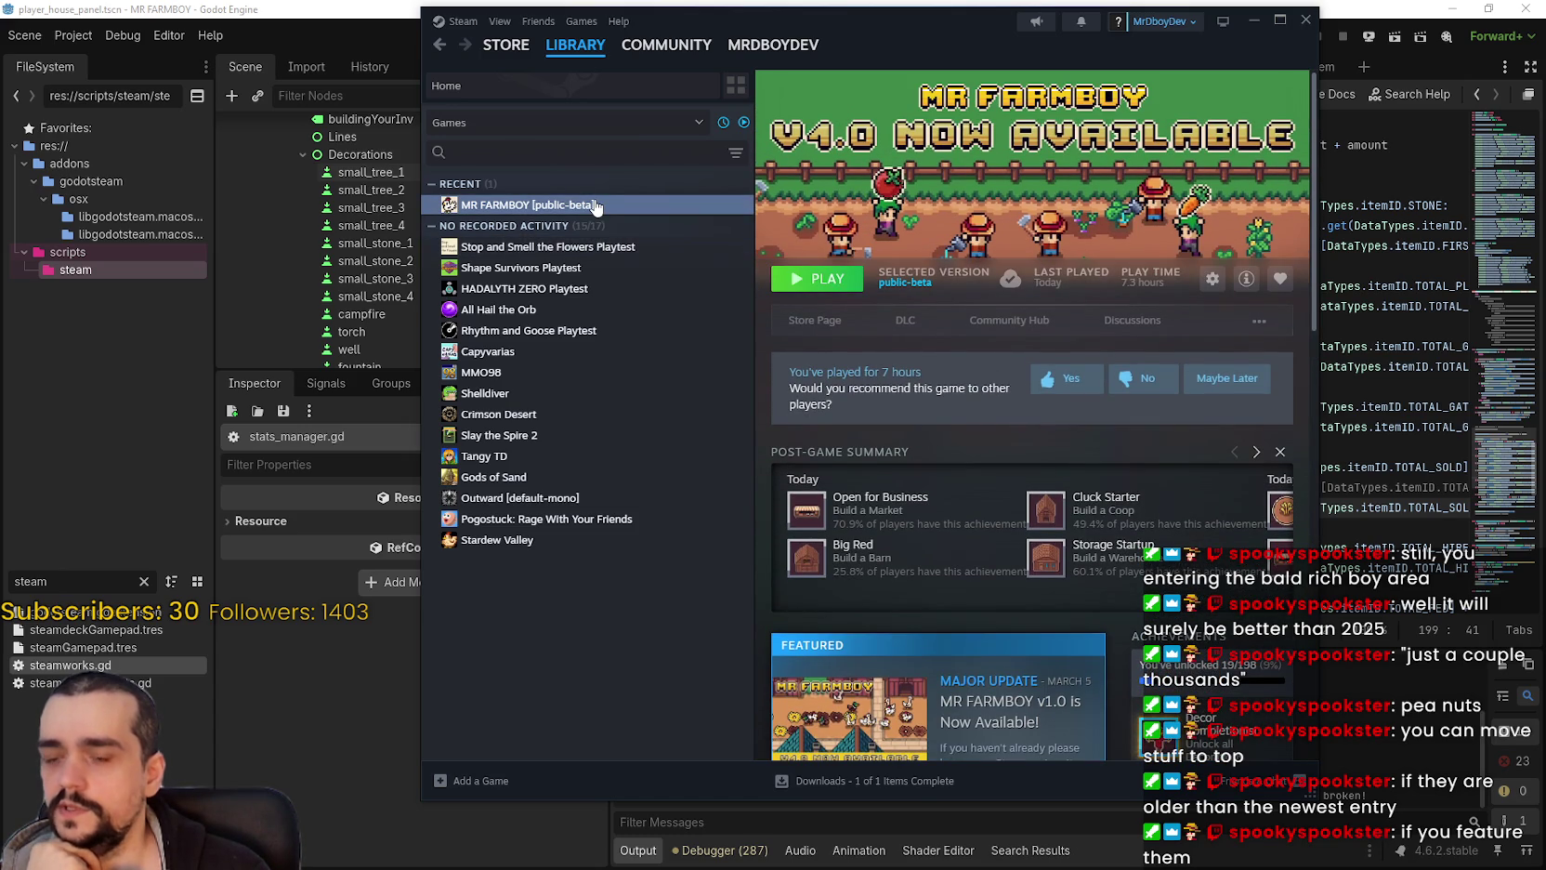
left_click(1347, 54)
left_click(1185, 428)
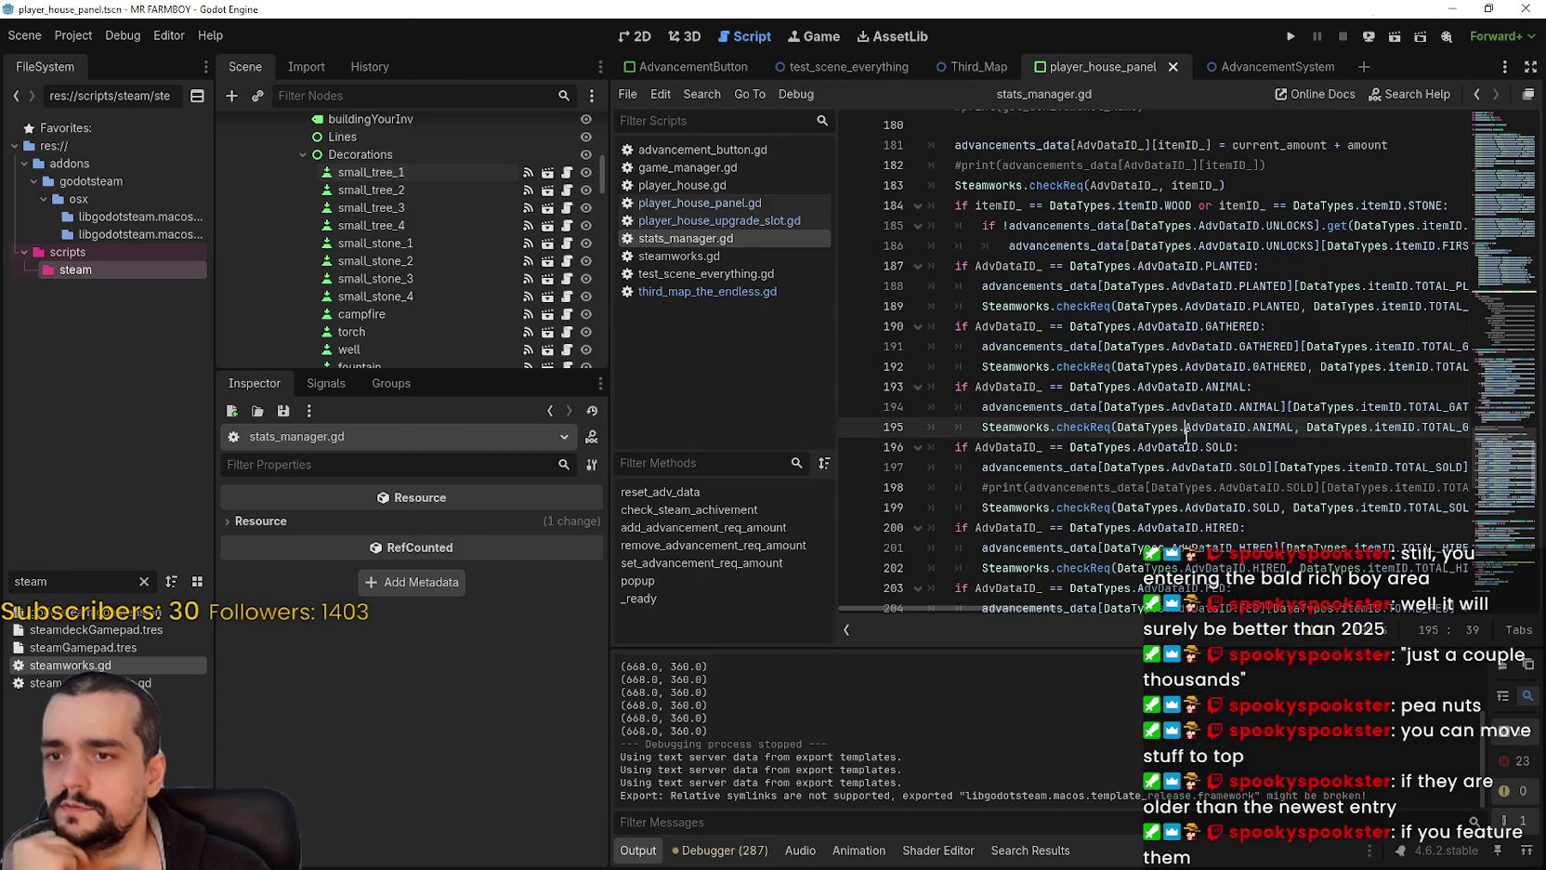
Step: Open third_map_the_endless.gd and inspect the install_all_optional_dlc call on line 32
scroll(1186, 436, "down", 3)
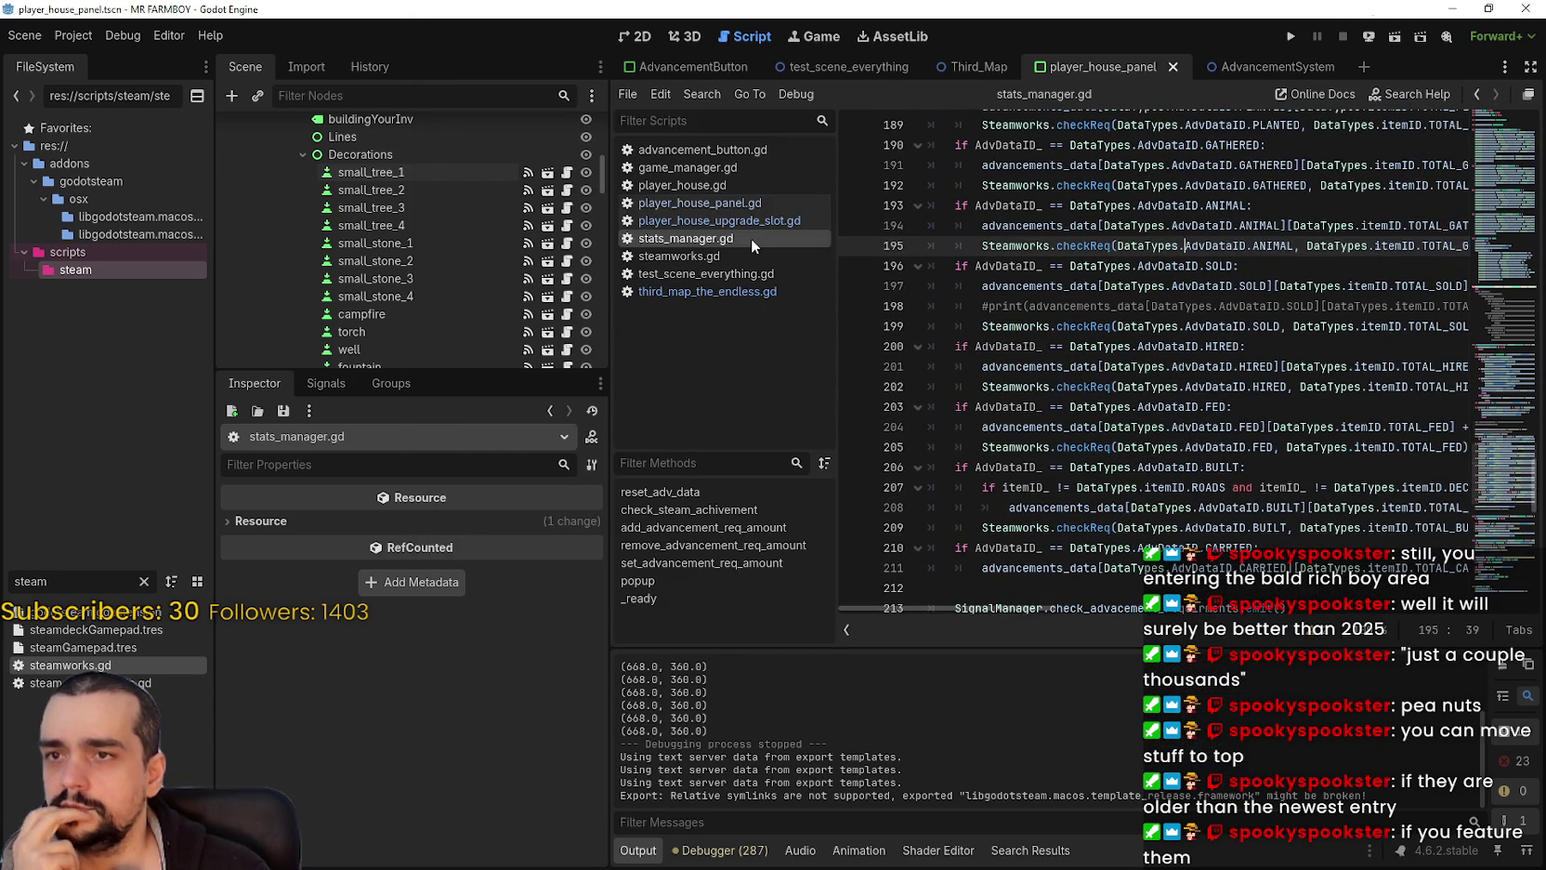
left_click(760, 293)
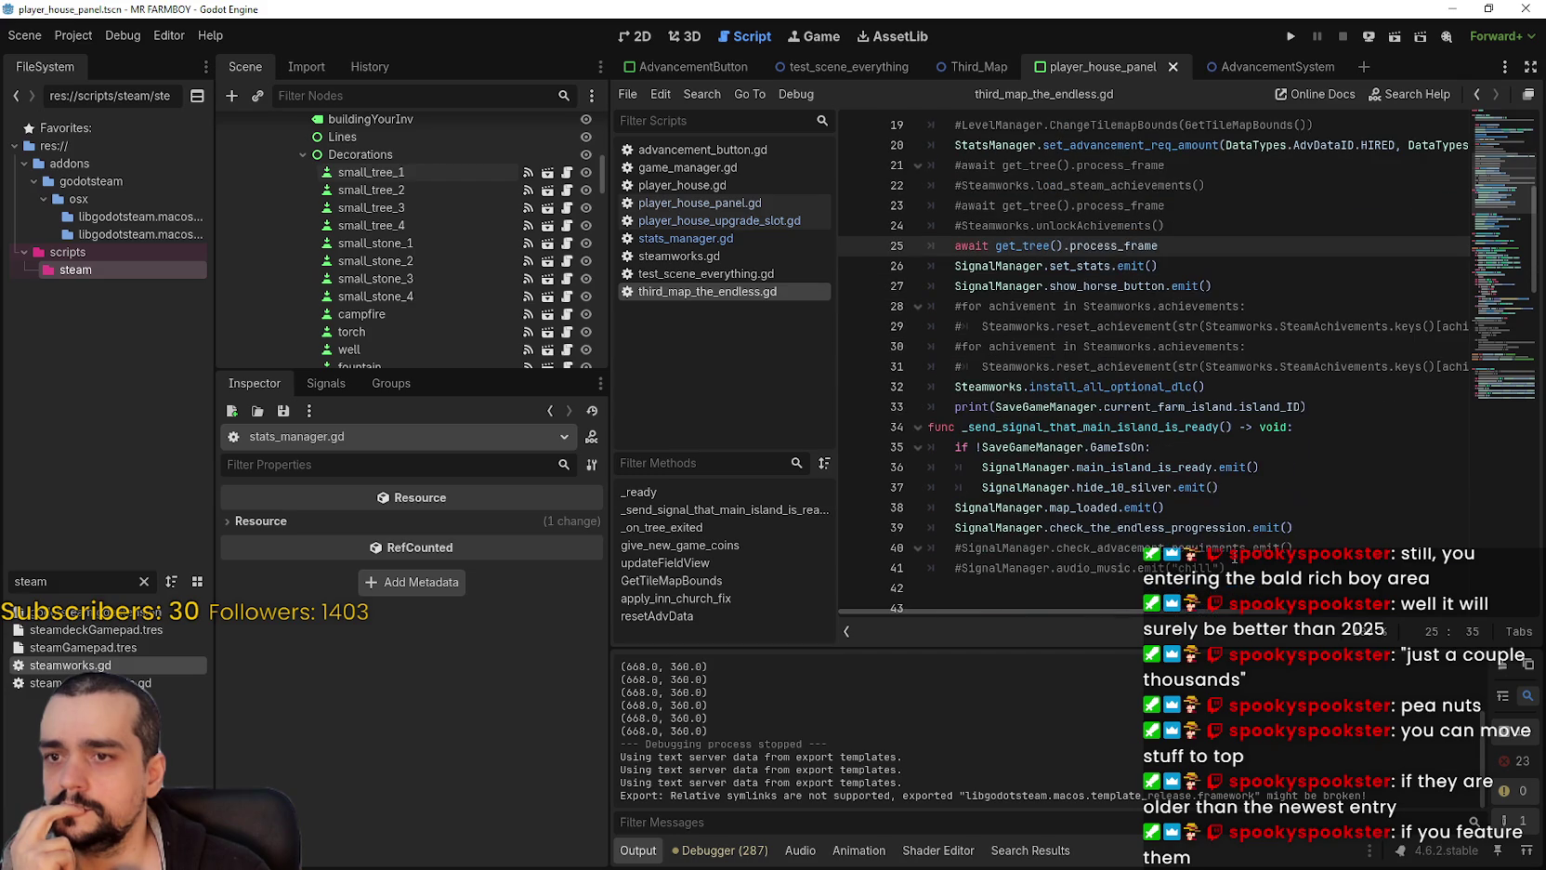
left_click(1145, 387)
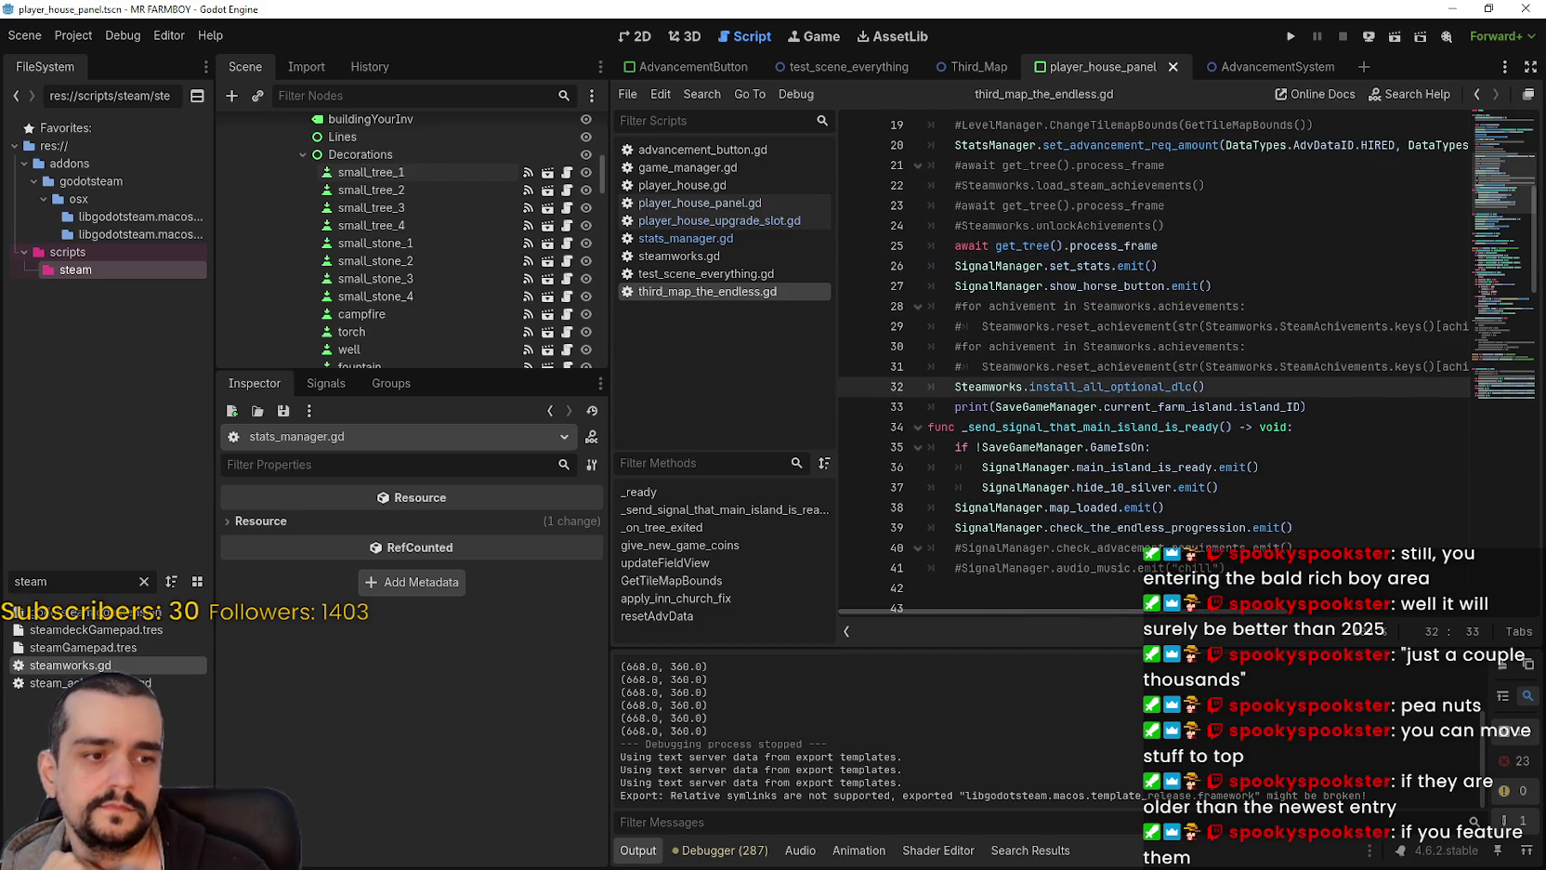
Step: In Steam, clear the finished MR FARMBOY download and open the game's Community Hub
key("alt+Tab")
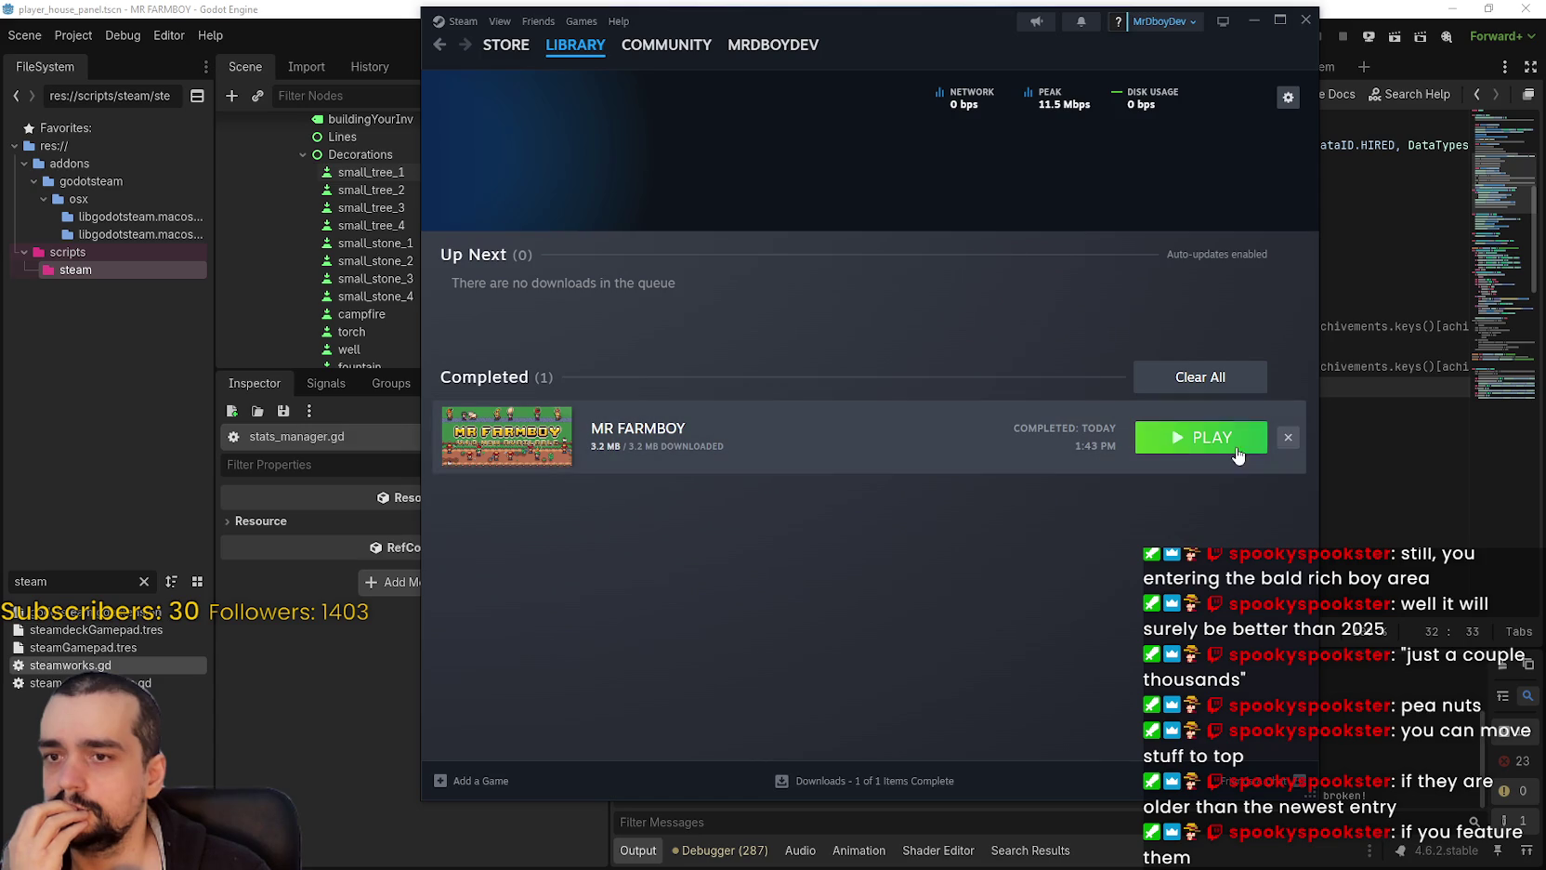
left_click(1289, 438)
left_click(567, 72)
left_click(527, 204)
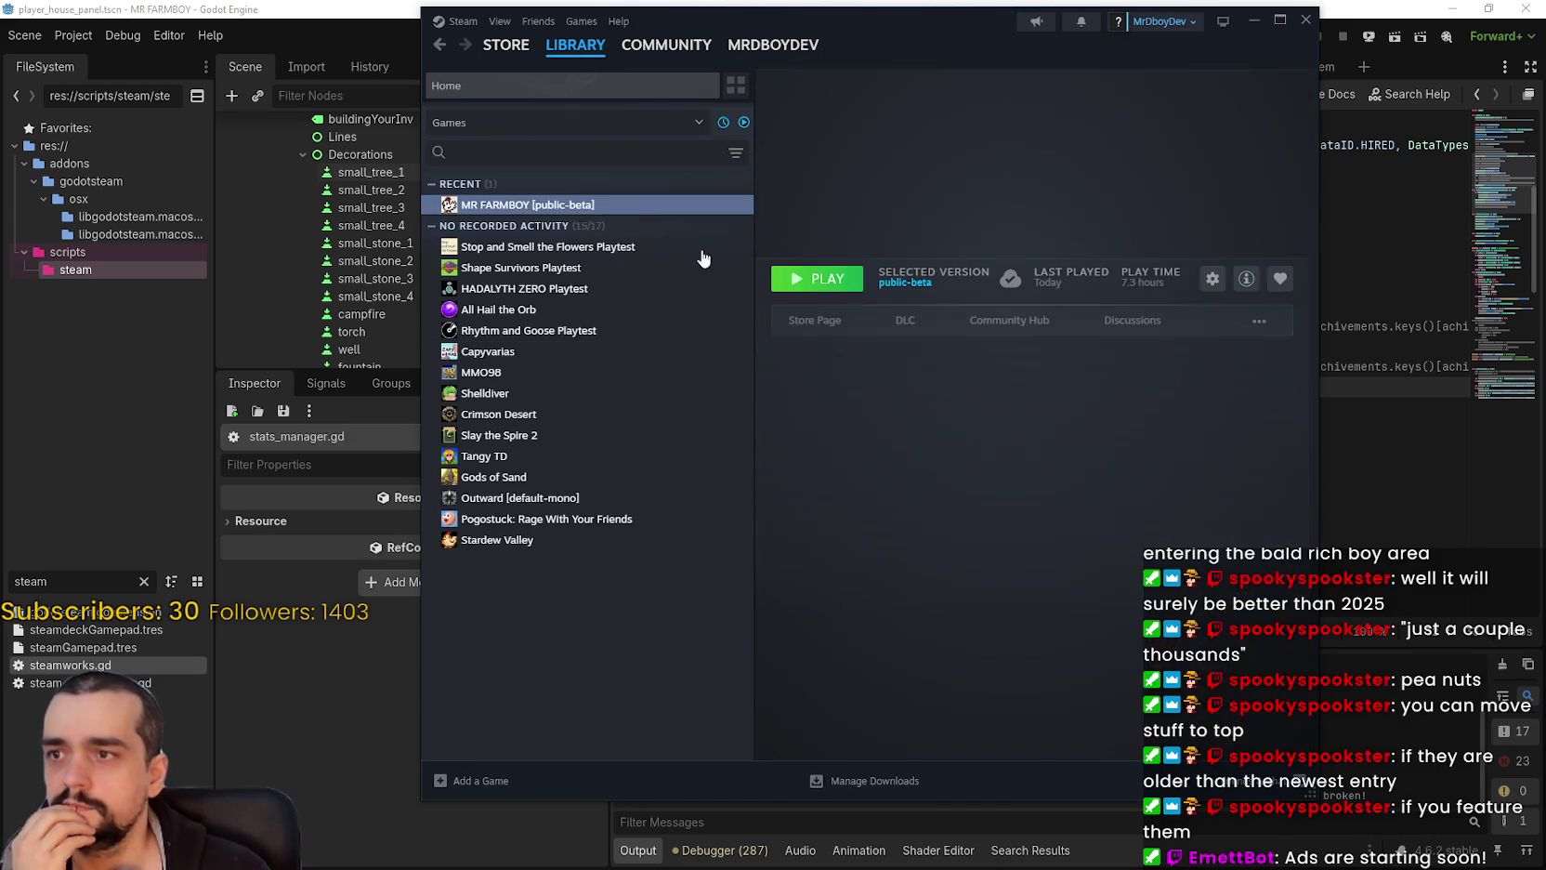
left_click(985, 321)
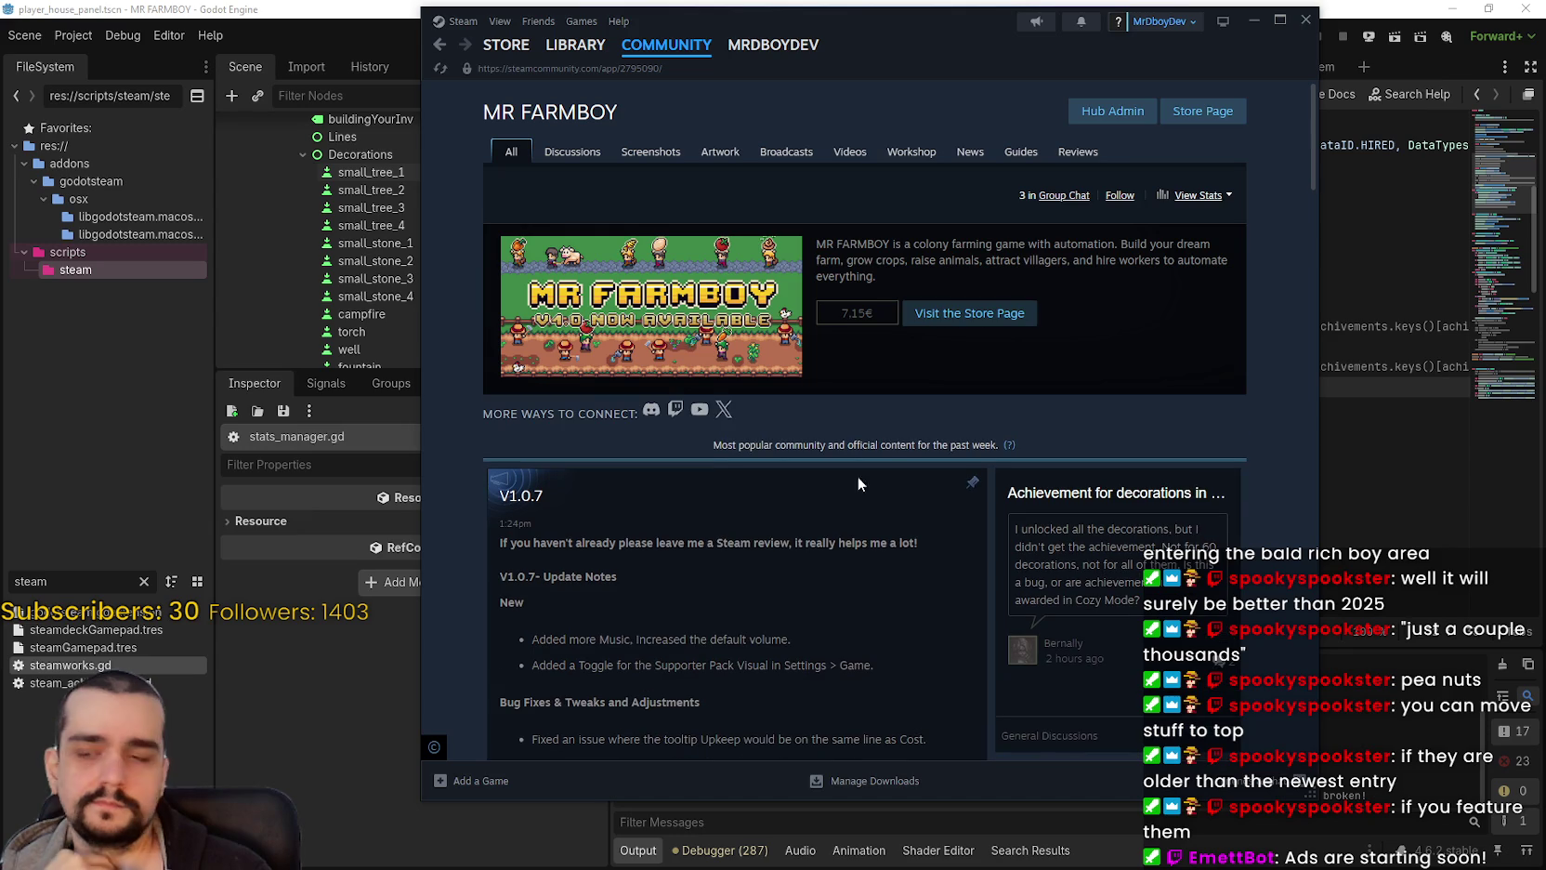
Step: Open the achievement for decorations discussion thread and read through it
left_click(1102, 512)
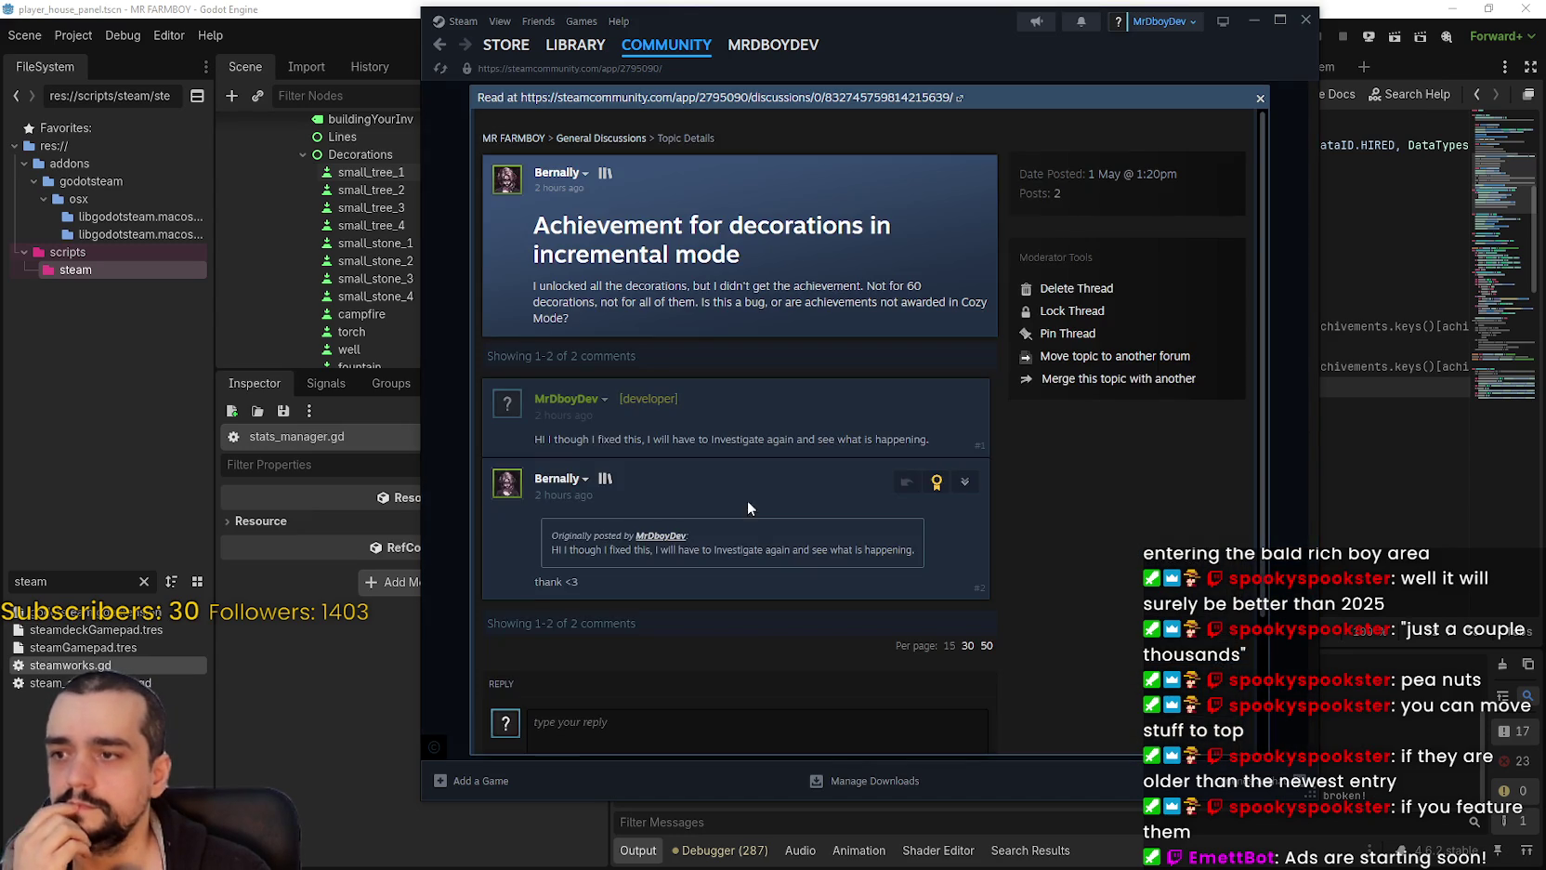
scroll(735, 520, "down", 5)
scroll(730, 521, "up", 3)
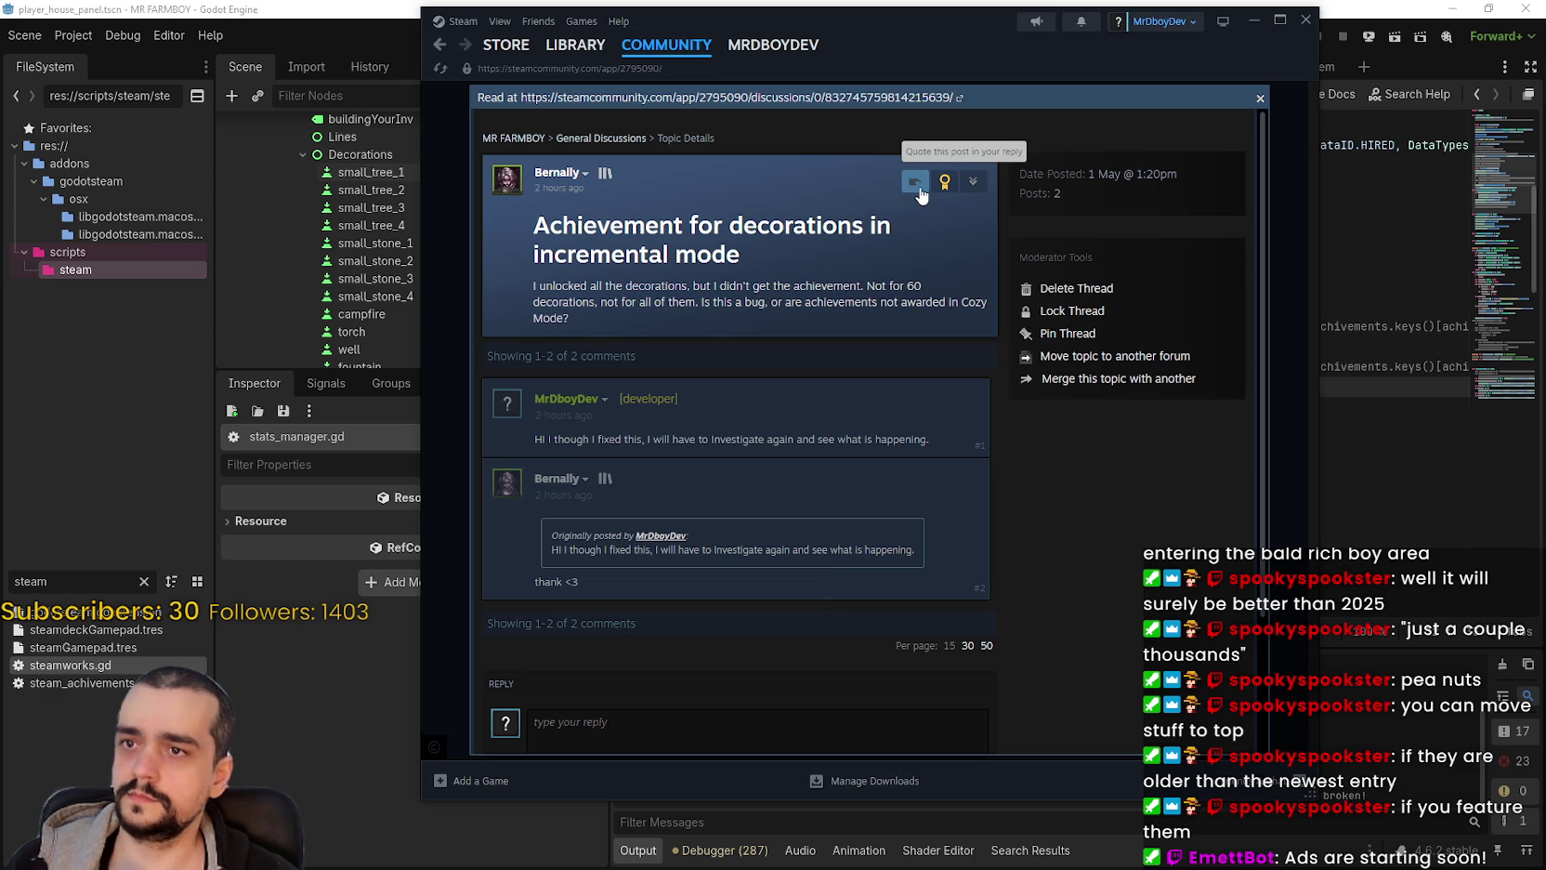
scroll(882, 524, "down", 2)
scroll(950, 386, "up", 2)
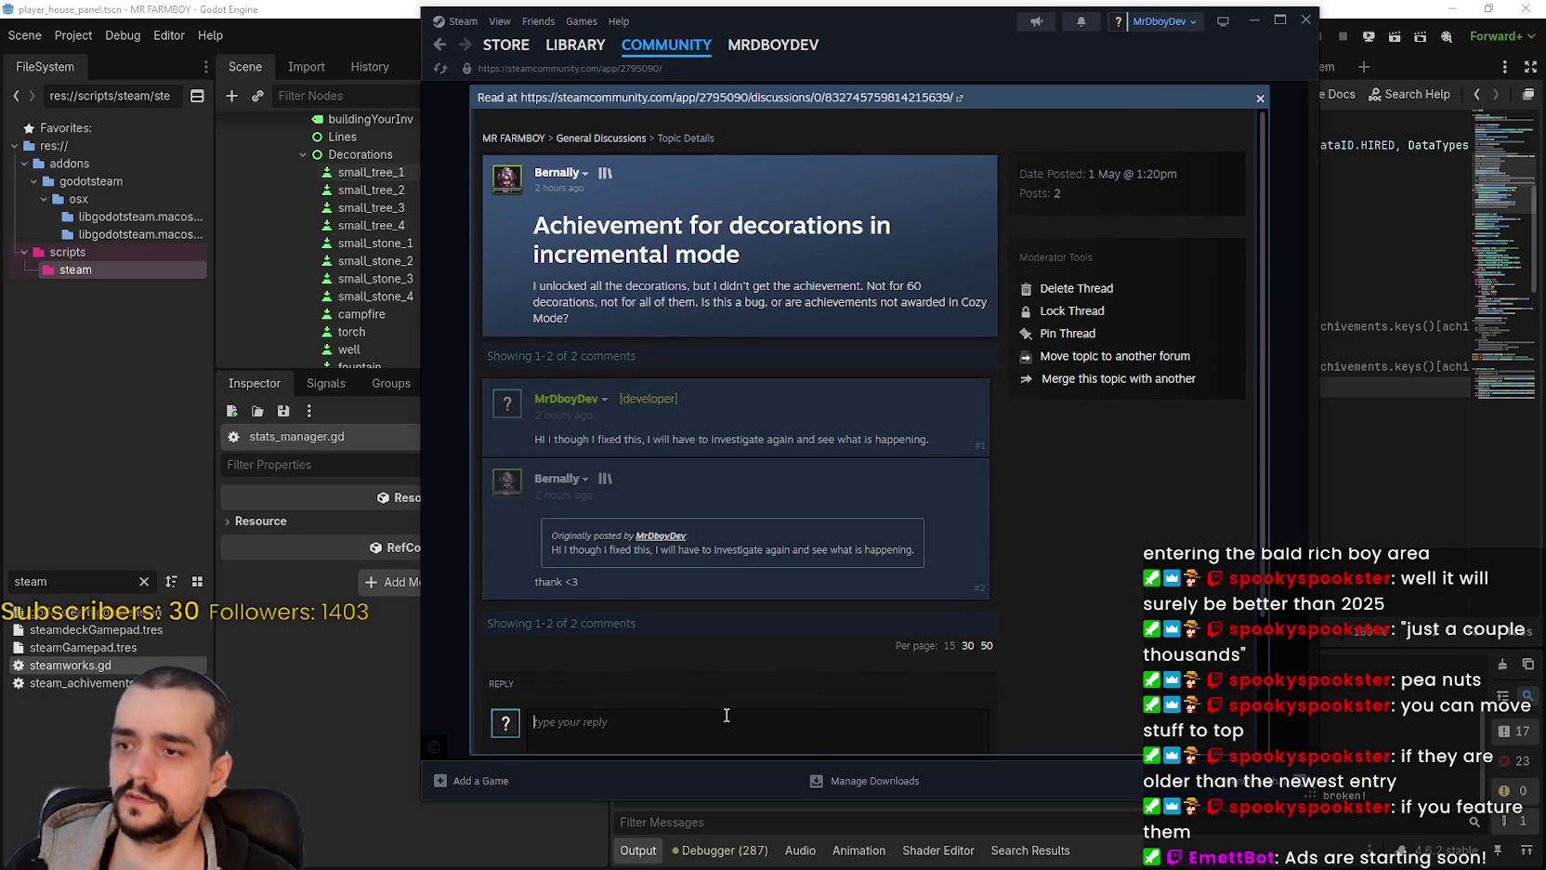
Step: Reply 'I pushed a hotfix can you check and see if it gives you the achievements?' and post it
type("Can you check")
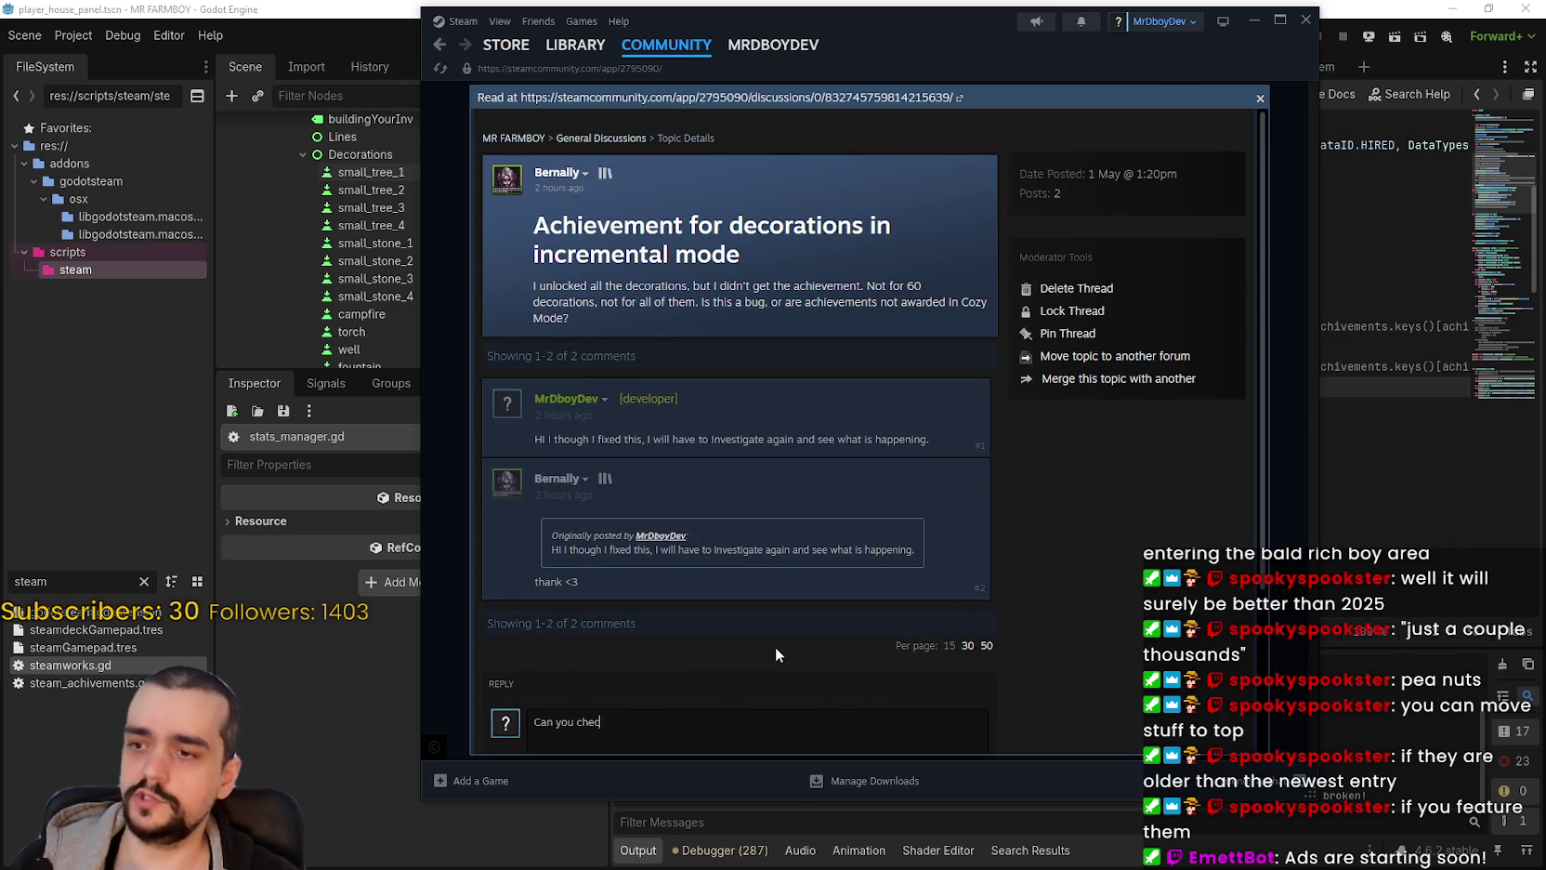
key("BackSpace")
key("BackSpace")
key("BackSpace")
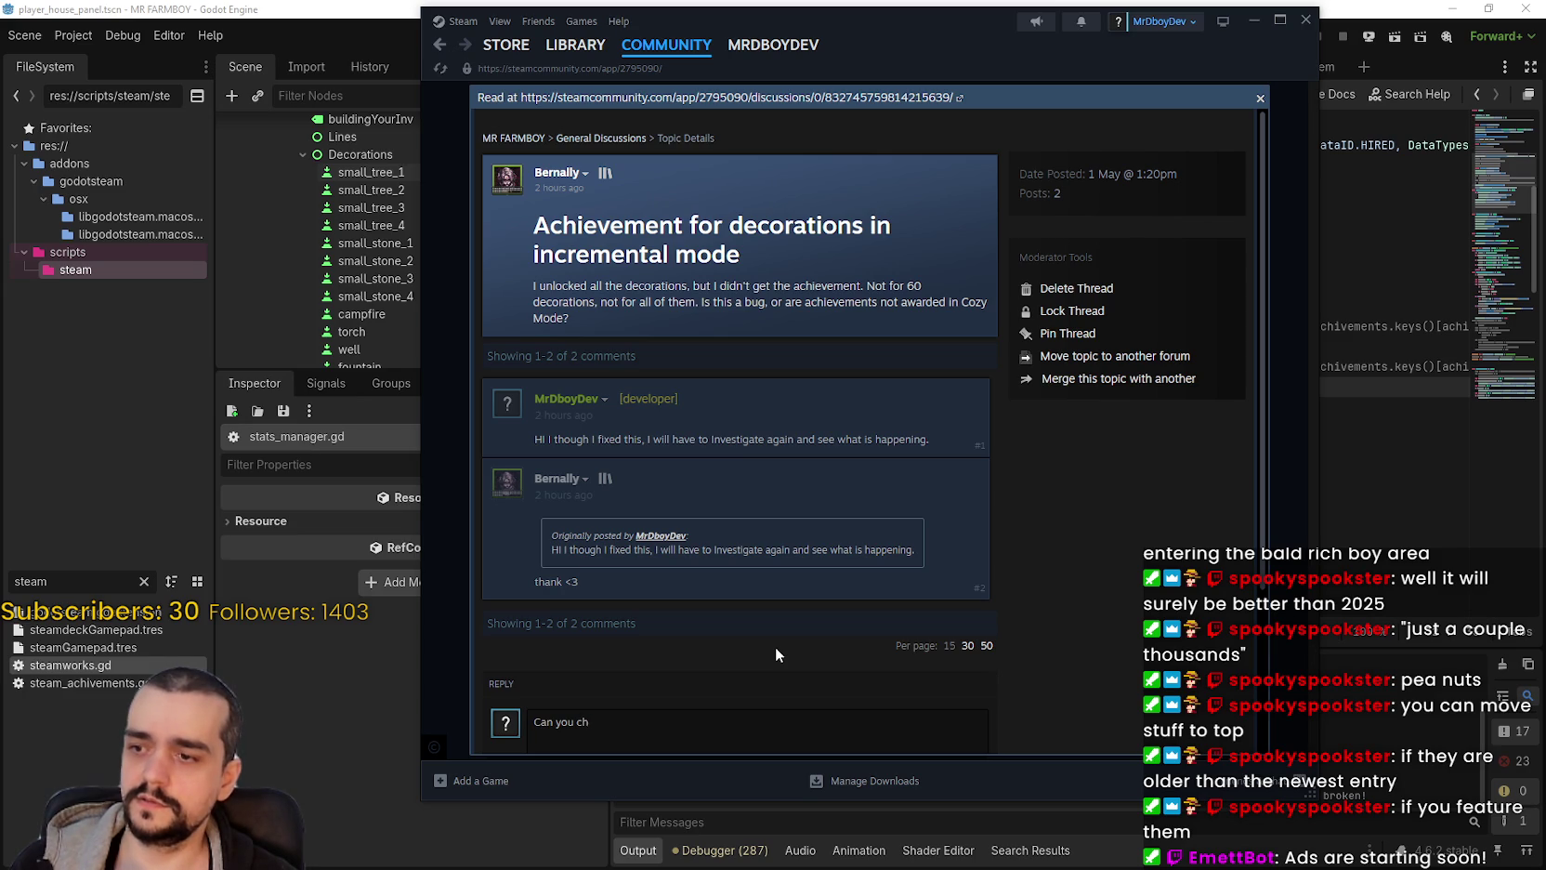
type("I pushed ")
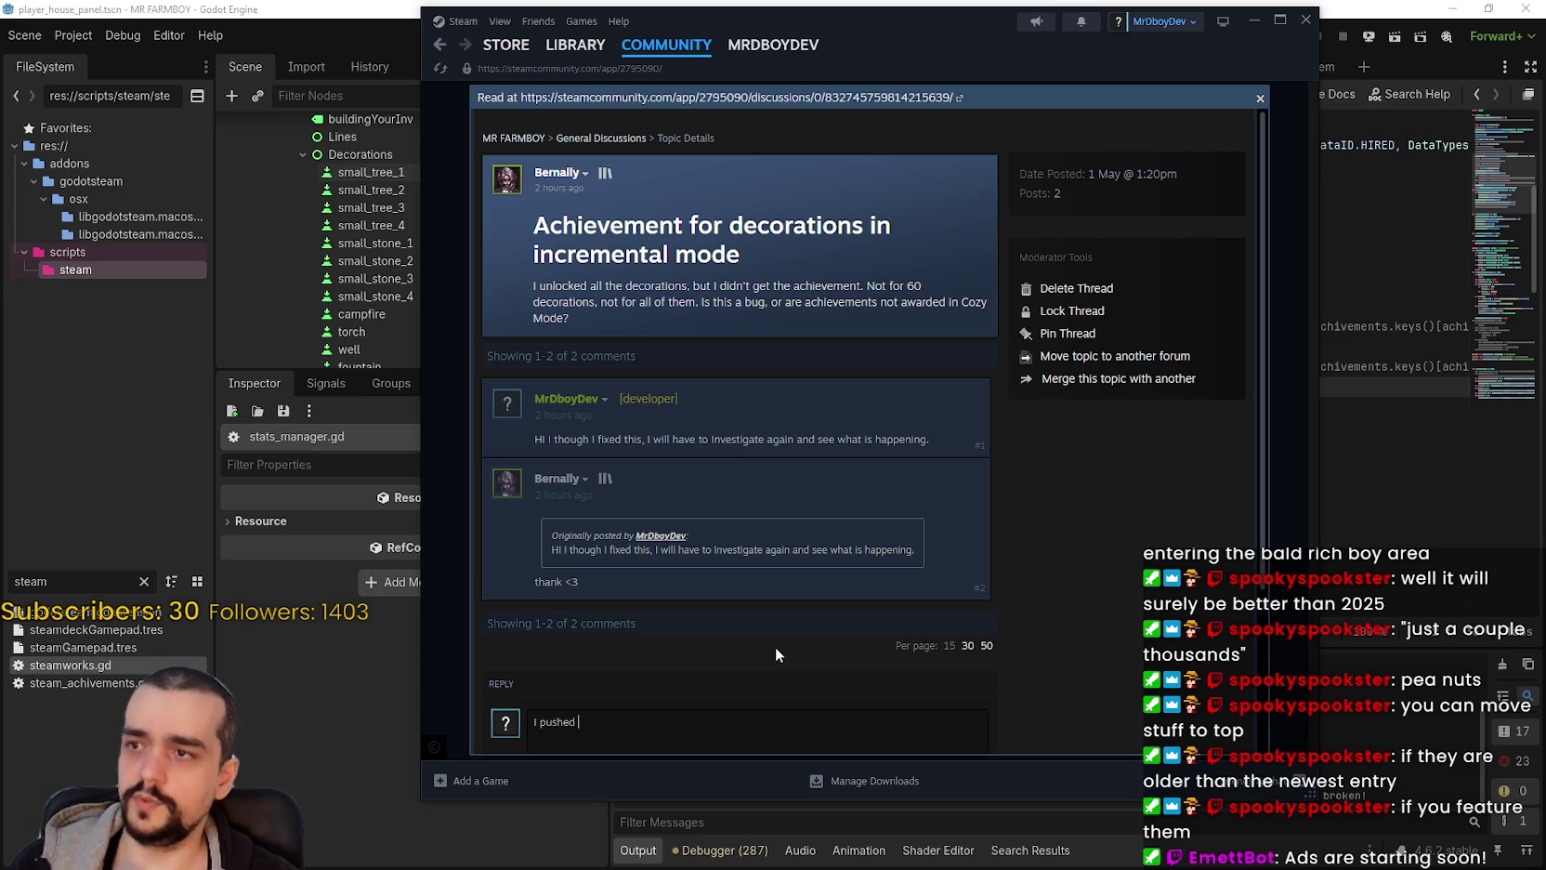
type("a hotfix can yo")
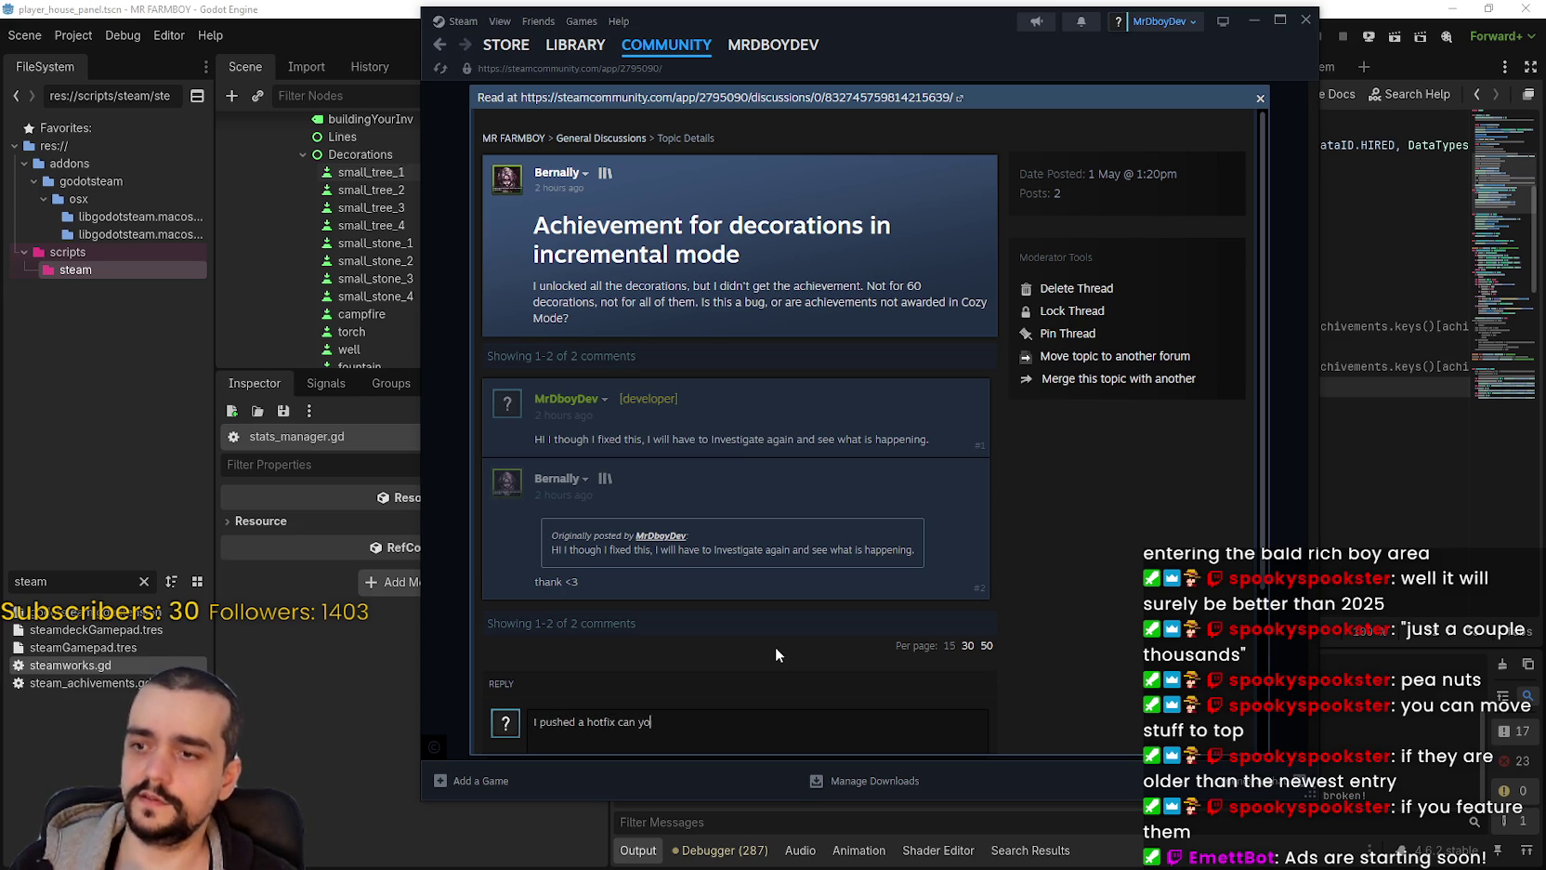
type("u check and see if ")
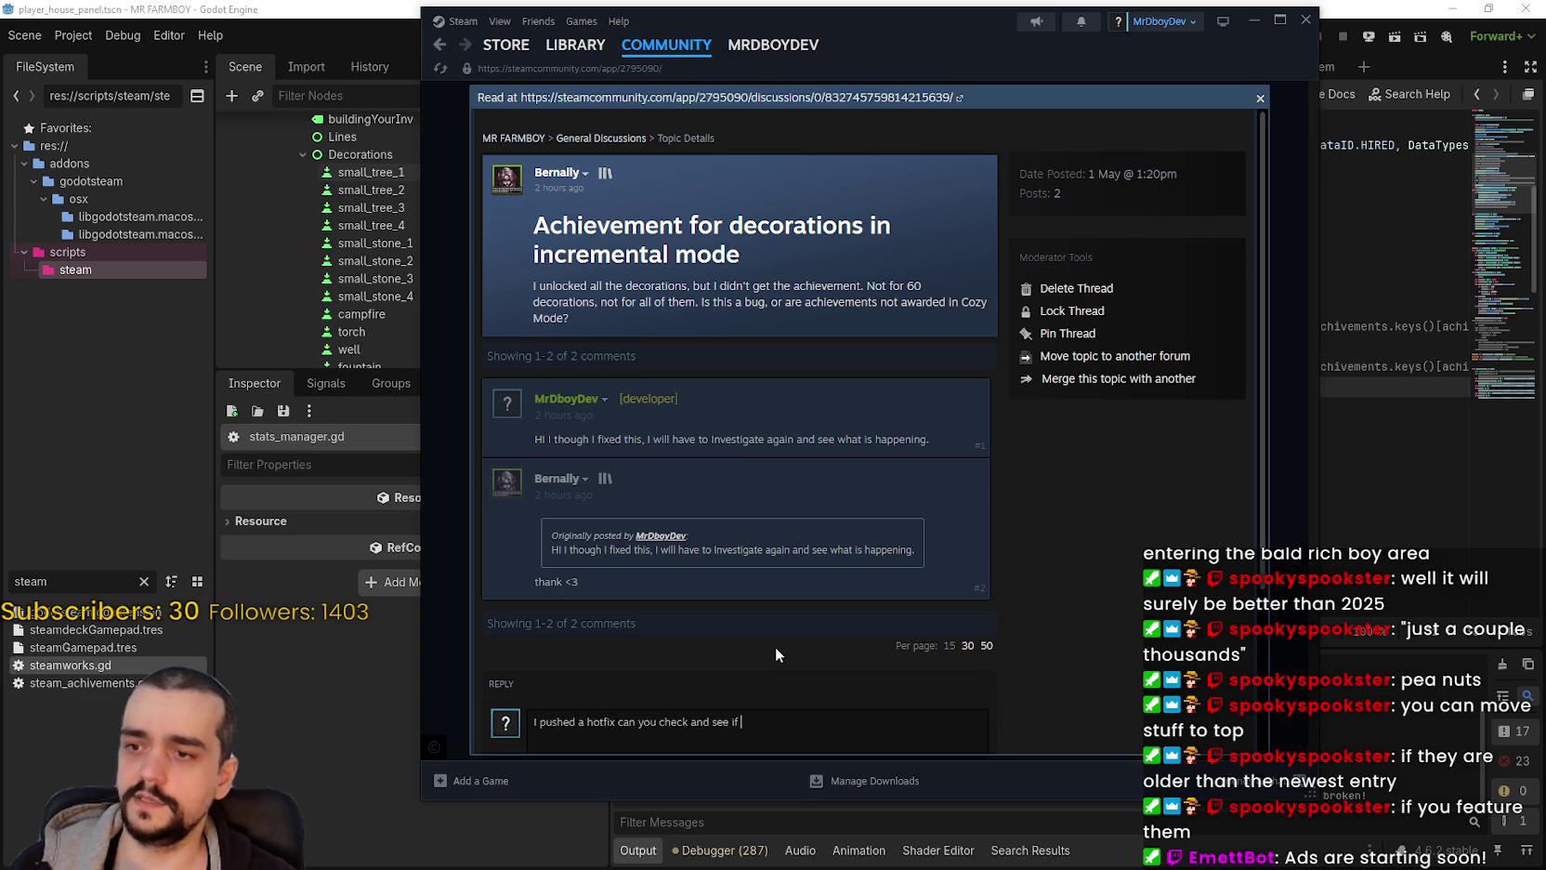
type("it gives you the ")
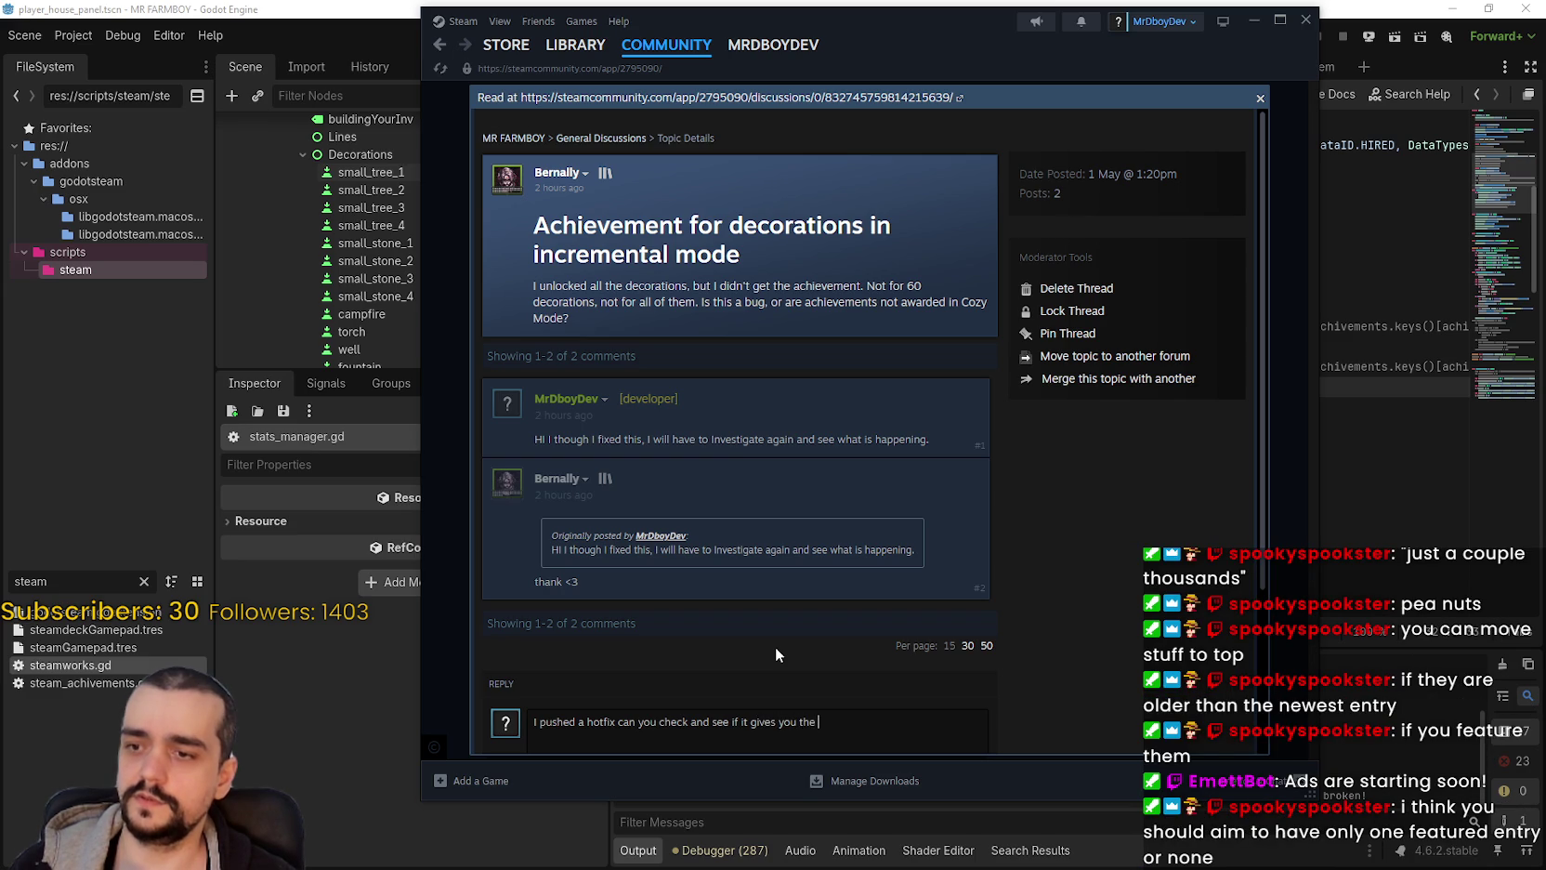
type("achie")
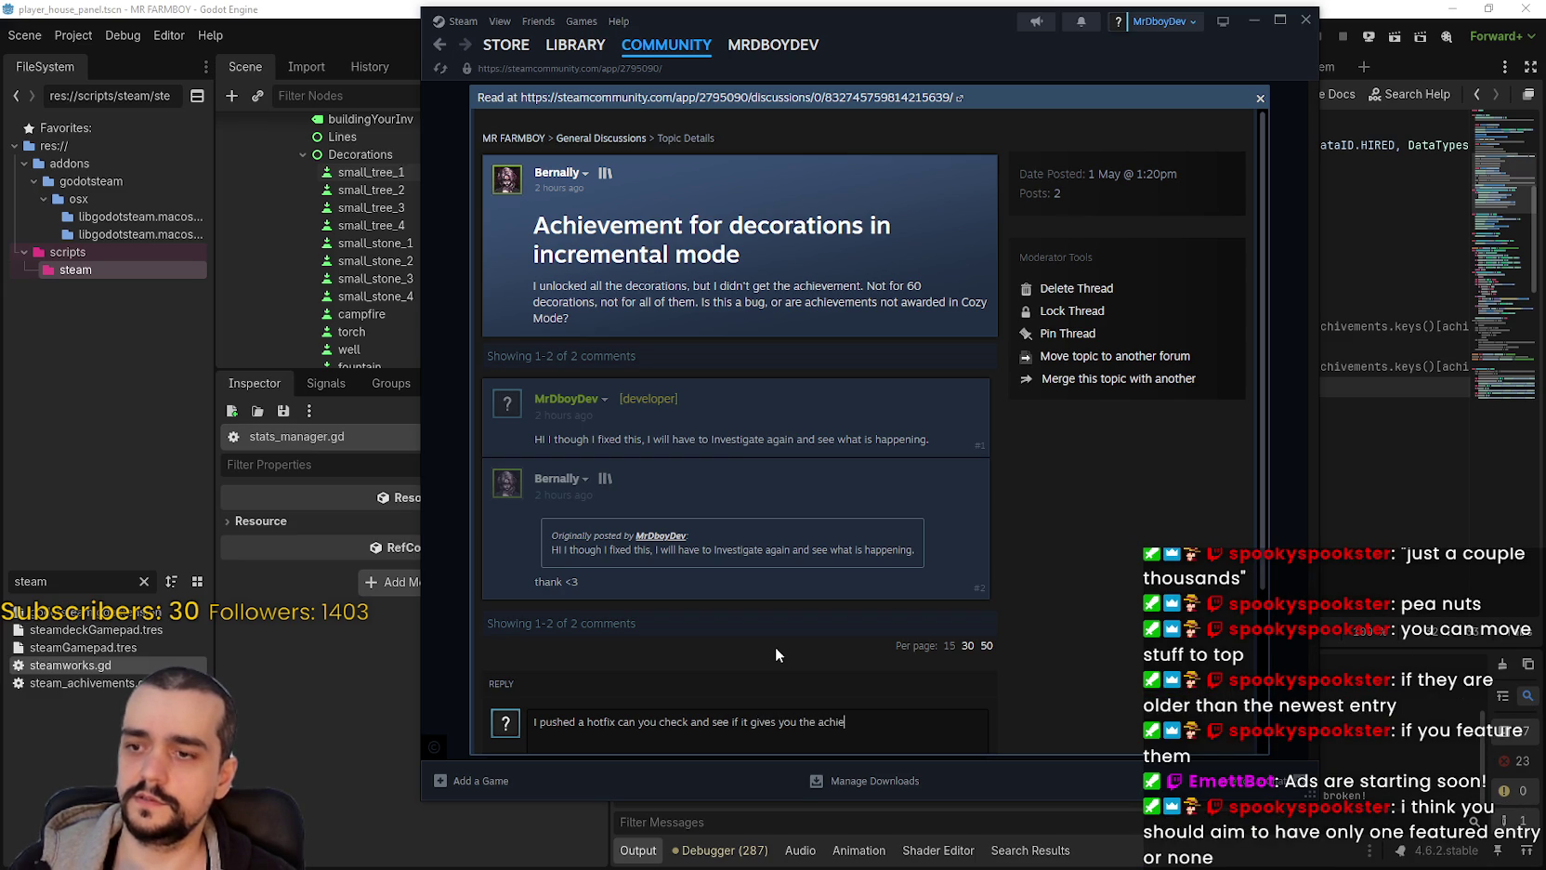
type("vements?")
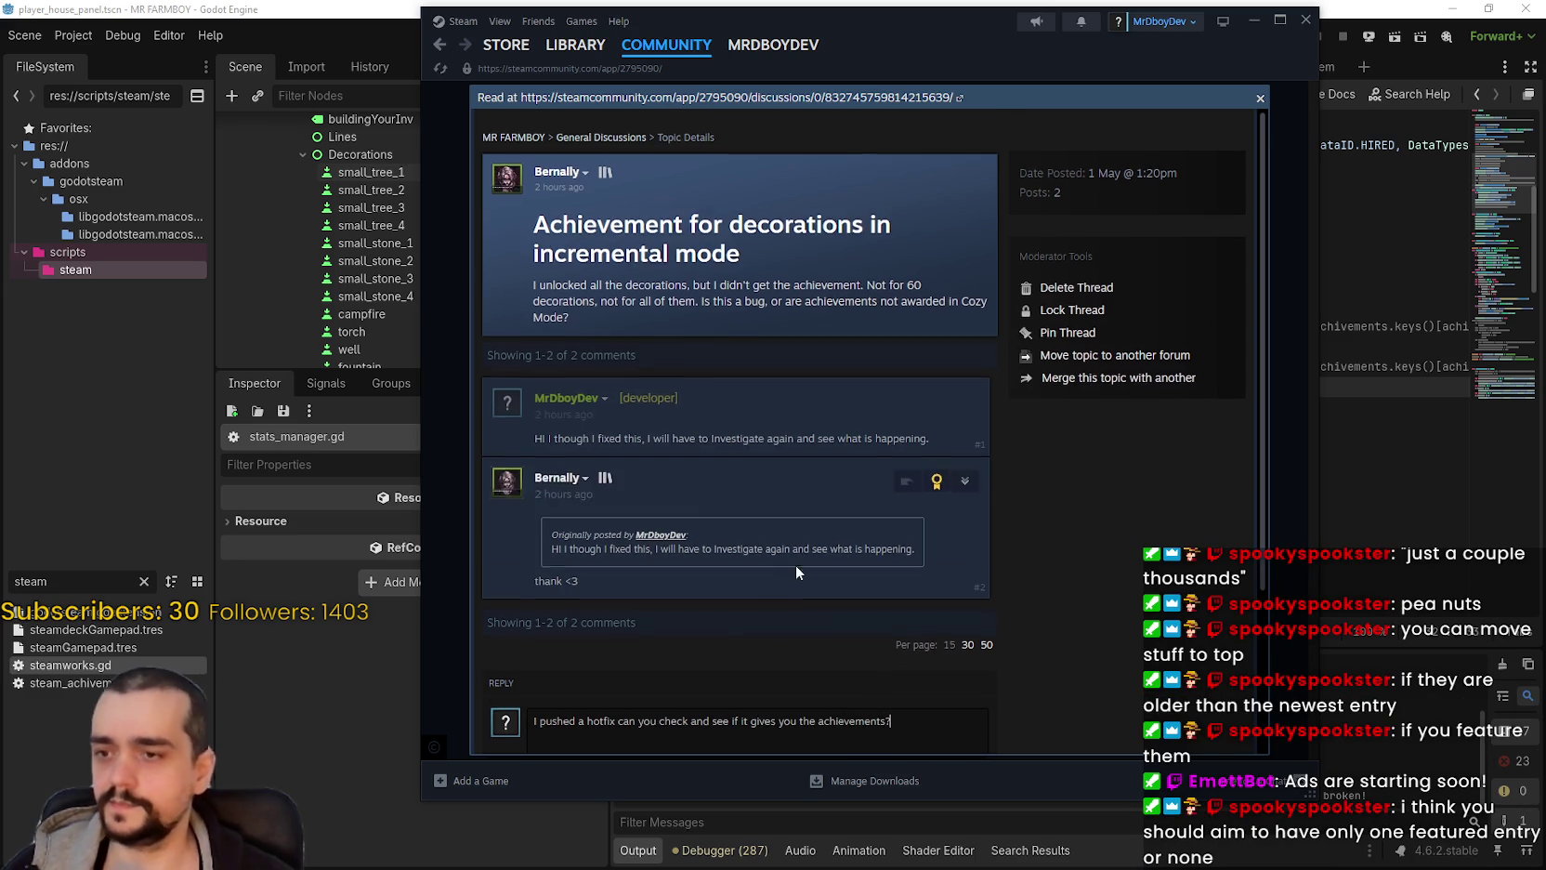
scroll(781, 571, "down", 2)
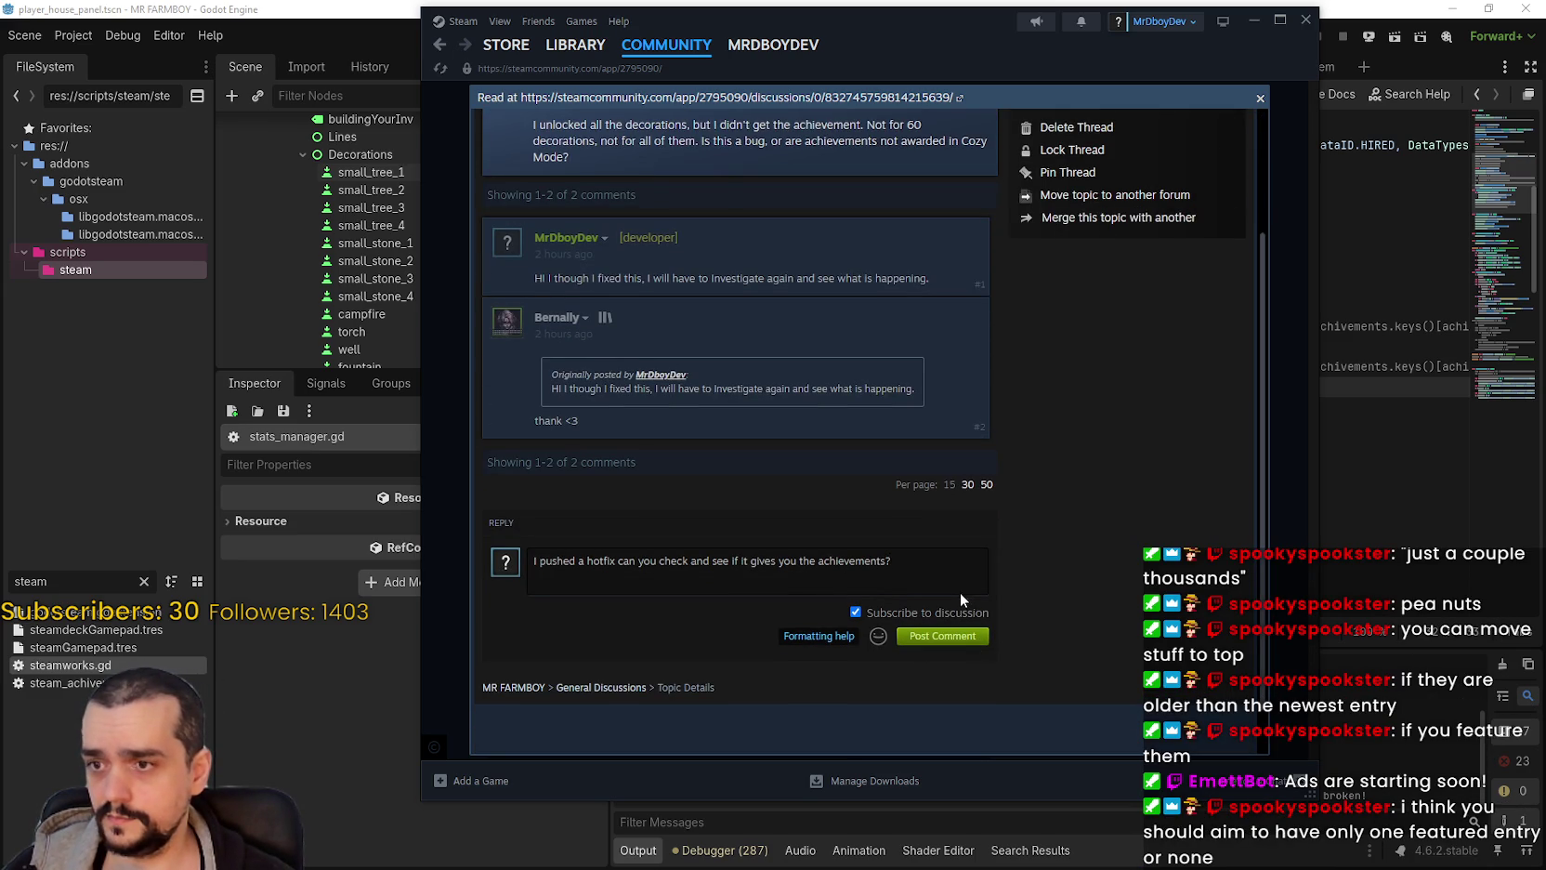
type("Make sure it")
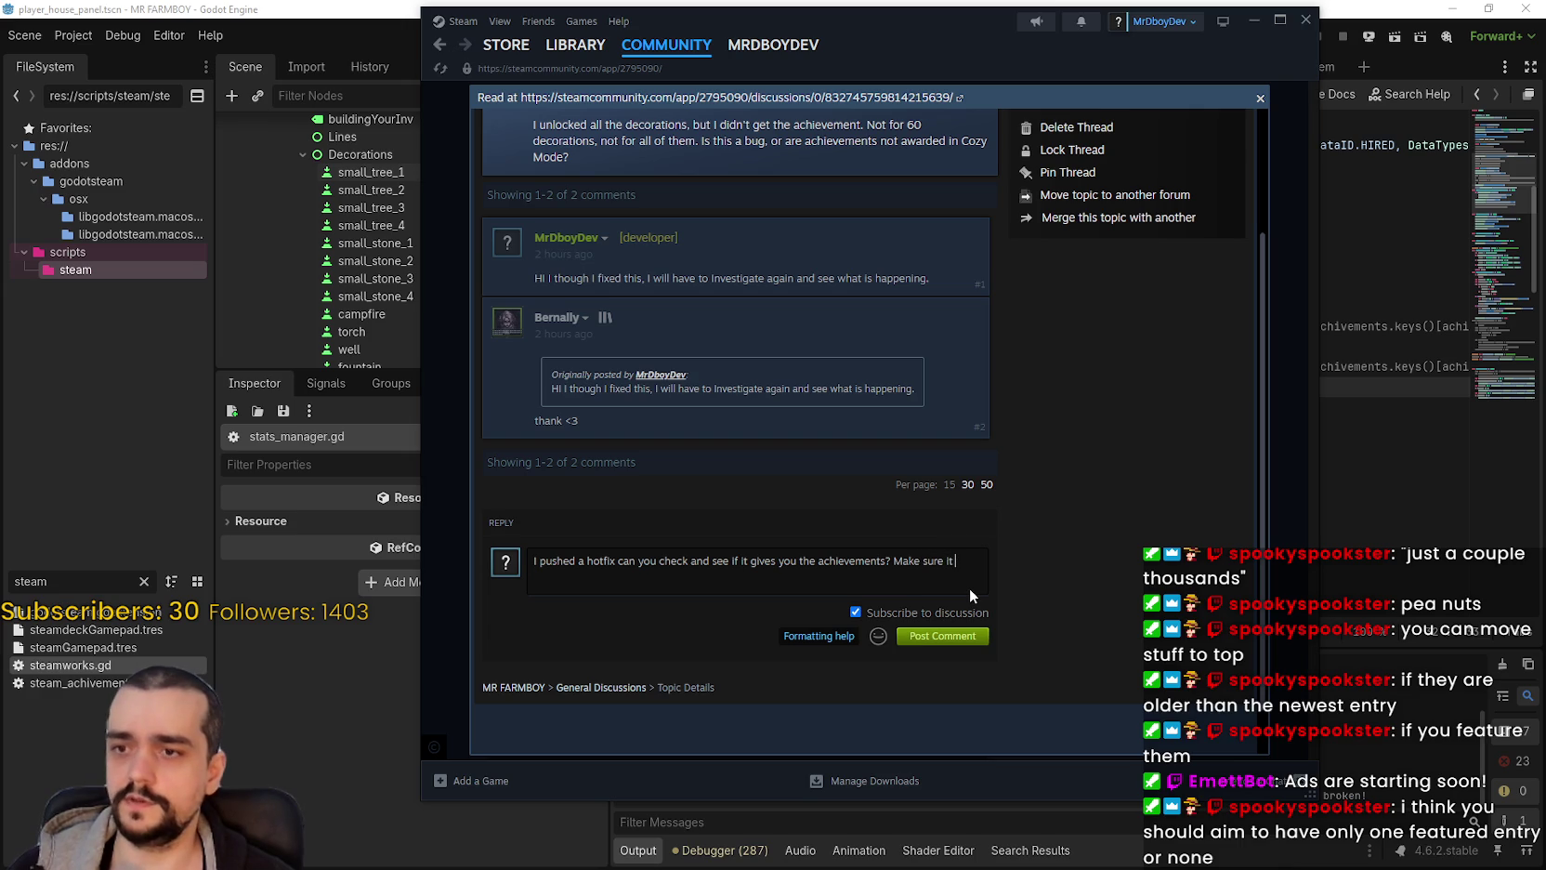
type("uallytes.")
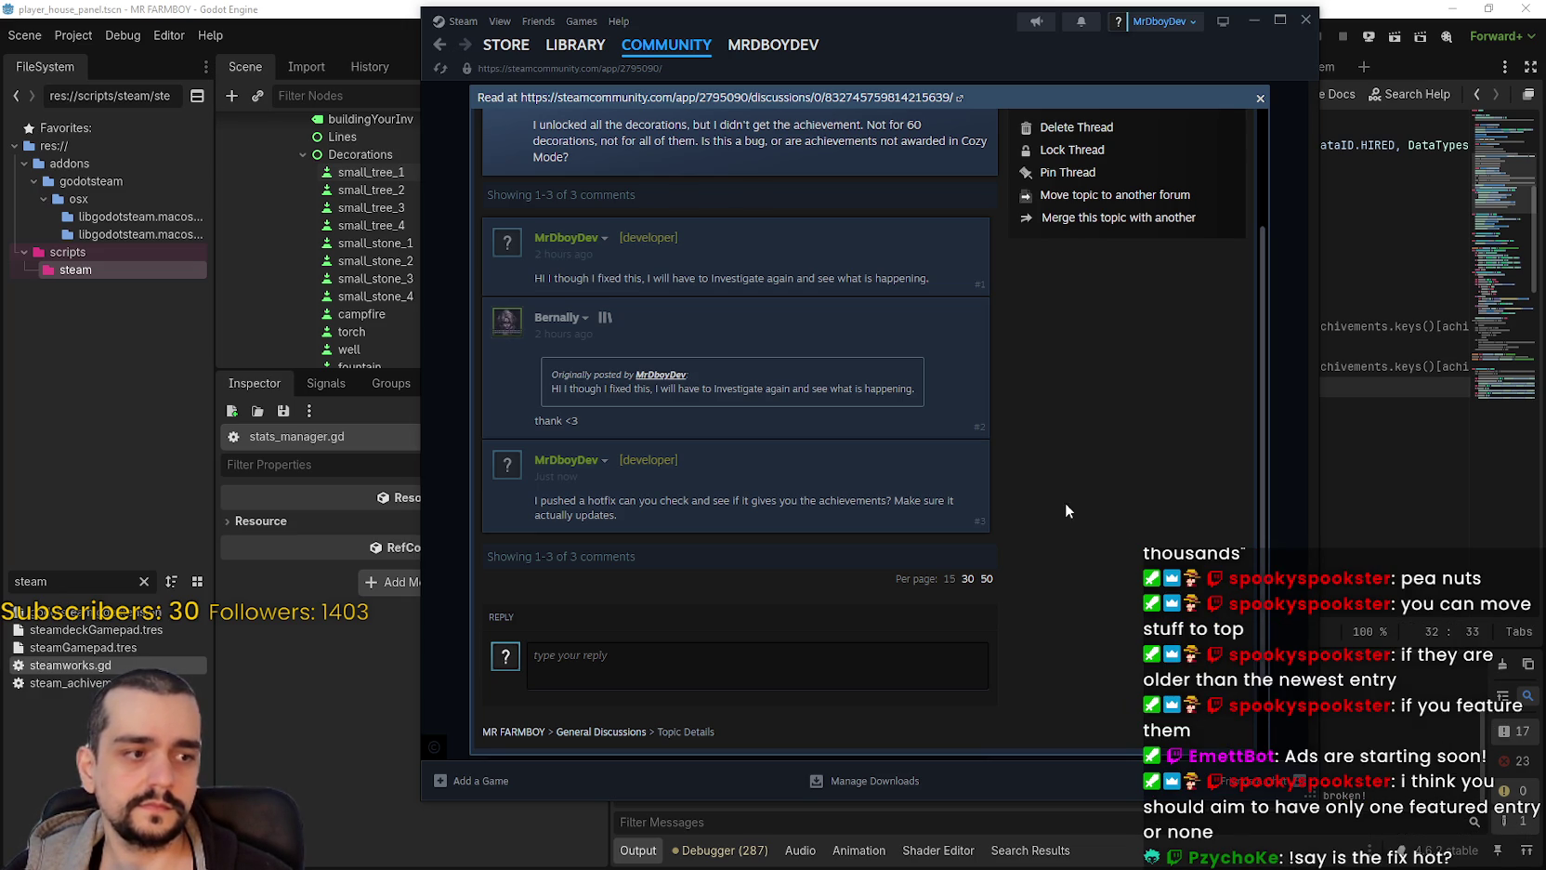
scroll(1087, 535, "up", 3)
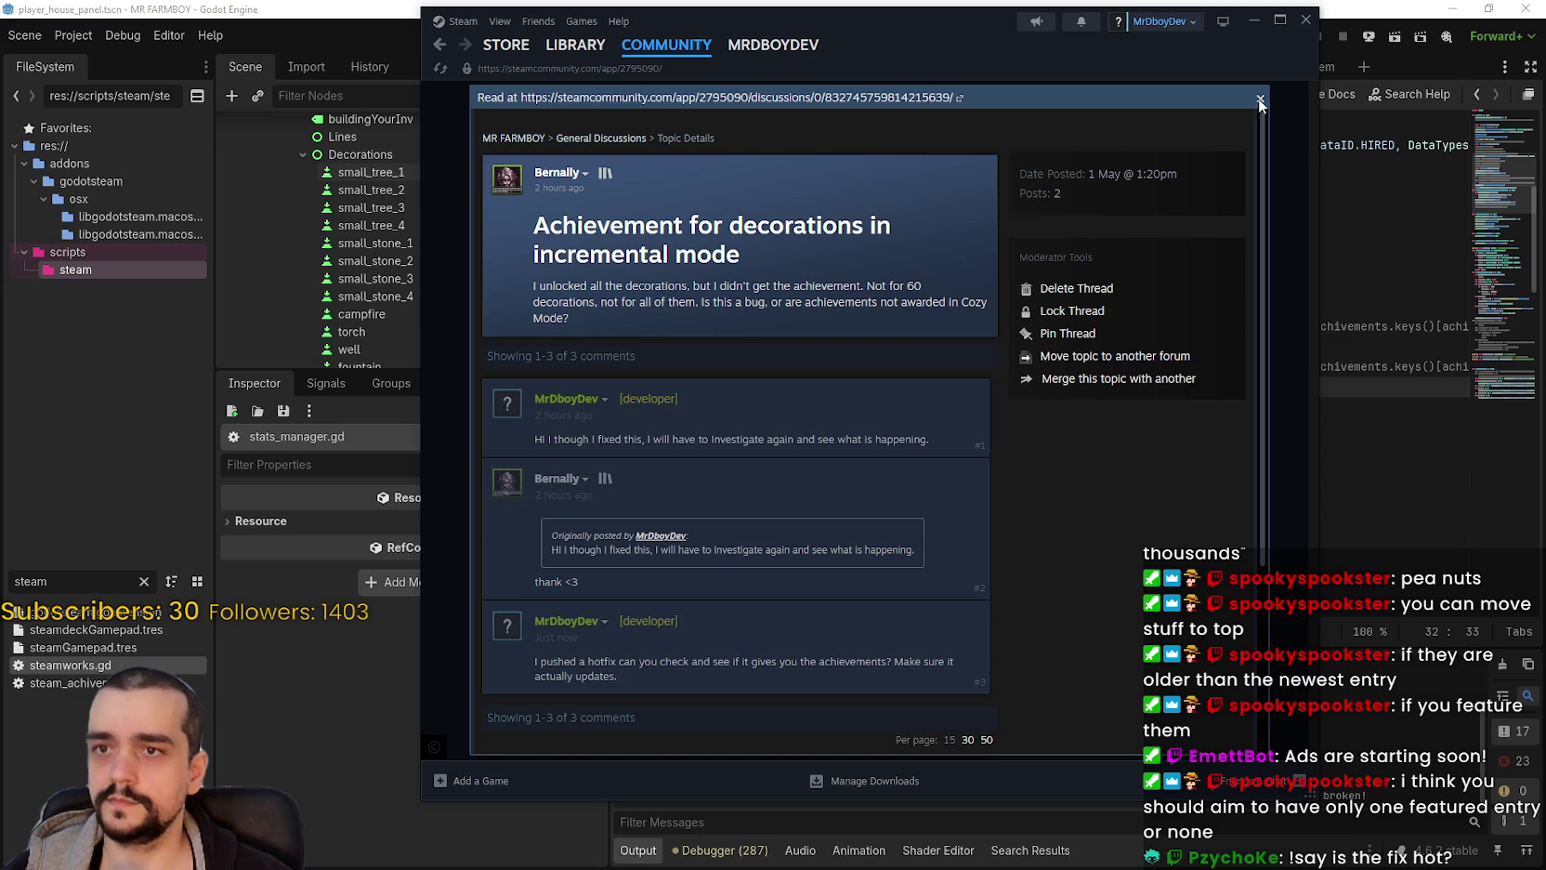
Step: Close the thread and run the queued MR FARMBOY update from the Library until Play appears
left_click(1260, 99)
left_click(575, 45)
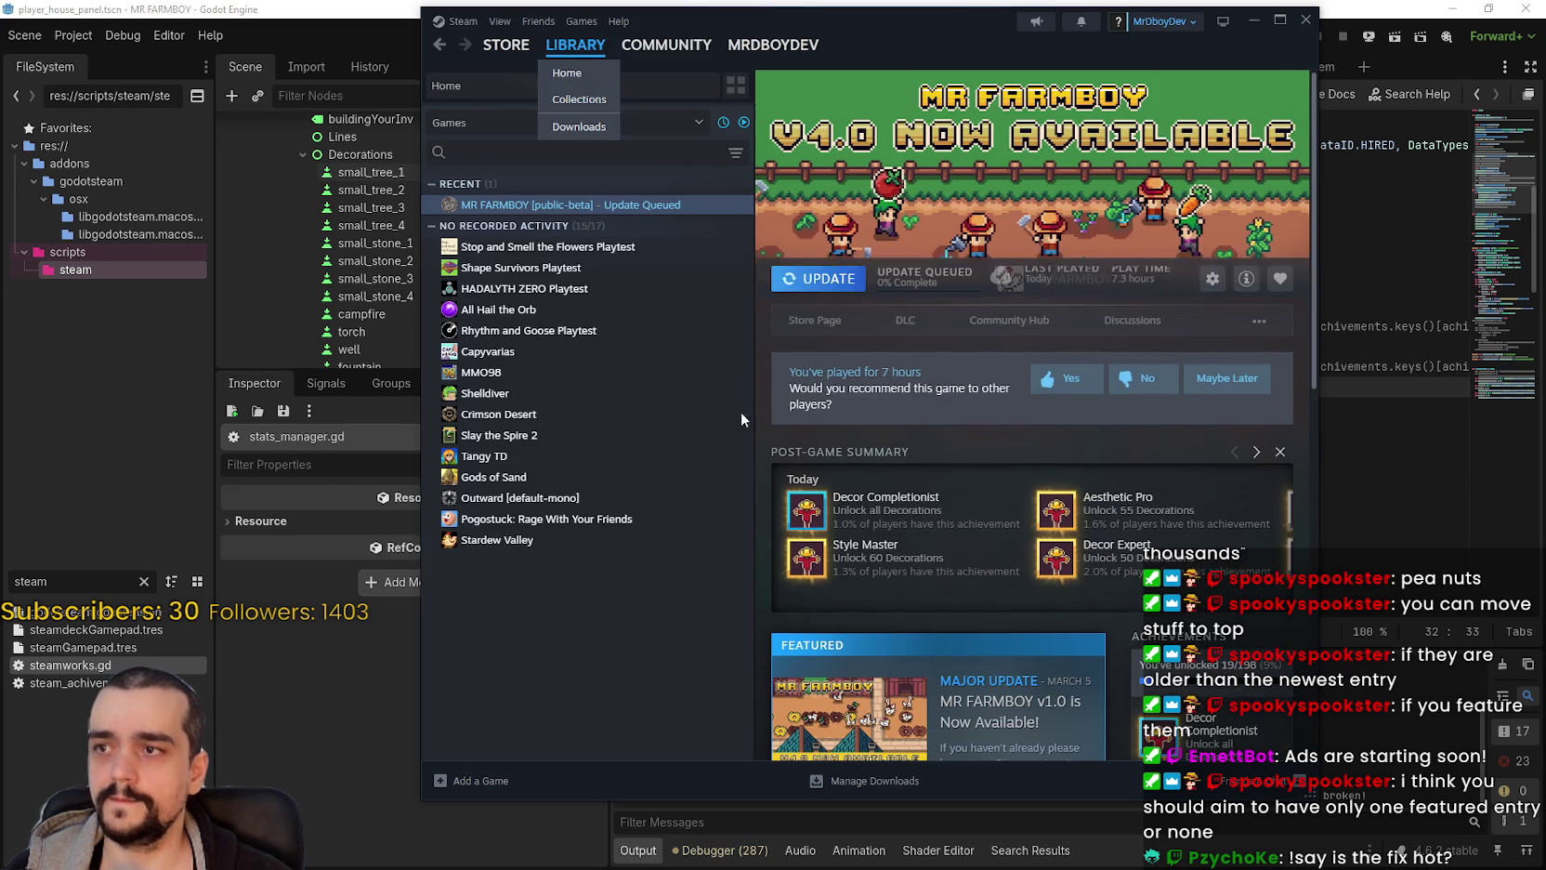
left_click(818, 278)
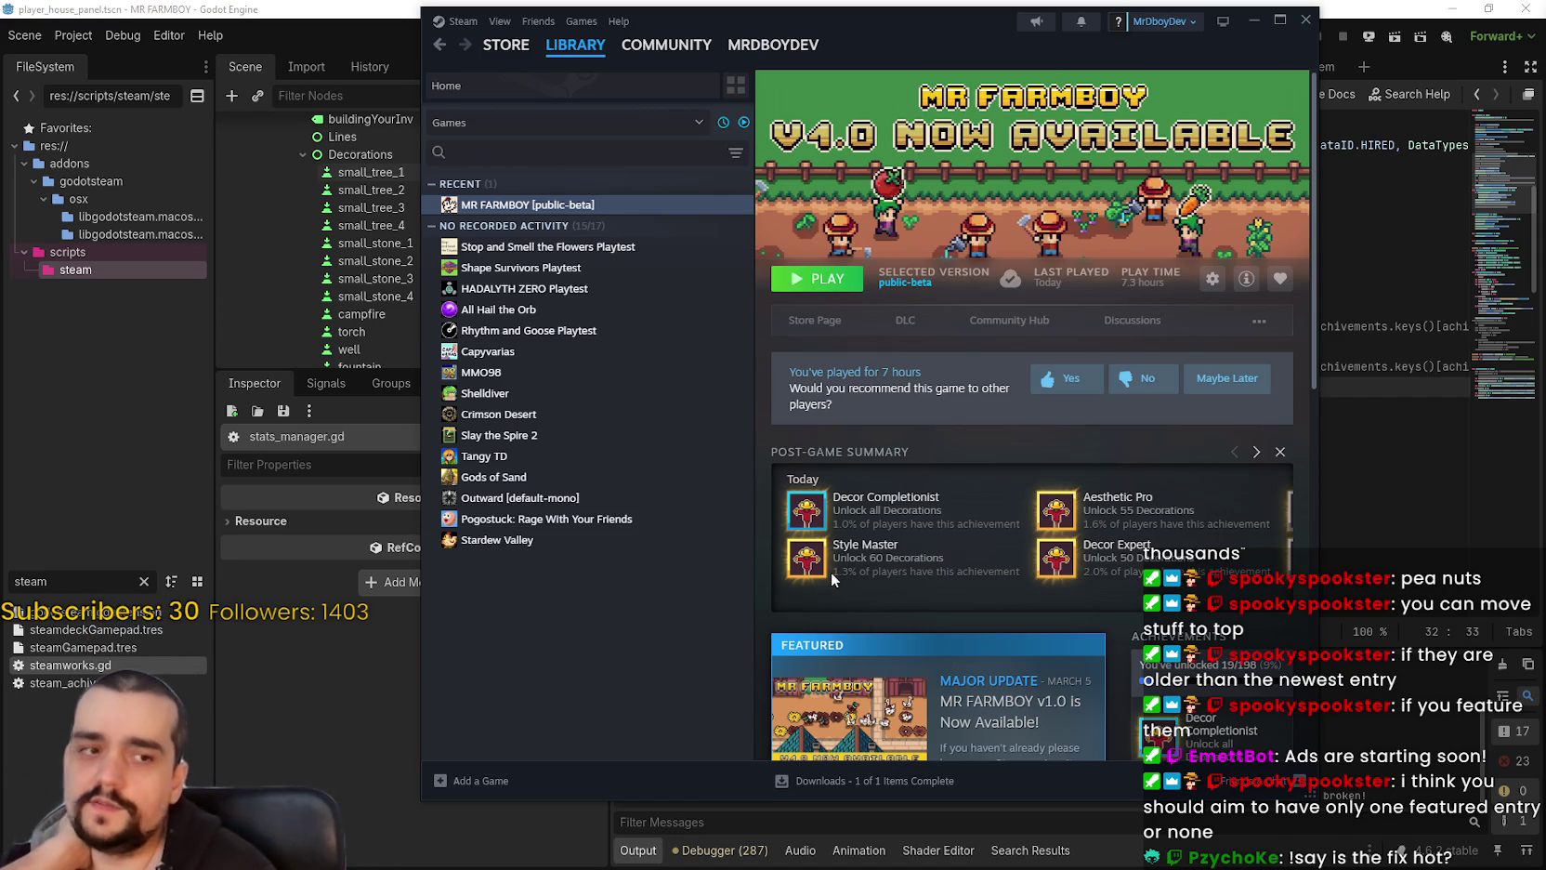
scroll(824, 574, "down", 3)
scroll(823, 574, "down", 3)
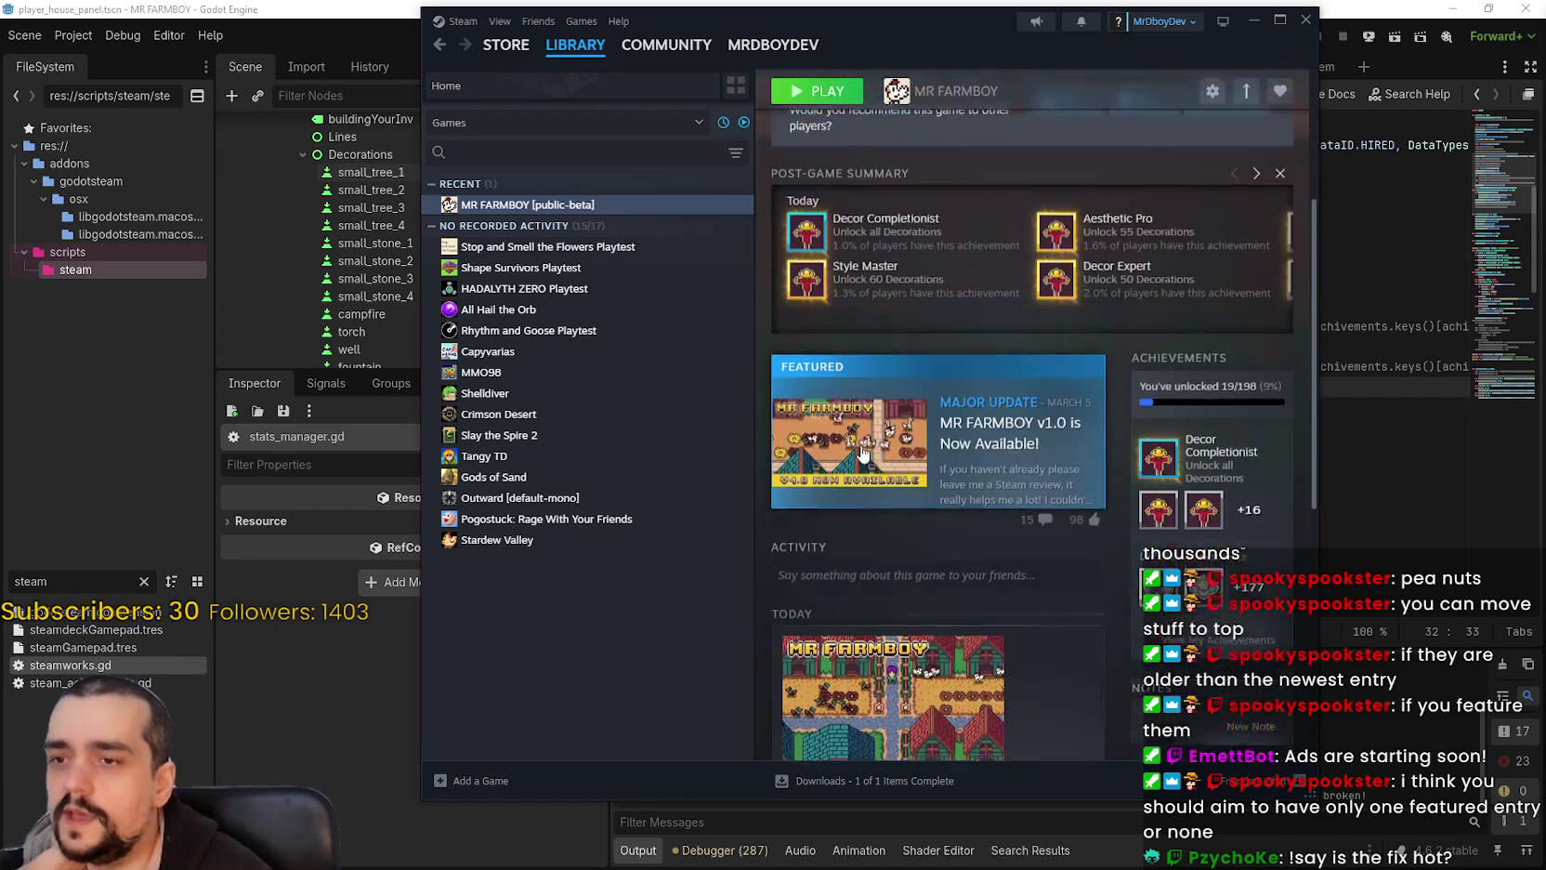
left_click(956, 459)
Step: Read through the v1.0 announcement and older hotfix notes, then close the overlay
scroll(953, 455, "down", 5)
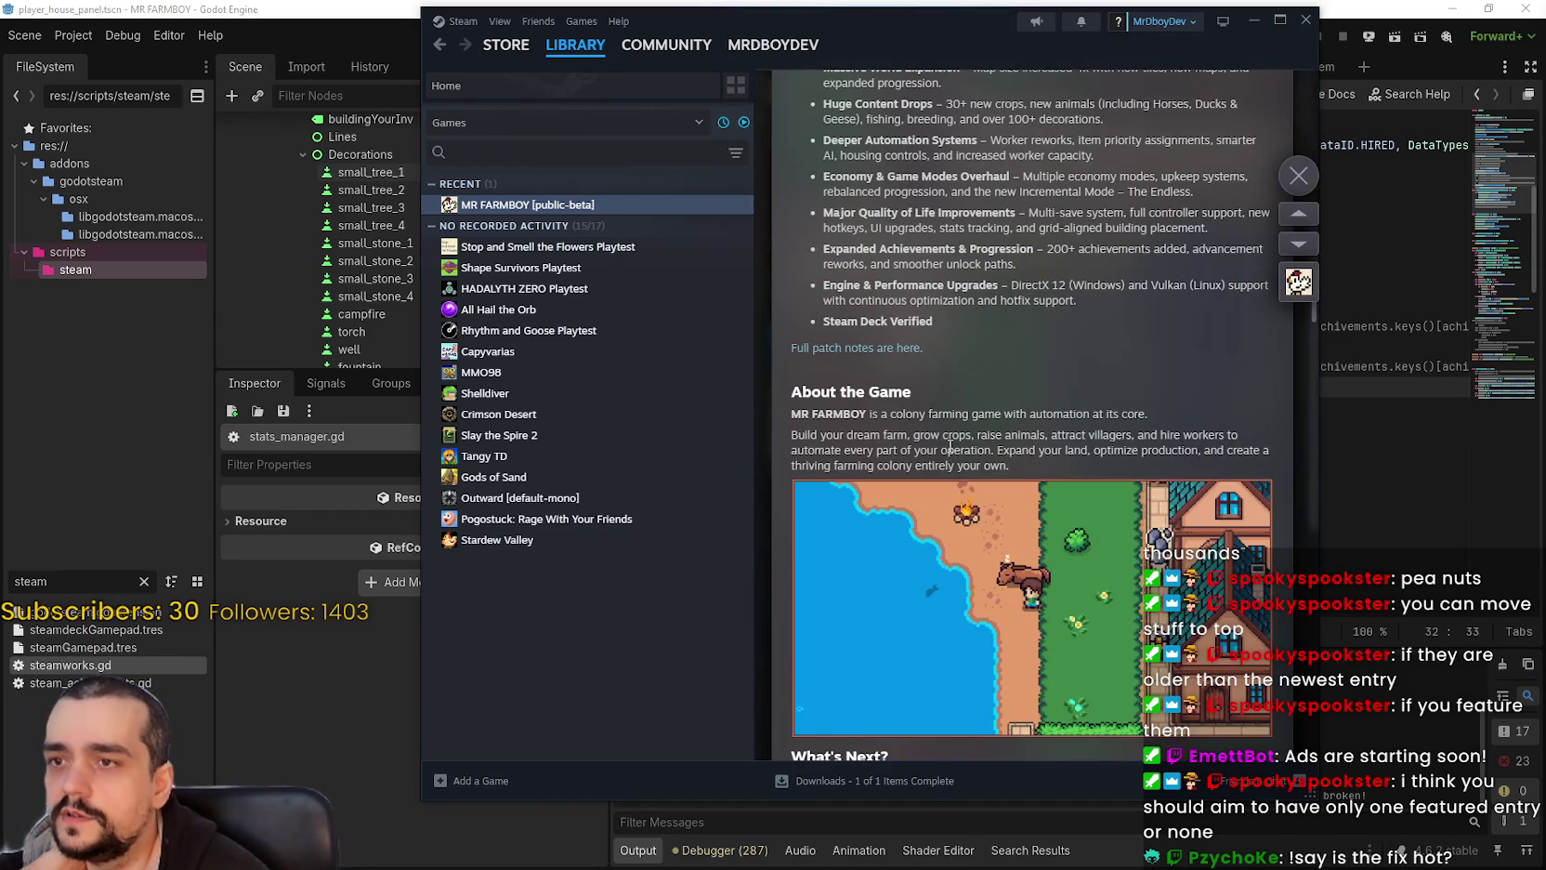
scroll(951, 459, "down", 4)
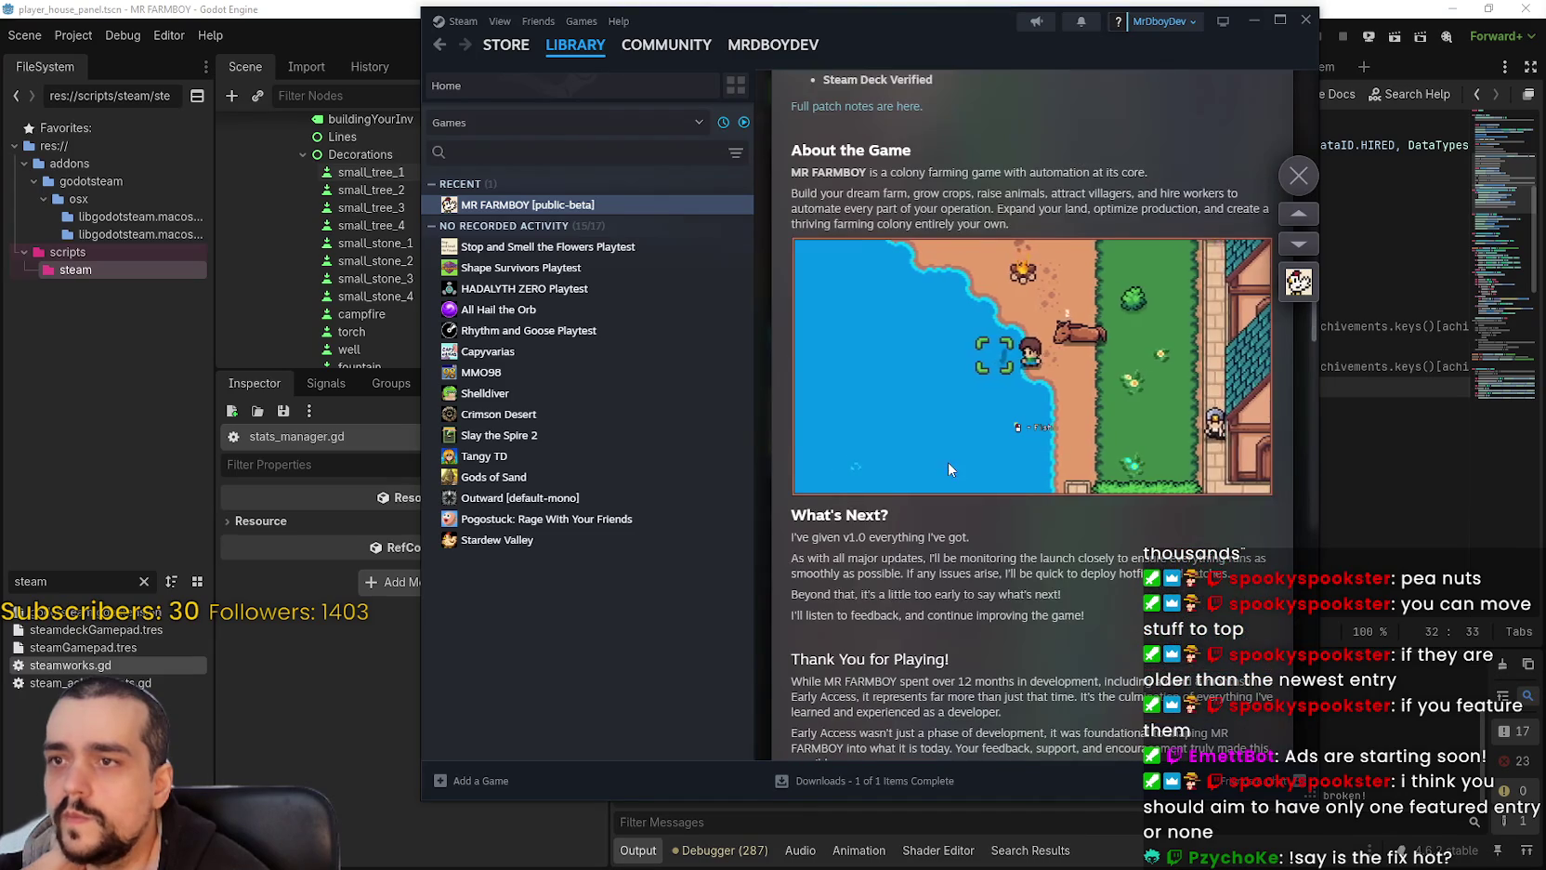
scroll(949, 462, "down", 6)
scroll(950, 459, "up", 10)
scroll(950, 455, "down", 10)
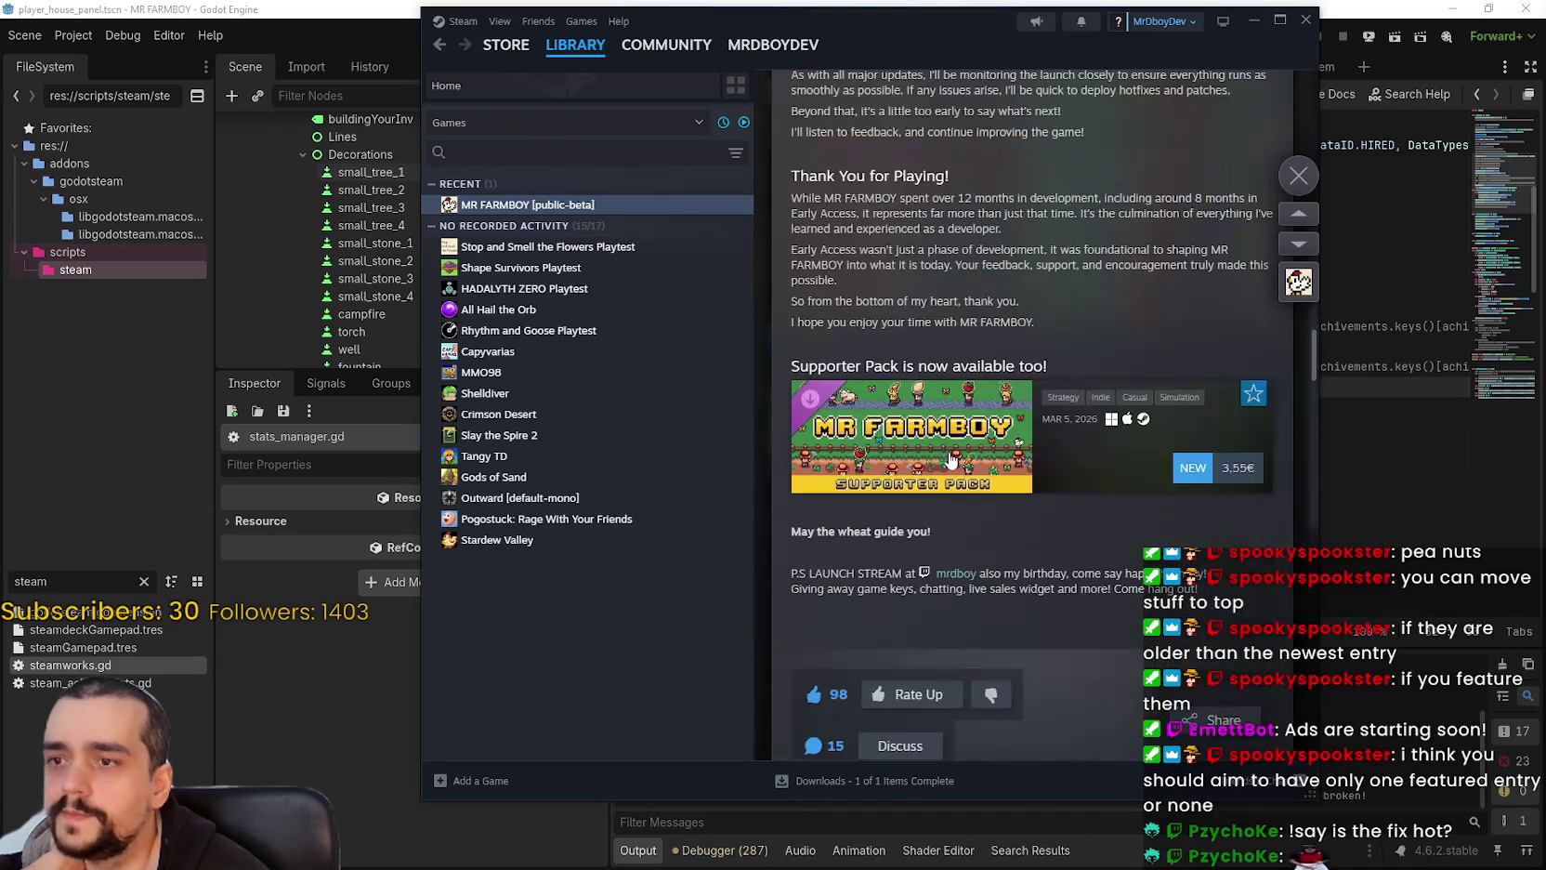
scroll(1050, 529, "up", 3)
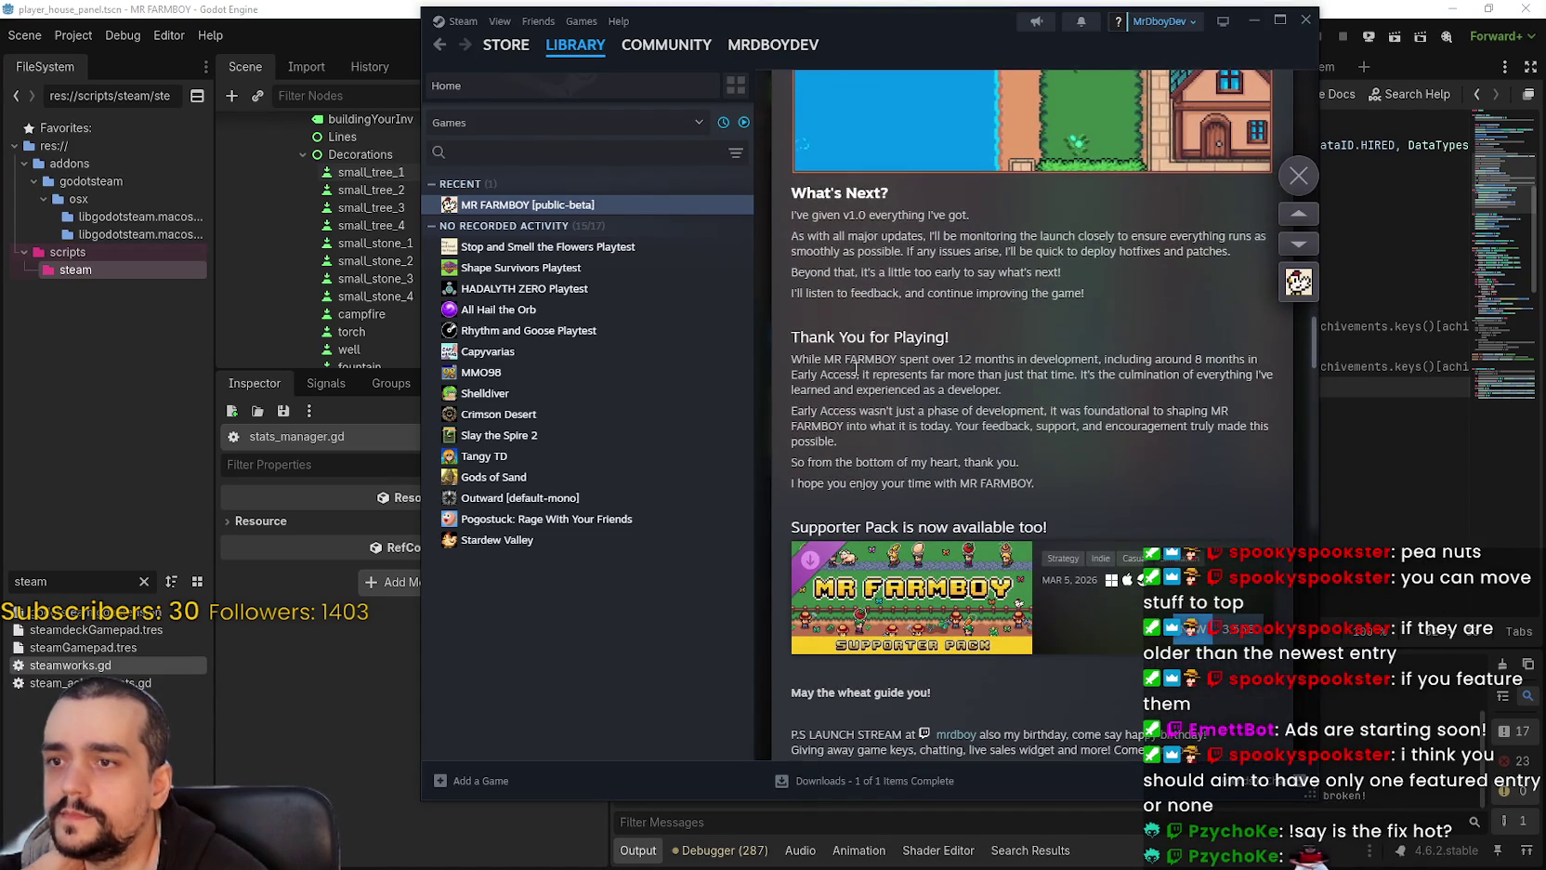
scroll(856, 369, "up", 1)
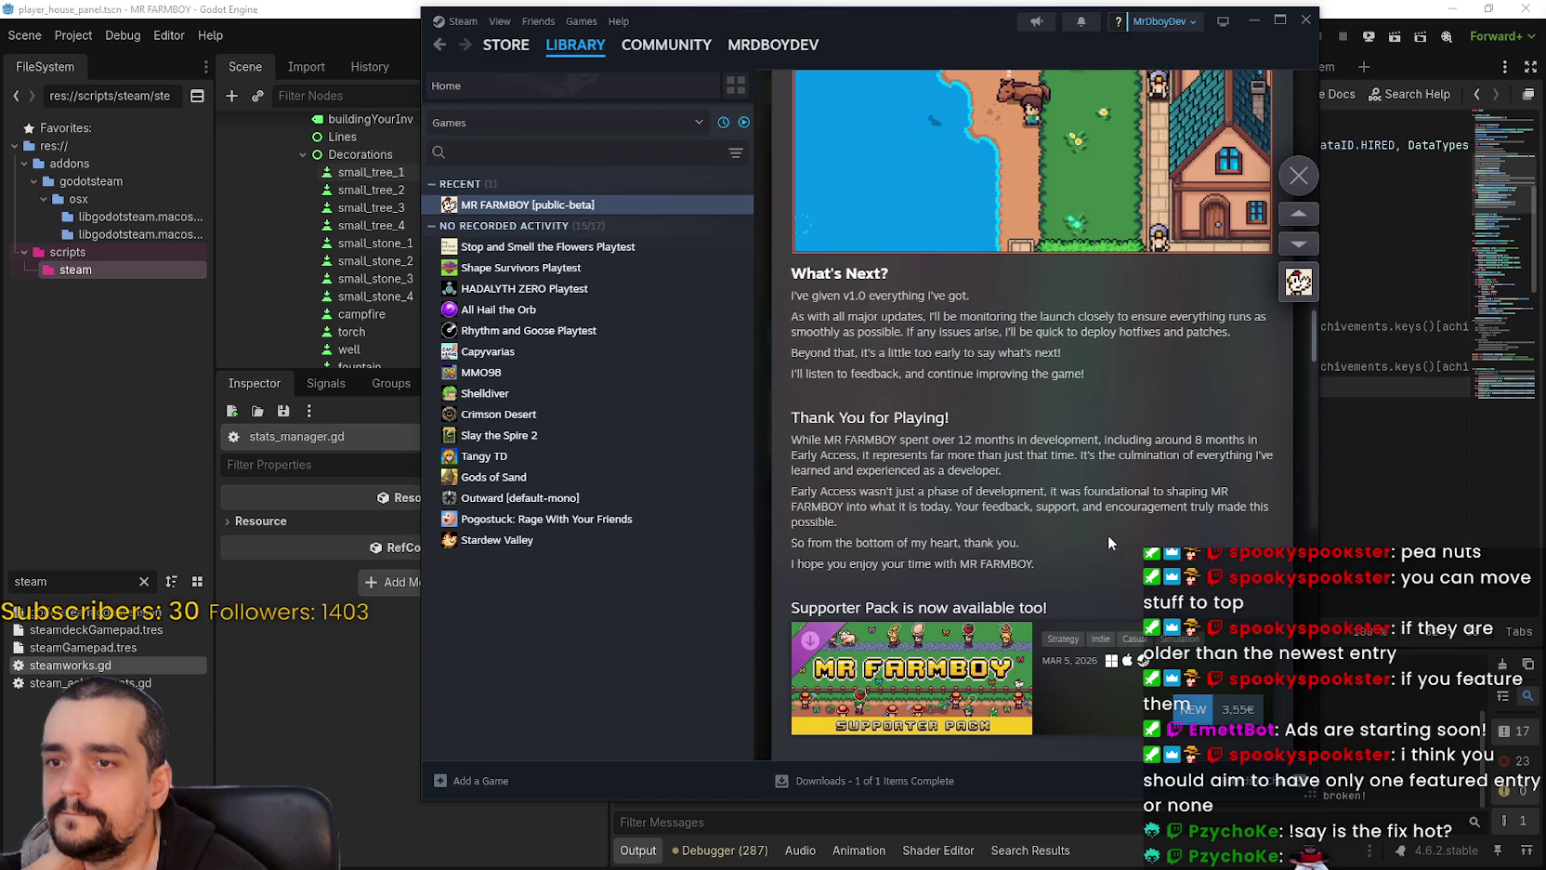
scroll(1106, 531, "down", 5)
scroll(1084, 476, "down", 3)
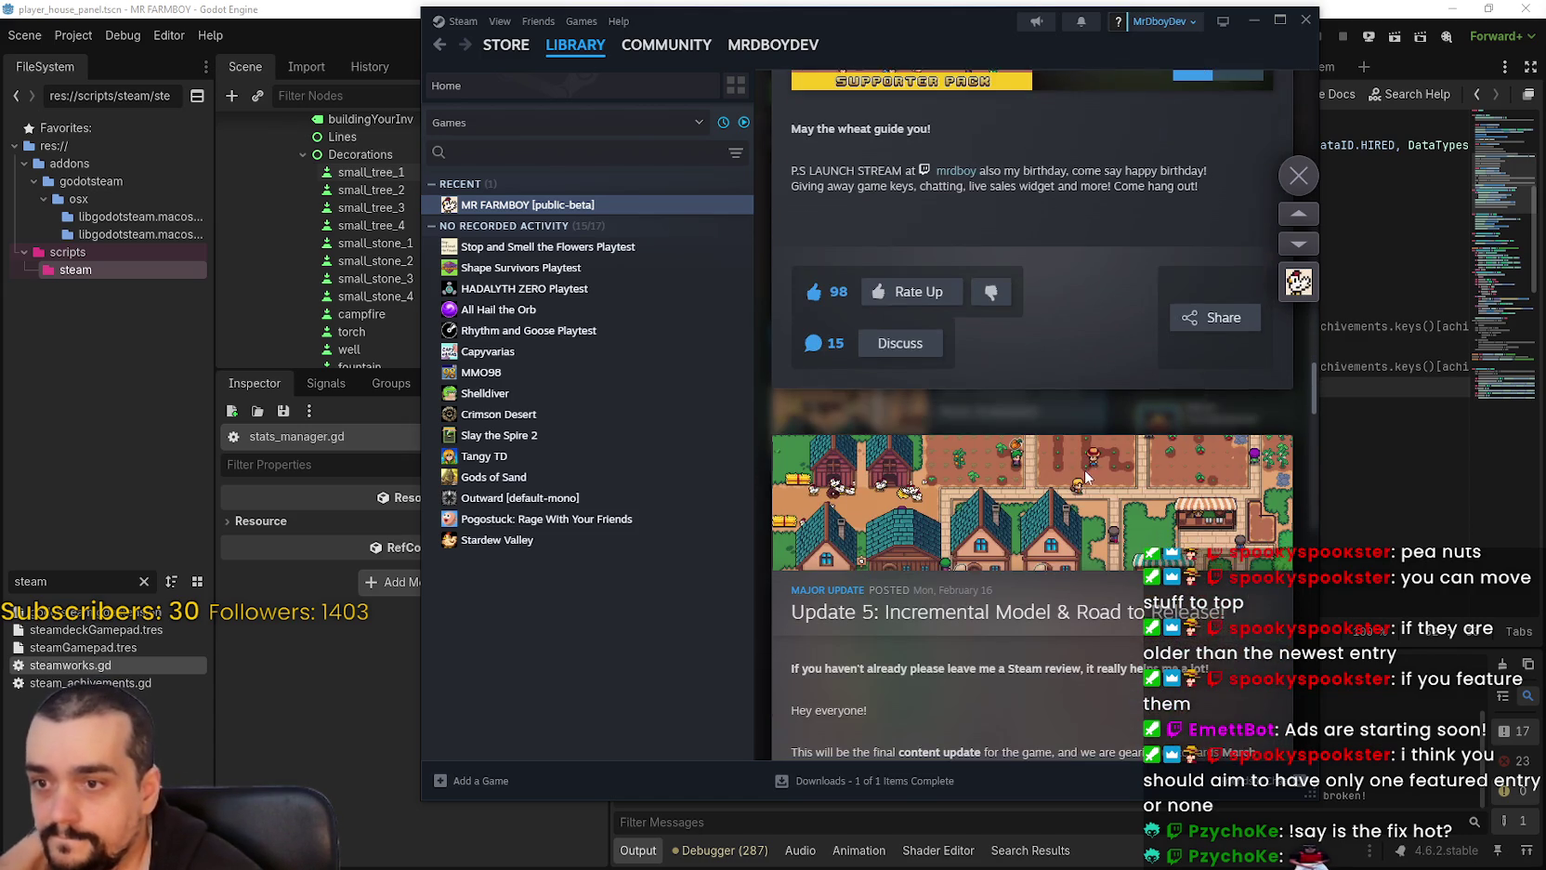
scroll(1088, 479, "up", 12)
scroll(1084, 476, "up", 15)
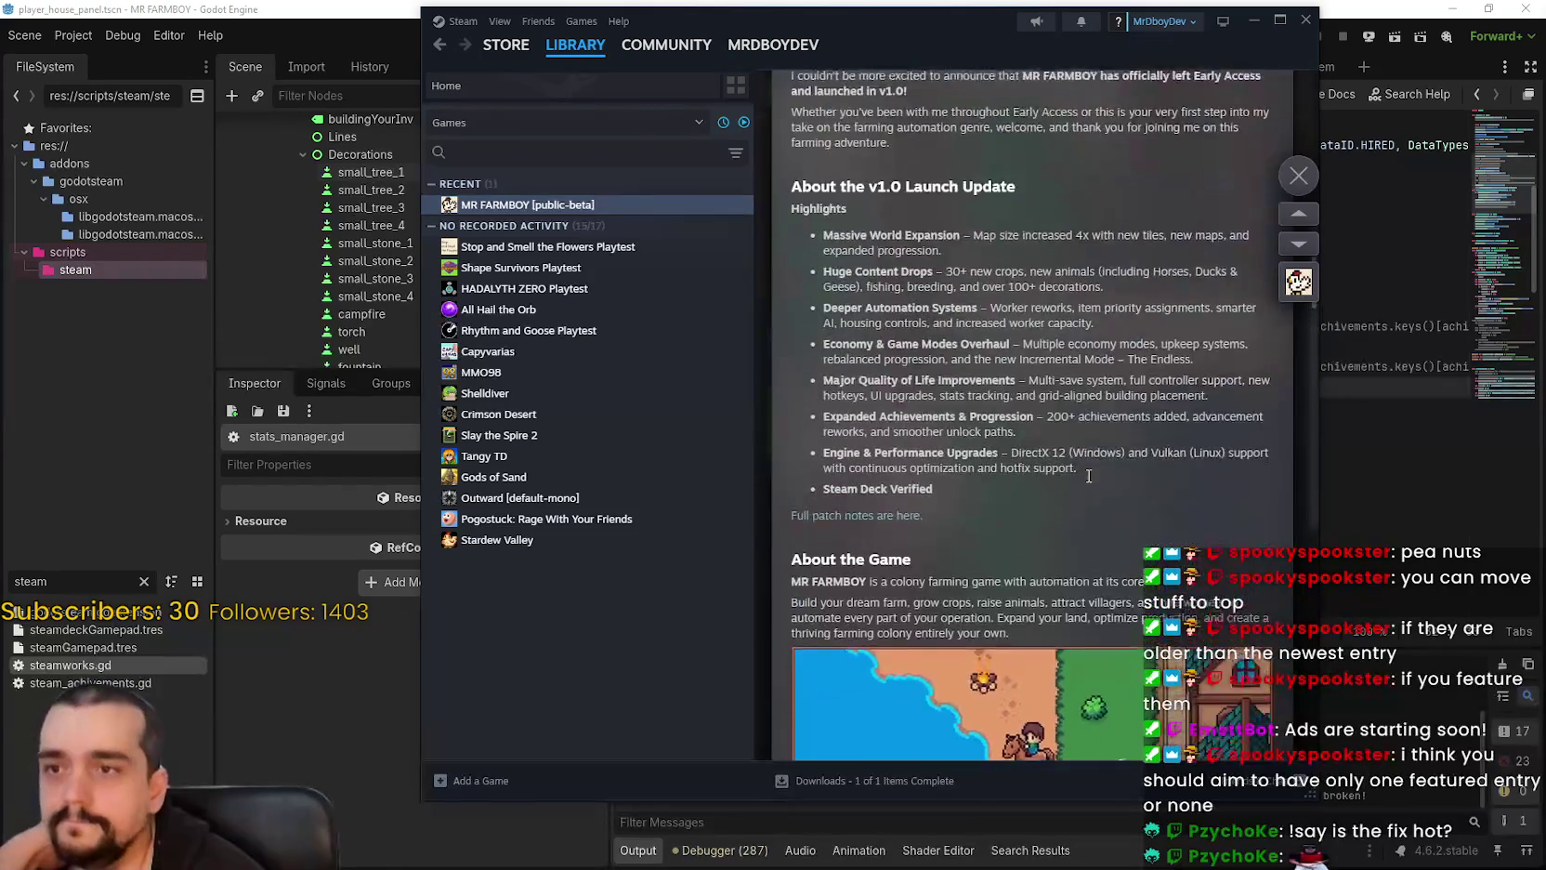
scroll(1082, 480, "up", 20)
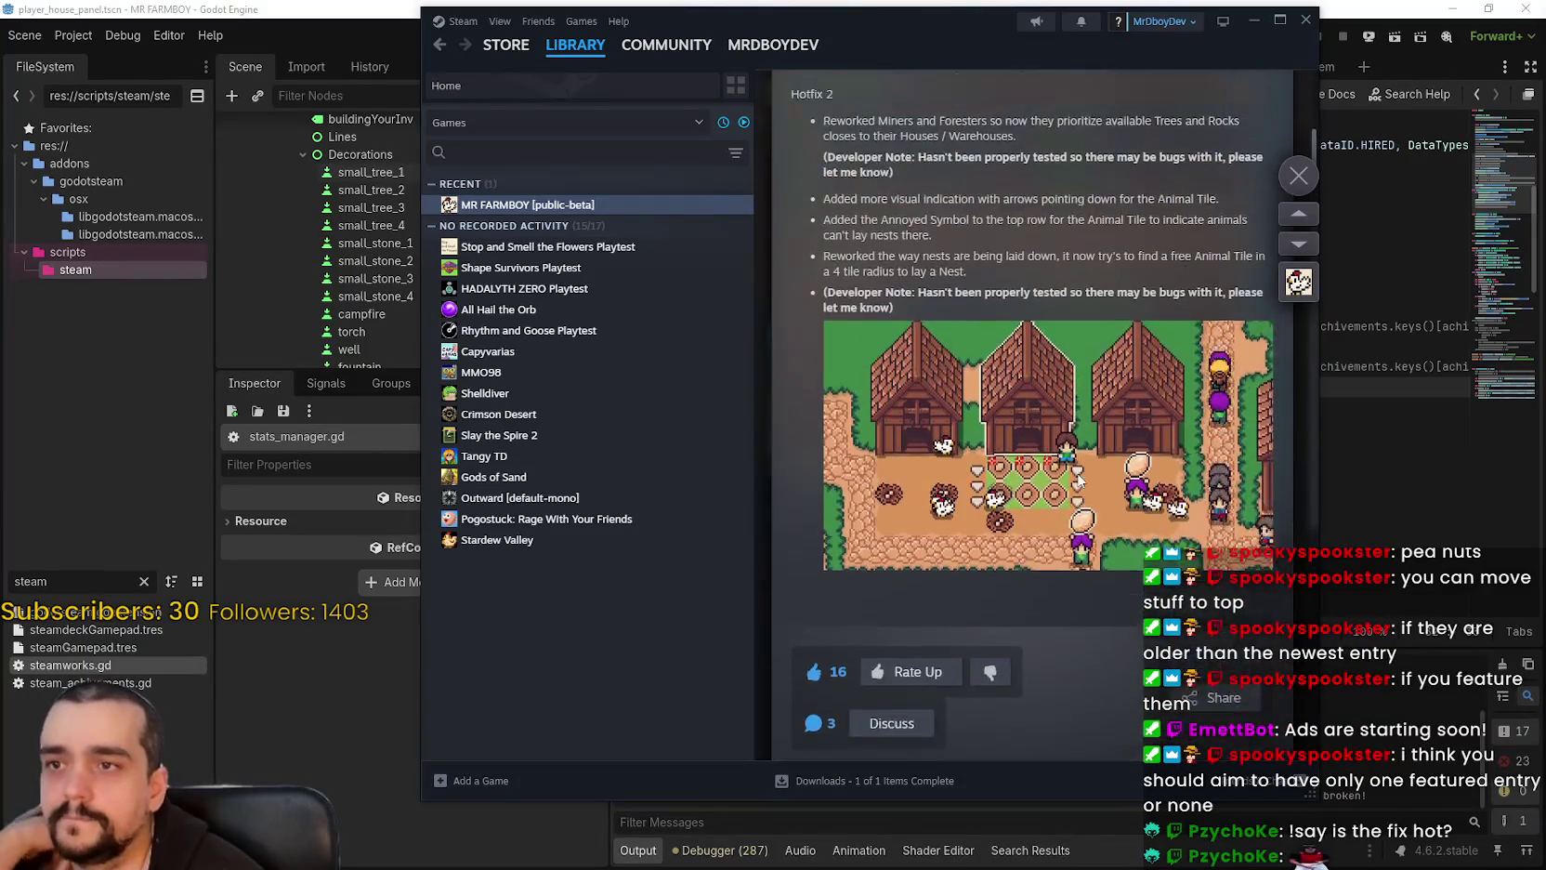
scroll(1060, 481, "up", 15)
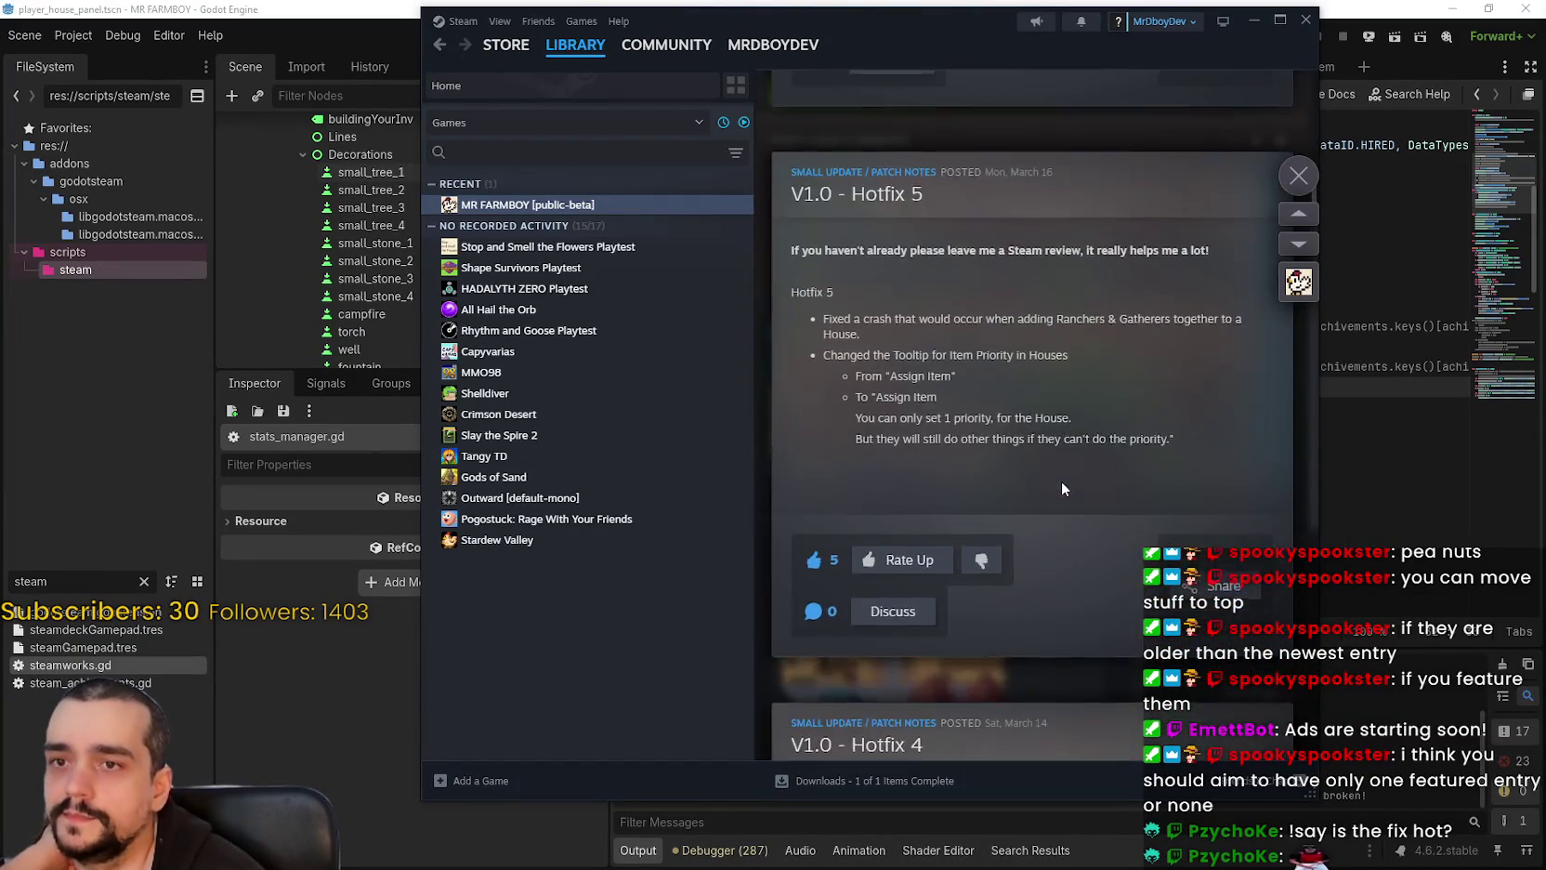
scroll(1058, 488, "up", 15)
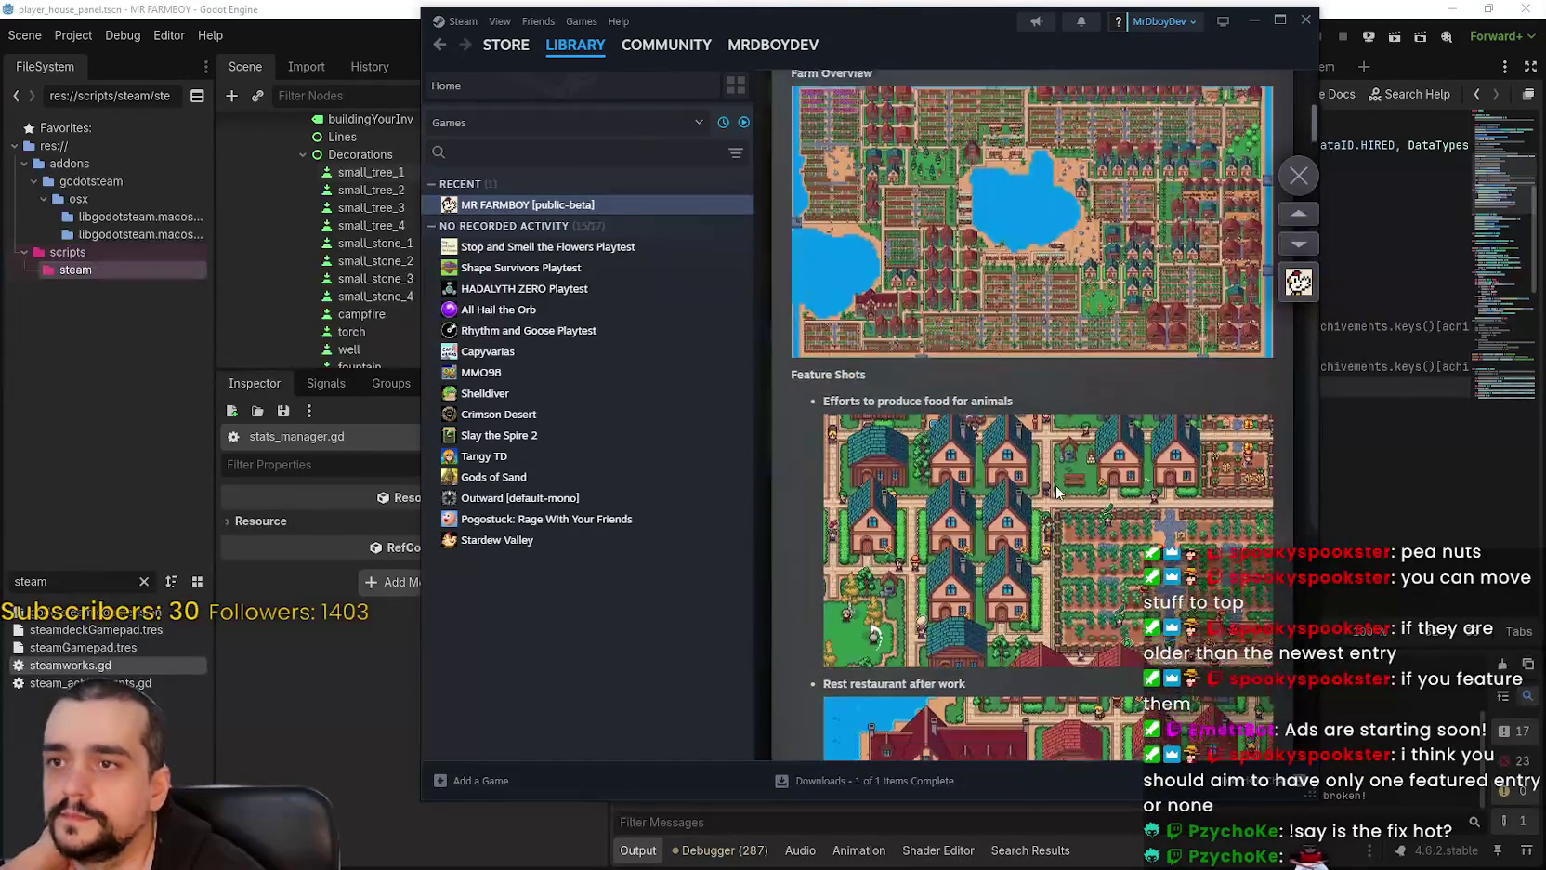
scroll(1053, 498, "up", 4)
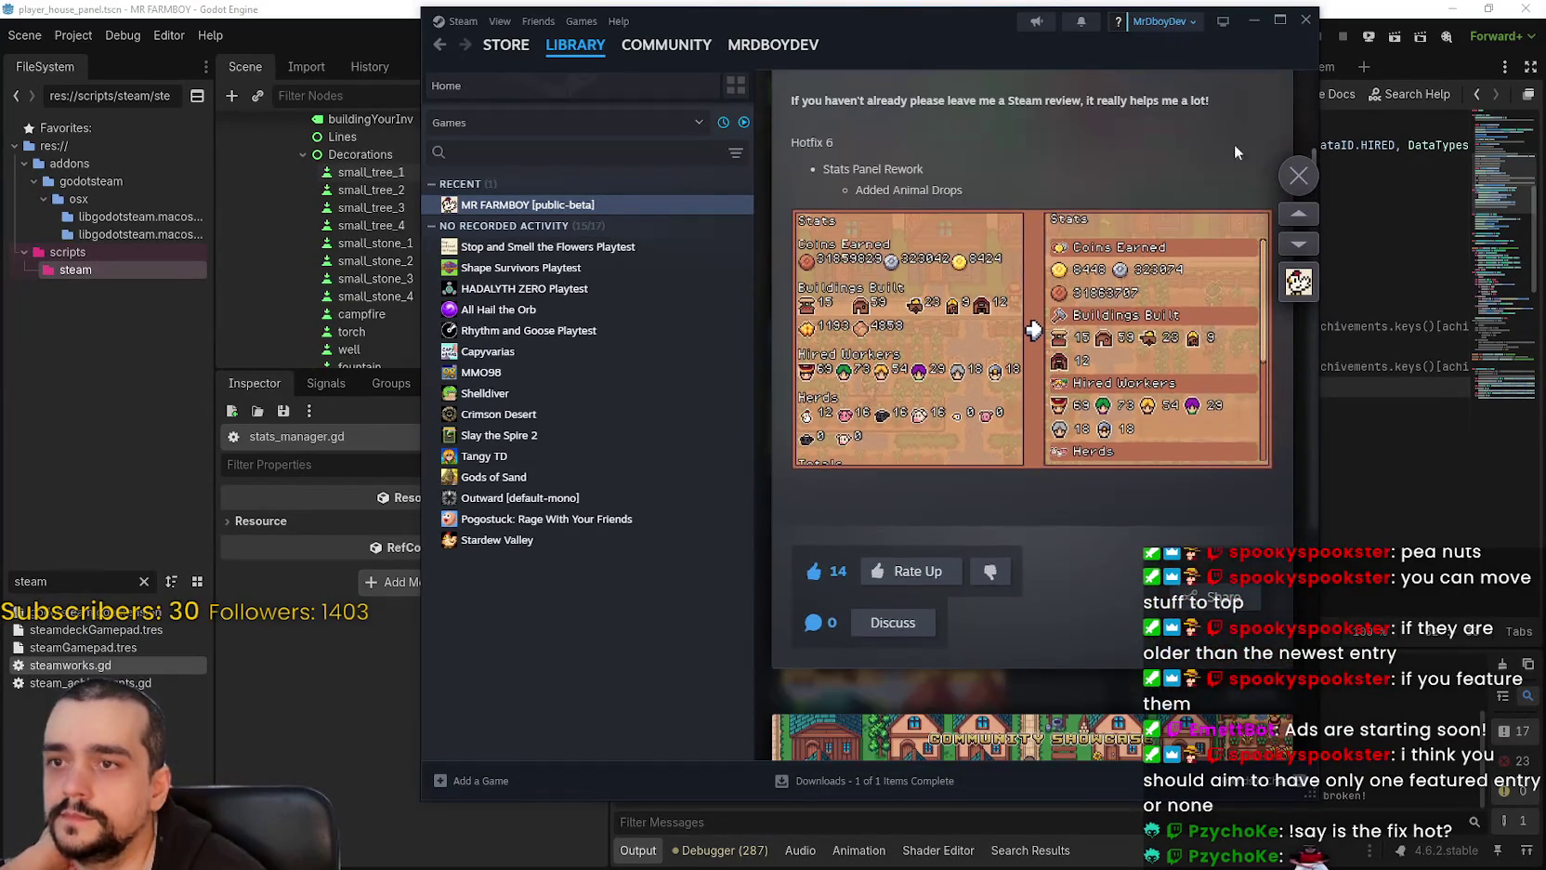
left_click(1300, 175)
Step: Scroll the MR FARMBOY game page and go to its Community hub
scroll(998, 505, "down", 3)
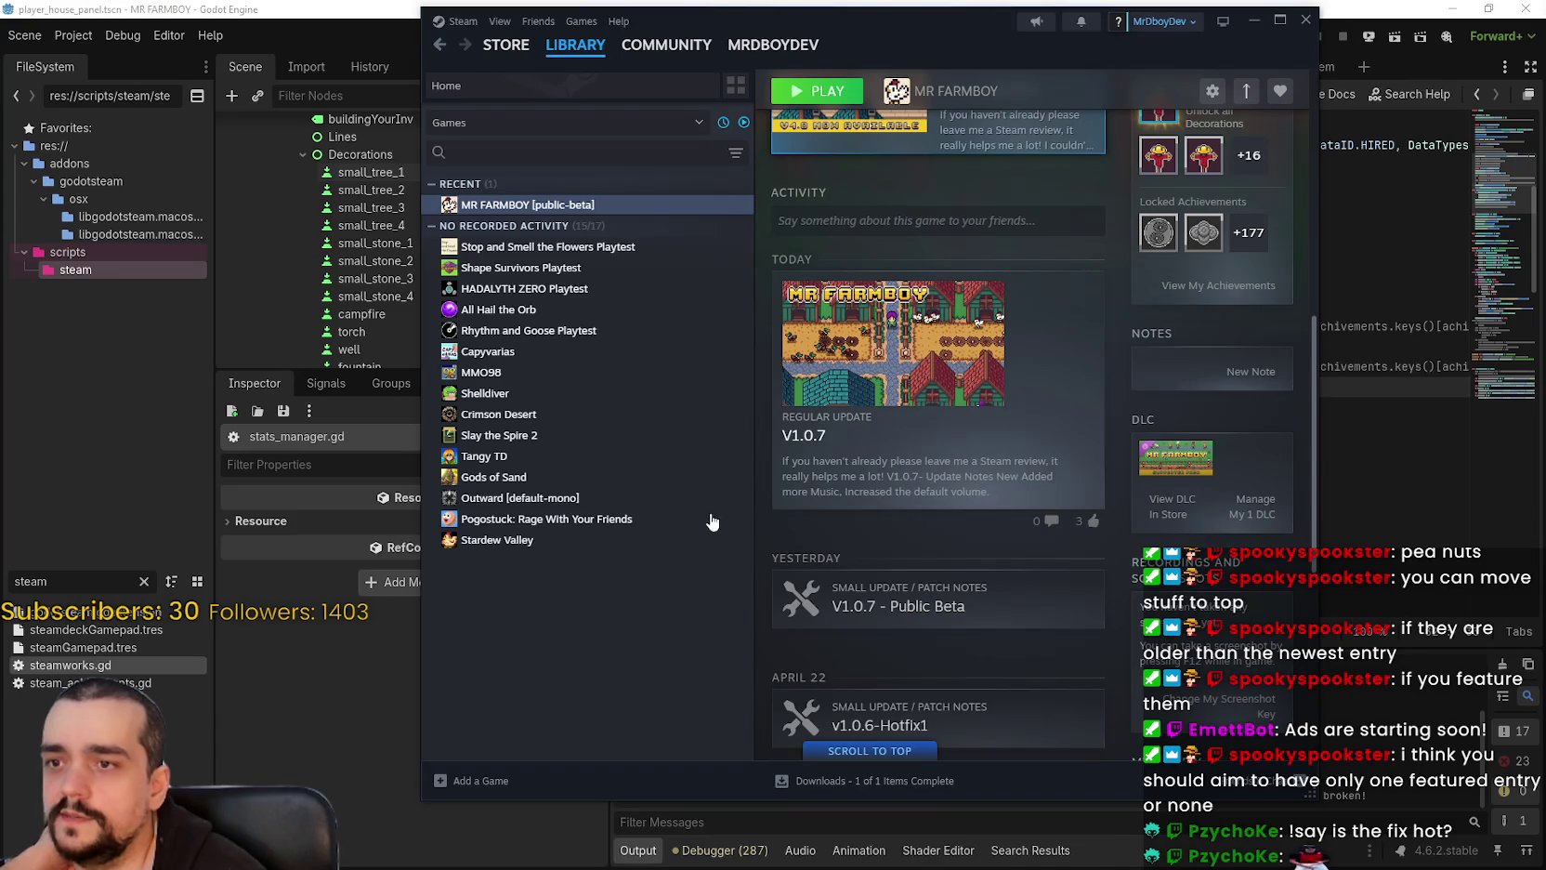
scroll(1008, 599, "down", 1)
scroll(1009, 600, "up", 3)
scroll(988, 457, "up", 5)
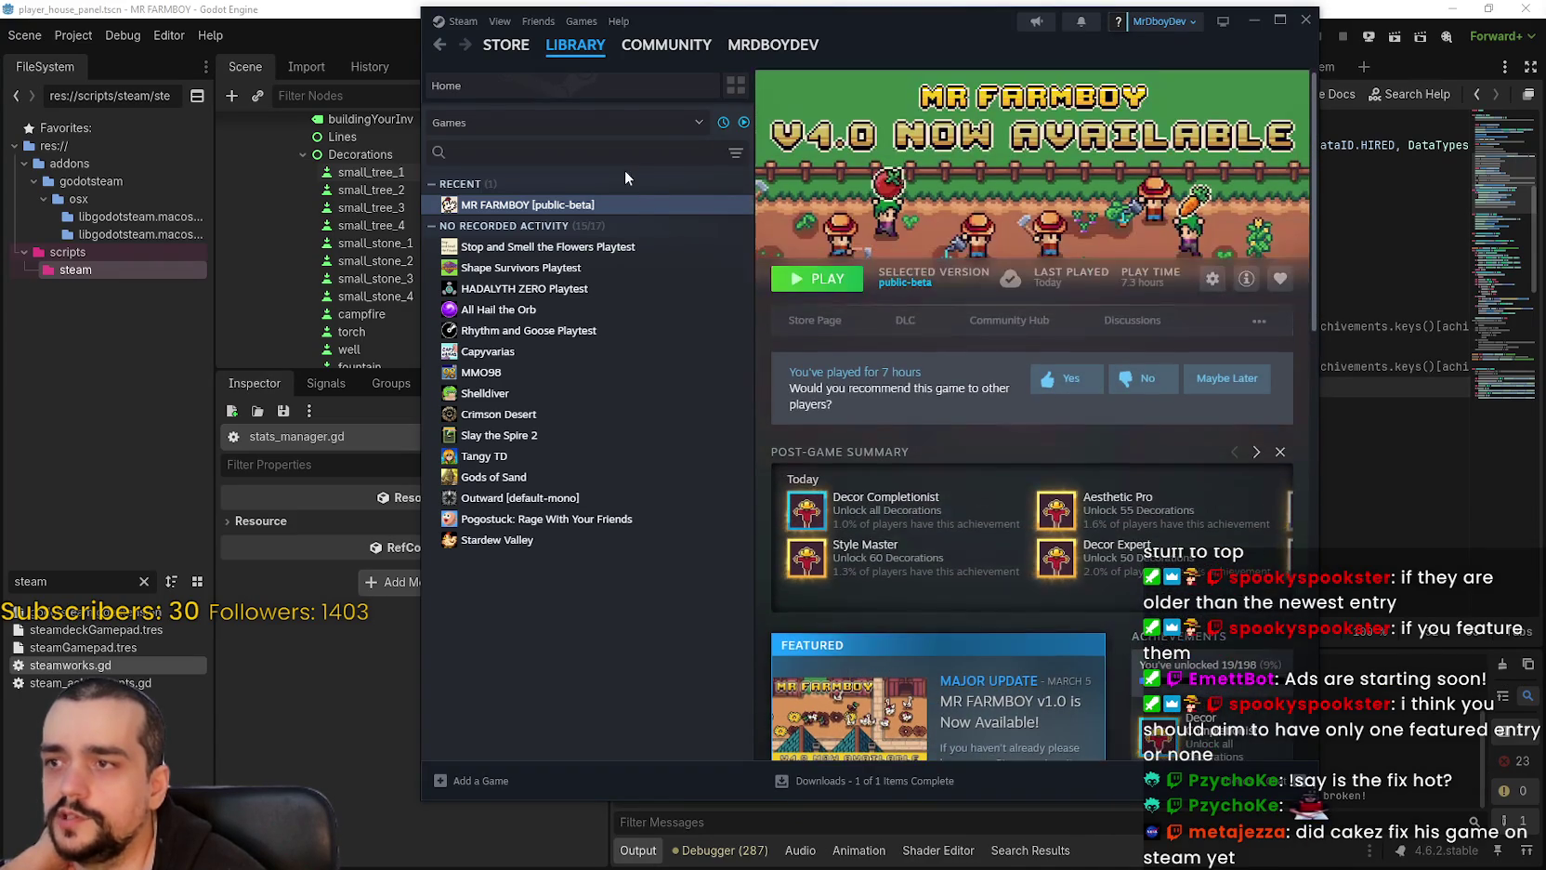
left_click(989, 325)
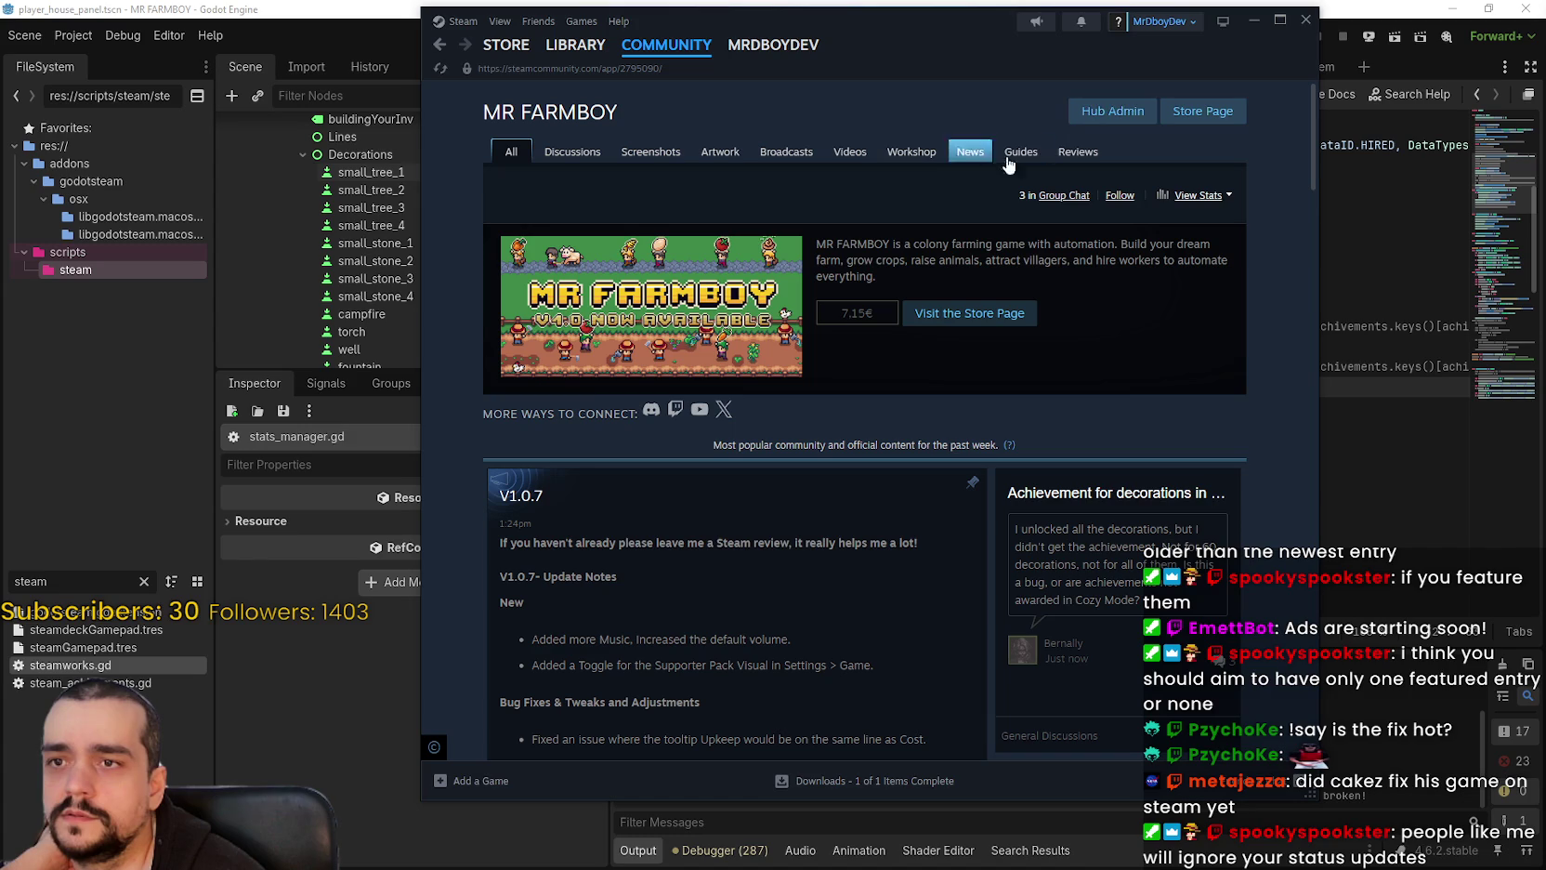
Step: From Hub Admin's events dashboard, edit the 'MR FARMBOY v1.0 is Now Available!' event
left_click(1108, 119)
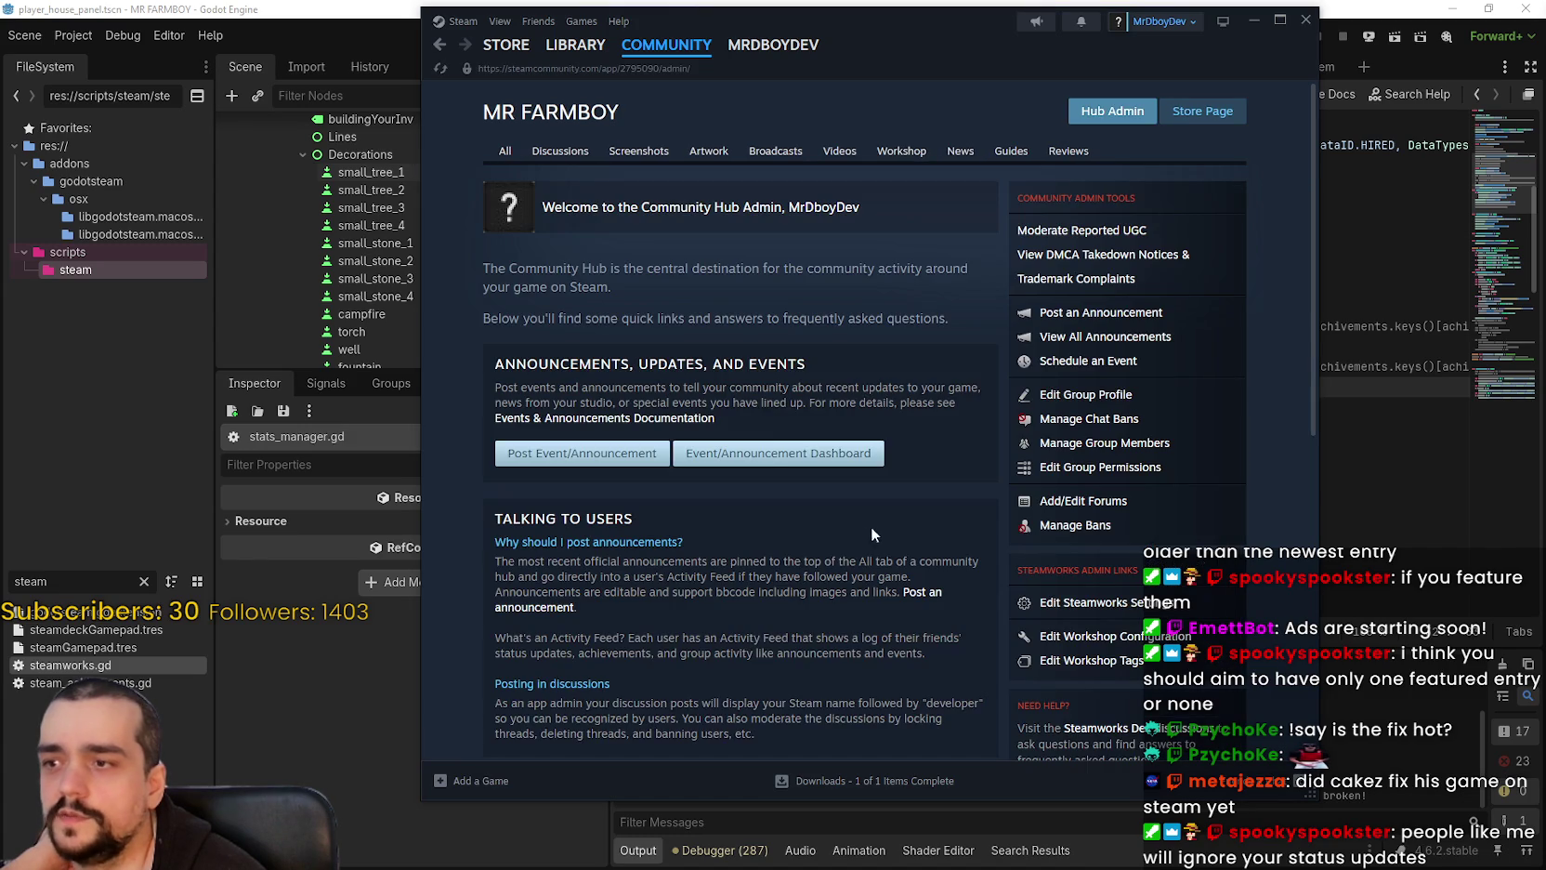
left_click(778, 453)
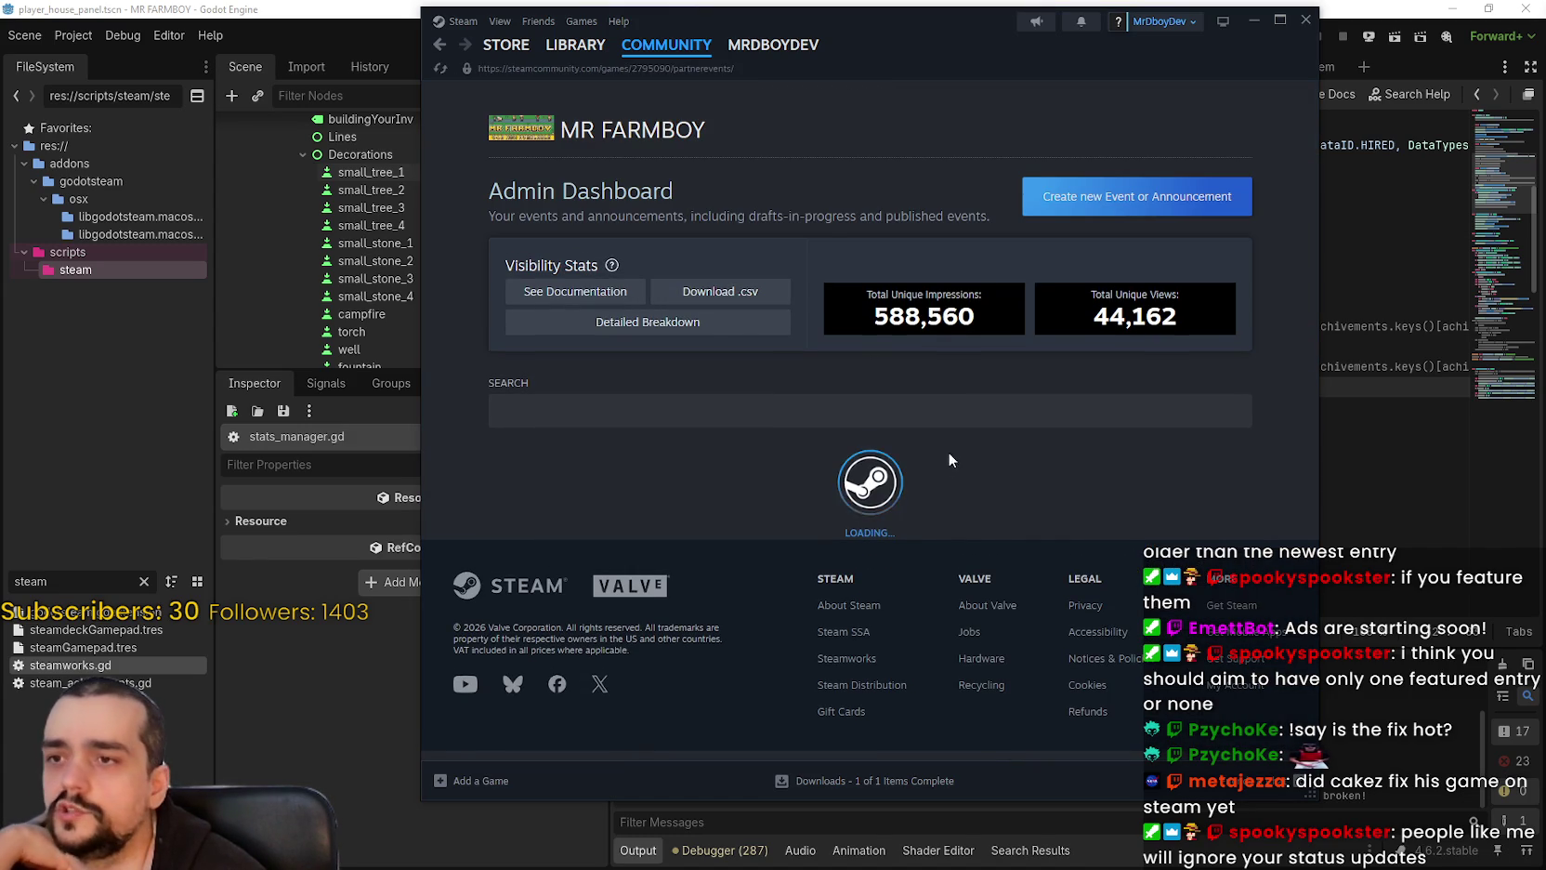
scroll(930, 446, "down", 5)
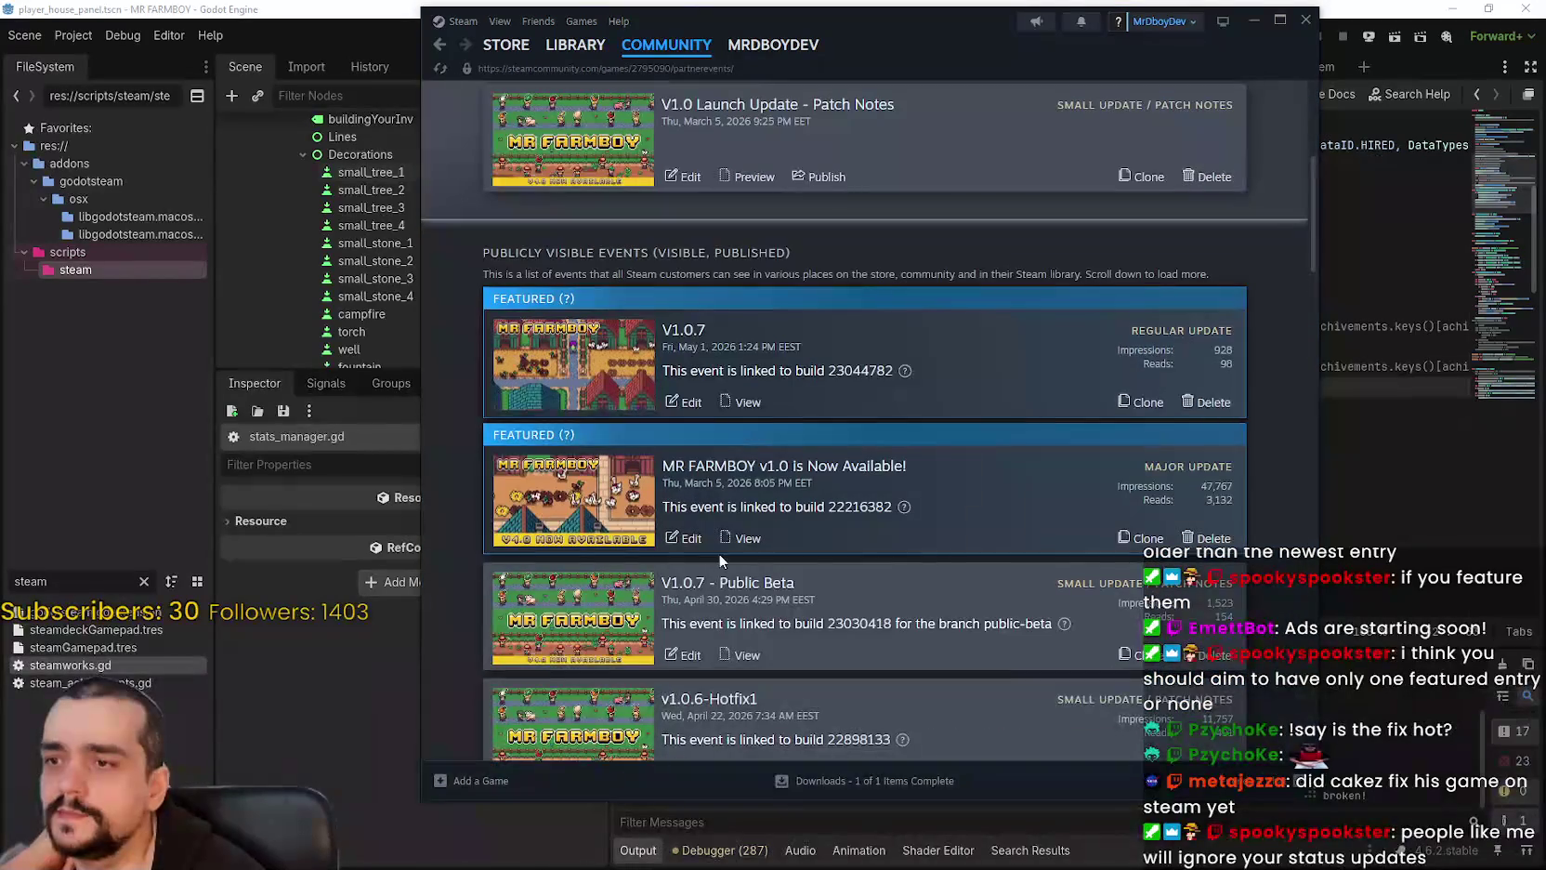
left_click(687, 543)
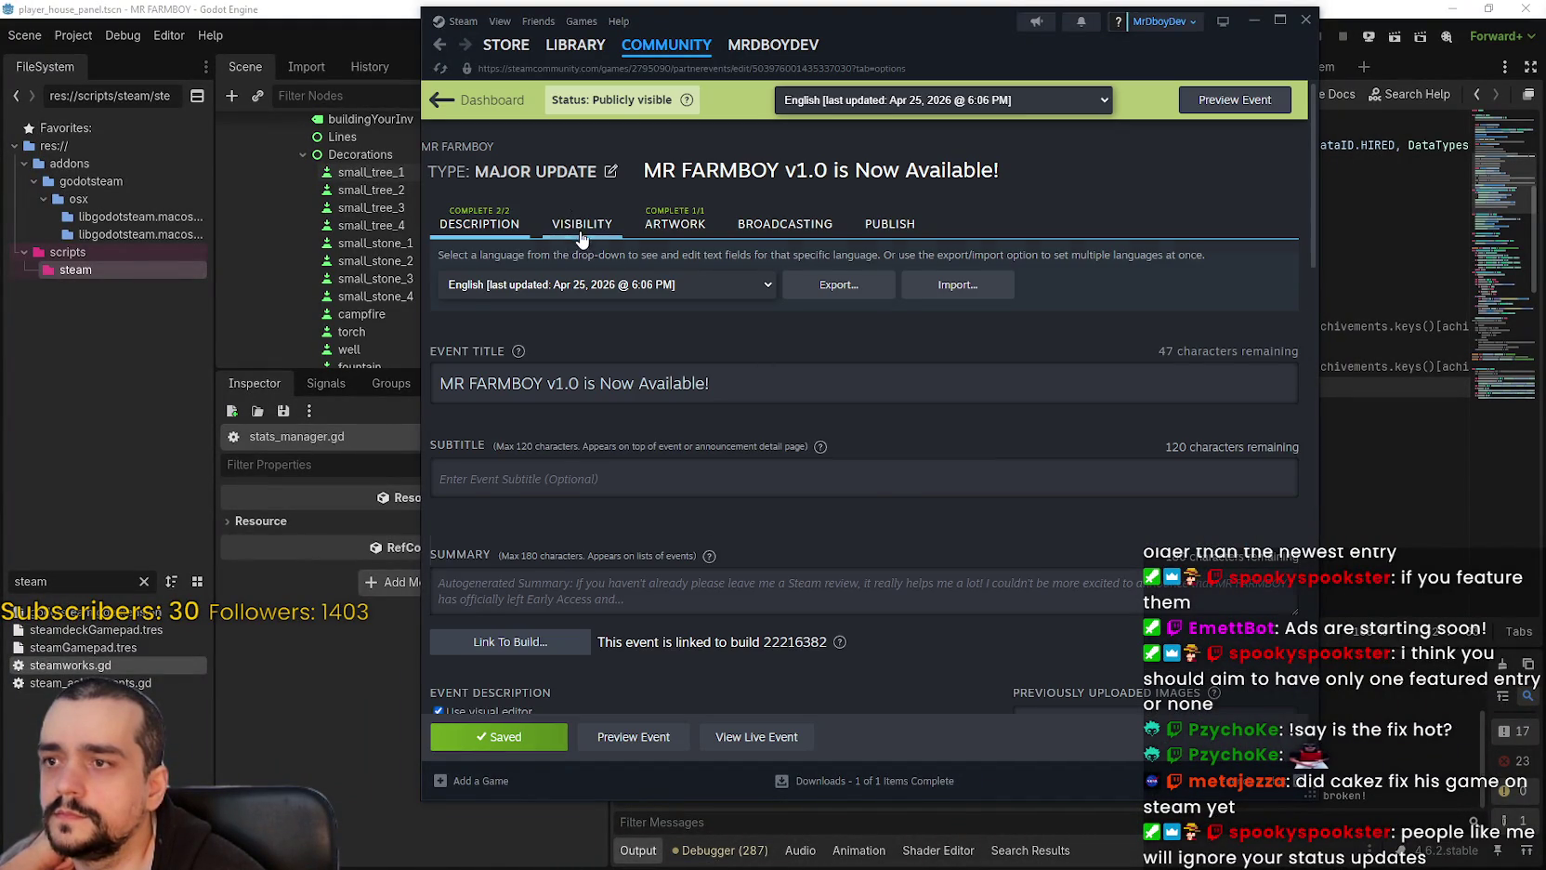
Step: Stop featuring the v1.0 event on the game page and save despite the artwork warning
left_click(580, 239)
scroll(848, 487, "down", 5)
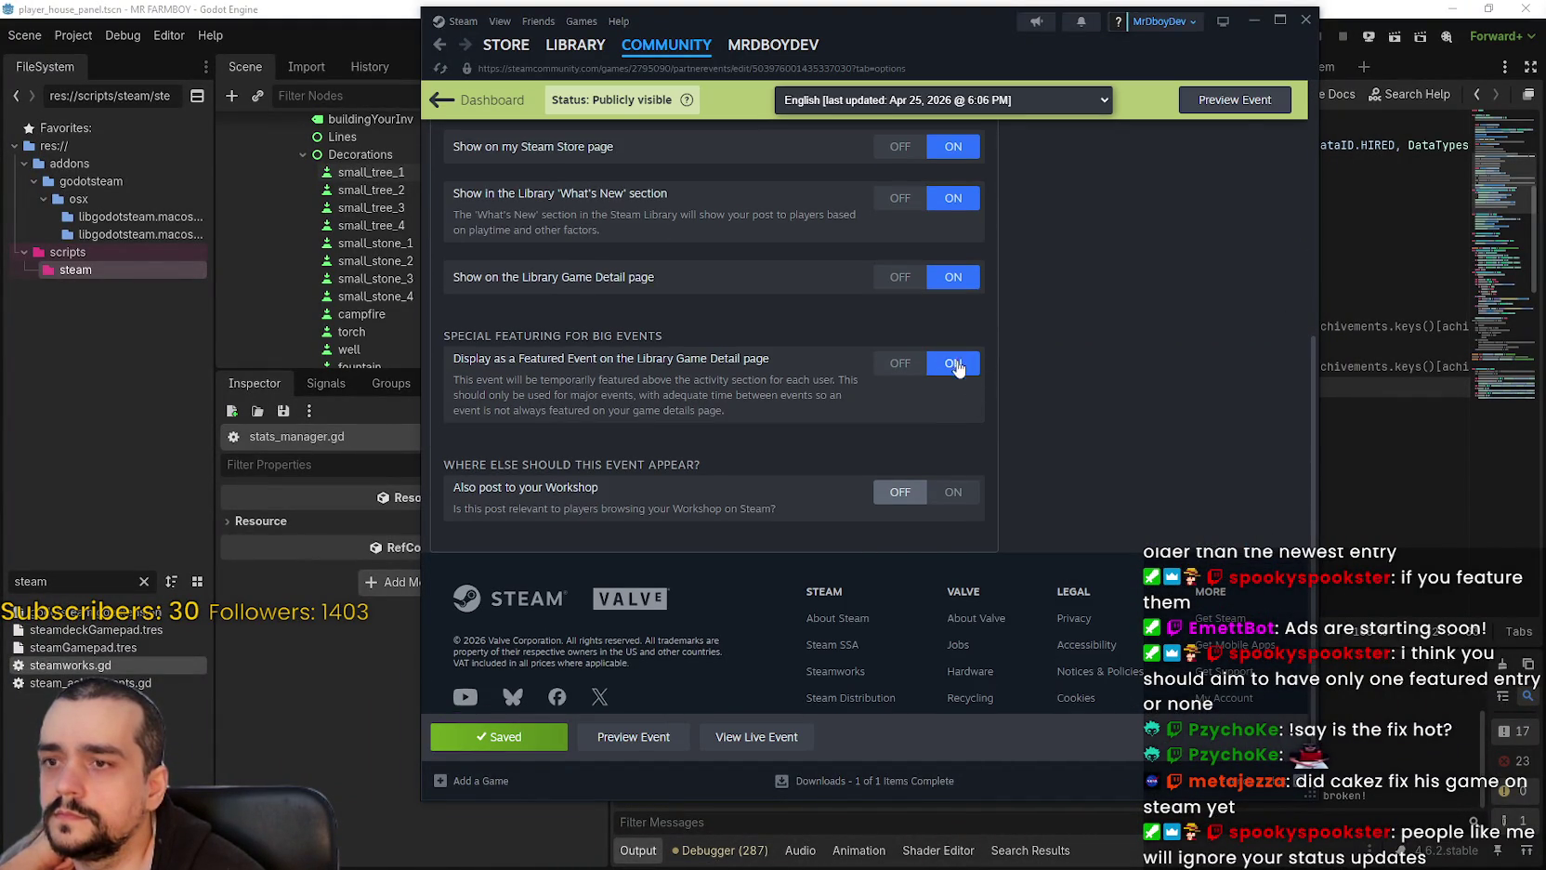
left_click(900, 363)
left_click(499, 736)
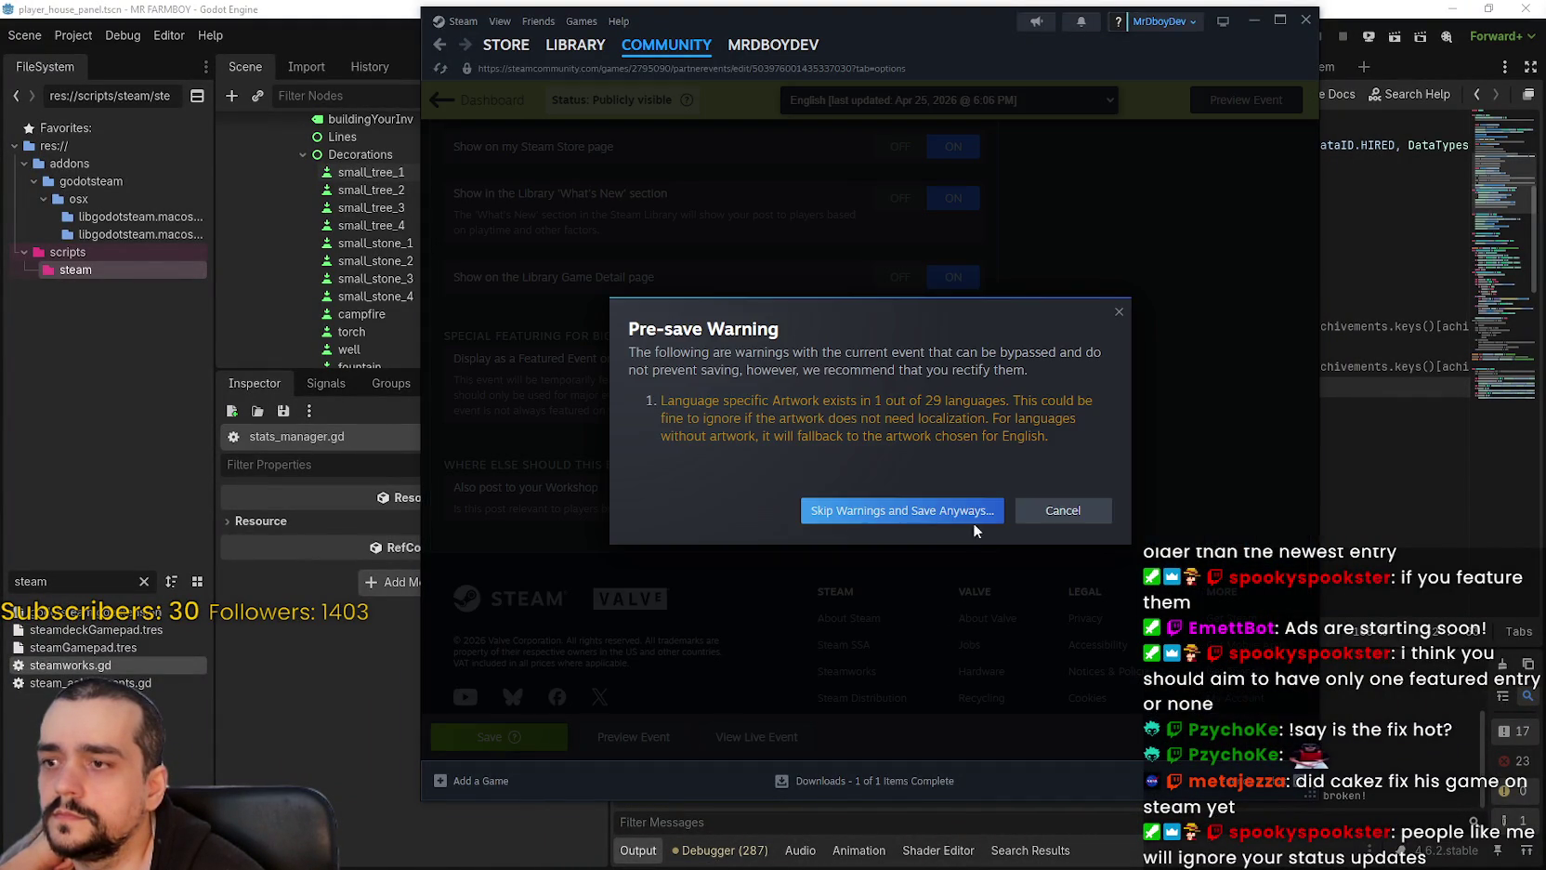
left_click(971, 517)
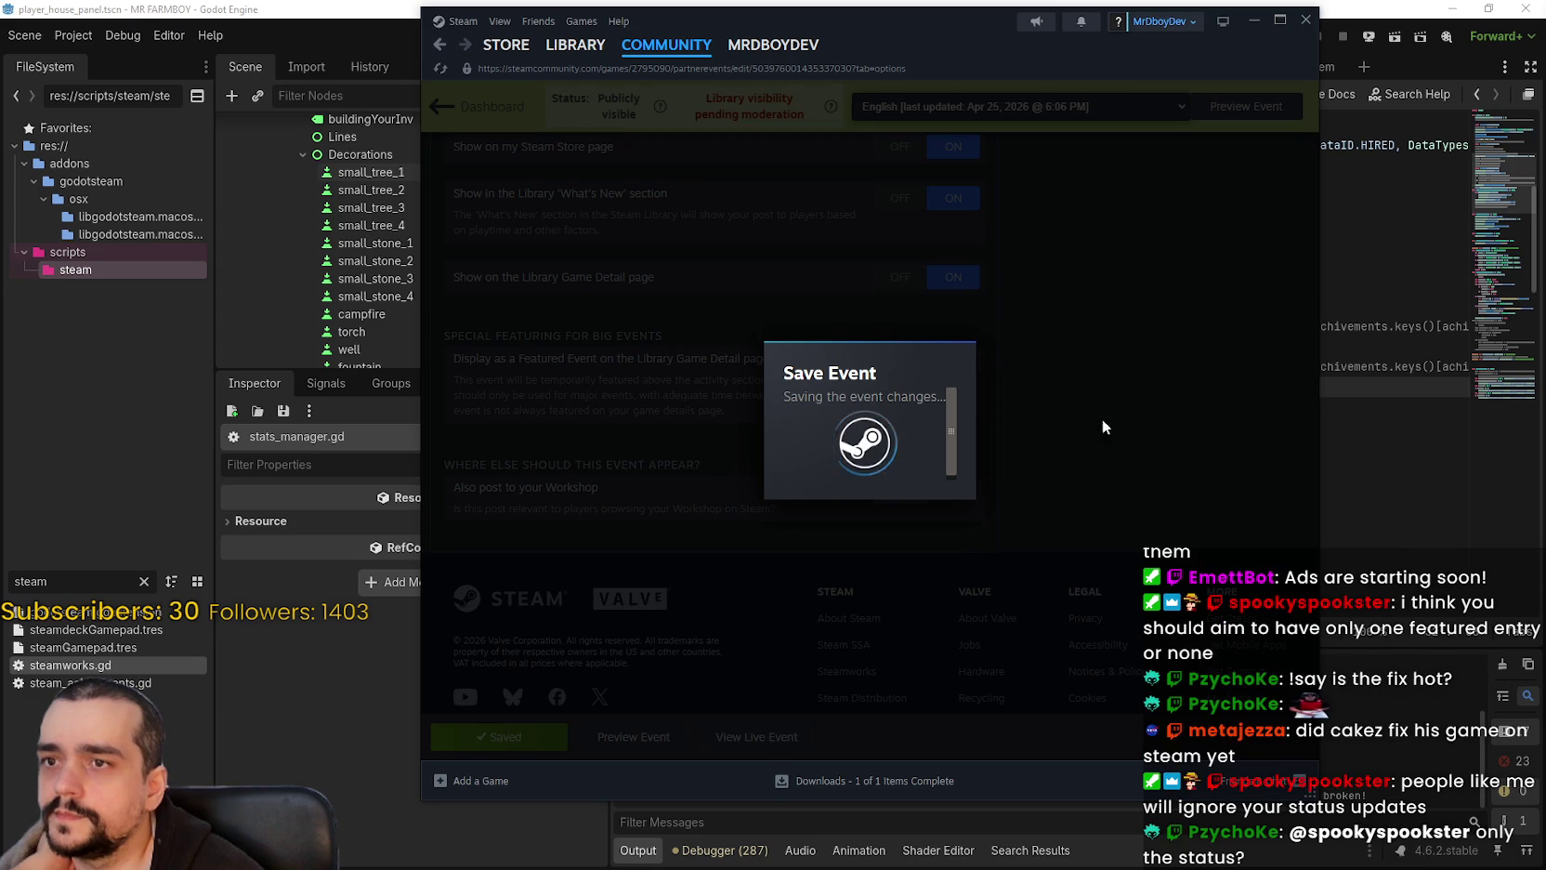
Step: Look over the events dashboard list, then return to the MR FARMBOY library page
scroll(772, 344, "up", 5)
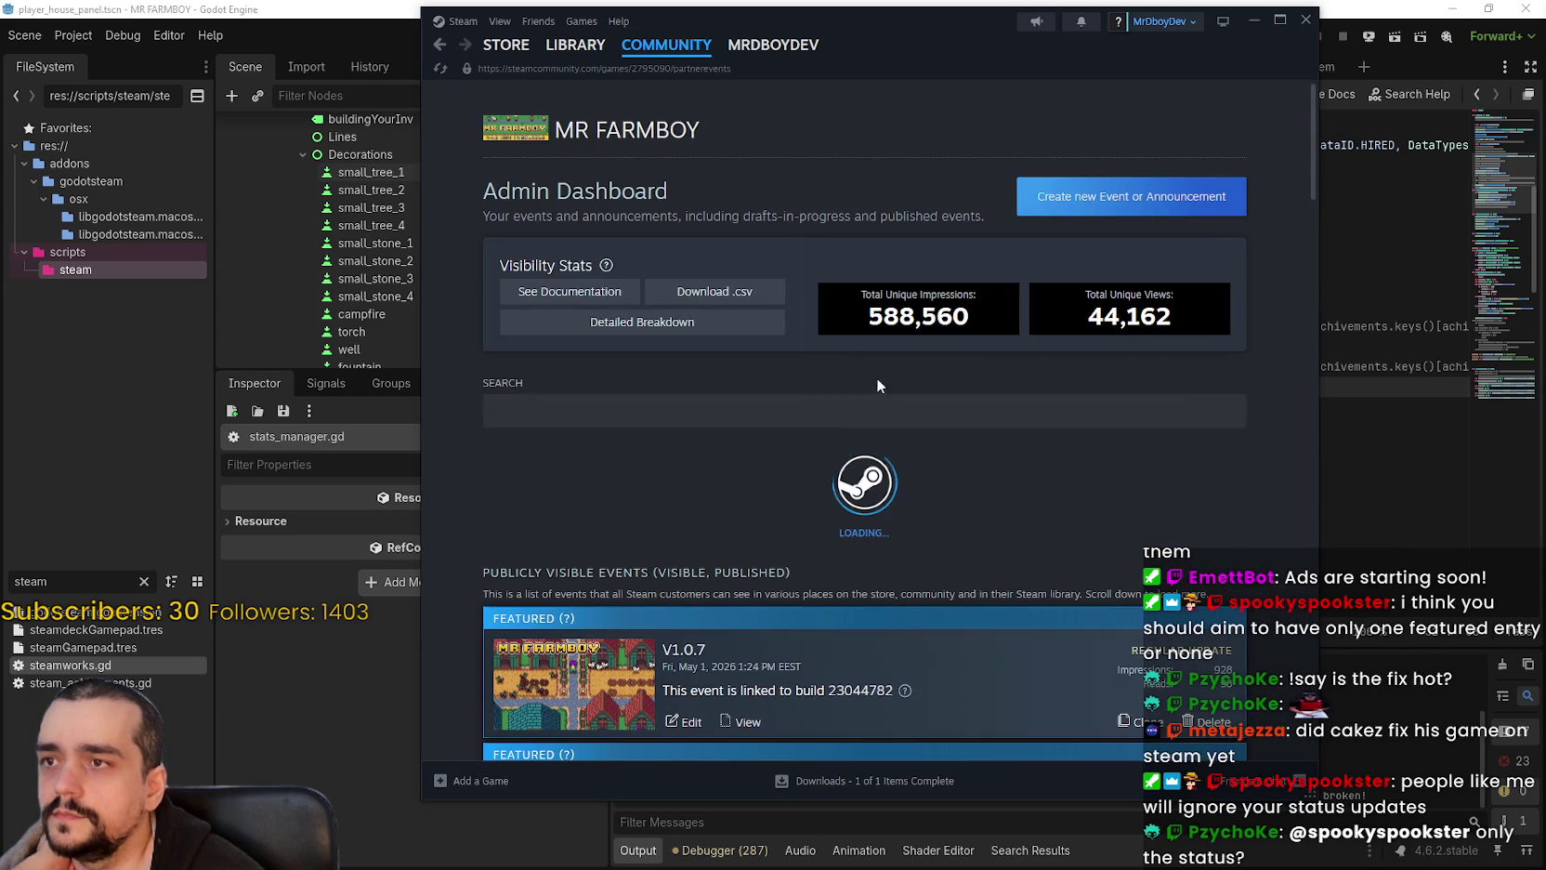
scroll(837, 348, "down", 5)
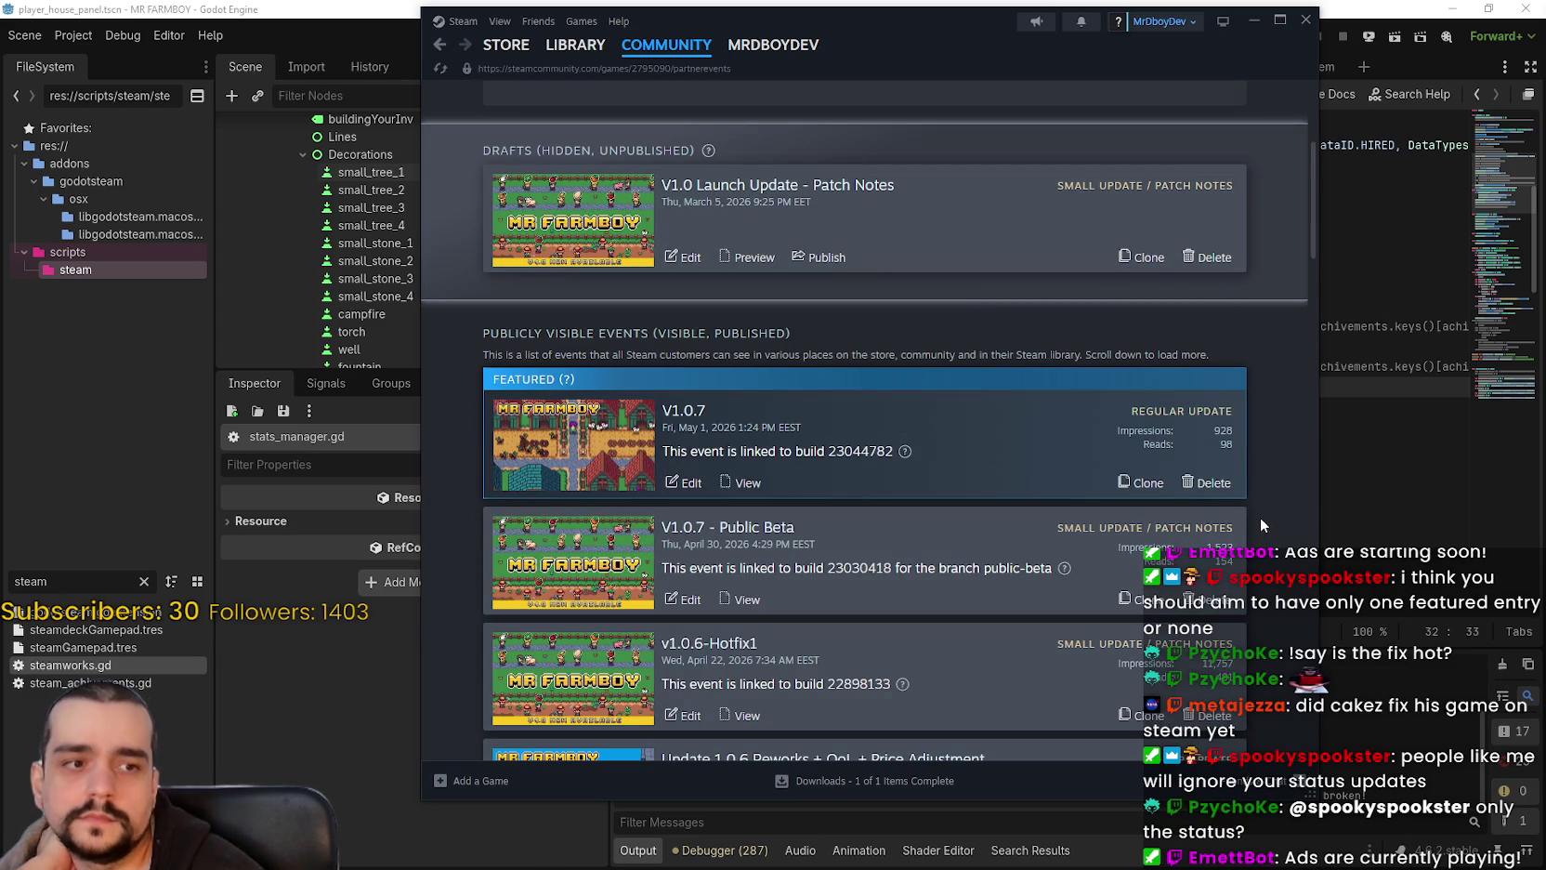
scroll(1245, 491, "down", 1)
scroll(1236, 487, "up", 1)
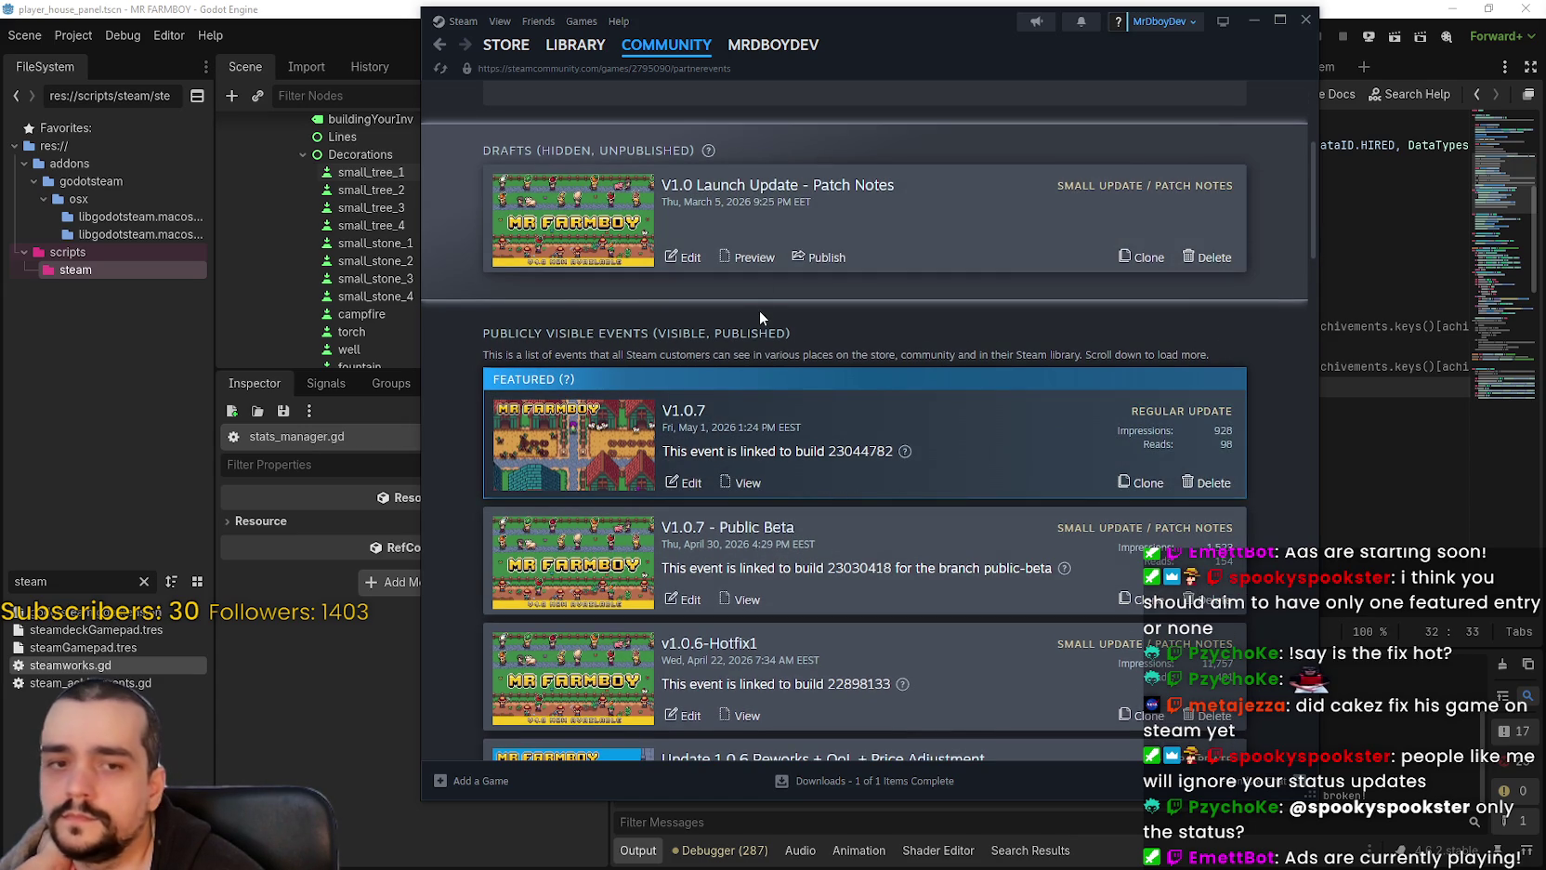
scroll(761, 317, "up", 3)
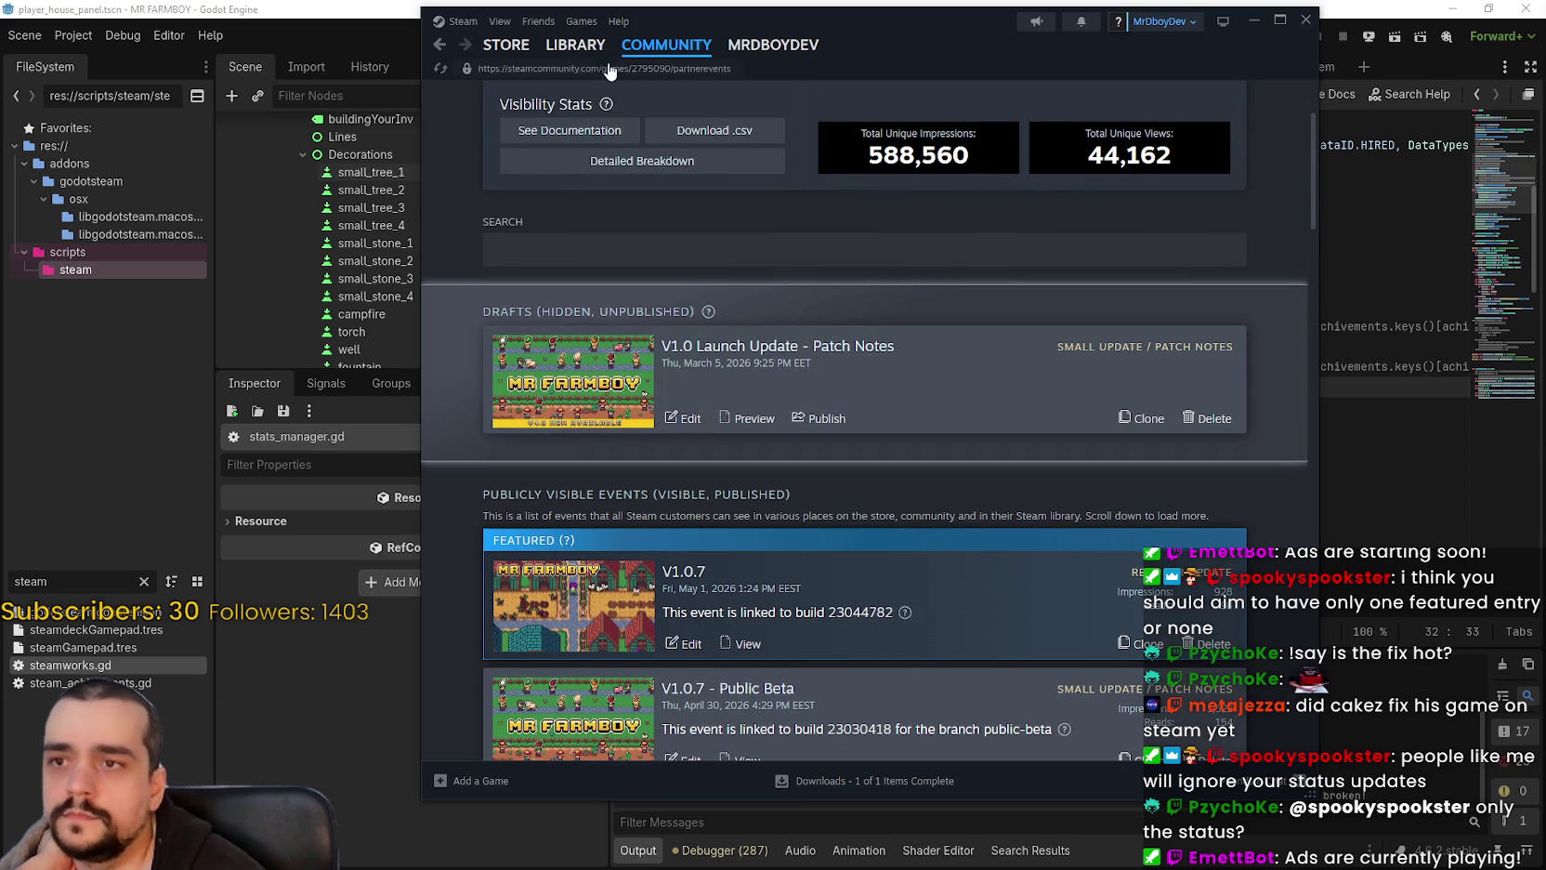
left_click(582, 45)
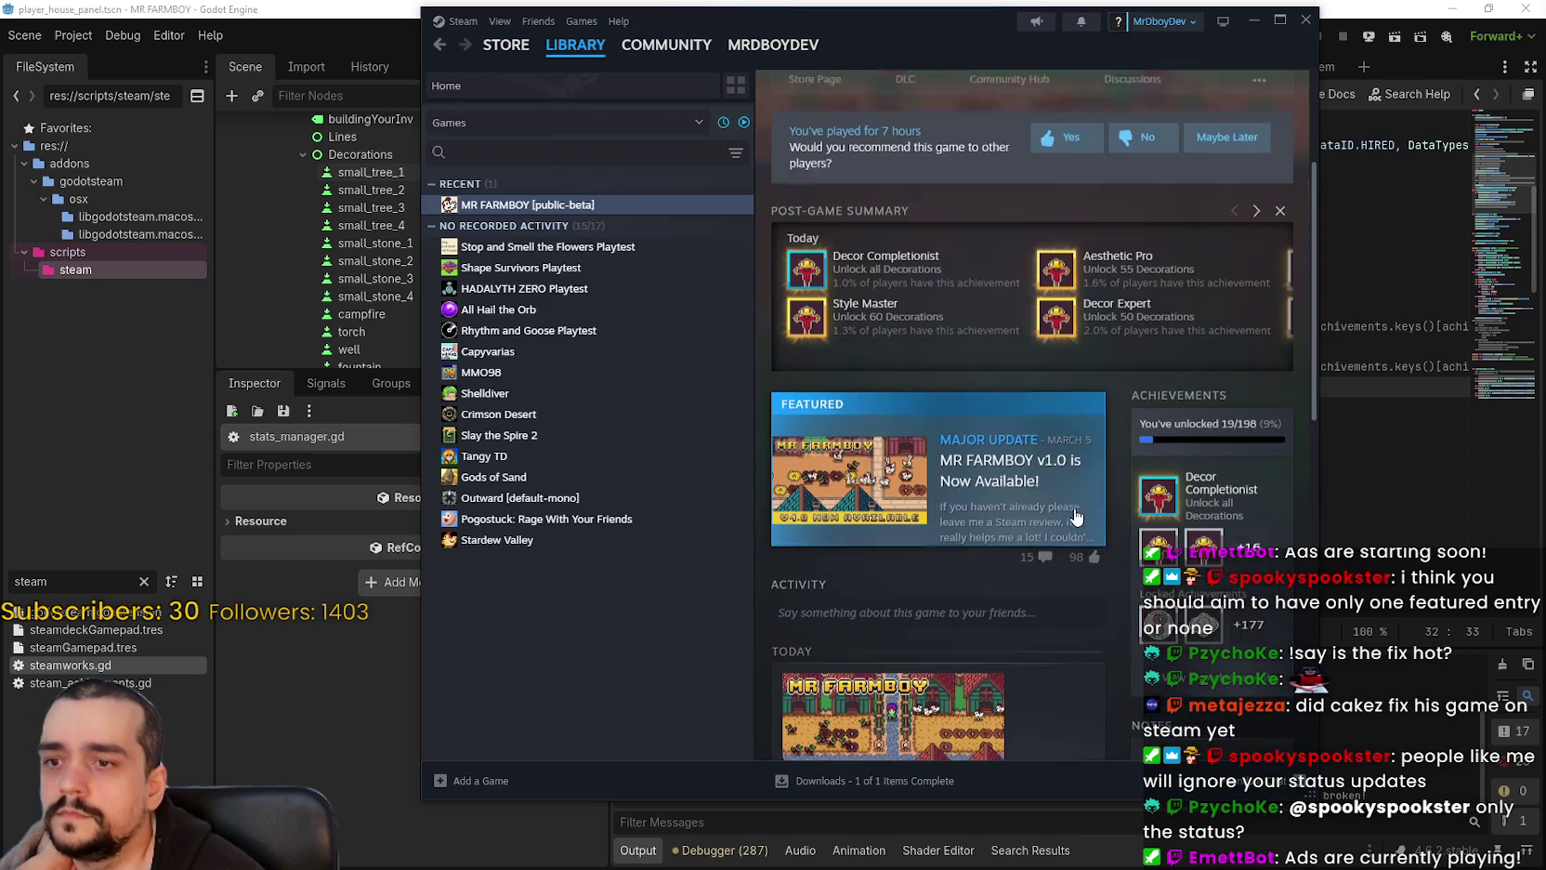
Step: Check the Godot script by jumping to line 28
scroll(1048, 493, "down", 3)
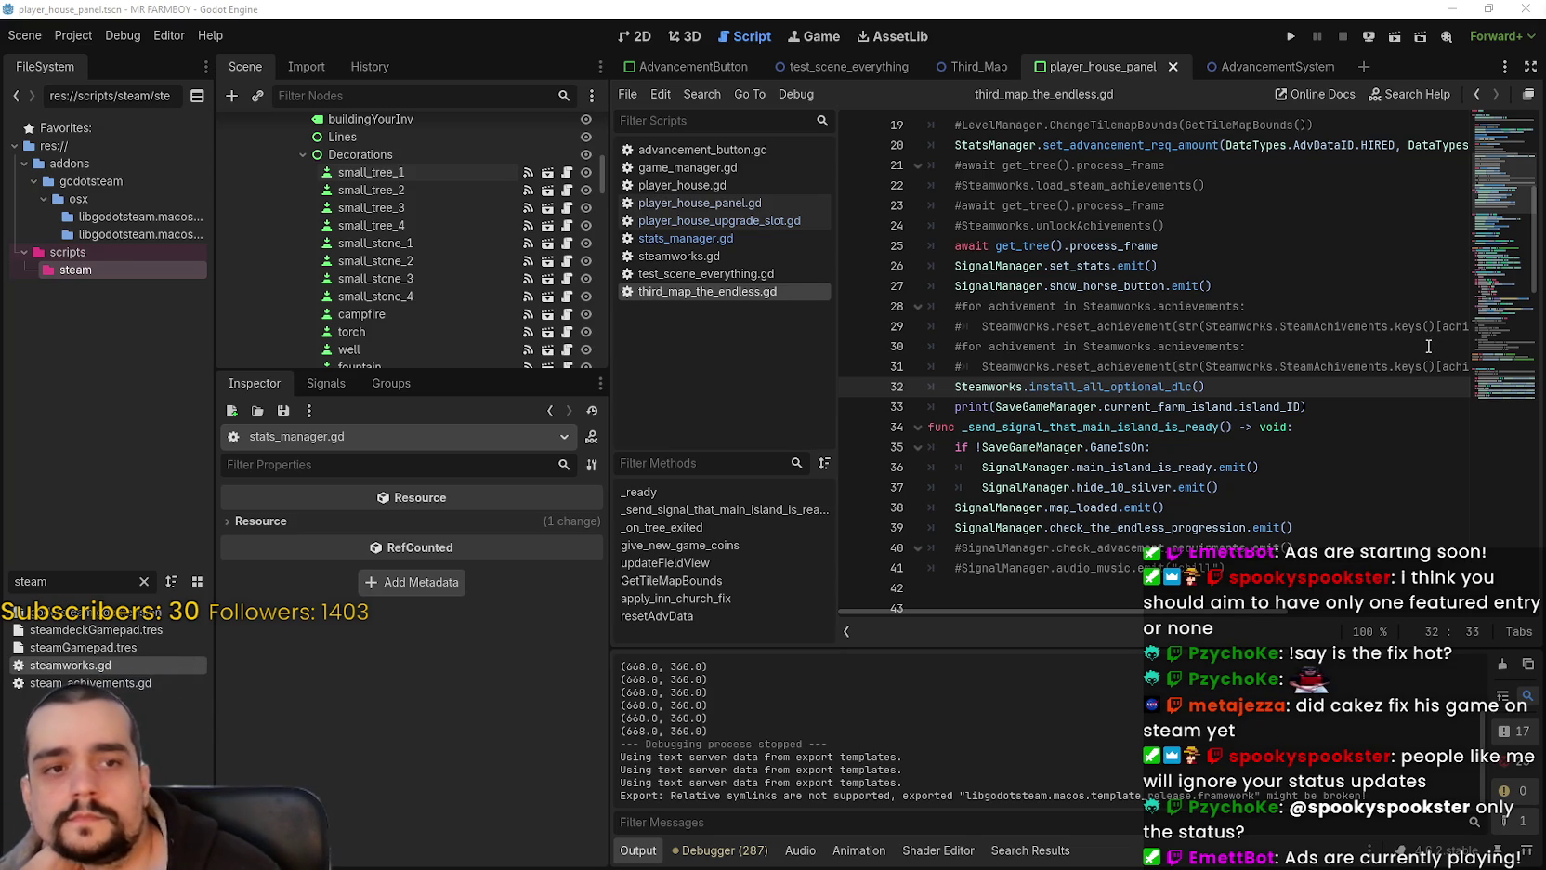
left_click(1199, 305)
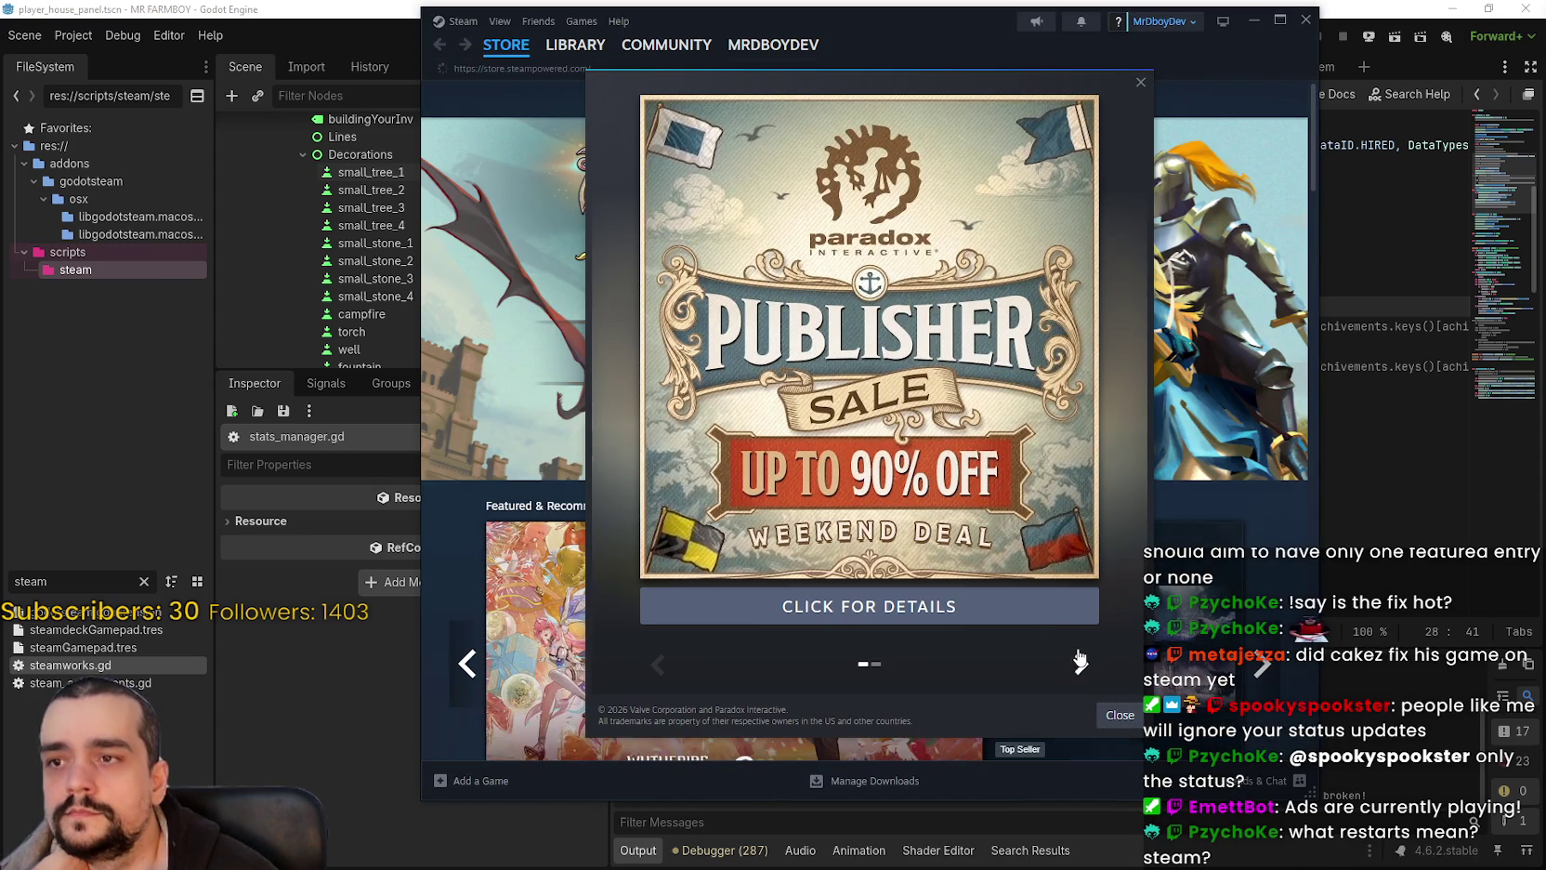
Step: Dismiss the Paradox sale pop-up and open the MR FARMBOY library page
left_click(1080, 660)
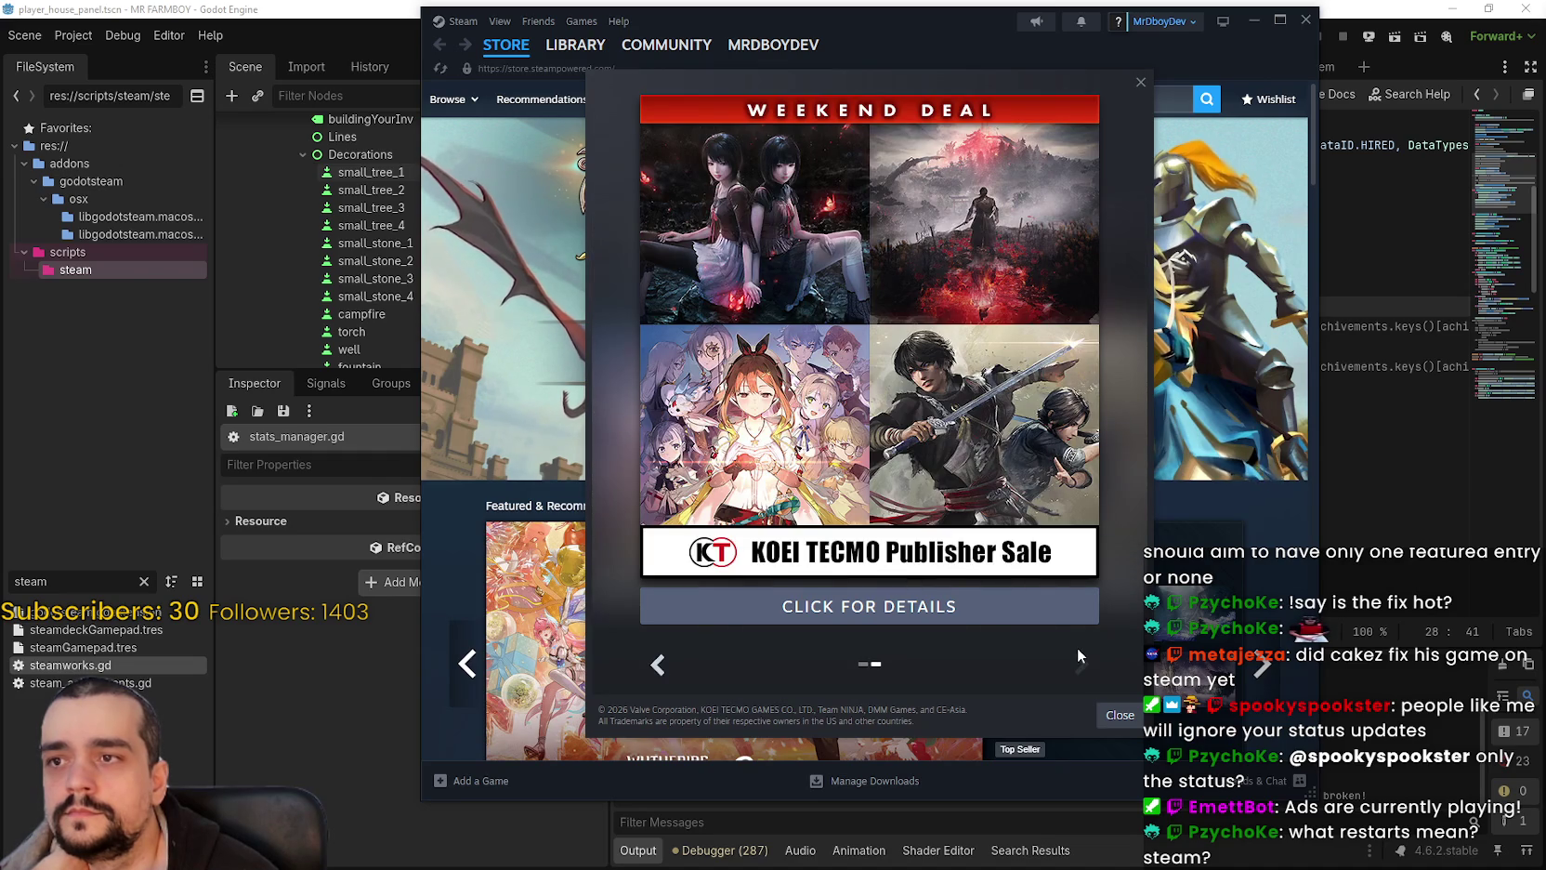
left_click(1120, 715)
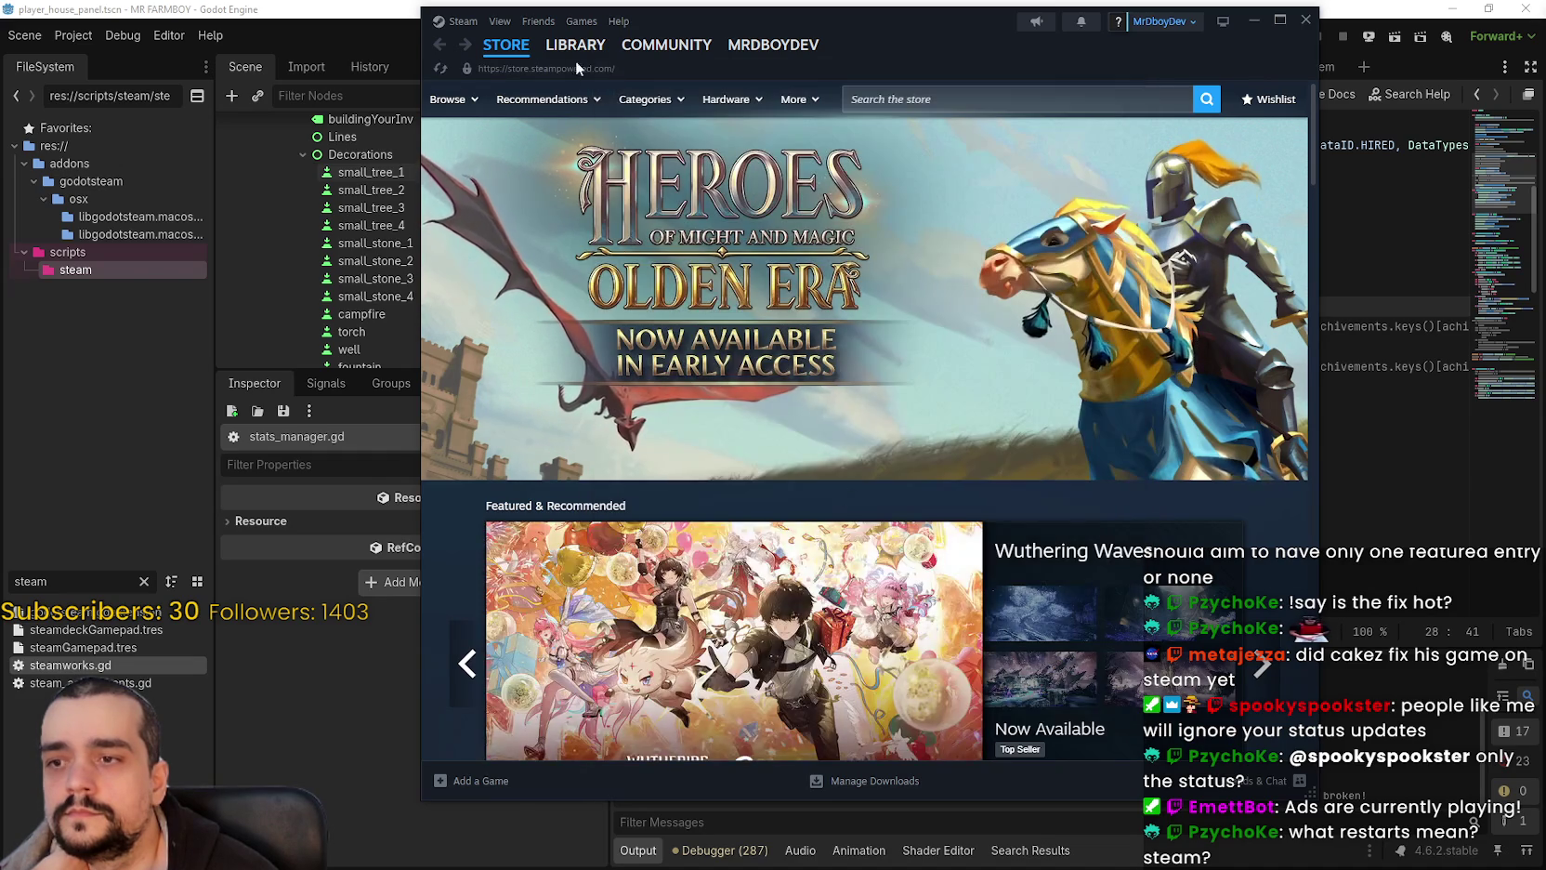
left_click(576, 45)
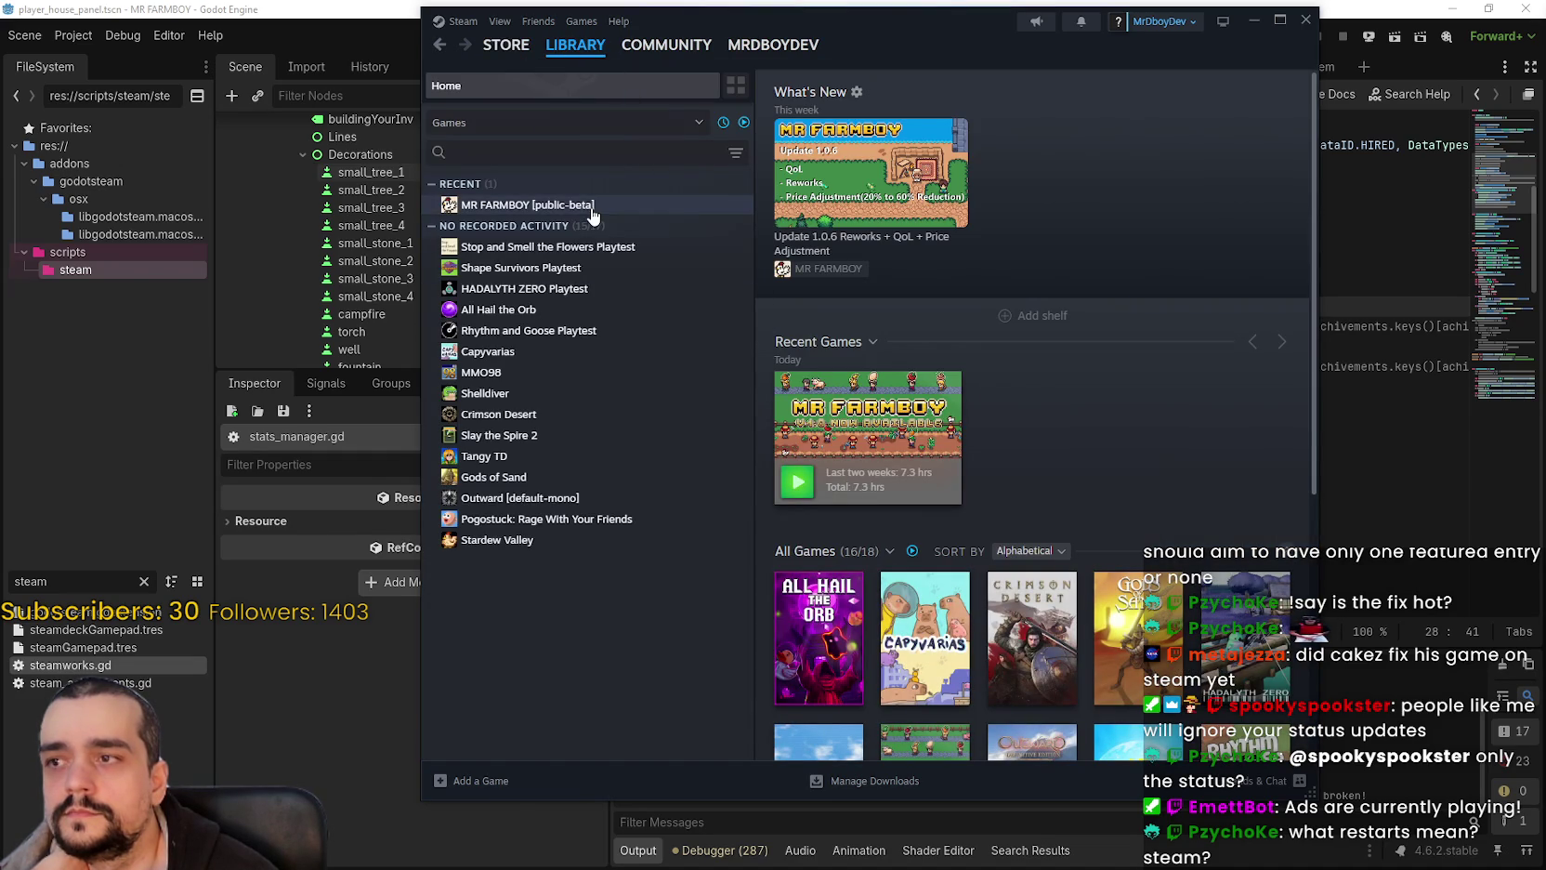
left_click(592, 207)
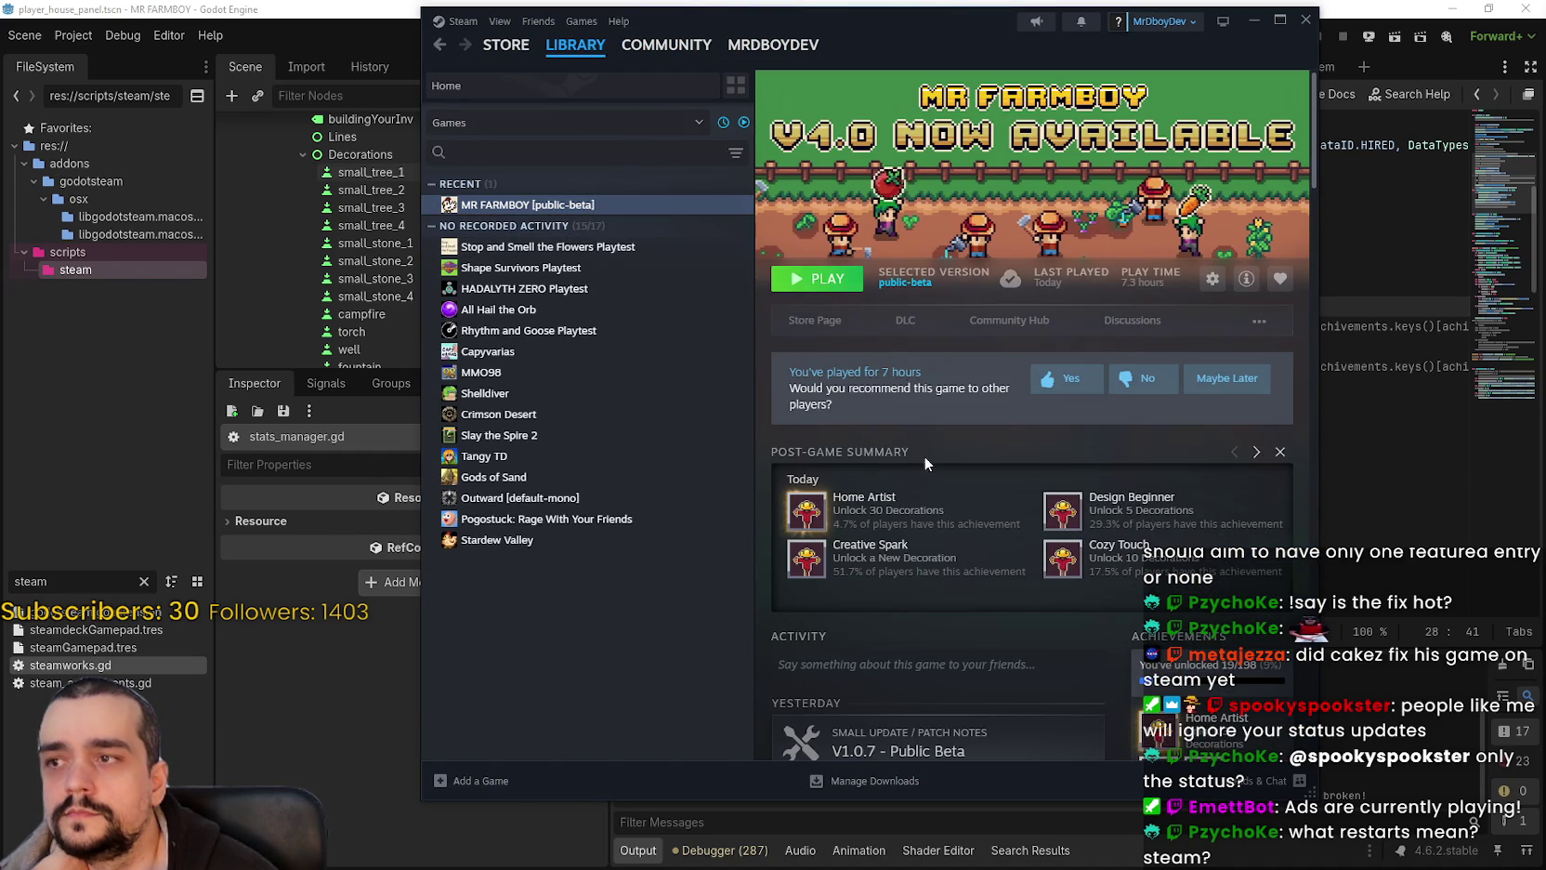
Step: Browse MR FARMBOY's posted update history in the news feed
scroll(1027, 608, "down", 4)
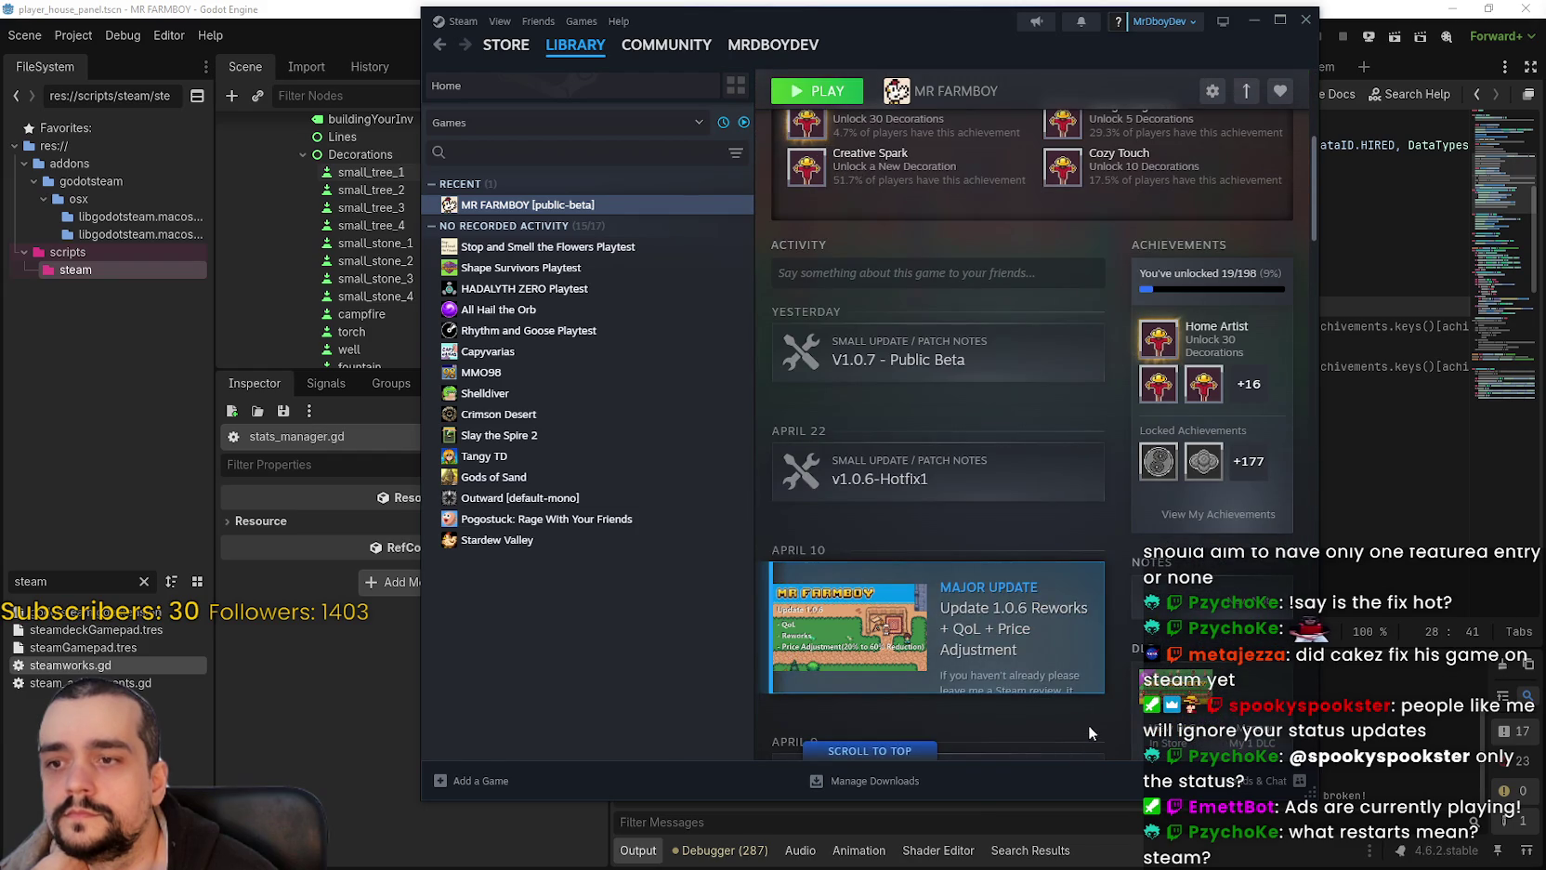
scroll(1088, 725, "down", 2)
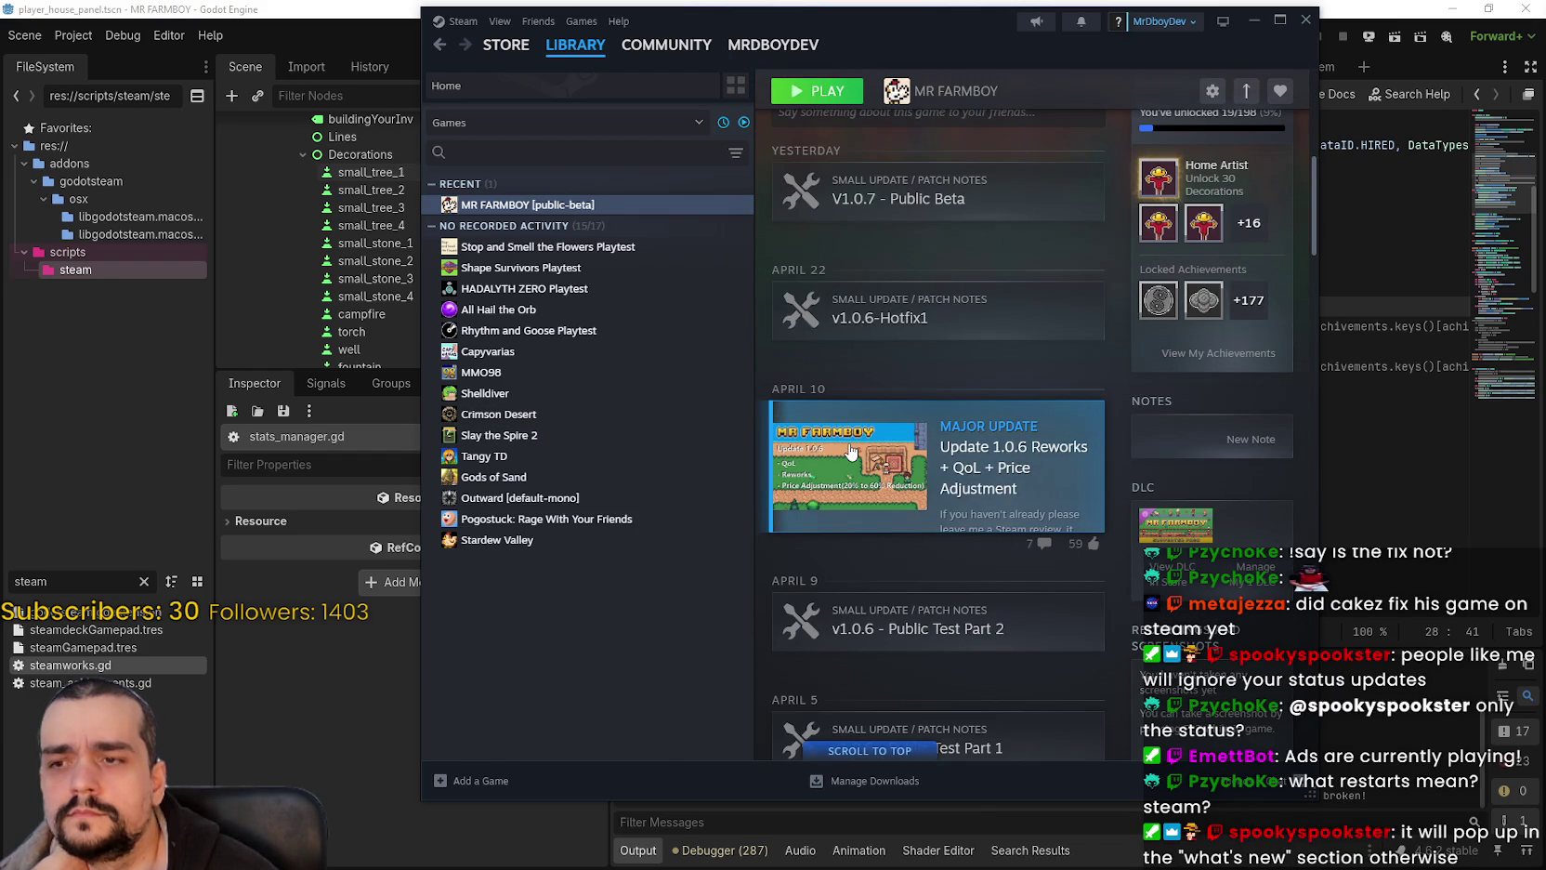
scroll(1082, 673, "down", 1)
scroll(1068, 660, "up", 5)
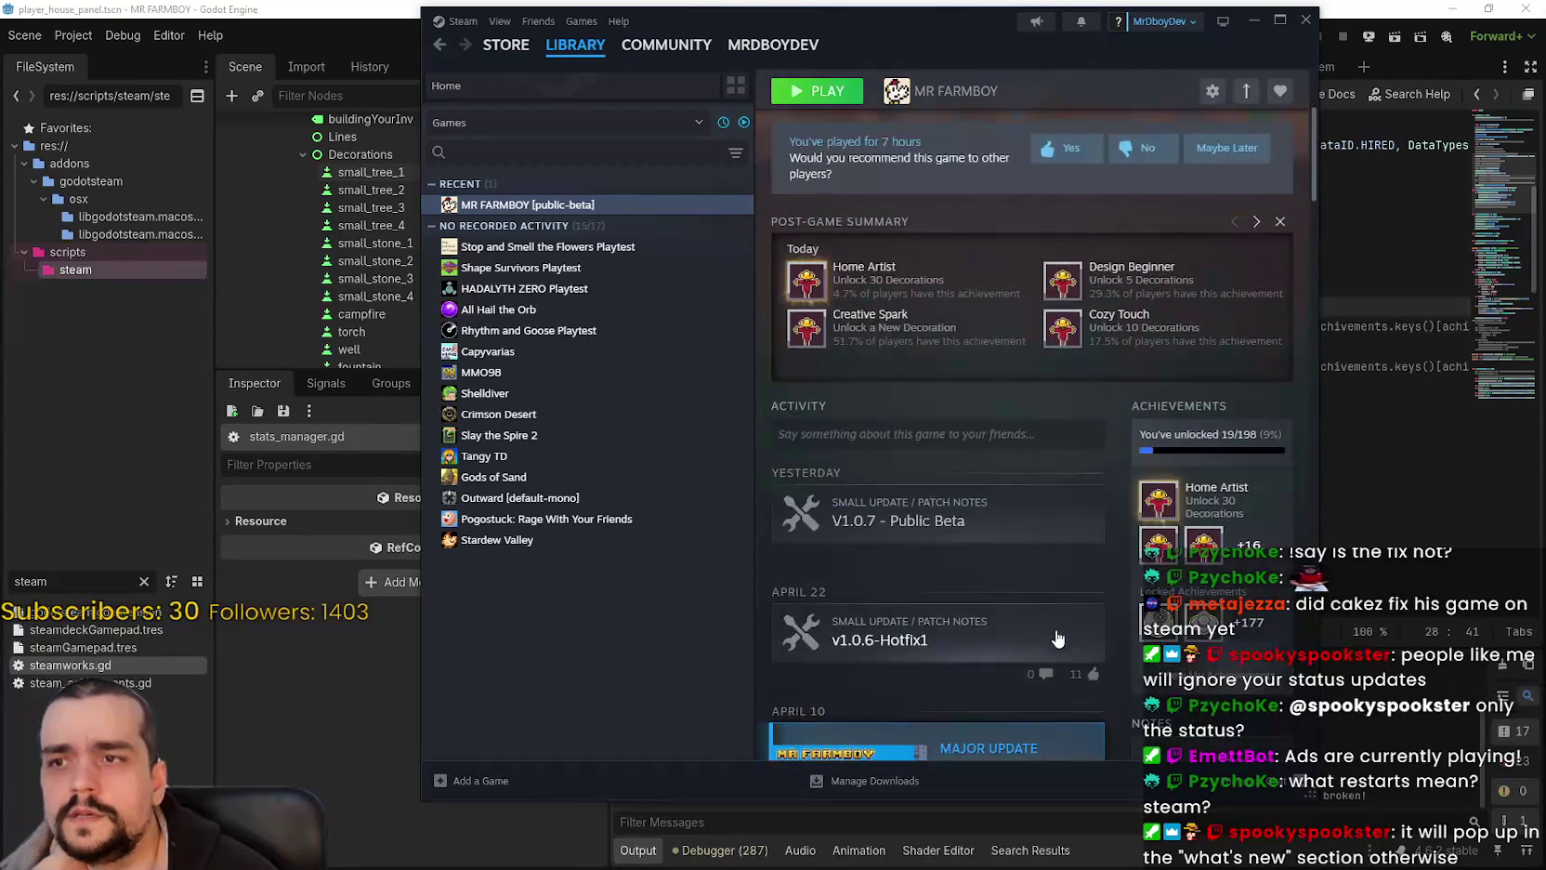
scroll(940, 659, "down", 20)
scroll(957, 585, "down", 7)
scroll(985, 544, "up", 3)
scroll(987, 508, "down", 8)
scroll(1181, 551, "down", 2)
scroll(1176, 540, "down", 5)
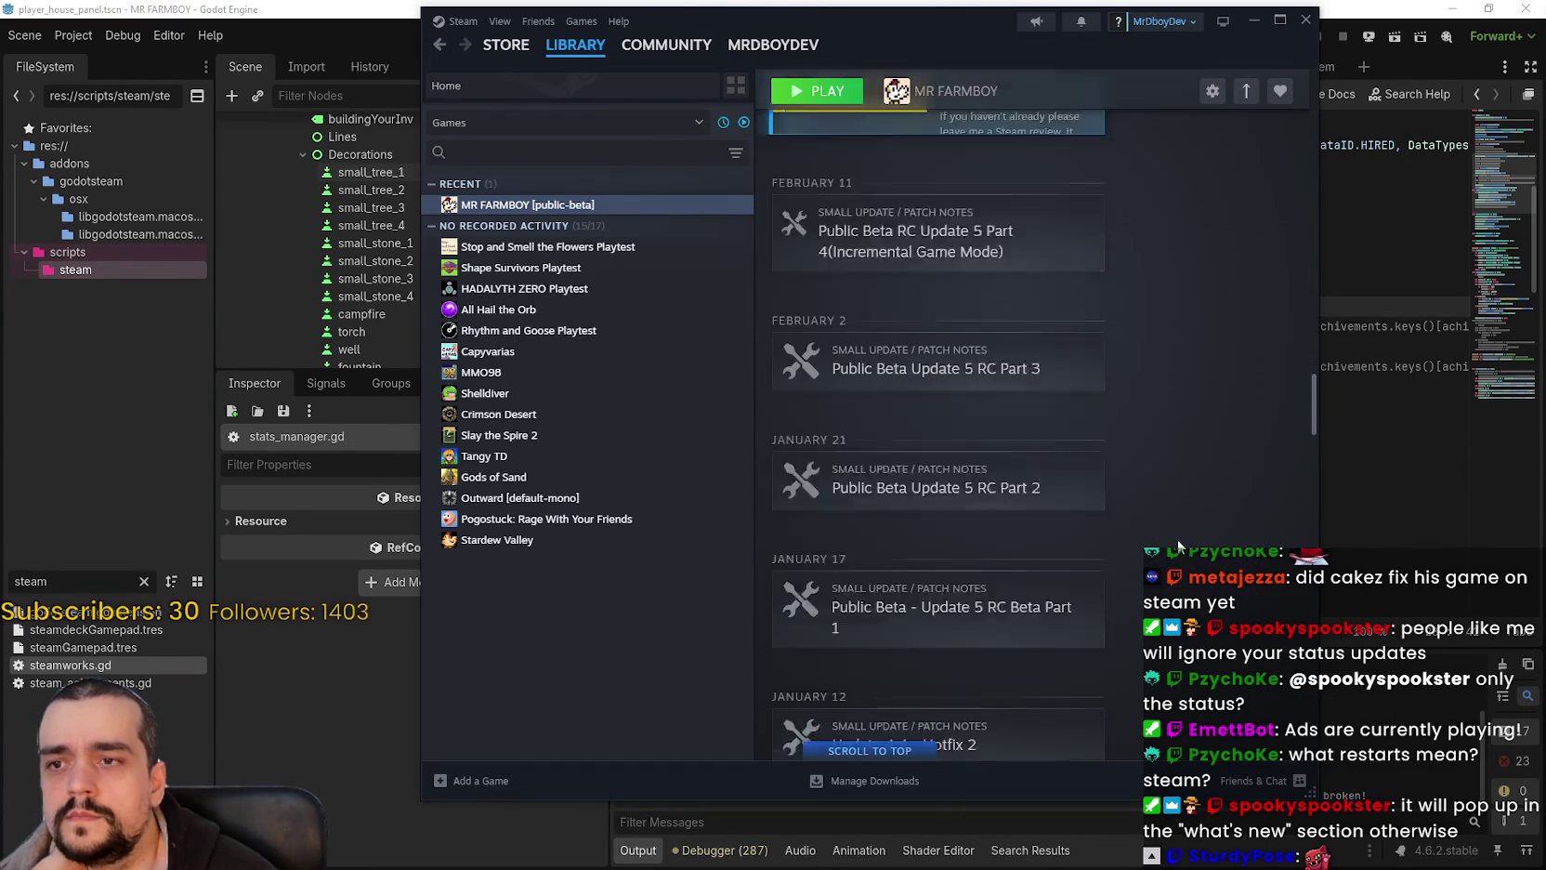
scroll(1316, 478, "down", 4)
scroll(1317, 478, "down", 15)
scroll(1315, 699, "up", 20)
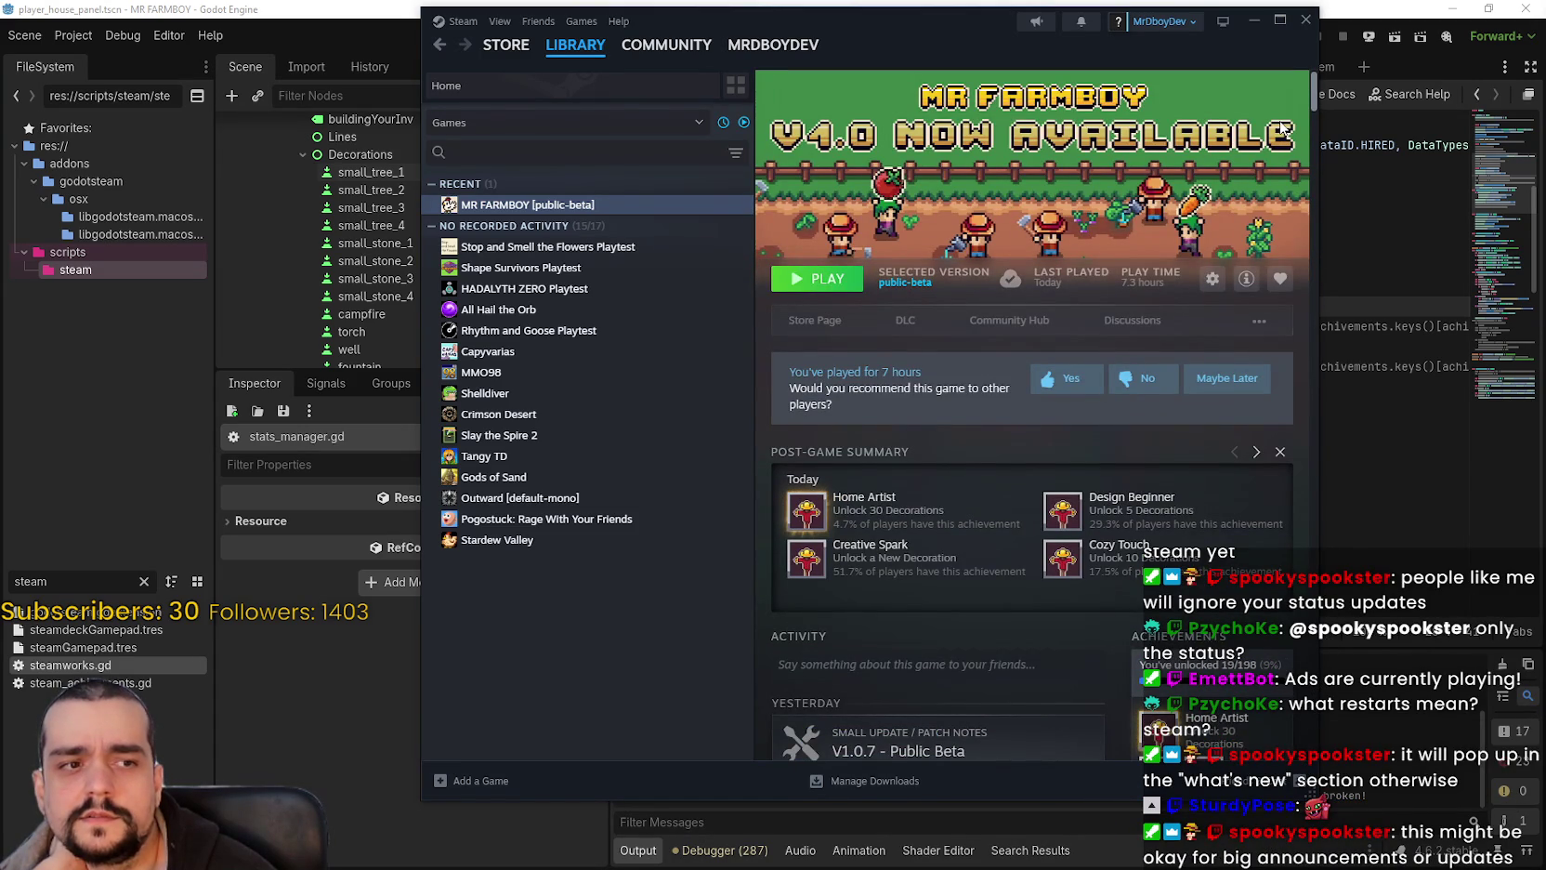
Step: Reopen MR FARMBOY from Library Home, skim its news, and return to the top
left_click(440, 44)
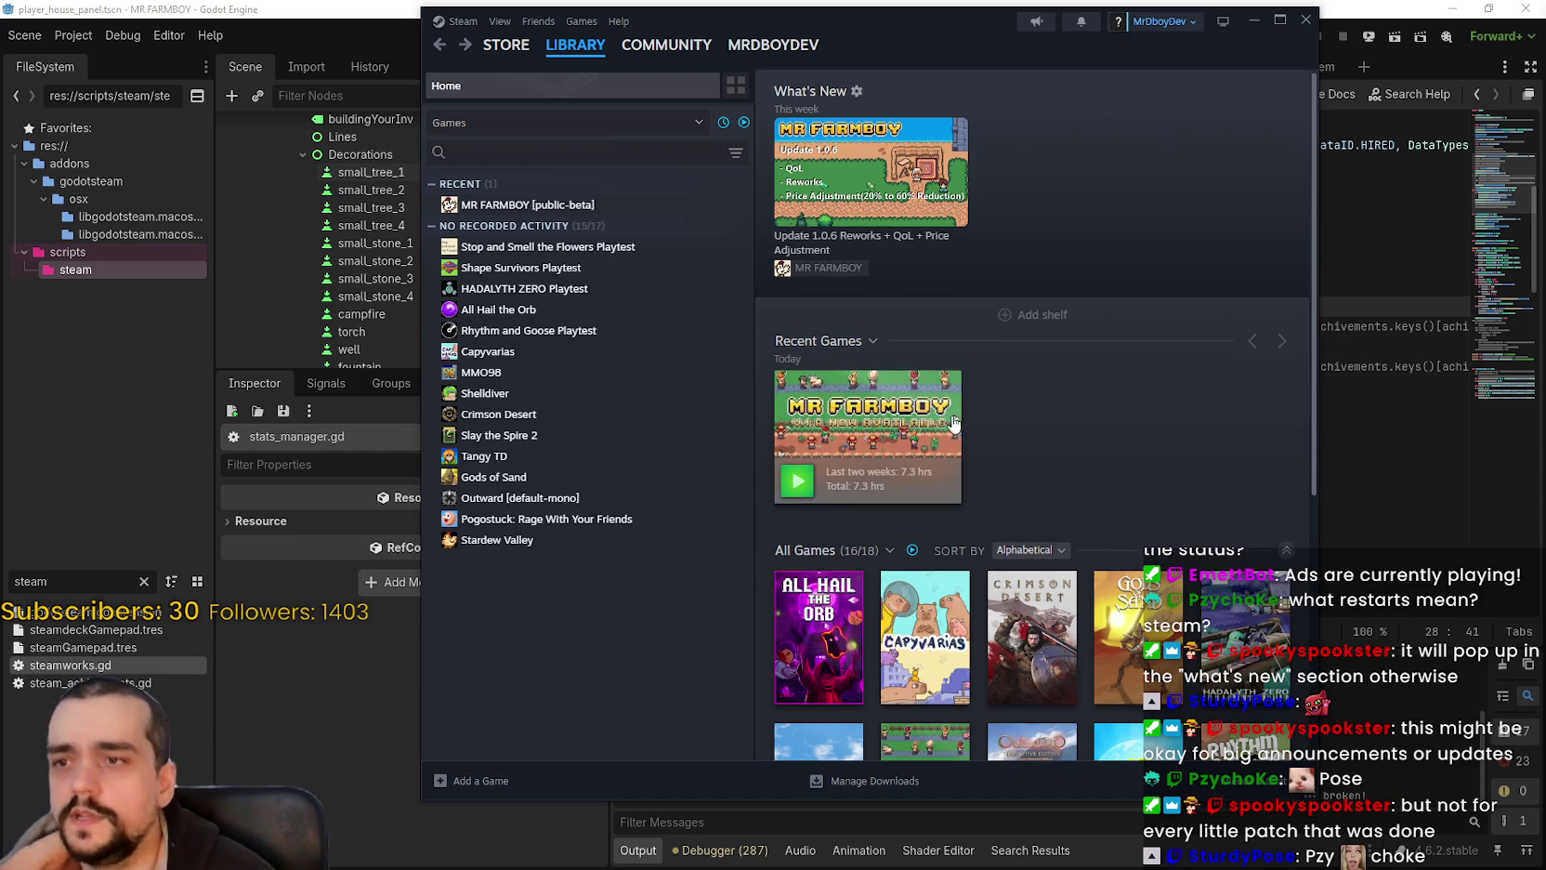
left_click(920, 409)
scroll(985, 674, "down", 4)
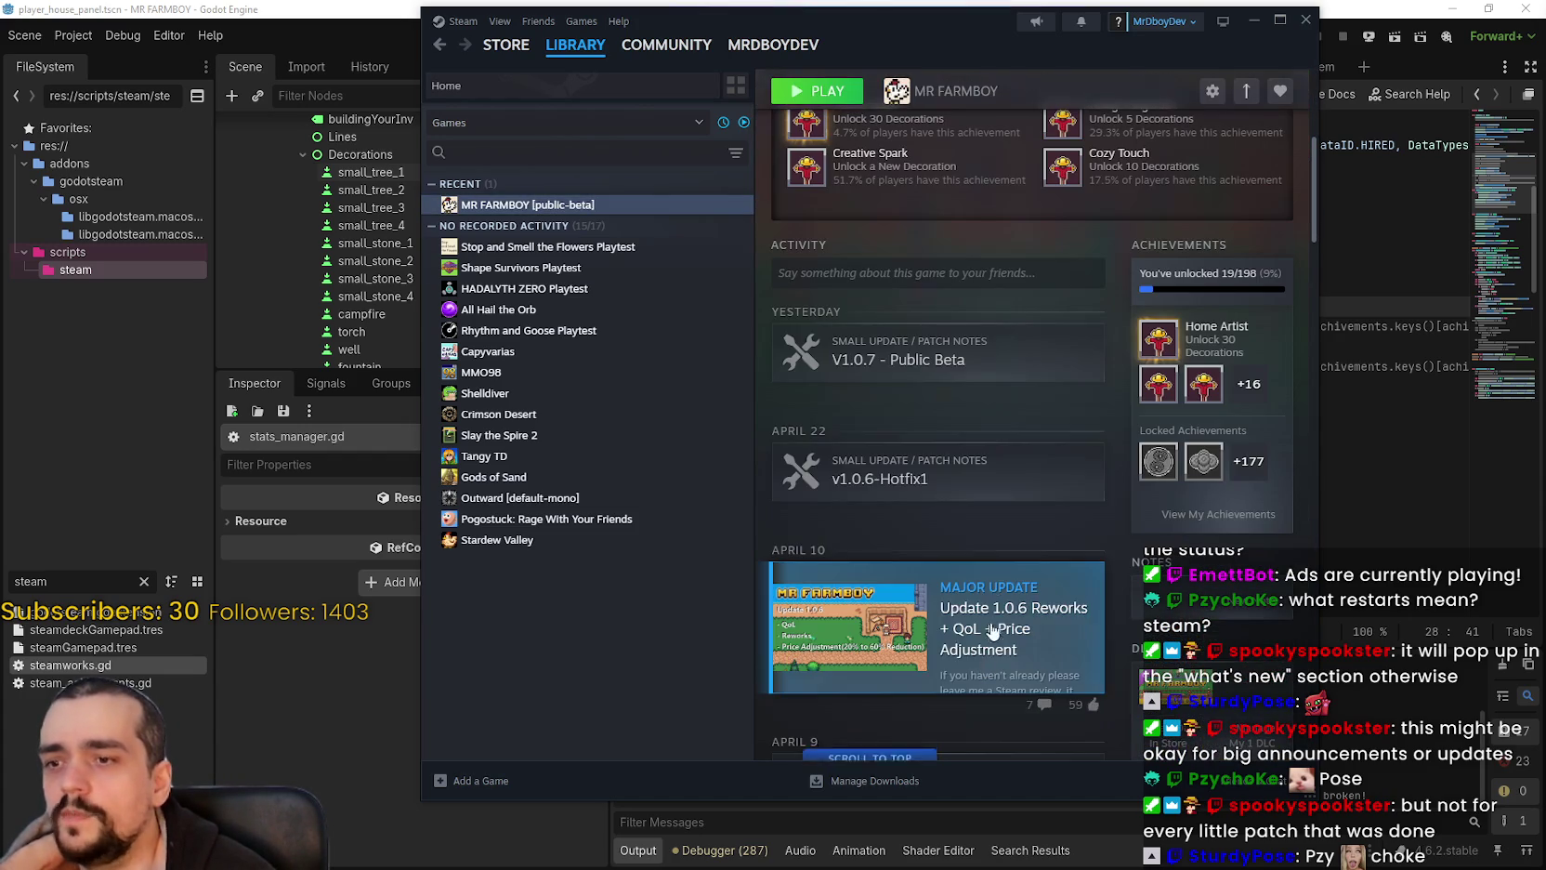
scroll(1010, 548, "down", 3)
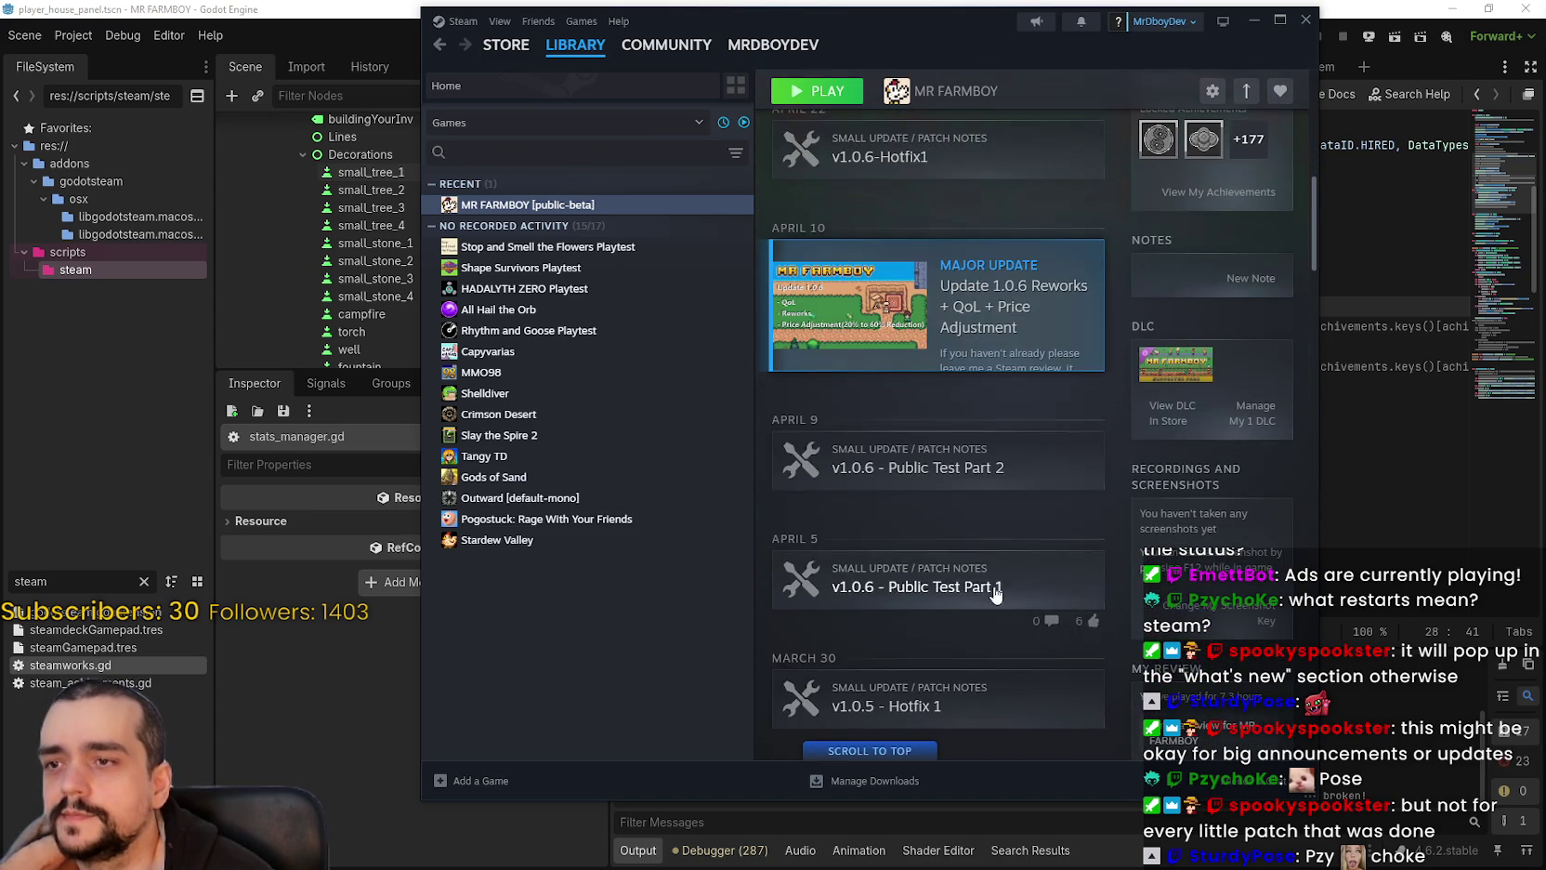
scroll(985, 372, "down", 10)
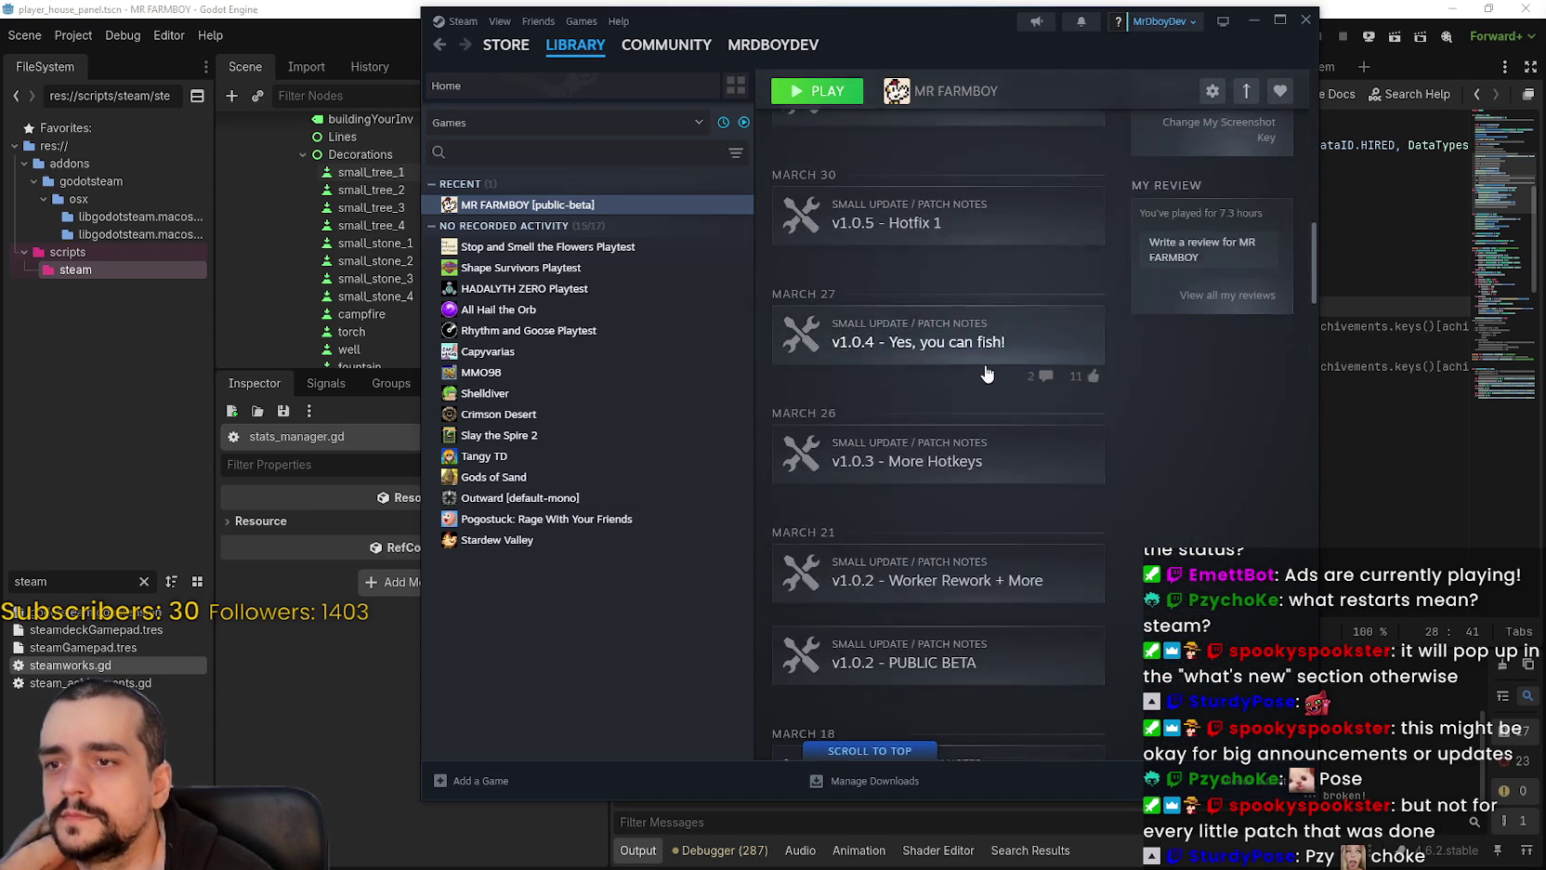
scroll(985, 372, "down", 4)
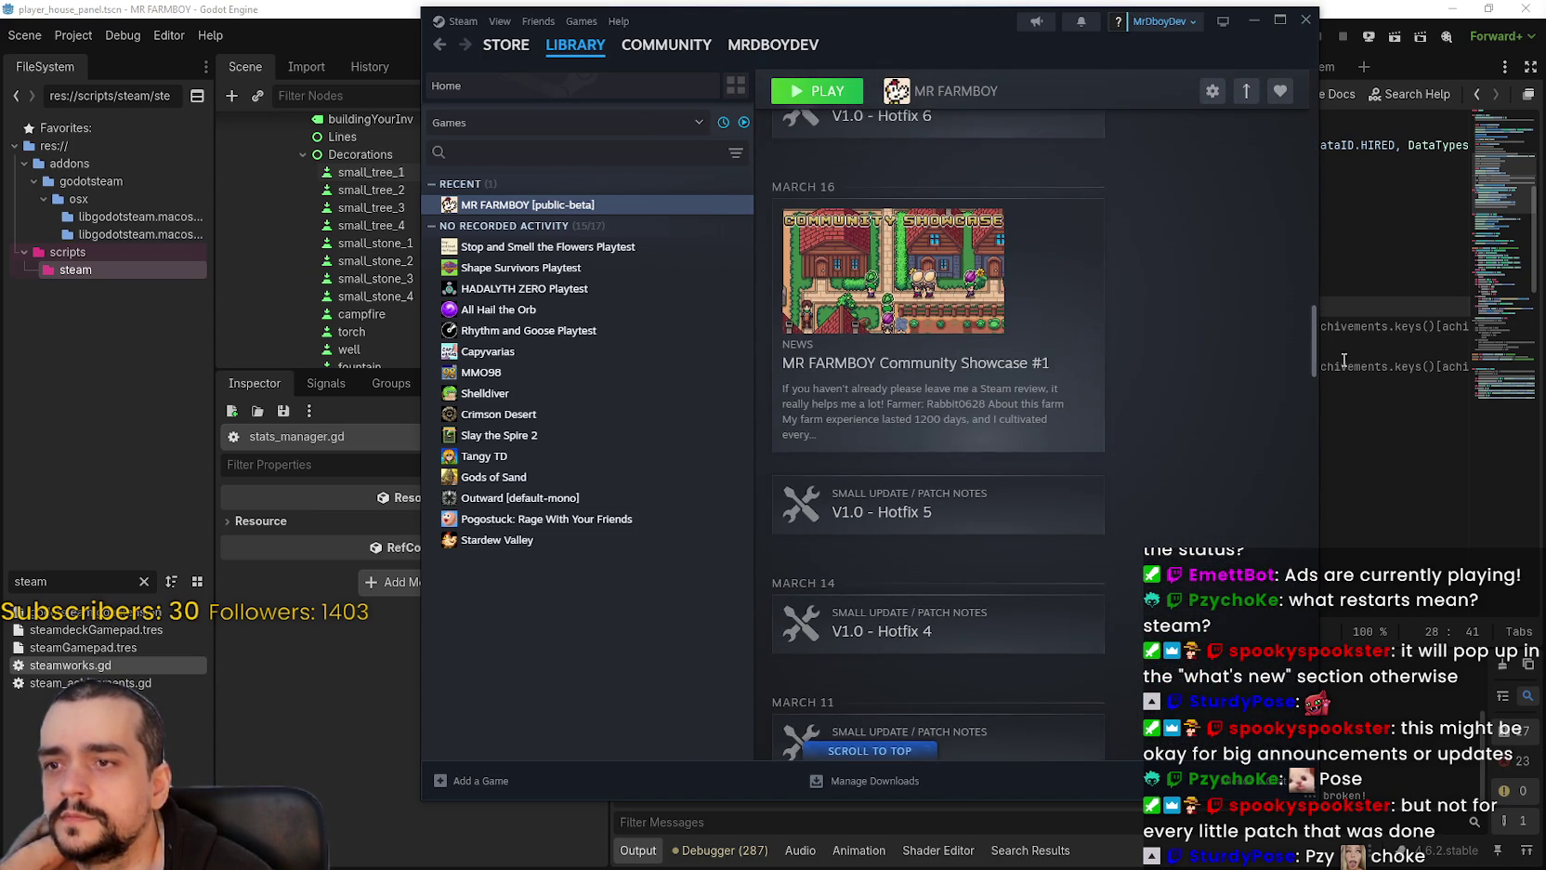
mouse_move(1313, 346)
left_mouse_down()
mouse_move(1323, 462)
mouse_move(1309, 363)
mouse_move(1326, 97)
left_mouse_up()
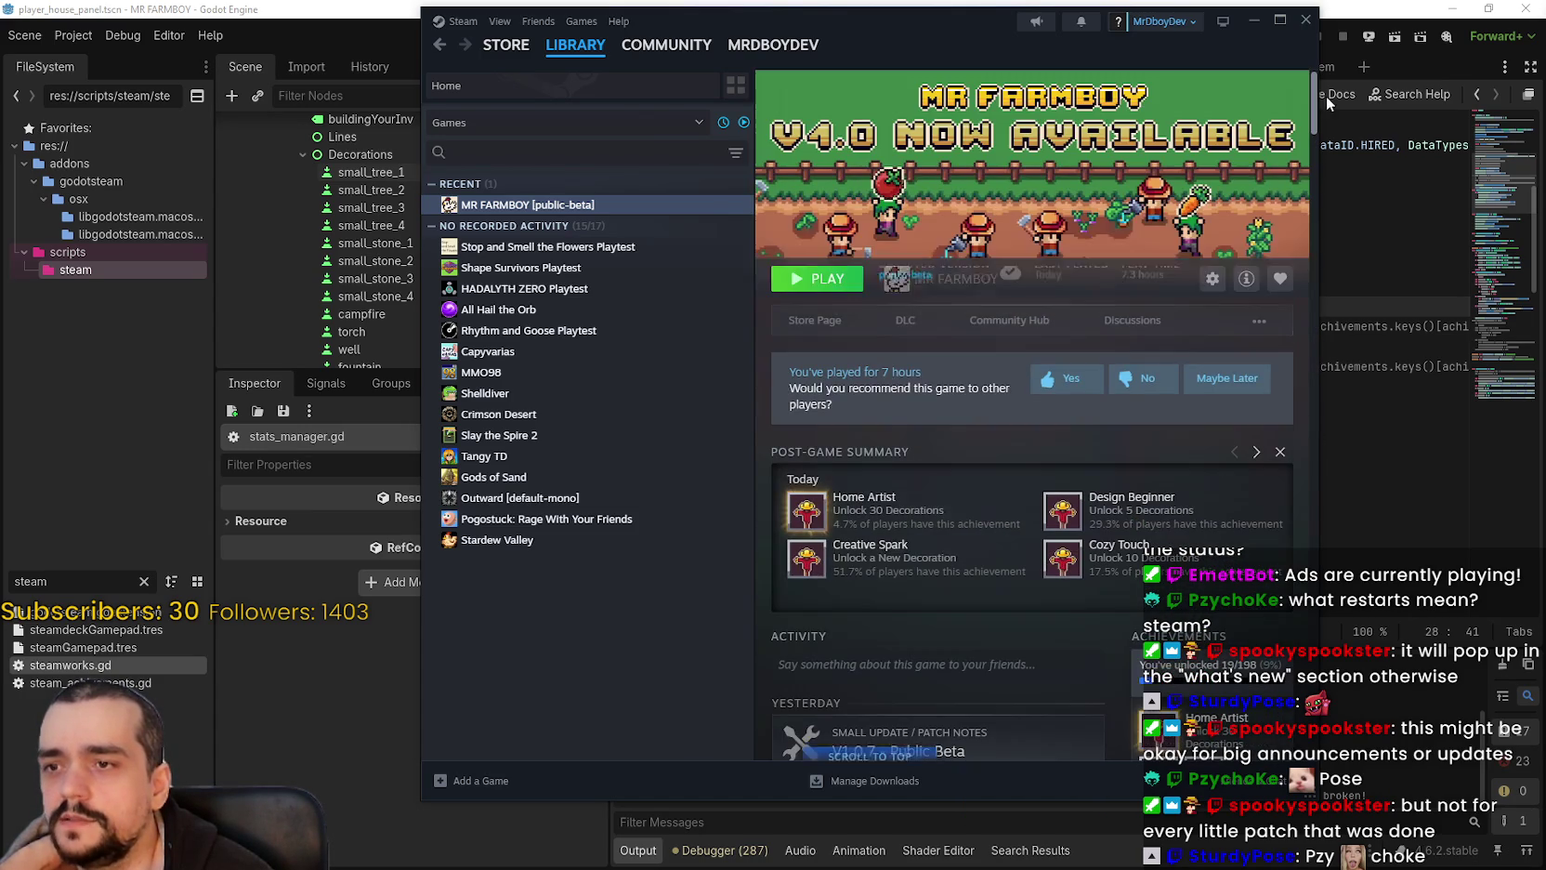
Step: Read the V1.0.7 post on the MR FARMBOY community hub, then close it
left_click(1012, 321)
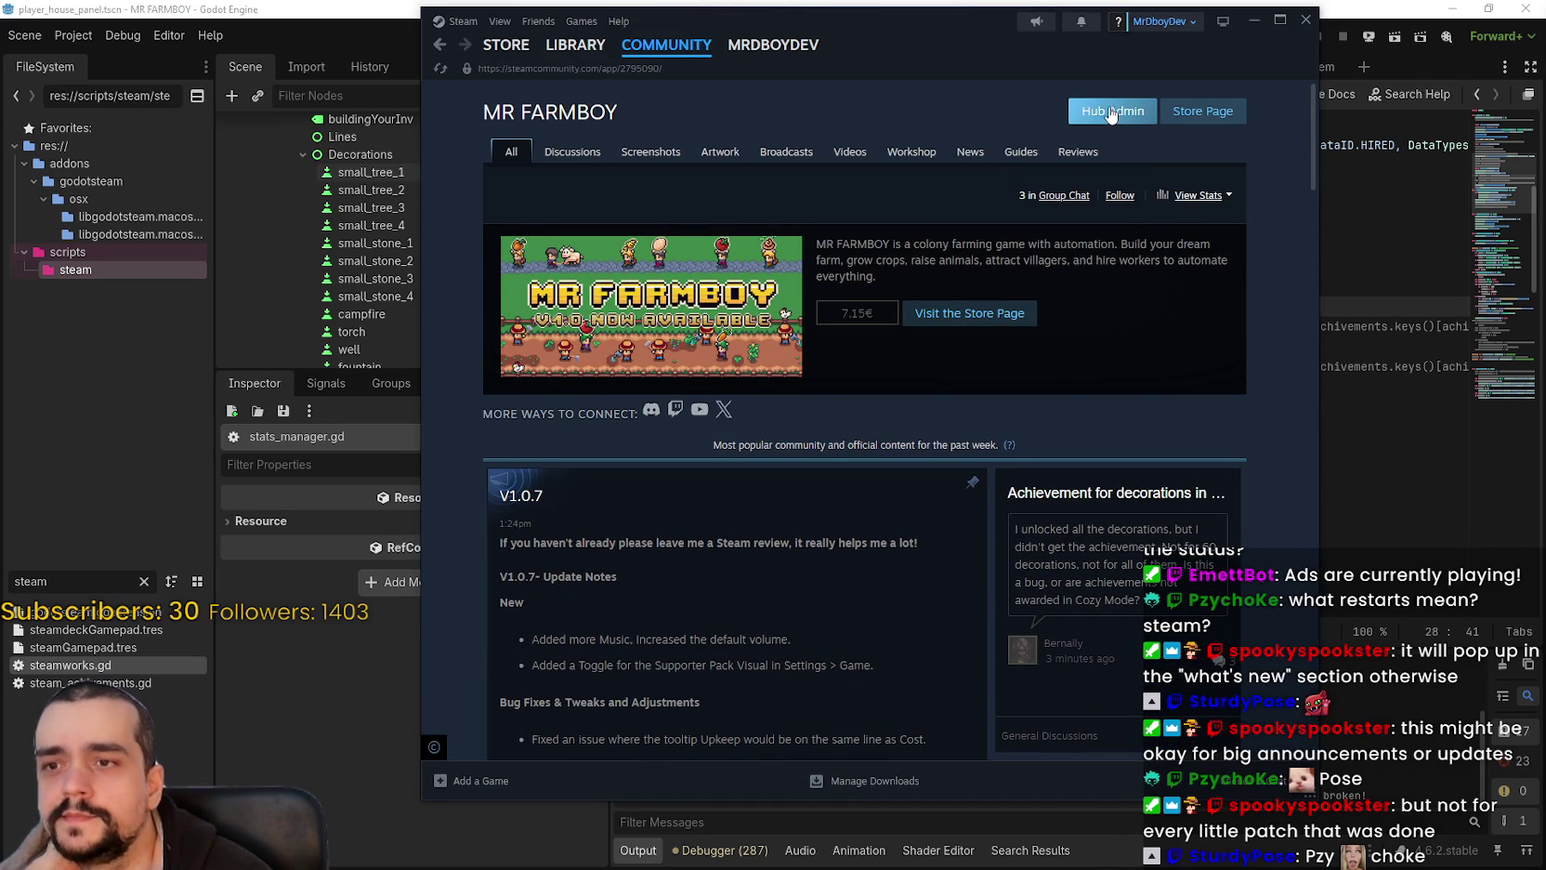
scroll(901, 557, "down", 5)
left_click(985, 548)
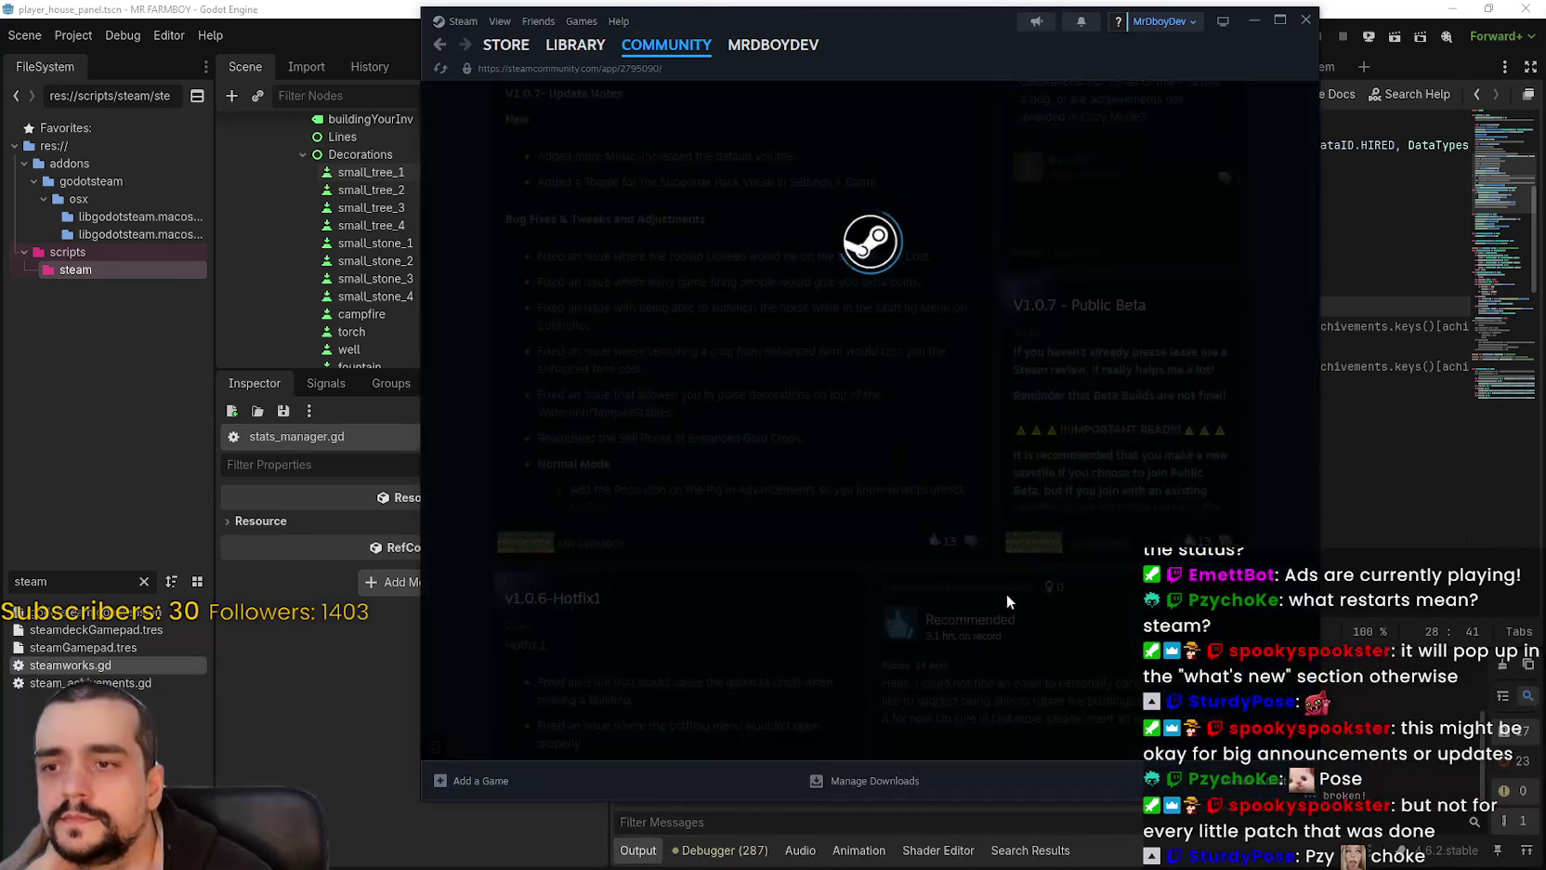
scroll(957, 562, "down", 10)
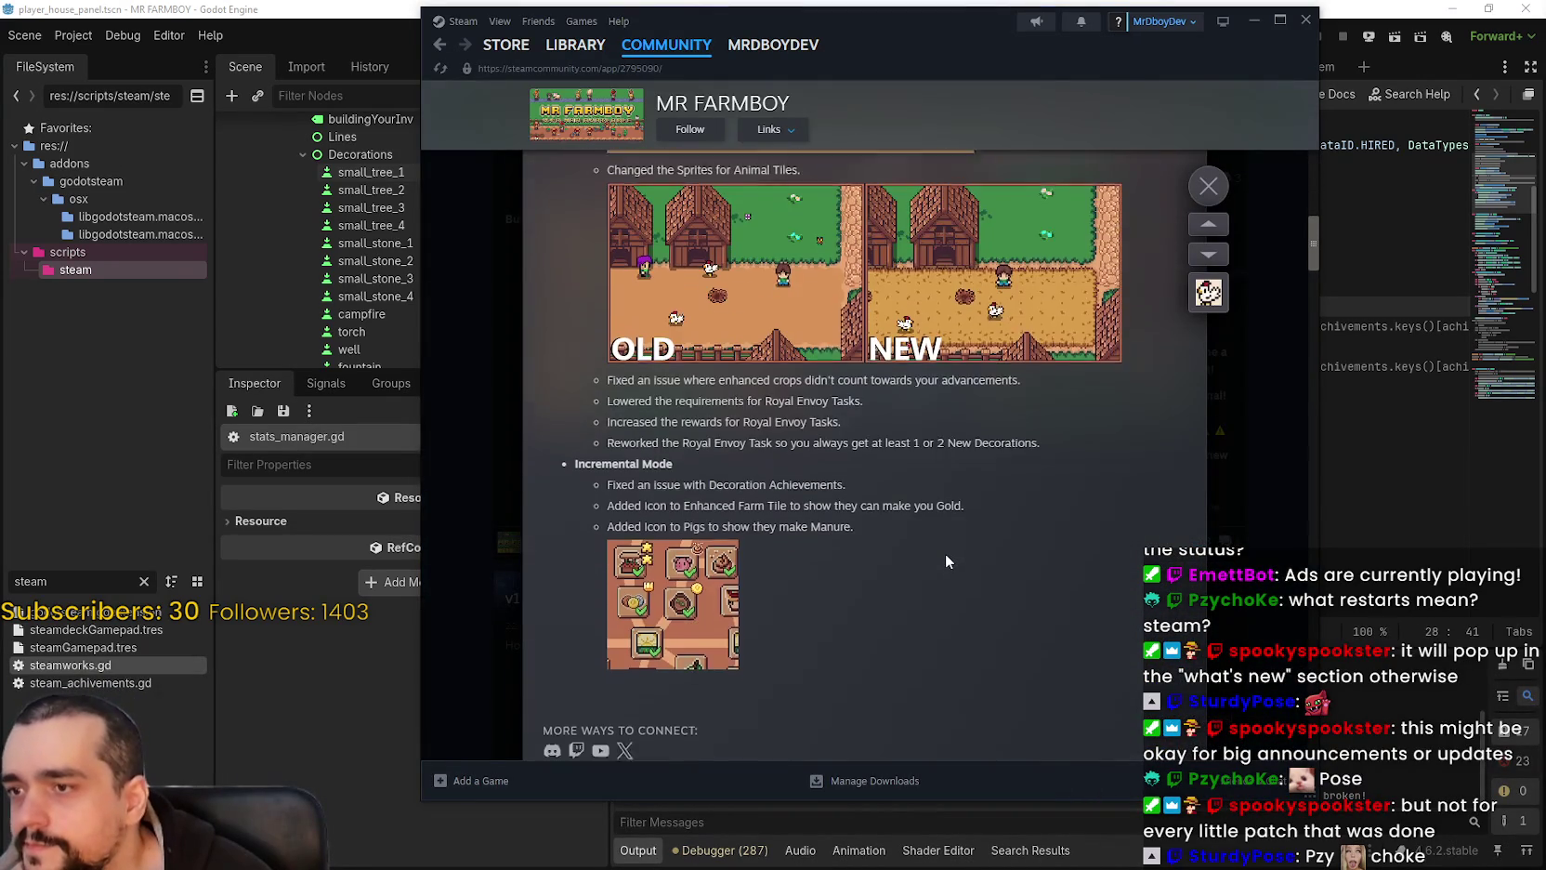
scroll(945, 553, "up", 2)
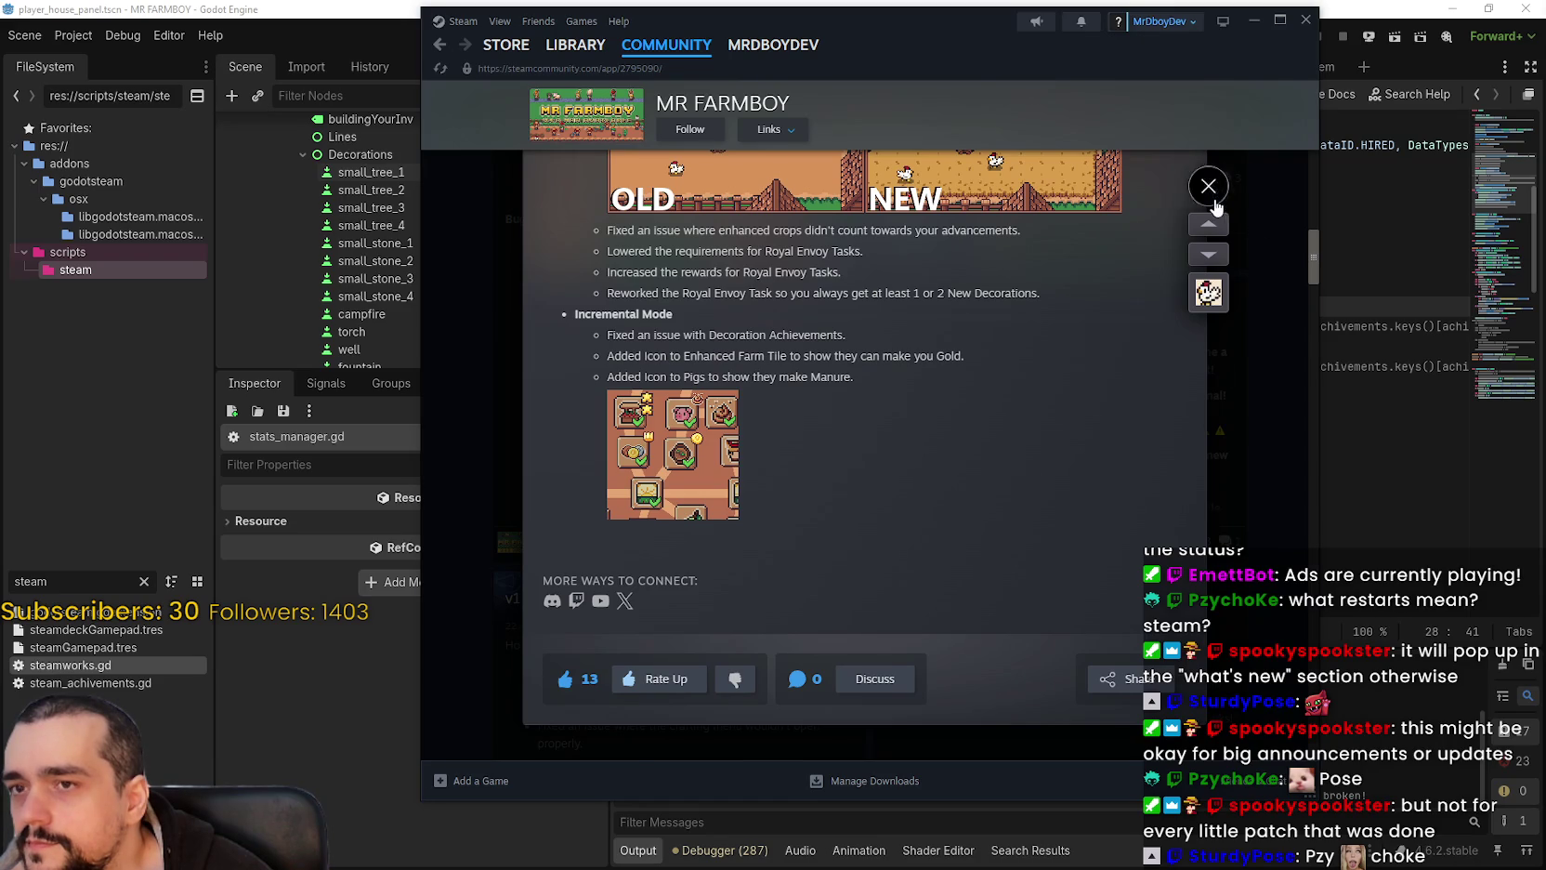
left_click(1211, 199)
scroll(1192, 420, "up", 3)
Step: Open the V1.0.7 thread in Discussions and view its linked announcement
left_click(574, 155)
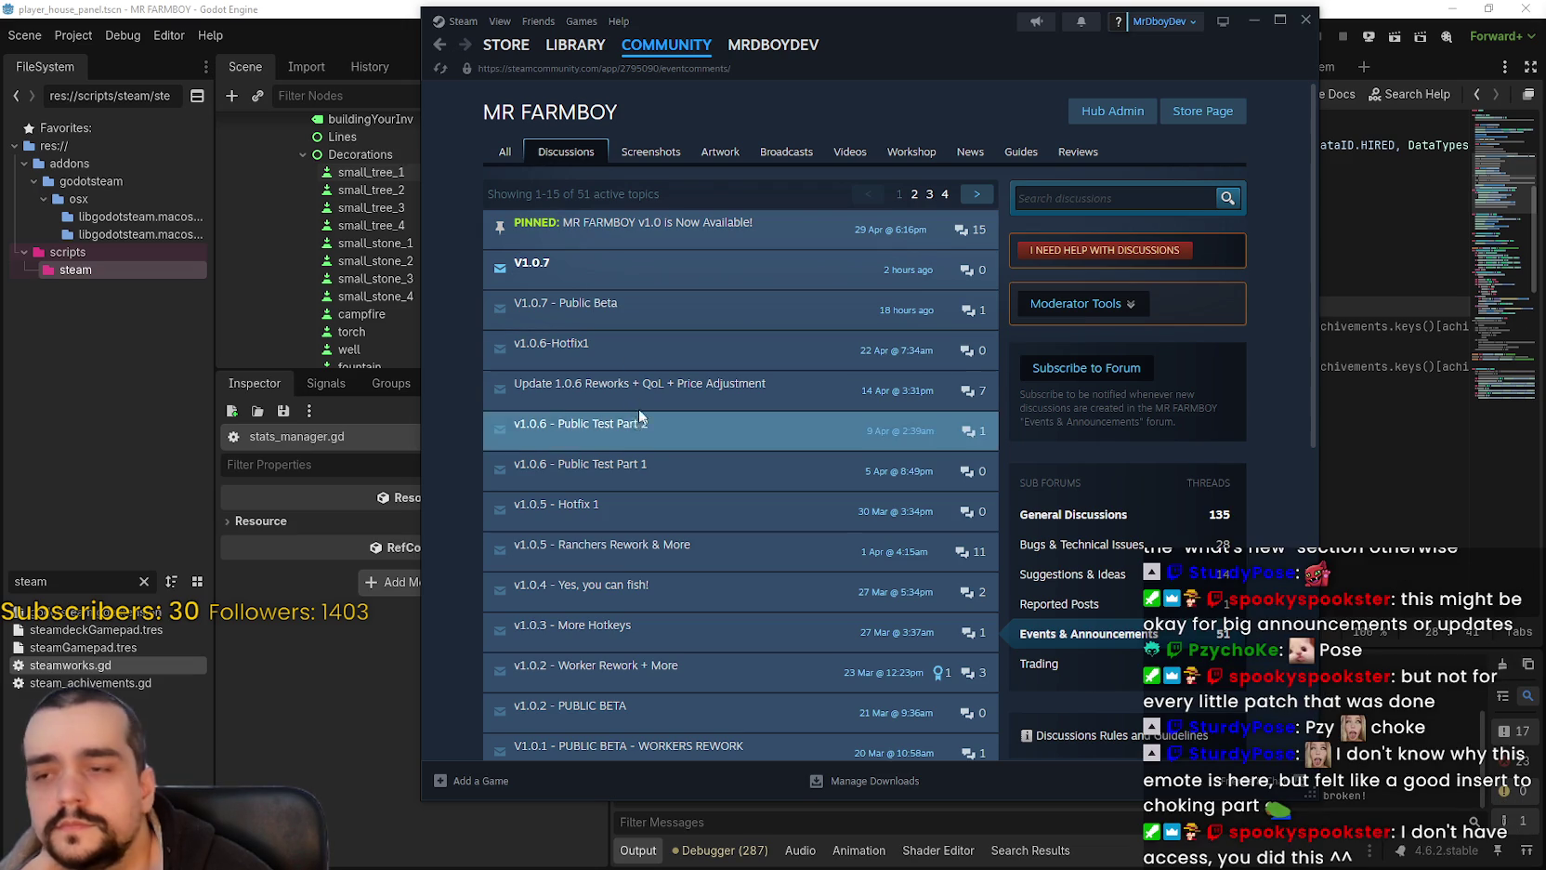
left_click(822, 267)
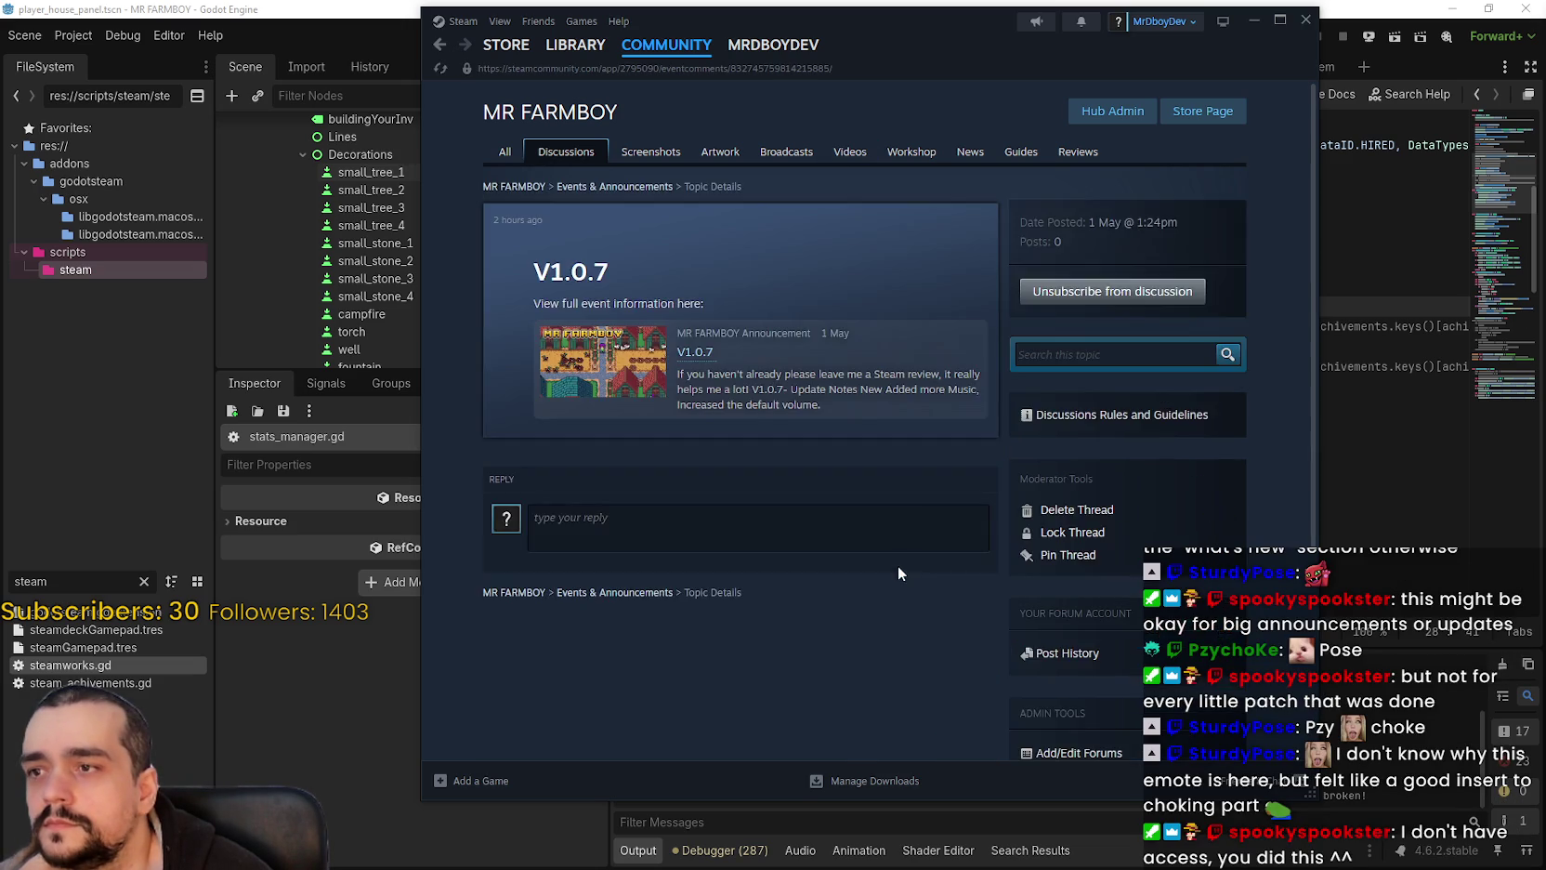
left_click(653, 368)
left_click(1210, 295)
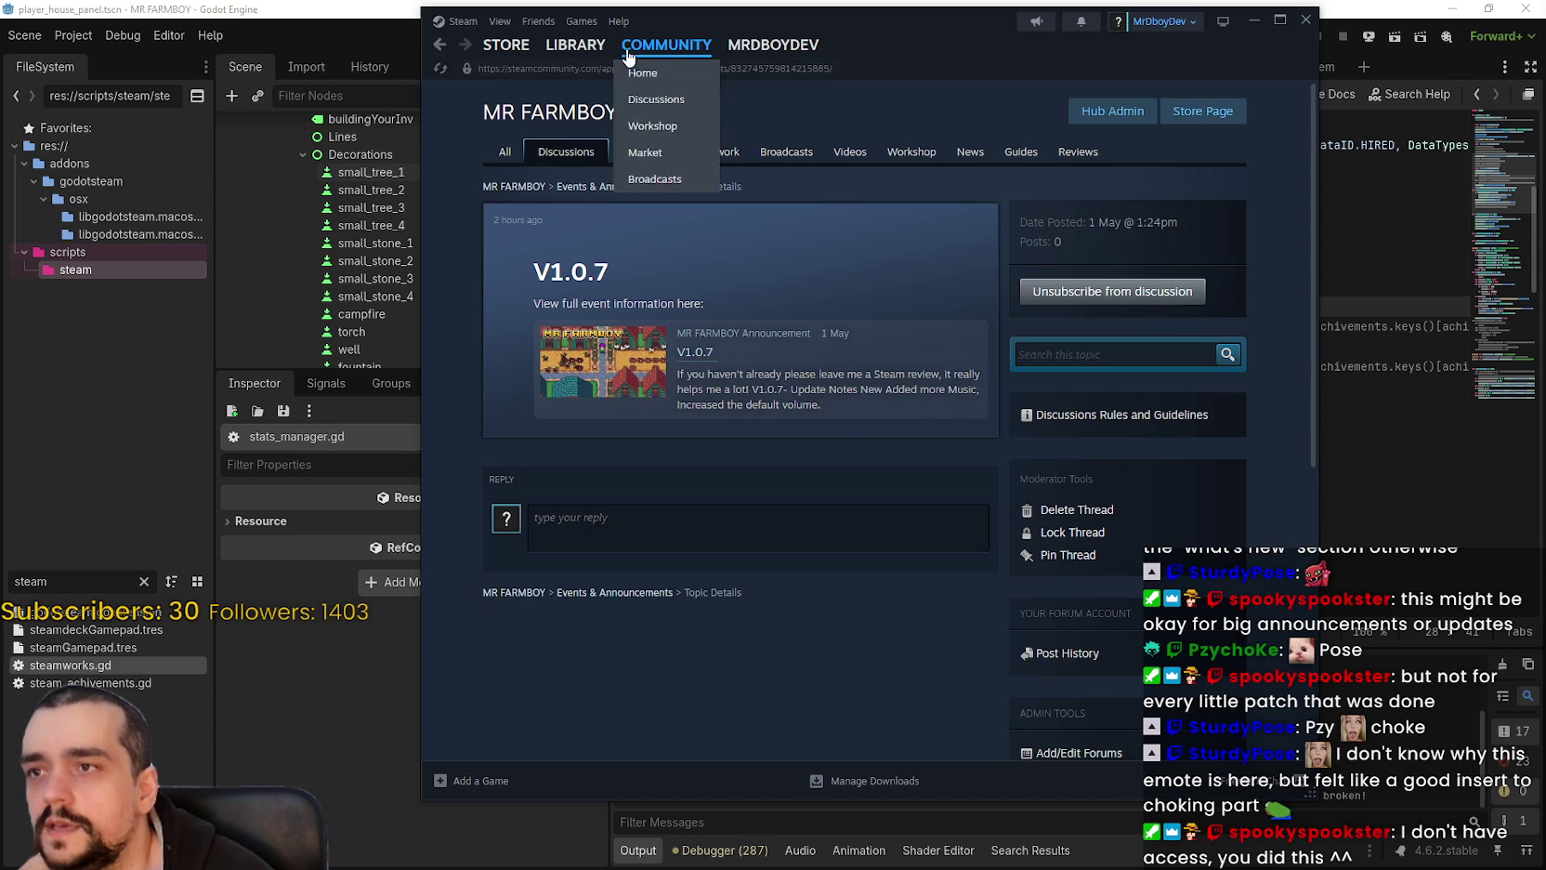
left_click(576, 45)
Step: Skim MR FARMBOY's library news feed, then go to the game's community hub
scroll(982, 440, "down", 5)
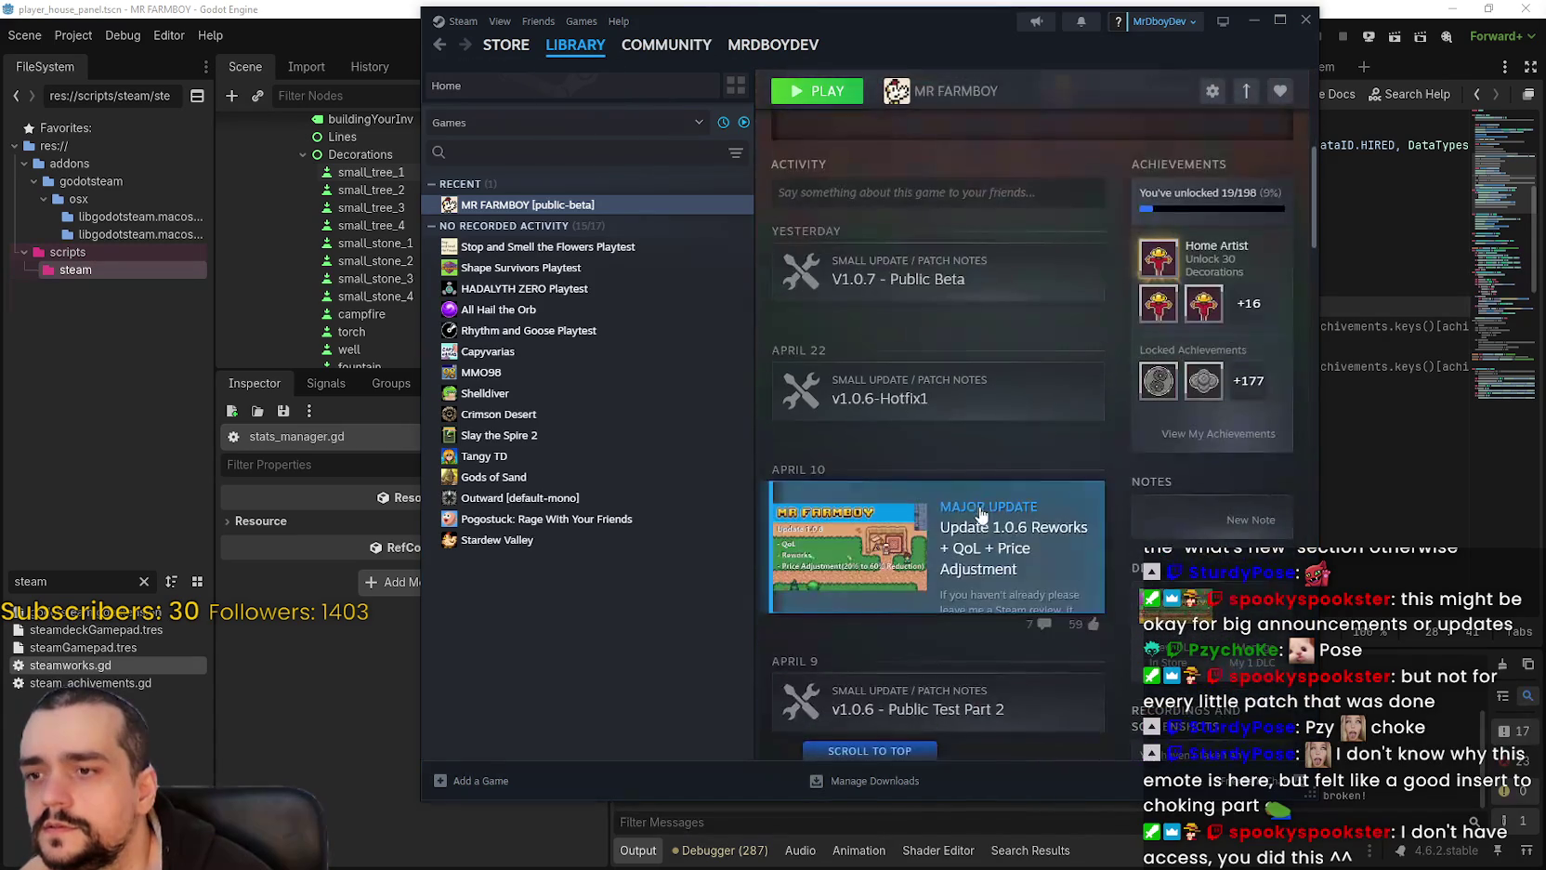
scroll(976, 474, "down", 10)
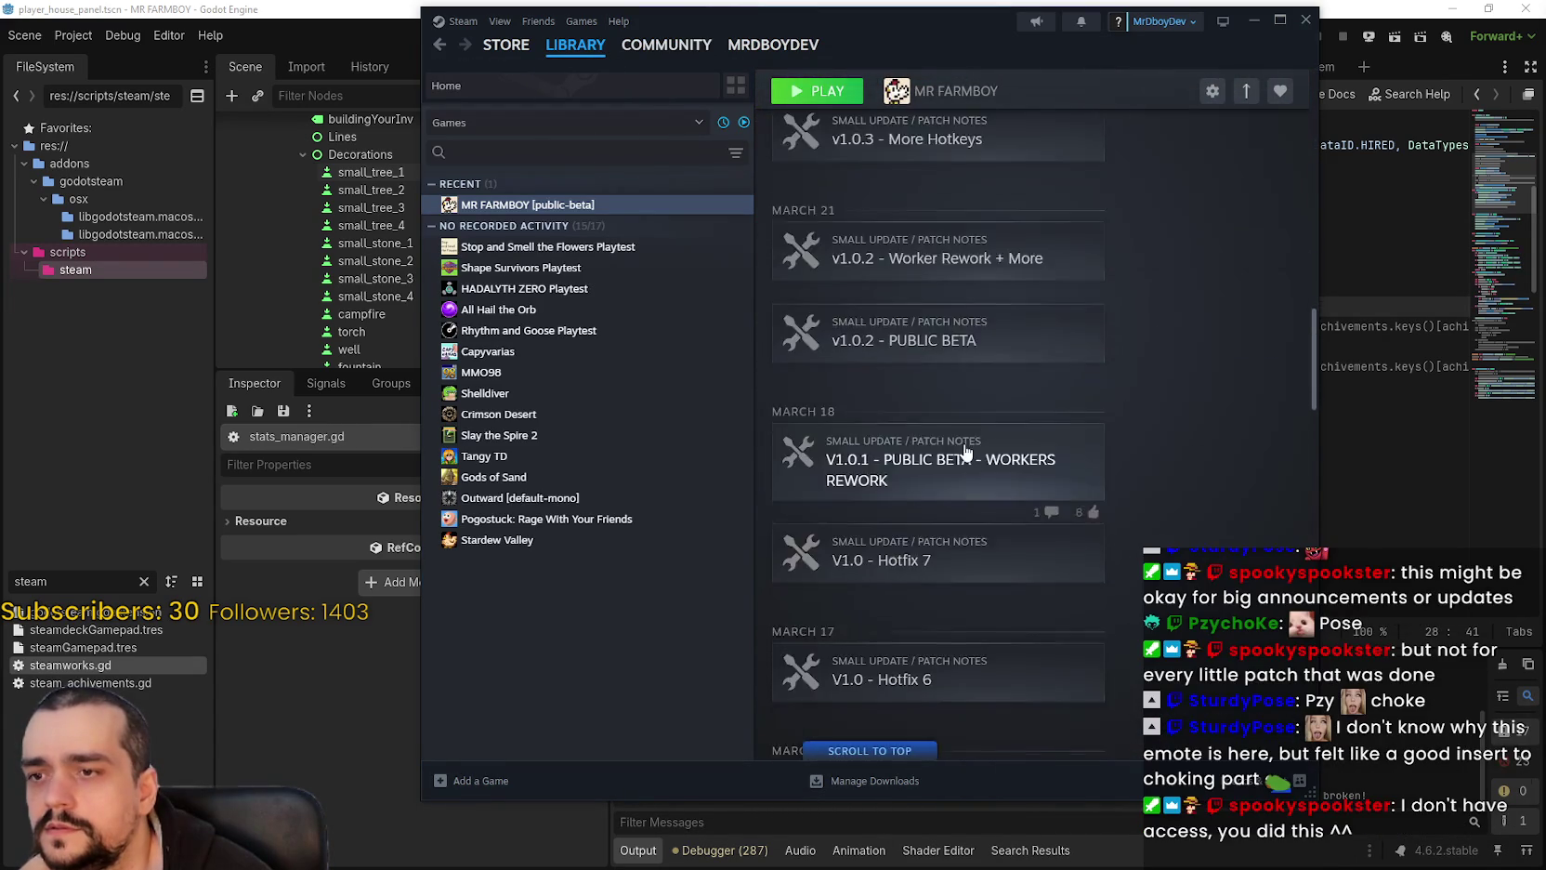
scroll(1114, 512, "down", 10)
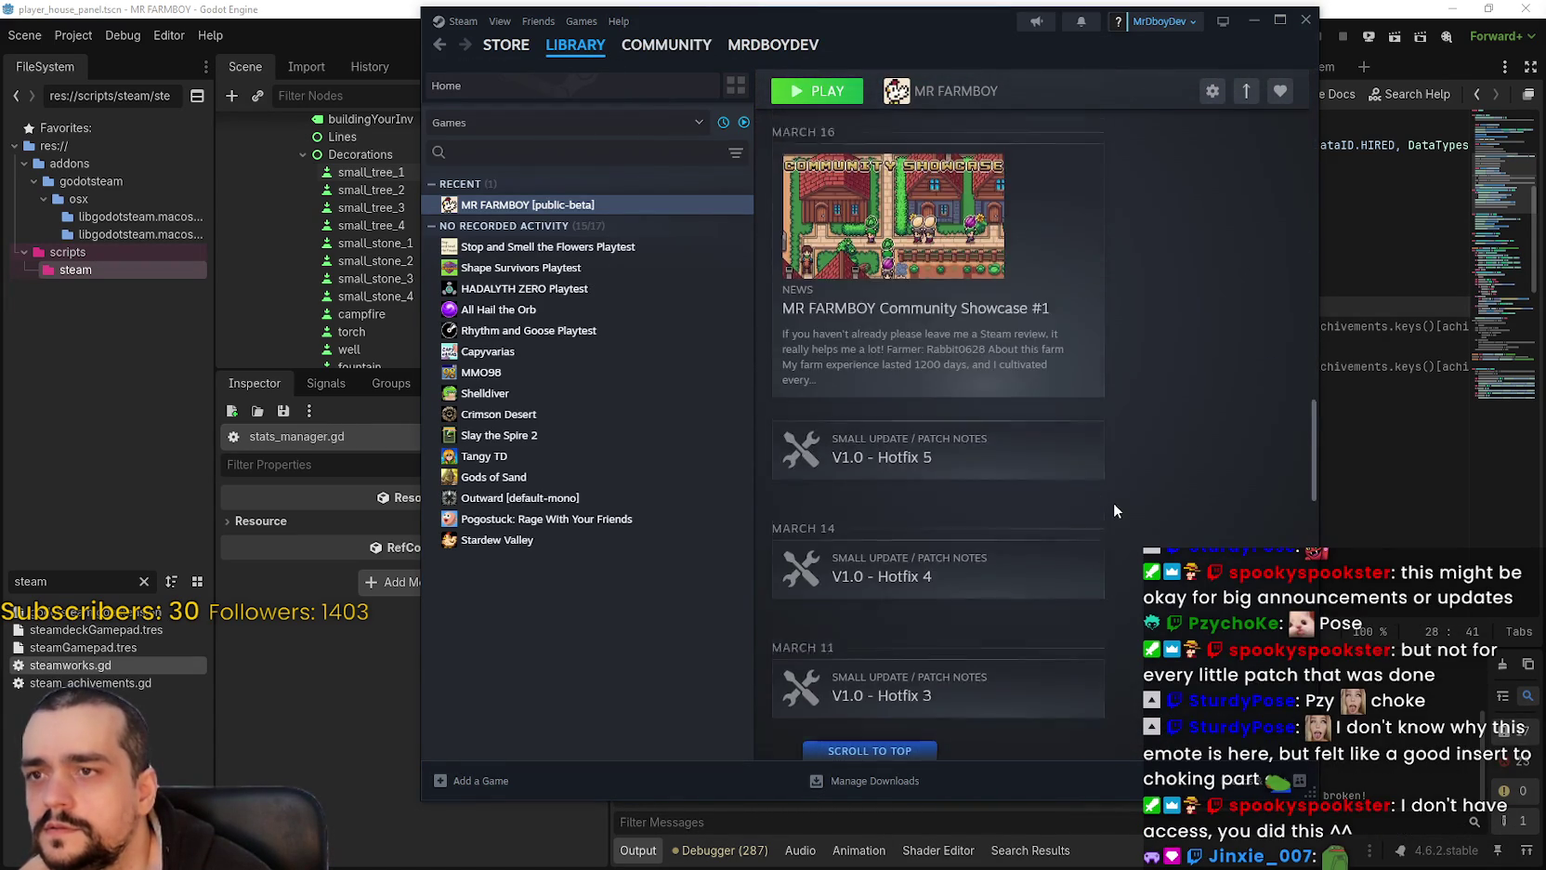
scroll(1112, 501, "down", 5)
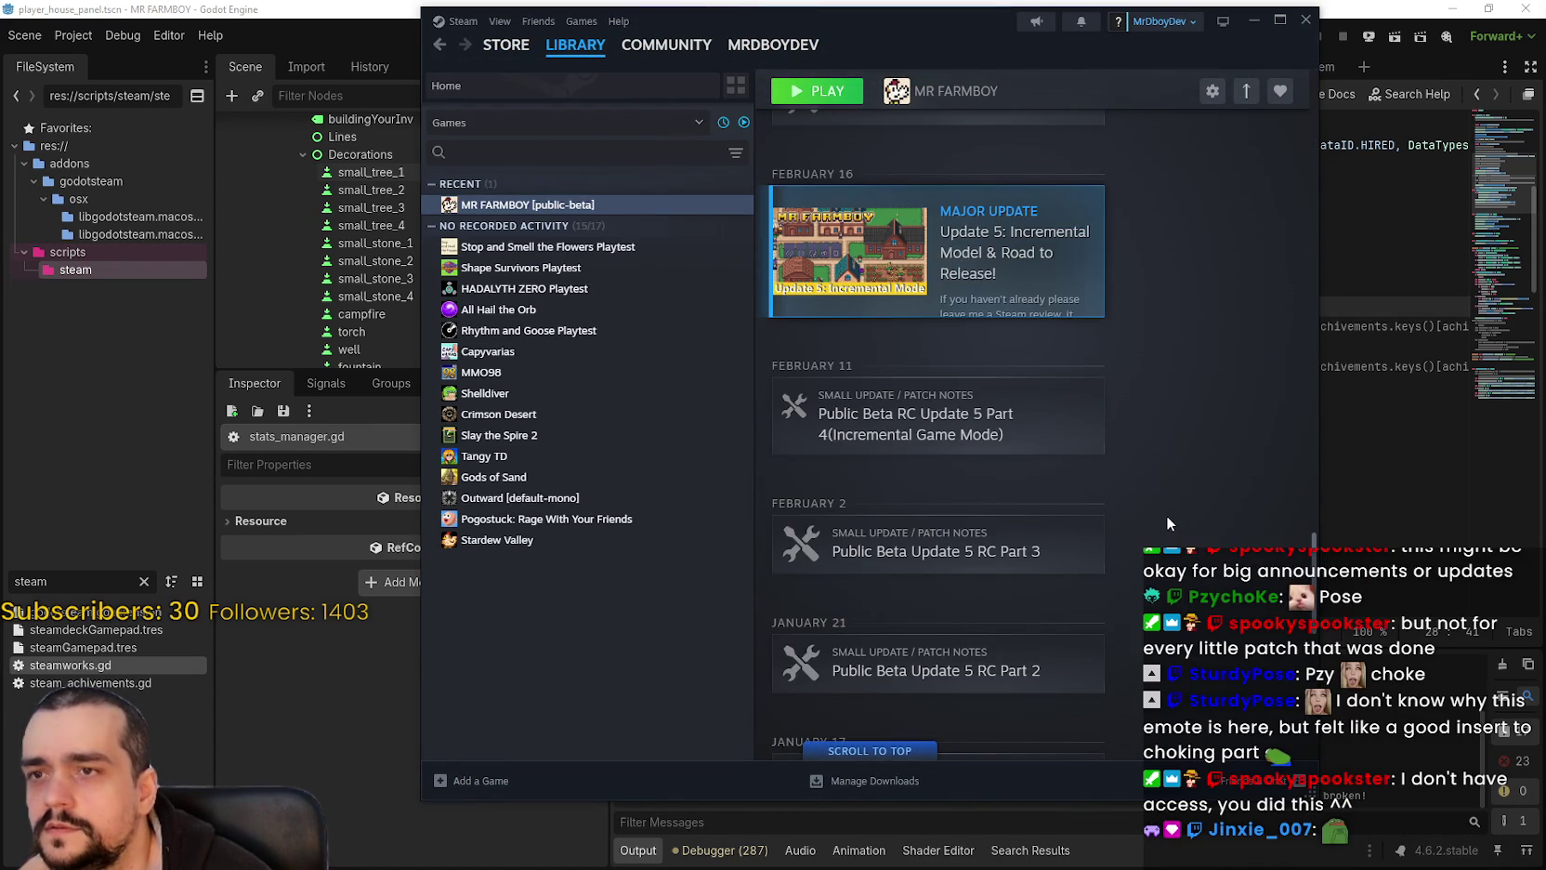
scroll(982, 351, "down", 5)
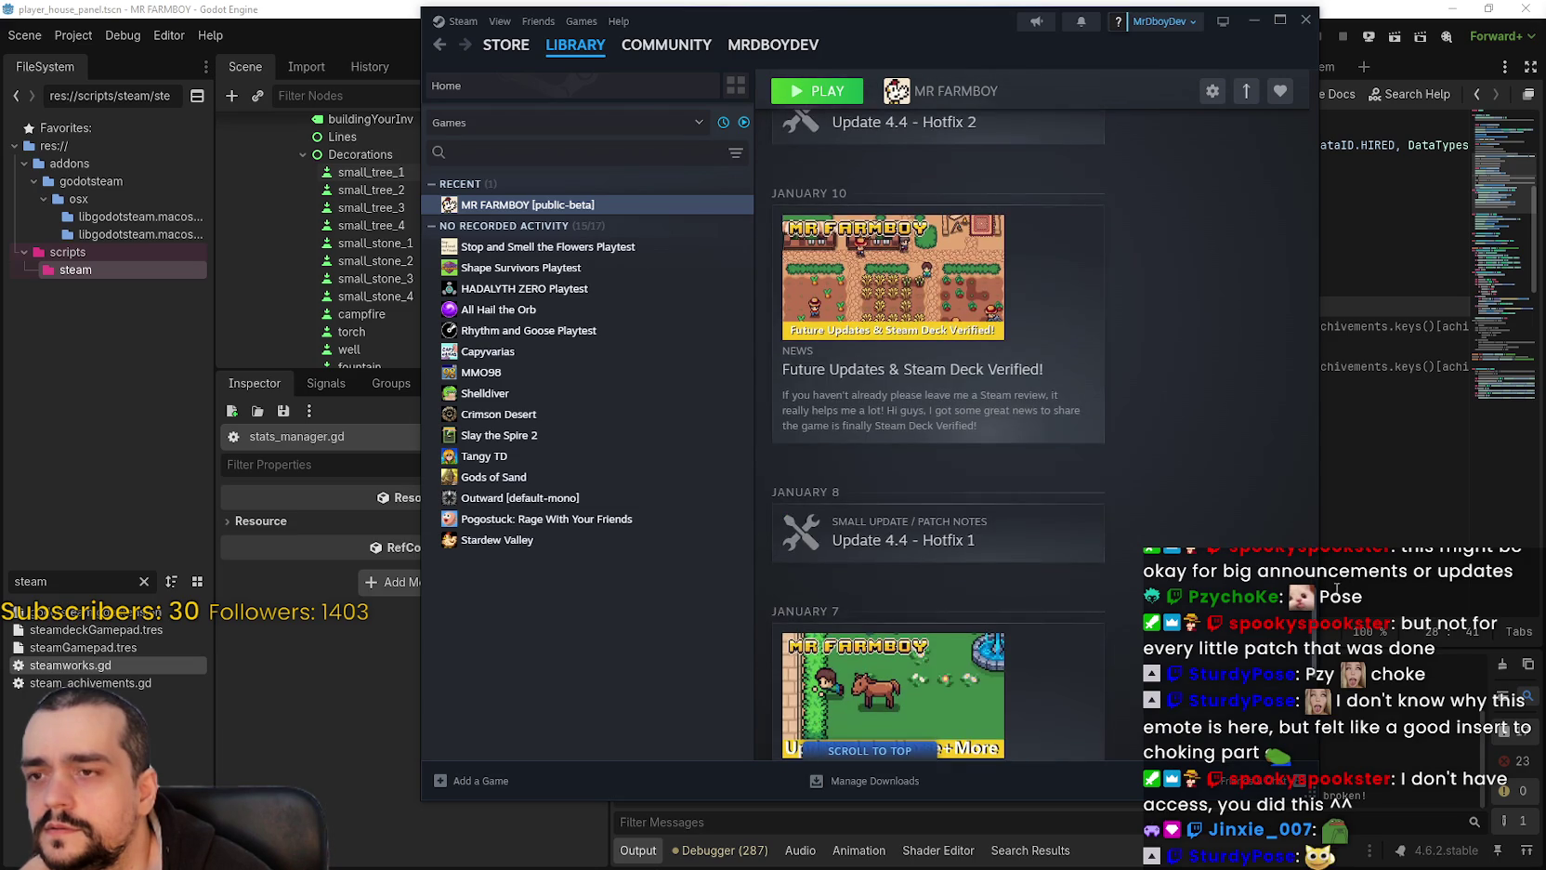
scroll(1287, 303, "up", 15)
scroll(1305, 232, "up", 5)
scroll(1309, 198, "down", 3)
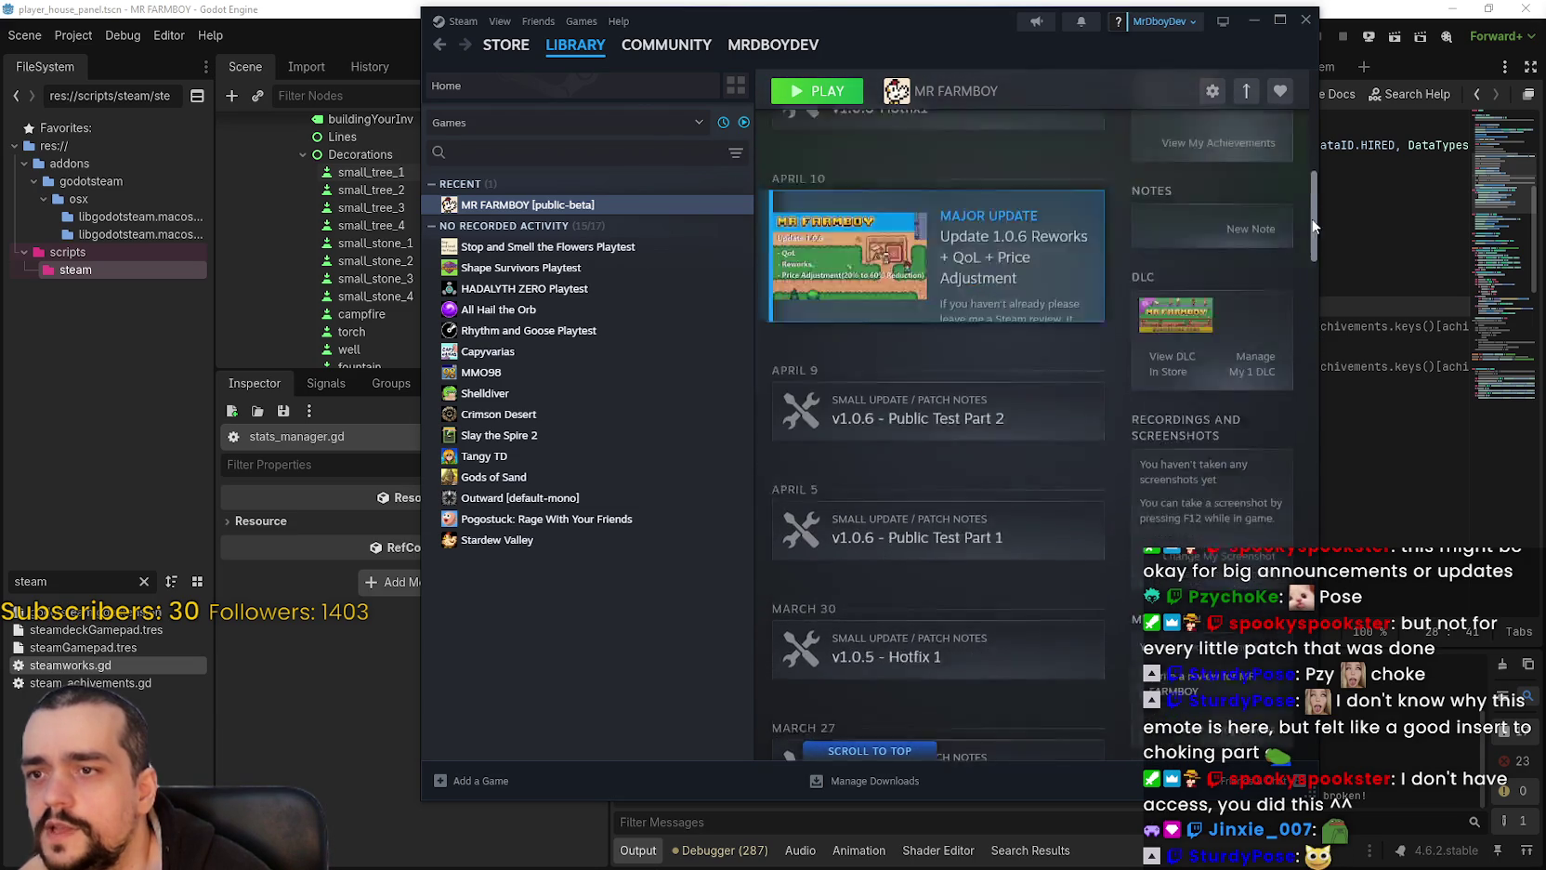
scroll(1308, 184, "up", 3)
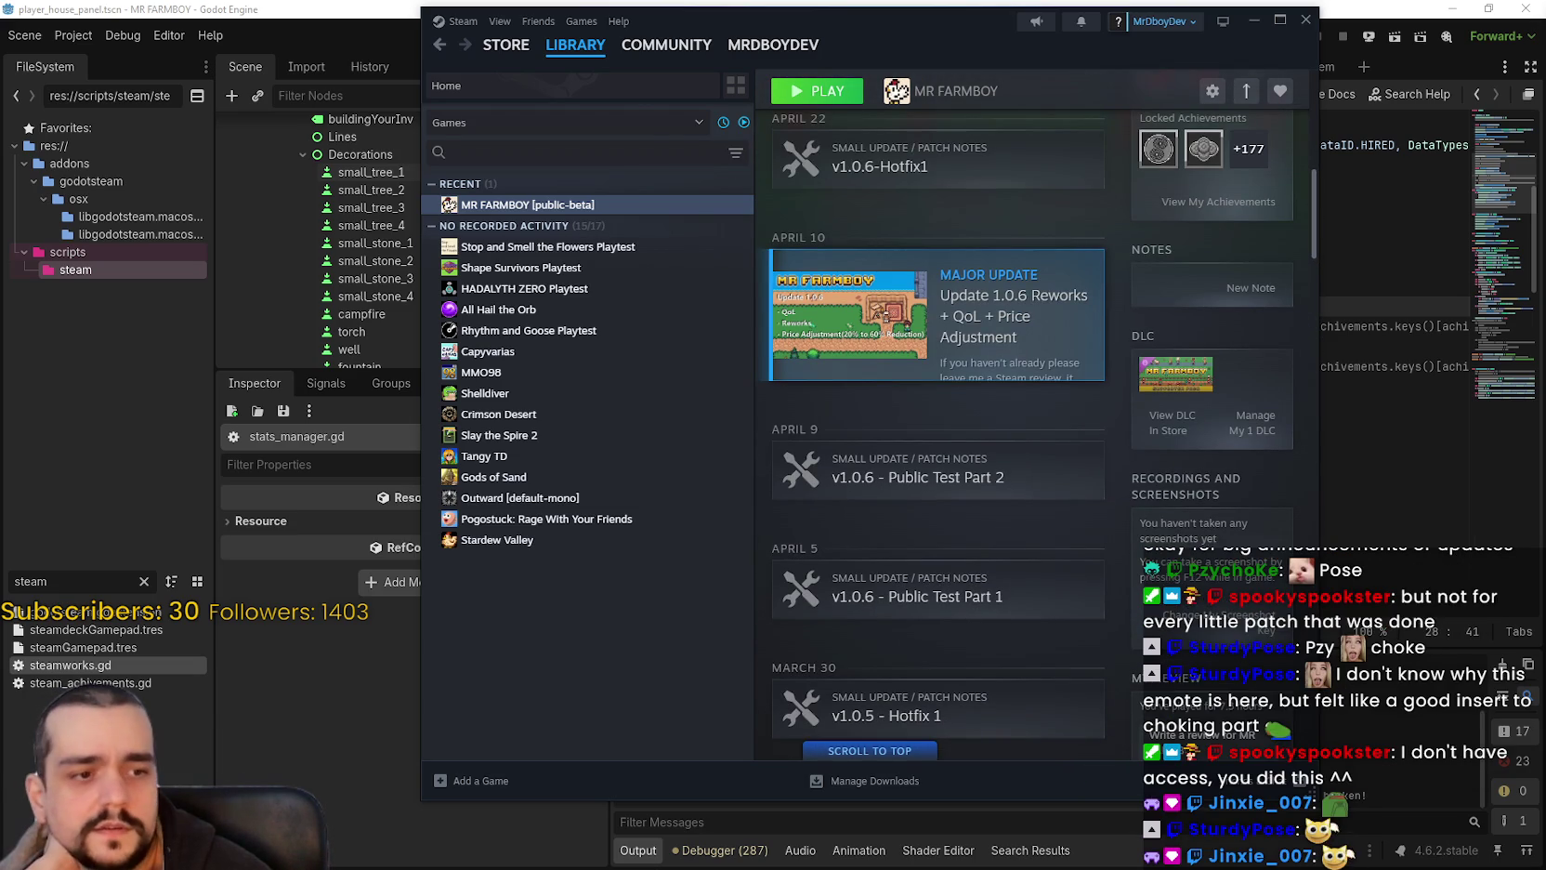
scroll(1020, 370, "up", 10)
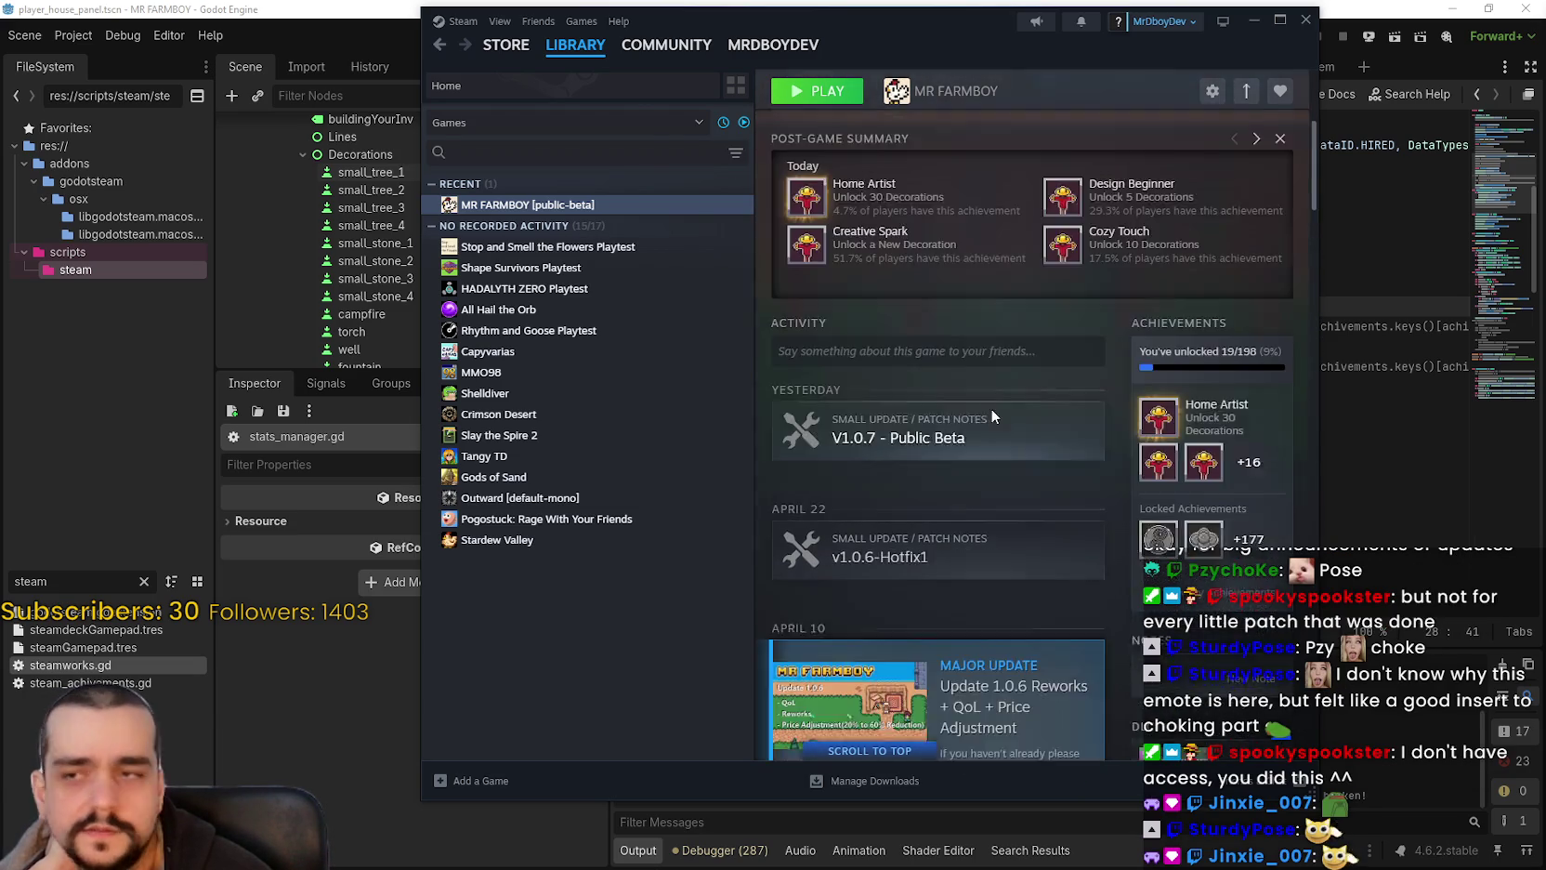
left_click(1015, 322)
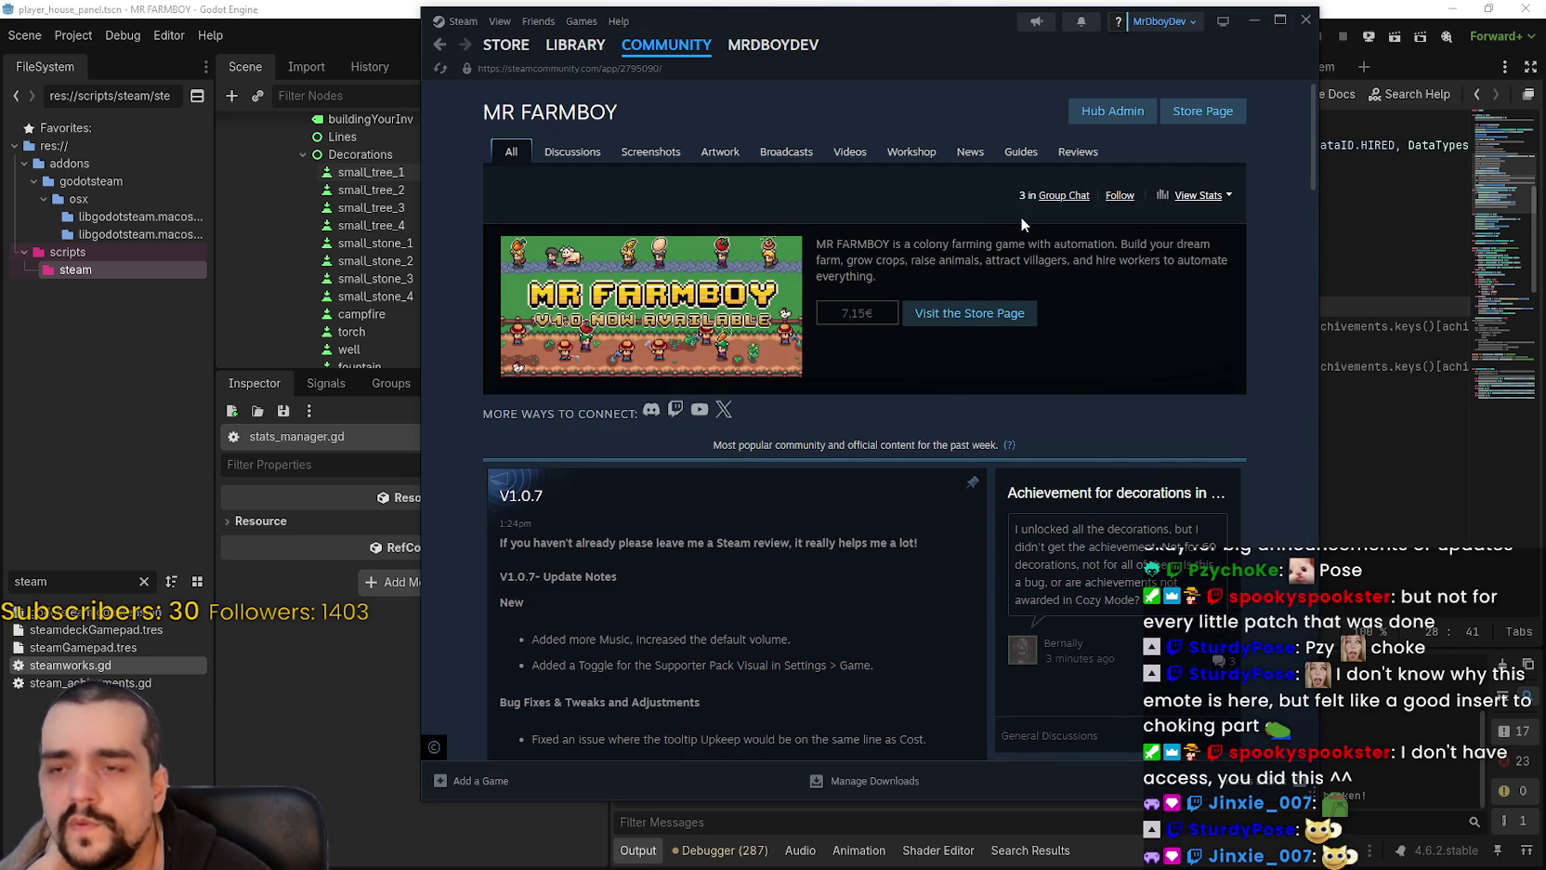
Step: Open the Event/Announcement Dashboard via Hub Admin
left_click(1112, 111)
left_click(737, 456)
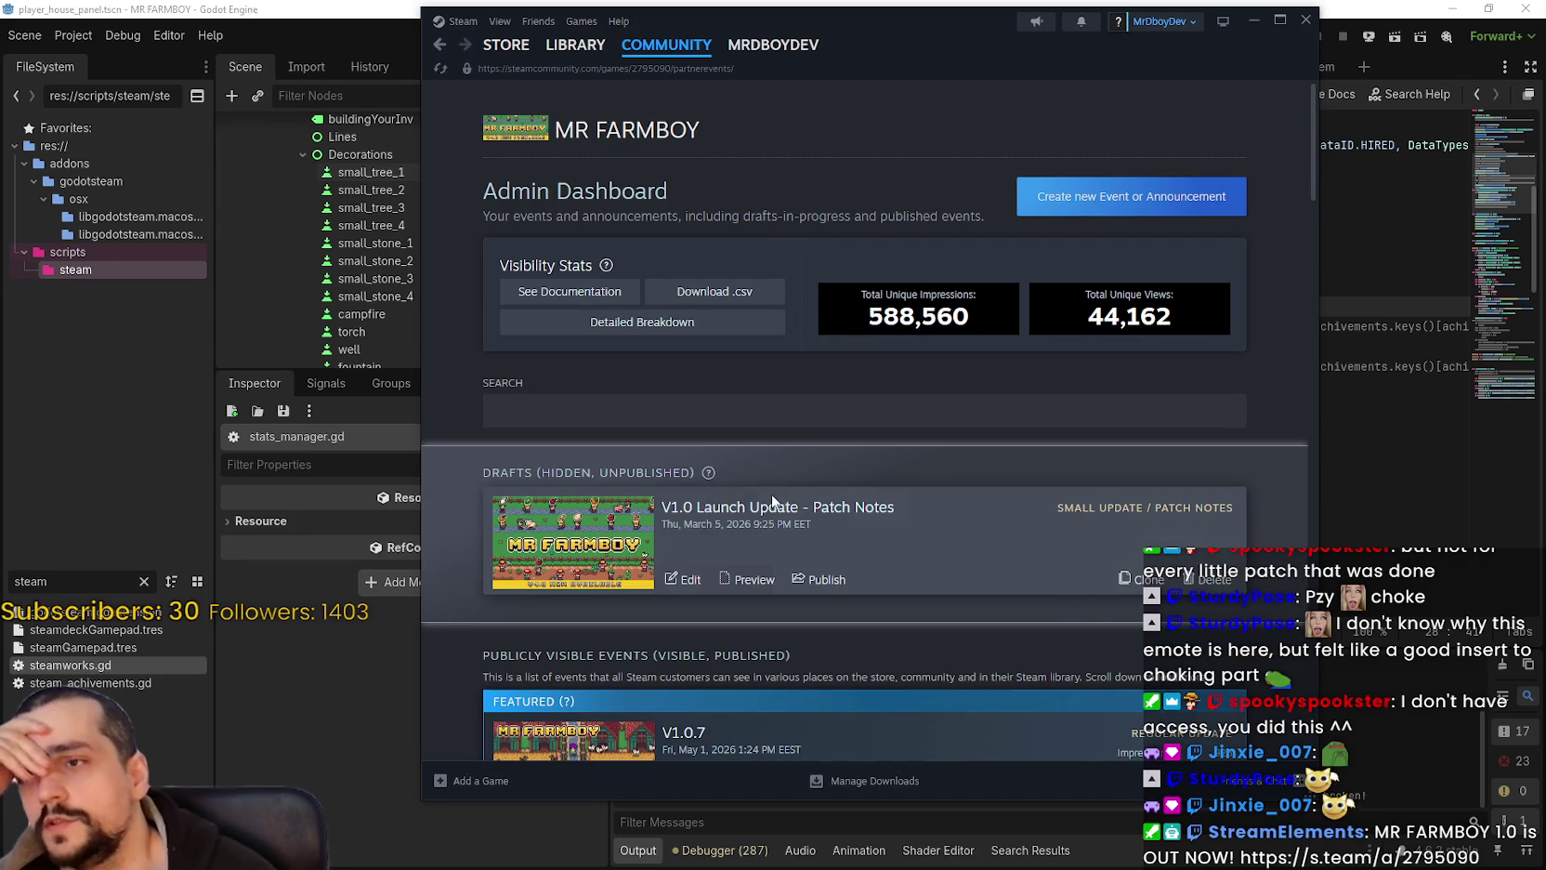
scroll(774, 456, "down", 2)
scroll(941, 495, "down", 4)
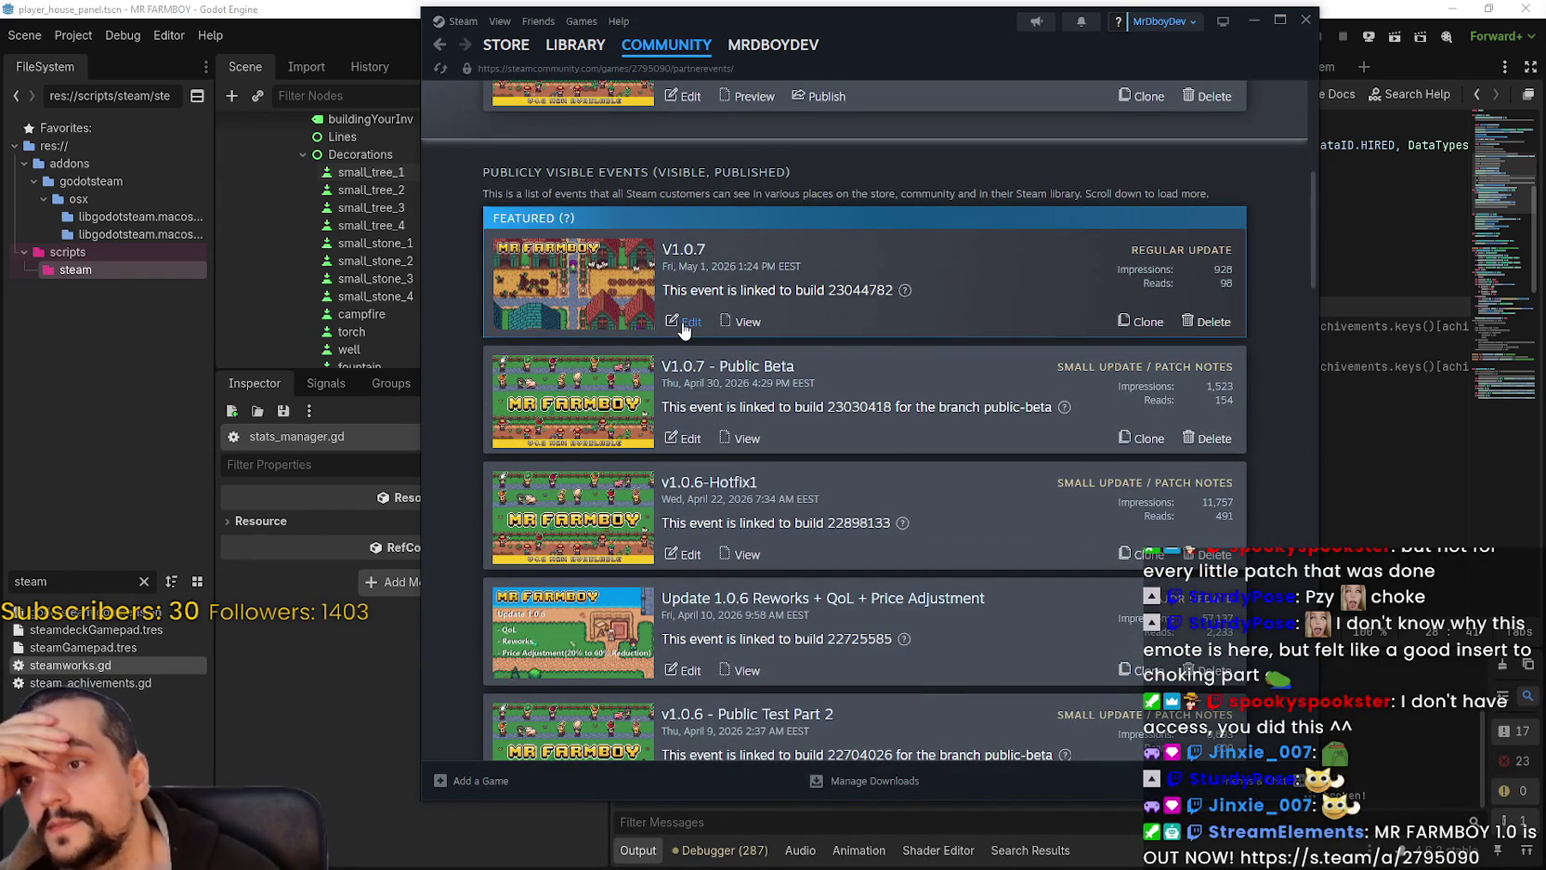
Step: Find 'MR FARMBOY v1.0 is Now Available!' among published events and edit it
scroll(711, 358, "down", 1)
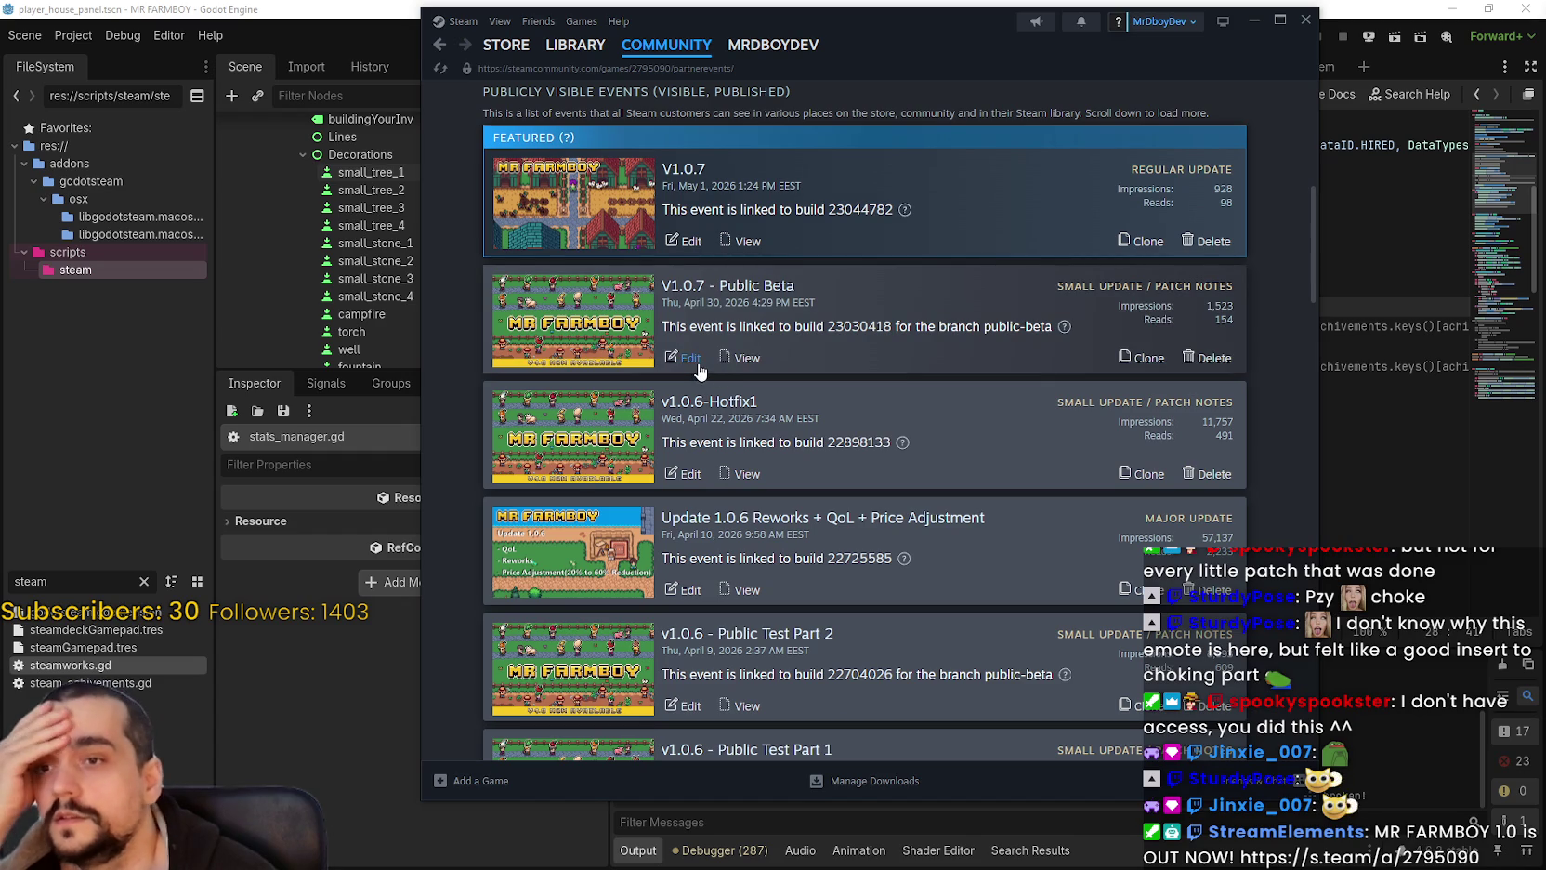
scroll(693, 507, "down", 1)
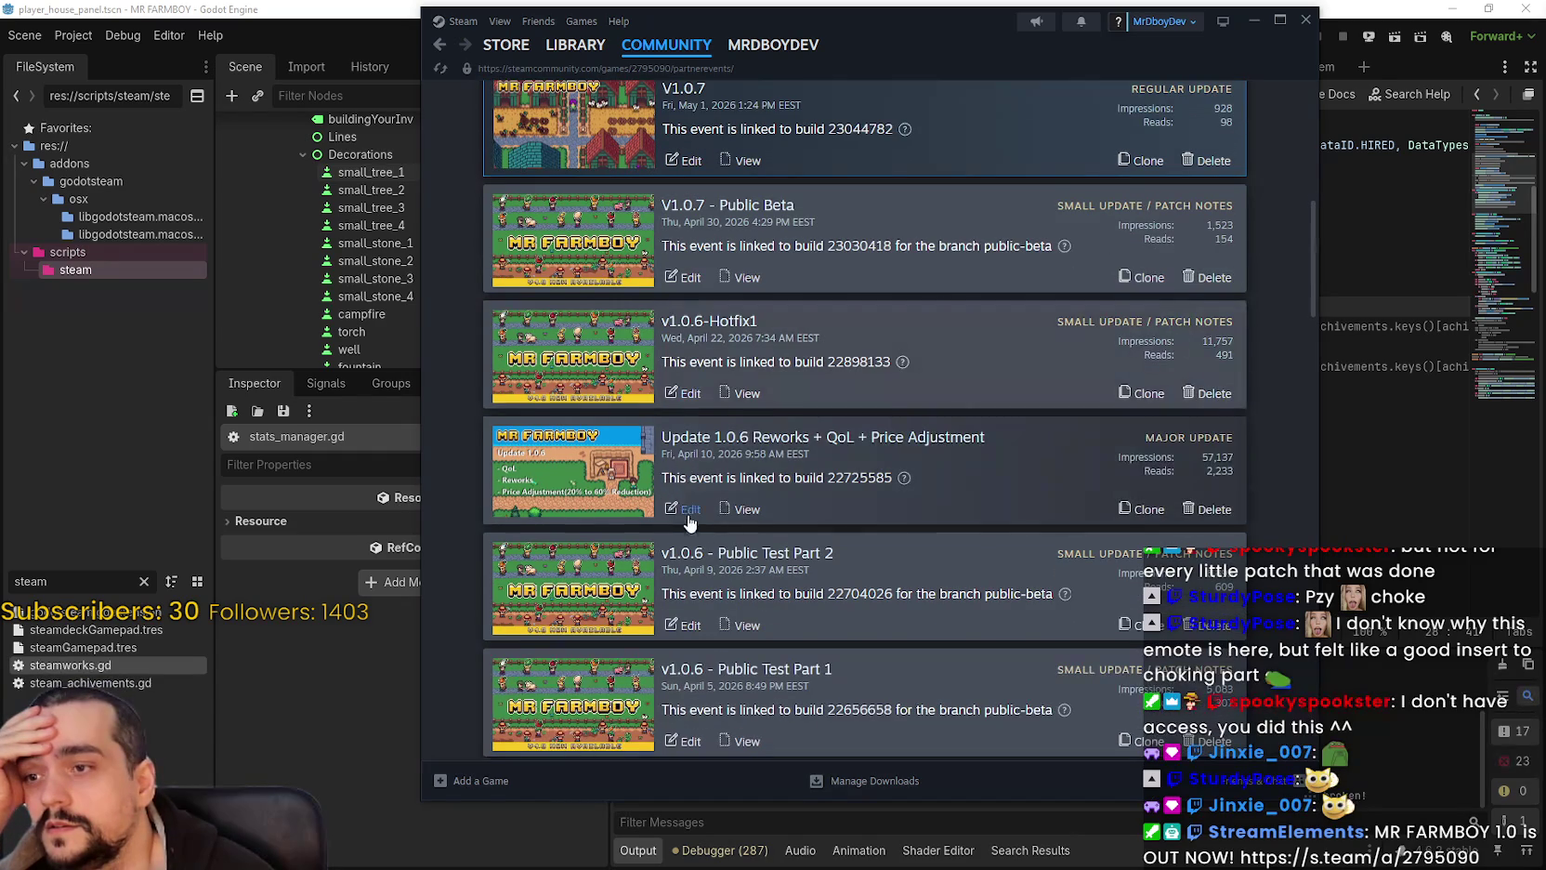
scroll(716, 539, "up", 1)
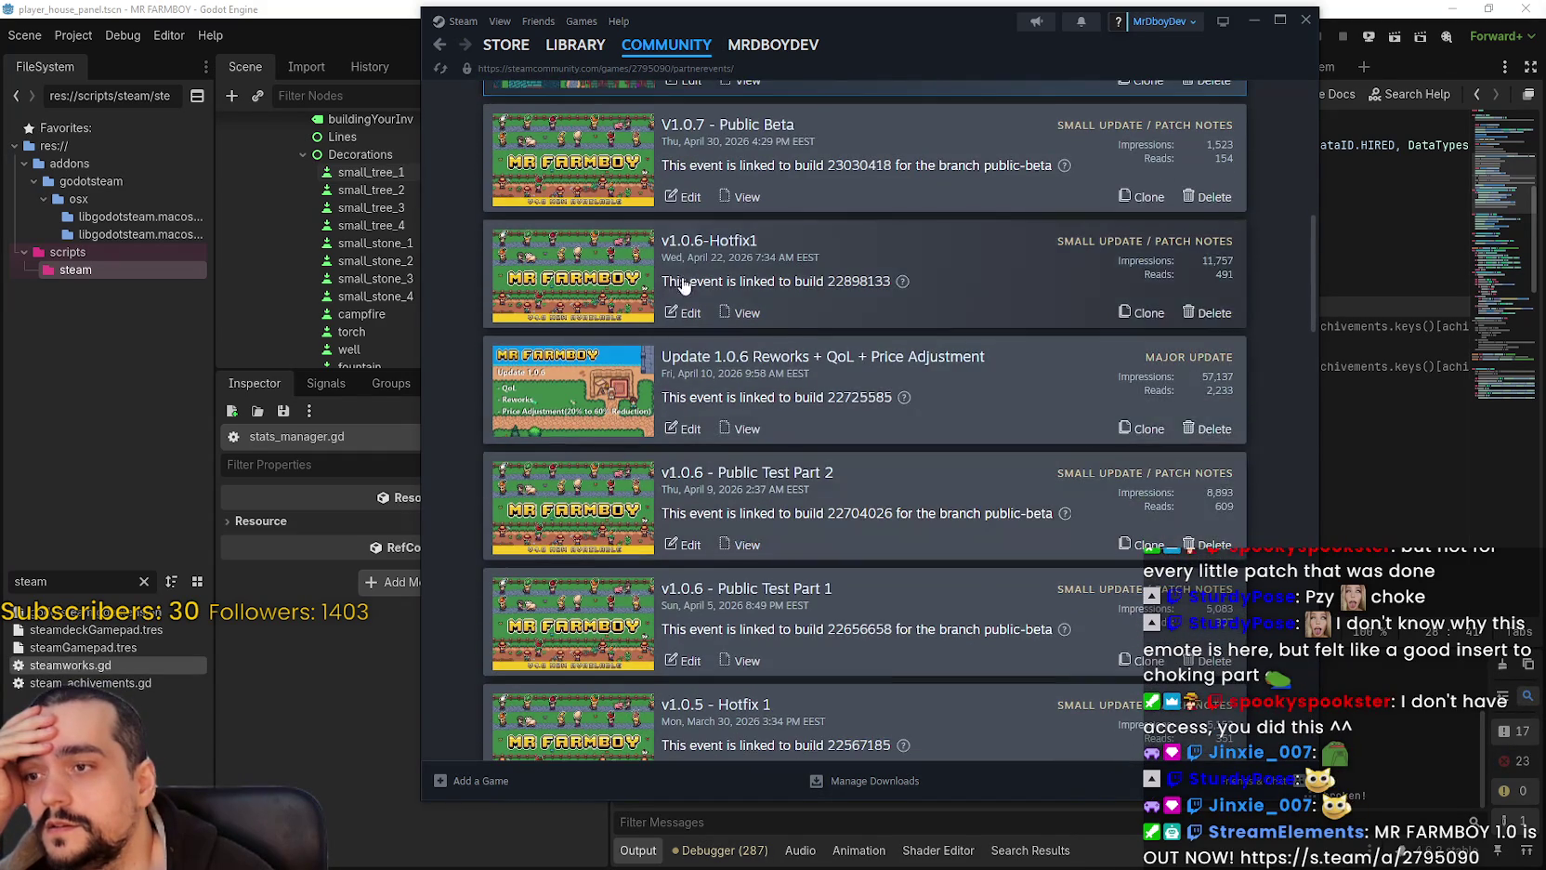
scroll(751, 339, "down", 9)
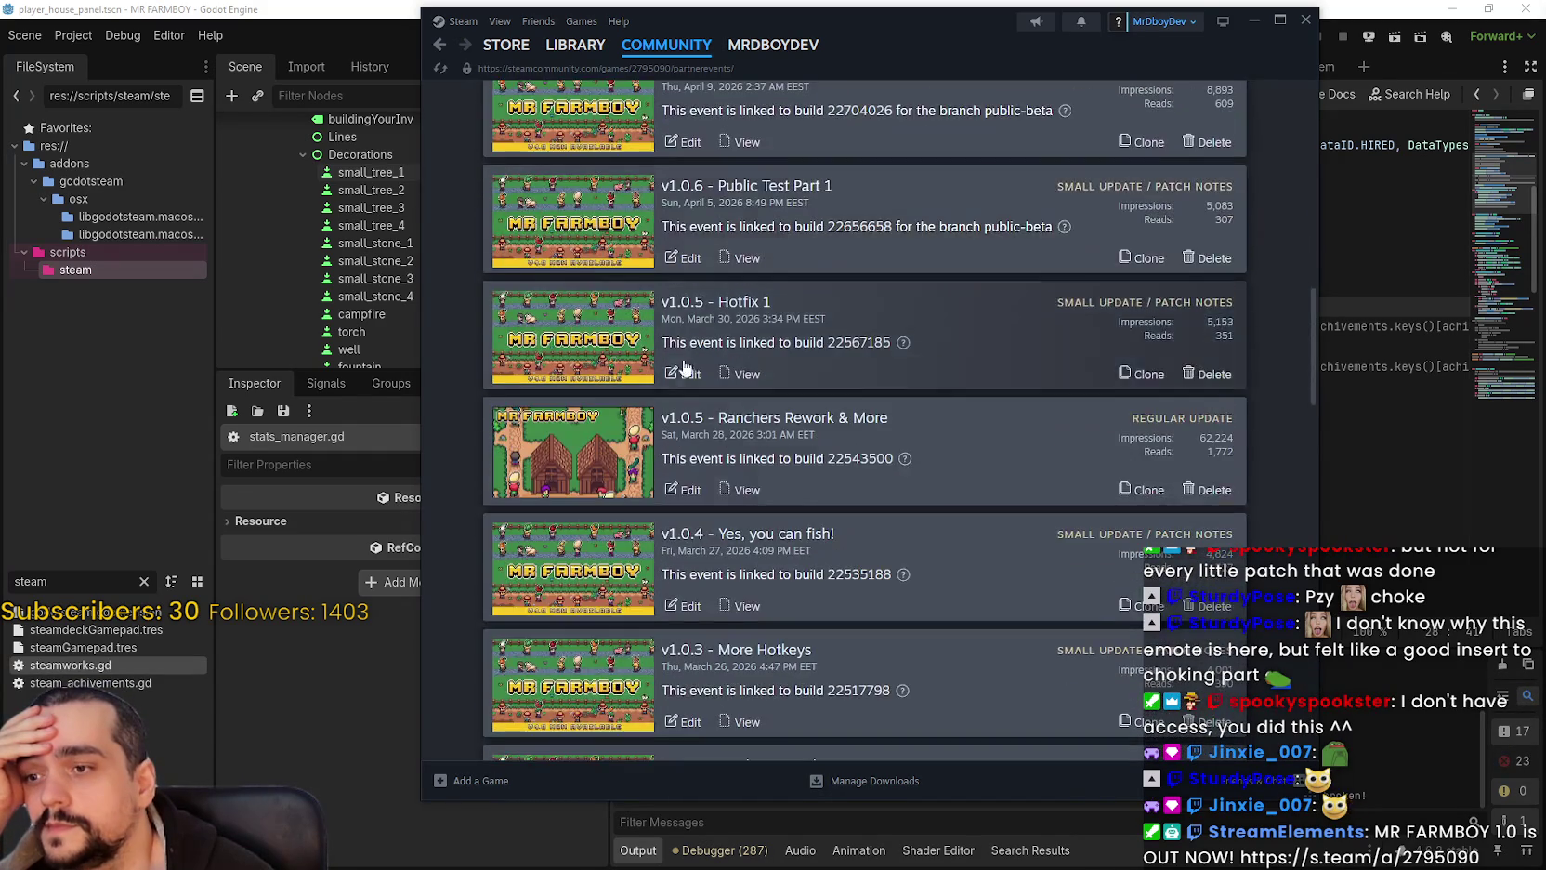
scroll(623, 555, "down", 3)
scroll(659, 446, "down", 3)
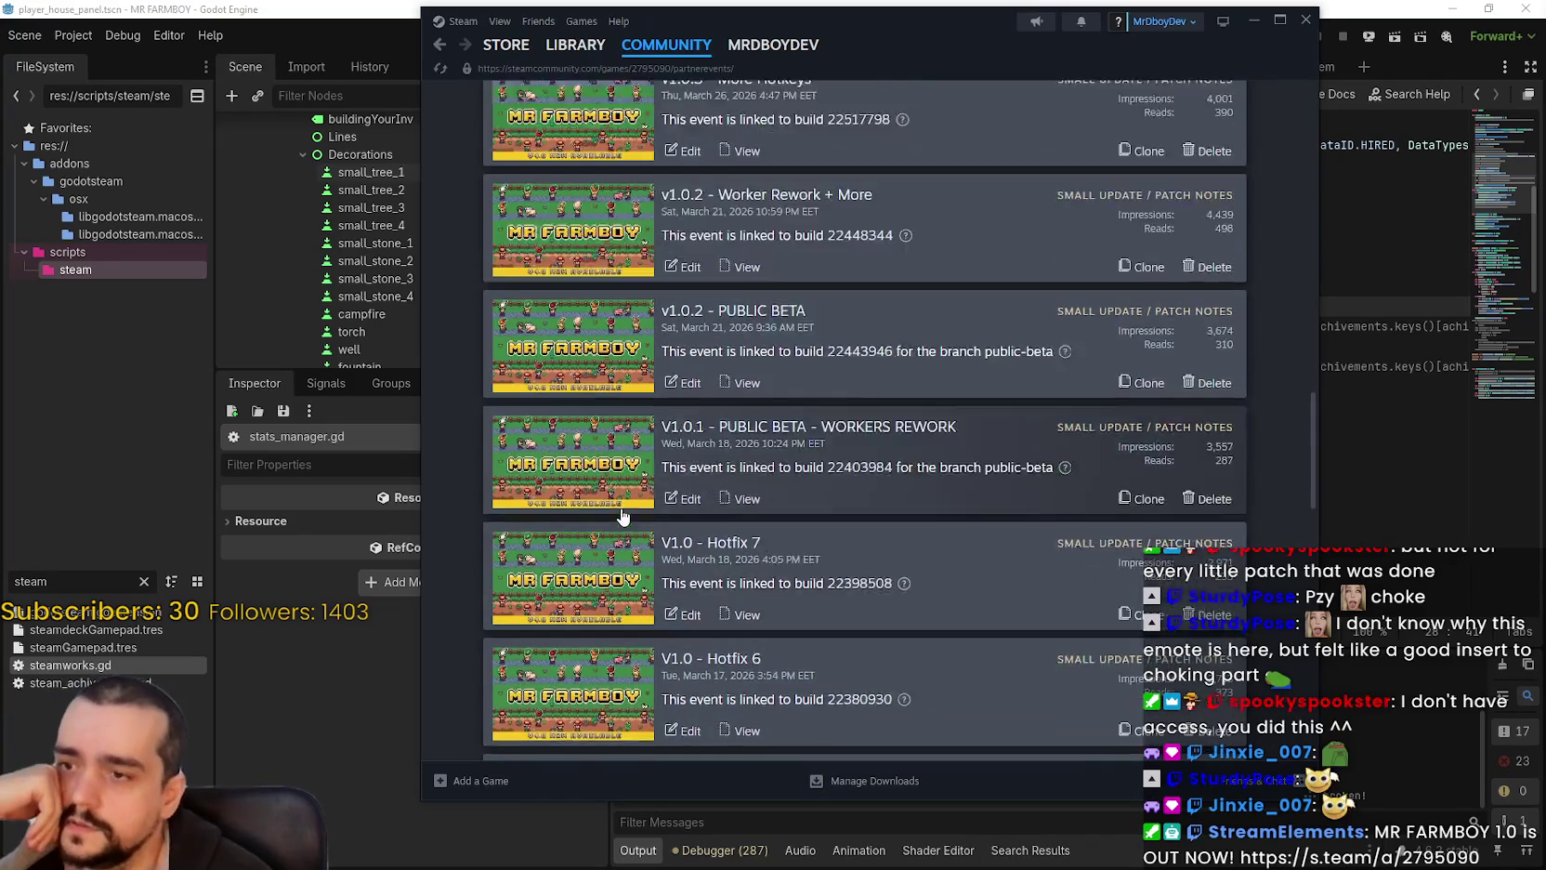
scroll(659, 446, "down", 4)
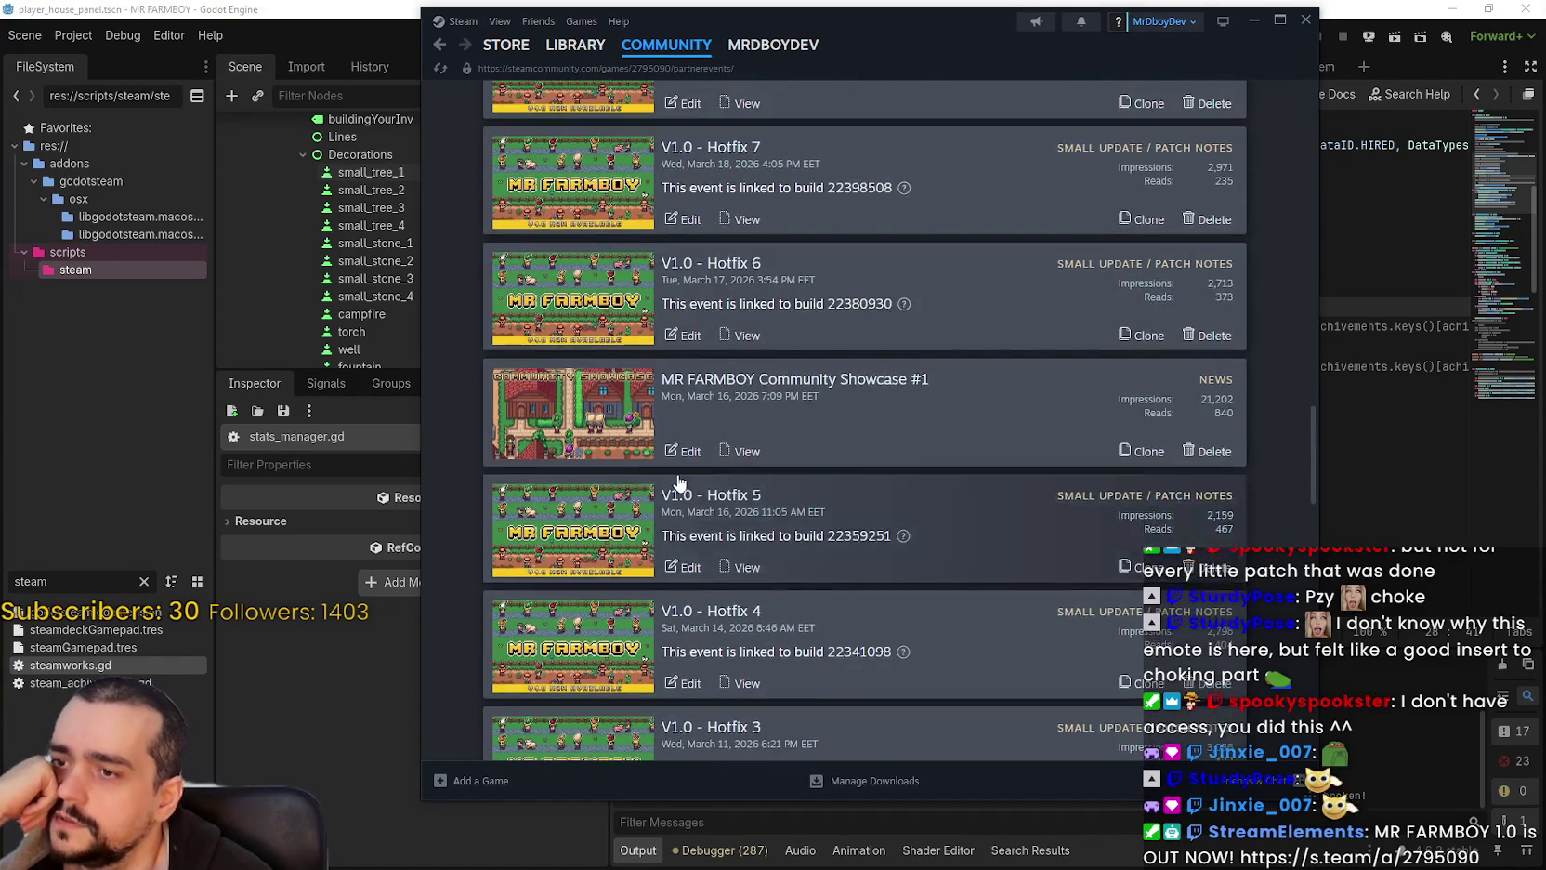
scroll(693, 483, "down", 6)
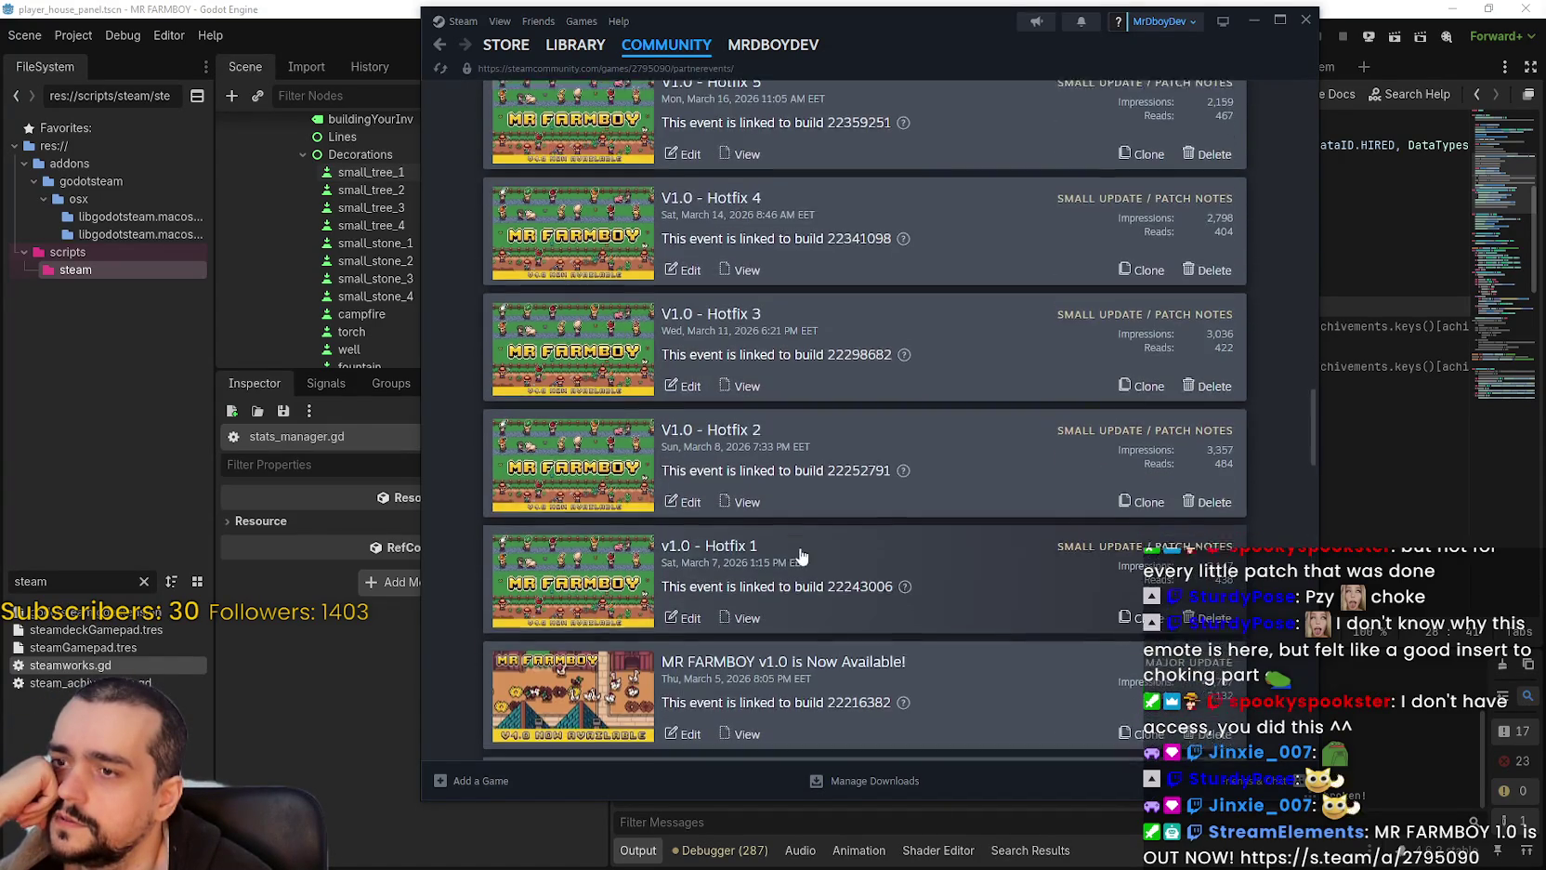
scroll(683, 526, "down", 2)
left_click(688, 430)
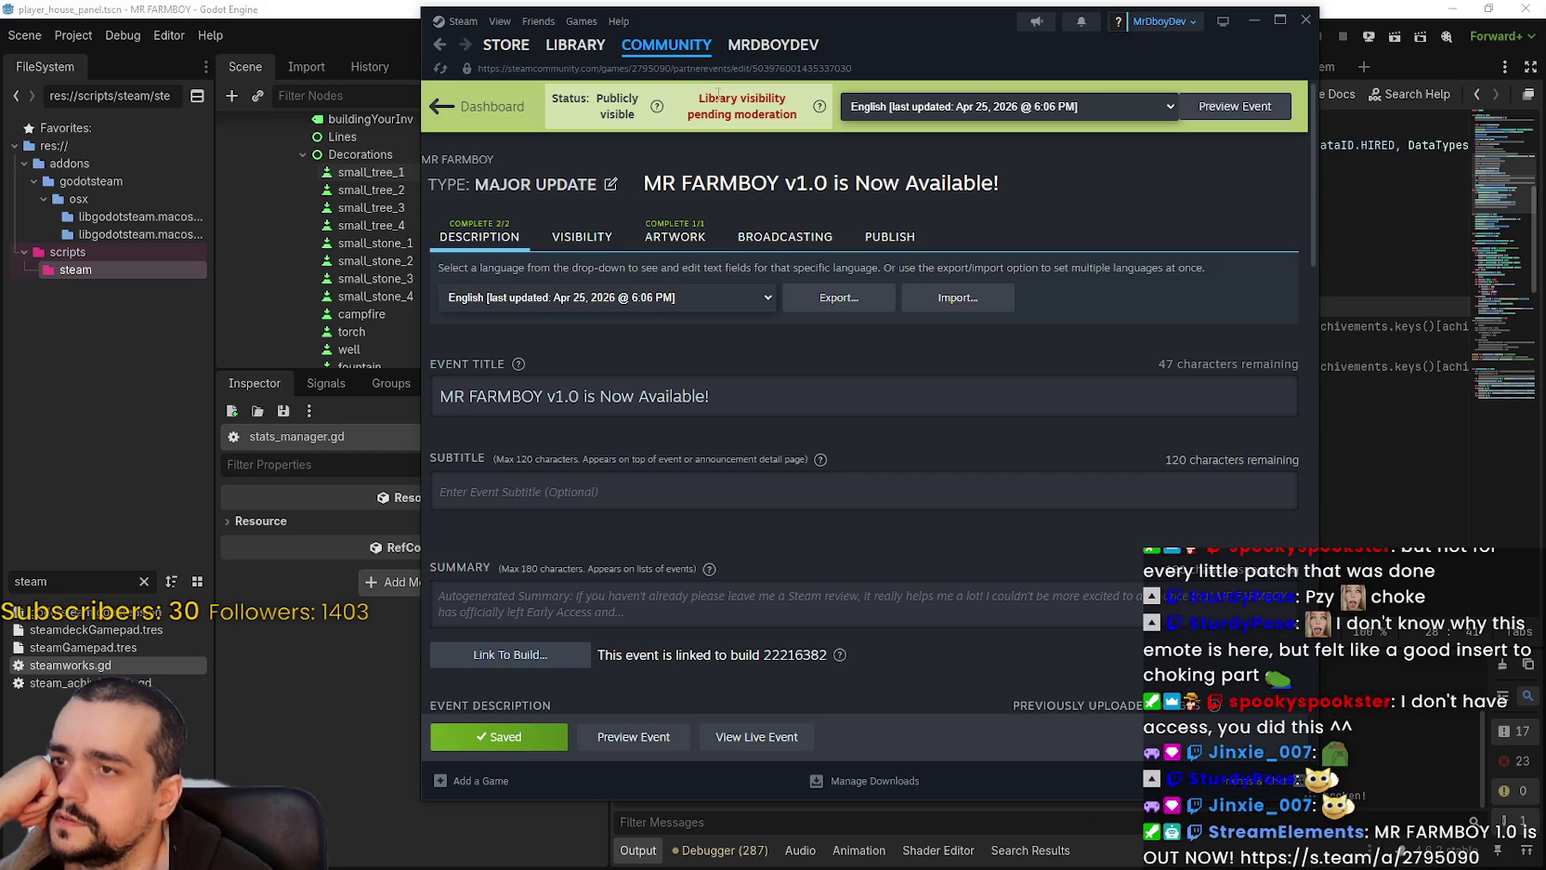
Step: Look over the v1.0 announcement's Visibility options, then head to the Library
left_click(557, 245)
scroll(804, 570, "down", 3)
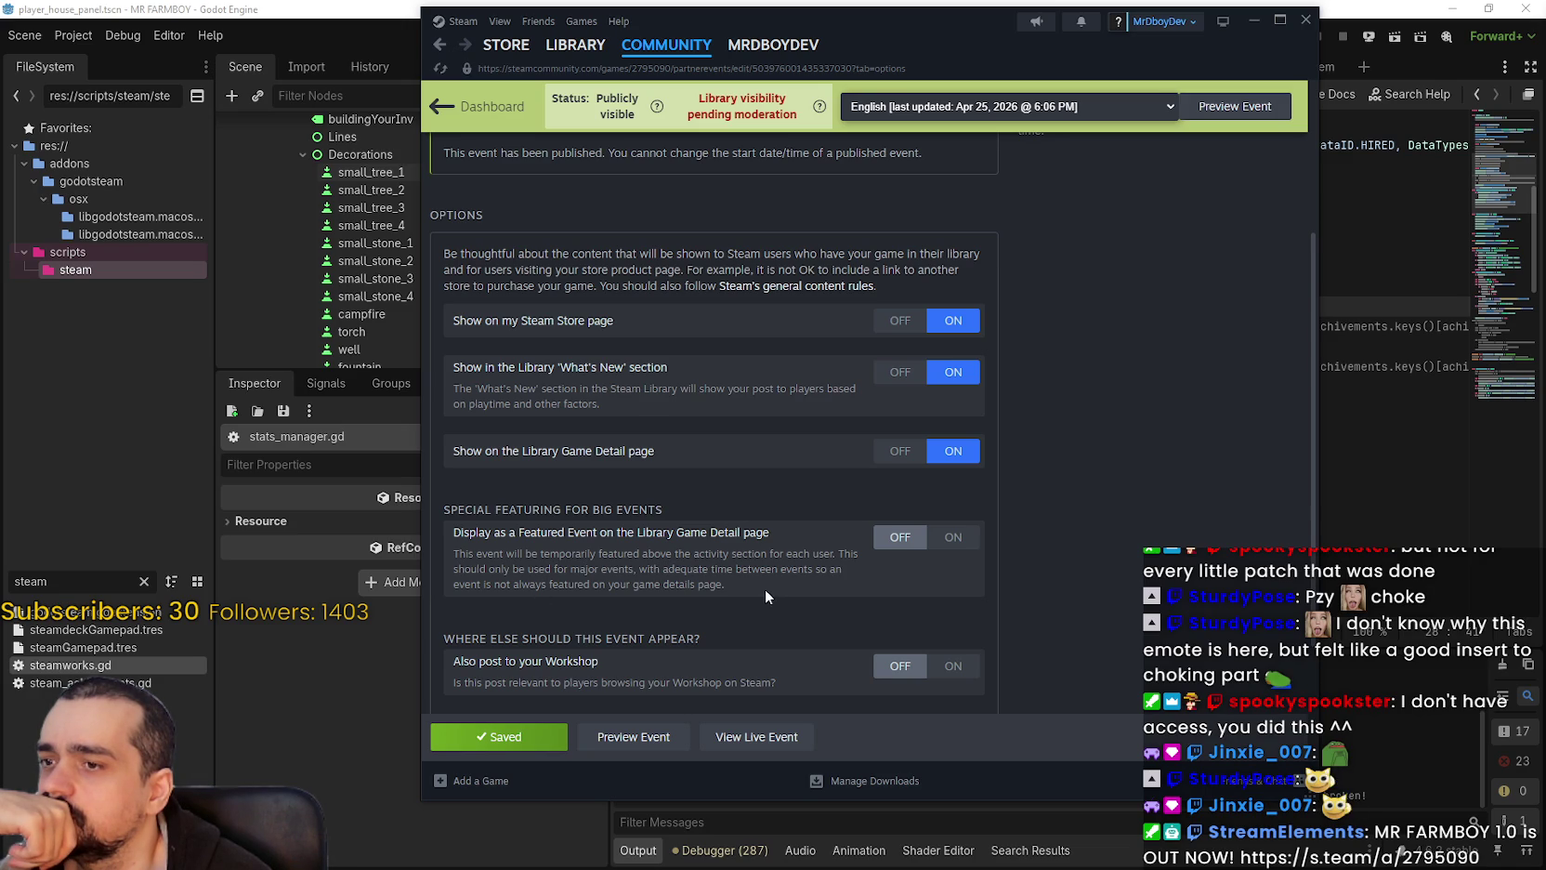
scroll(766, 587, "down", 3)
scroll(764, 582, "up", 10)
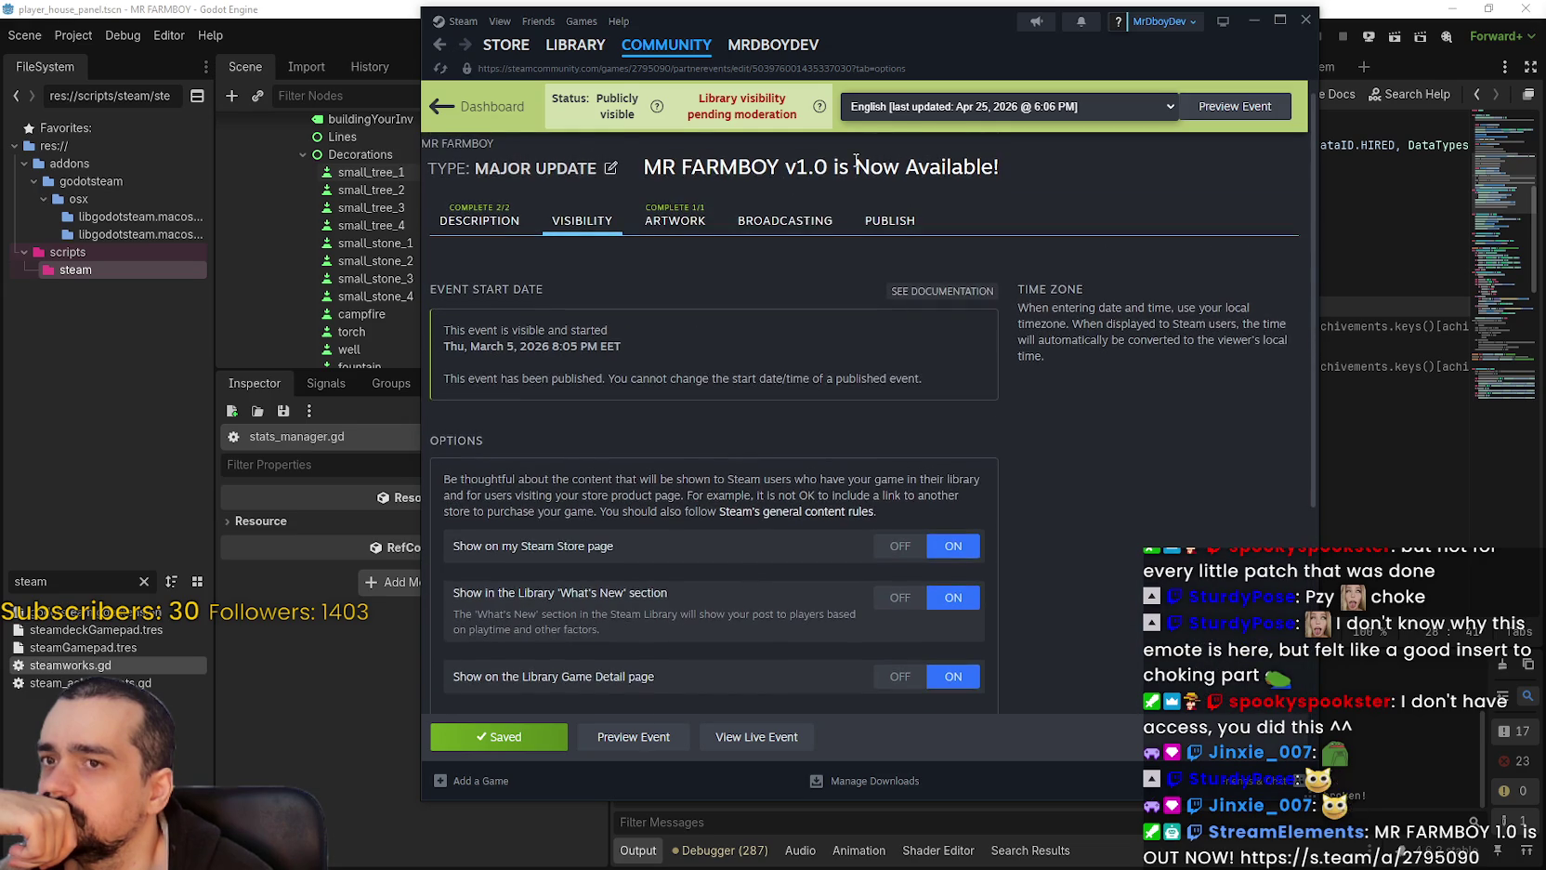
left_click(577, 51)
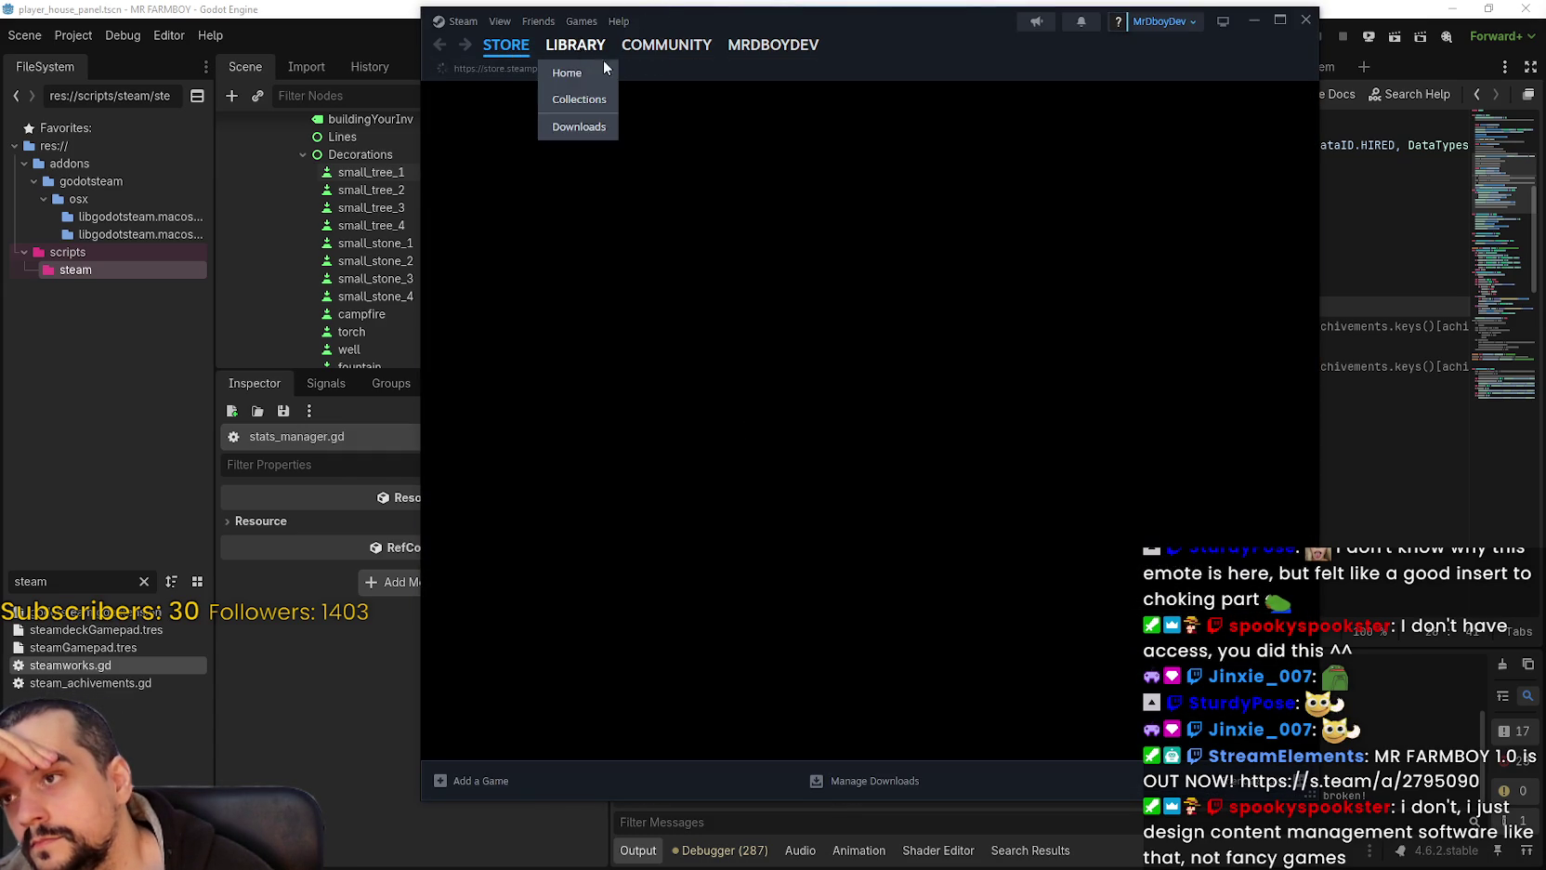
Step: Open MR FARMBOY from Library Home, browse its news, reopen it, and go to Community Hub
left_click(596, 62)
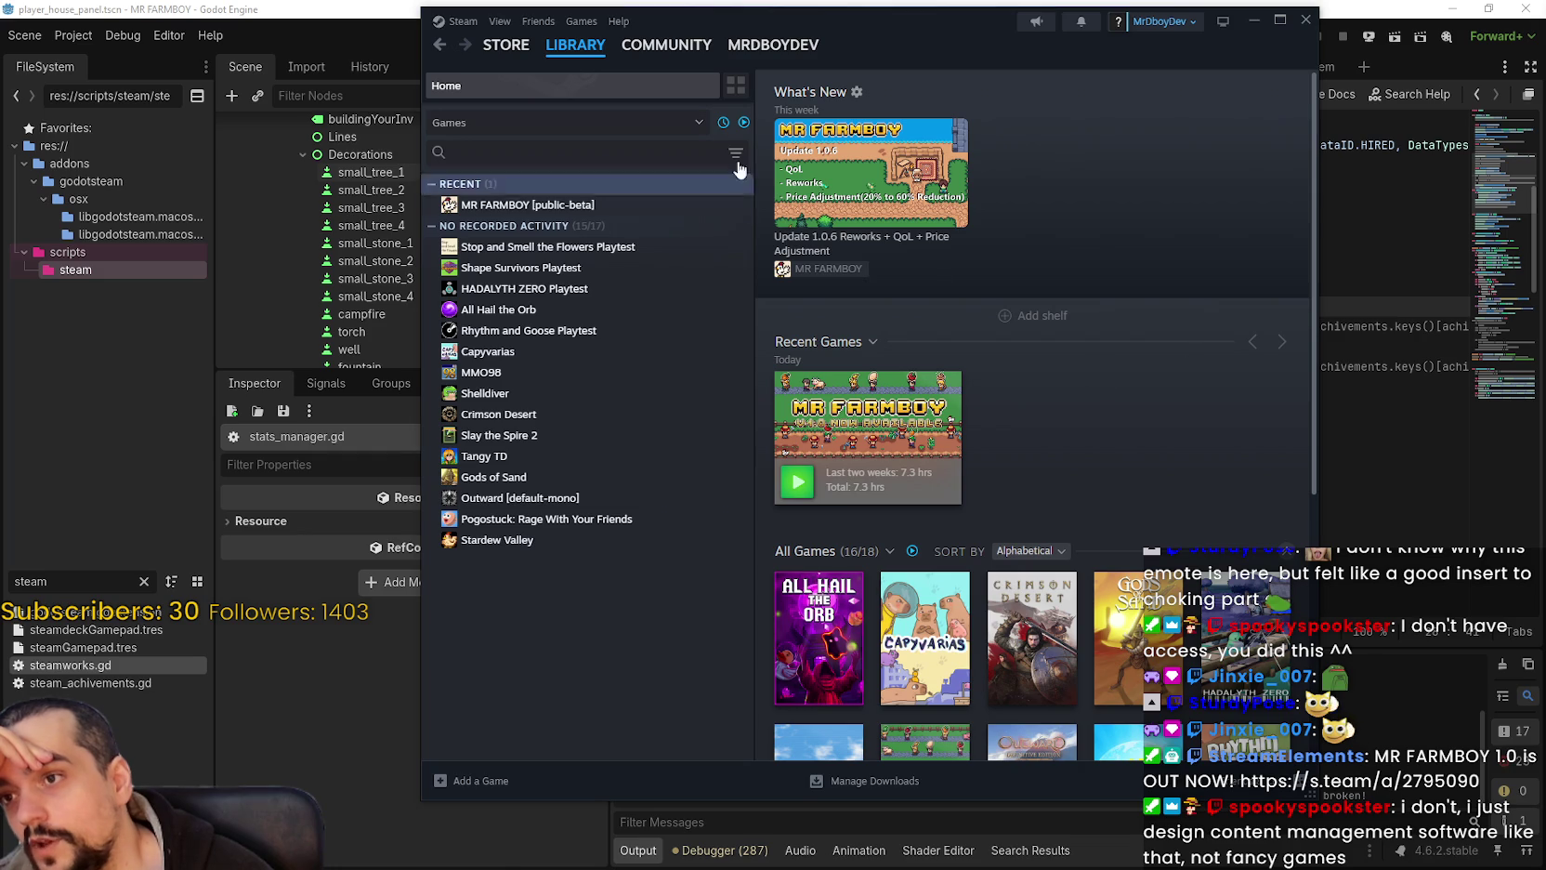
left_click(822, 268)
scroll(1115, 641, "down", 10)
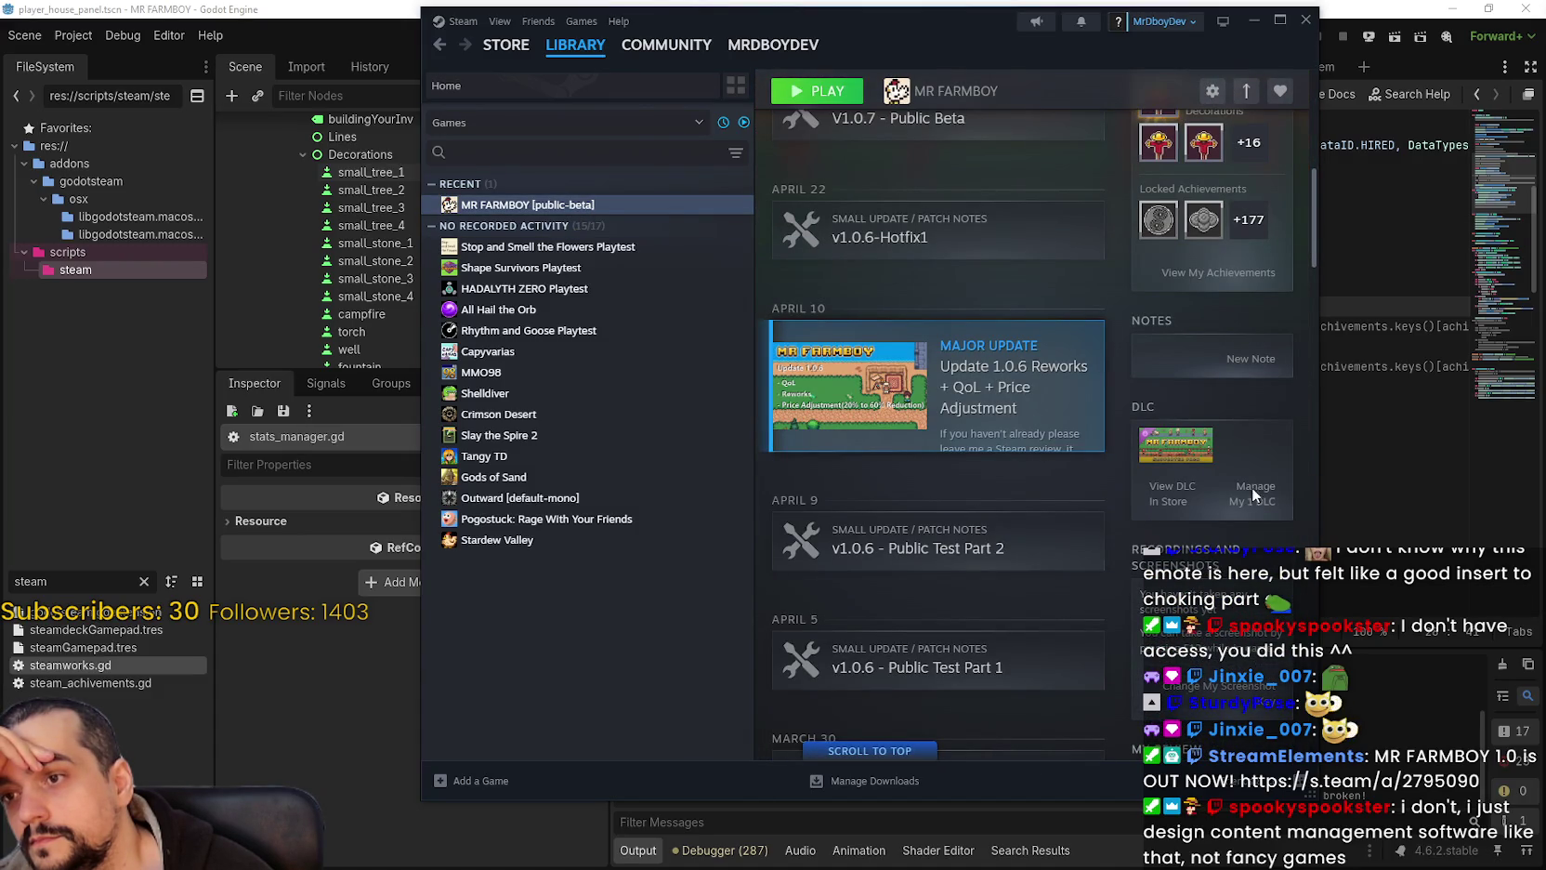
mouse_move(1314, 249)
left_mouse_down()
mouse_move(1280, 537)
mouse_move(1301, 83)
left_mouse_up()
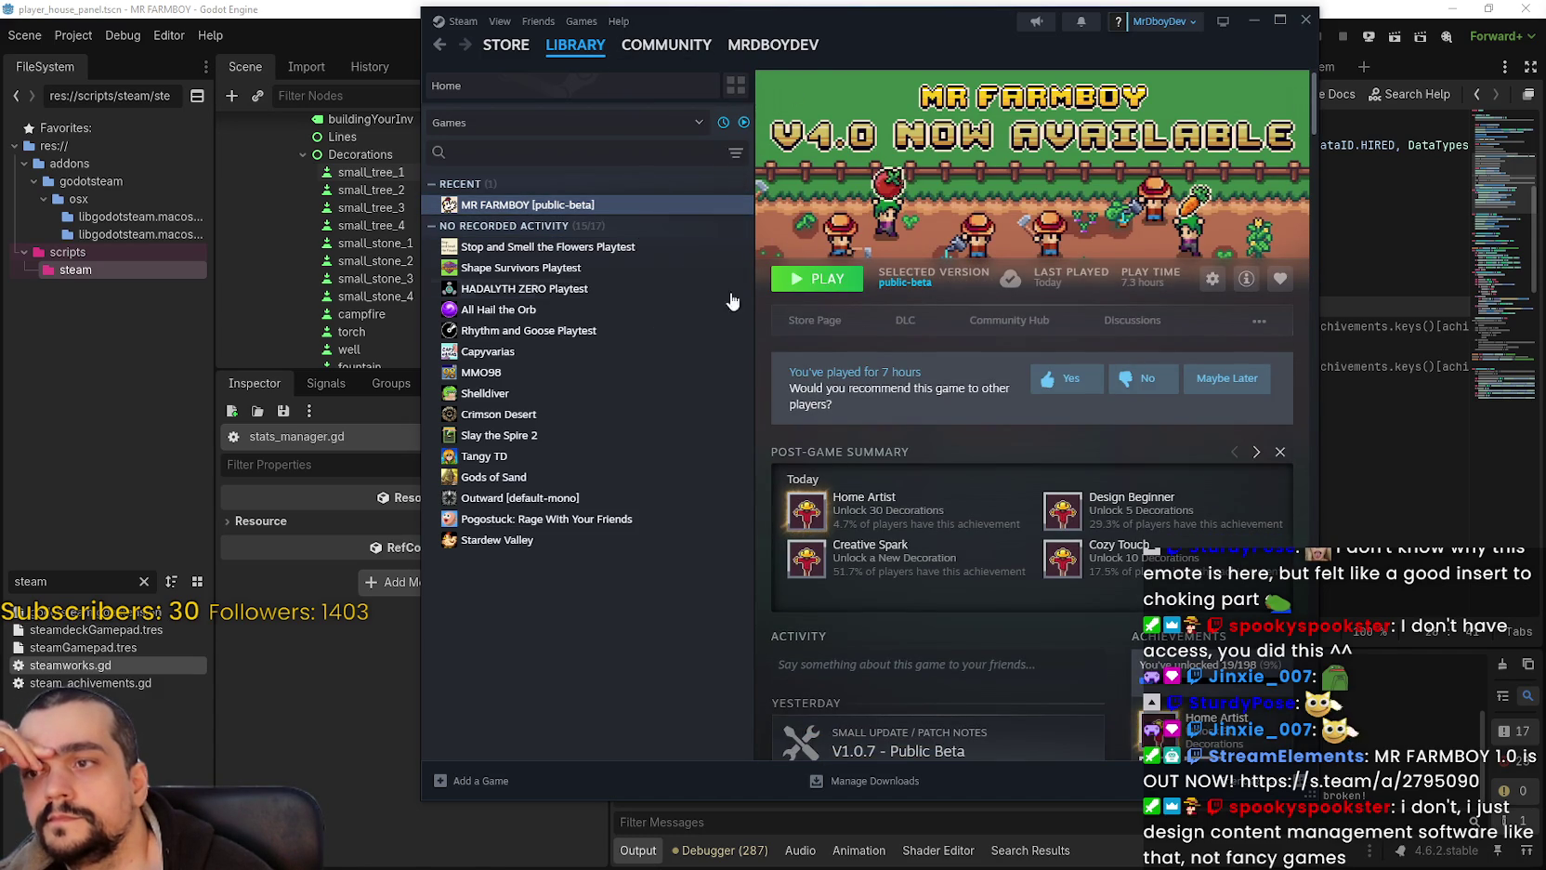
left_click(441, 45)
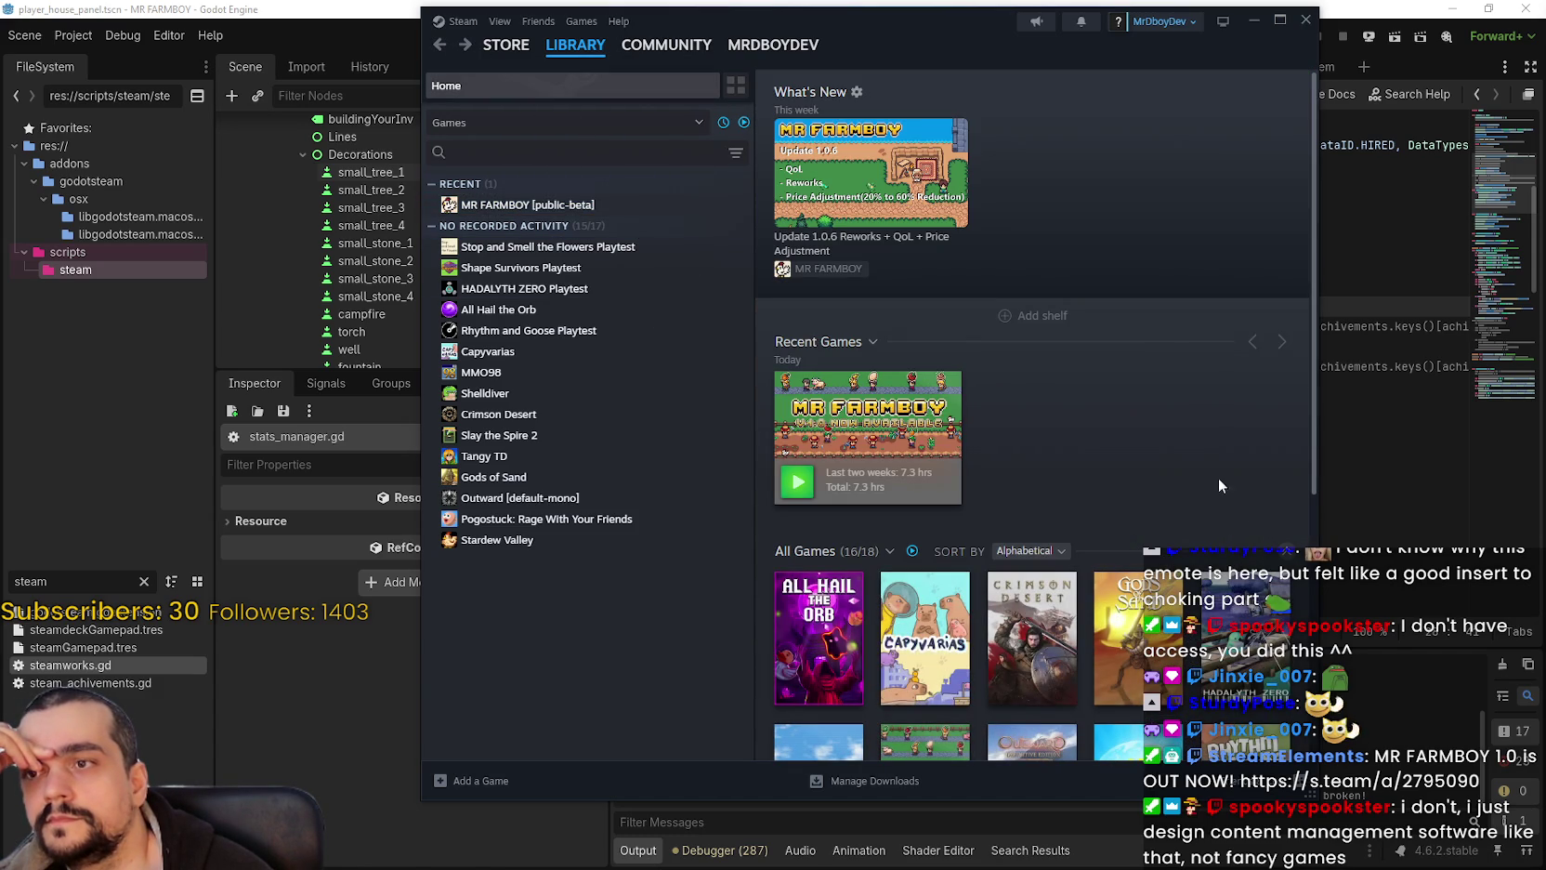
left_click(527, 204)
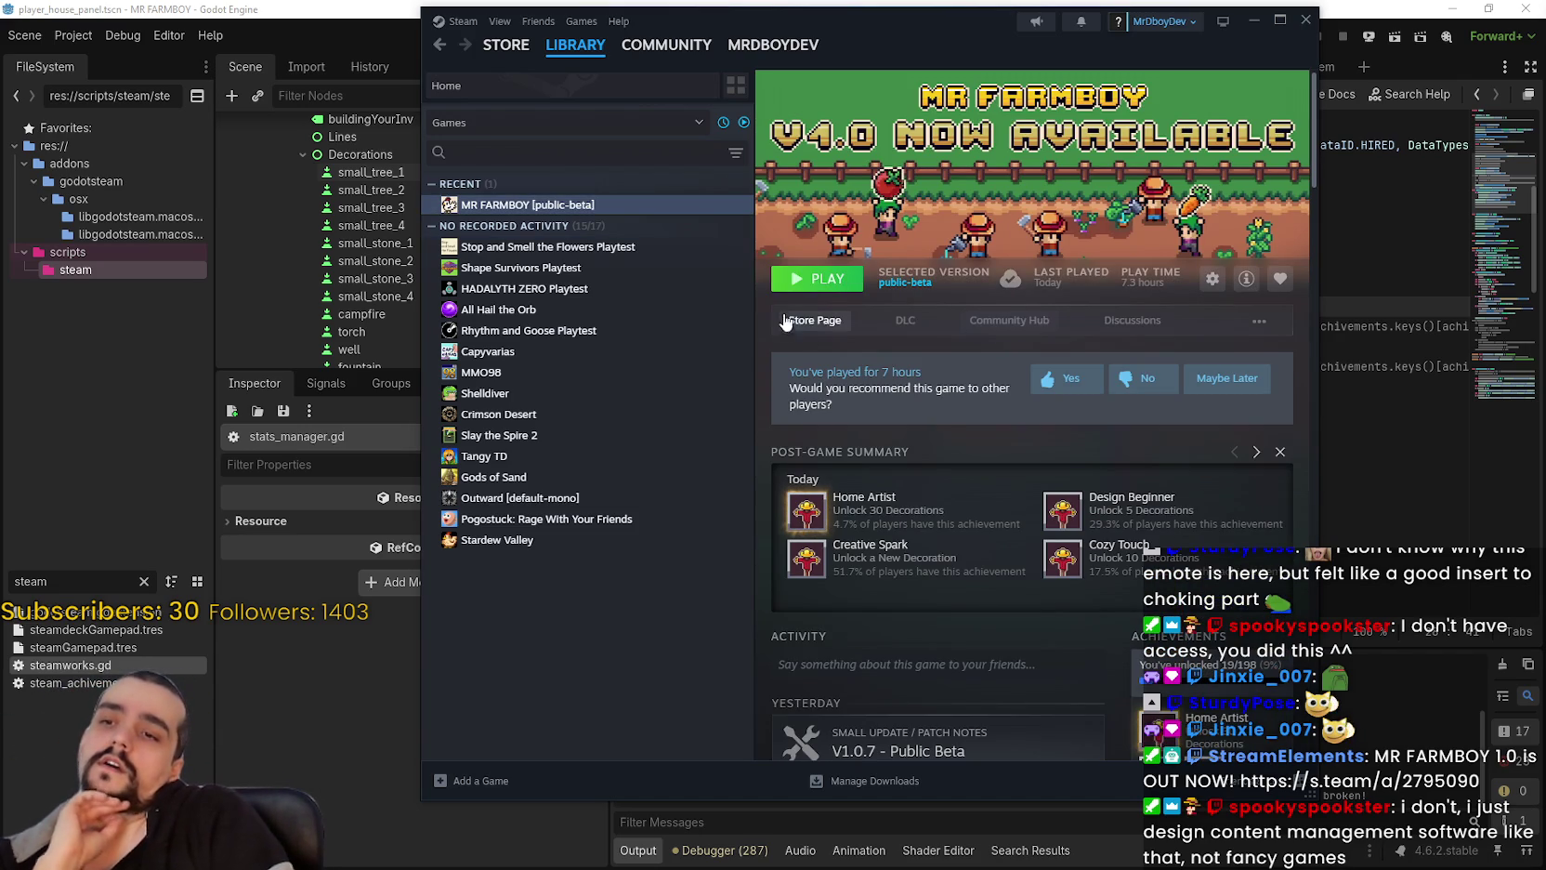
left_click(988, 320)
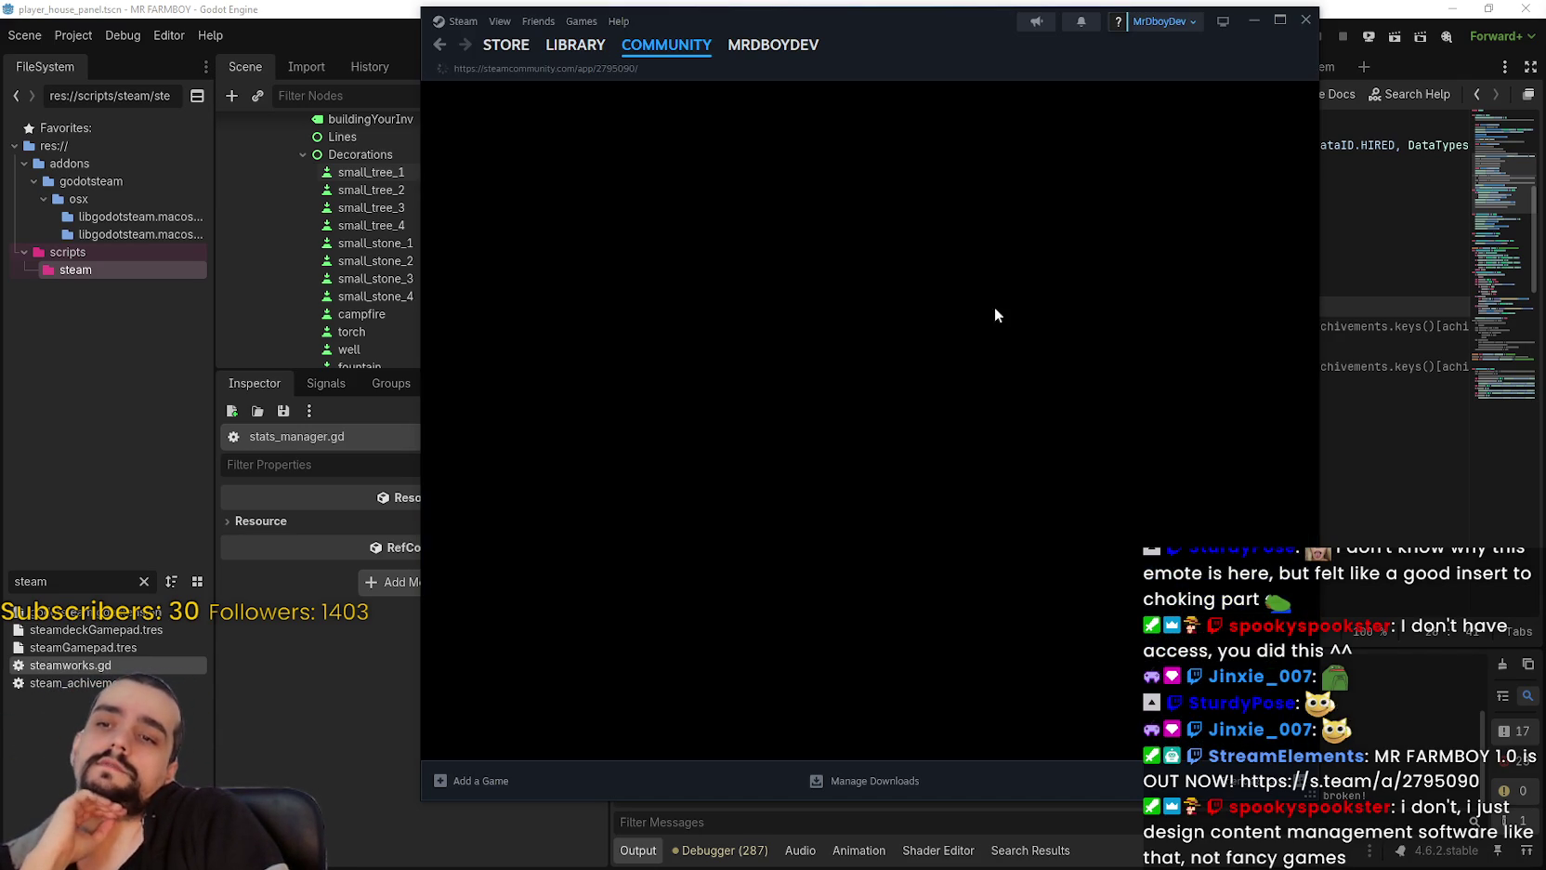
Step: Open the V1.0.7 announcement for editing from the Hub Admin events dashboard
left_click(1125, 112)
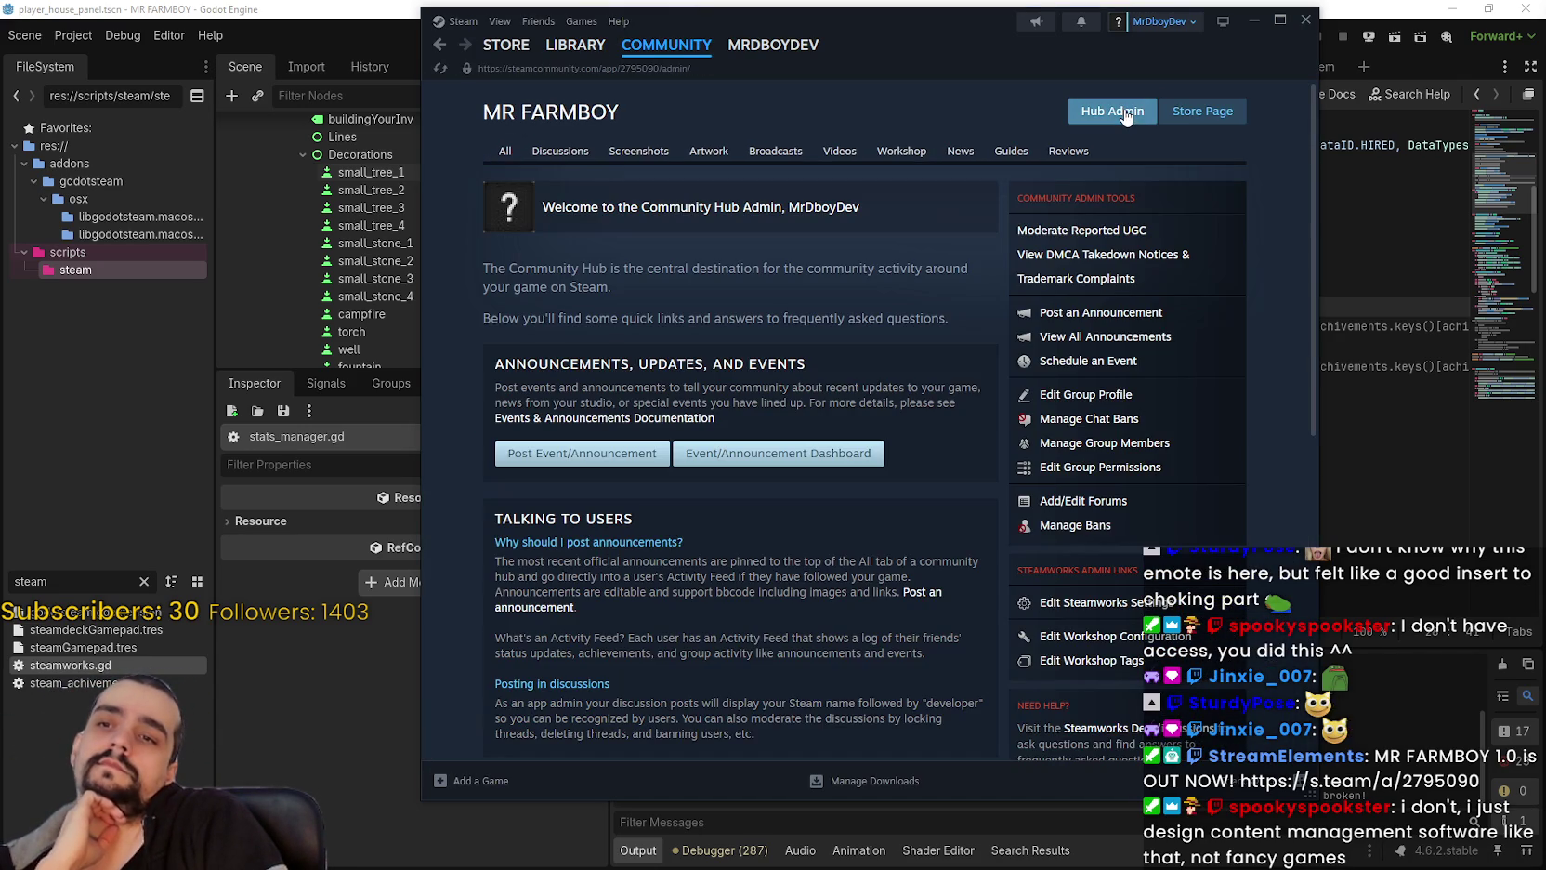
left_click(836, 454)
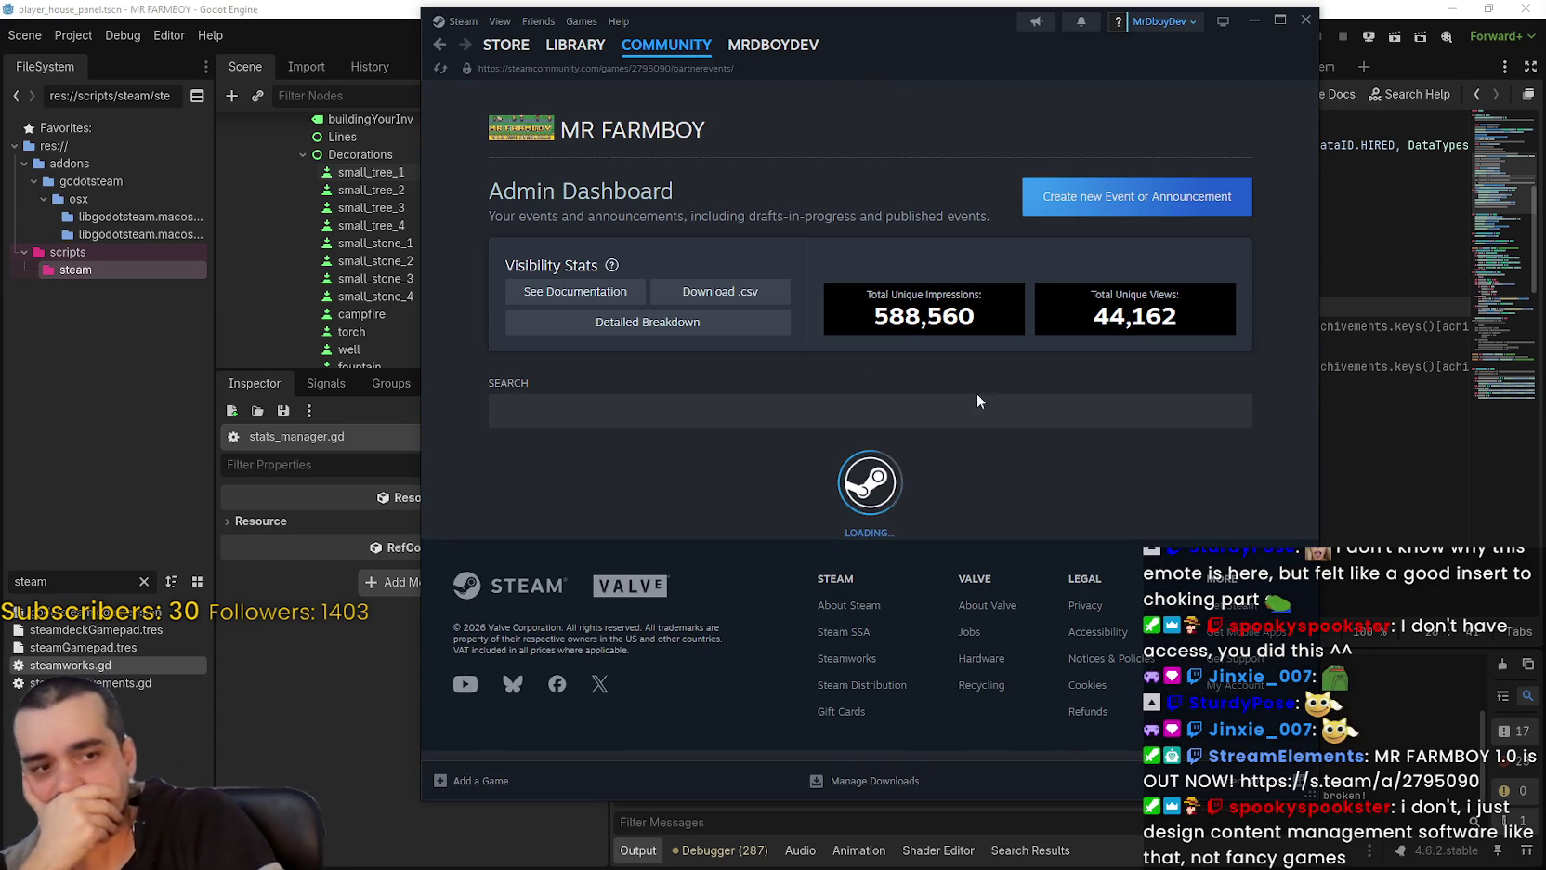
scroll(917, 497, "down", 3)
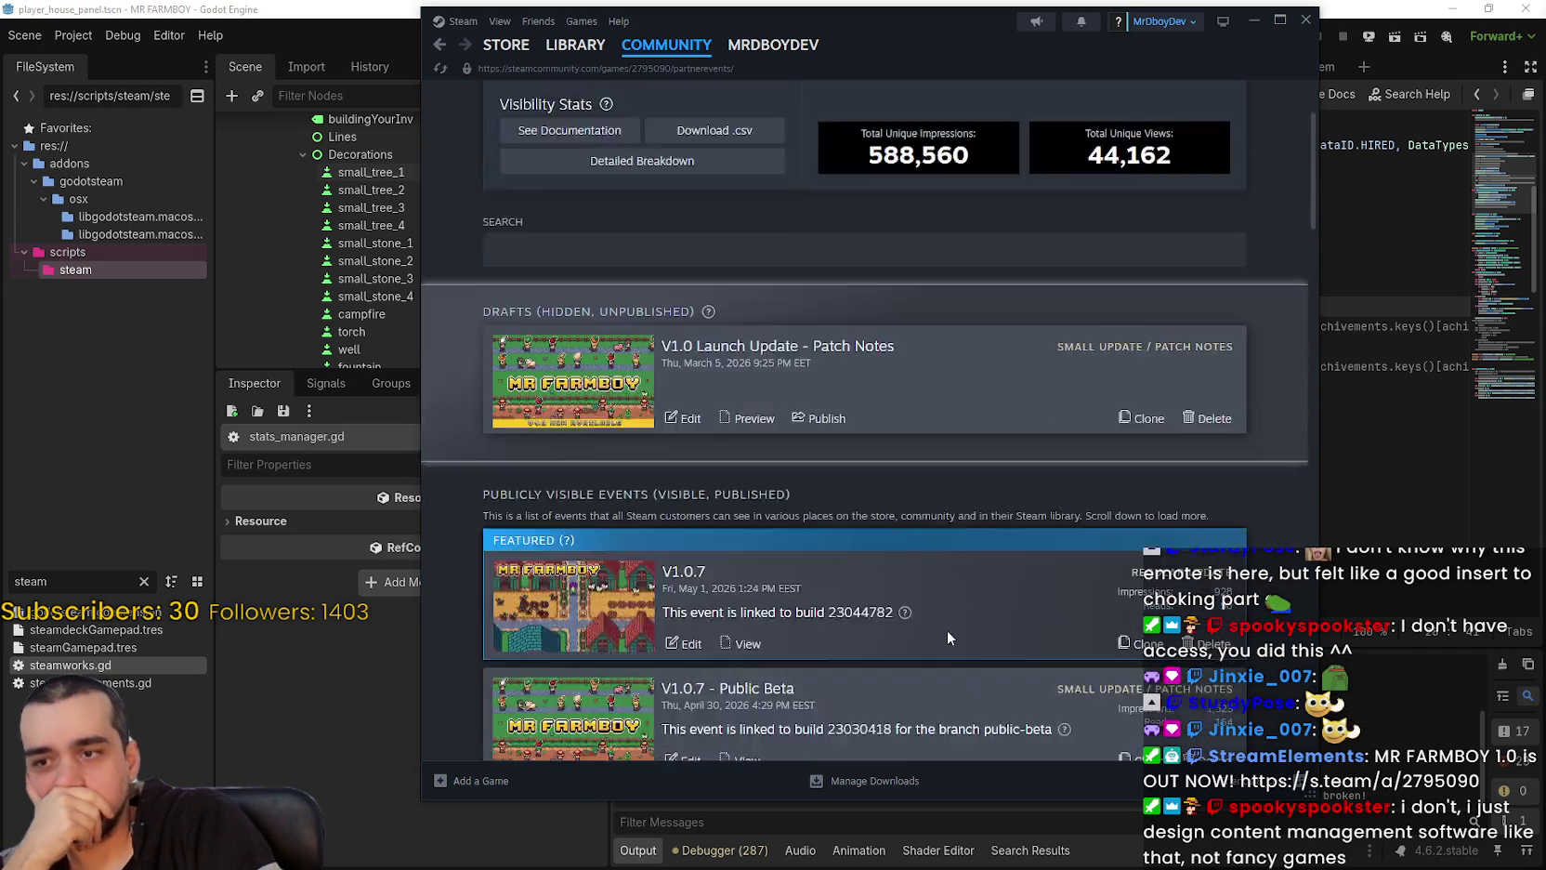
scroll(917, 497, "down", 3)
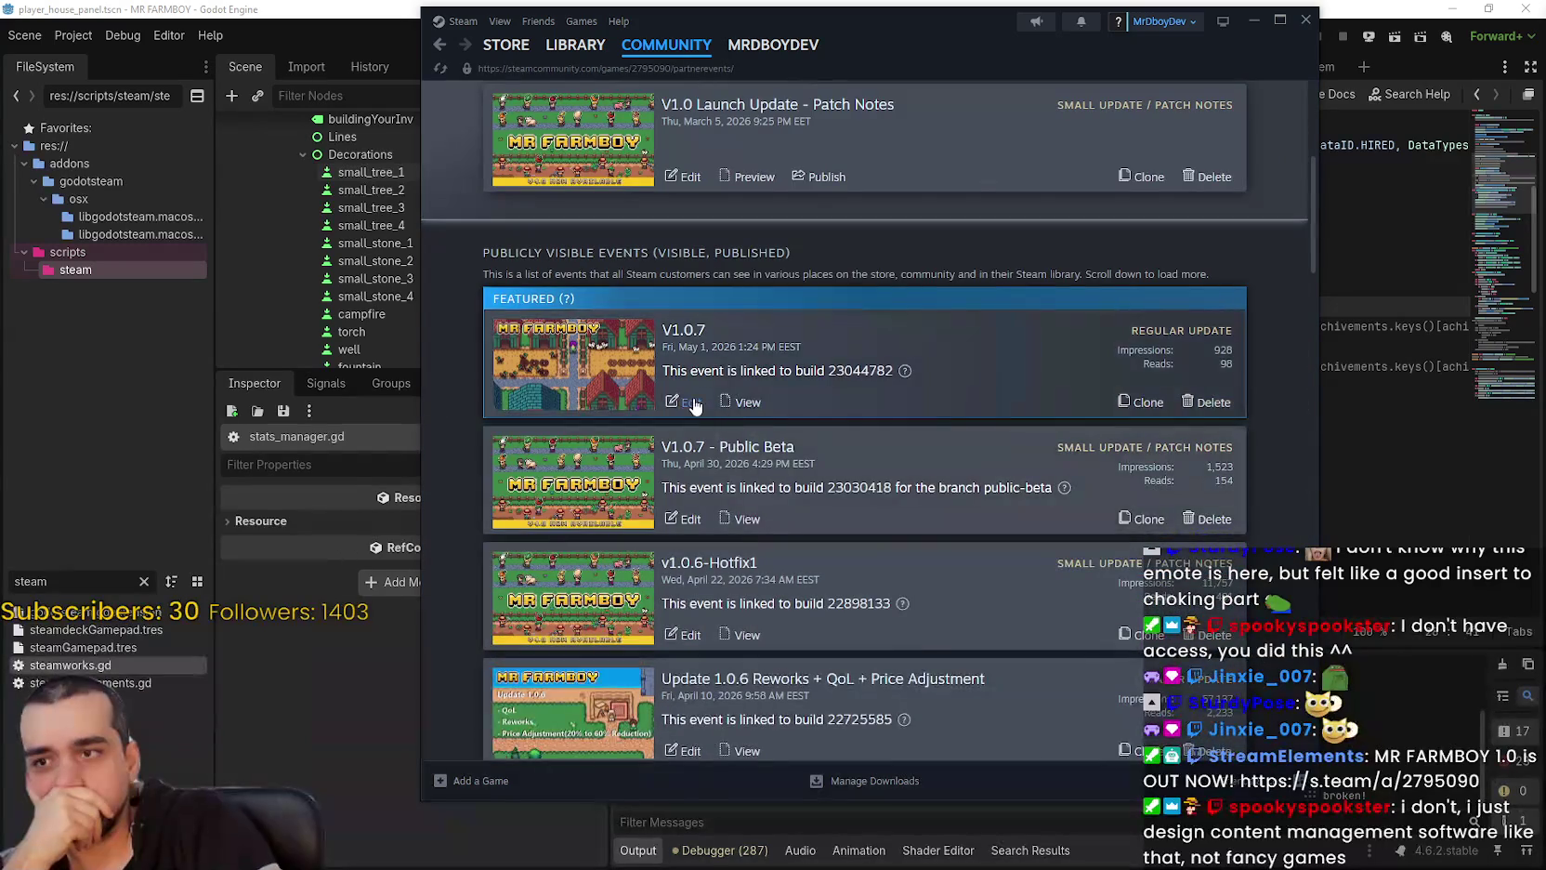
left_click(685, 402)
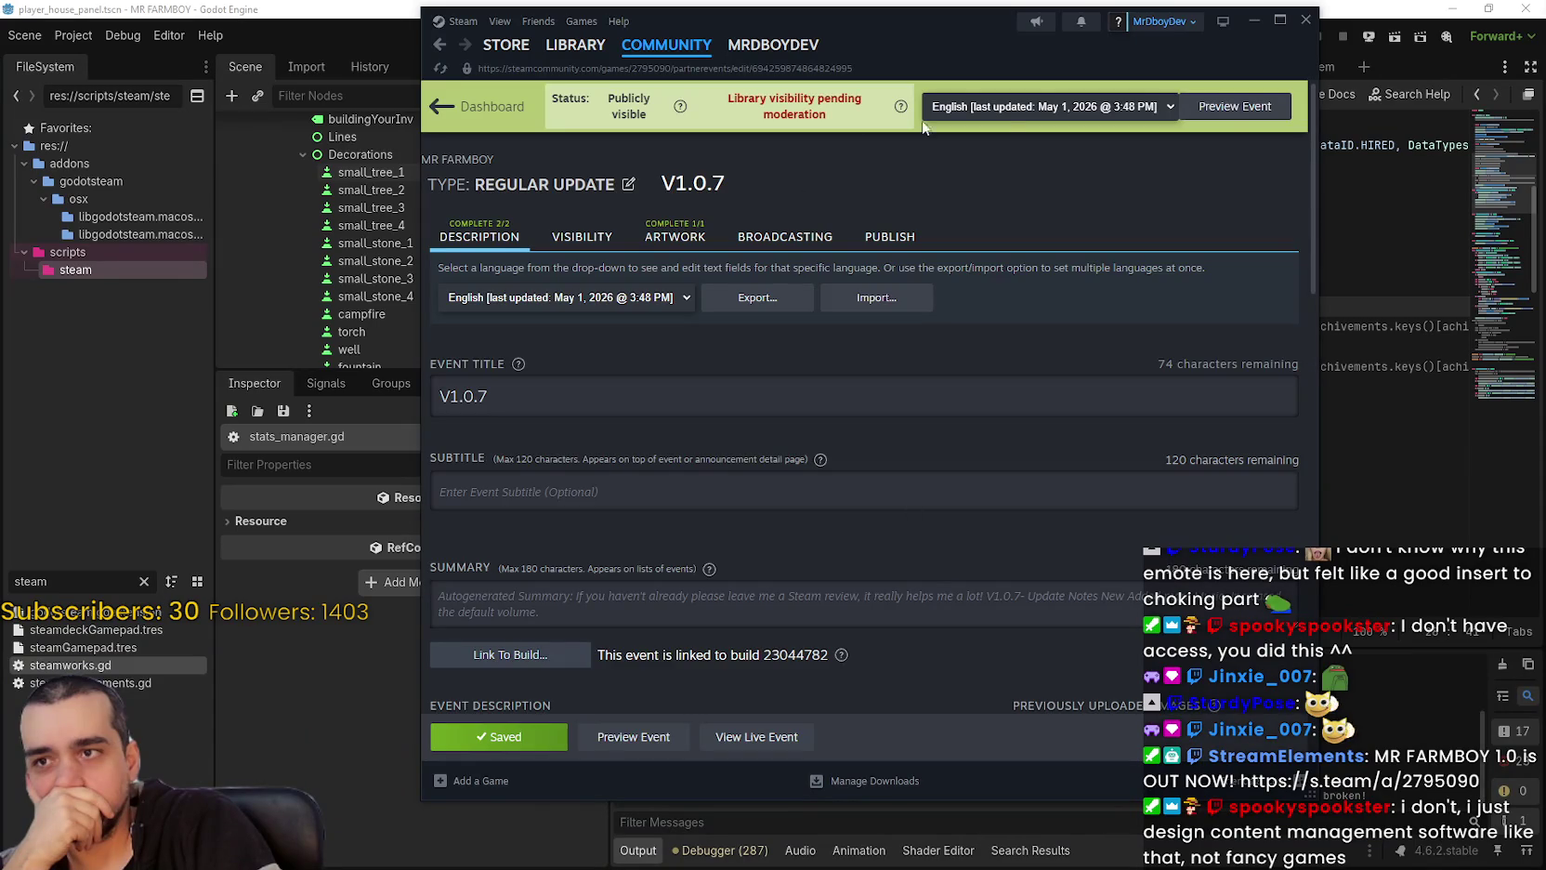
Step: Review the V1.0.7 event's Visibility settings, then go to the MR FARMBOY library page
left_click(608, 244)
scroll(873, 544, "down", 4)
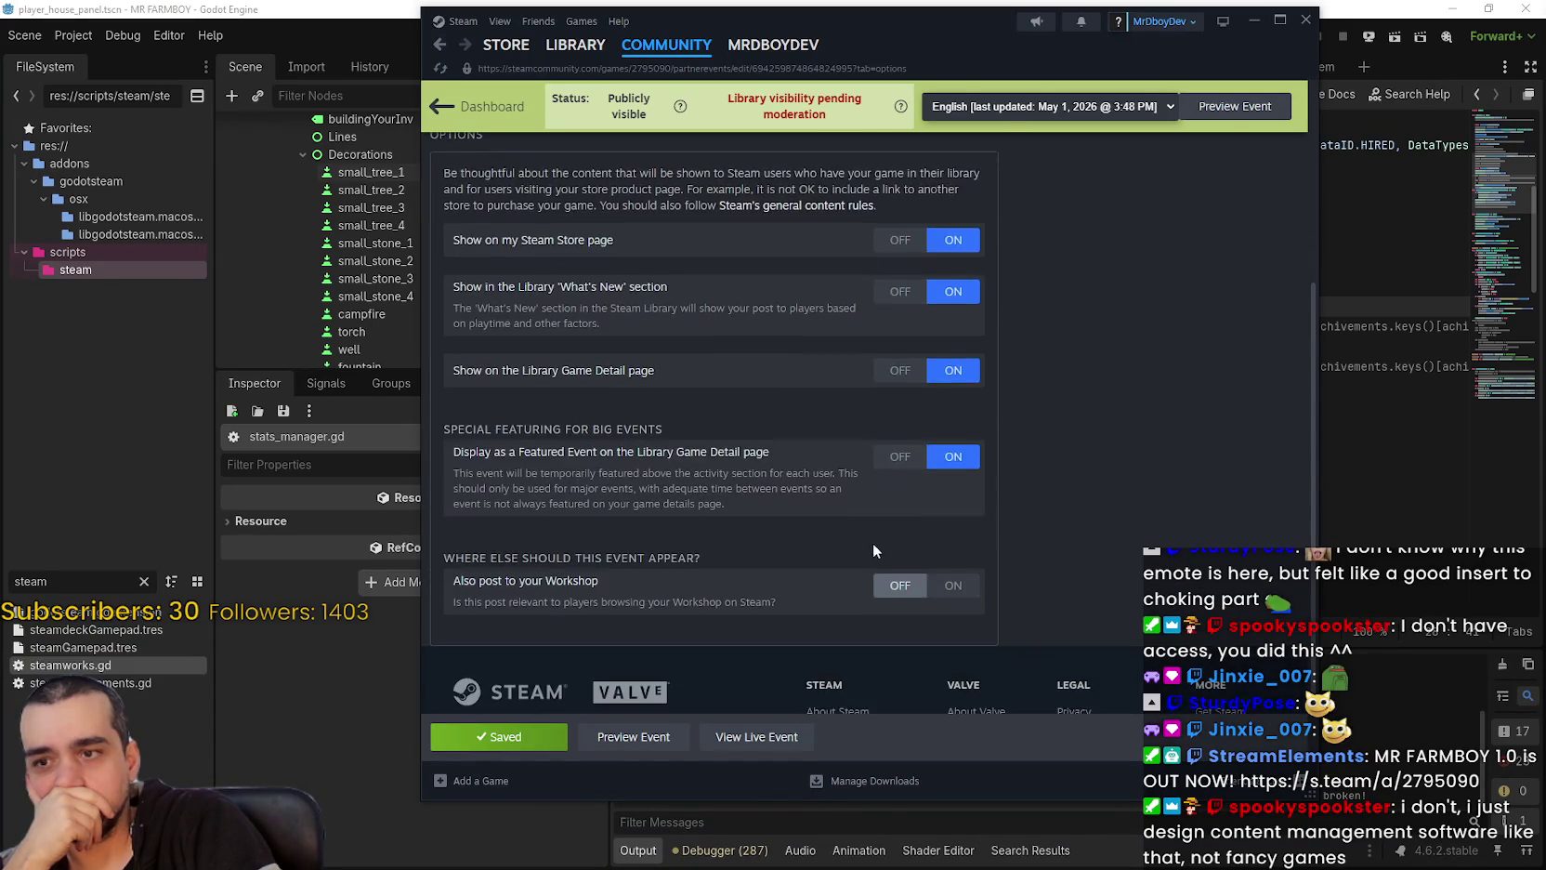
scroll(1023, 553, "up", 3)
scroll(1014, 548, "up", 2)
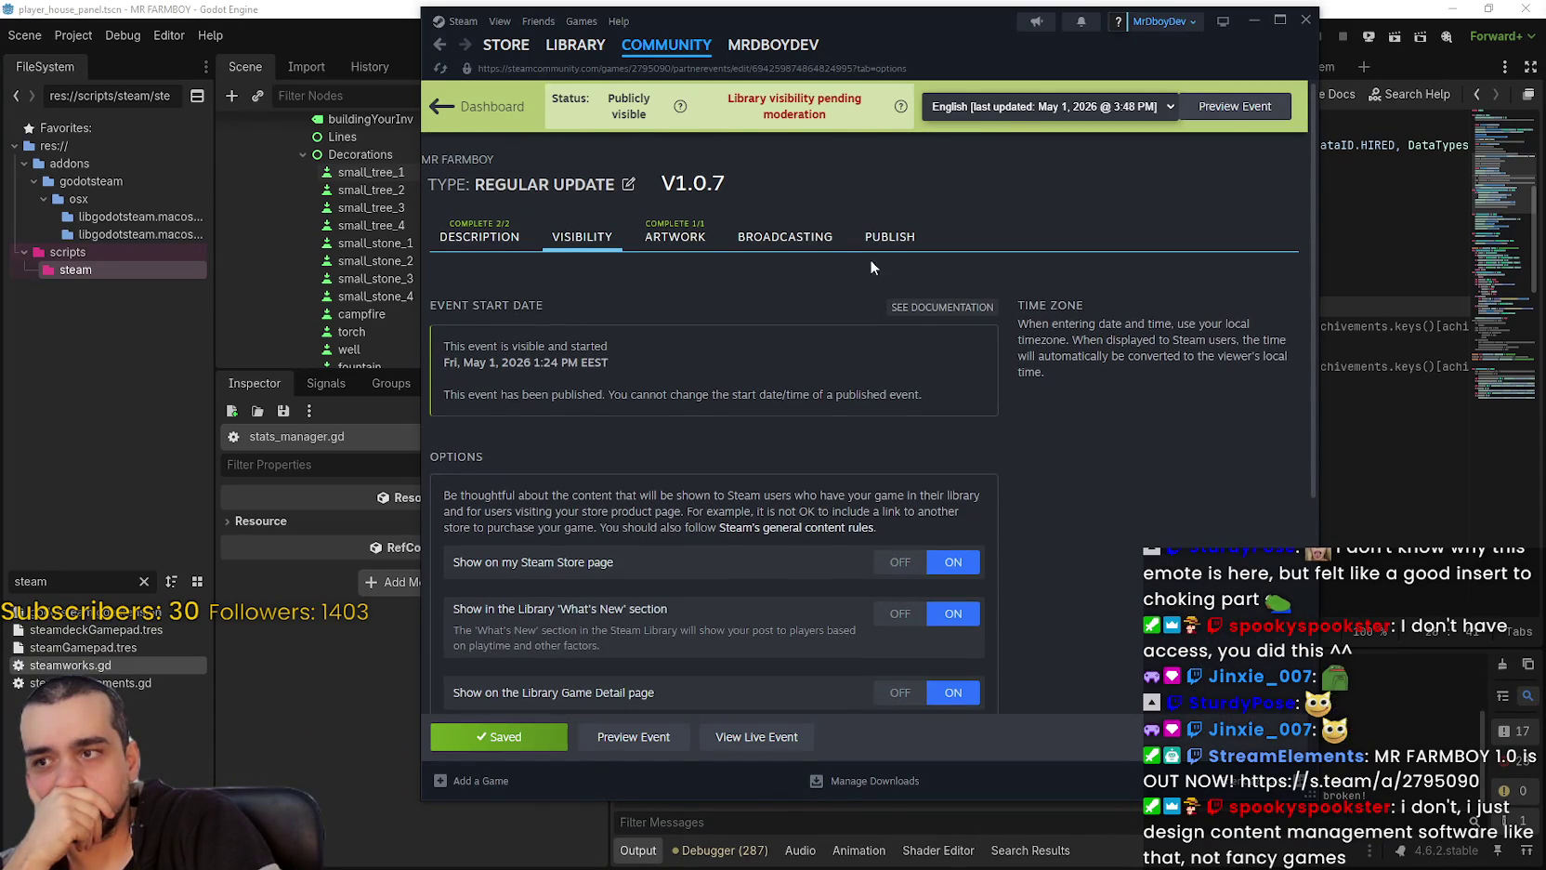
left_click(574, 44)
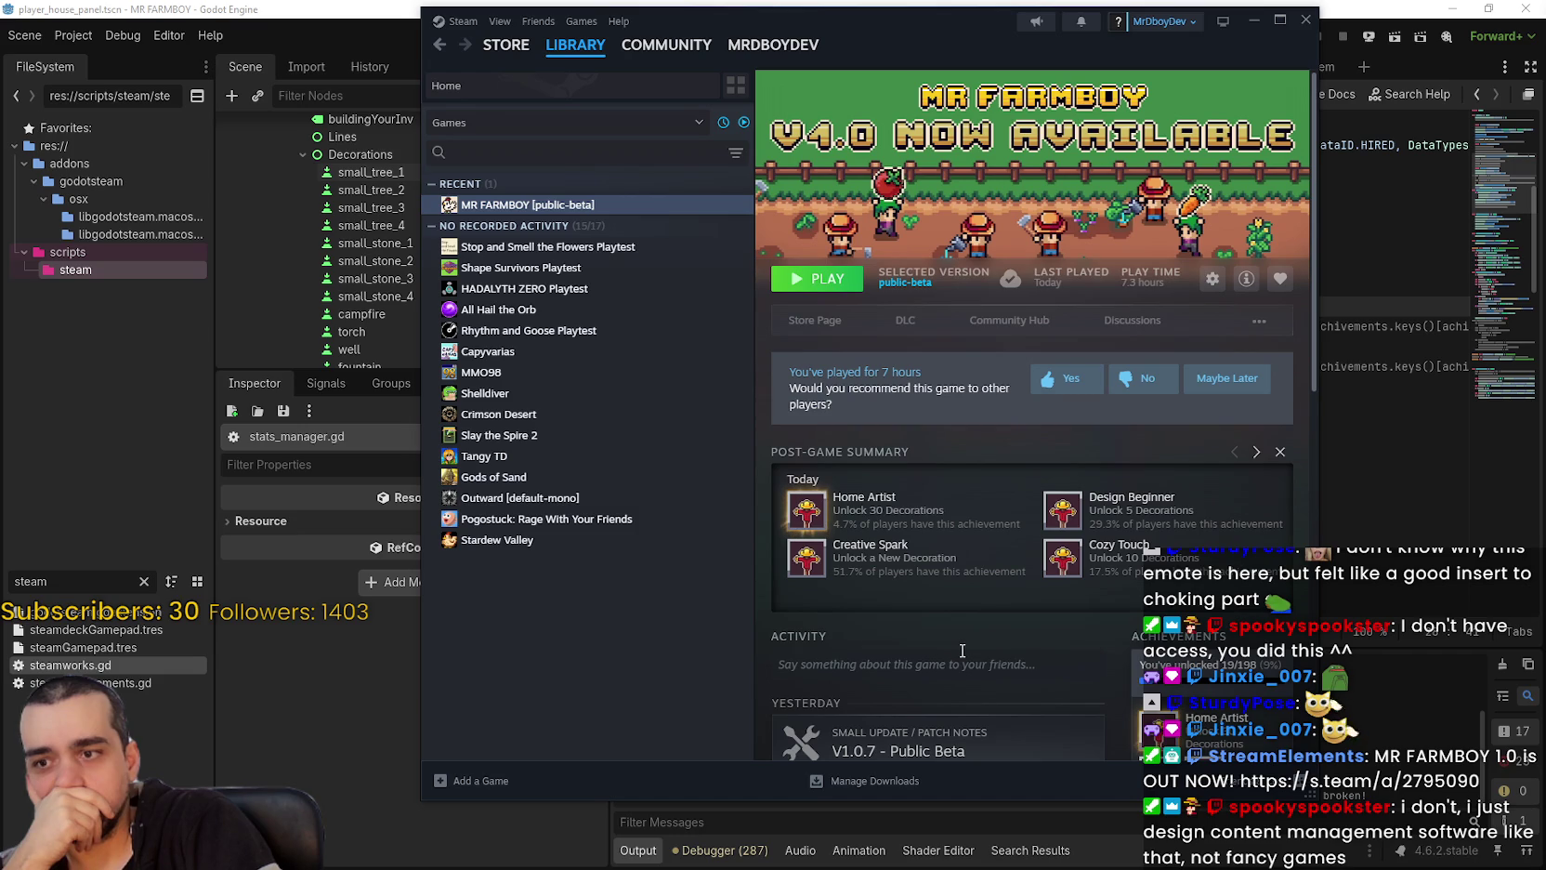
Step: Glance at the achievement bug thread and store page, then show MR FARMBOY's Reviews
left_click(1006, 320)
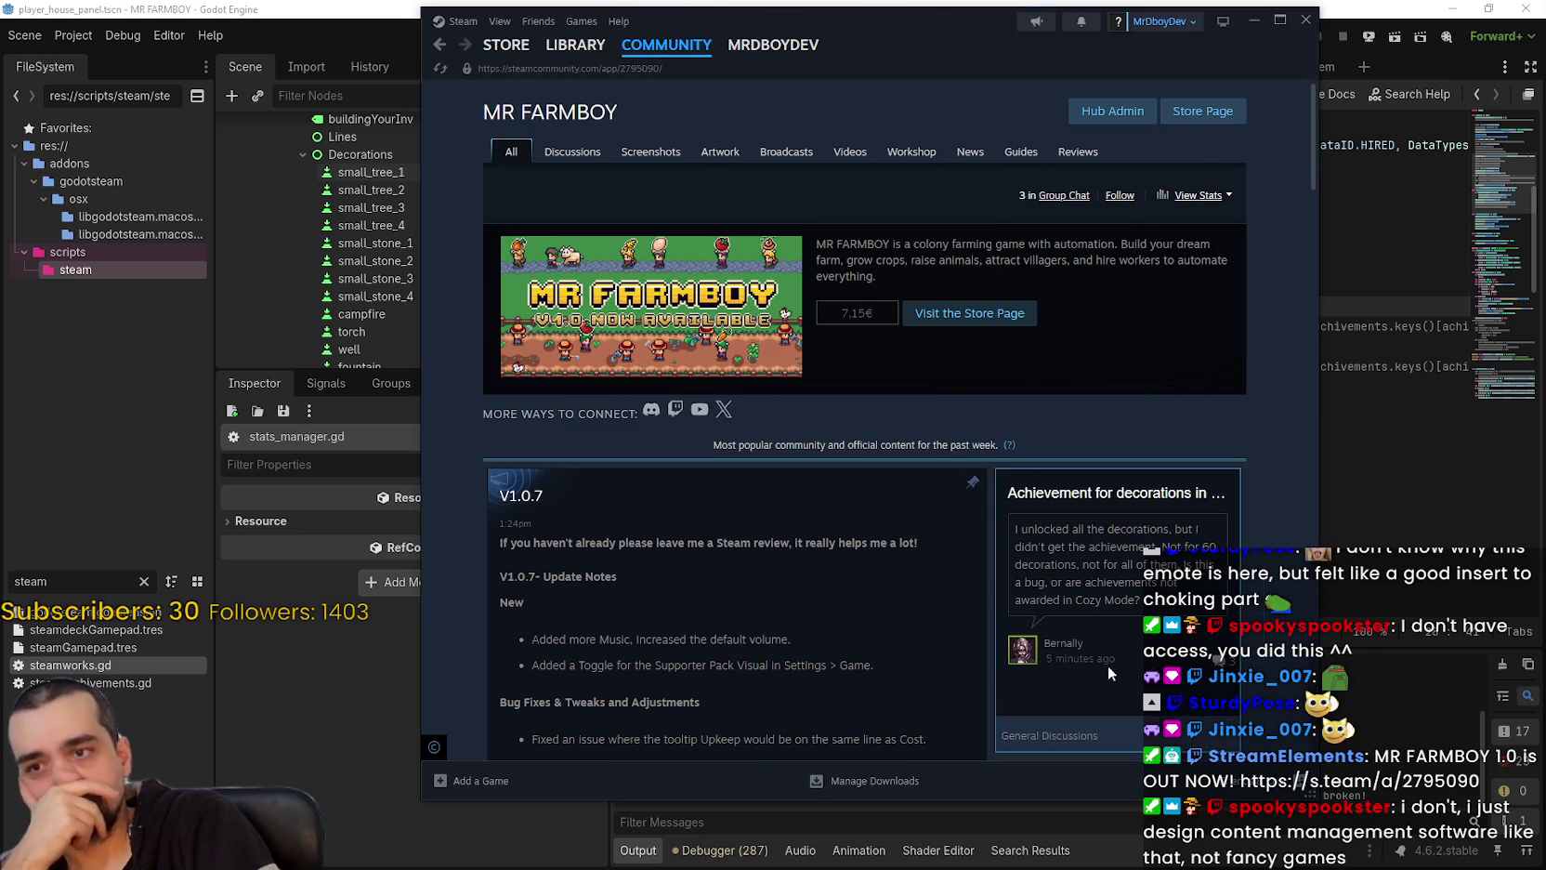
left_click(1085, 702)
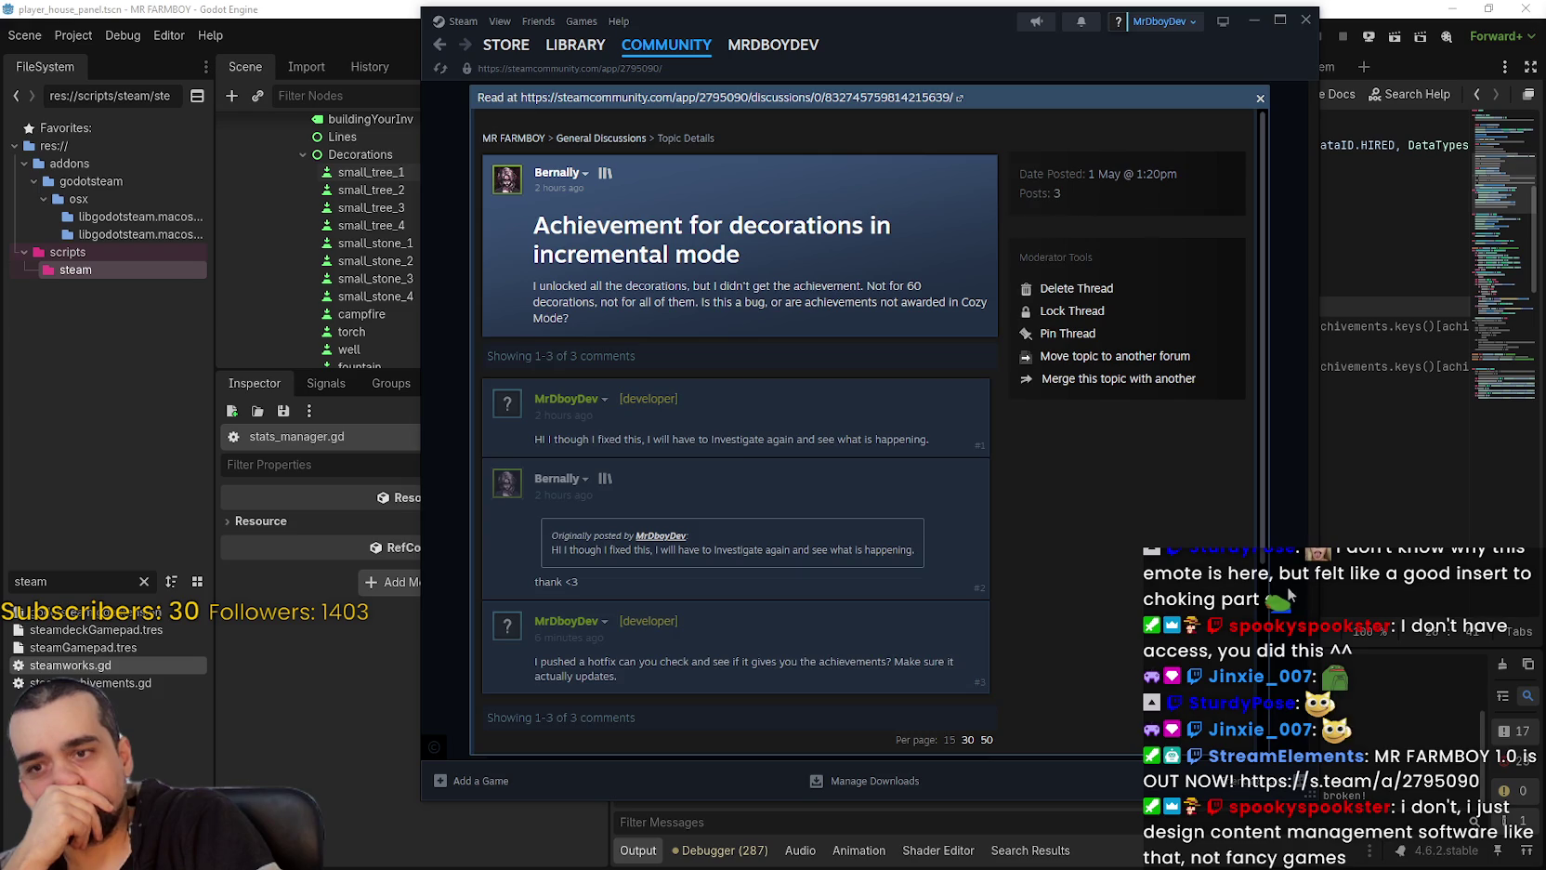
left_click(1287, 593)
left_click(1202, 113)
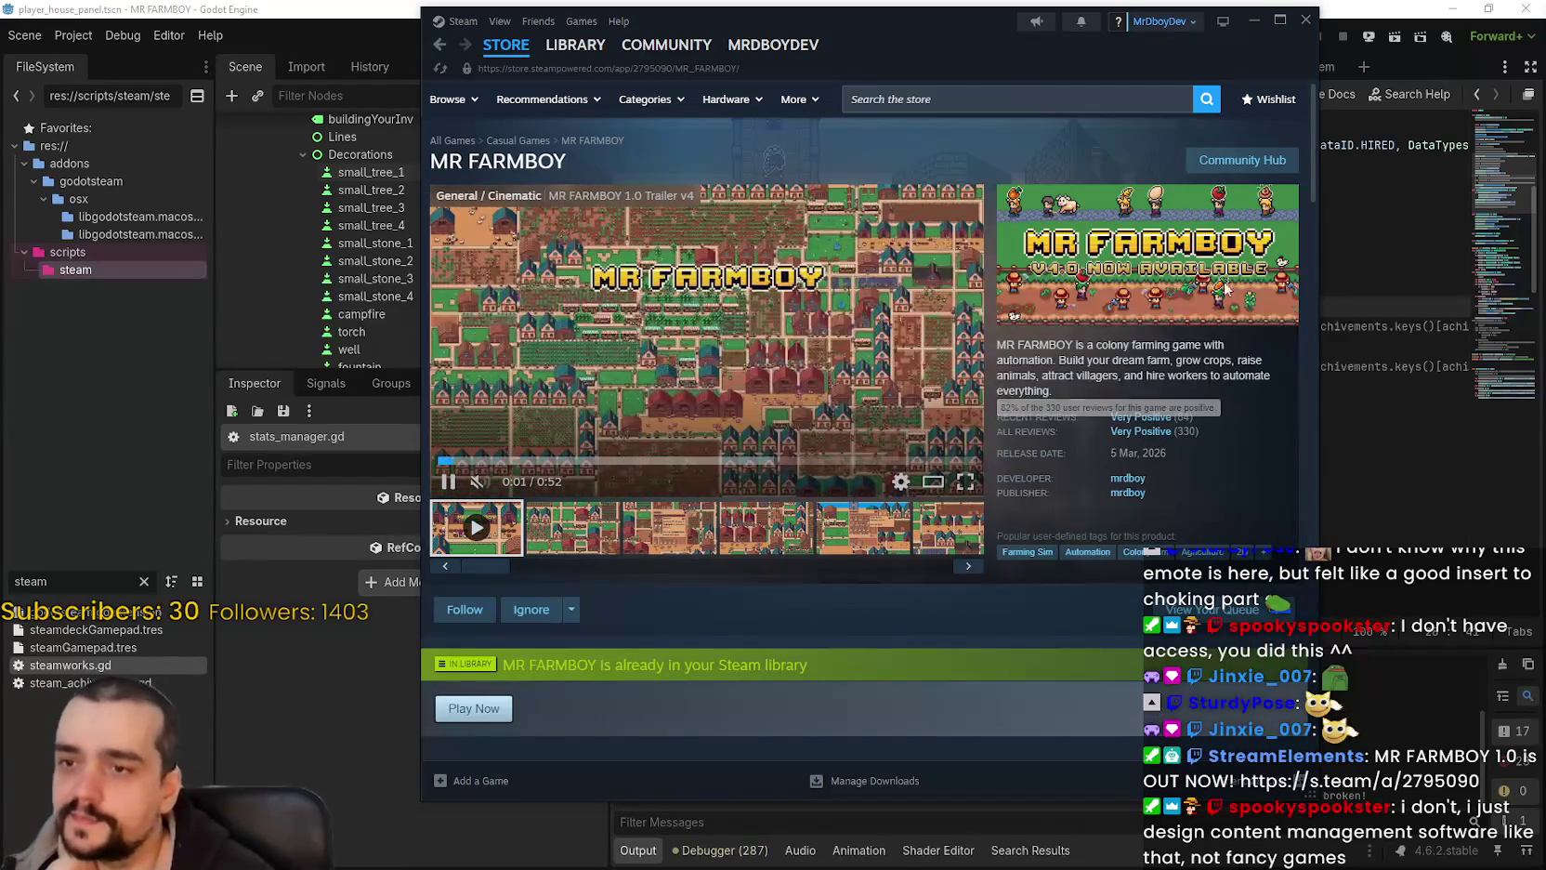
left_click(1252, 166)
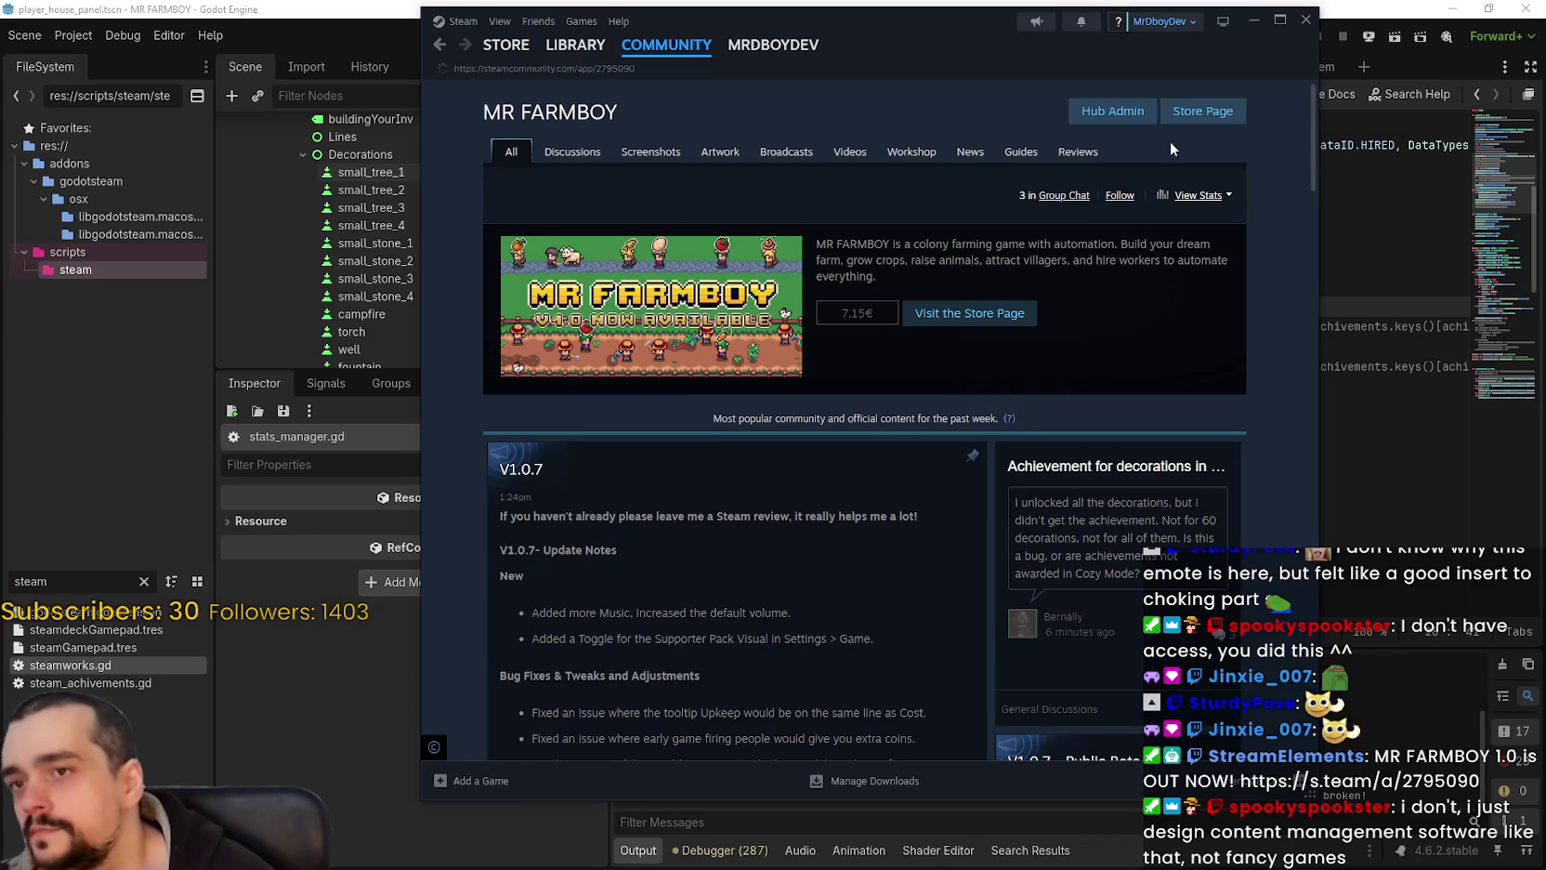
left_click(1081, 153)
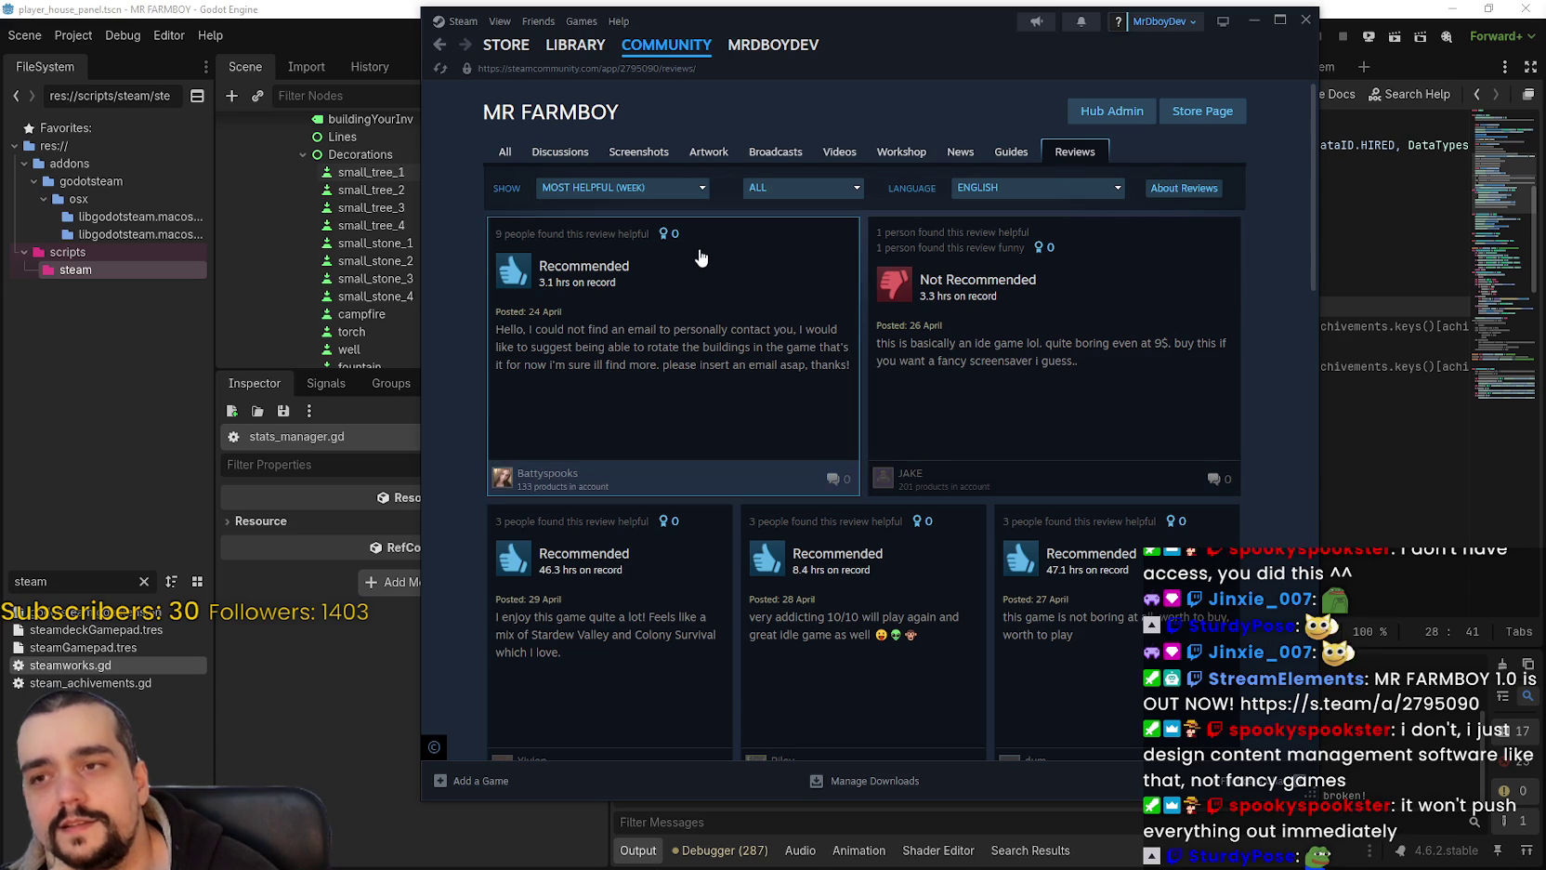
Step: Show MR FARMBOY reviews sorted by Most Recent in All Languages
left_click(635, 189)
left_click(568, 345)
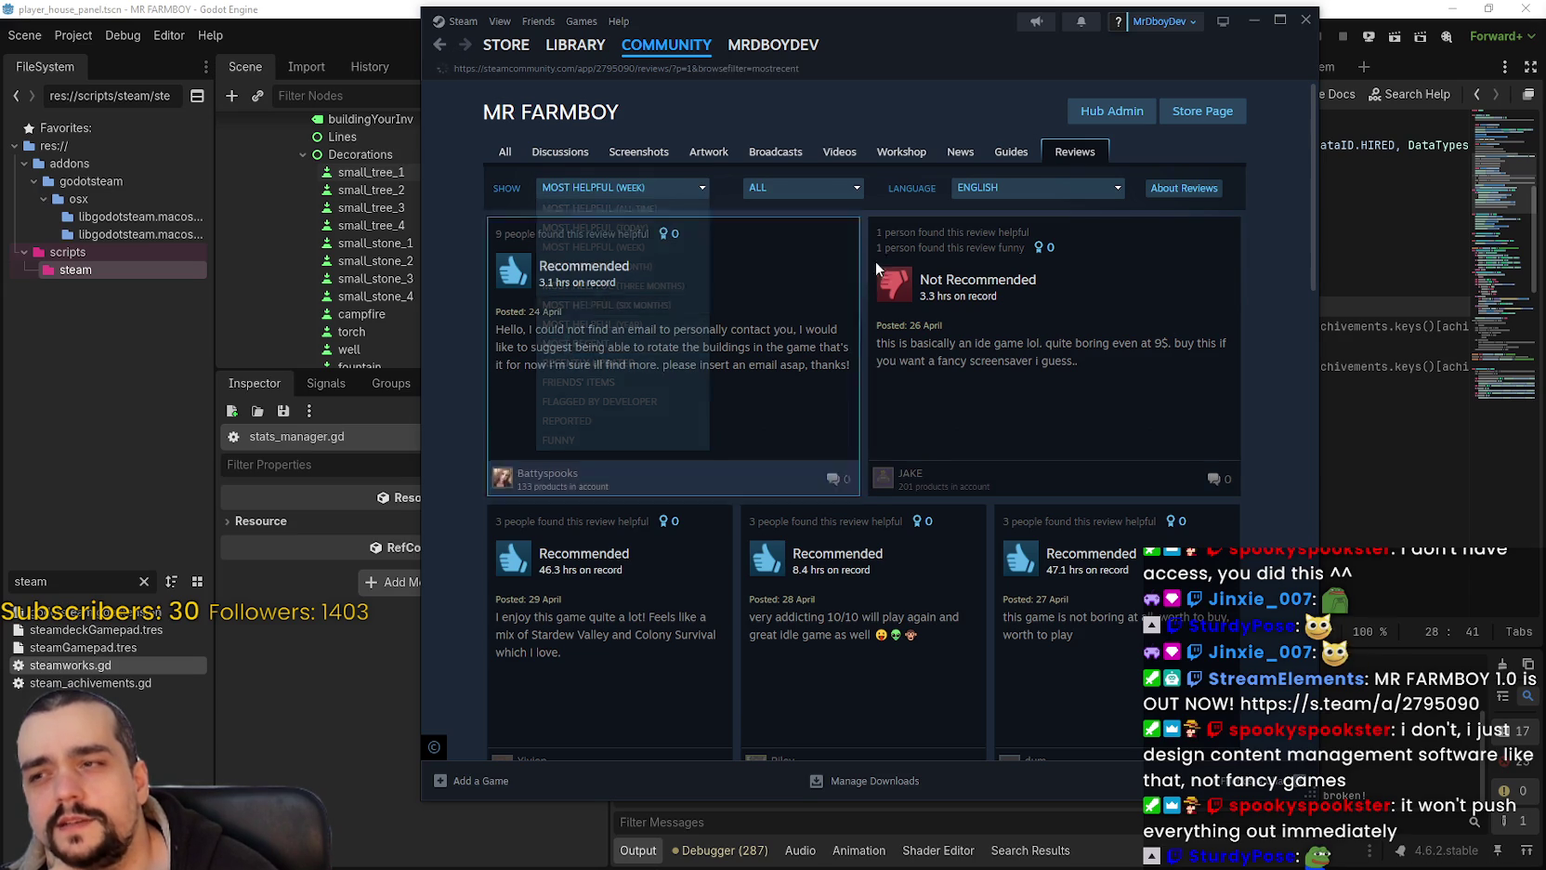
left_click(1002, 192)
left_click(992, 211)
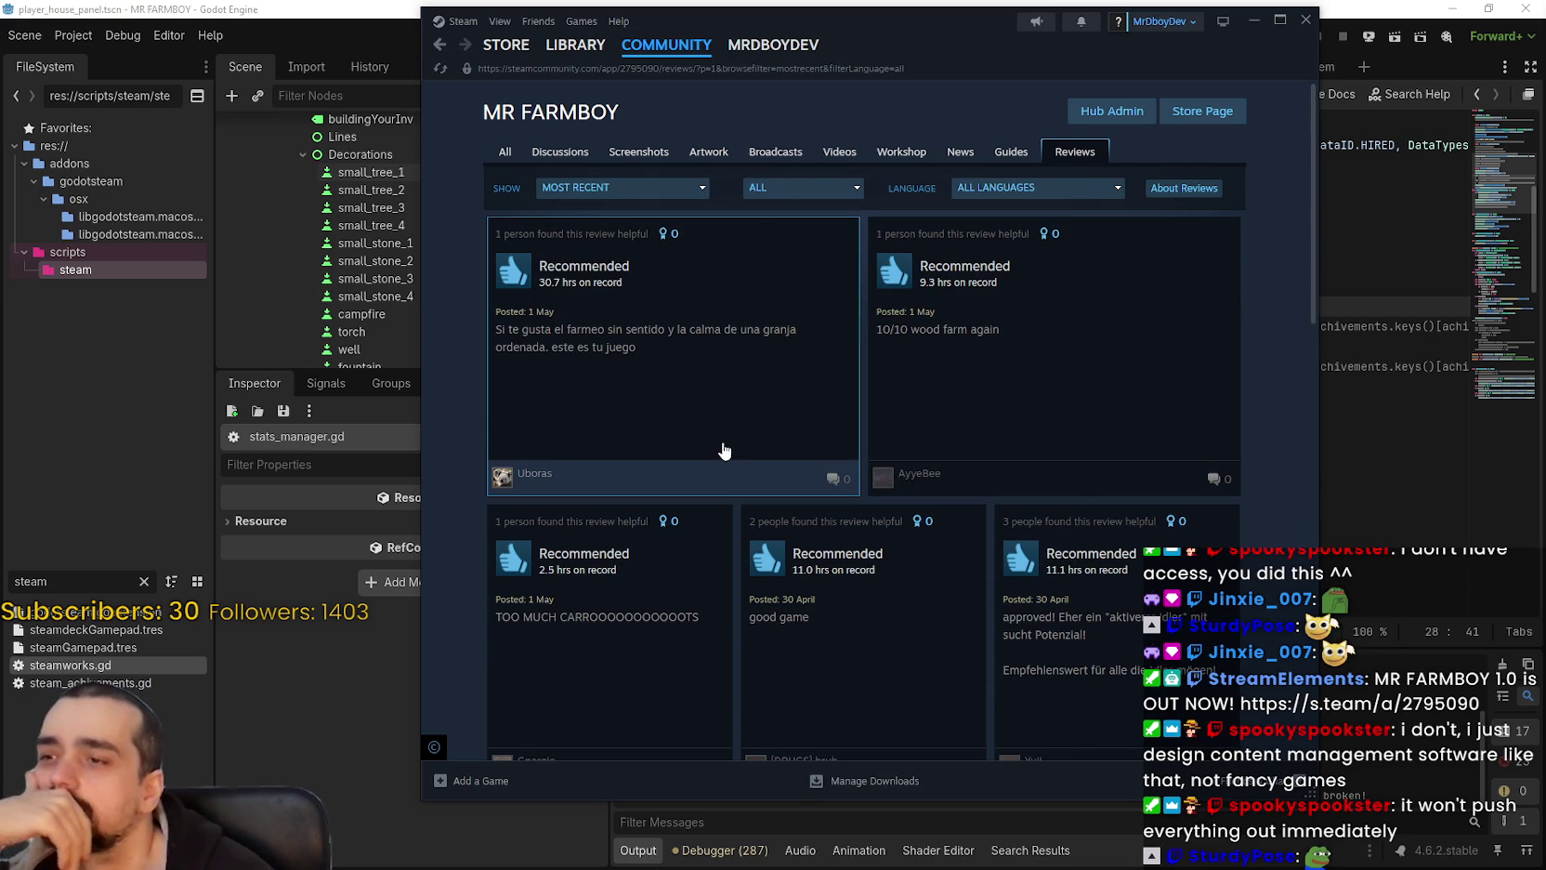
Step: Read the newest review and the 10/10 wood farm review, then return to the library page and SteamDB
left_click(807, 436)
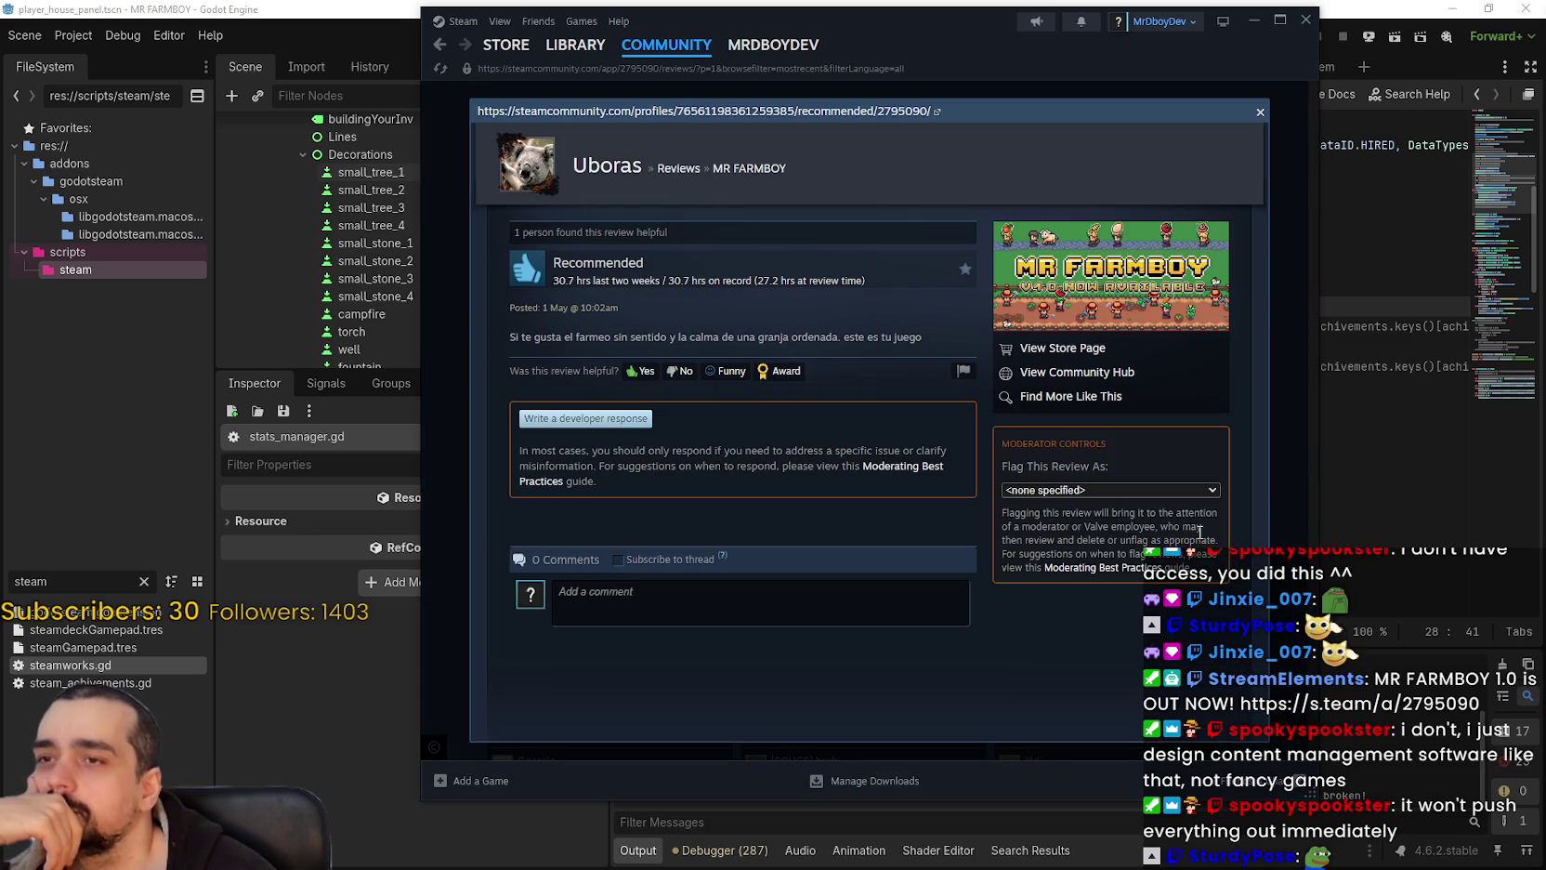
left_click(1269, 484)
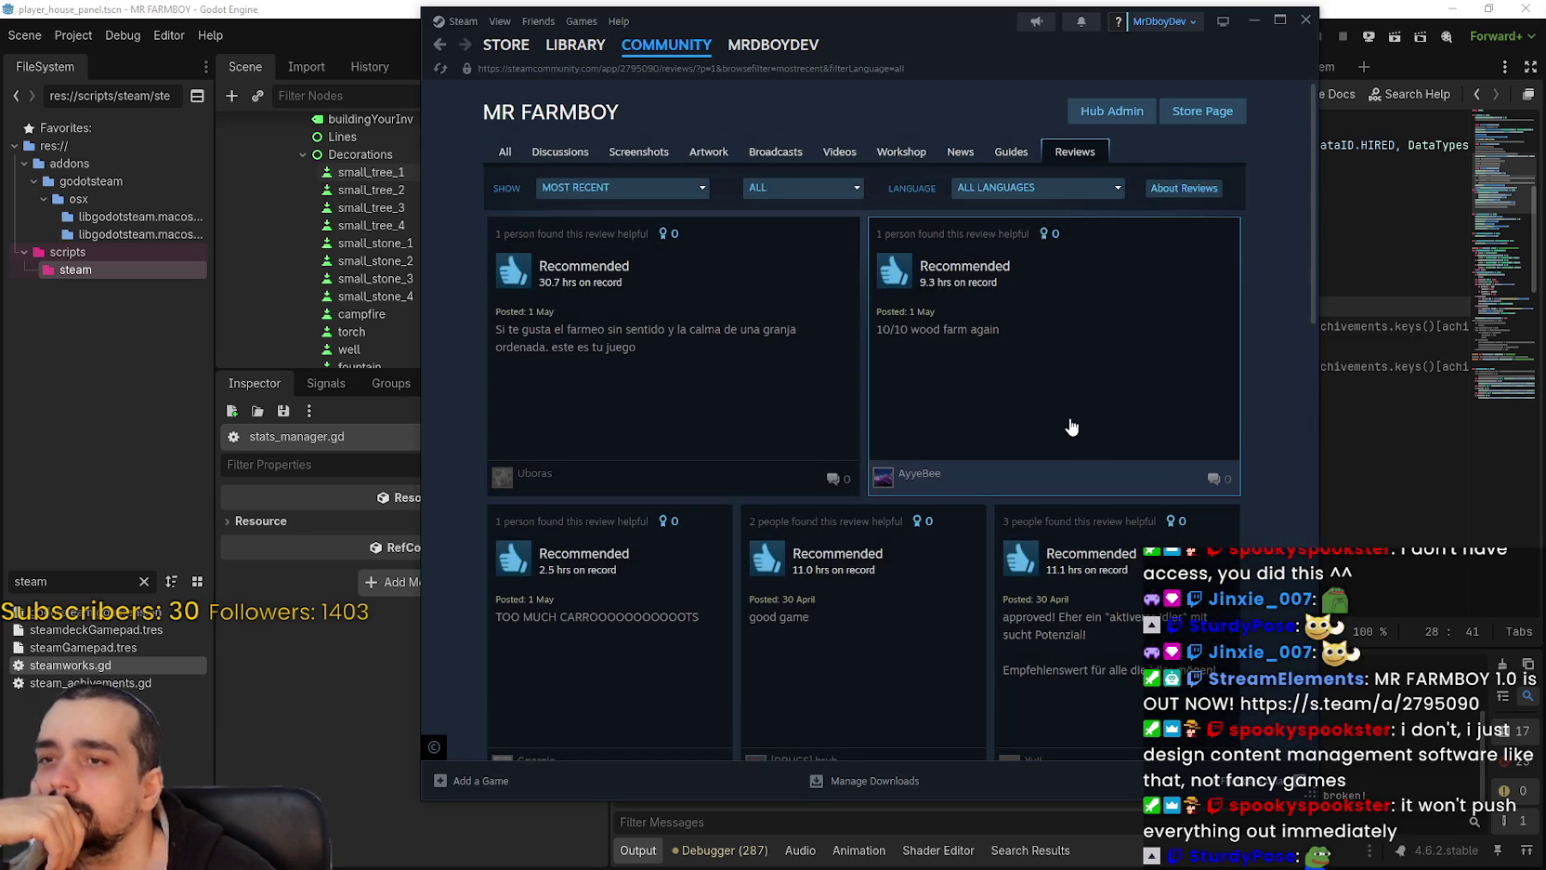
left_click(1063, 418)
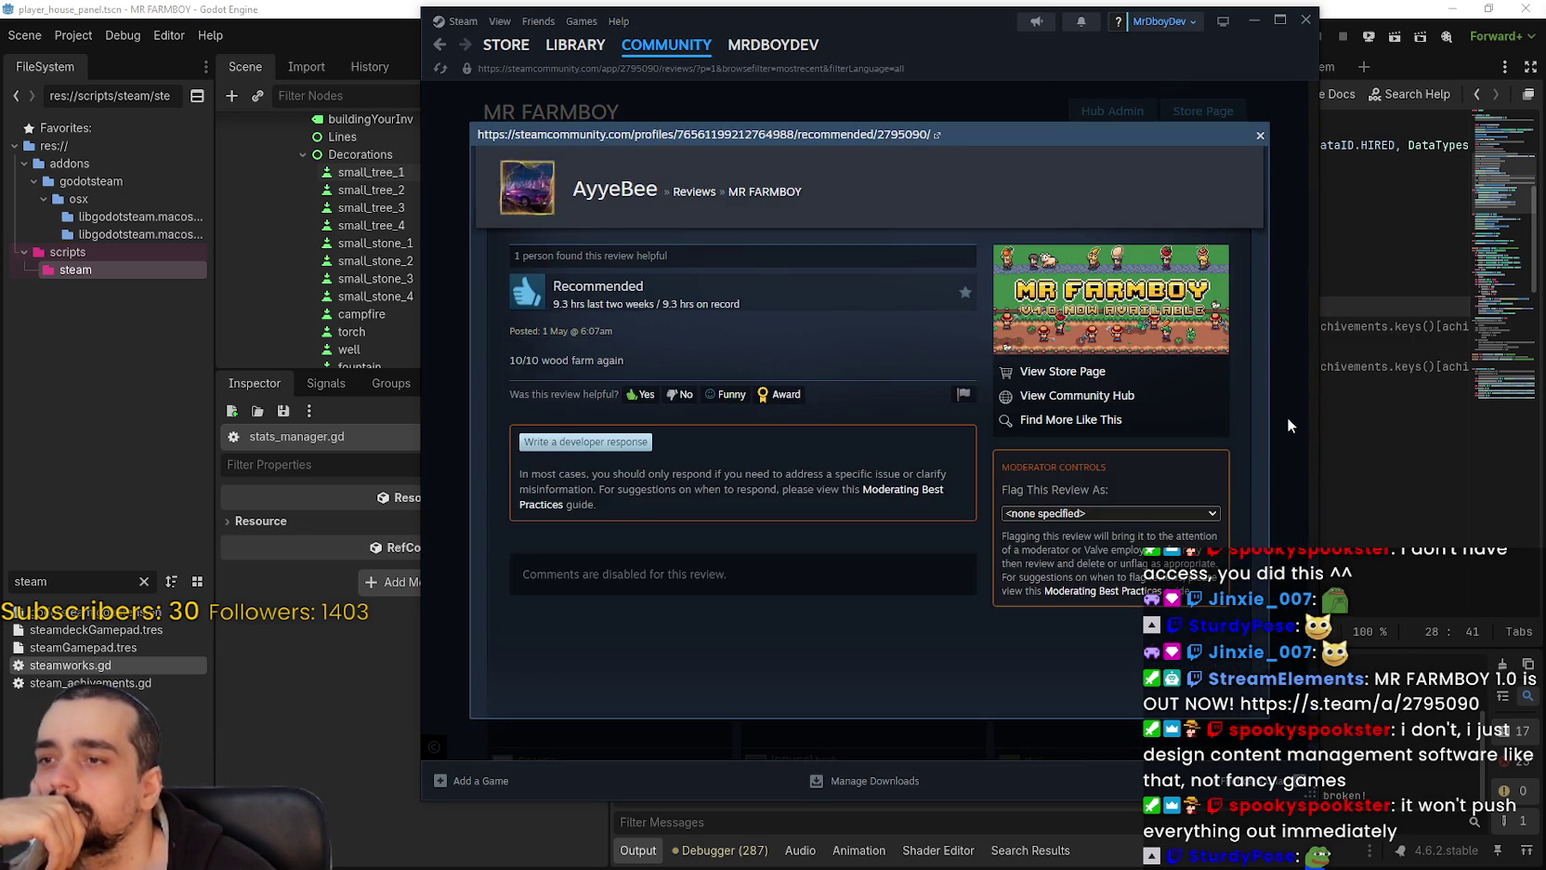
left_click(1286, 417)
scroll(1134, 442, "down", 3)
scroll(1134, 441, "down", 5)
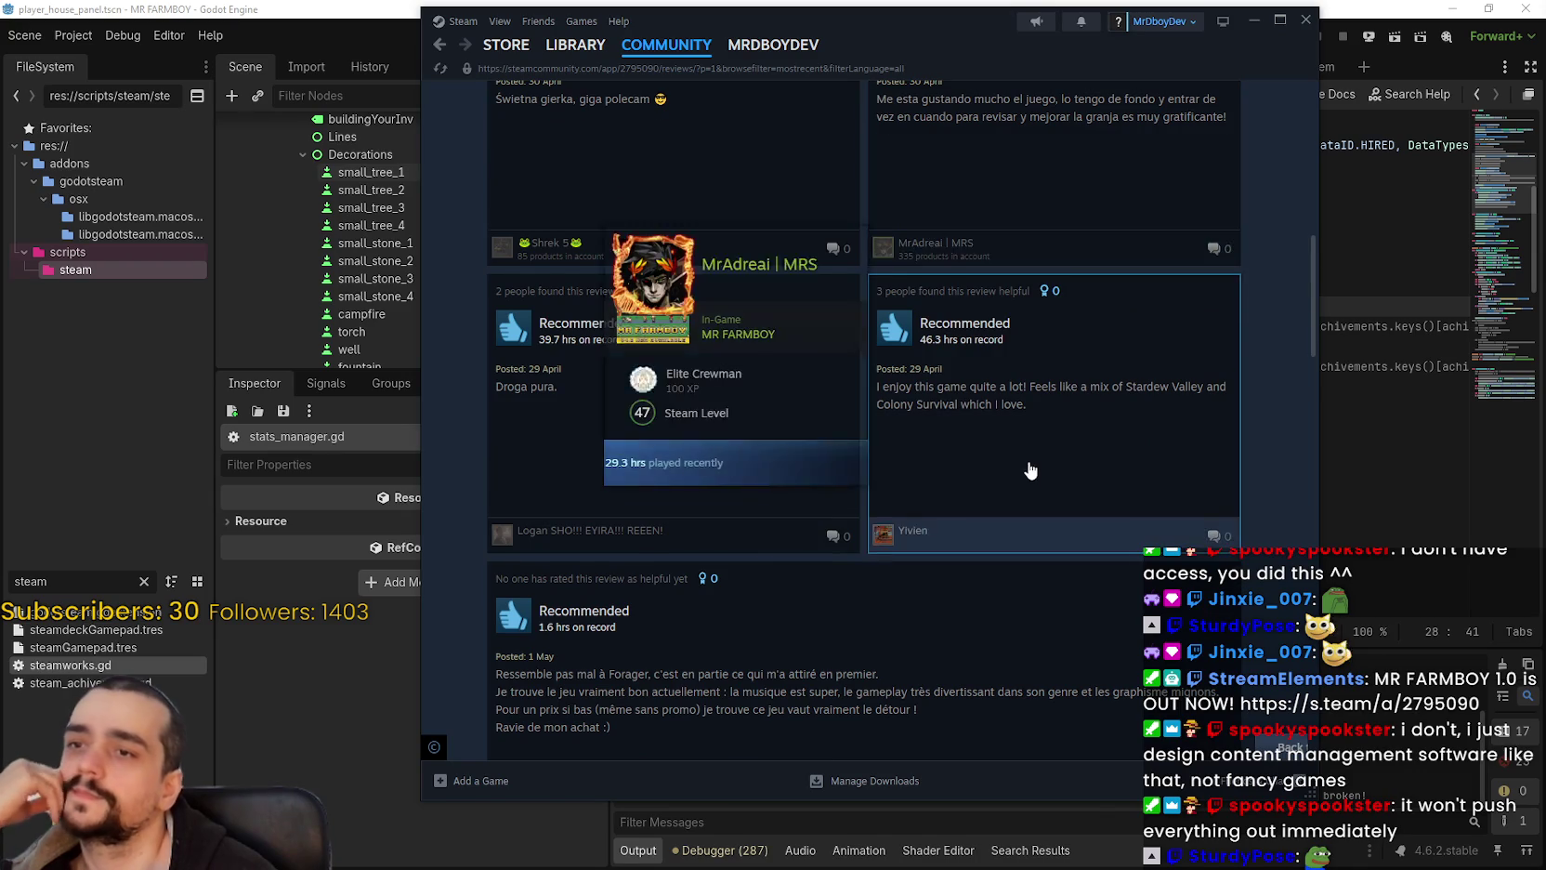
scroll(934, 251, "up", 5)
left_click(575, 44)
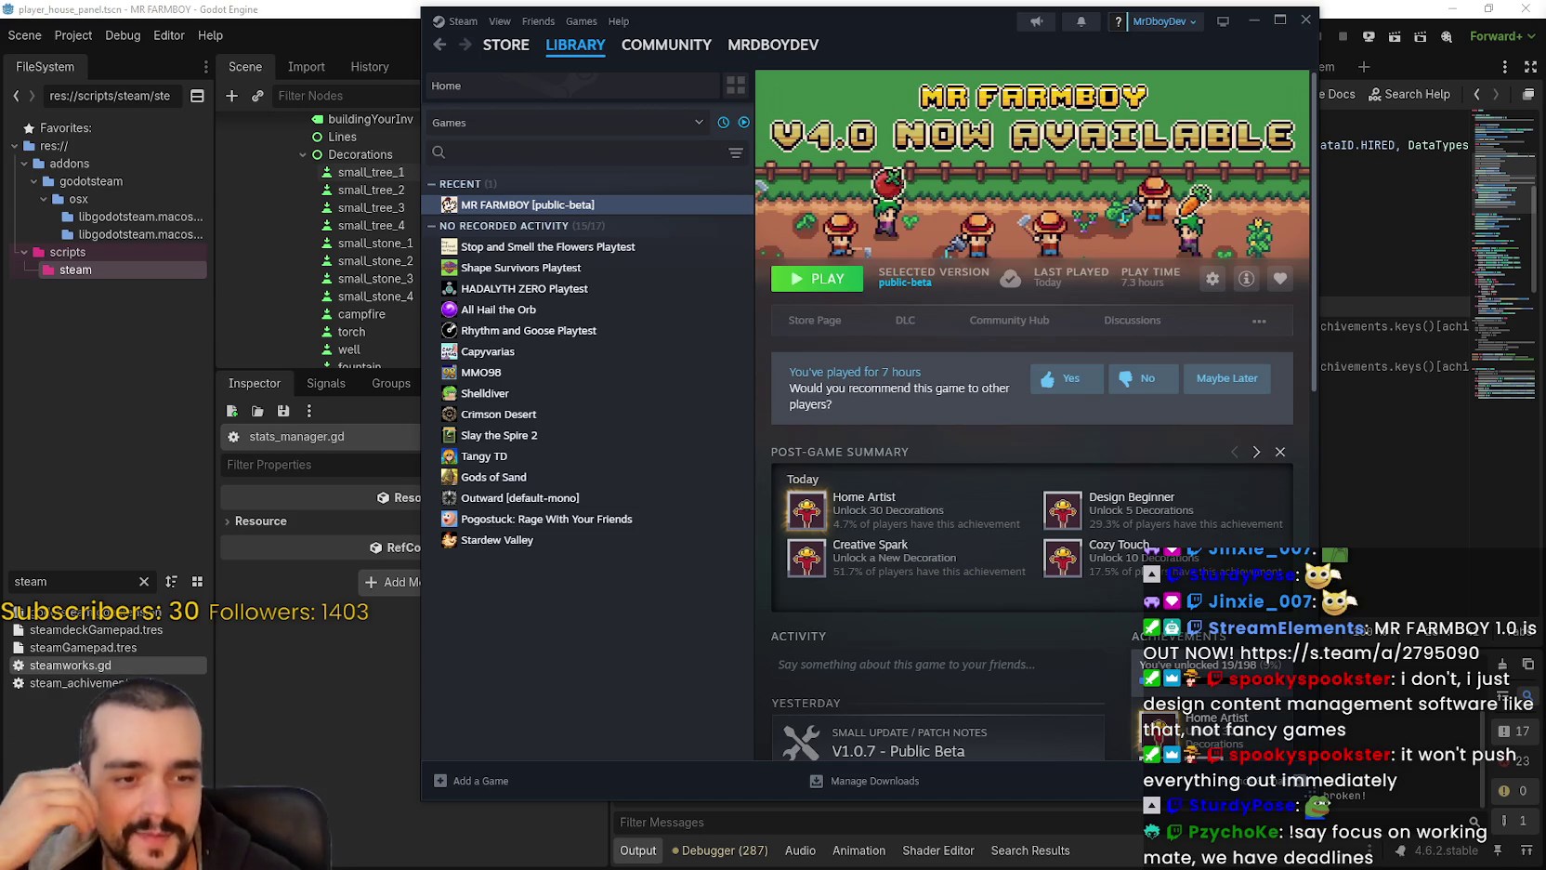
key("alt+Tab")
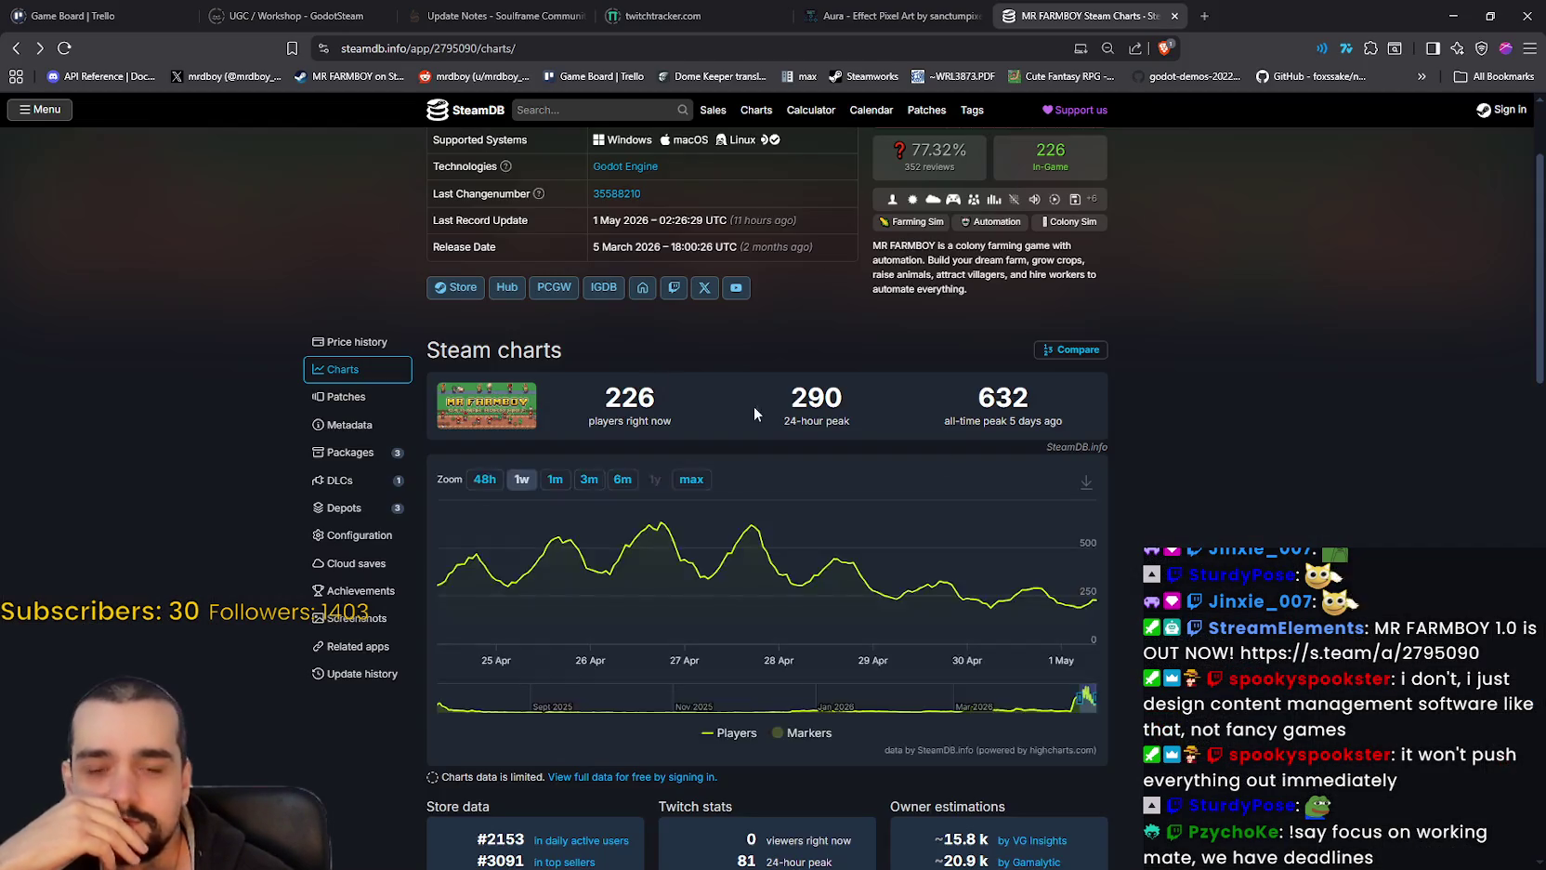
Step: Check the SteamDB charts showing 226 players right now, then return to Steam and launch MR FARMBOY
scroll(1212, 493, "up", 2)
right_click(1204, 488)
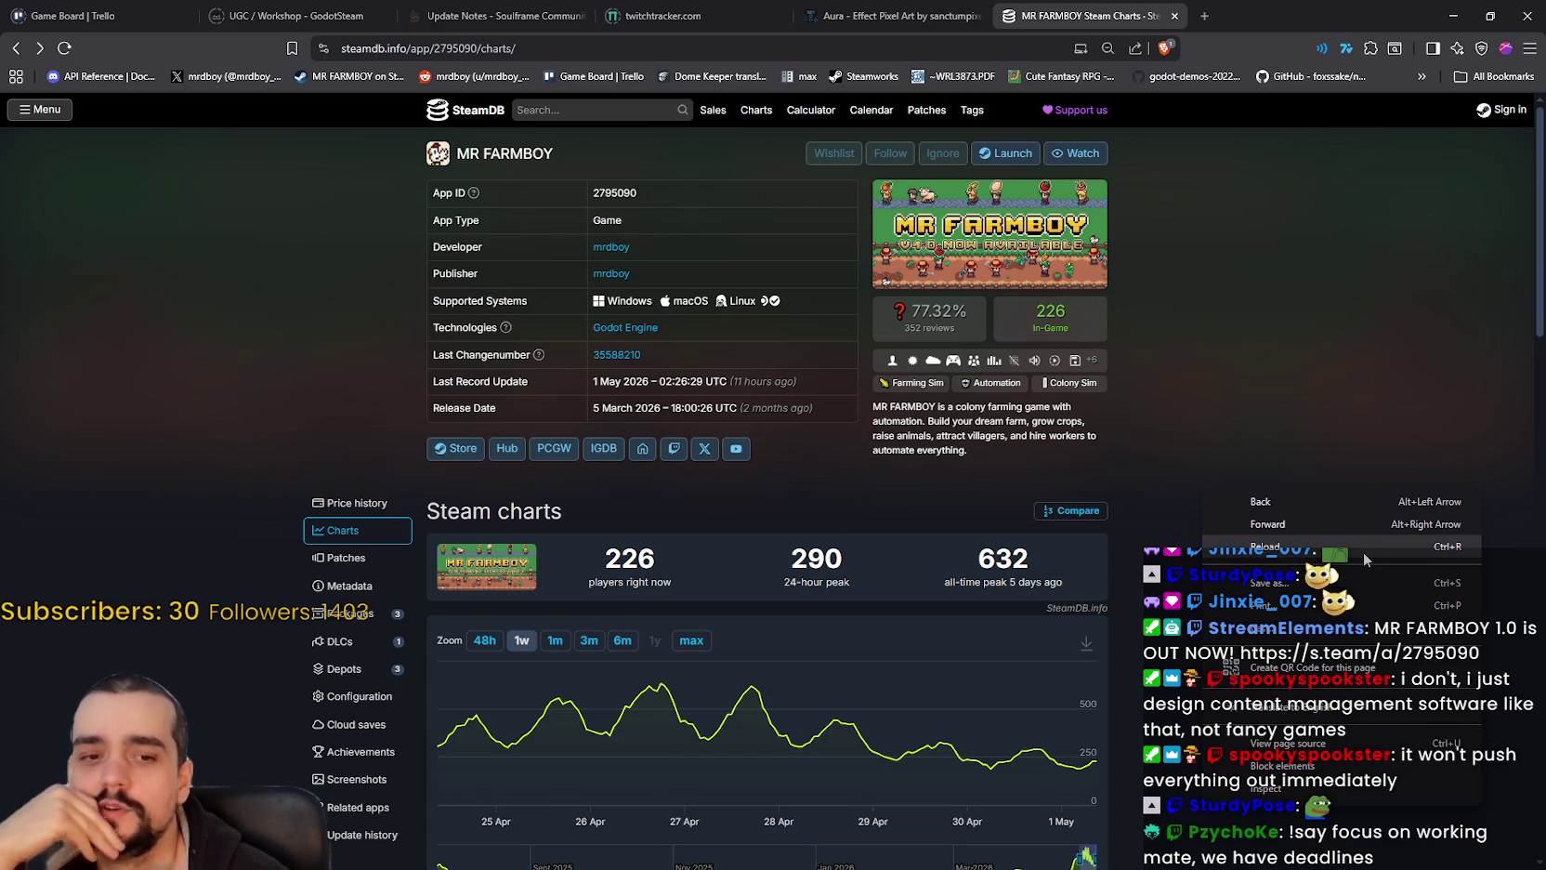
key("Escape")
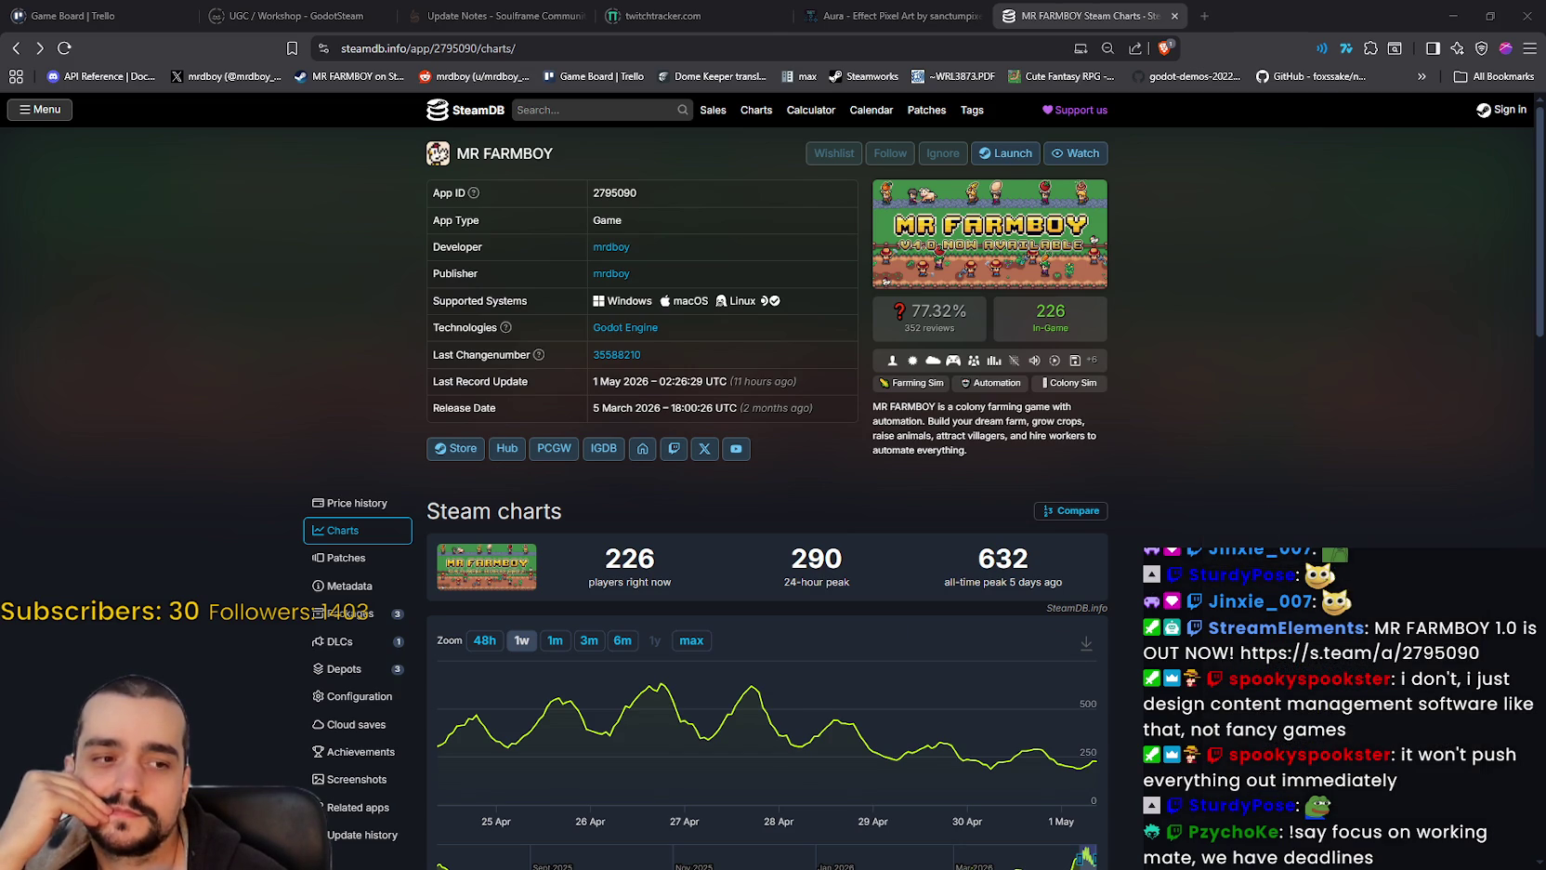
key("alt+Tab")
left_click(819, 279)
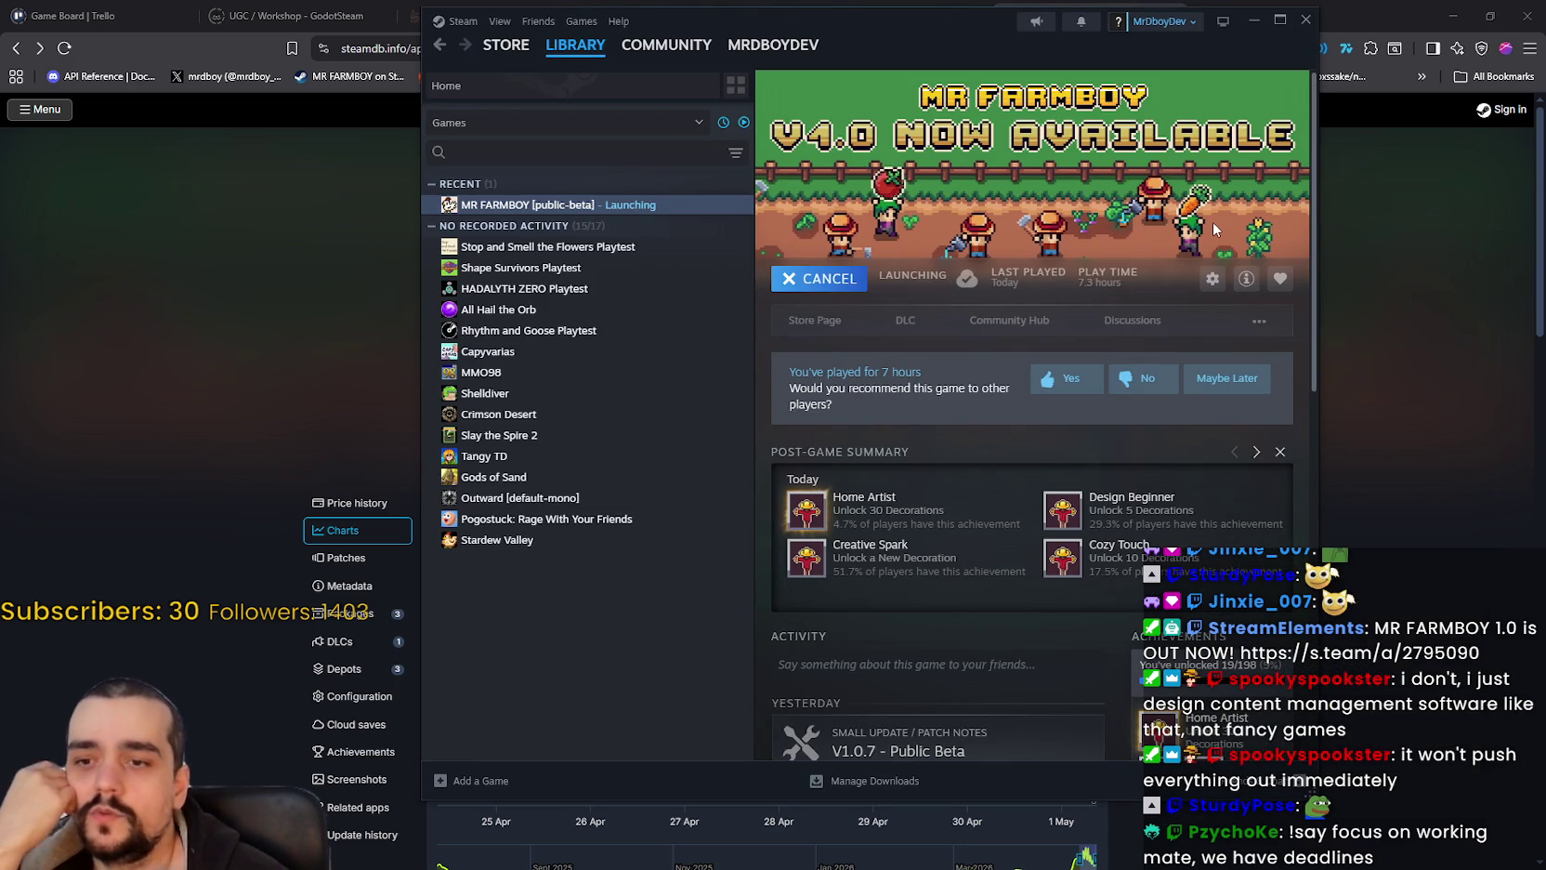
Step: Scroll MR FARMBOY's library page to achievements, then minimize Steam to reveal the SteamDB charts
scroll(1133, 459, "down", 3)
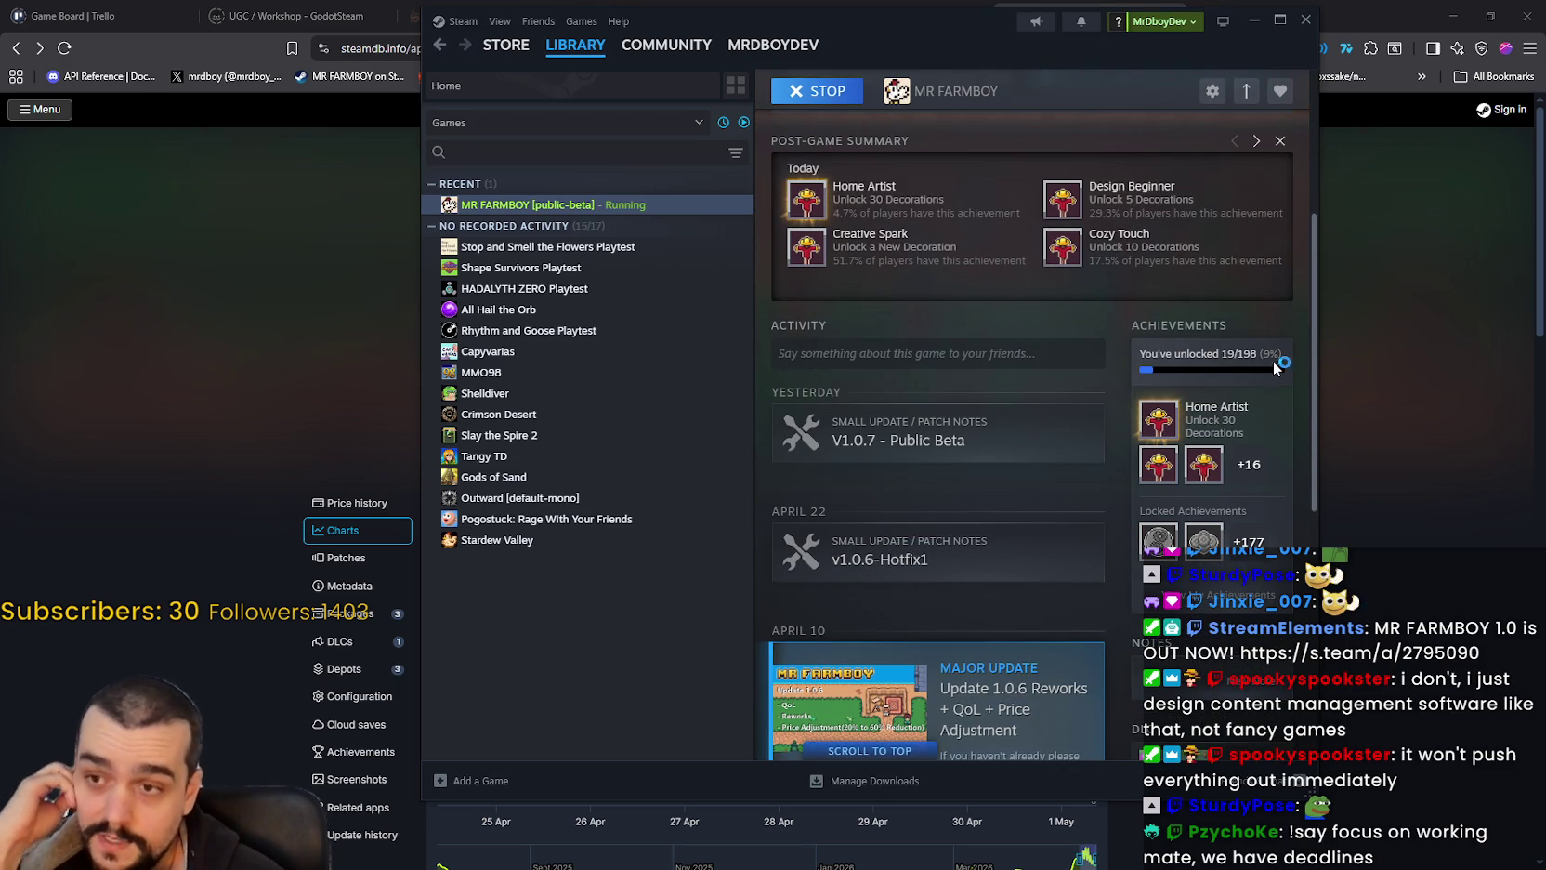
left_click(1255, 19)
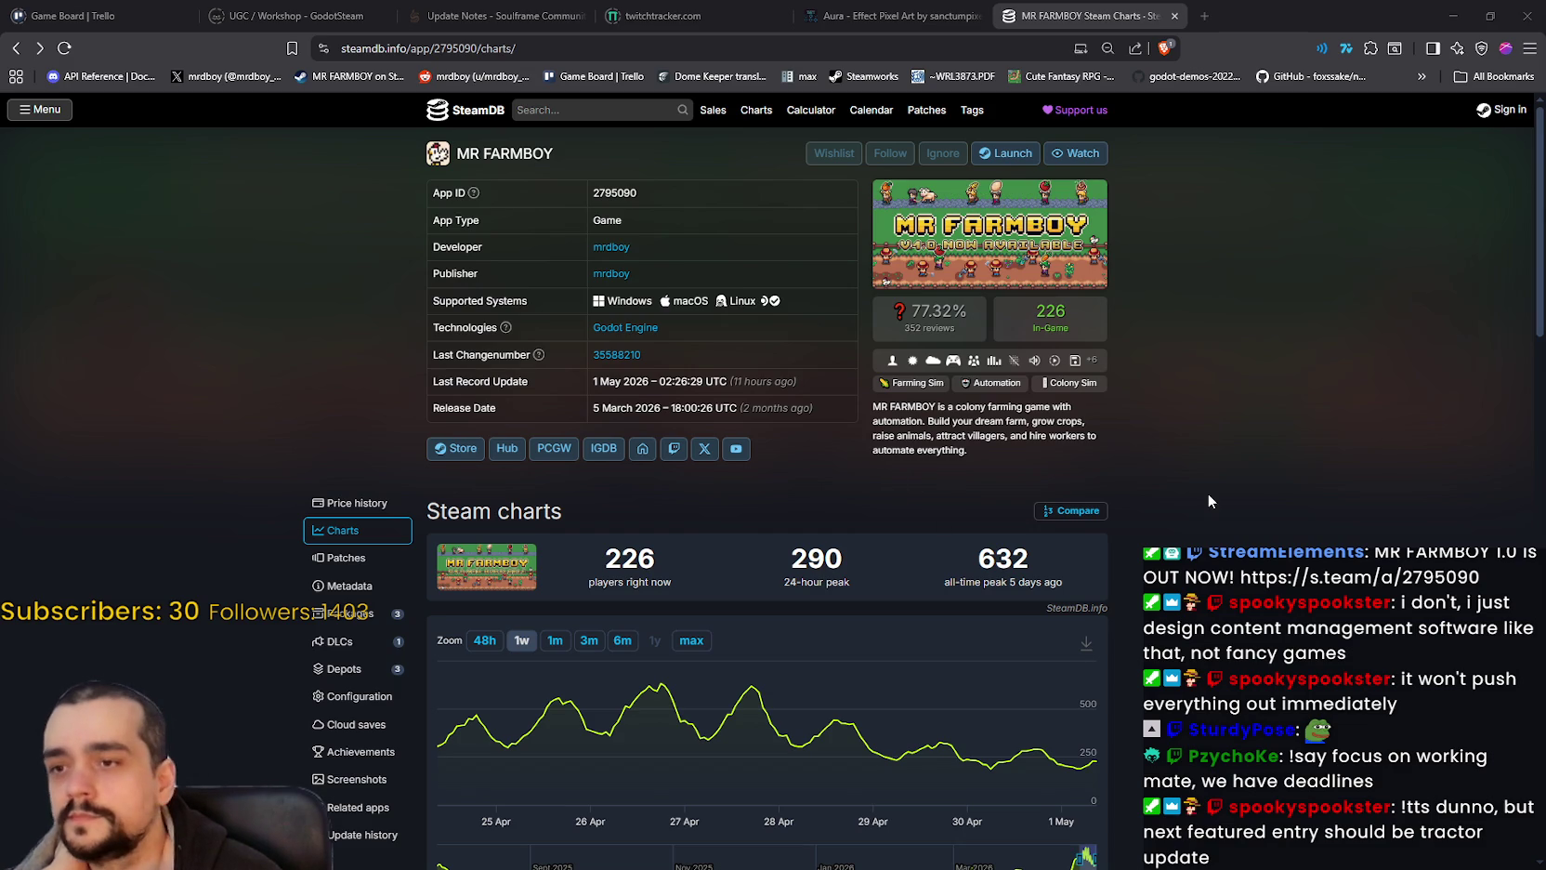
Step: Reload SteamDB to read 263 current players and 77.45% reviews on the weekly graph, then return to Steam
key("F5")
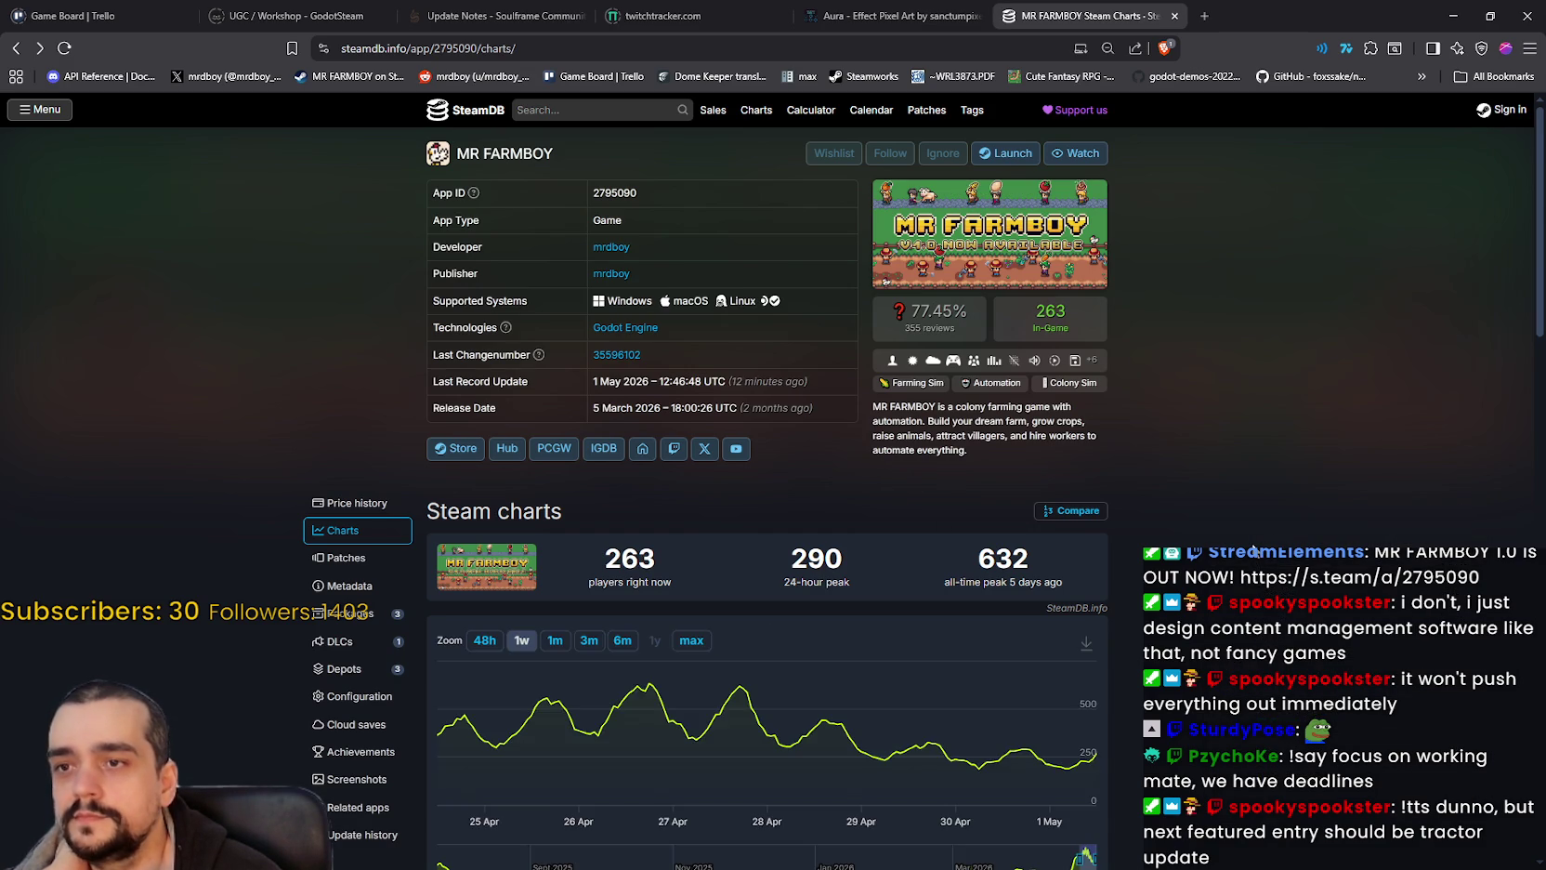
scroll(1254, 548, "down", 1)
mouse_move(1030, 678)
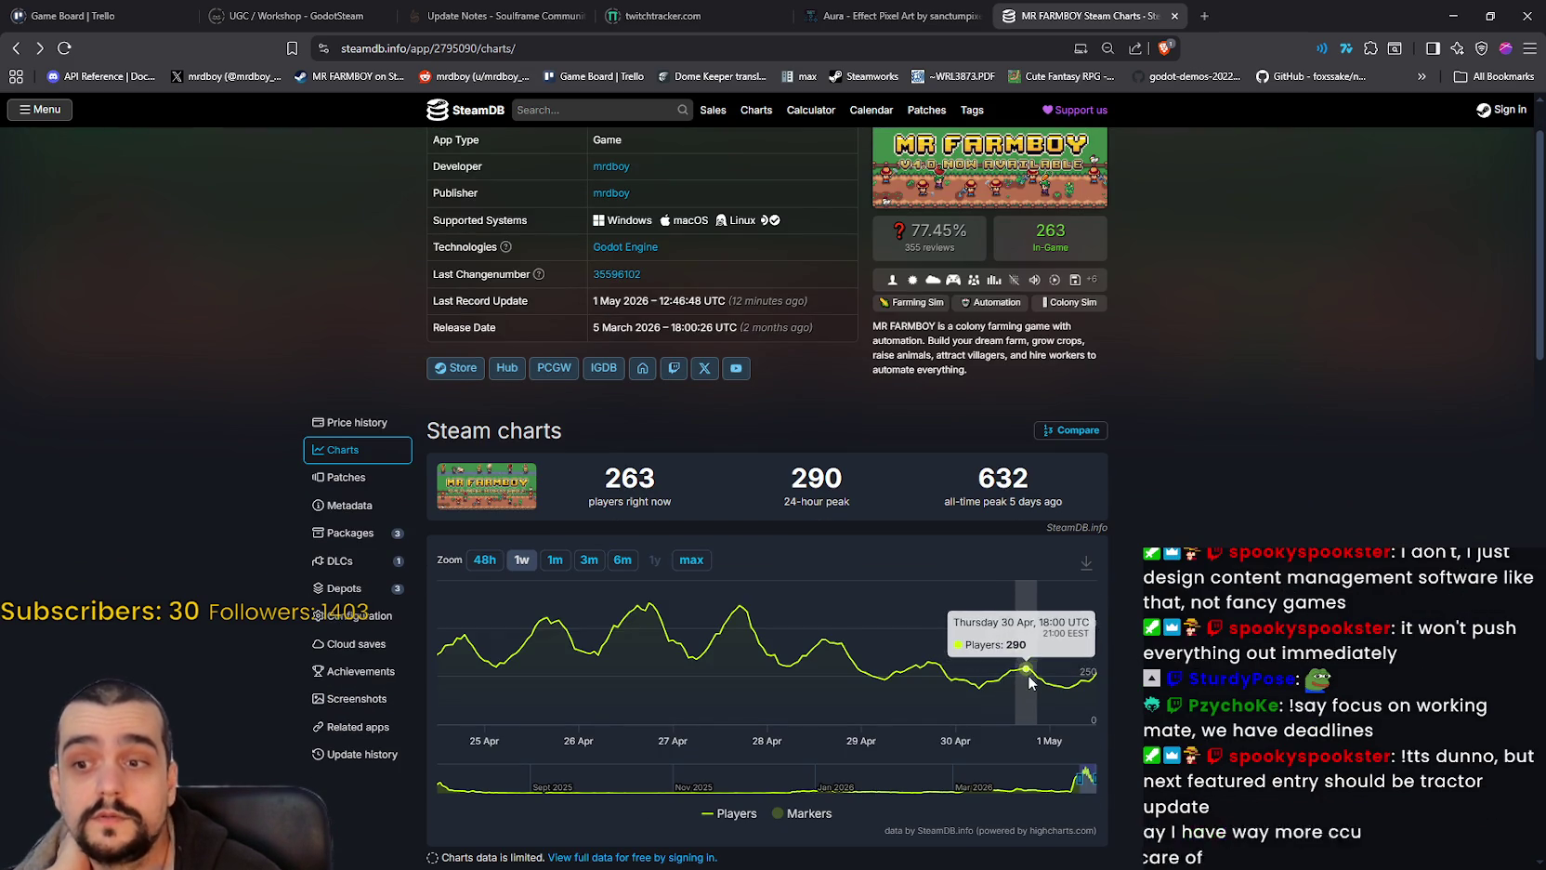
scroll(1241, 447, "up", 1)
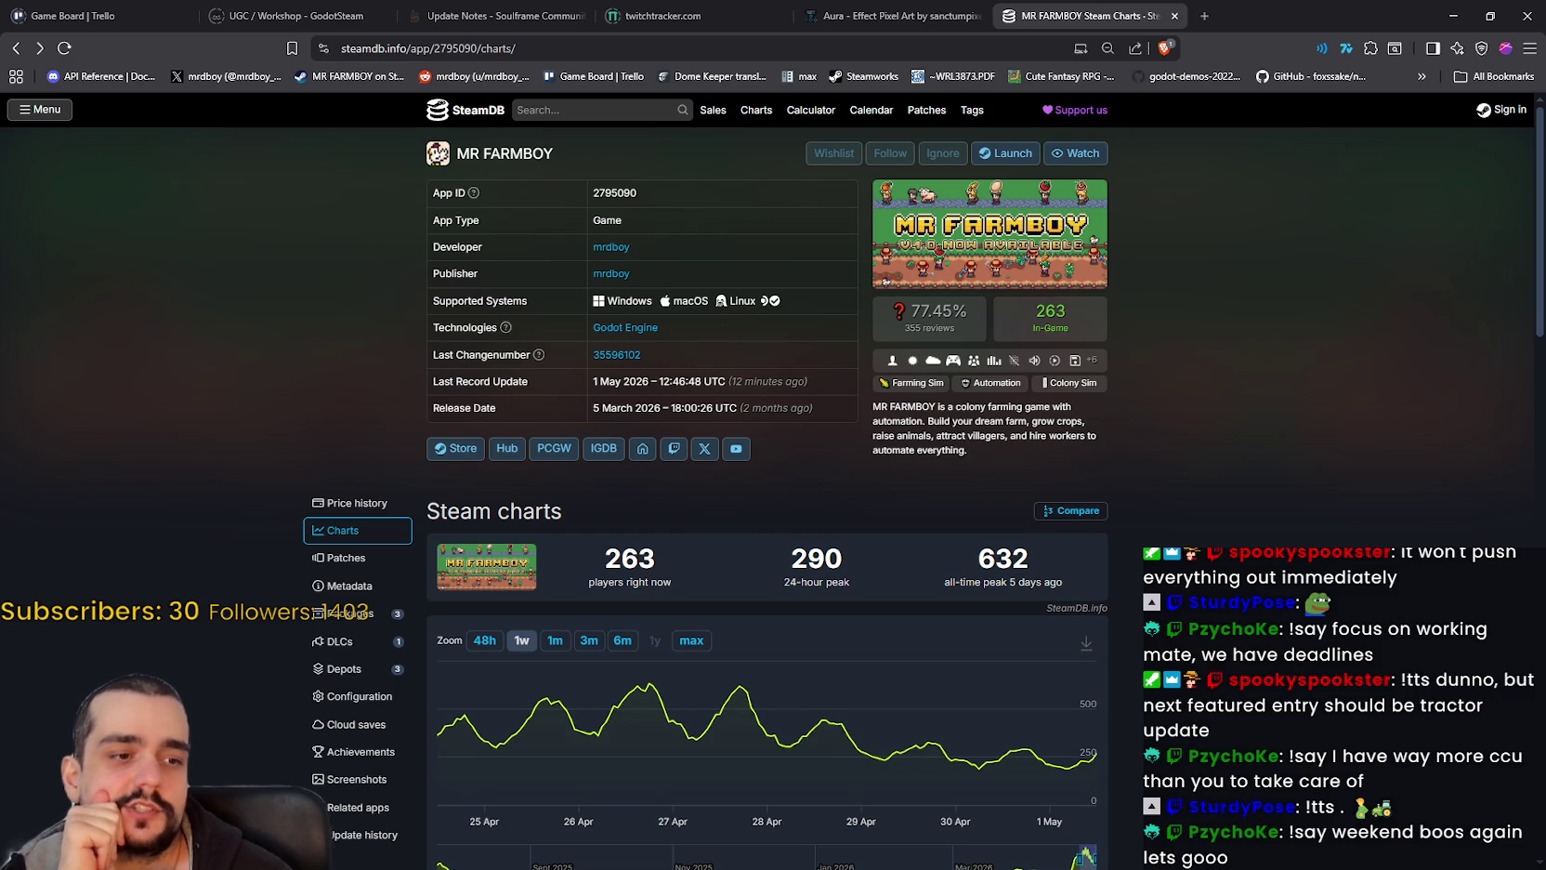
key("alt+Tab")
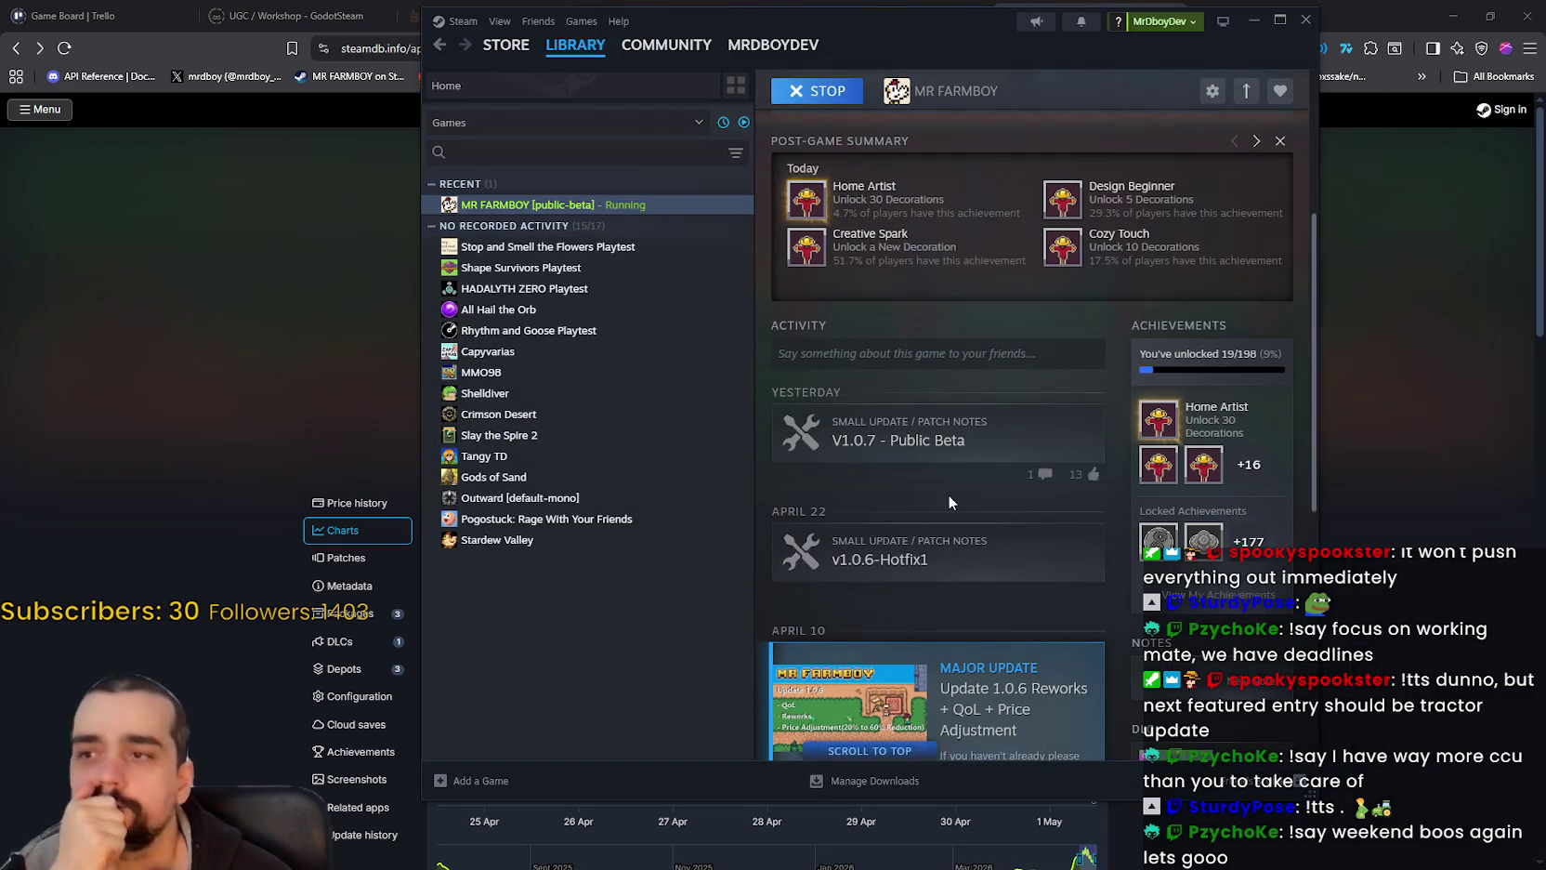
Step: Briefly view the Stop and Smell the Flowers Playtest page, then return to MR FARMBOY
scroll(1002, 507, "down", 3)
scroll(969, 434, "up", 5)
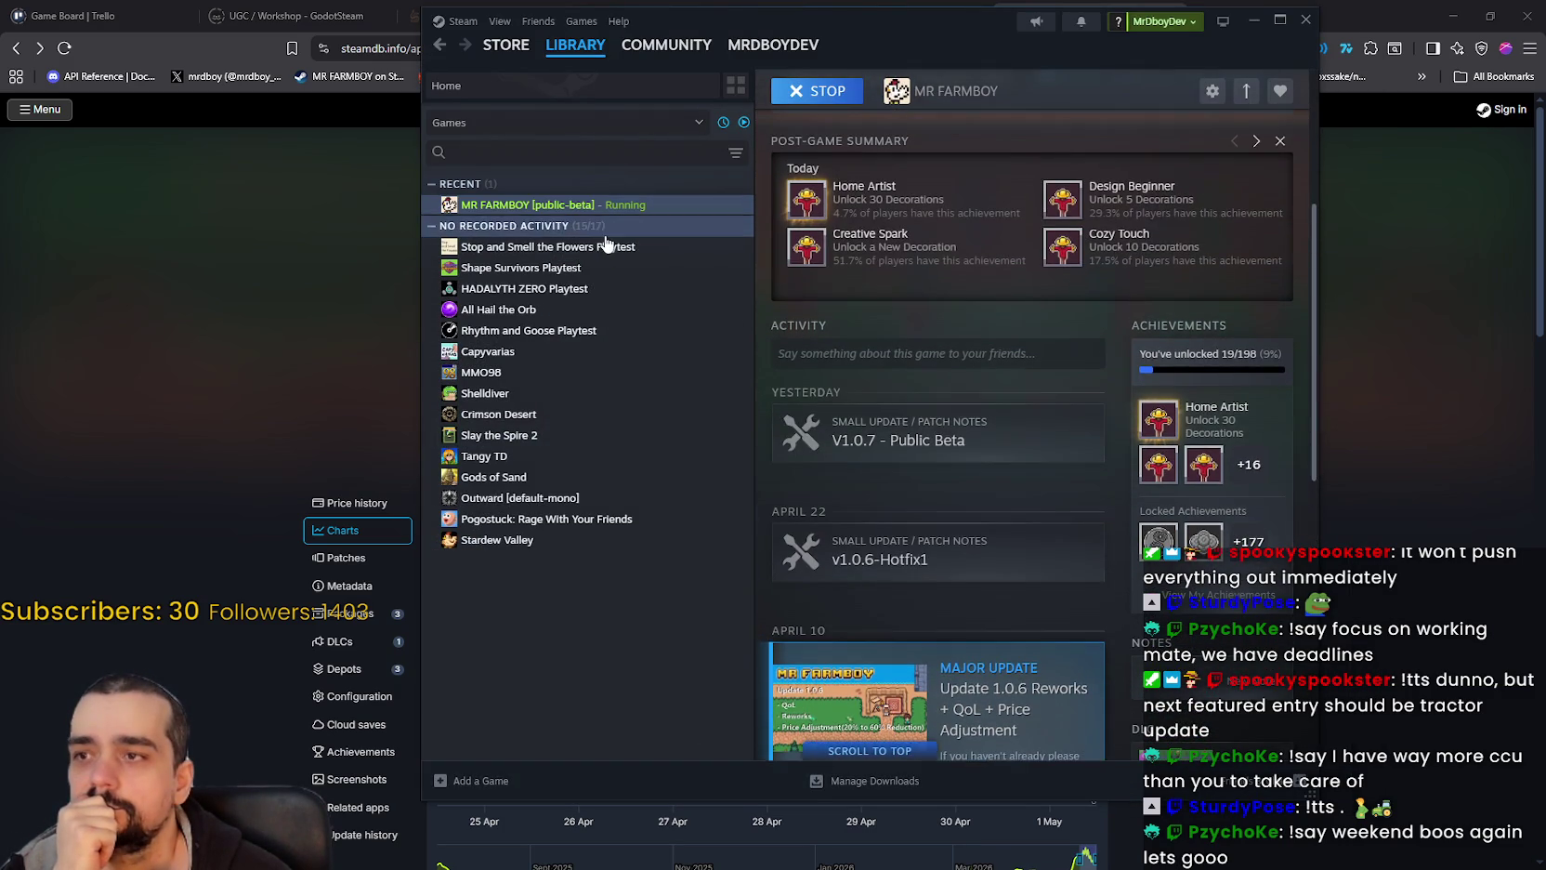
left_click(606, 247)
left_click(610, 208)
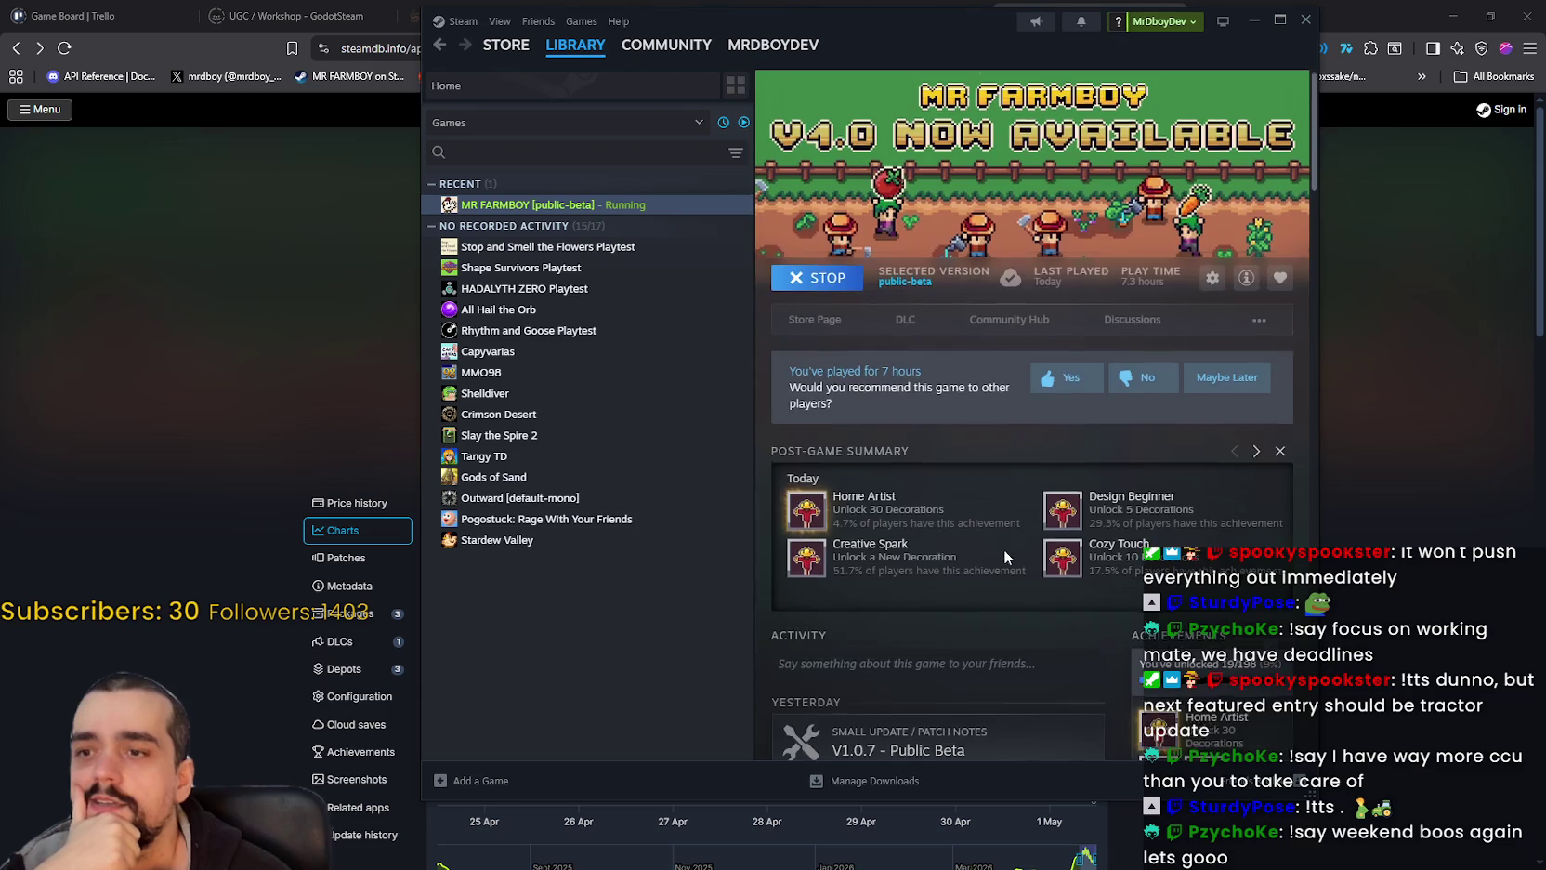
Step: Scroll through MR FARMBOY's update news down to the March 16 patch notes
scroll(1004, 551, "down", 3)
scroll(1109, 607, "down", 10)
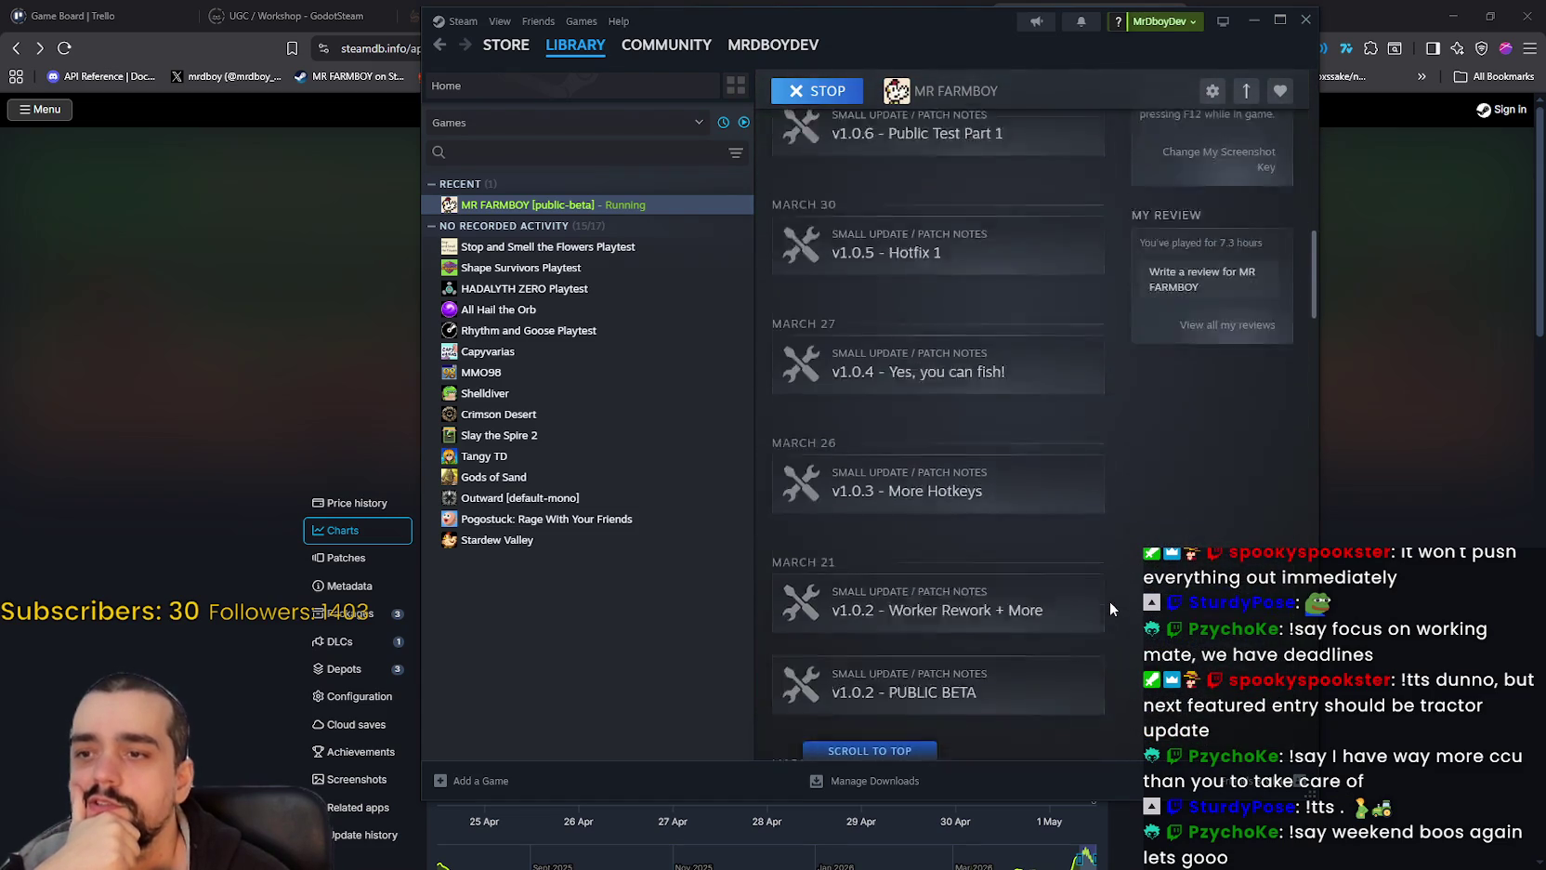
scroll(1110, 592, "down", 5)
scroll(1111, 576, "up", 8)
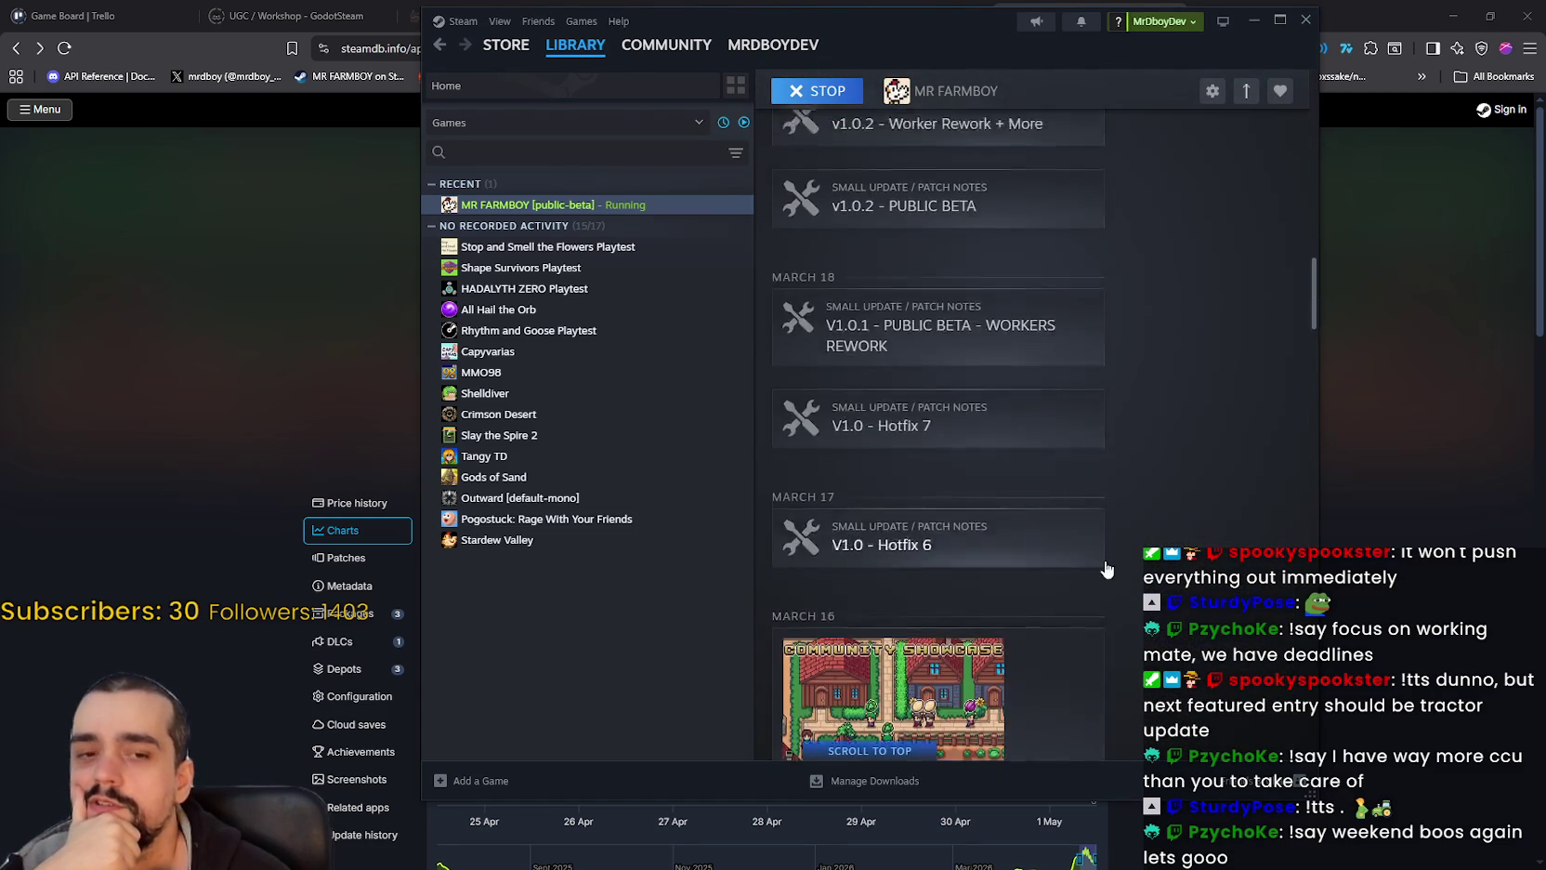
scroll(1106, 566, "up", 15)
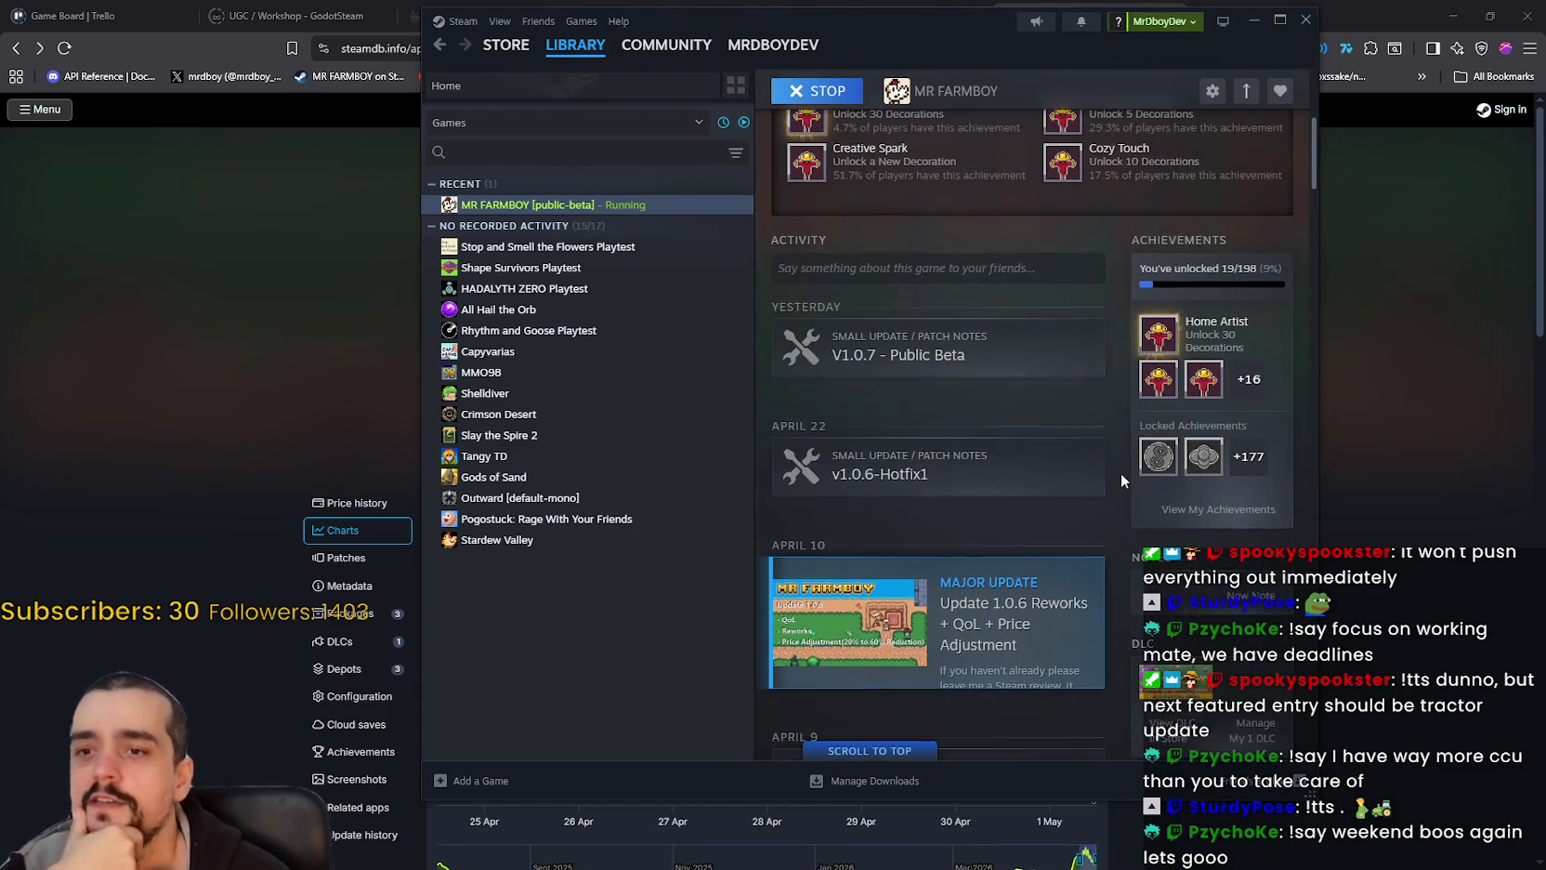
scroll(1143, 342, "up", 4)
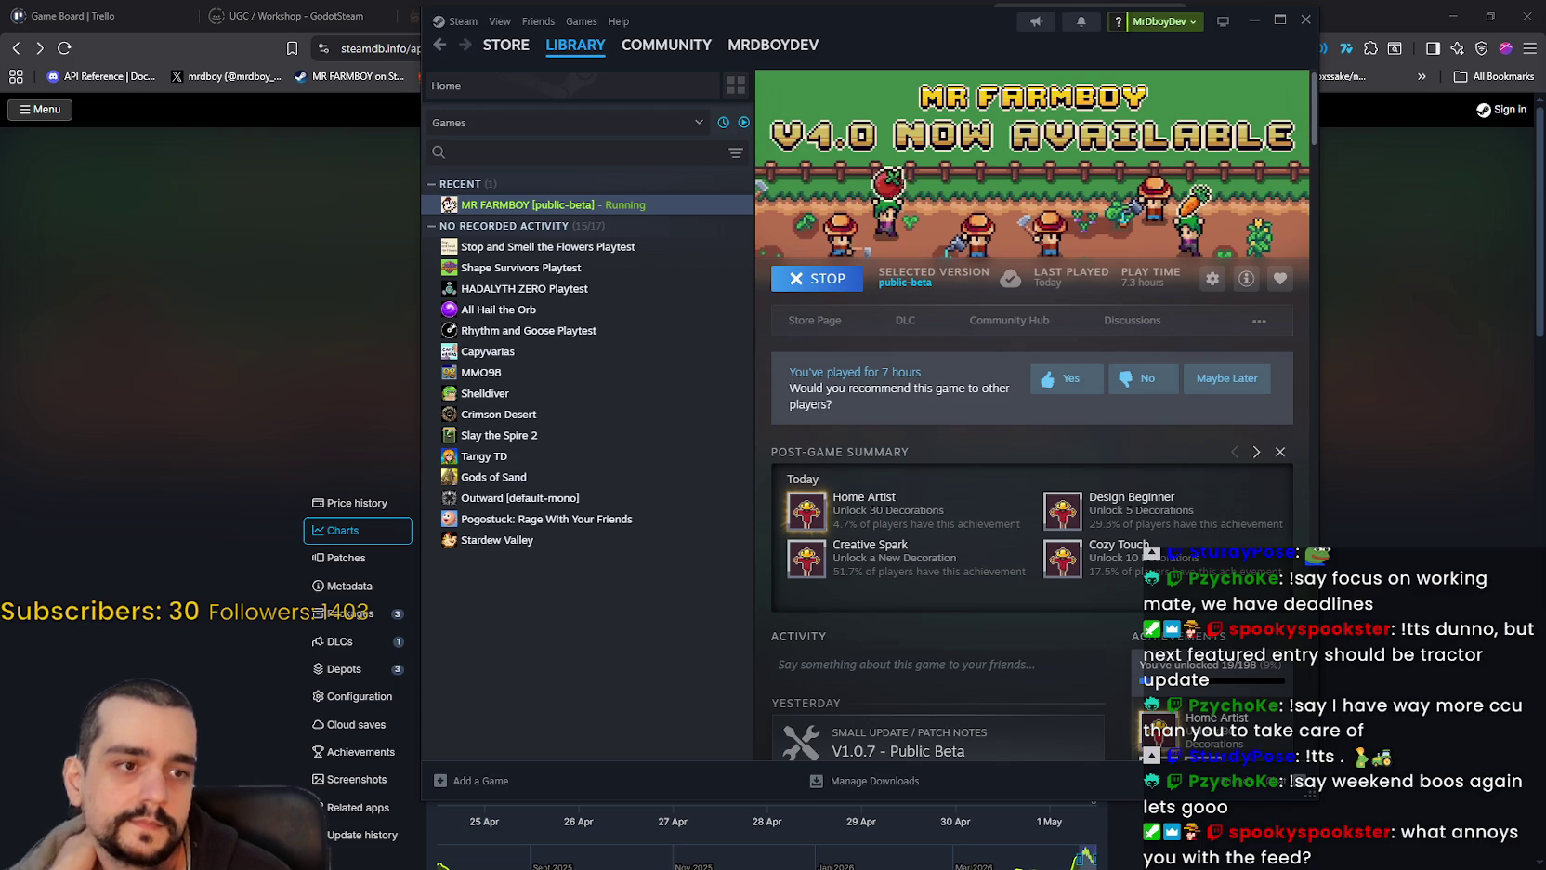
scroll(962, 637, "down", 5)
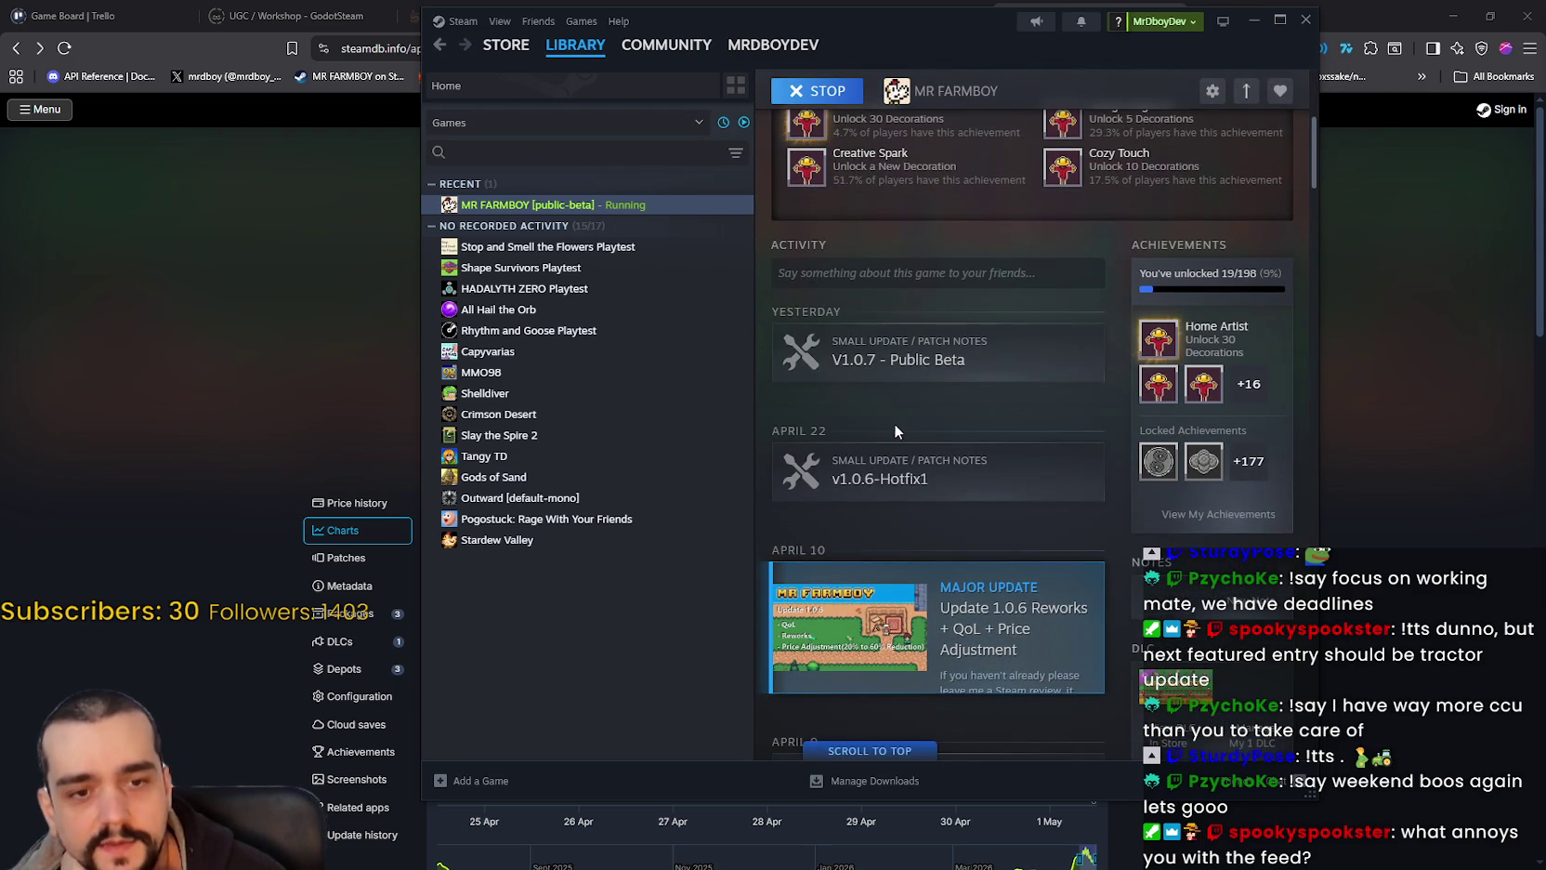
scroll(895, 418, "down", 1)
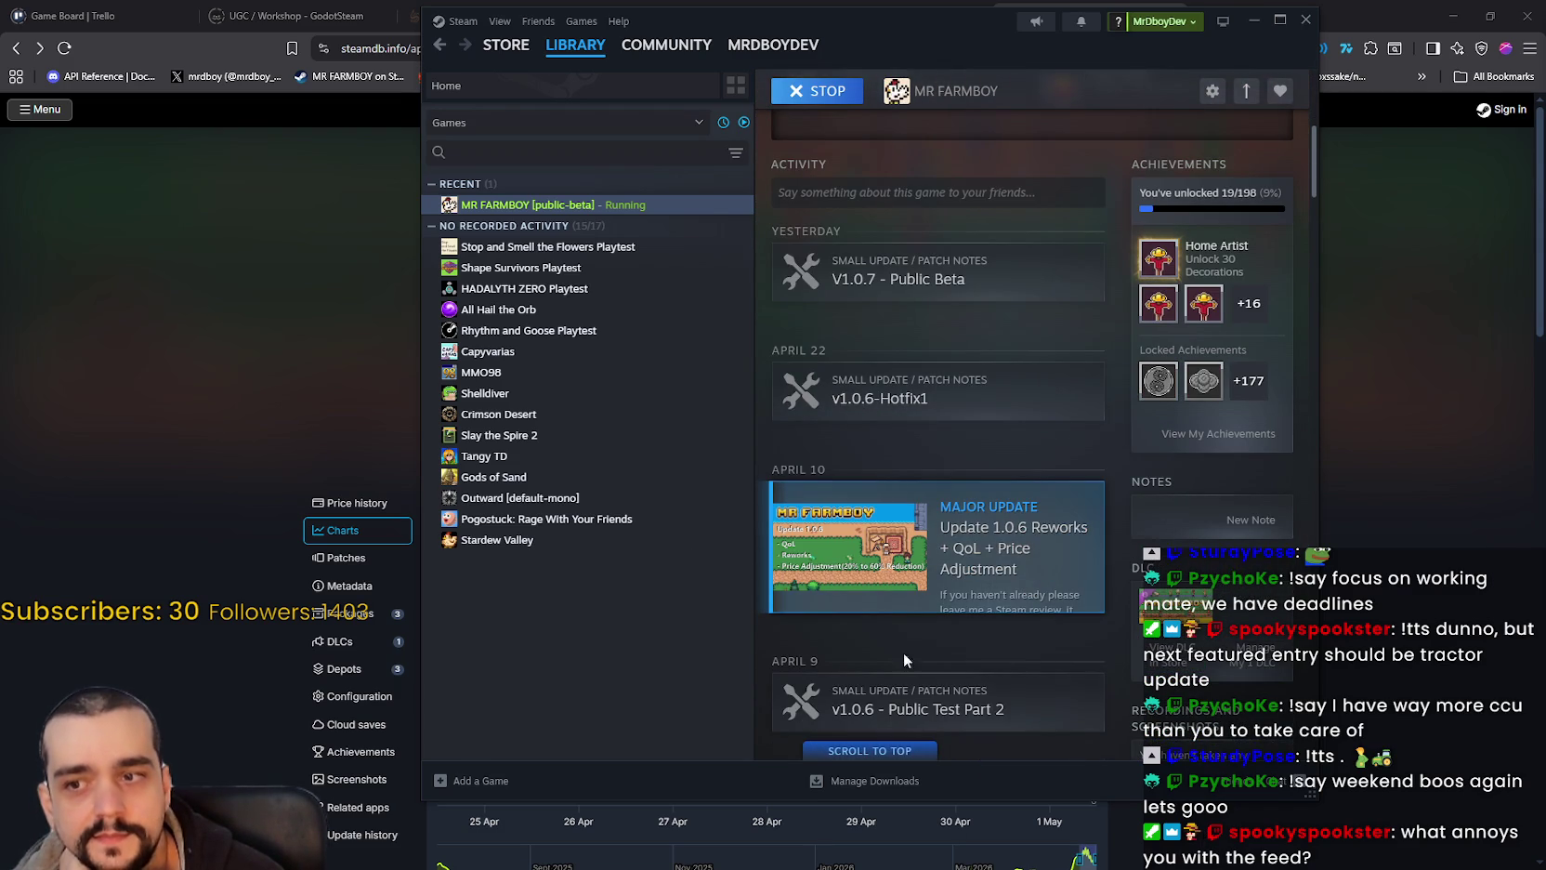
scroll(873, 639, "down", 3)
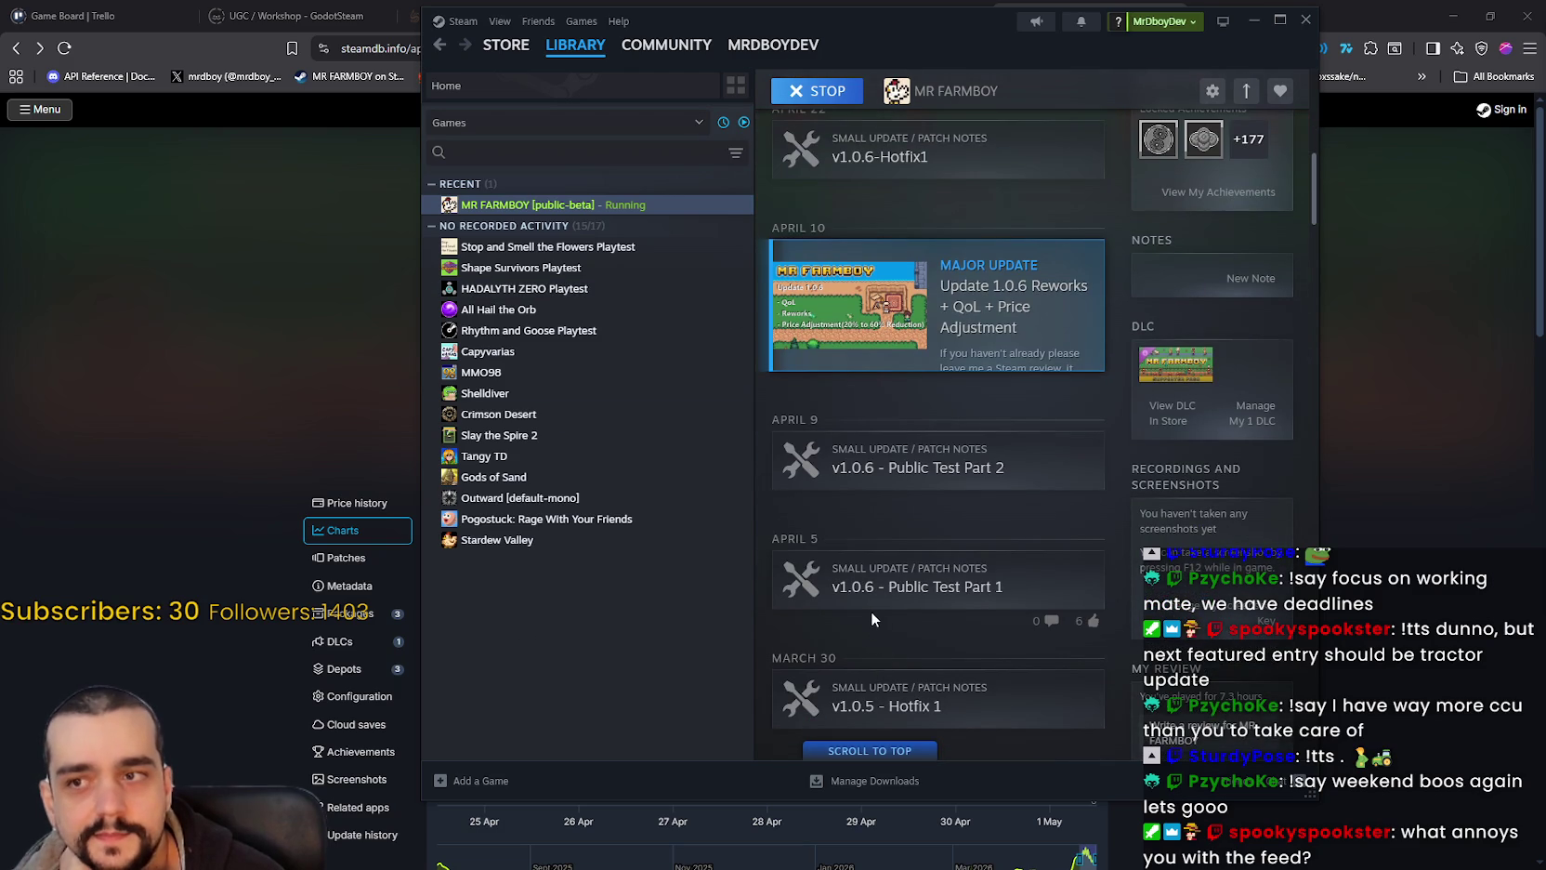
scroll(870, 613, "down", 4)
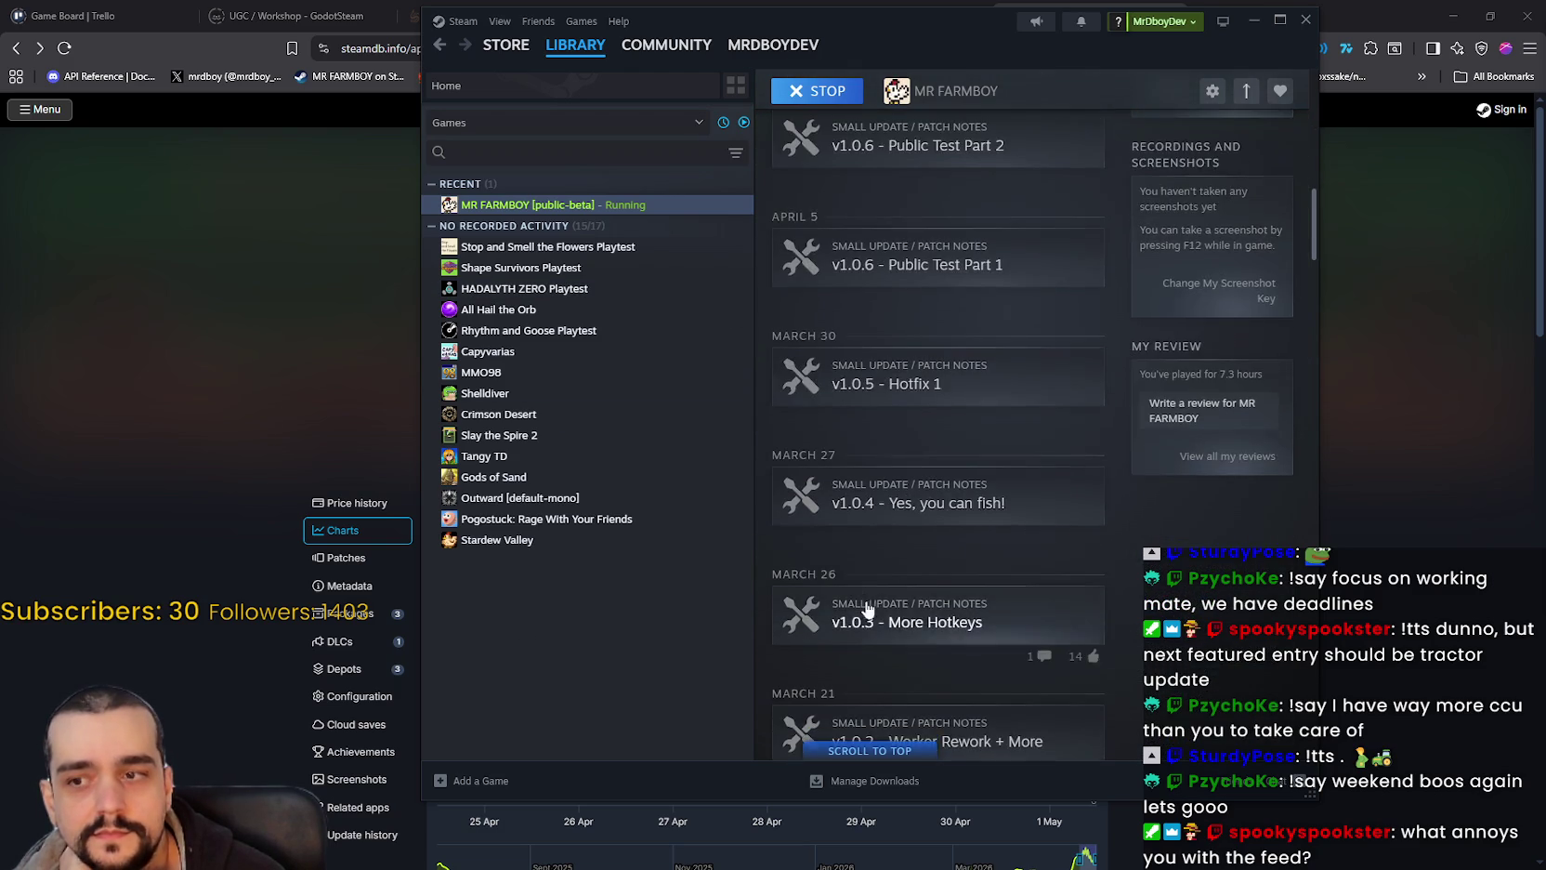
scroll(869, 608, "down", 8)
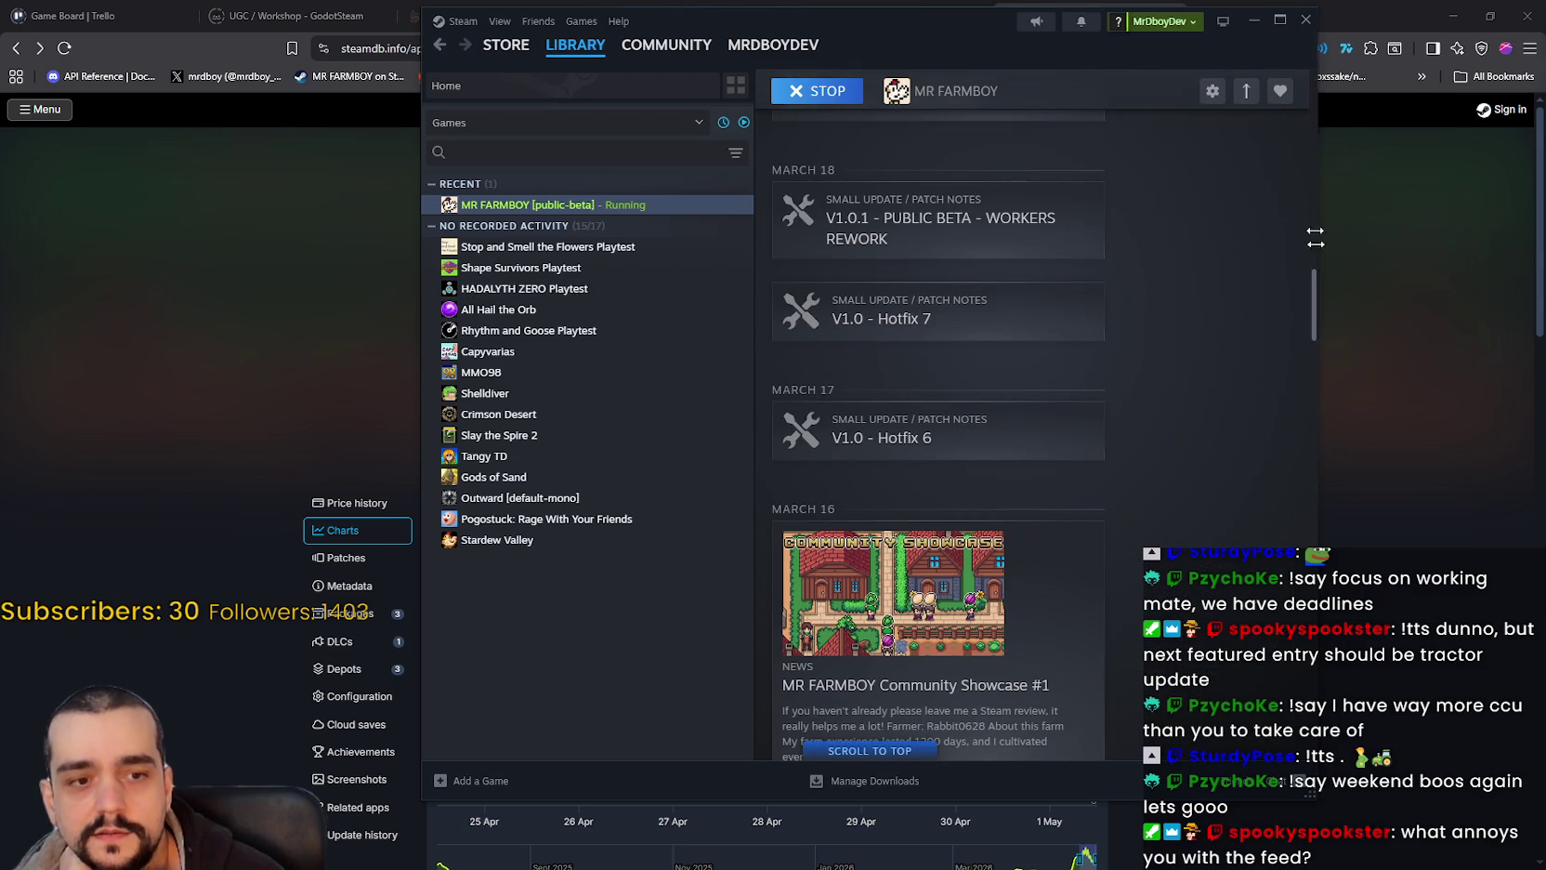
scroll(1288, 435, "down", 2)
Step: Browse the MR FARMBOY page and recent games, then open Library Home showing Update 1.0.6 under What's New
mouse_move(1319, 341)
left_mouse_down()
mouse_move(1307, 419)
mouse_move(1356, 130)
mouse_move(1347, 182)
mouse_move(1349, 154)
left_mouse_up()
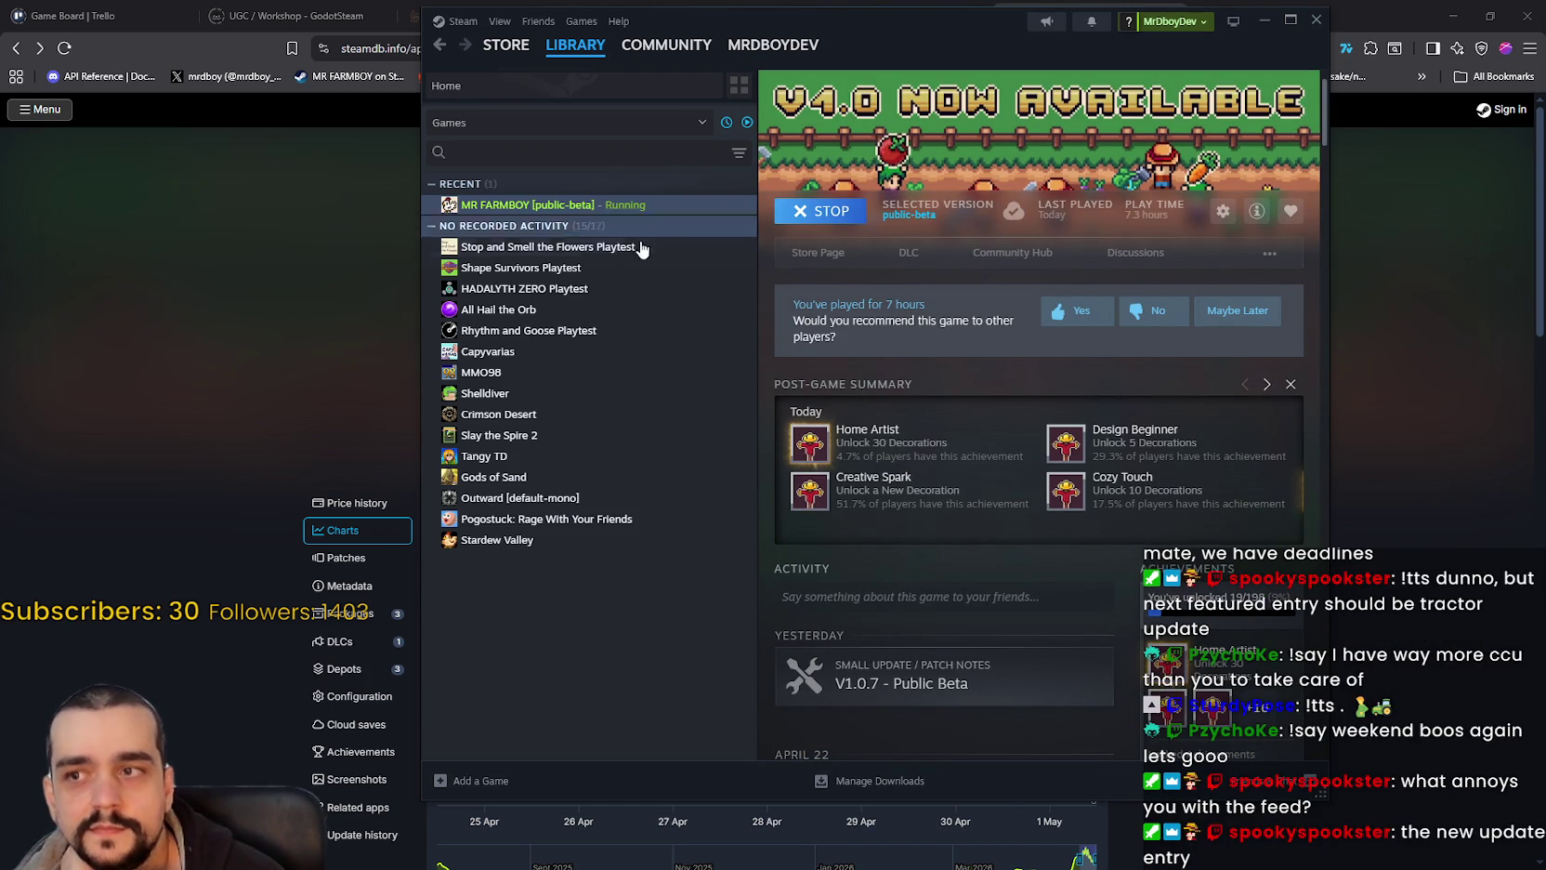
scroll(910, 559, "down", 6)
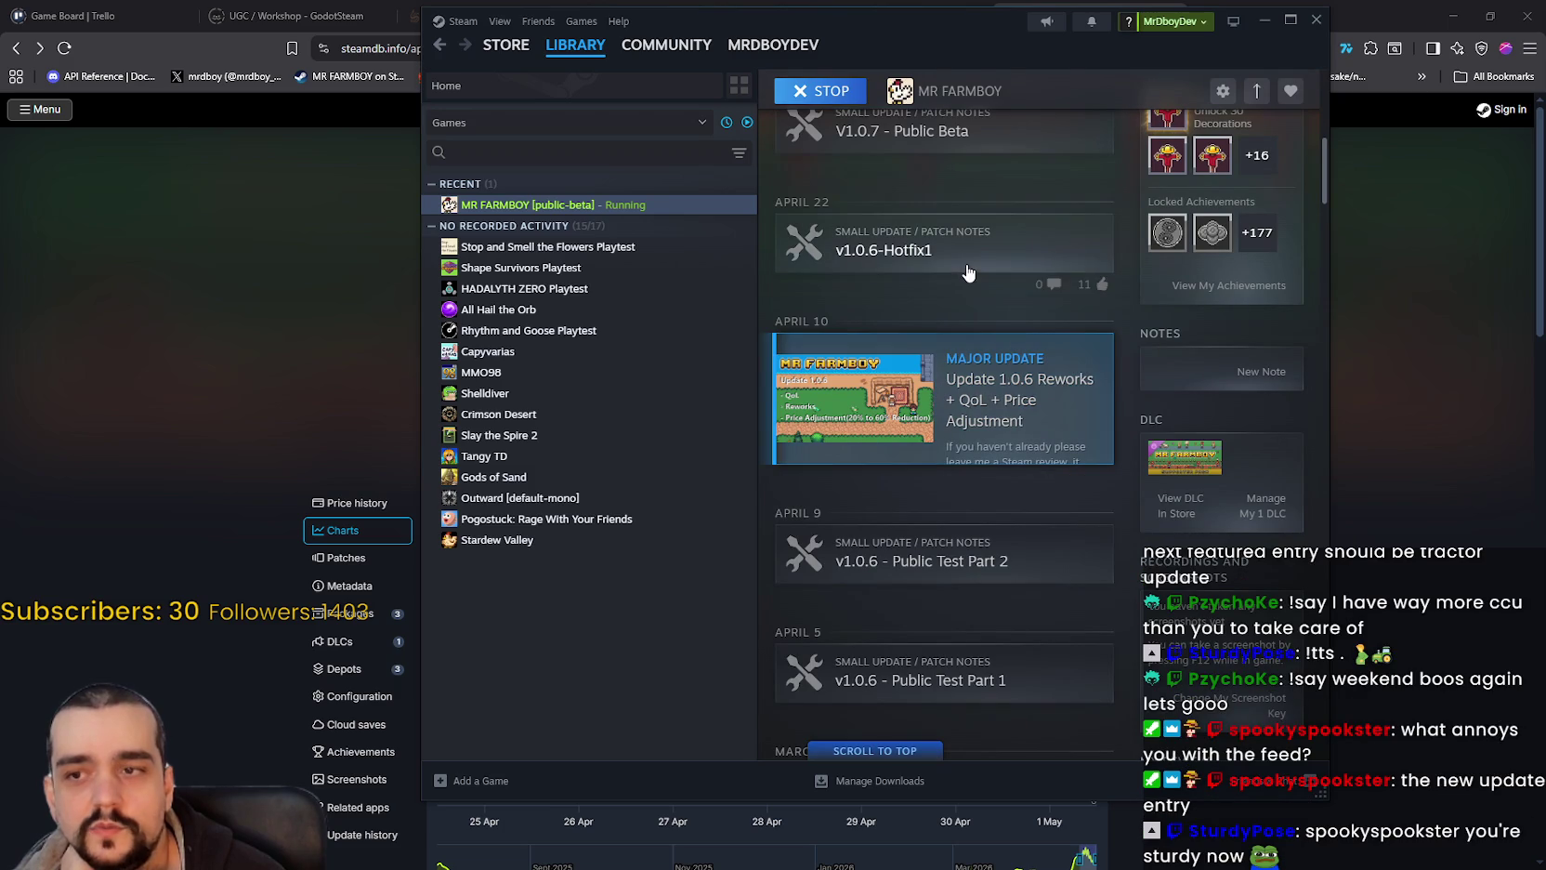
scroll(826, 323, "up", 5)
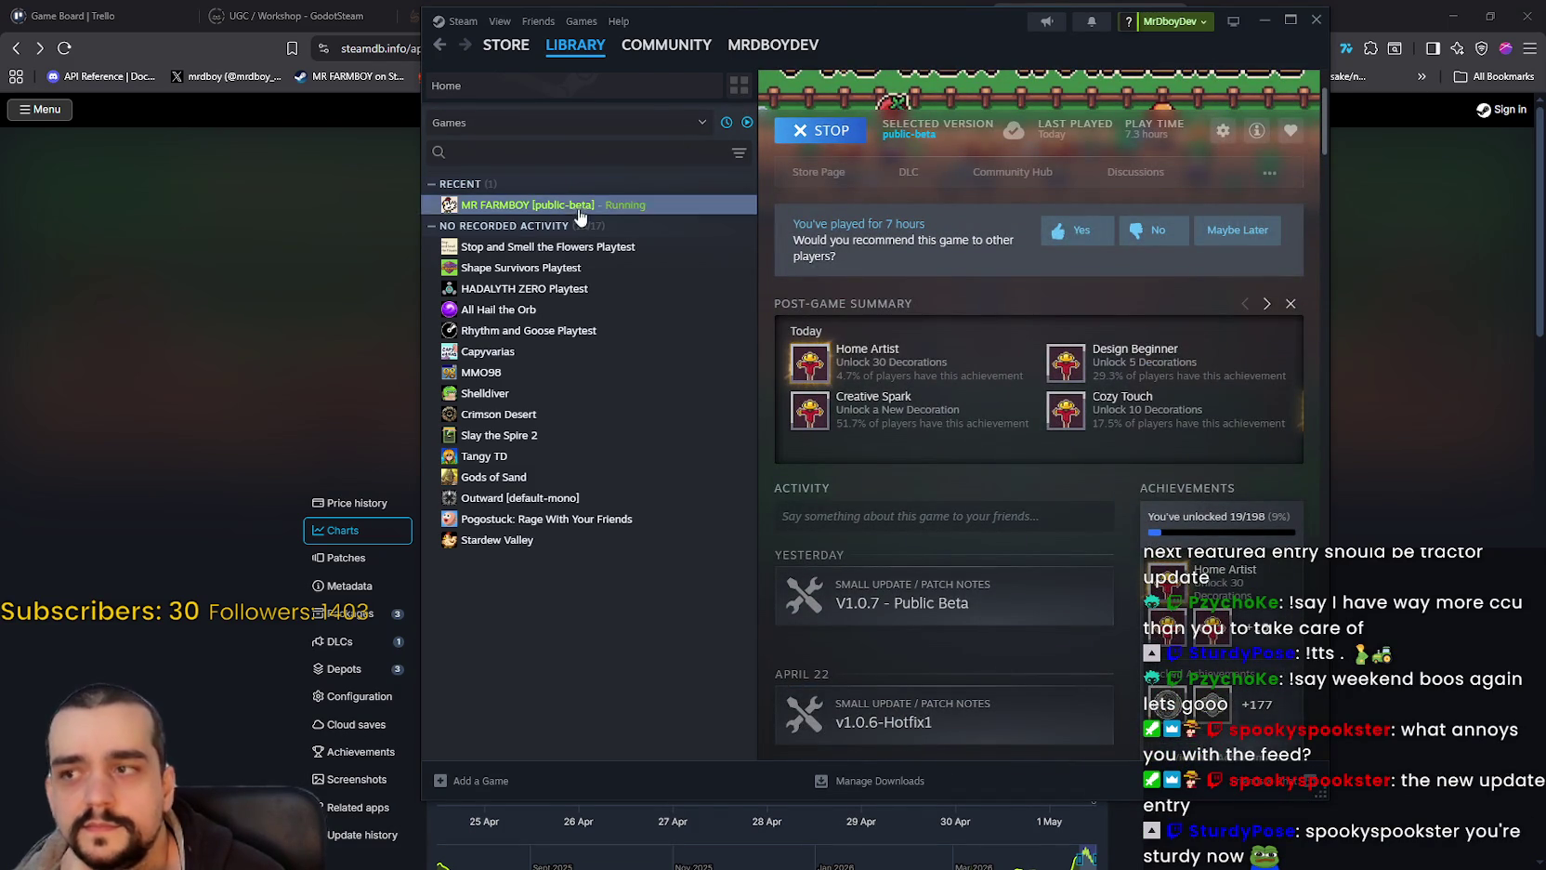
left_click(548, 246)
left_click(527, 204)
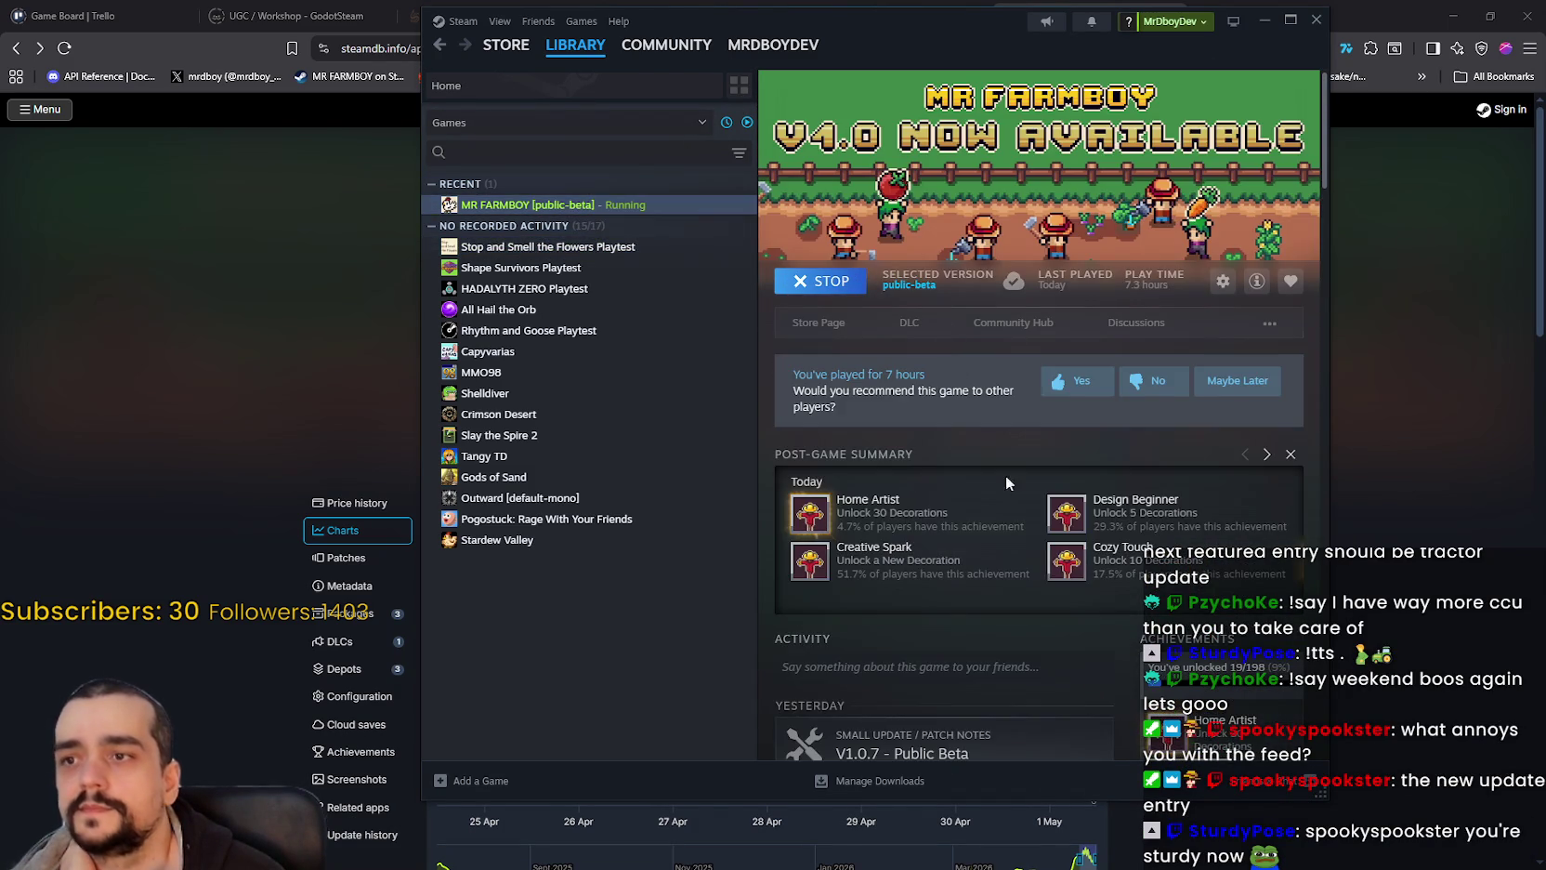
scroll(993, 465, "down", 3)
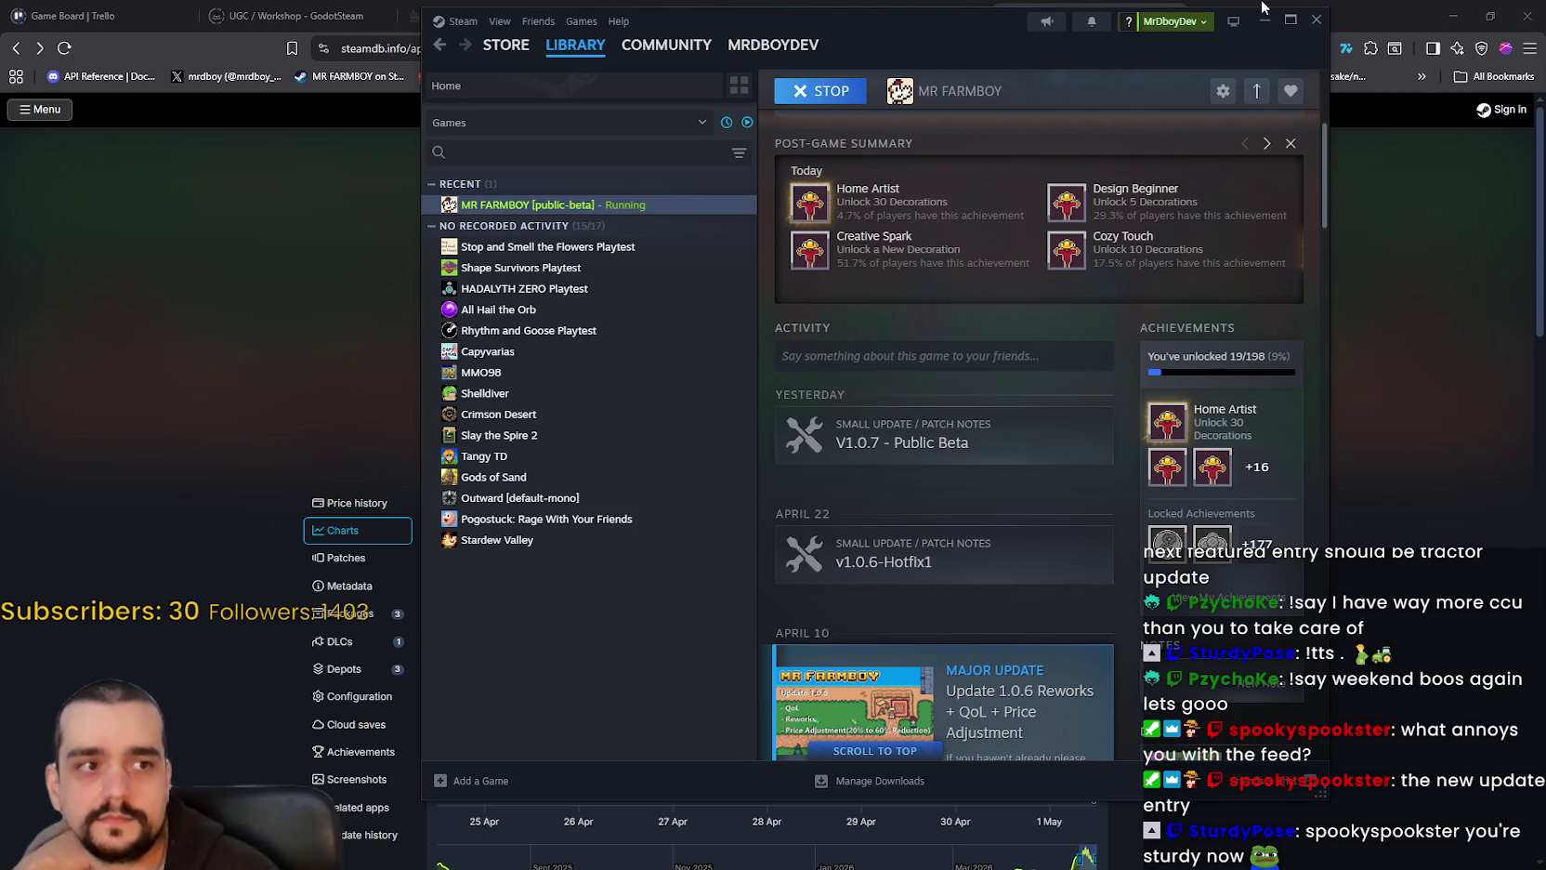
scroll(939, 609, "down", 8)
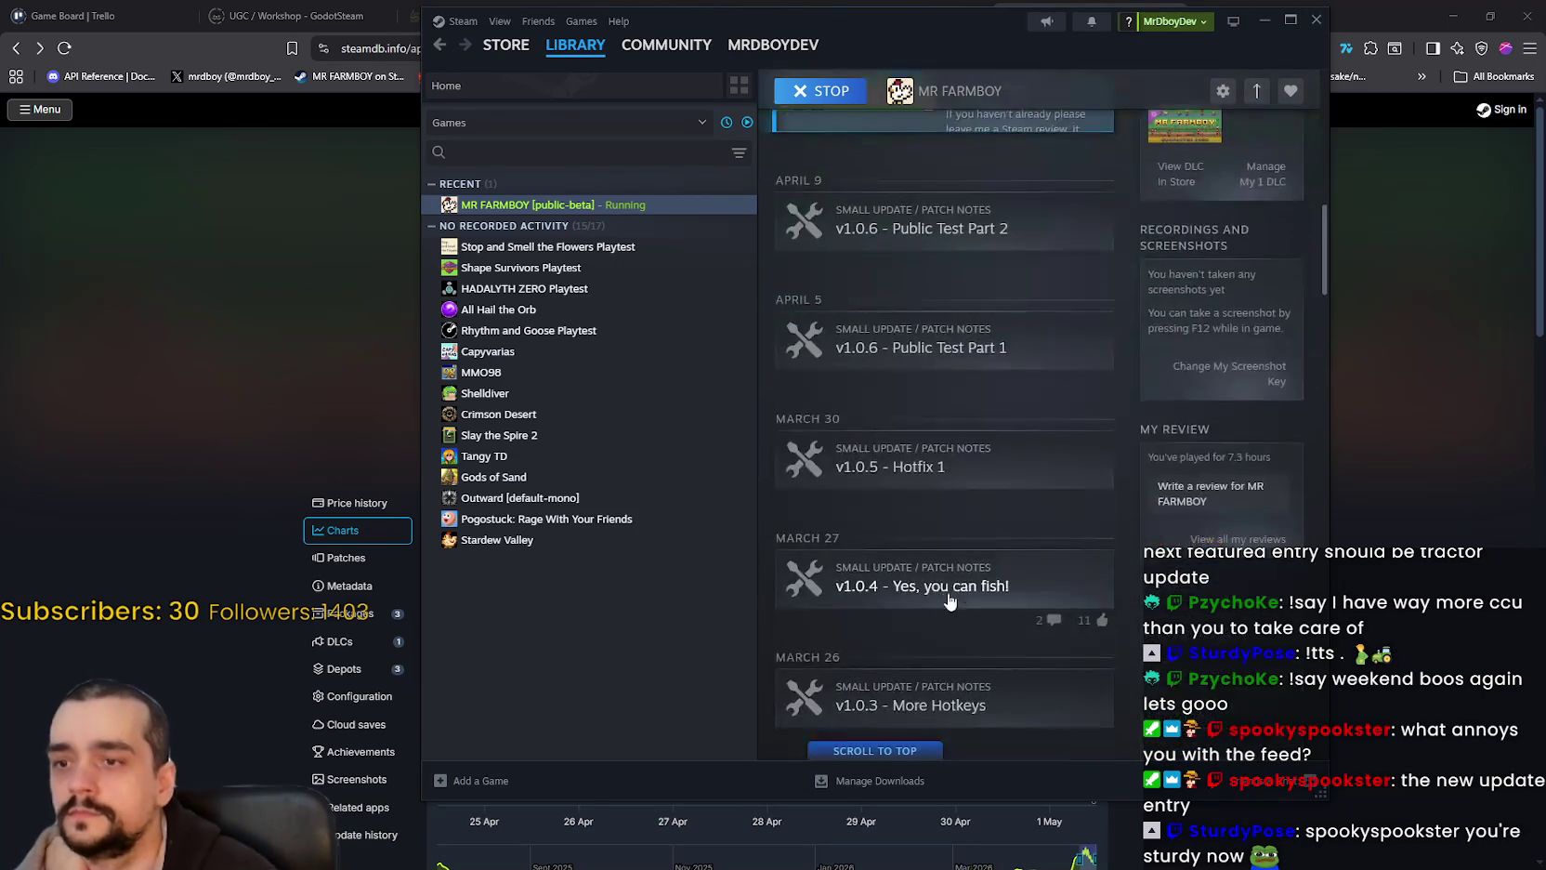
scroll(940, 609, "up", 10)
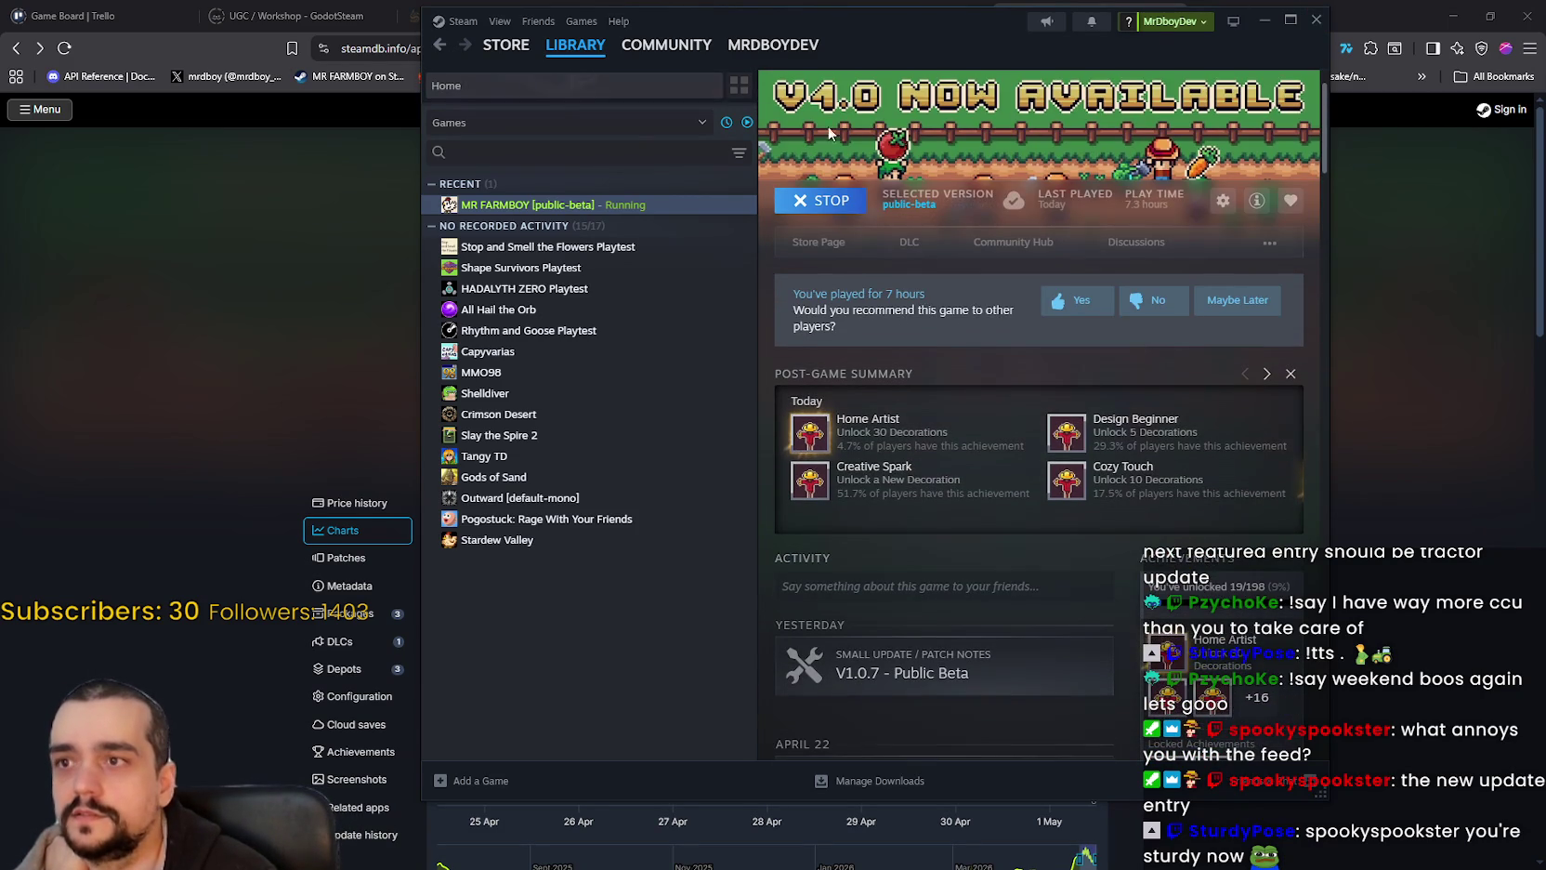
left_click(697, 190)
left_click(711, 204)
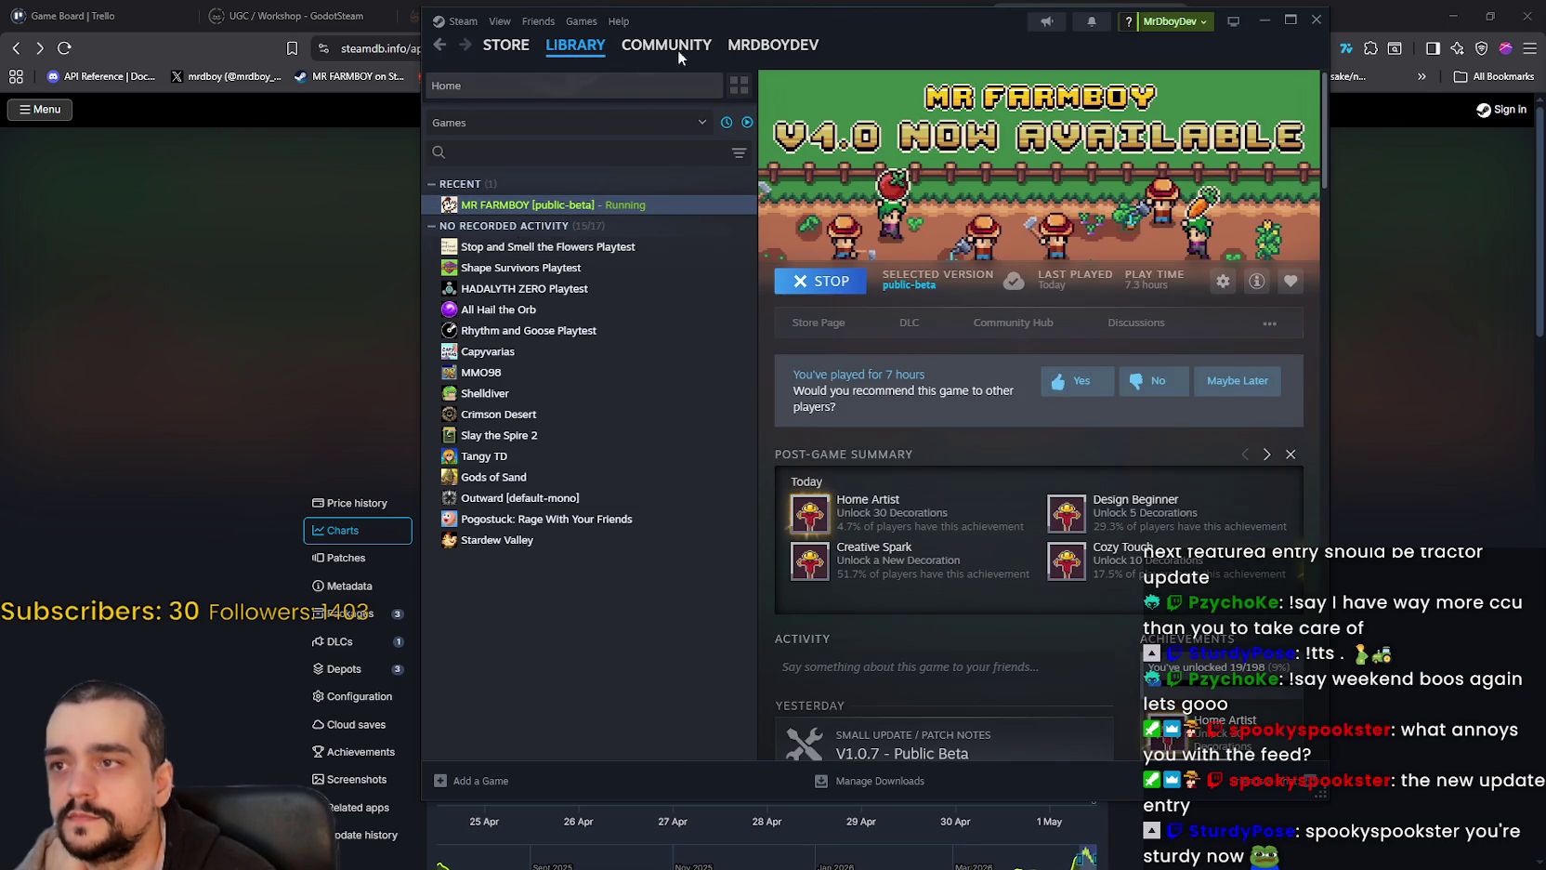
left_click(580, 48)
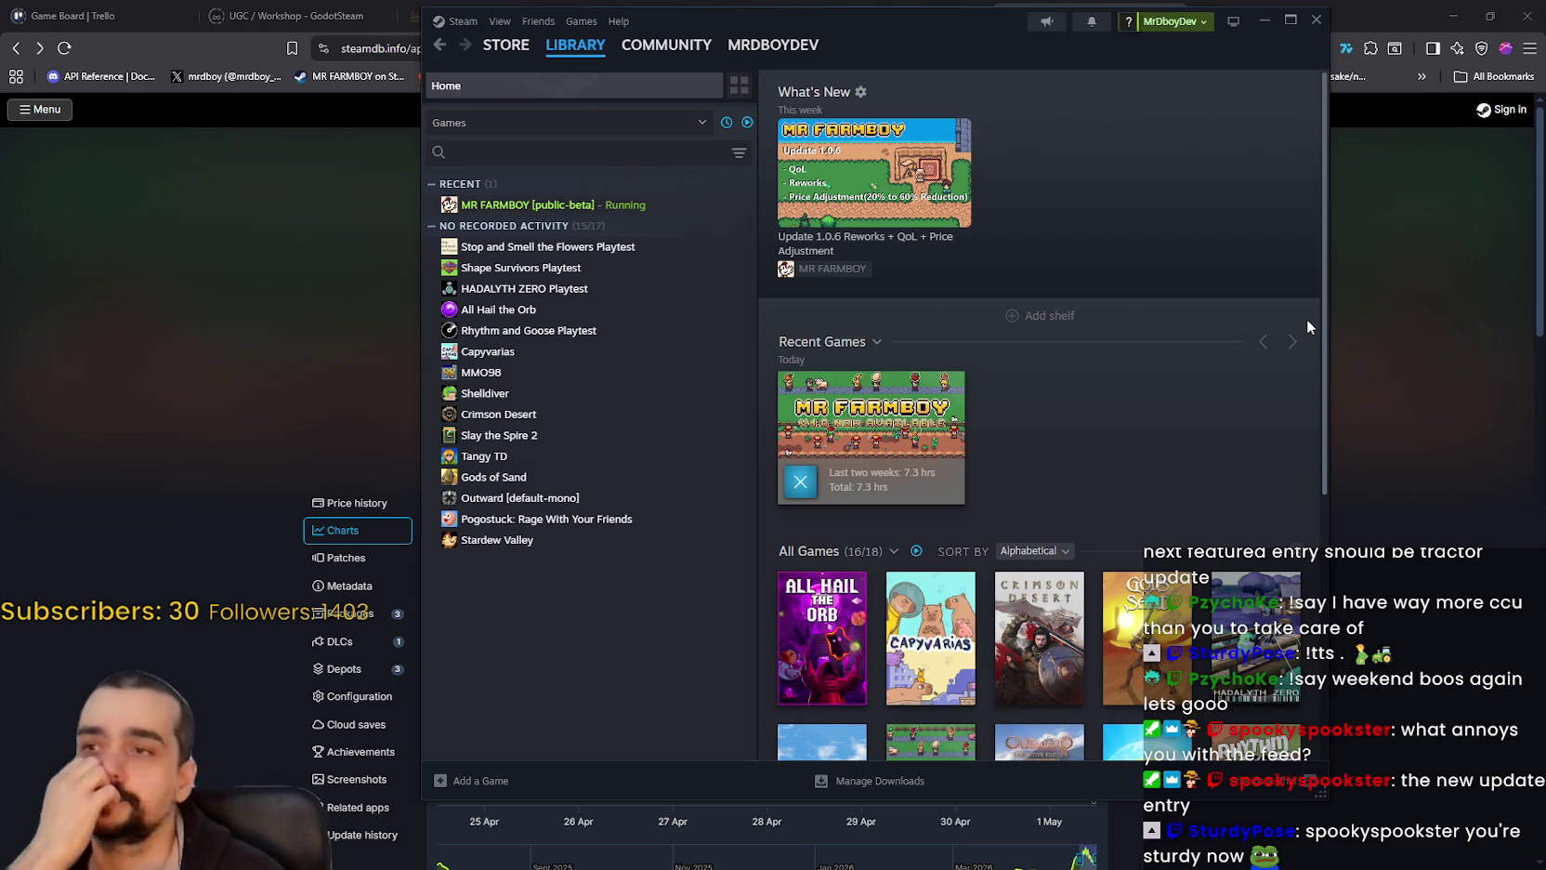
Step: Open the MR FARMBOY [public-beta] page from RECENT in the library sidebar
left_click(679, 204)
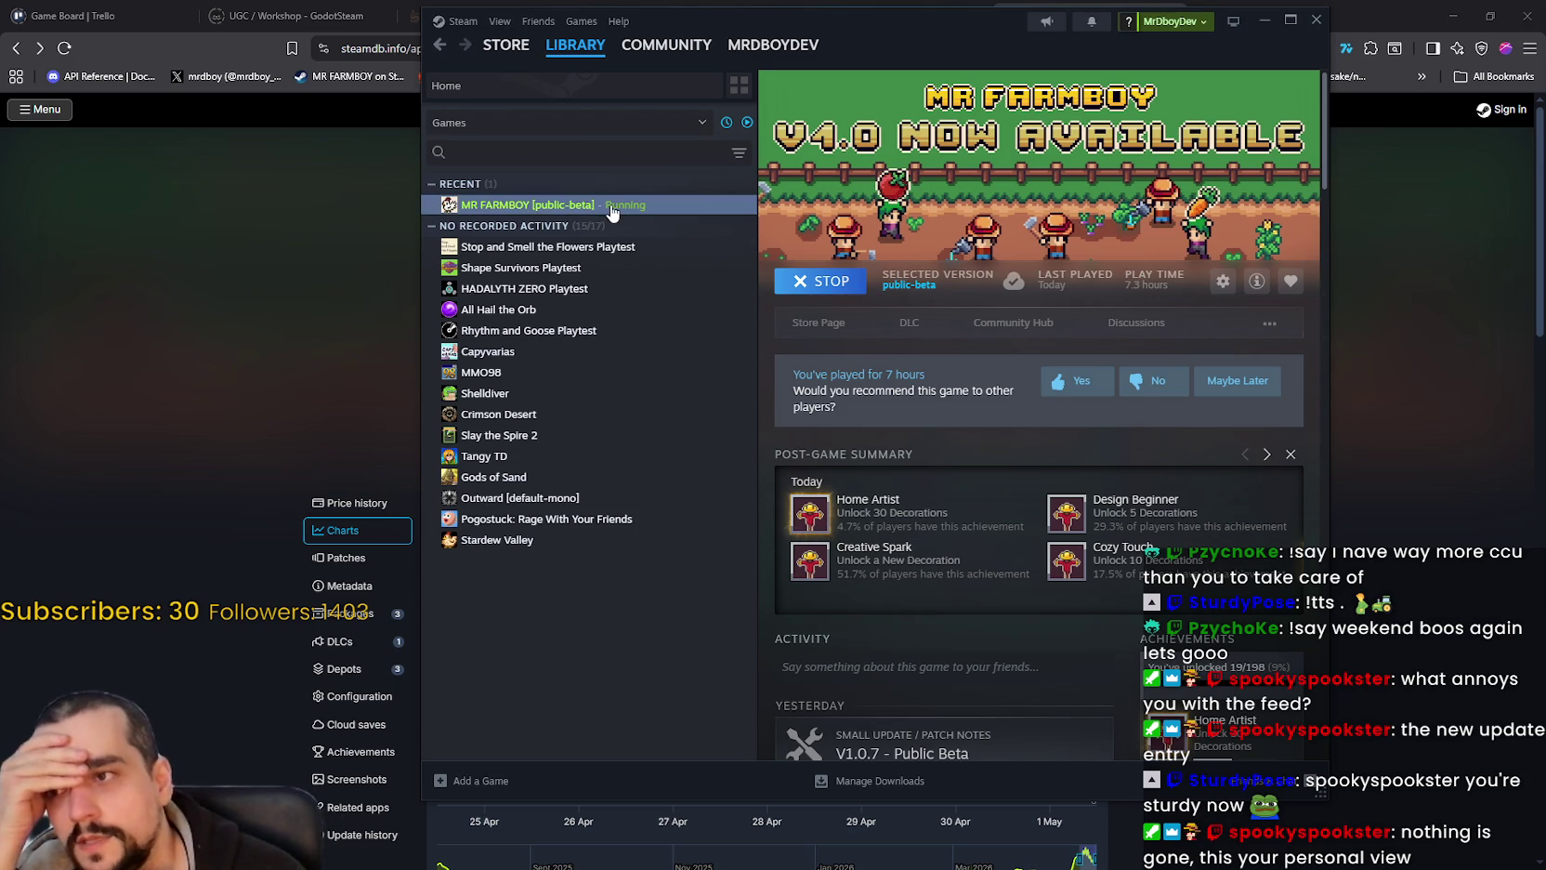
scroll(1159, 695, "down", 5)
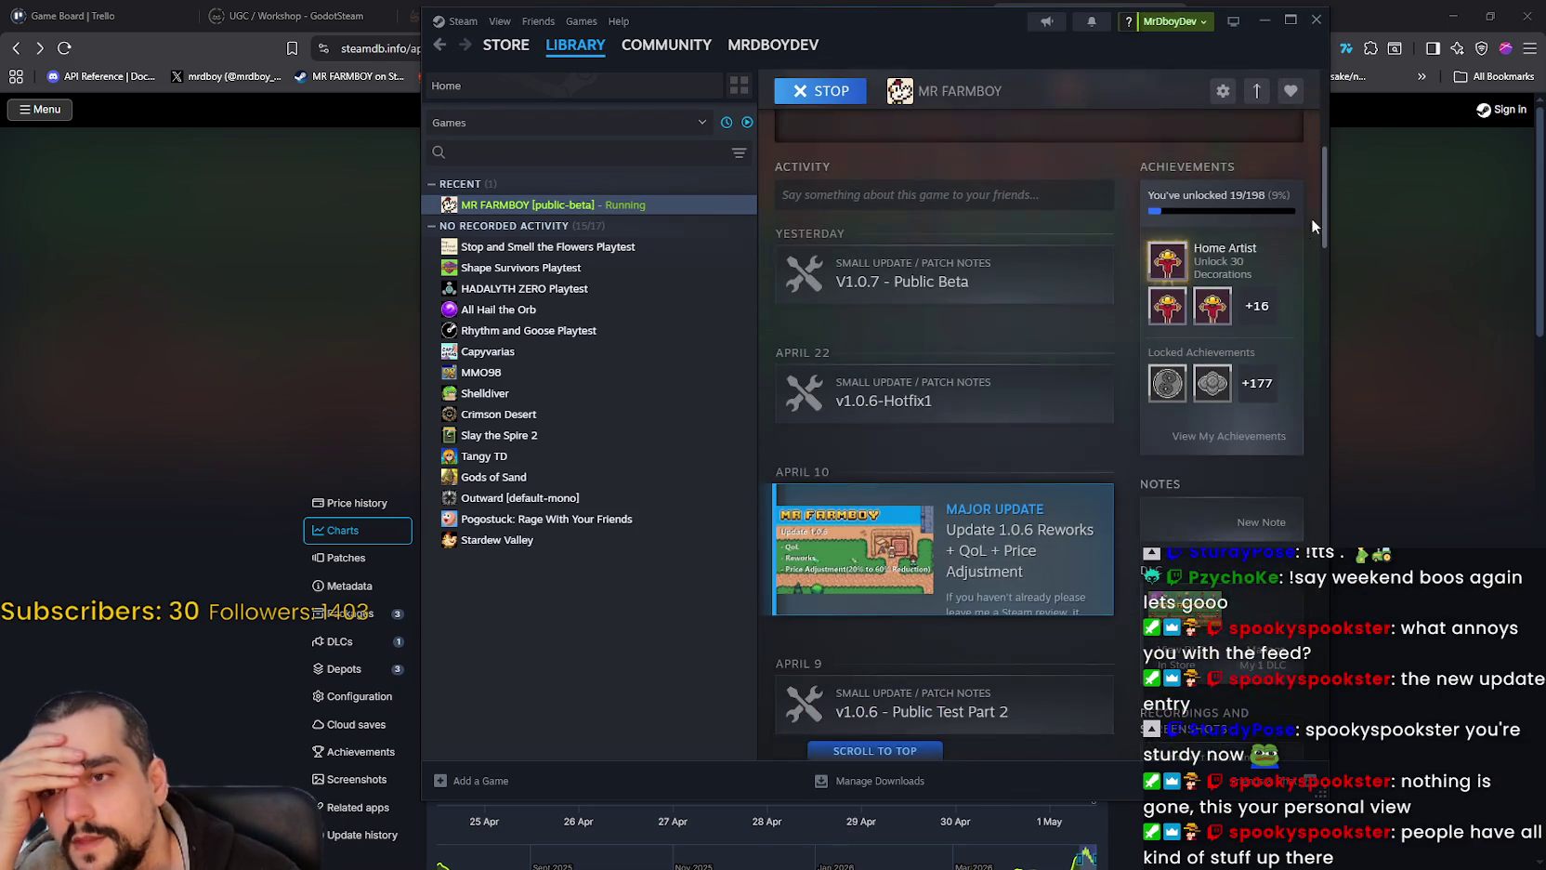
scroll(1314, 201, "up", 3)
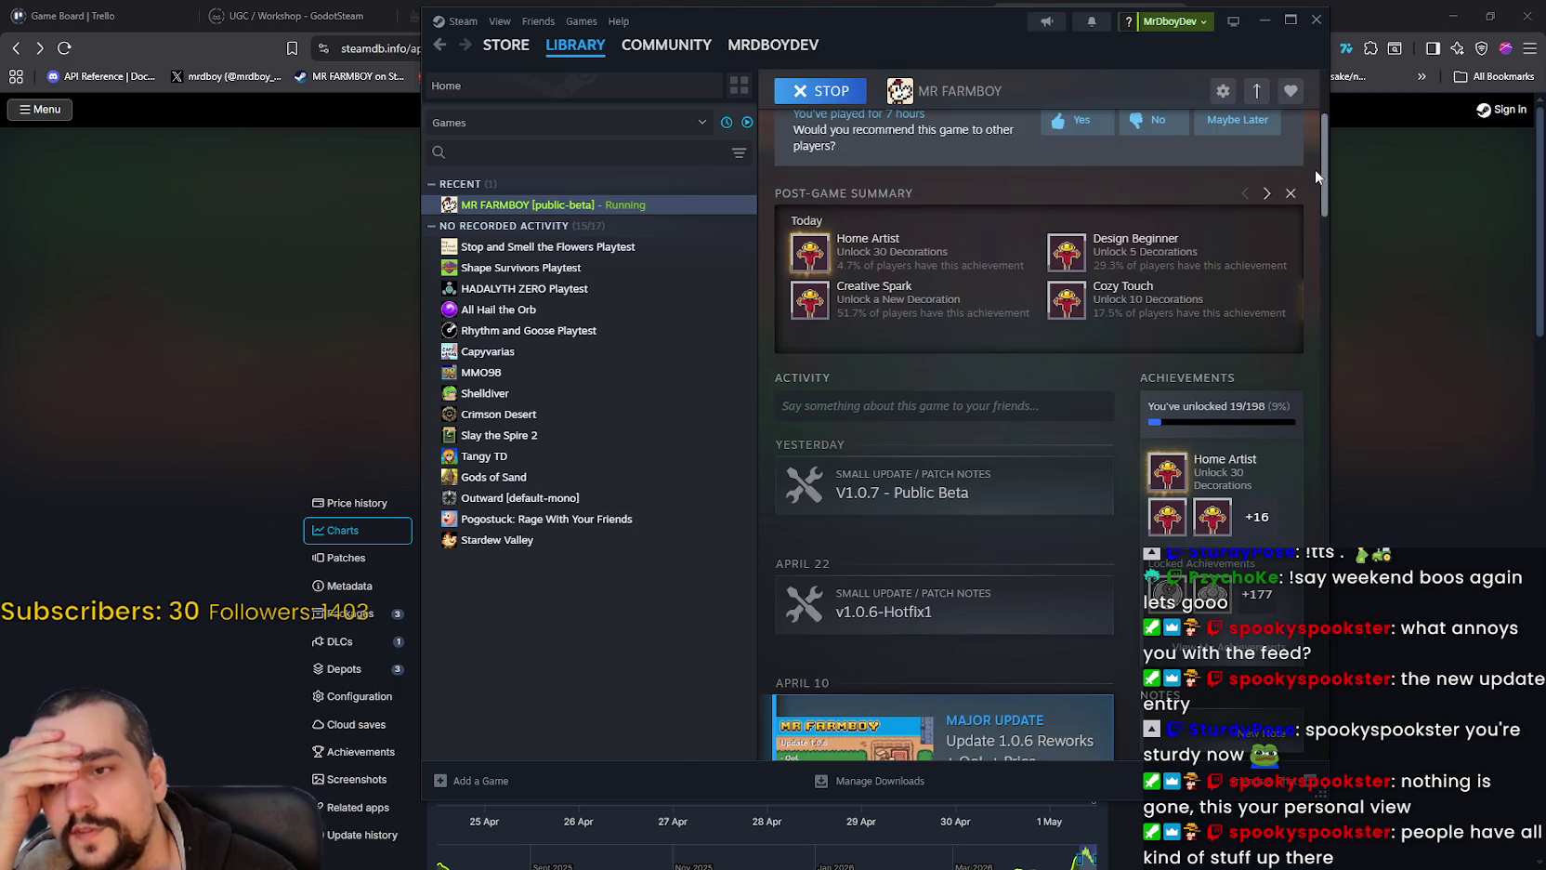
scroll(1314, 169, "down", 2)
mouse_move(1329, 187)
left_mouse_down()
mouse_move(1356, 507)
mouse_move(1334, 414)
mouse_move(1326, 427)
mouse_move(1342, 139)
mouse_move(1326, 263)
mouse_move(1352, 106)
left_mouse_up()
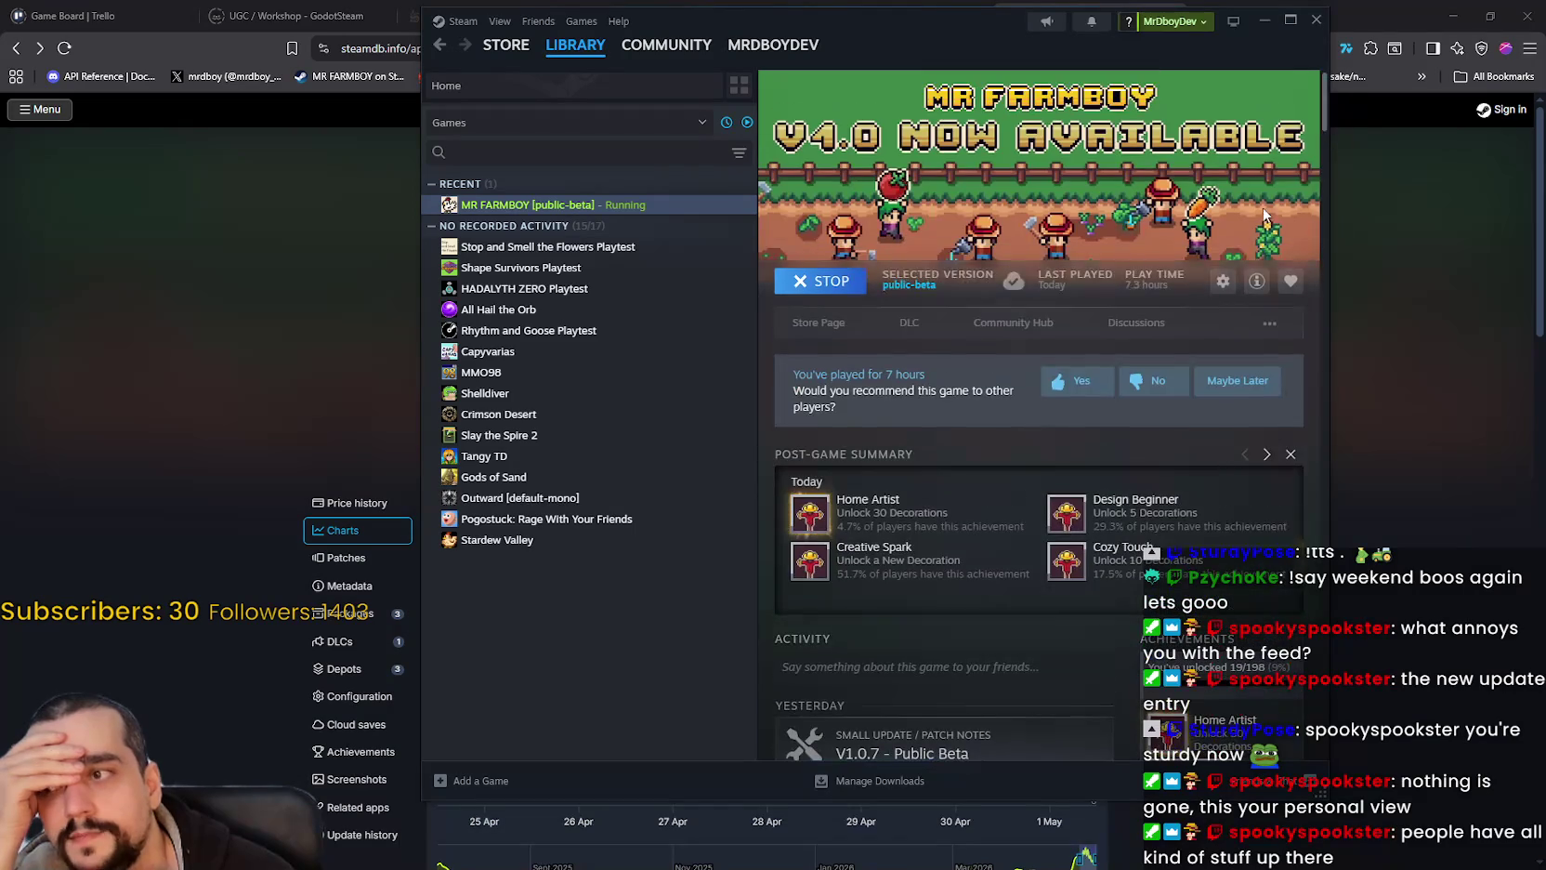
Step: Drag the Steam window aside, scroll its update list, then switch to the Trello Game Board tab
left_click_drag(1271, 20, 1233, 49)
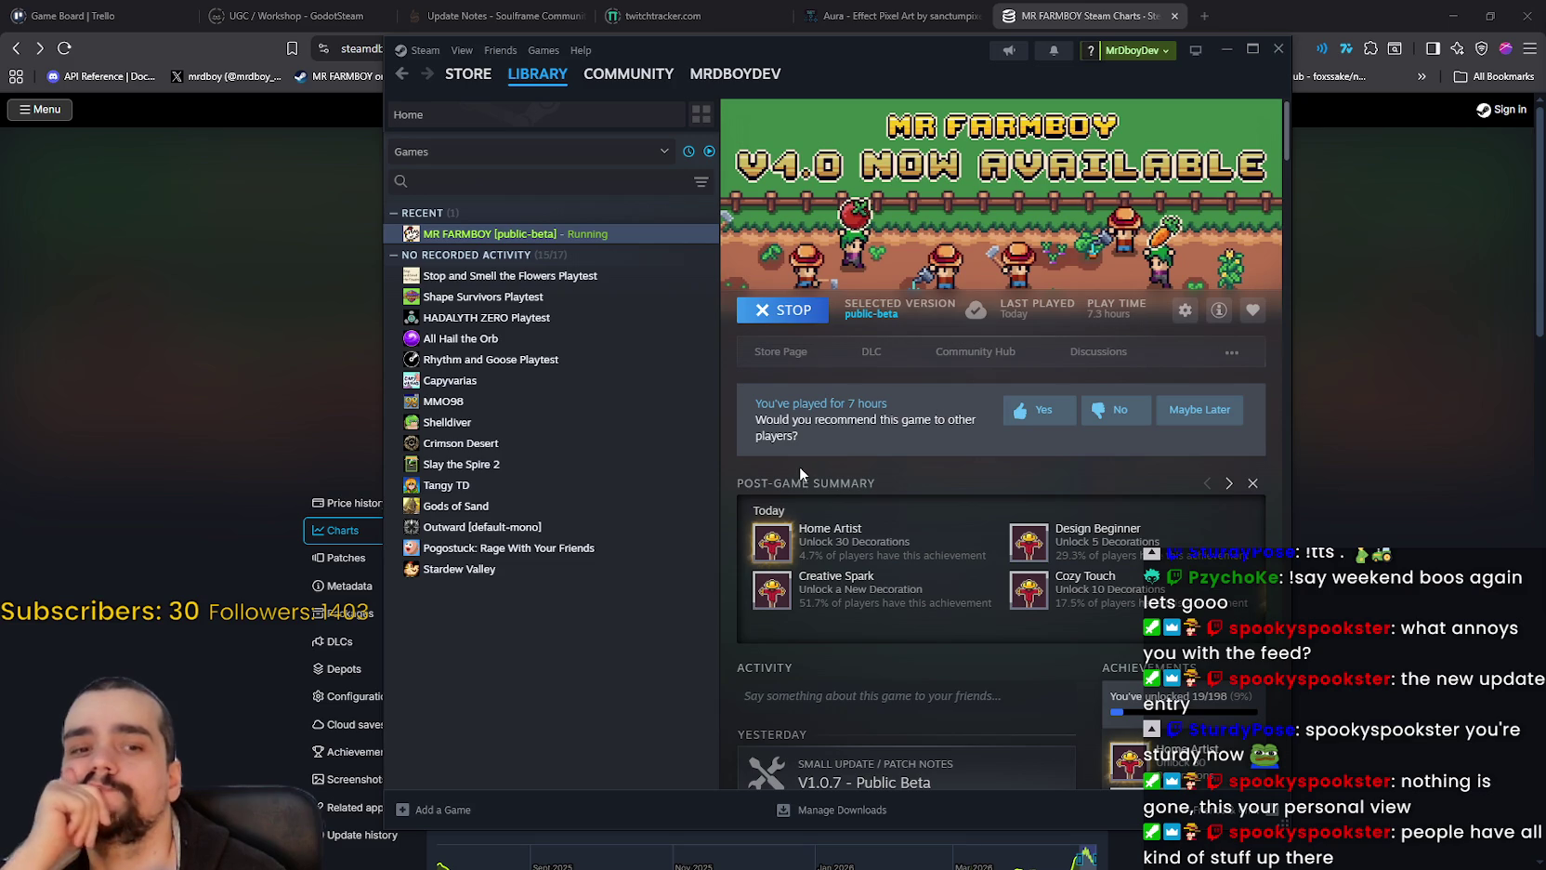
scroll(1106, 502, "down", 6)
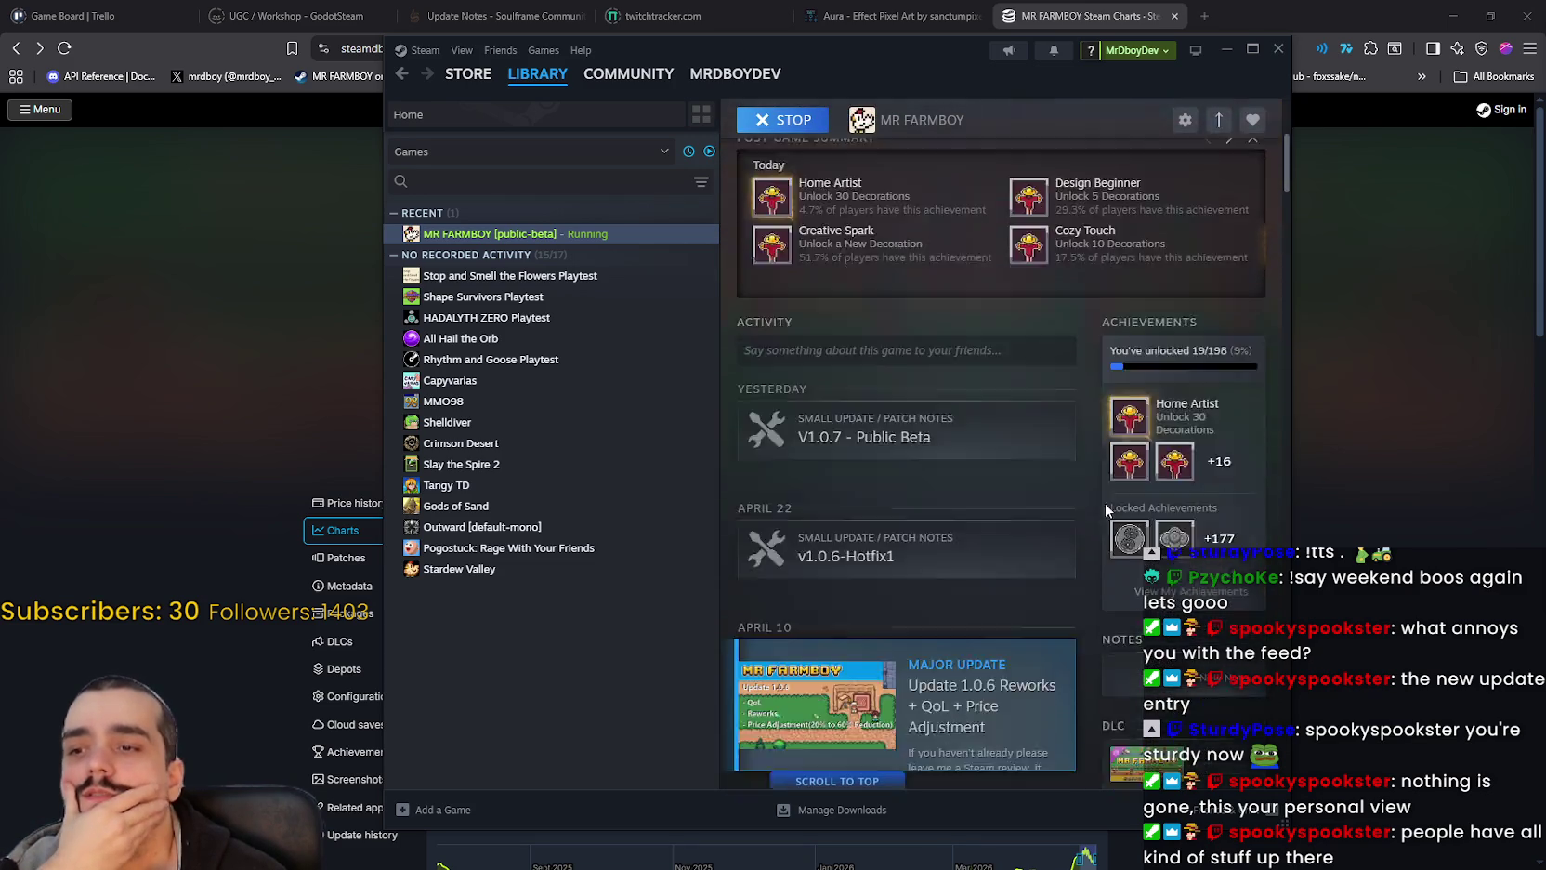
scroll(950, 641, "down", 3)
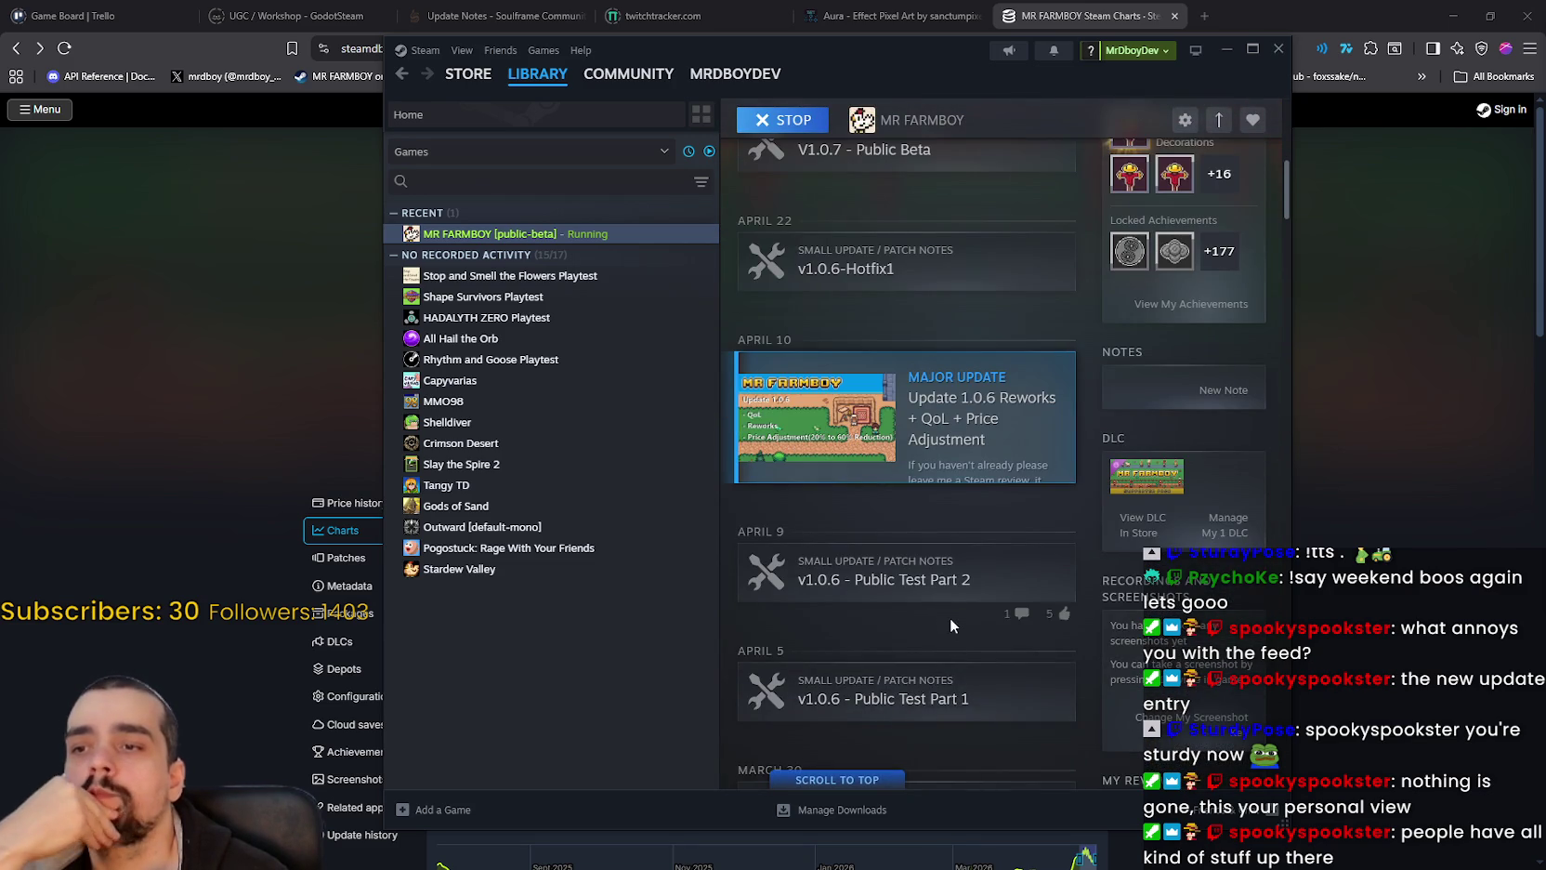
scroll(951, 594, "down", 2)
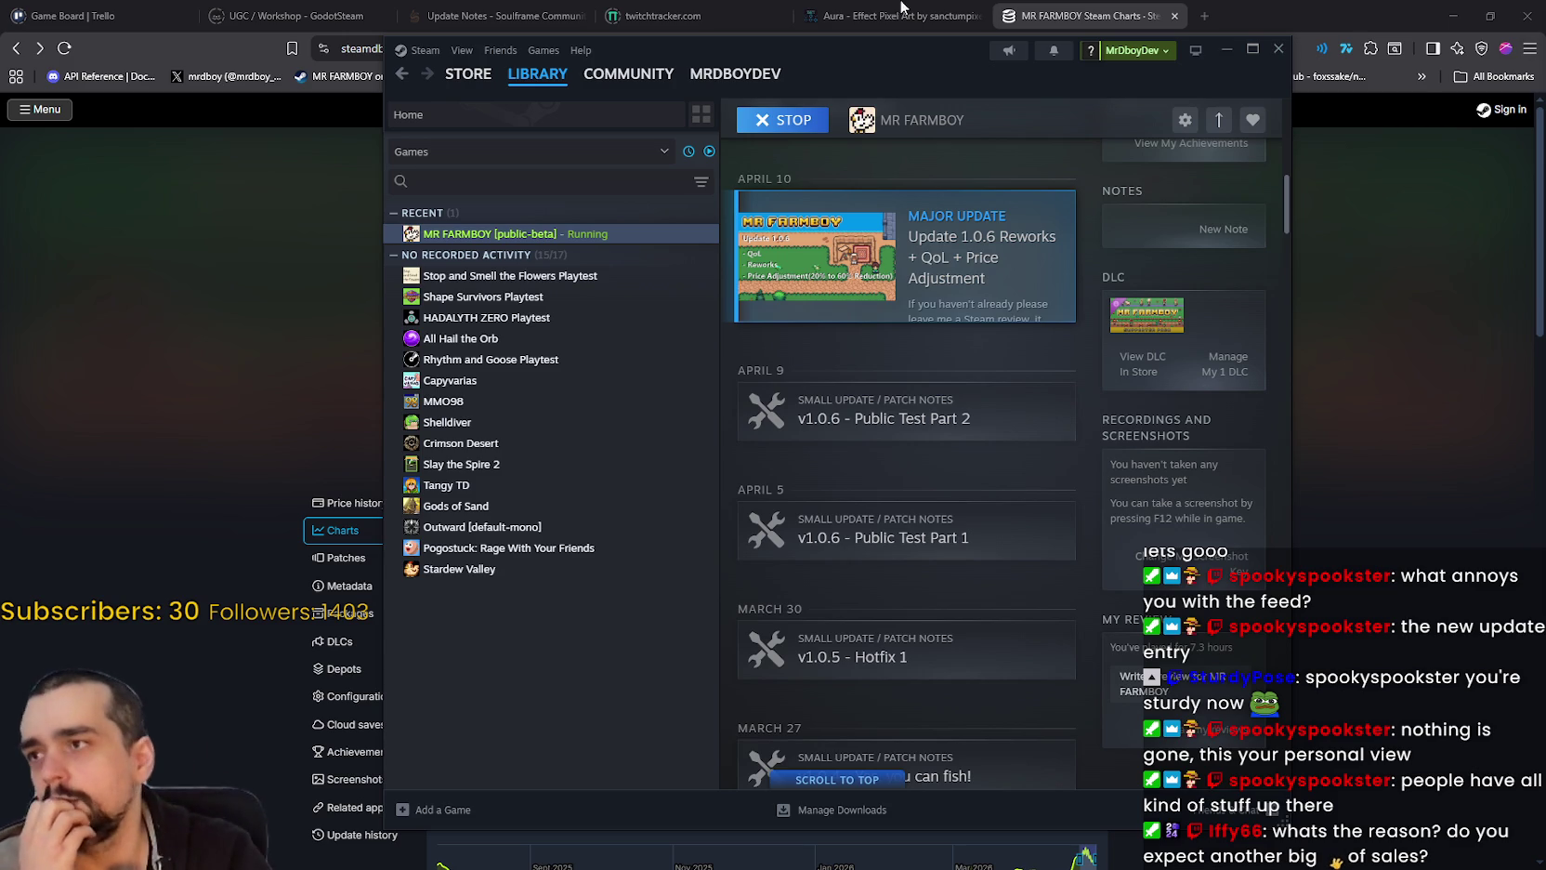
left_click(170, 7)
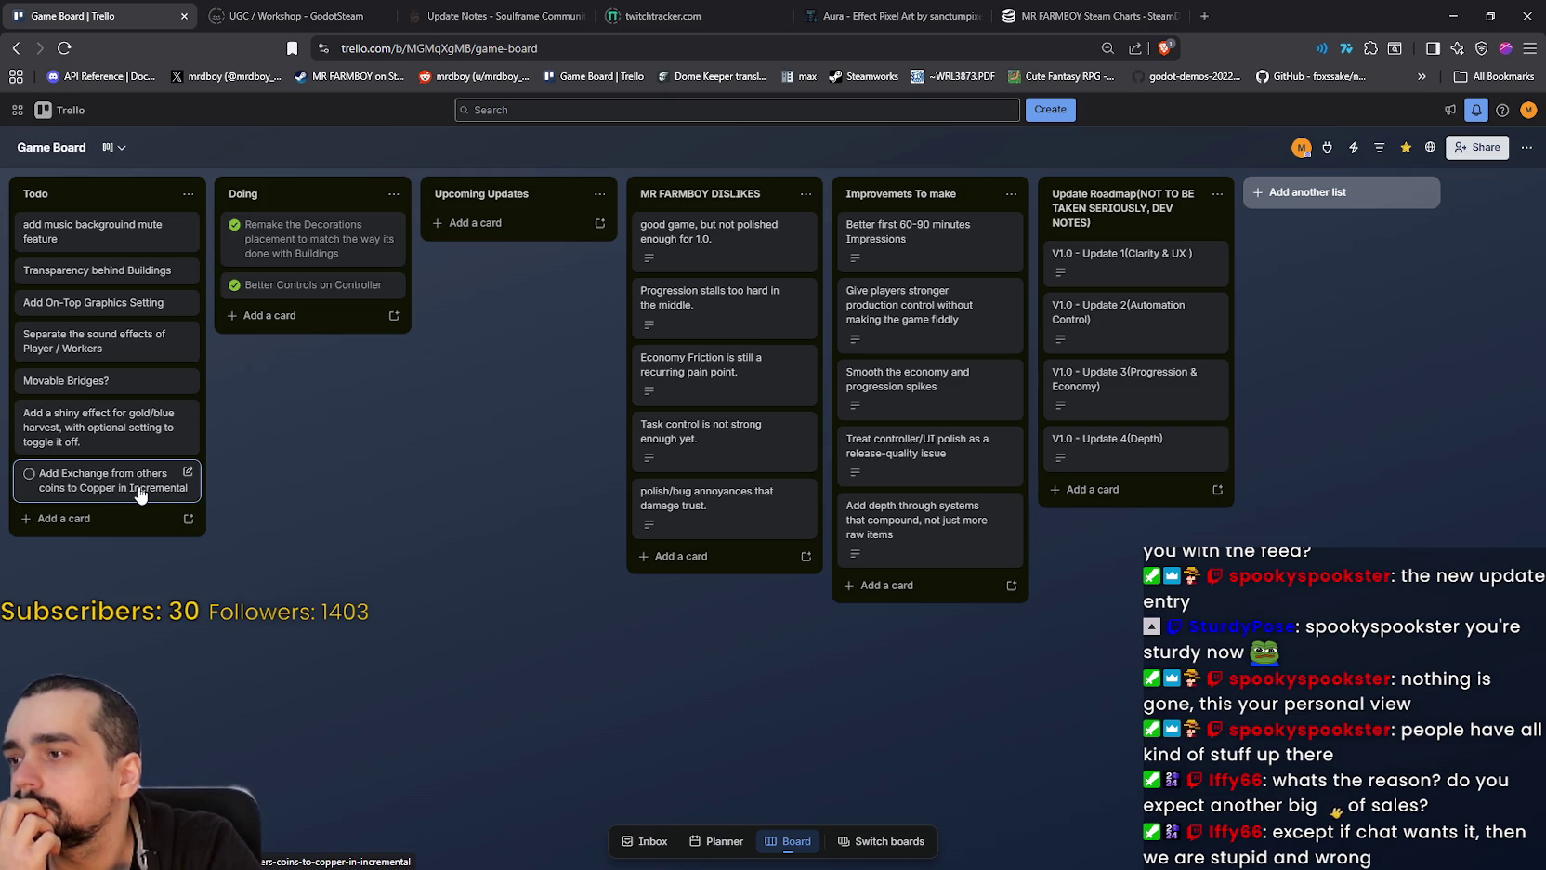
Step: Mark the 'Add Exchange from others coins to Copper in Incremental' card complete, glance at SteamDB, return to Trello
left_click(29, 473)
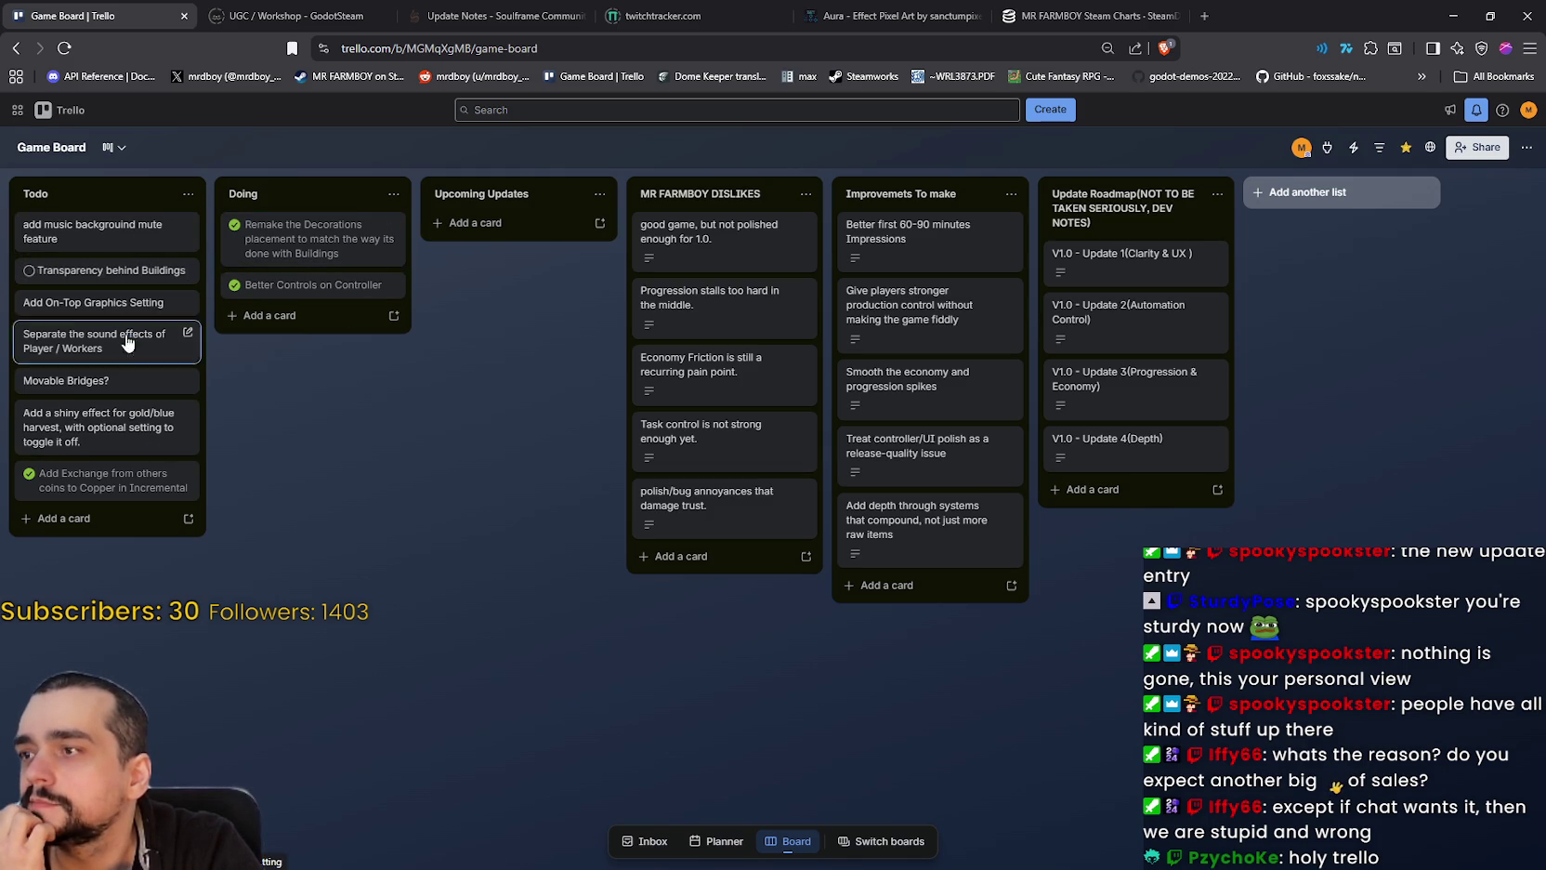
left_click(1092, 16)
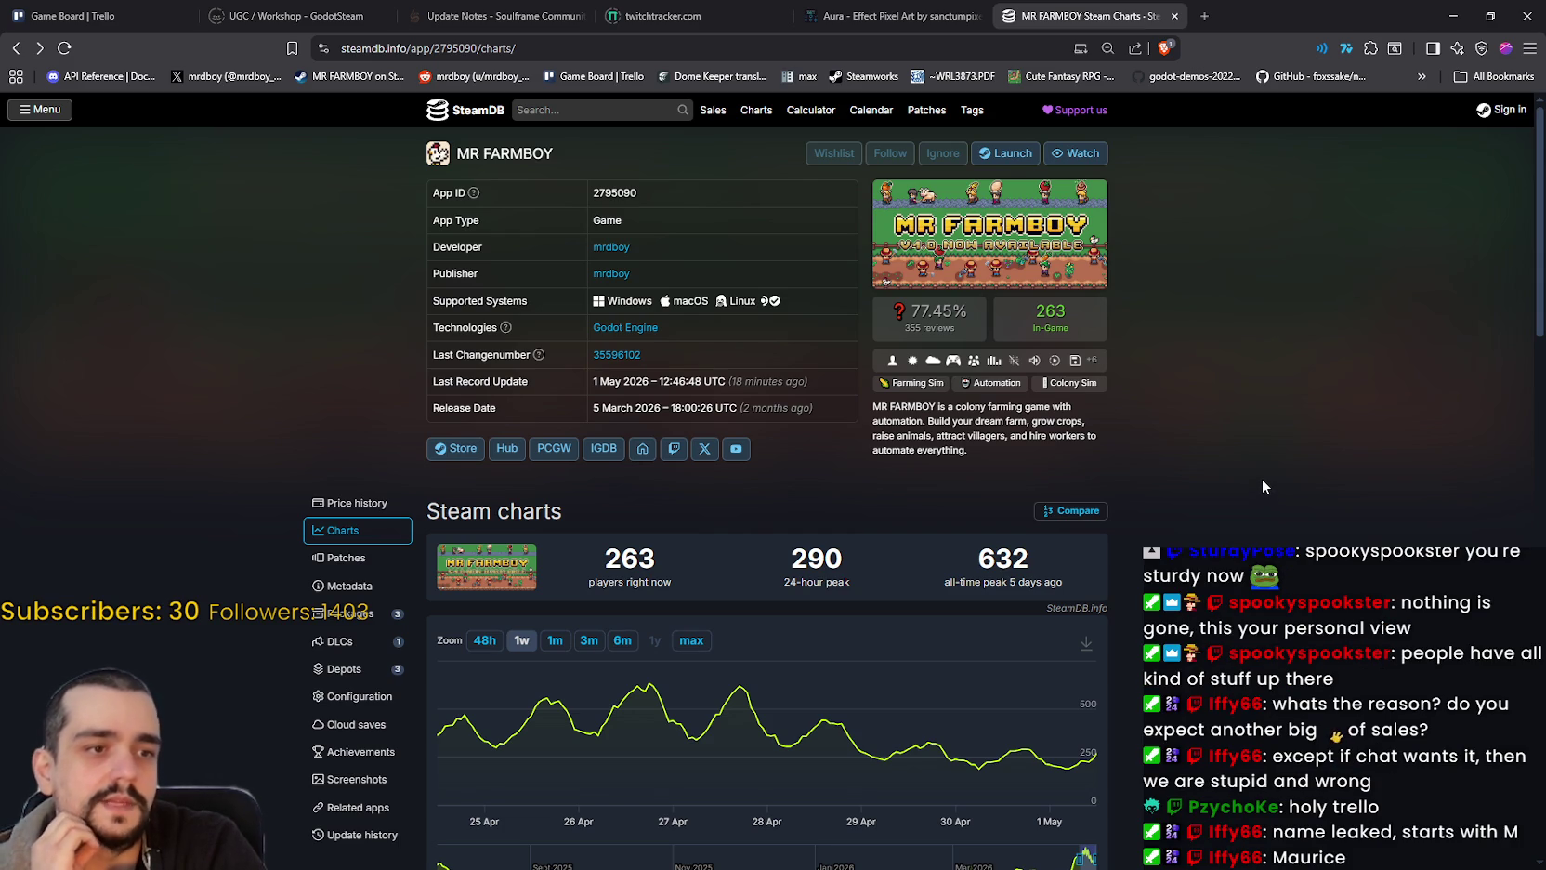
key("ctrl+1")
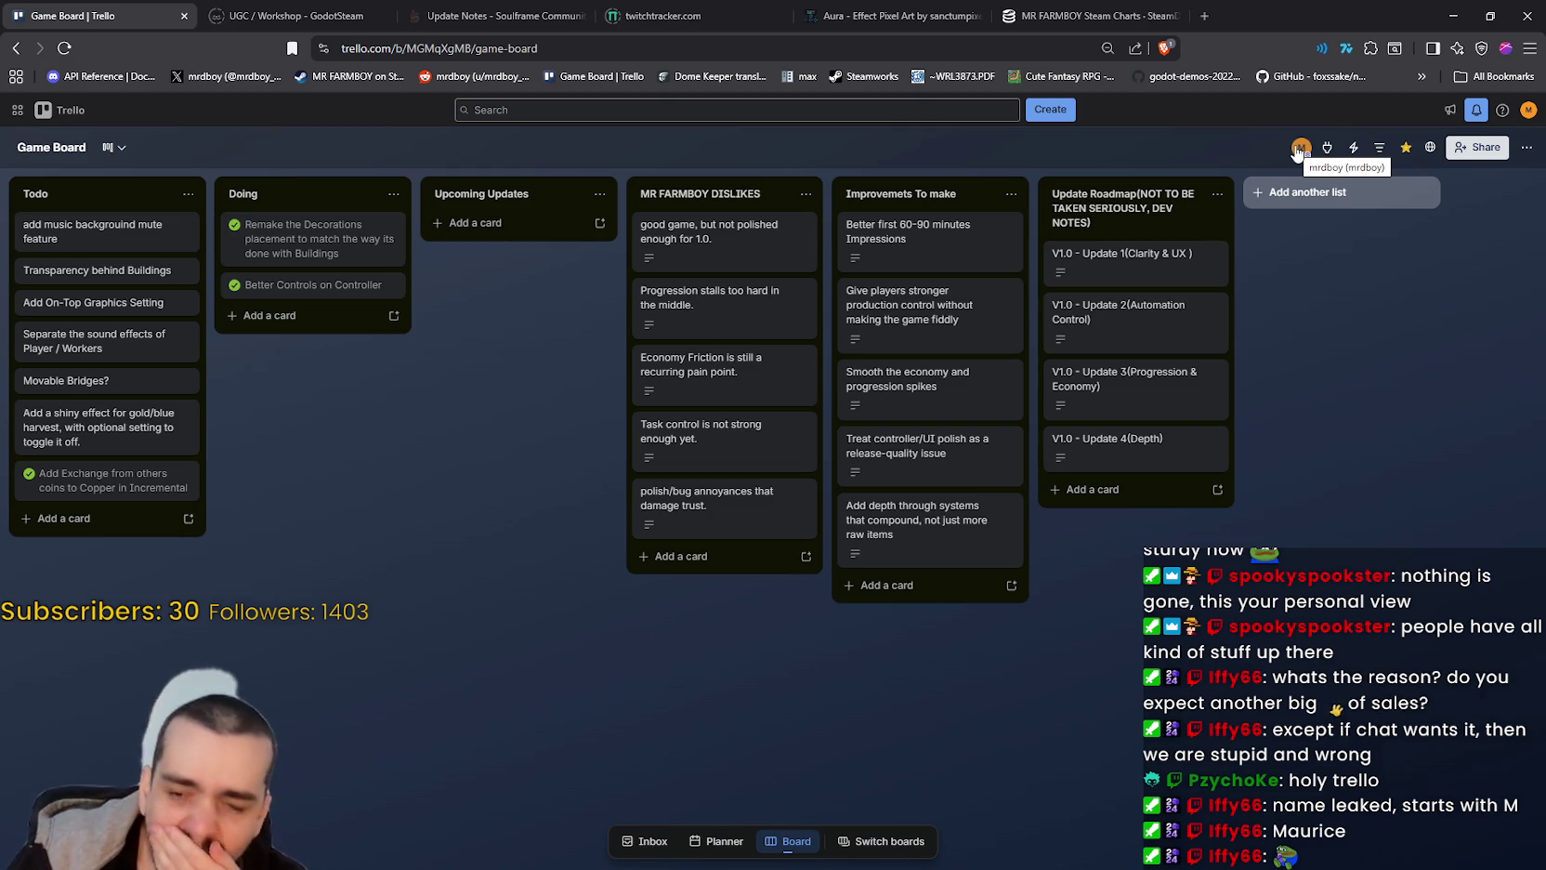
left_click(1150, 5)
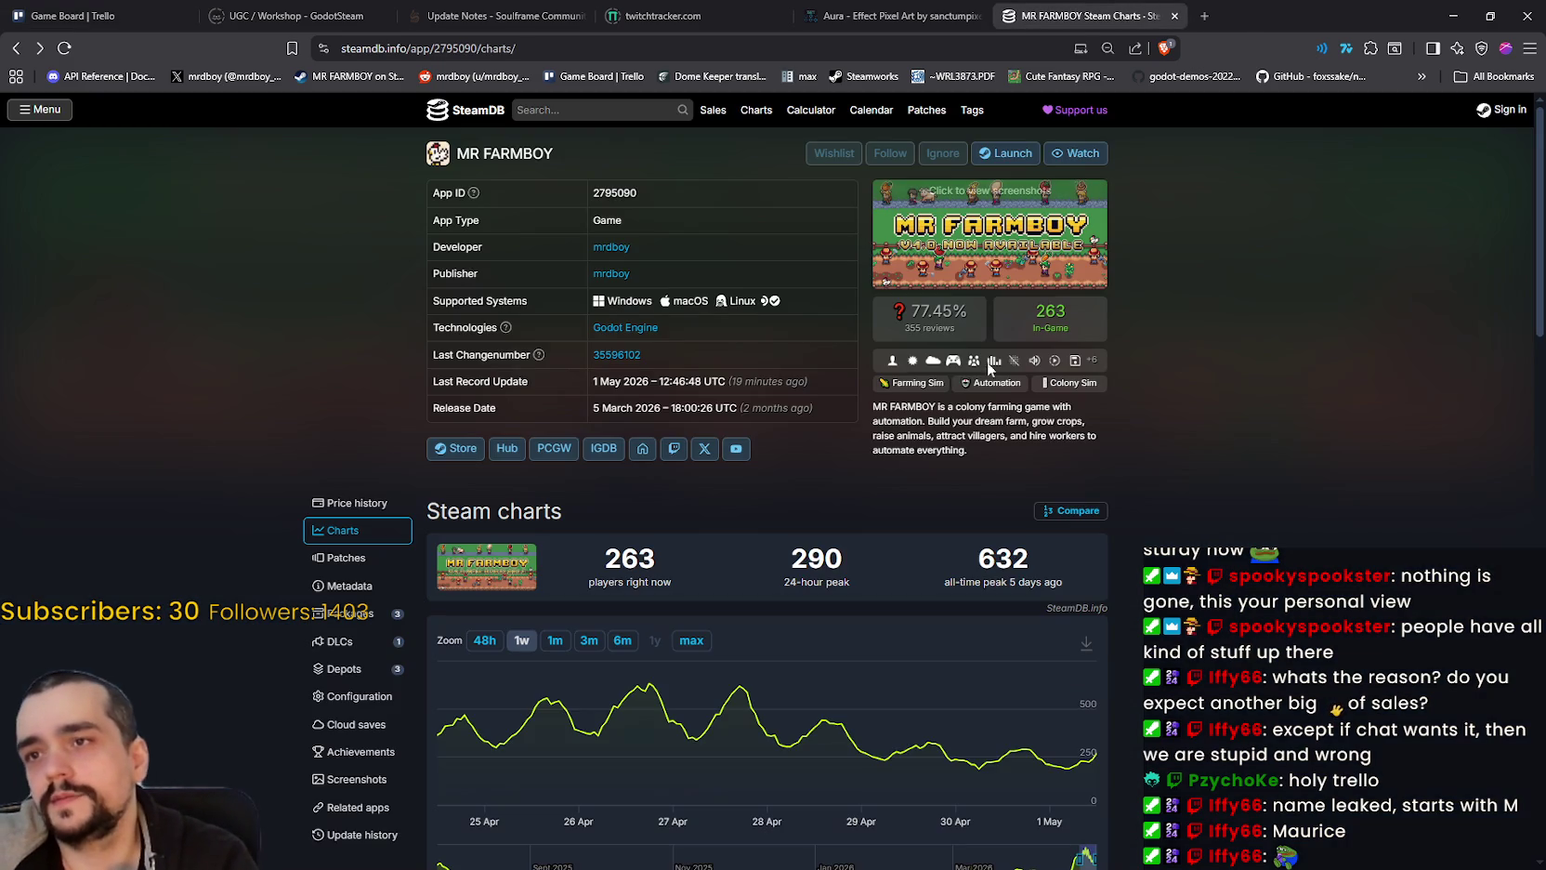
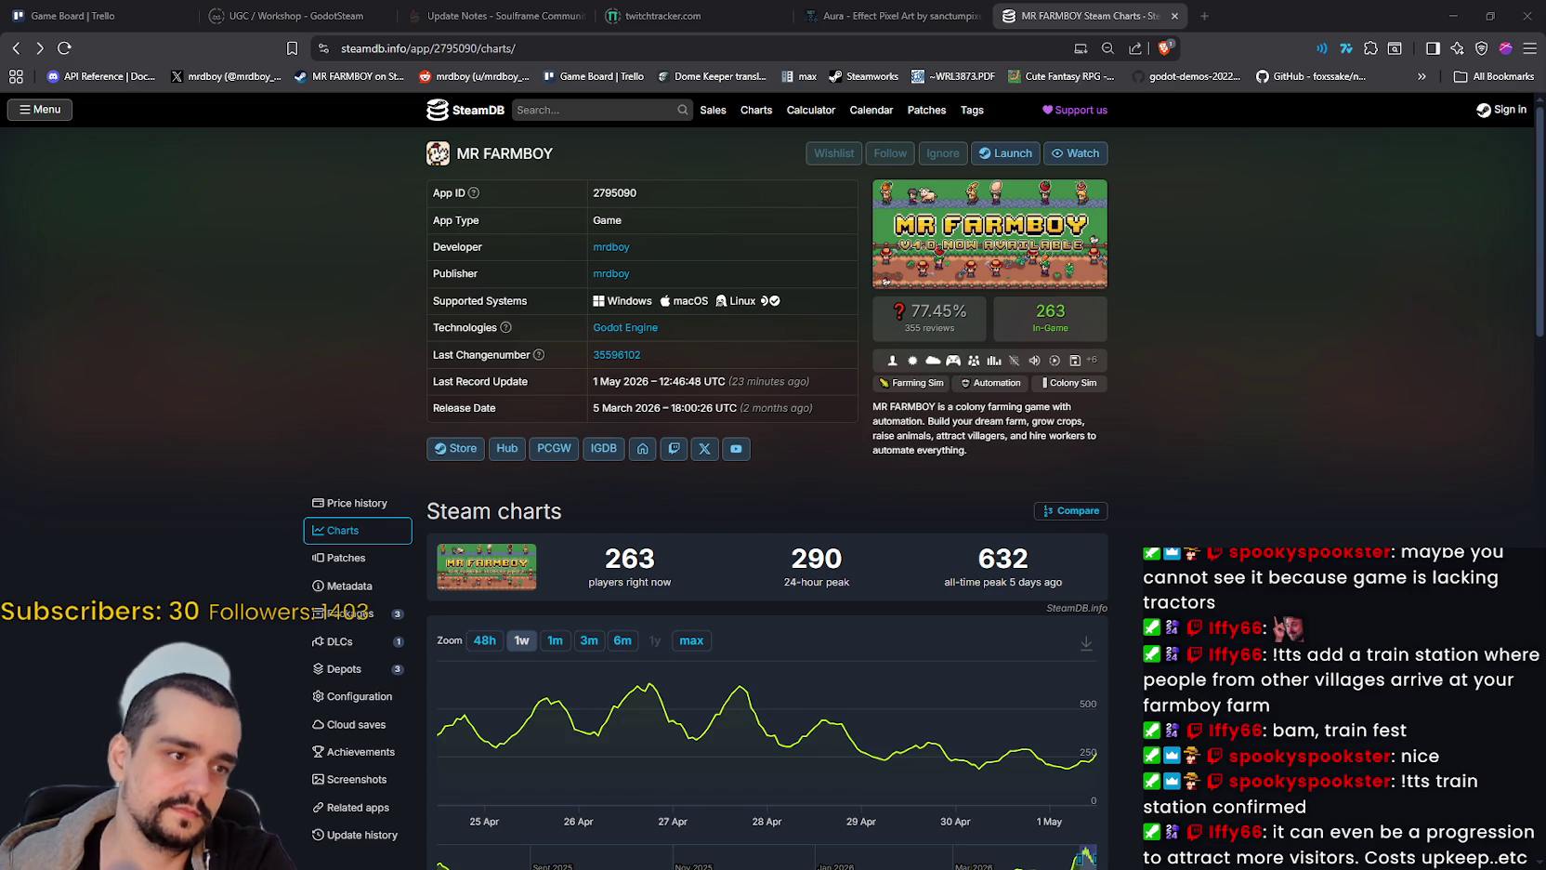
Step: Snip SteamDB's trains festival eligibility rules, then bring up the MR FARMBOY store page in Steam
key("super+shift+s")
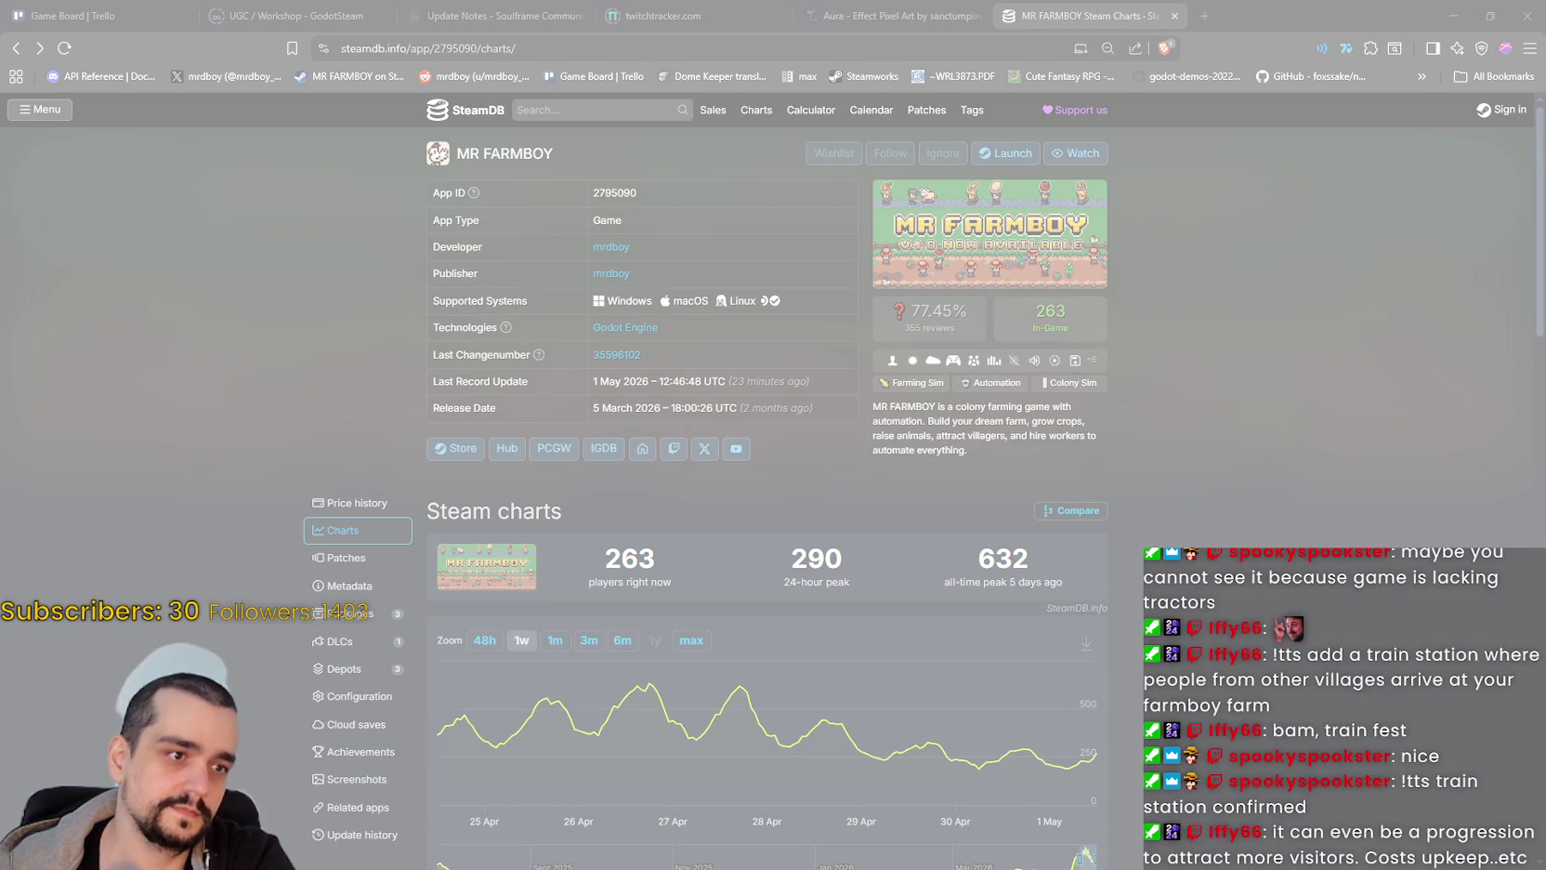
key("Escape")
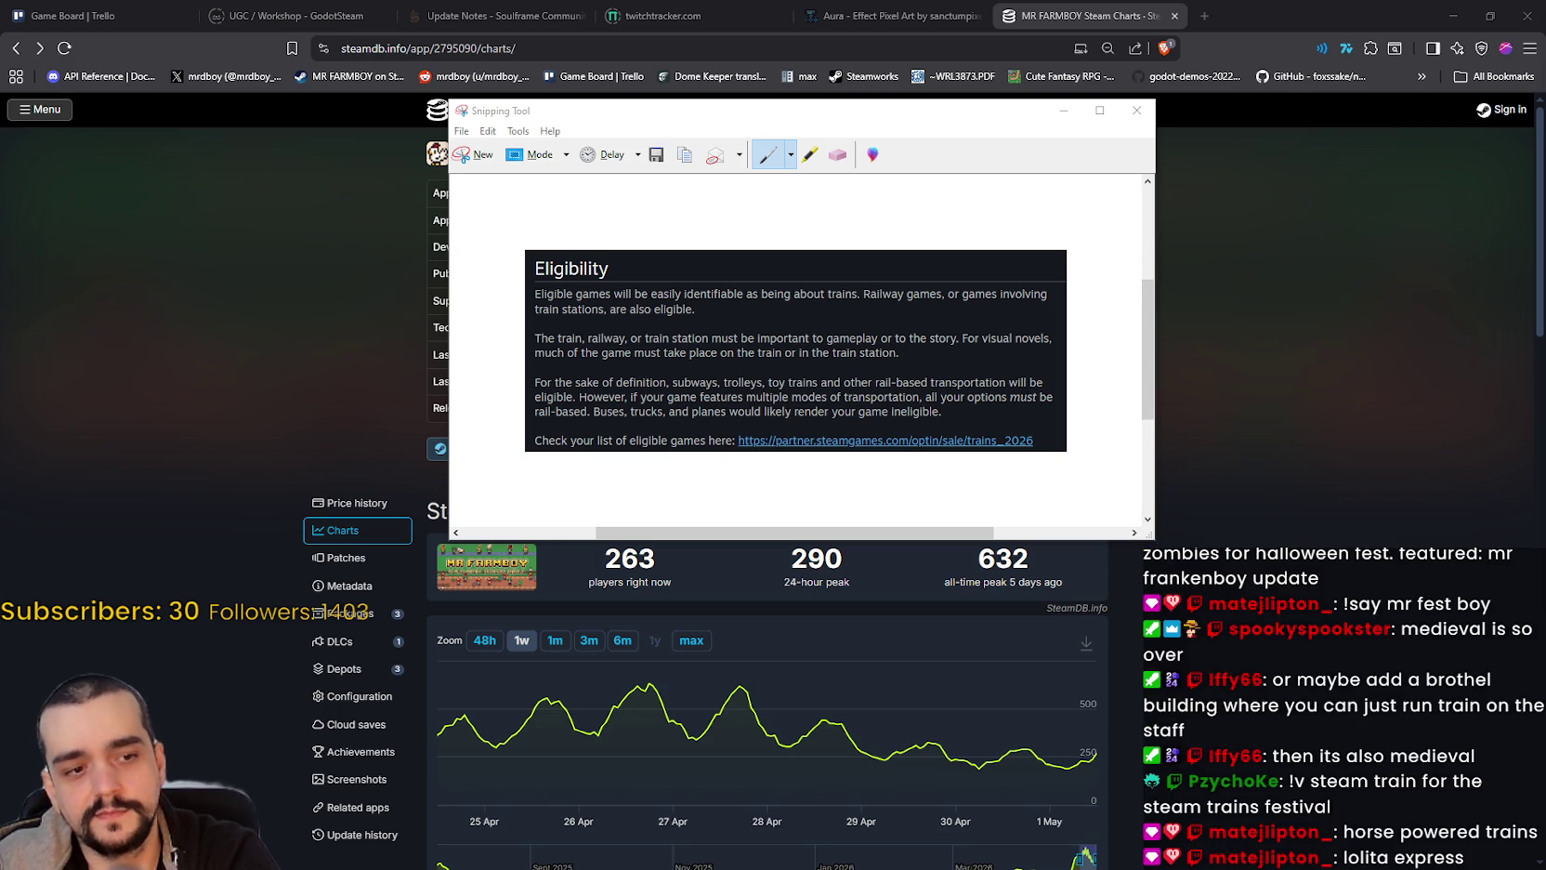
key("alt+Tab")
scroll(933, 392, "up", 10)
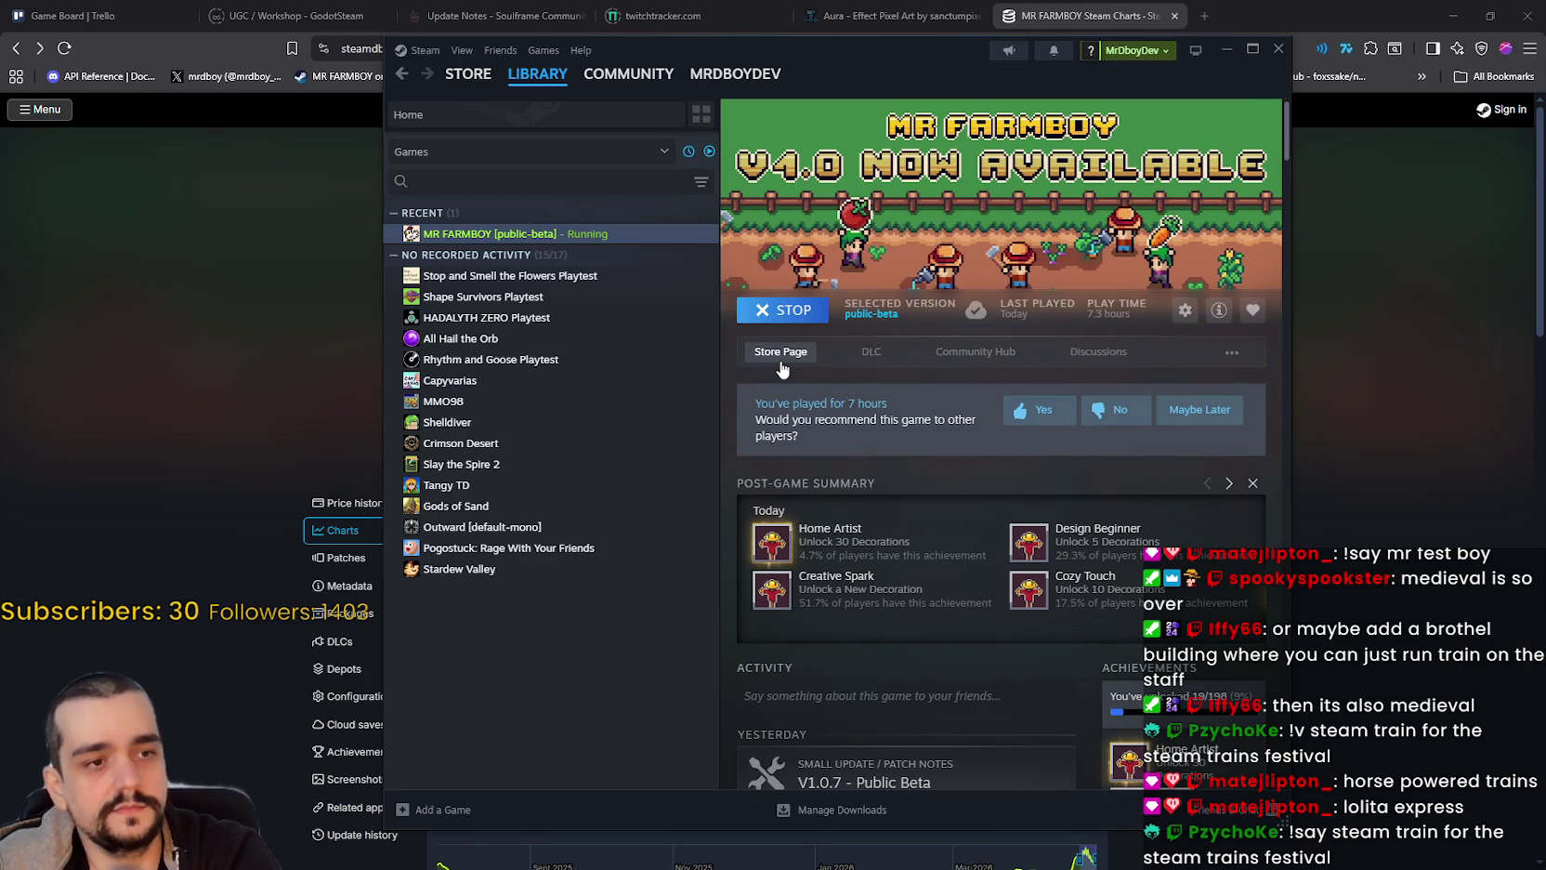
left_click(468, 73)
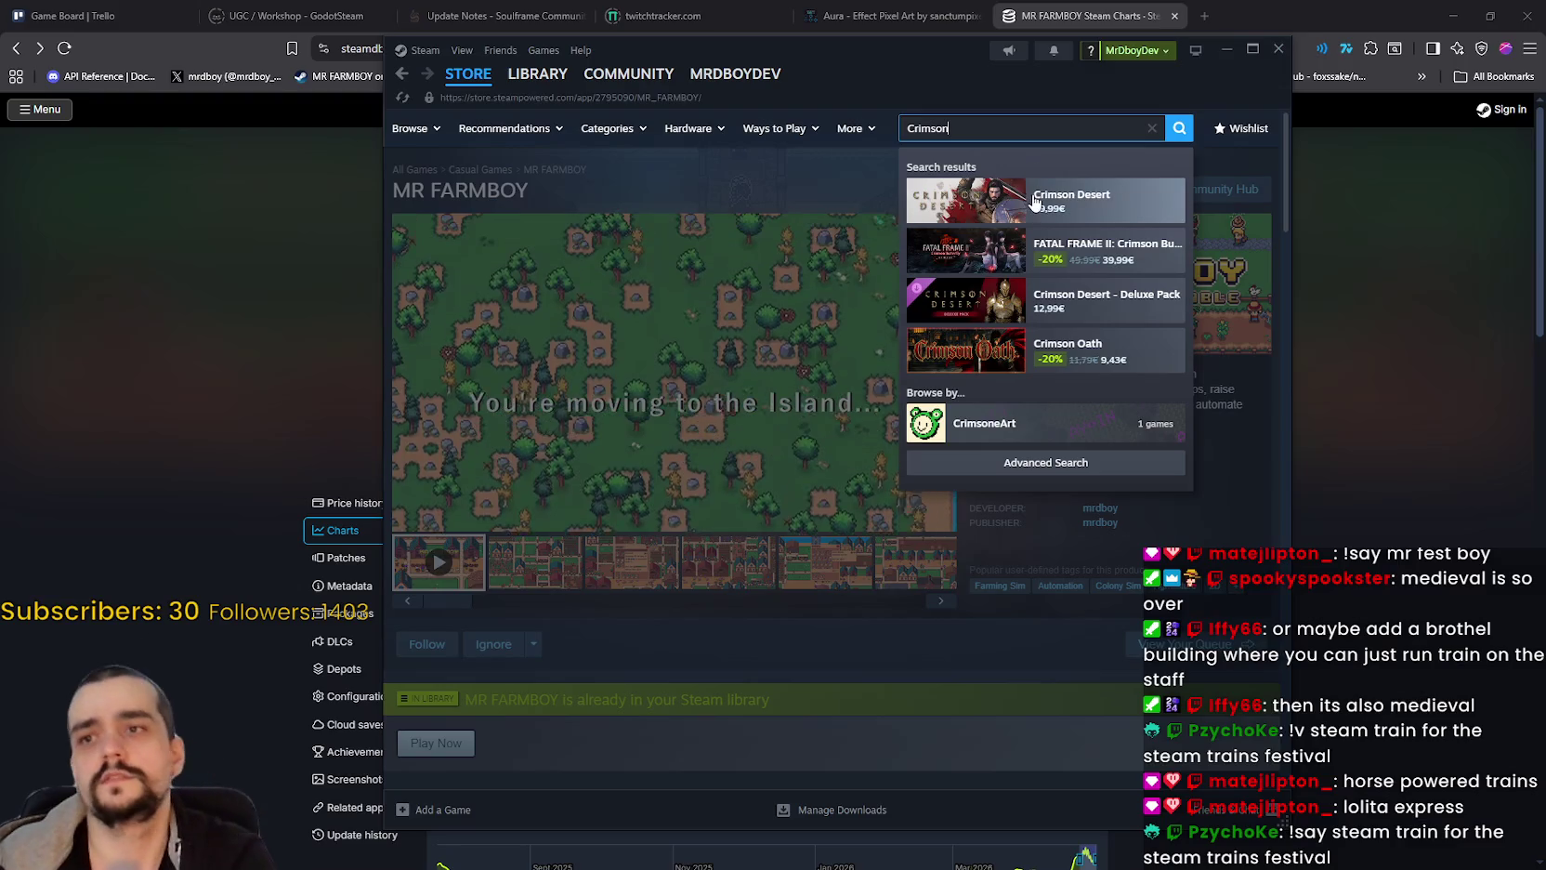
left_click(1026, 204)
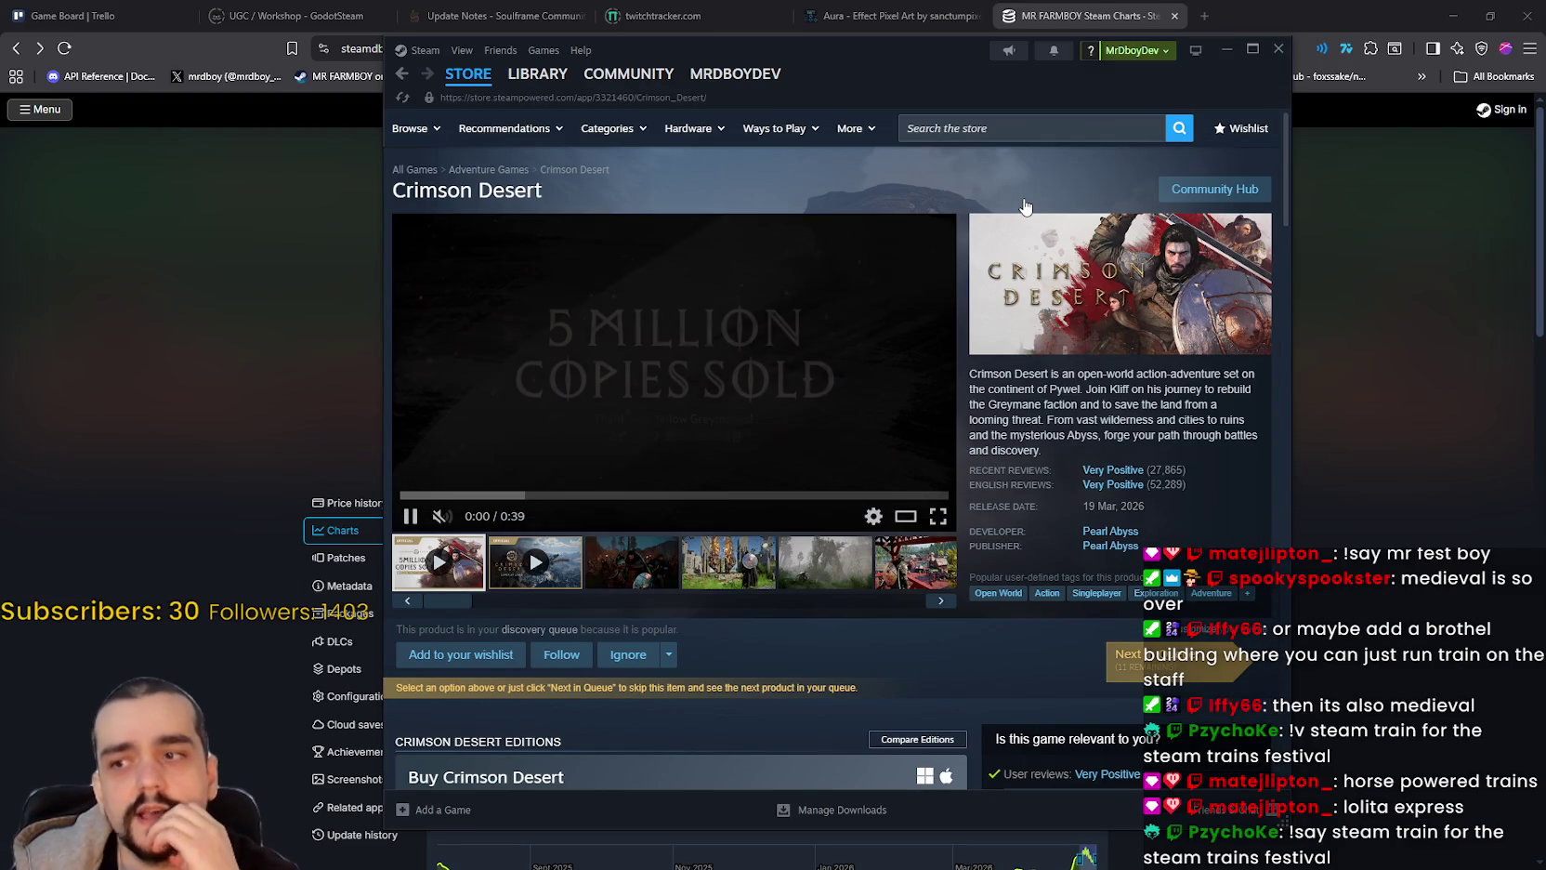
left_click(728, 582)
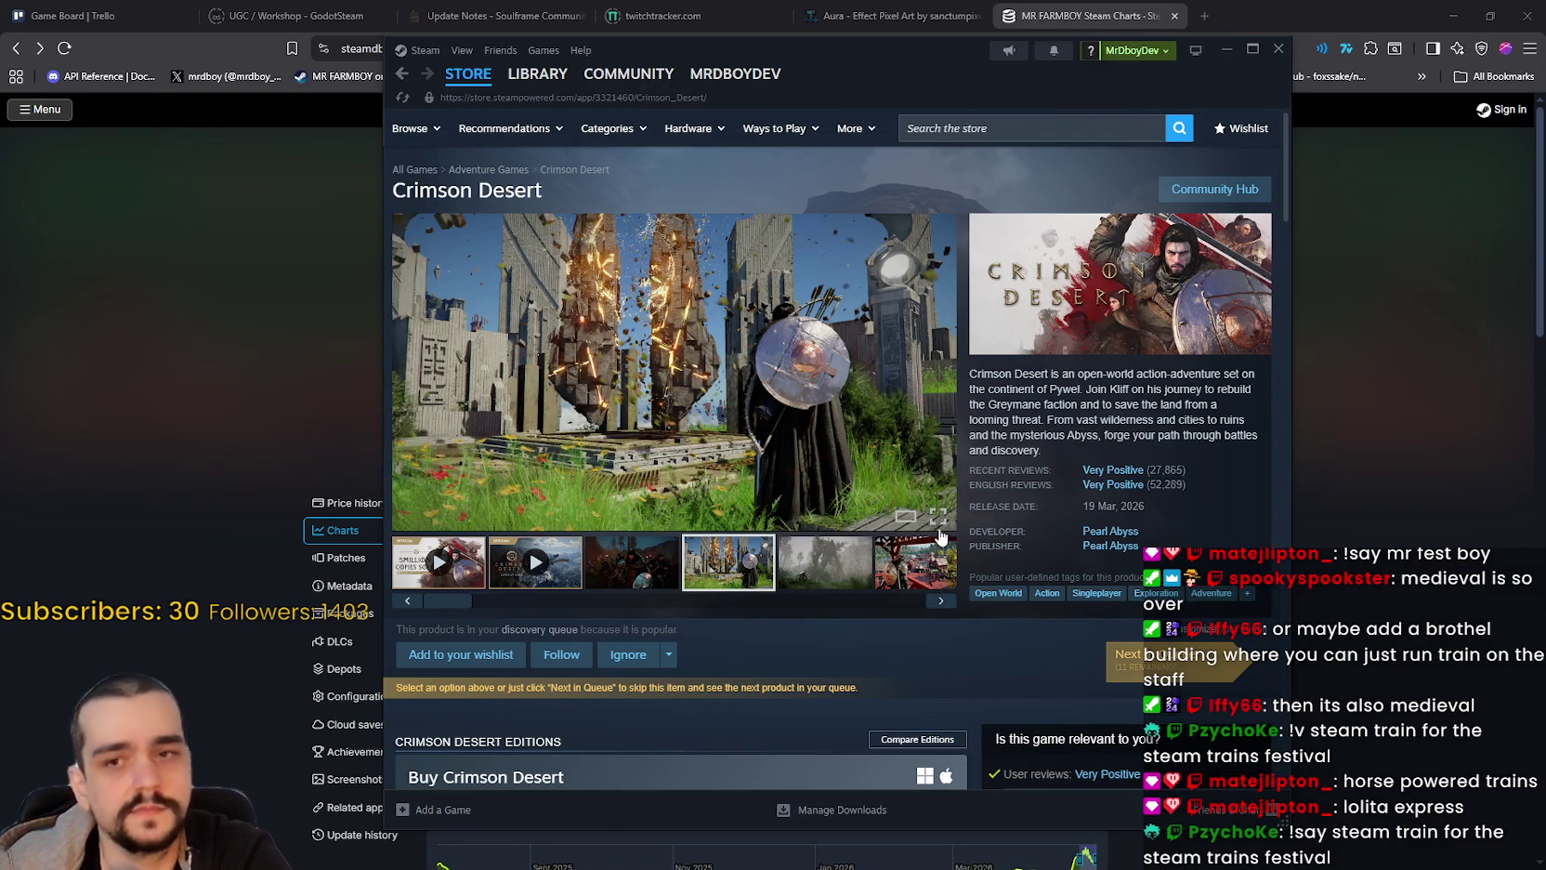
left_click(847, 585)
left_click(706, 572)
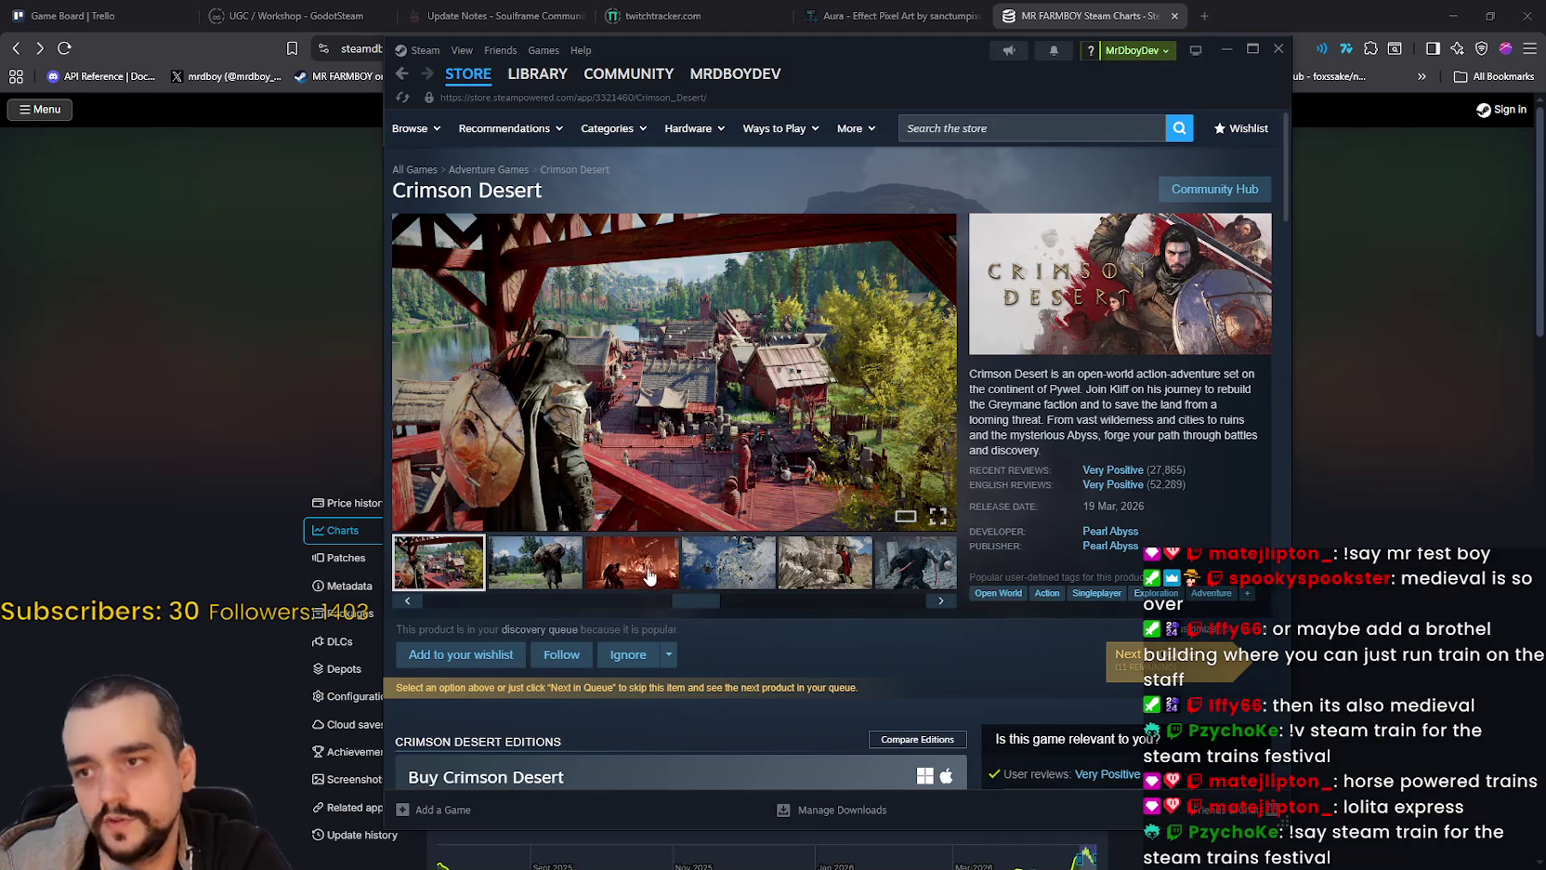
left_click(655, 574)
left_click(749, 572)
left_click(639, 571)
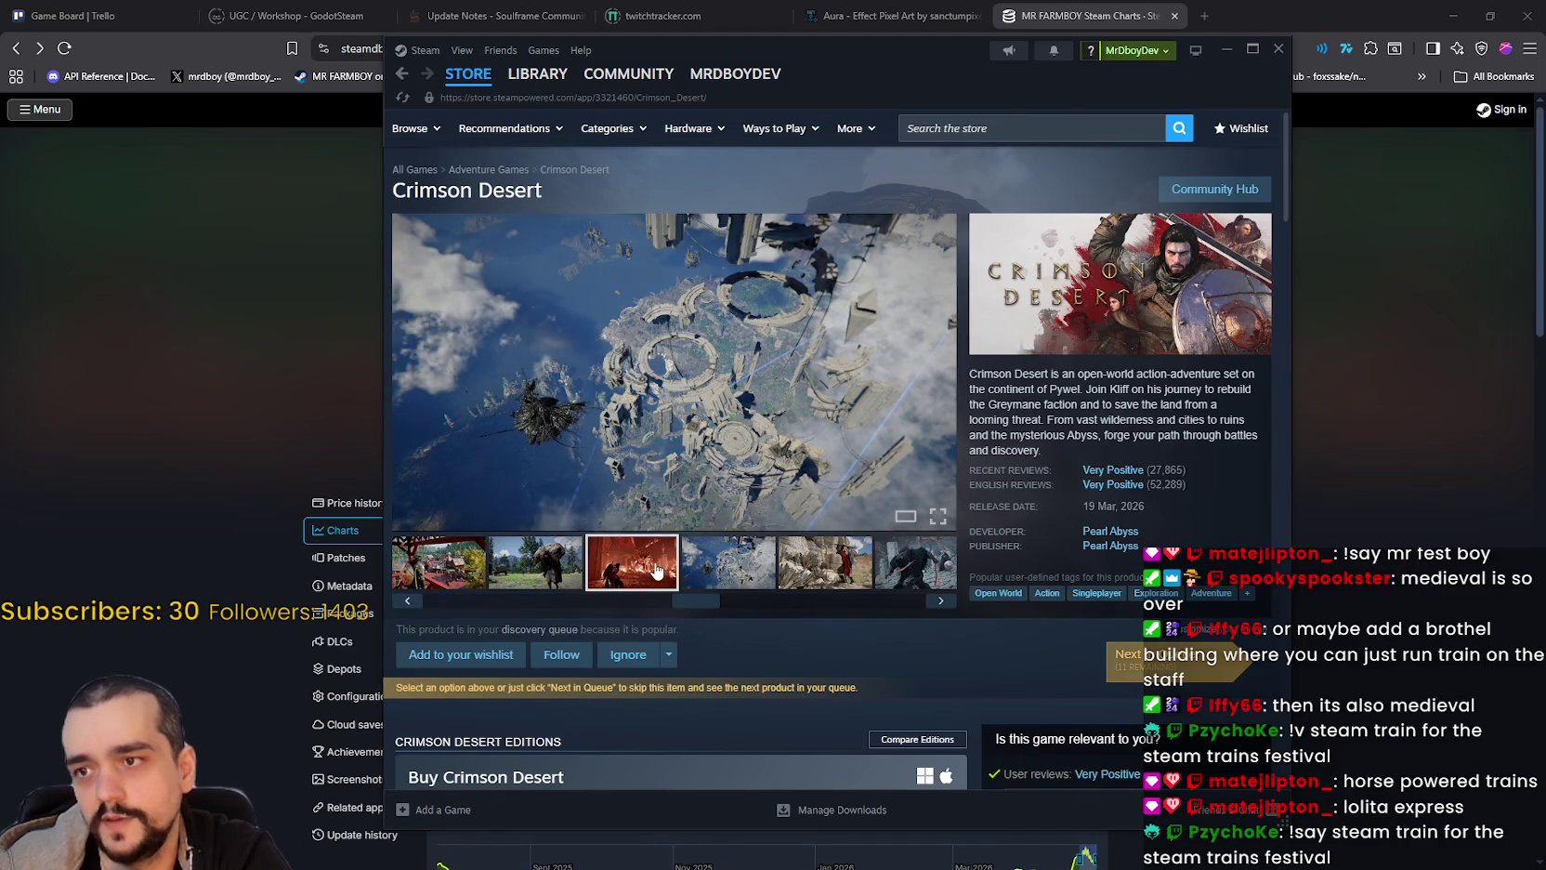
left_click(822, 572)
left_click(697, 548)
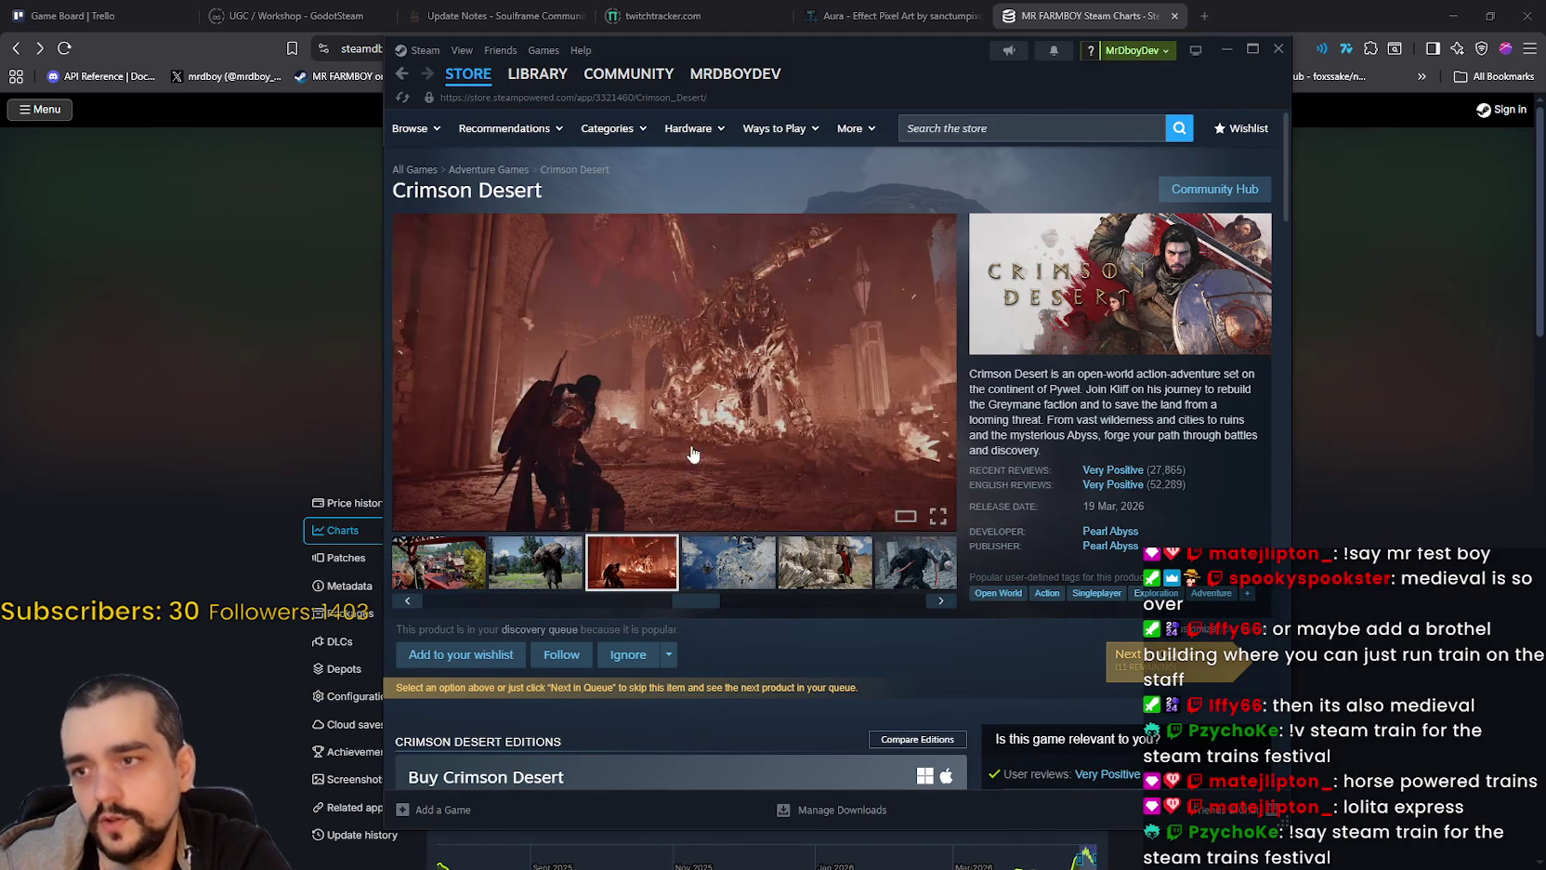
left_click(693, 383)
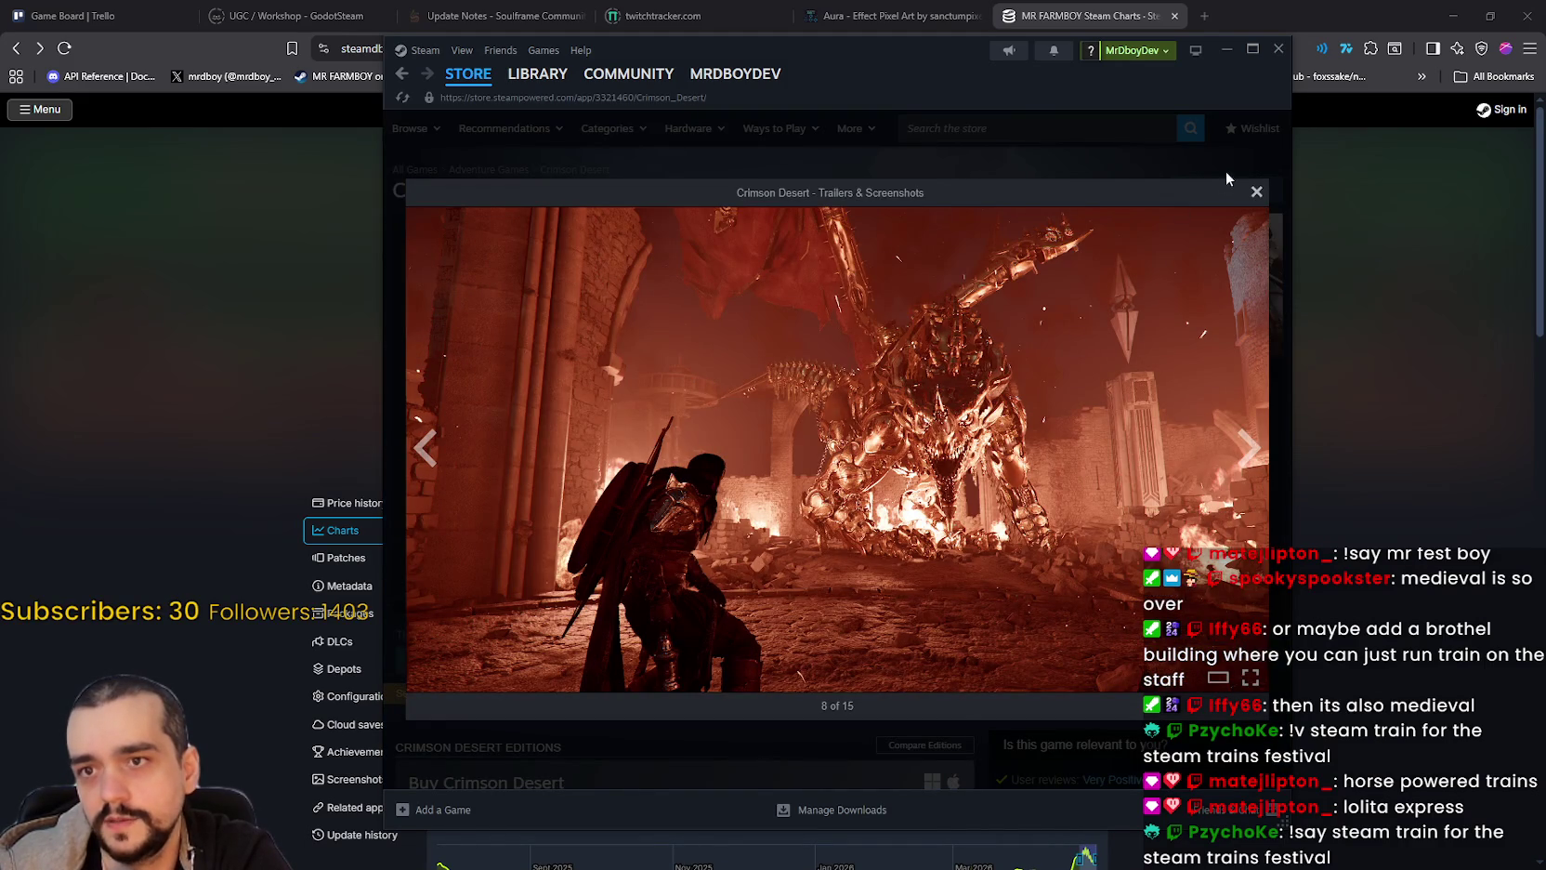
left_click(1256, 194)
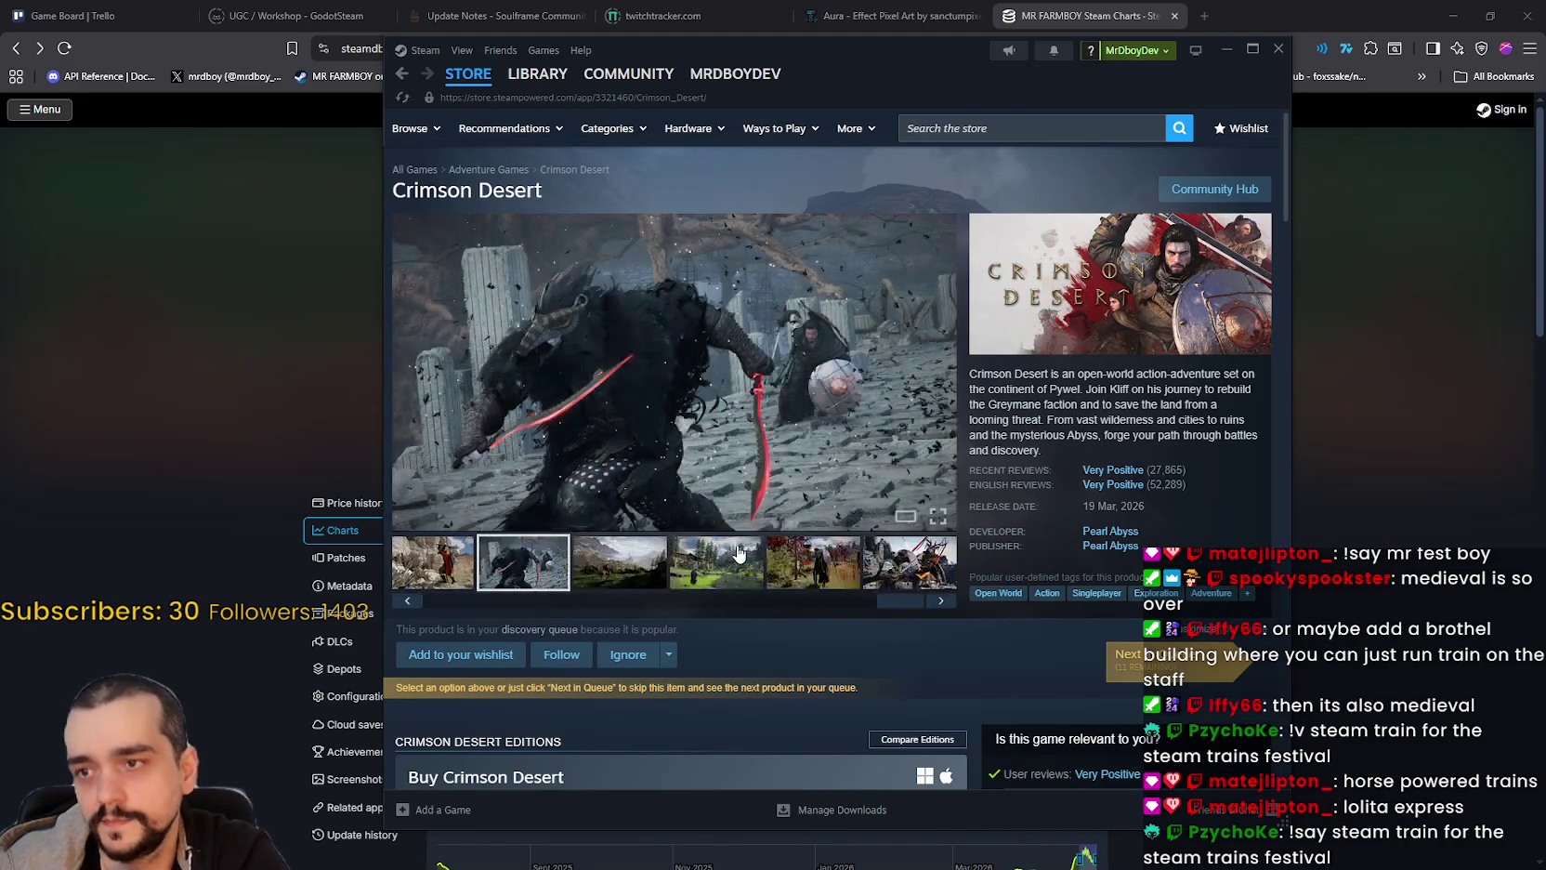
left_click(738, 556)
left_click(843, 550)
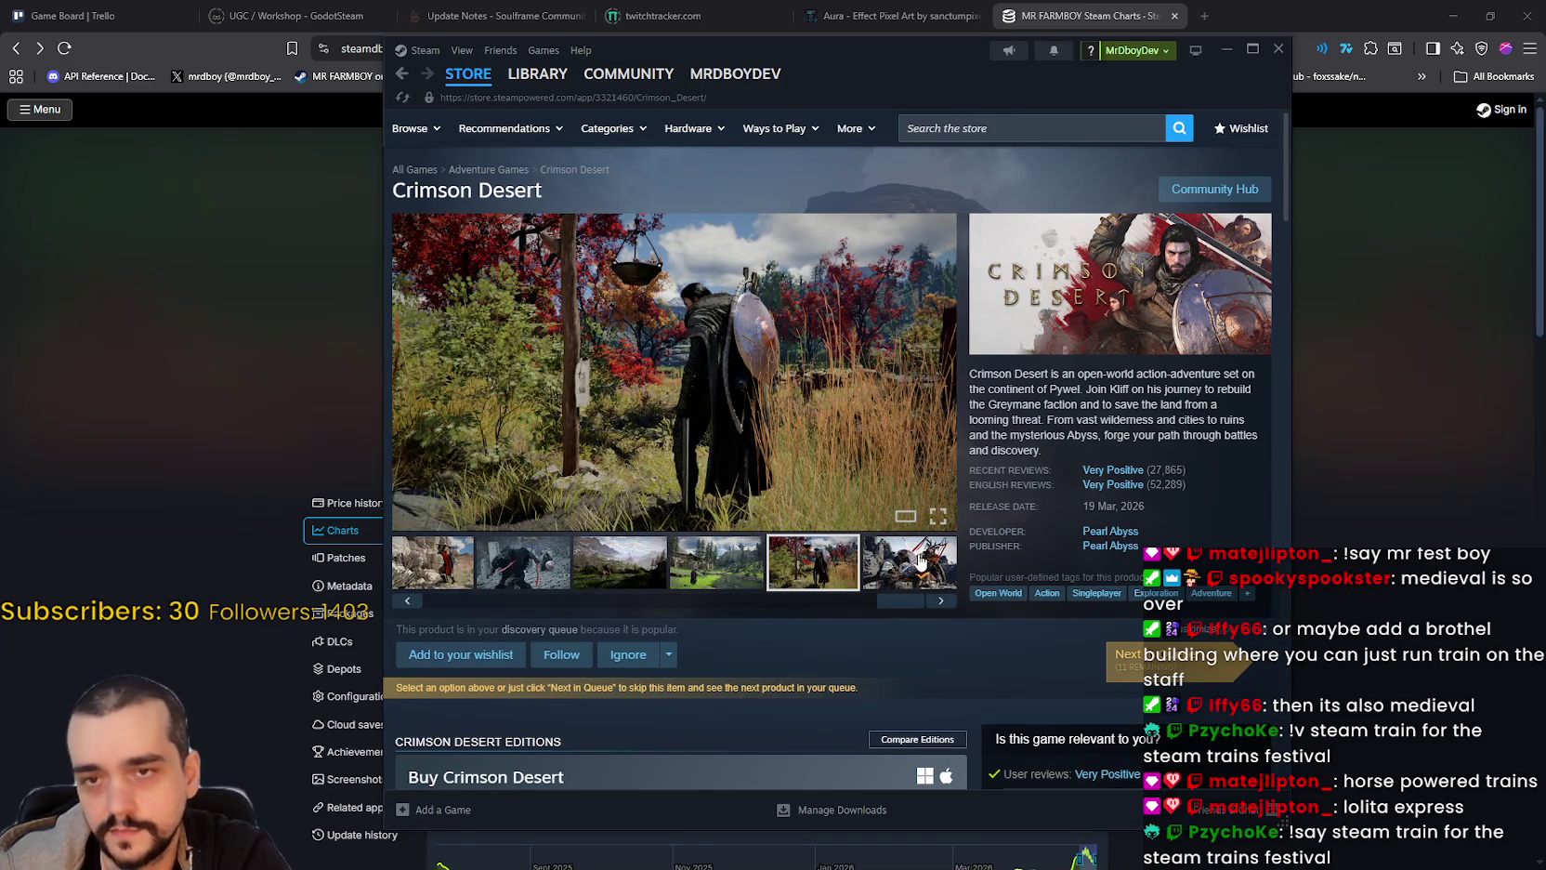
left_click(890, 582)
scroll(843, 567, "down", 3)
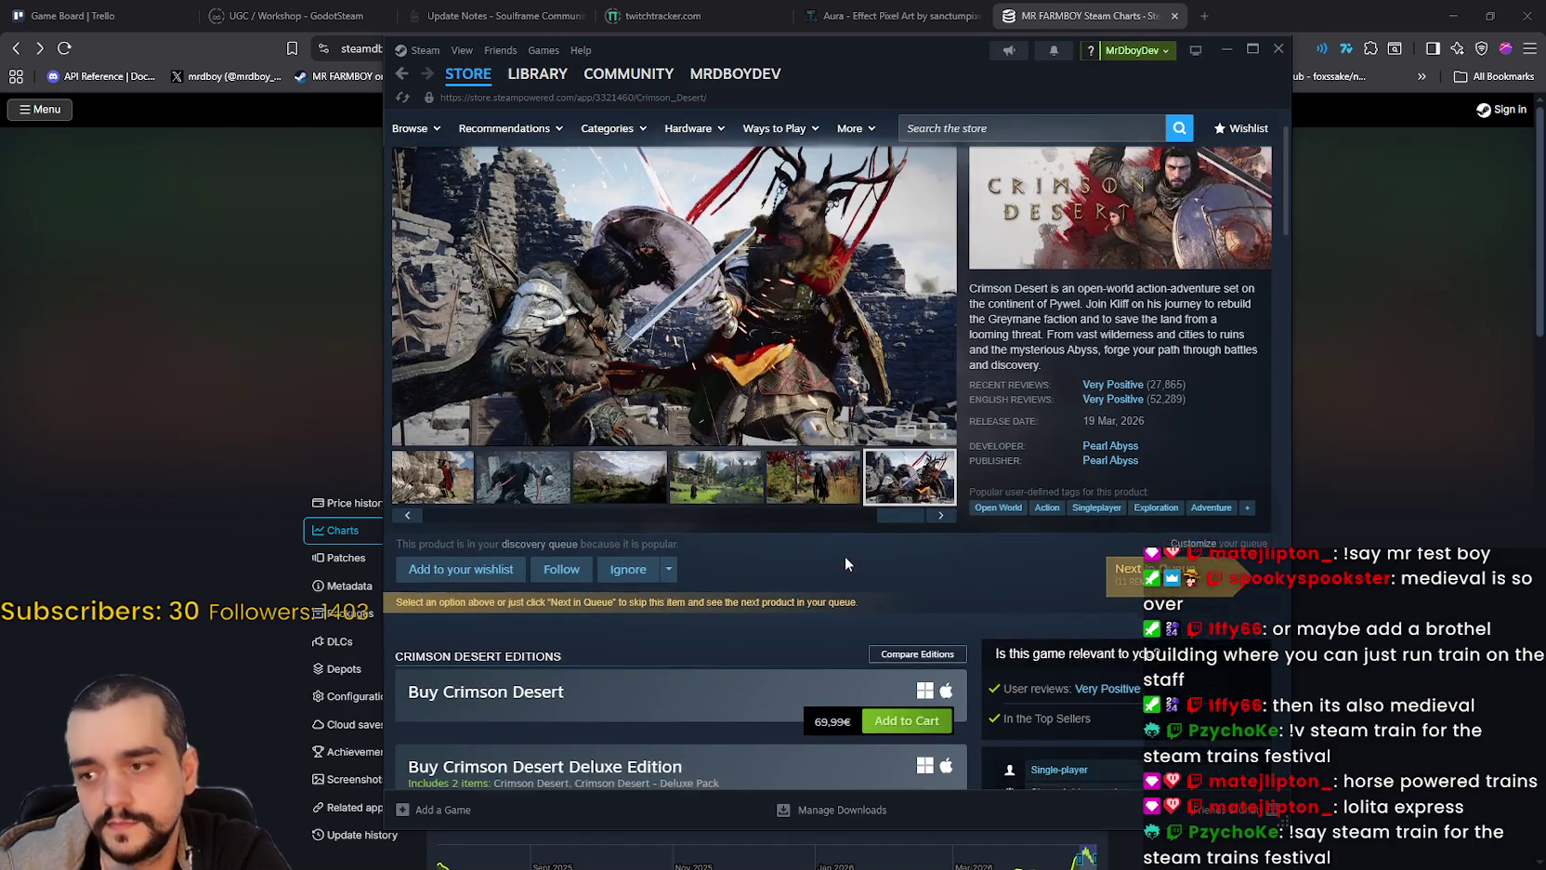
scroll(860, 516, "up", 3)
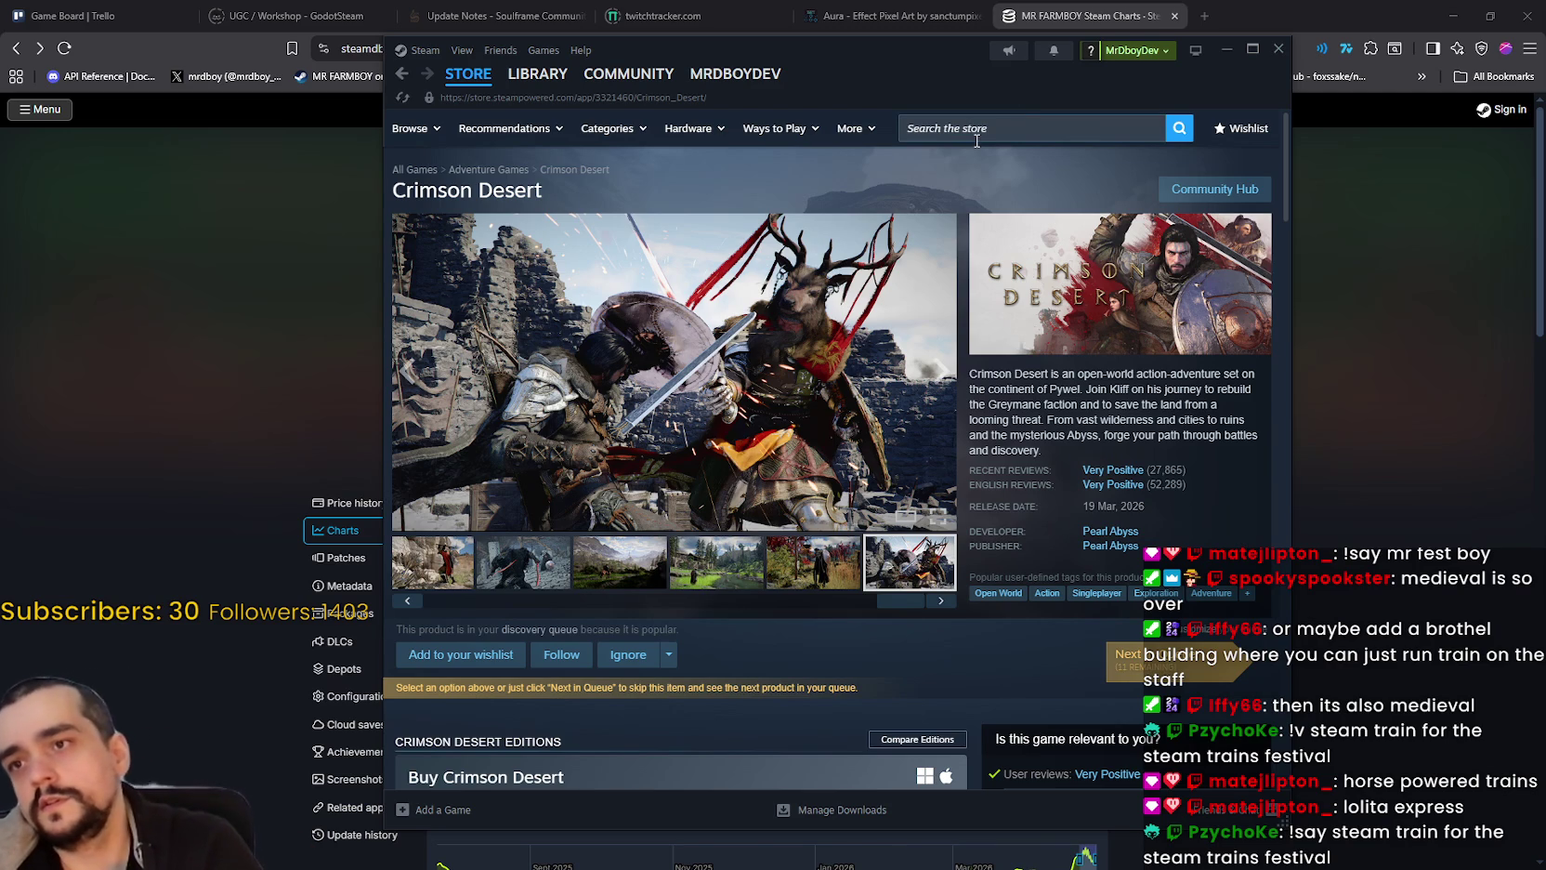
mouse_move(455, 82)
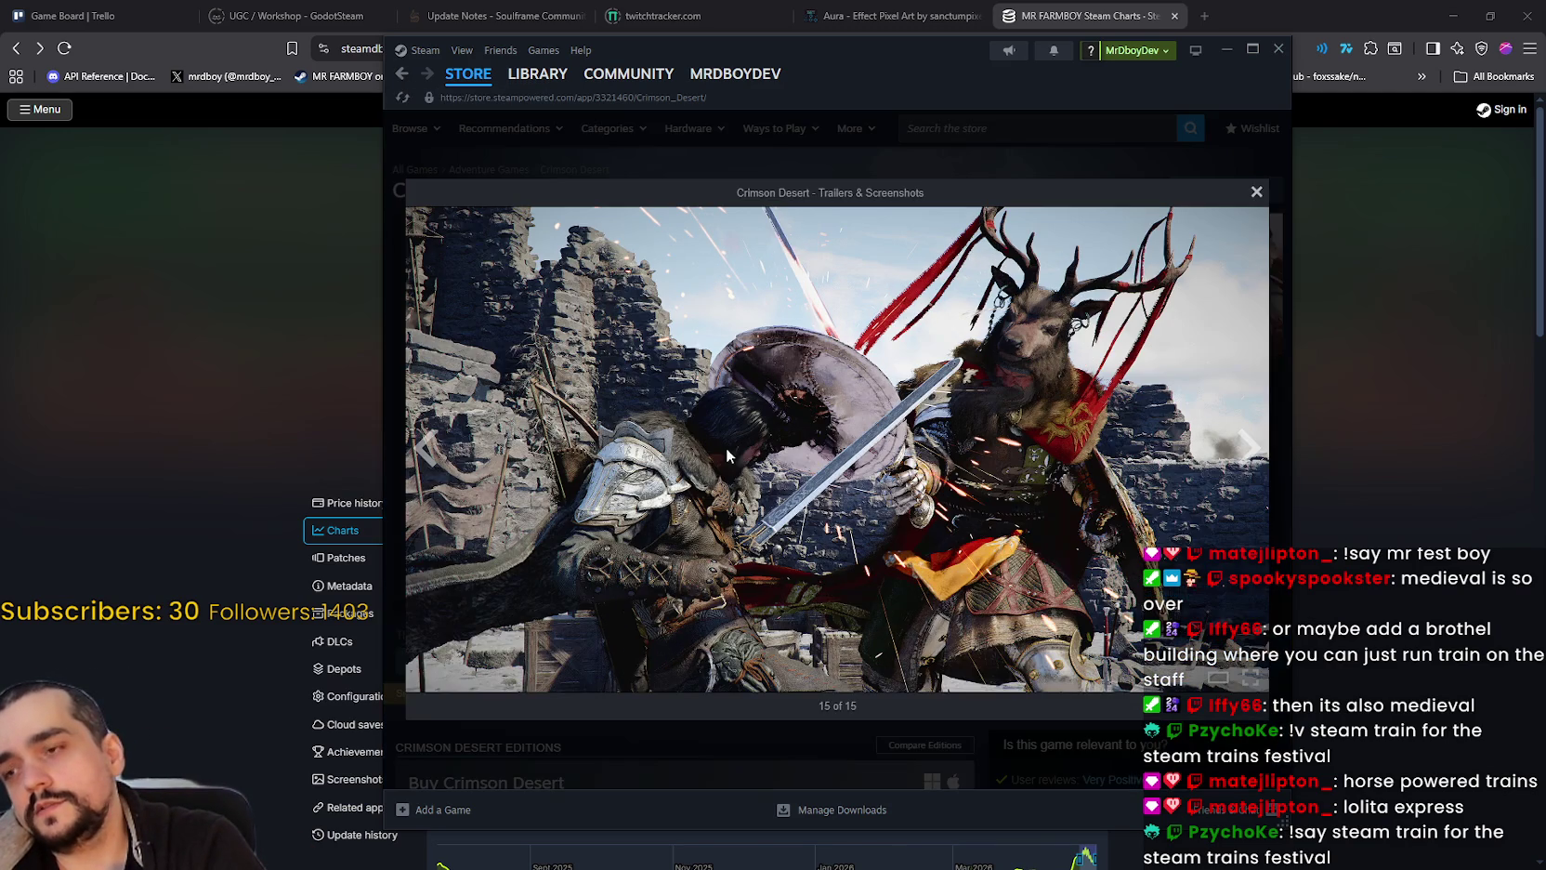
left_click(403, 367)
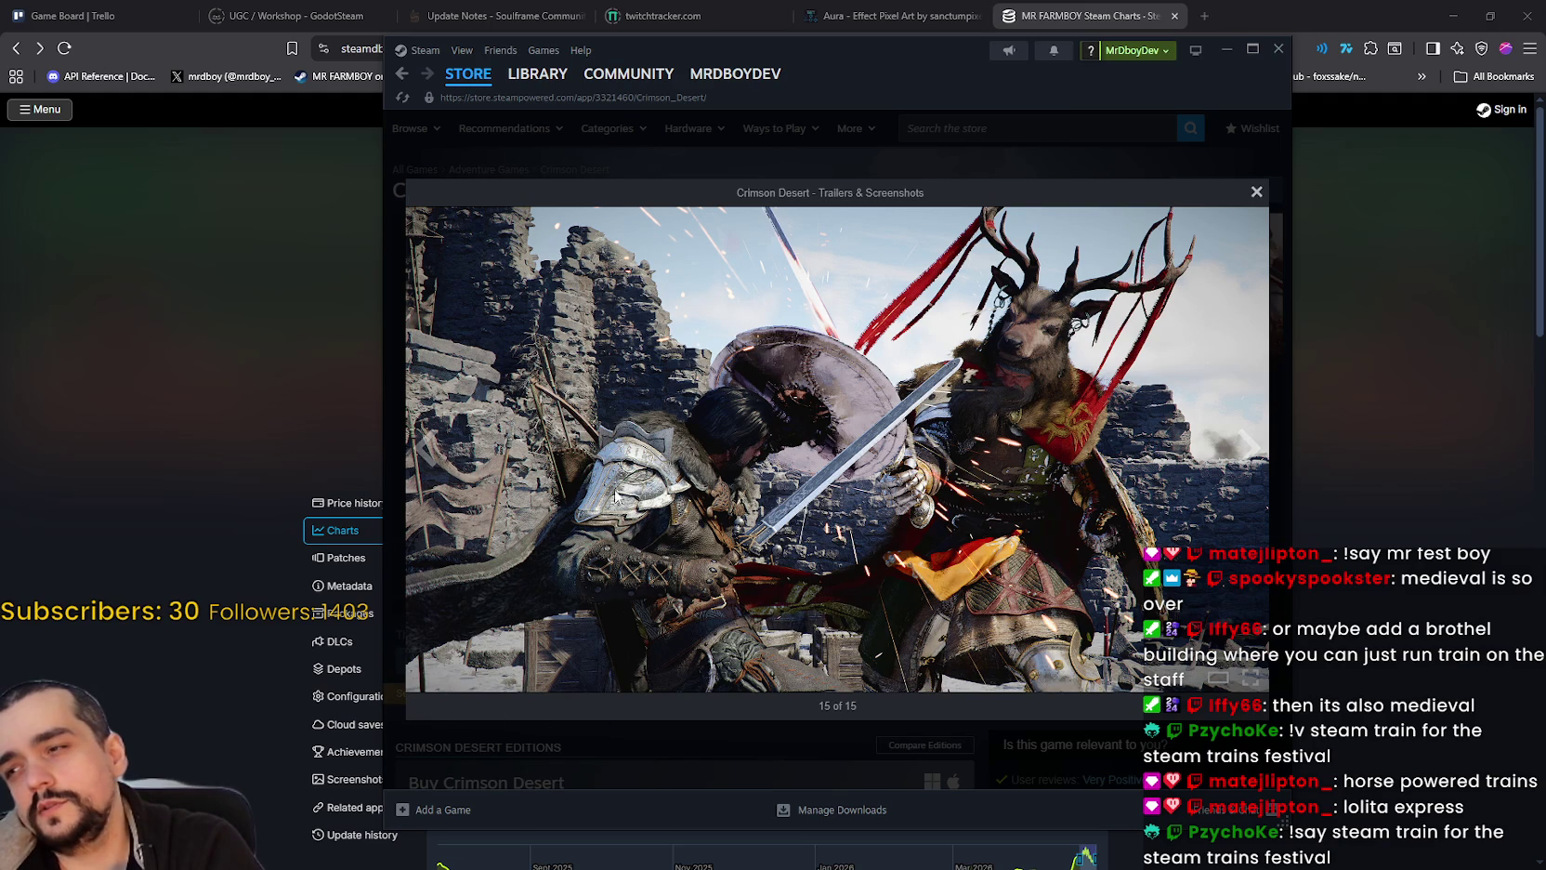
left_click(427, 446)
left_click(427, 446)
left_click(428, 446)
left_click(428, 446)
left_click(428, 446)
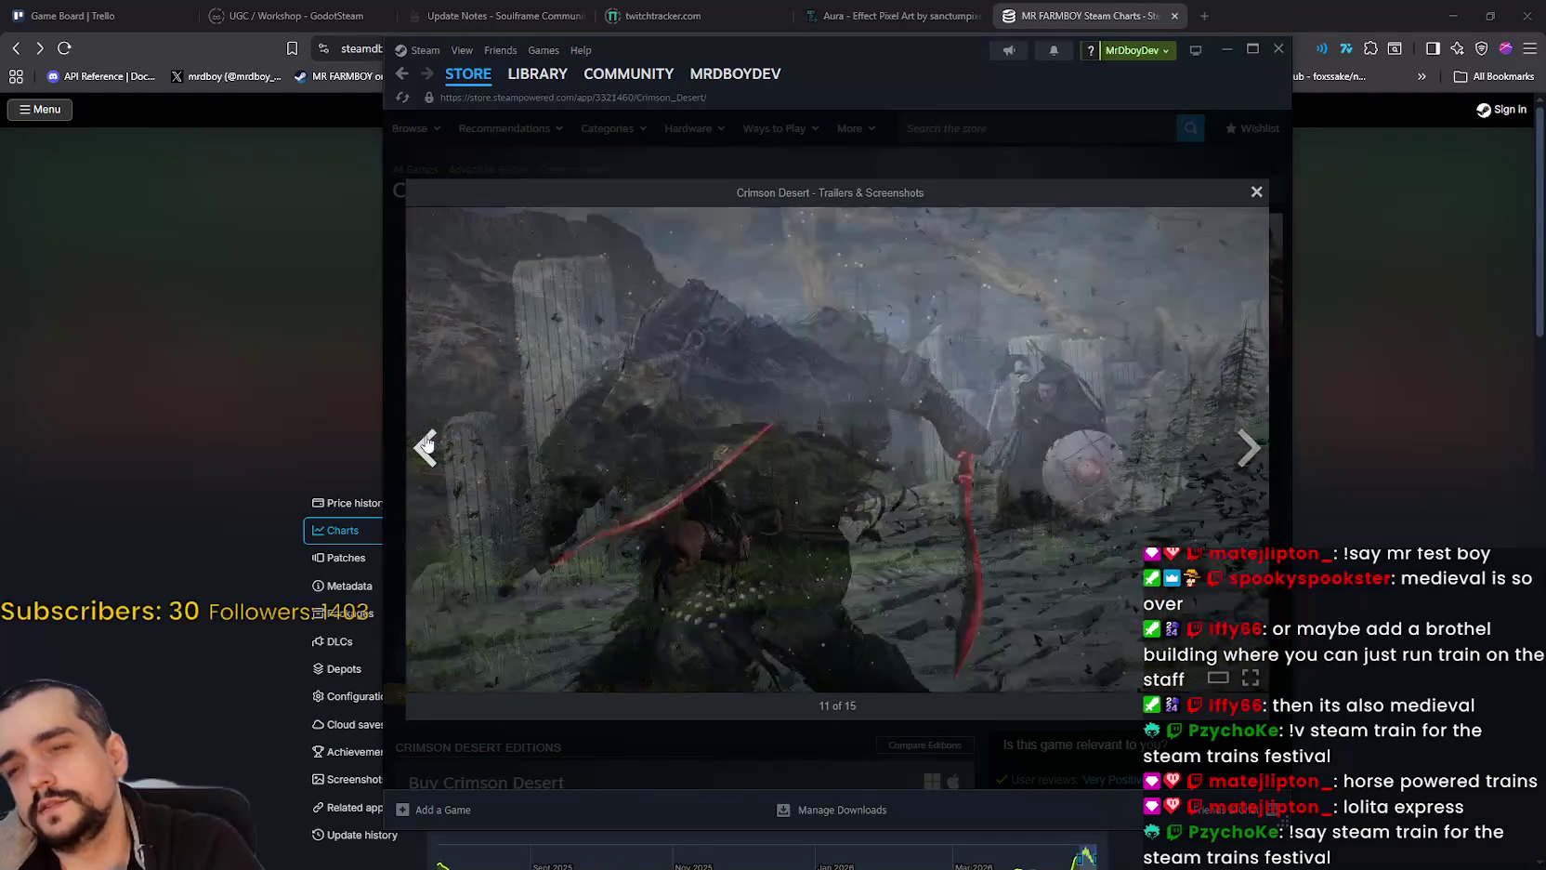
left_click(427, 446)
left_click(427, 446)
left_click(428, 446)
left_click(428, 446)
left_click(427, 447)
left_click(427, 446)
left_click(427, 446)
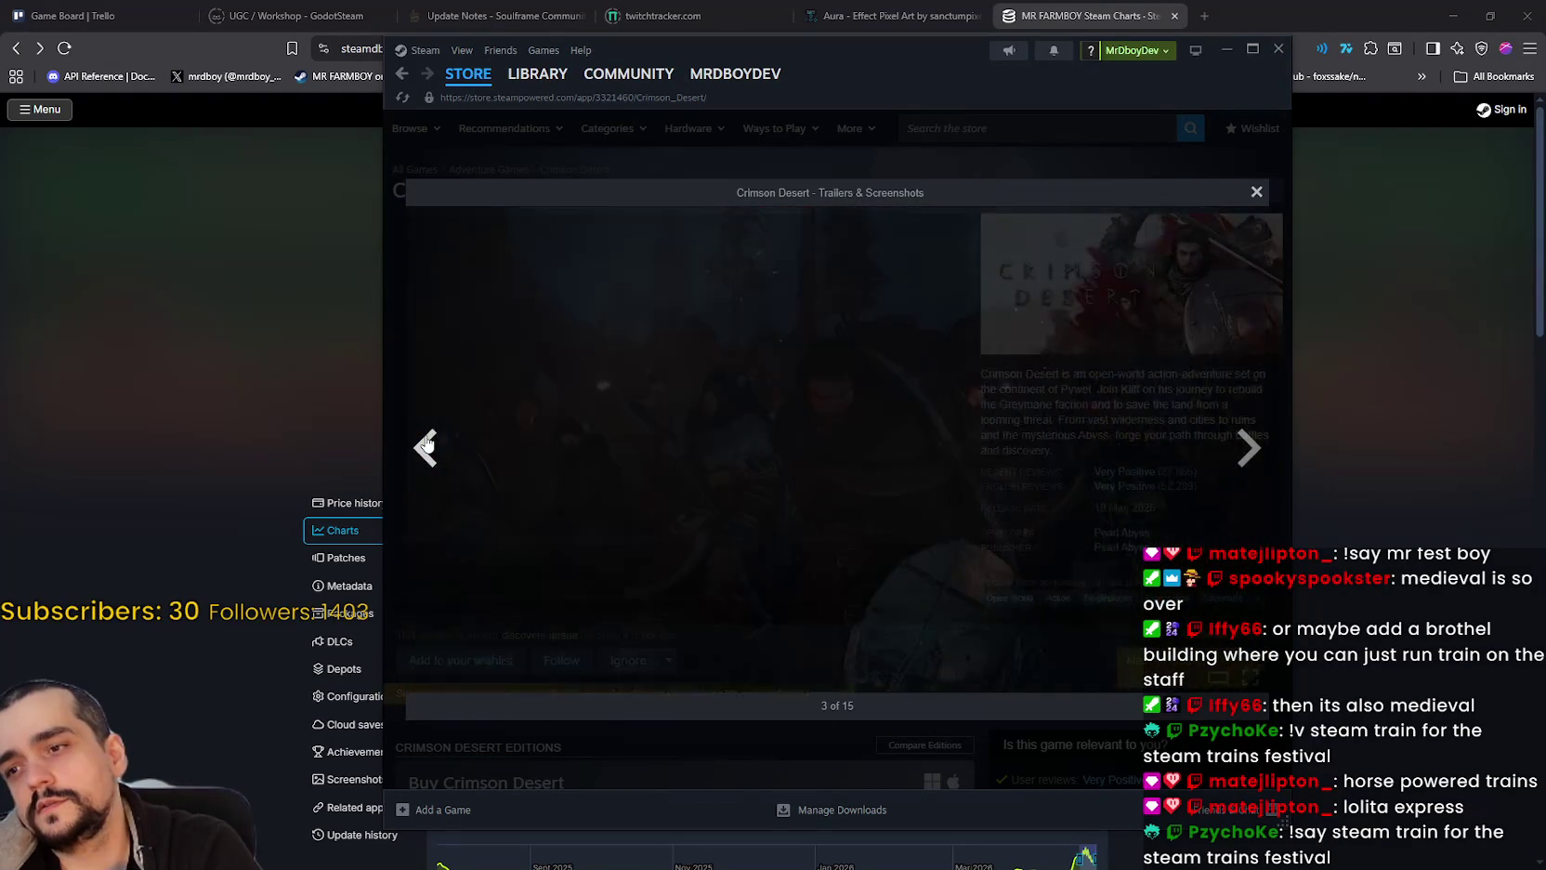
left_click(427, 446)
left_click(428, 446)
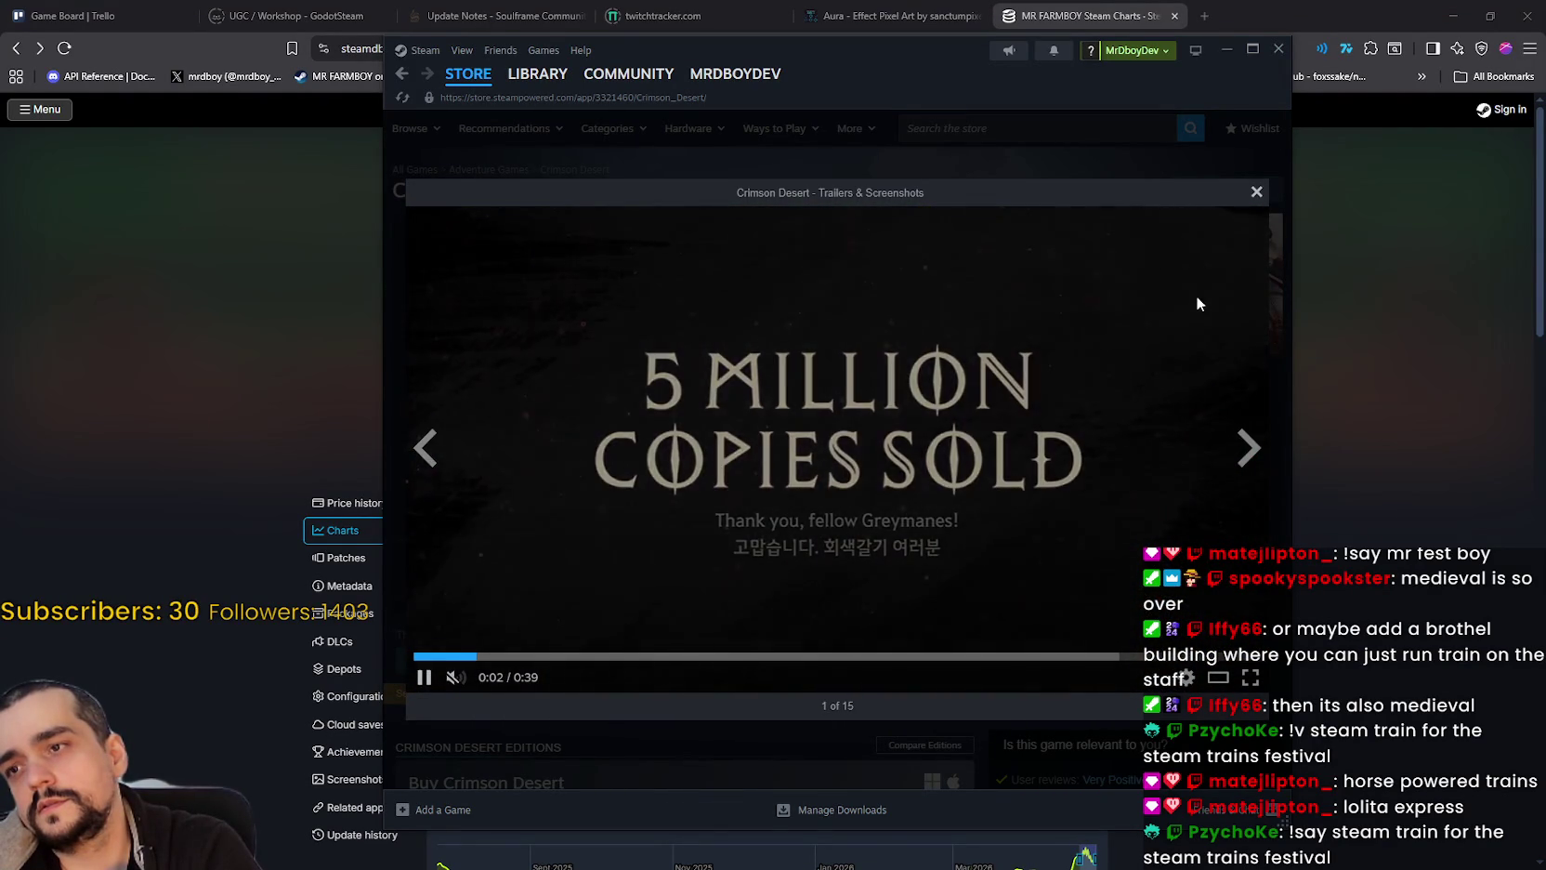
left_click(1257, 192)
key("alt+Left")
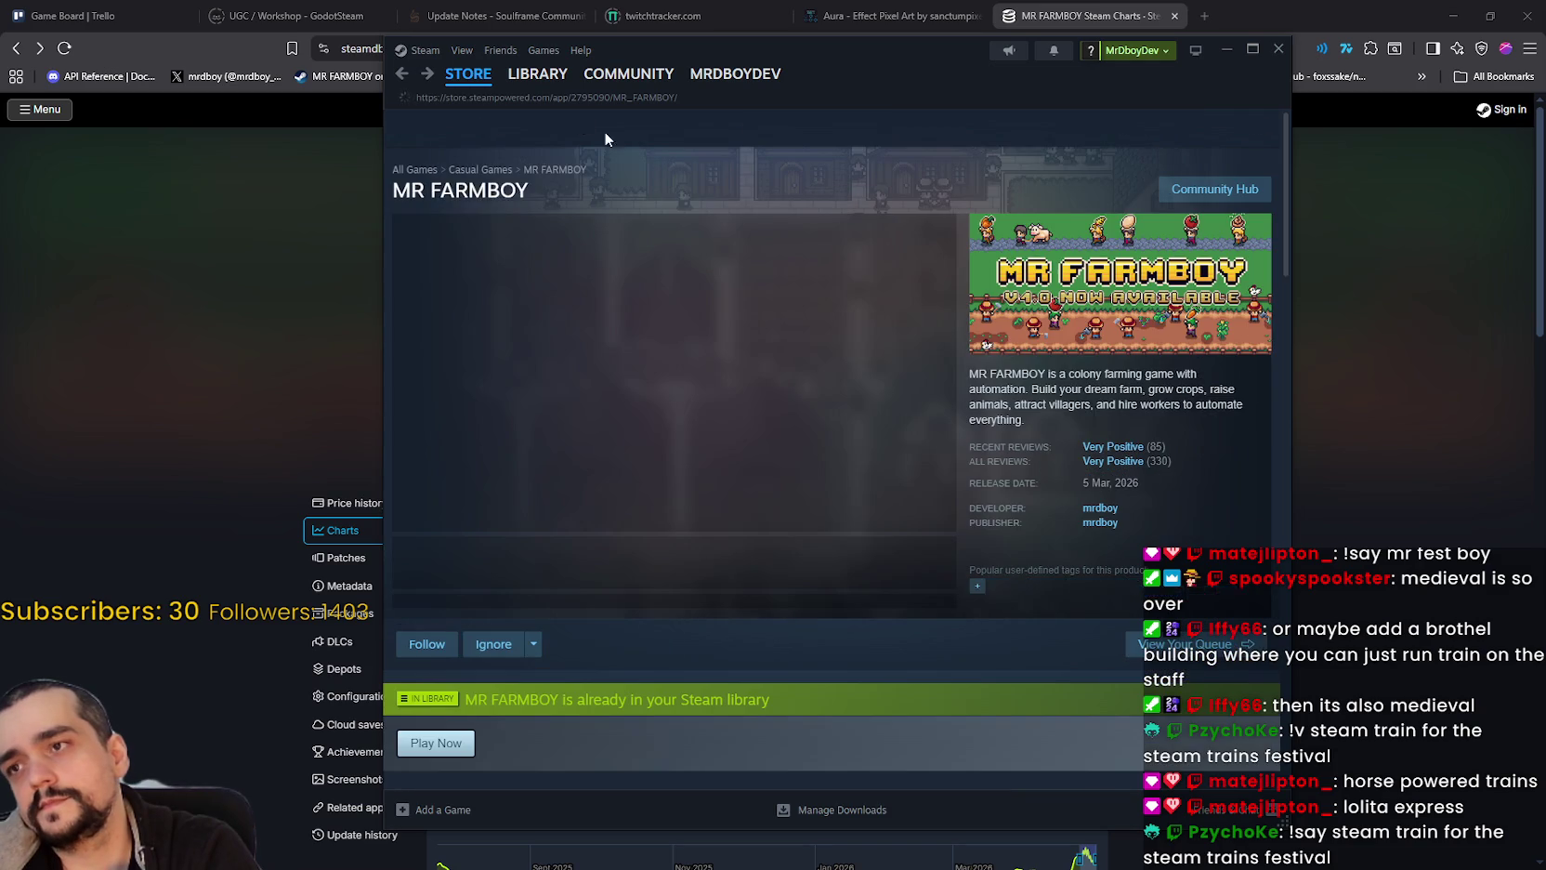
Step: Browse the MR FARMBOY screenshots, including the House dialog and market shots
mouse_move(488, 84)
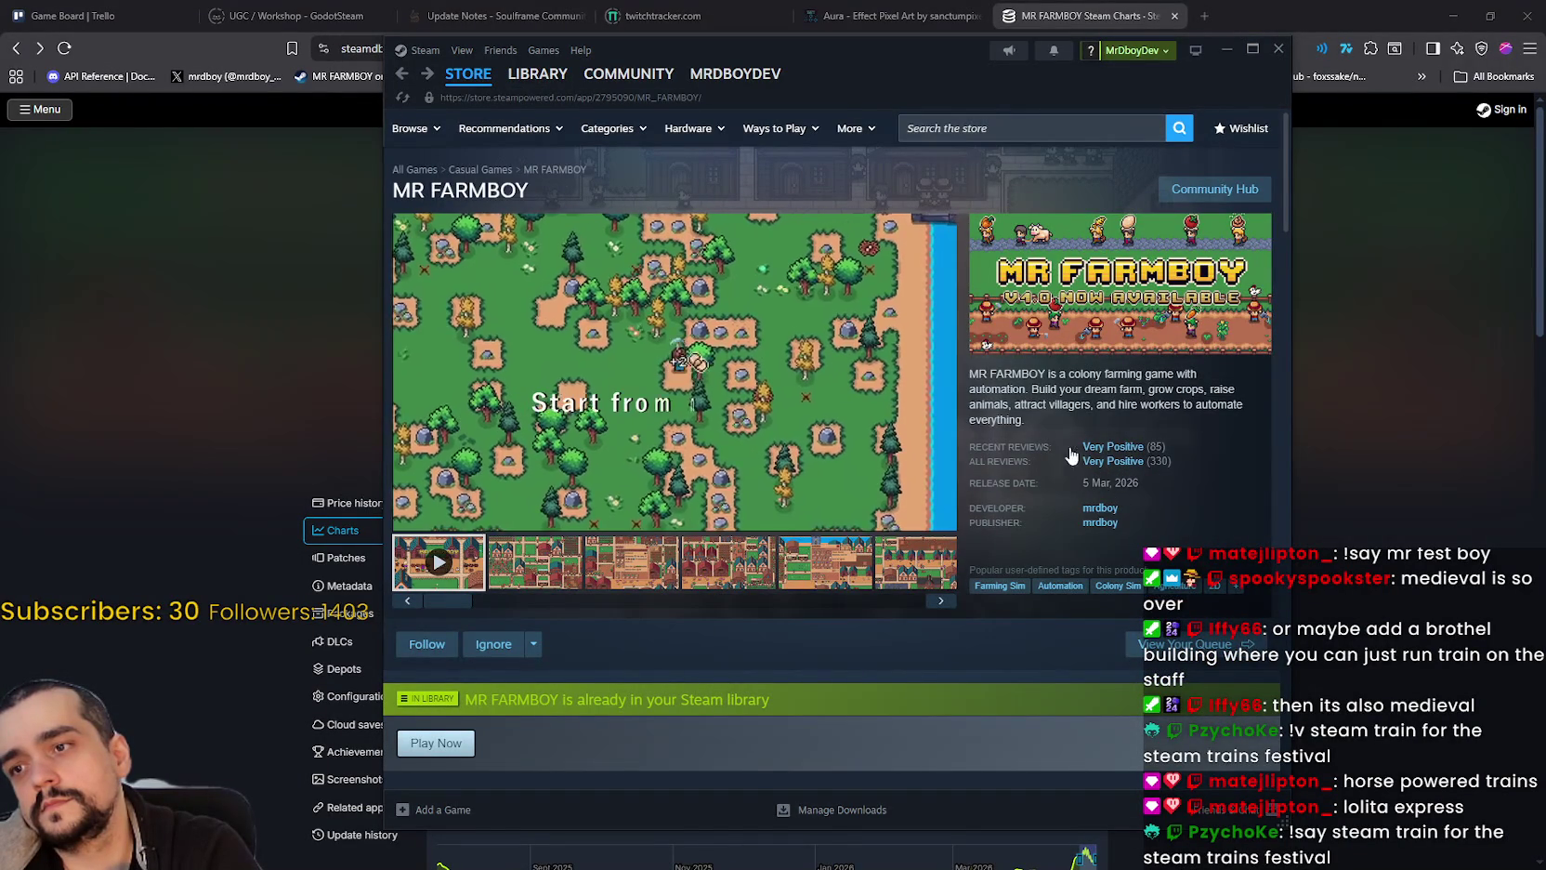
left_click(549, 581)
left_click(676, 565)
left_click(716, 572)
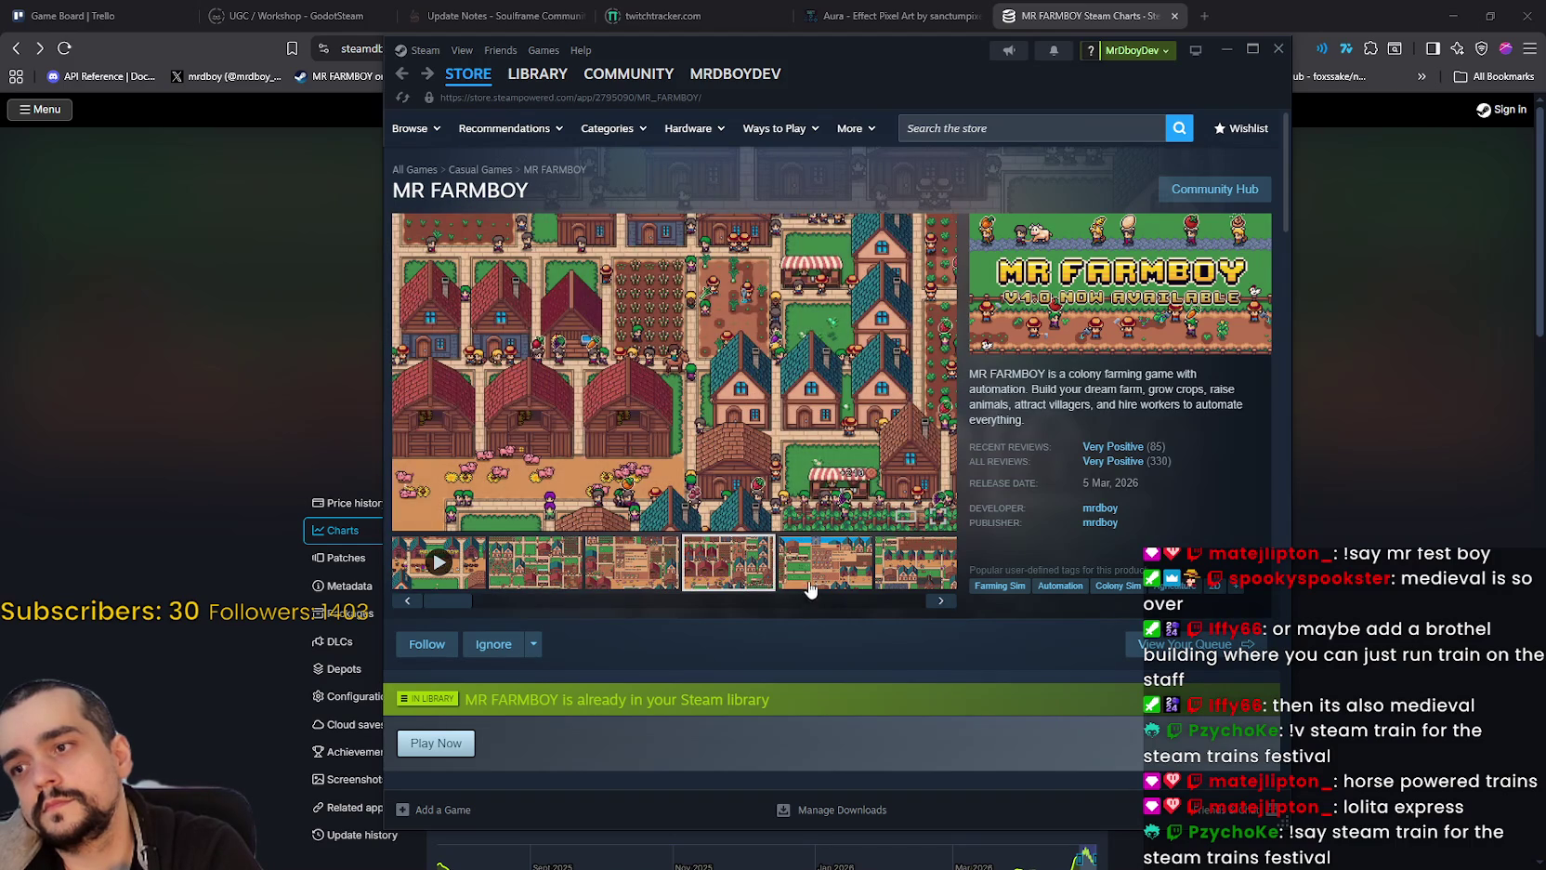
left_click(809, 586)
left_click(925, 578)
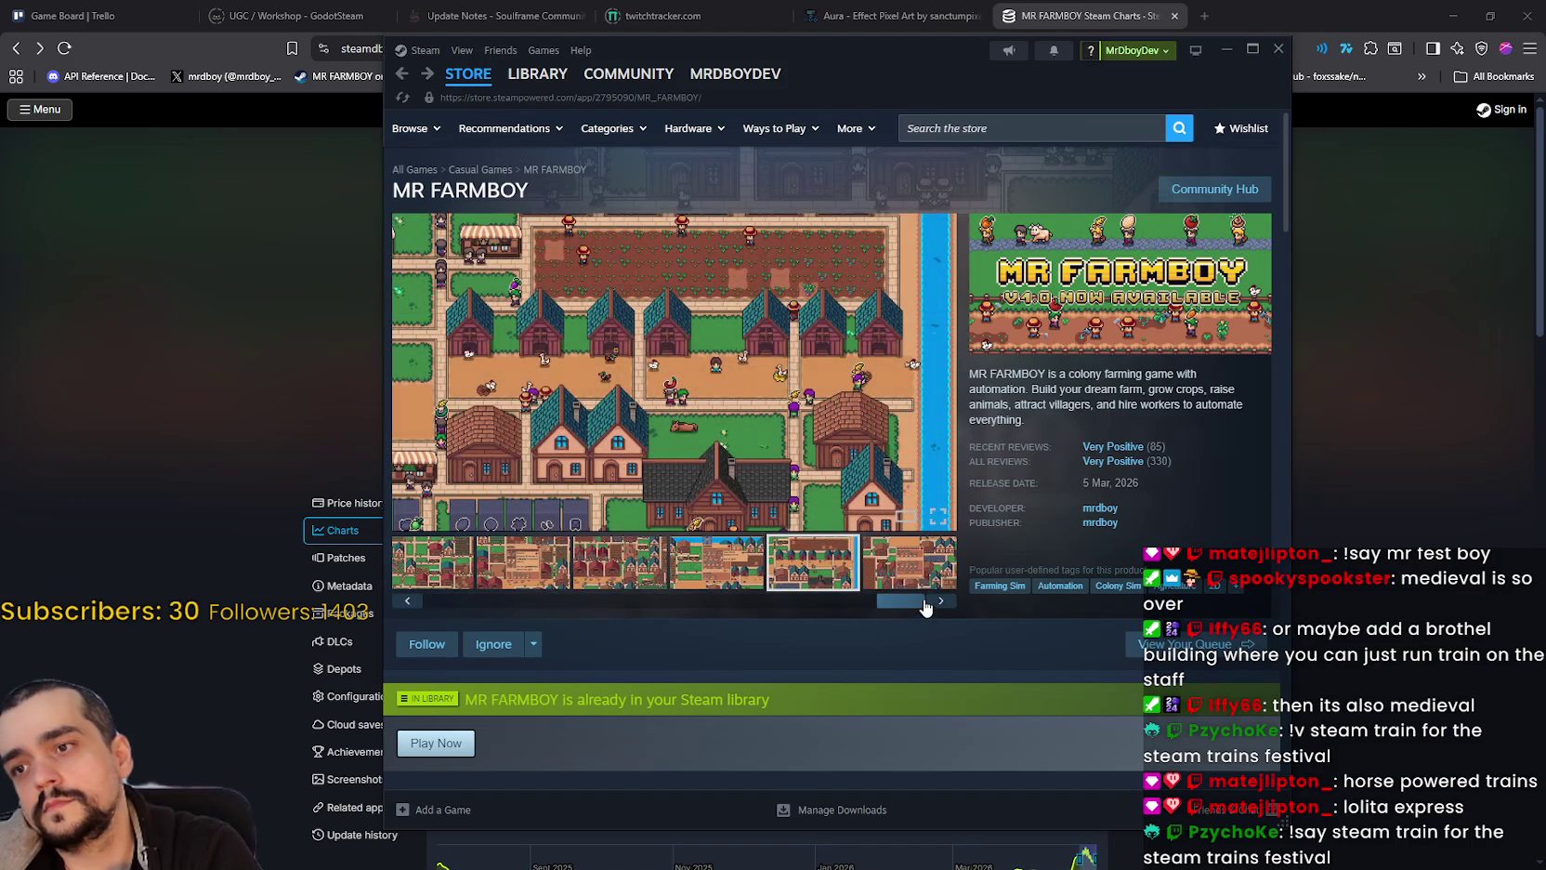
left_click(911, 586)
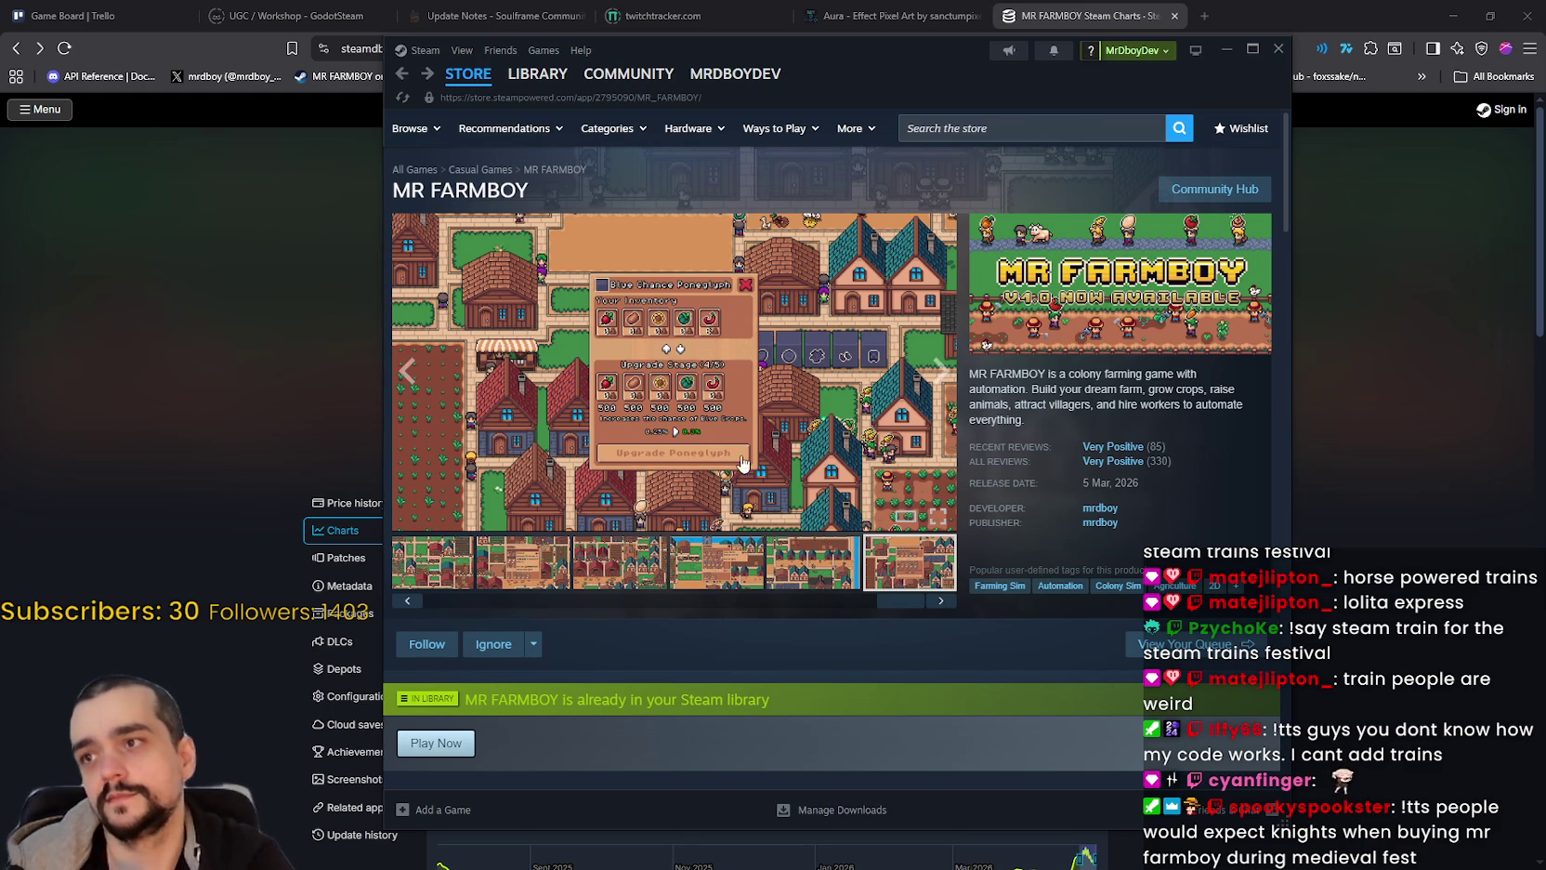
Step: Return through the library to the MR FARMBOY store page and show its third screenshot
left_click_drag(894, 56, 931, 57)
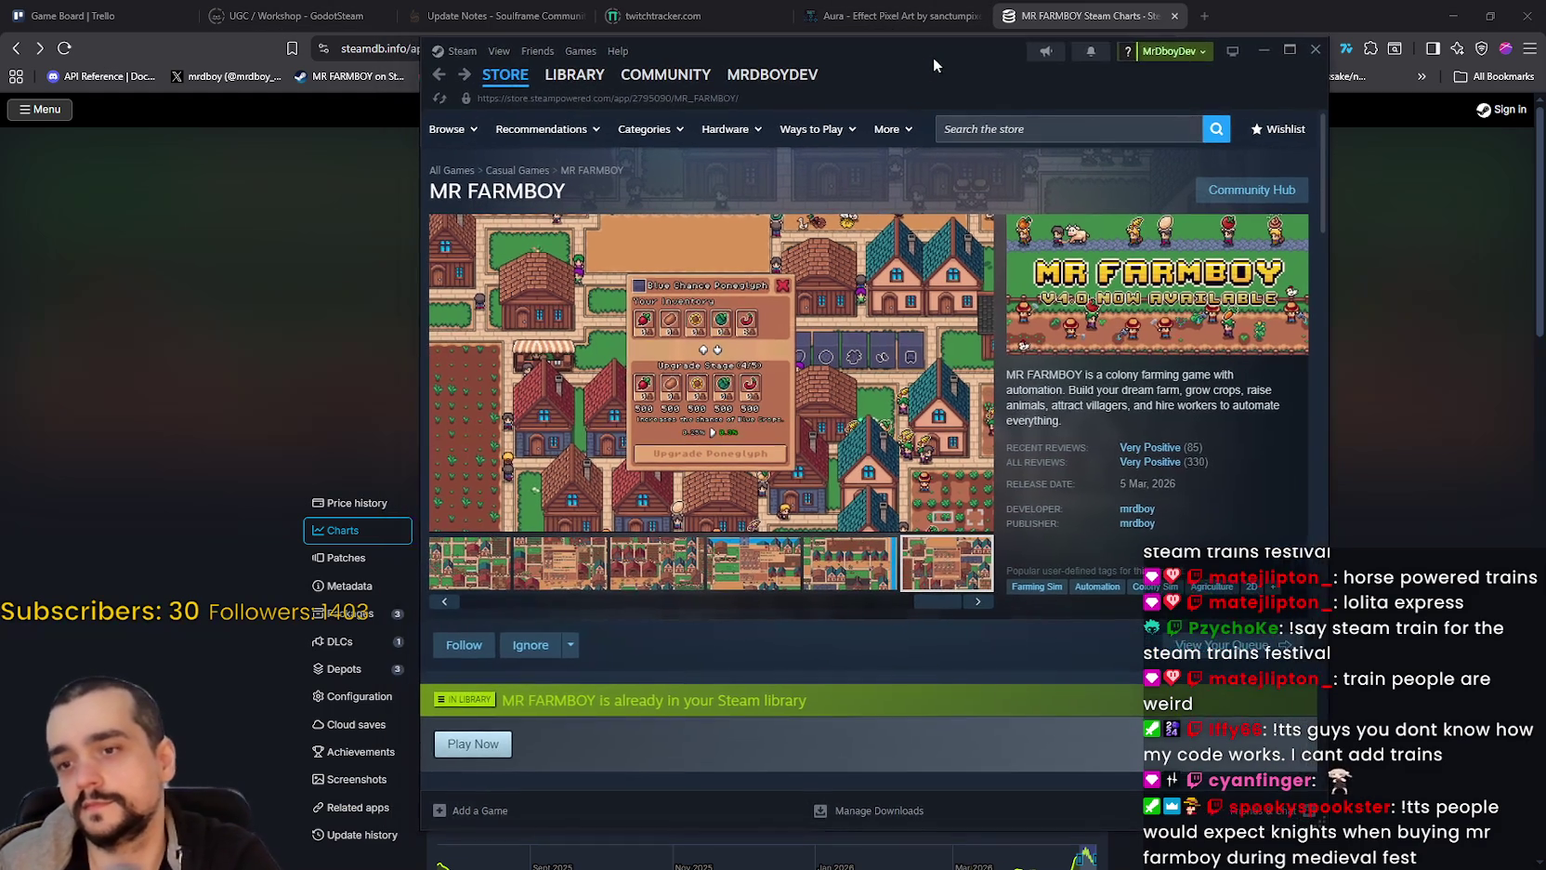
left_click(439, 76)
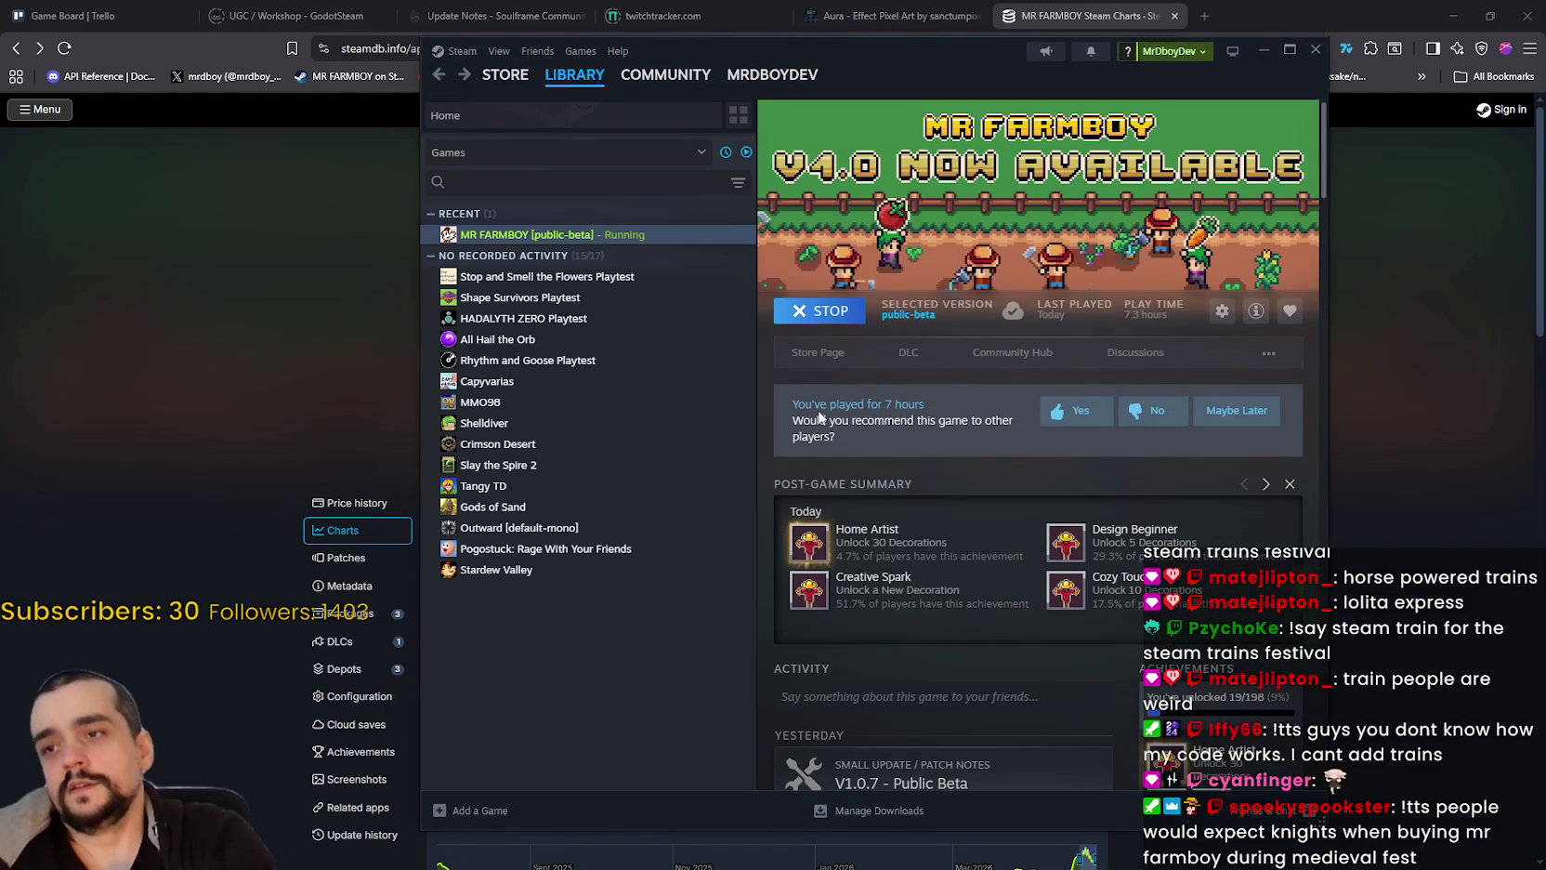
left_click(813, 356)
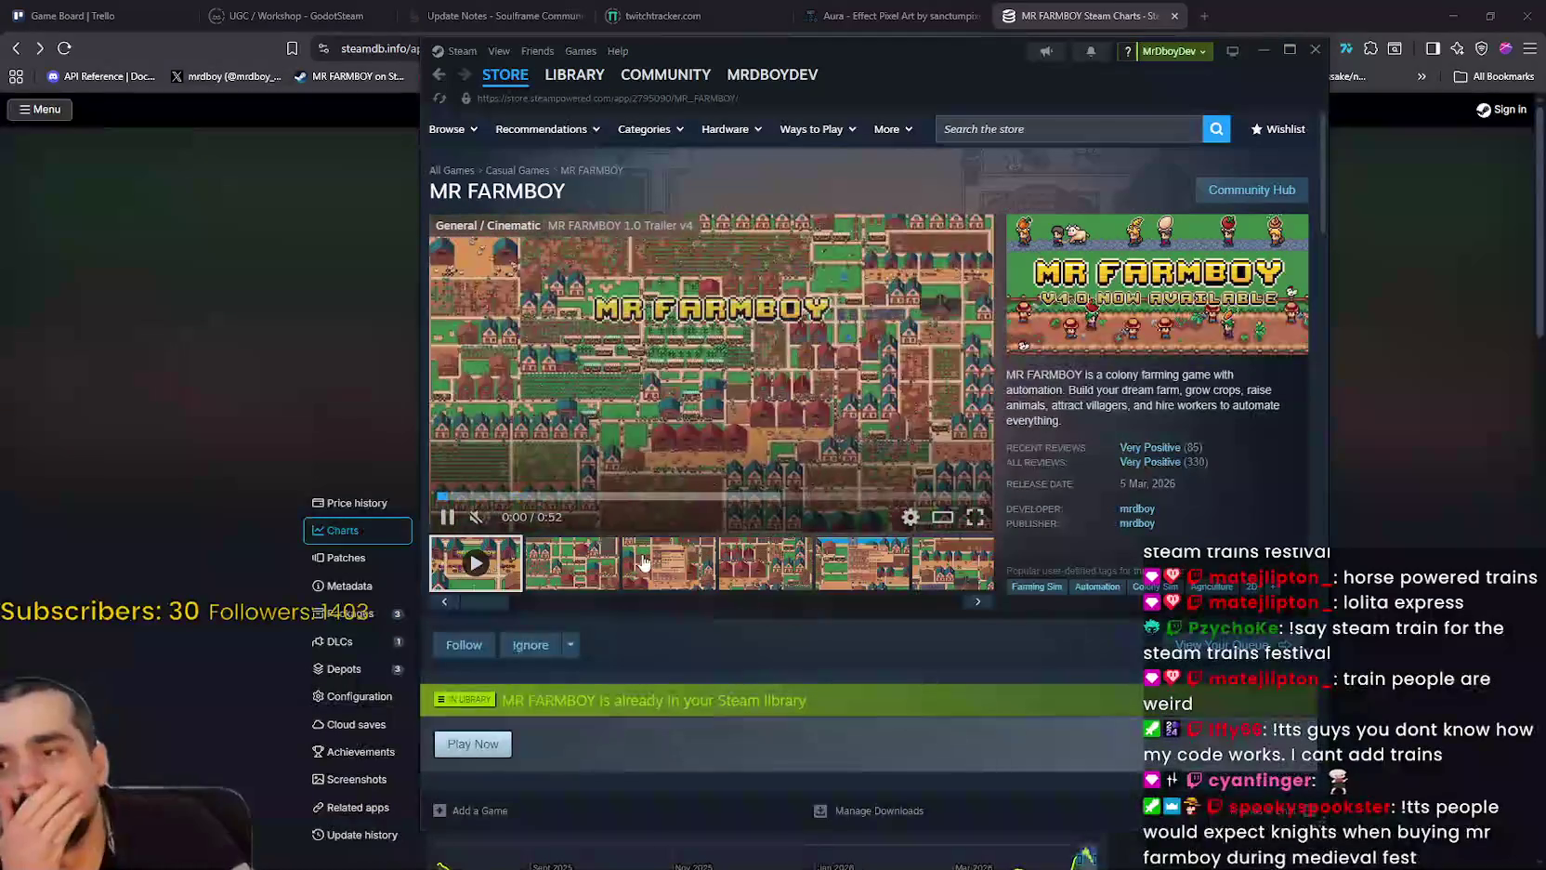
left_click(616, 580)
left_click(651, 593)
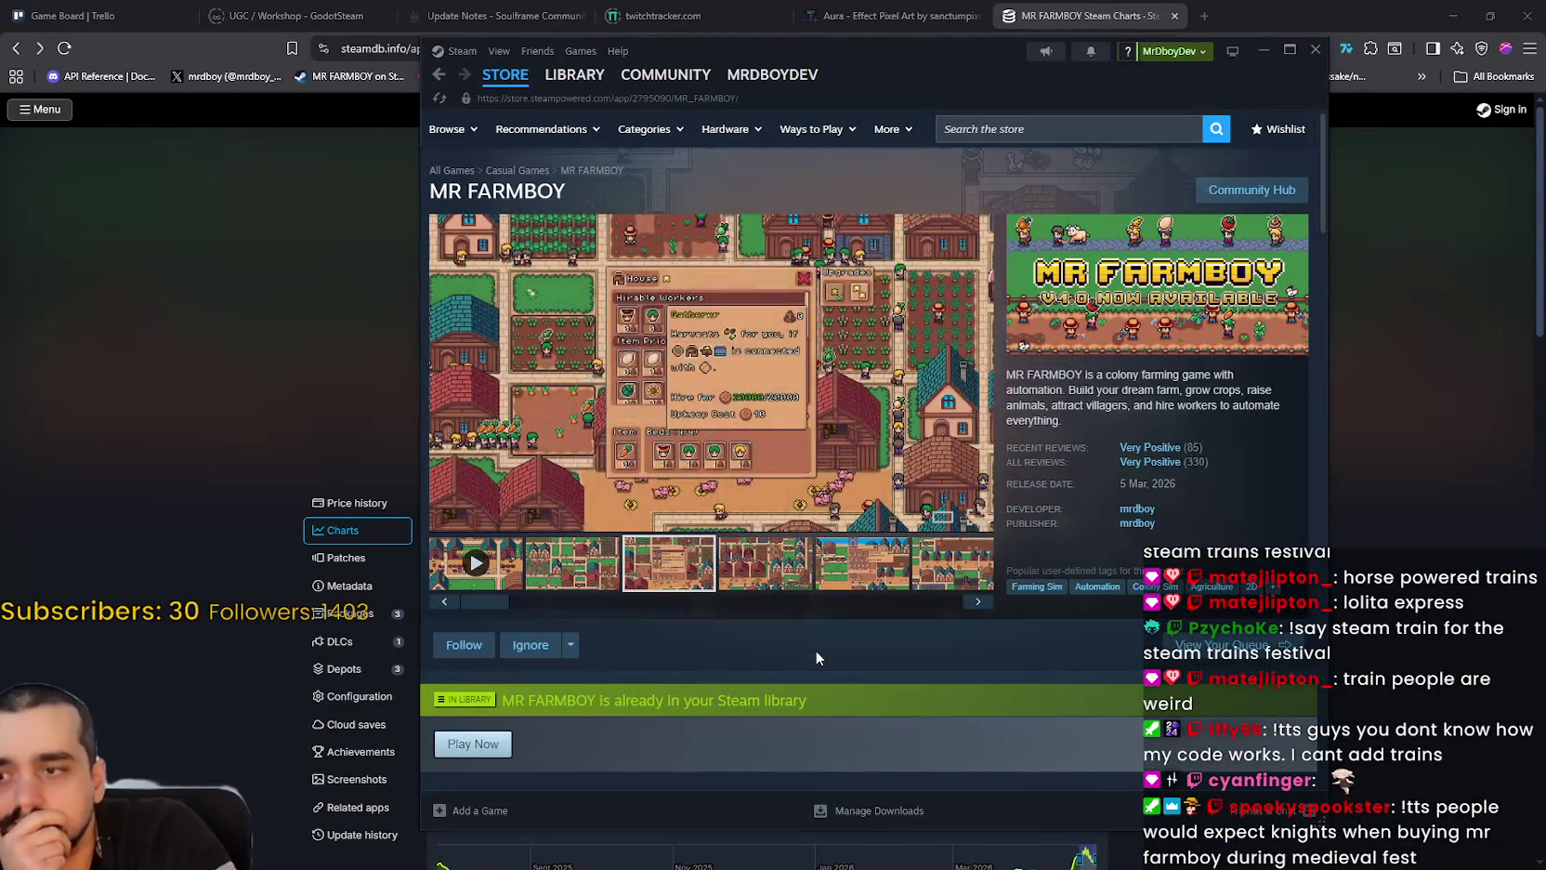
Step: Expand and read the full About This Game description, then scroll back to the page top
scroll(816, 650, "down", 3)
scroll(813, 650, "down", 8)
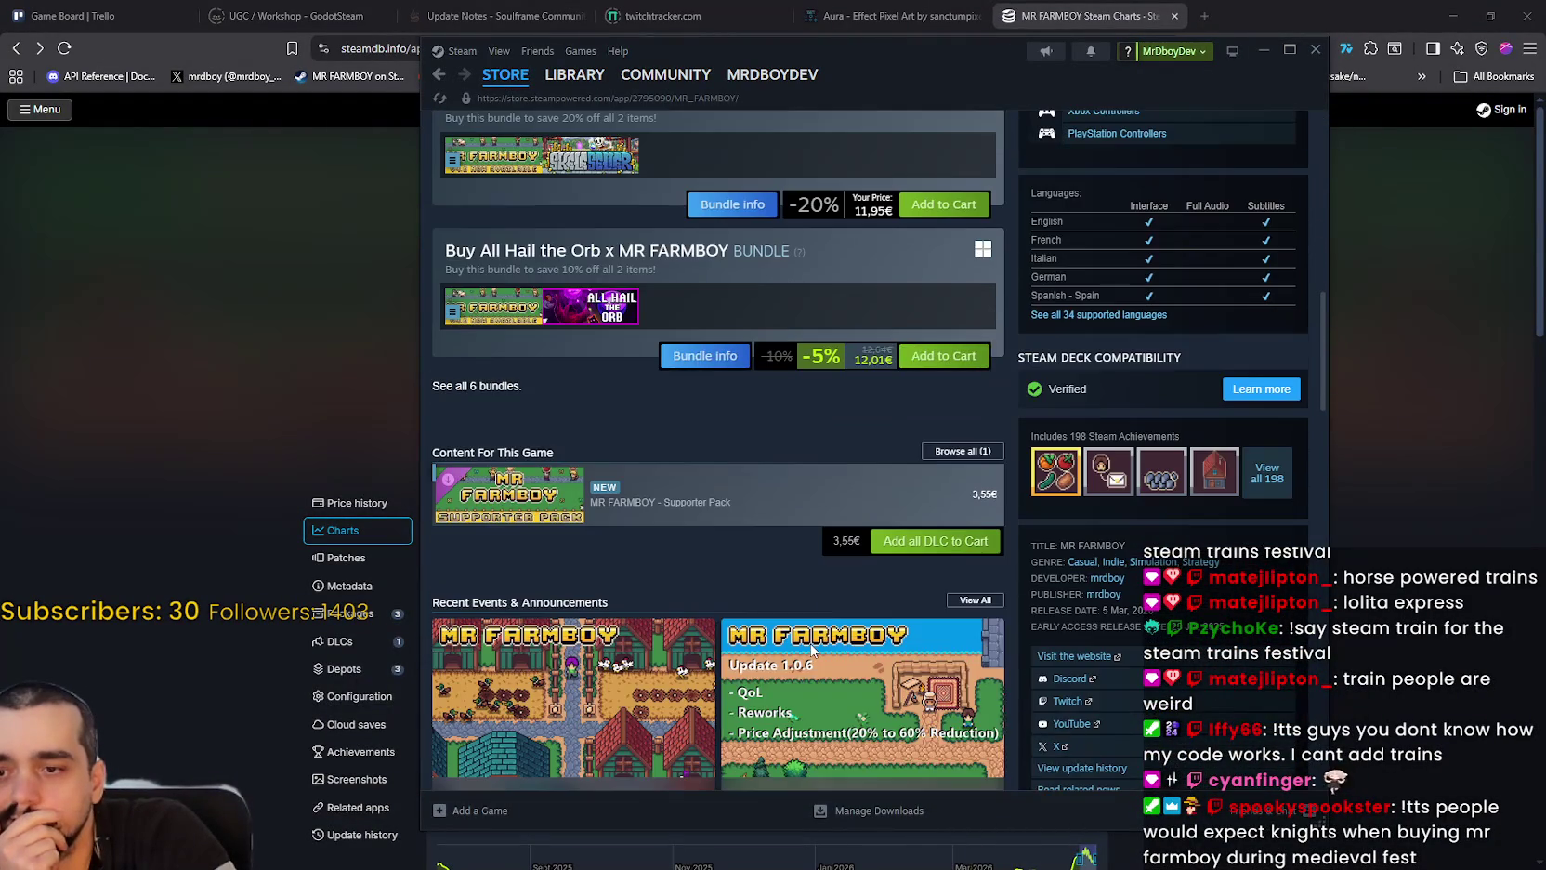
scroll(812, 651, "down", 15)
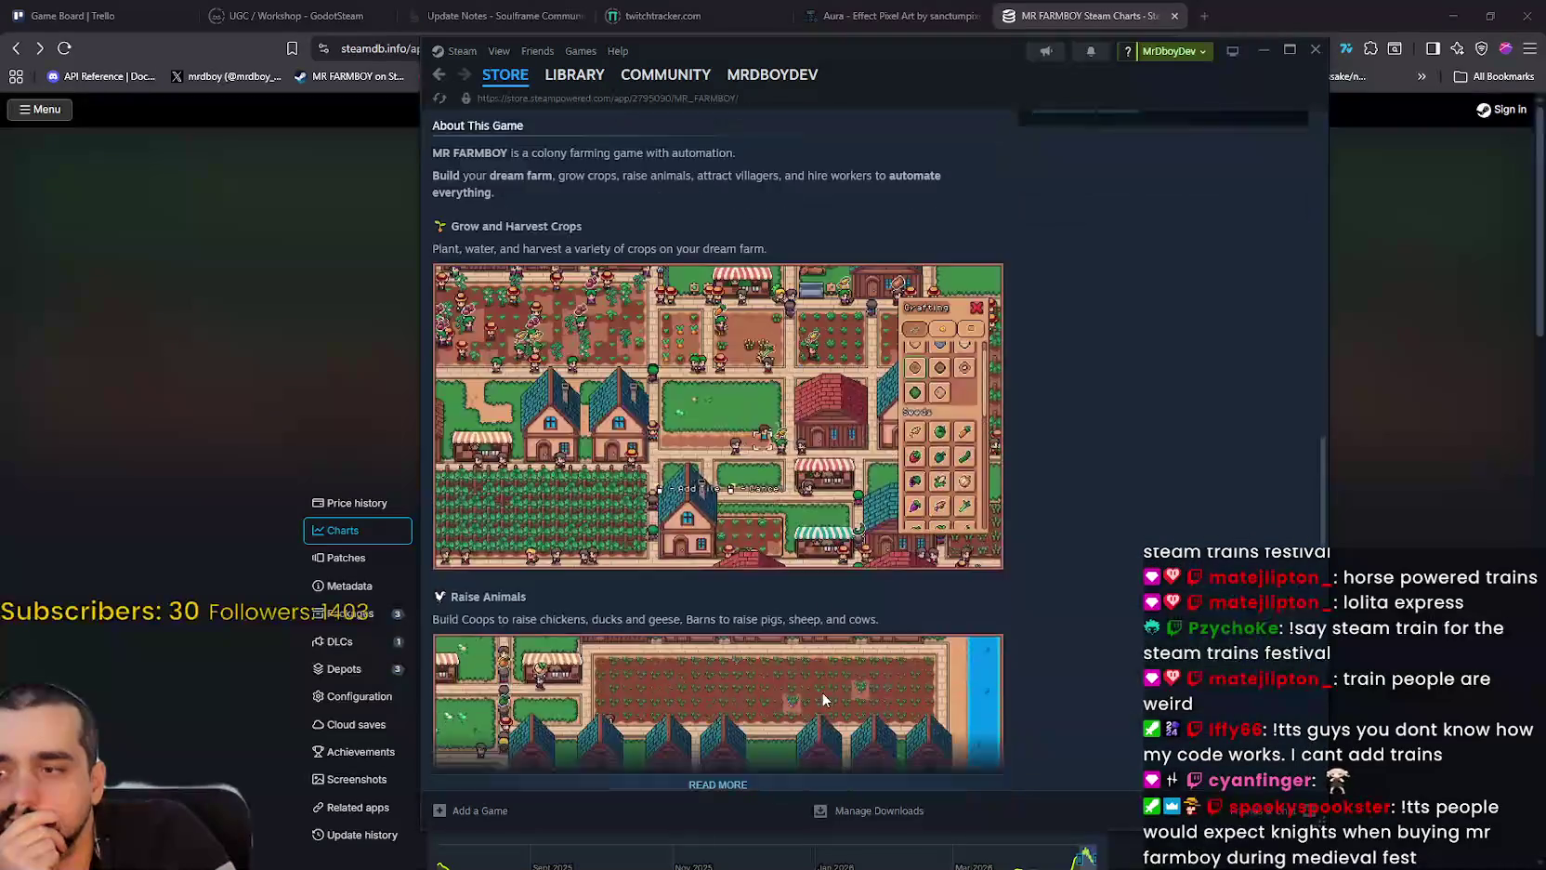
left_click(757, 368)
scroll(1022, 557, "down", 3)
scroll(1170, 589, "down", 2)
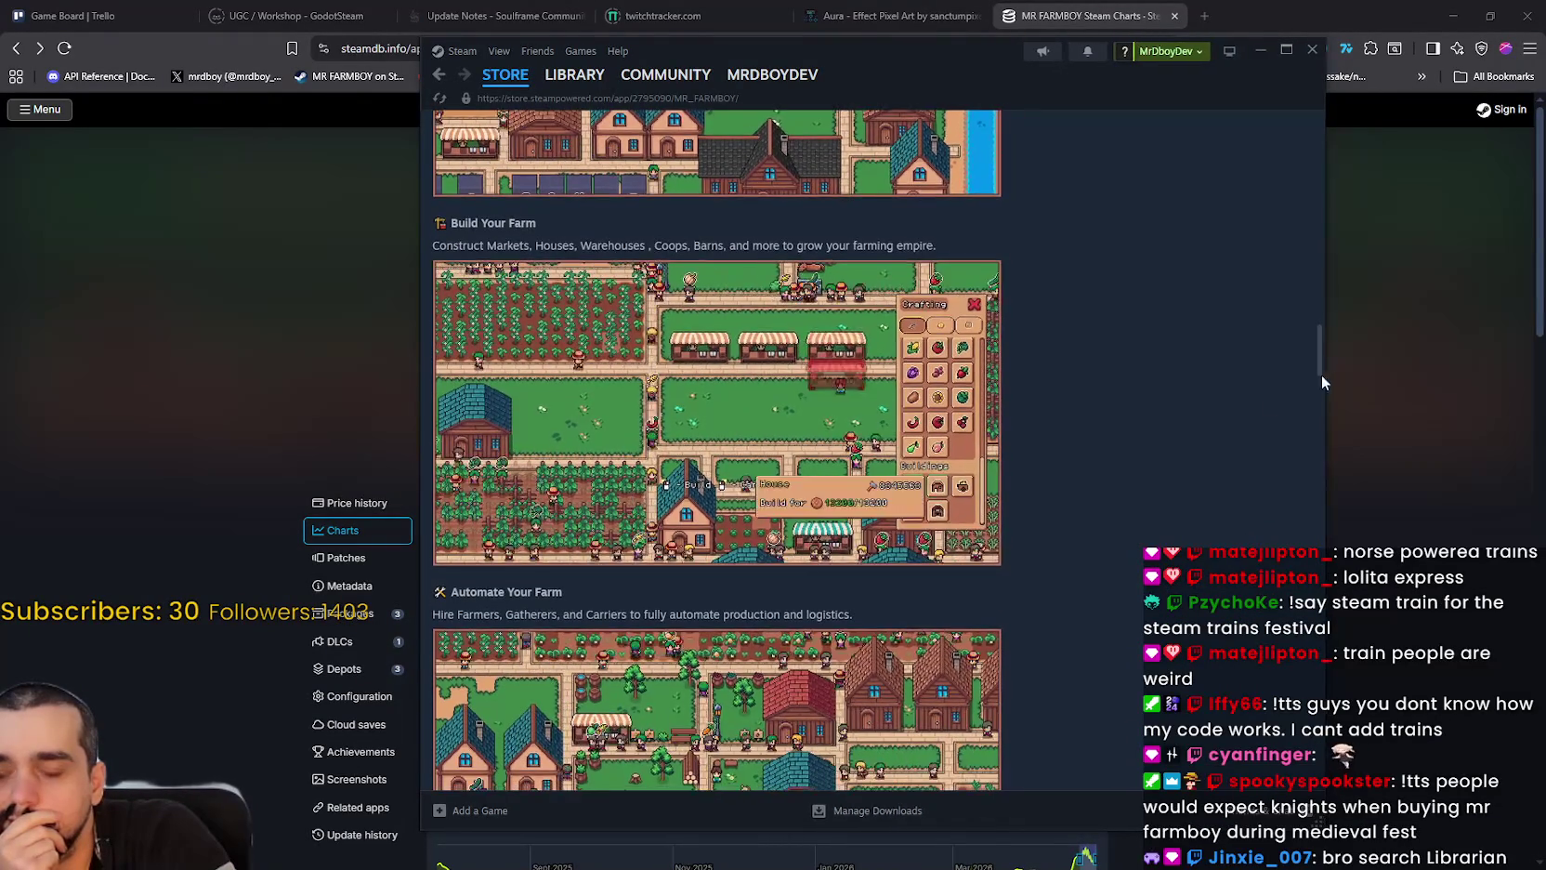
scroll(1093, 660, "down", 1)
scroll(1066, 634, "down", 2)
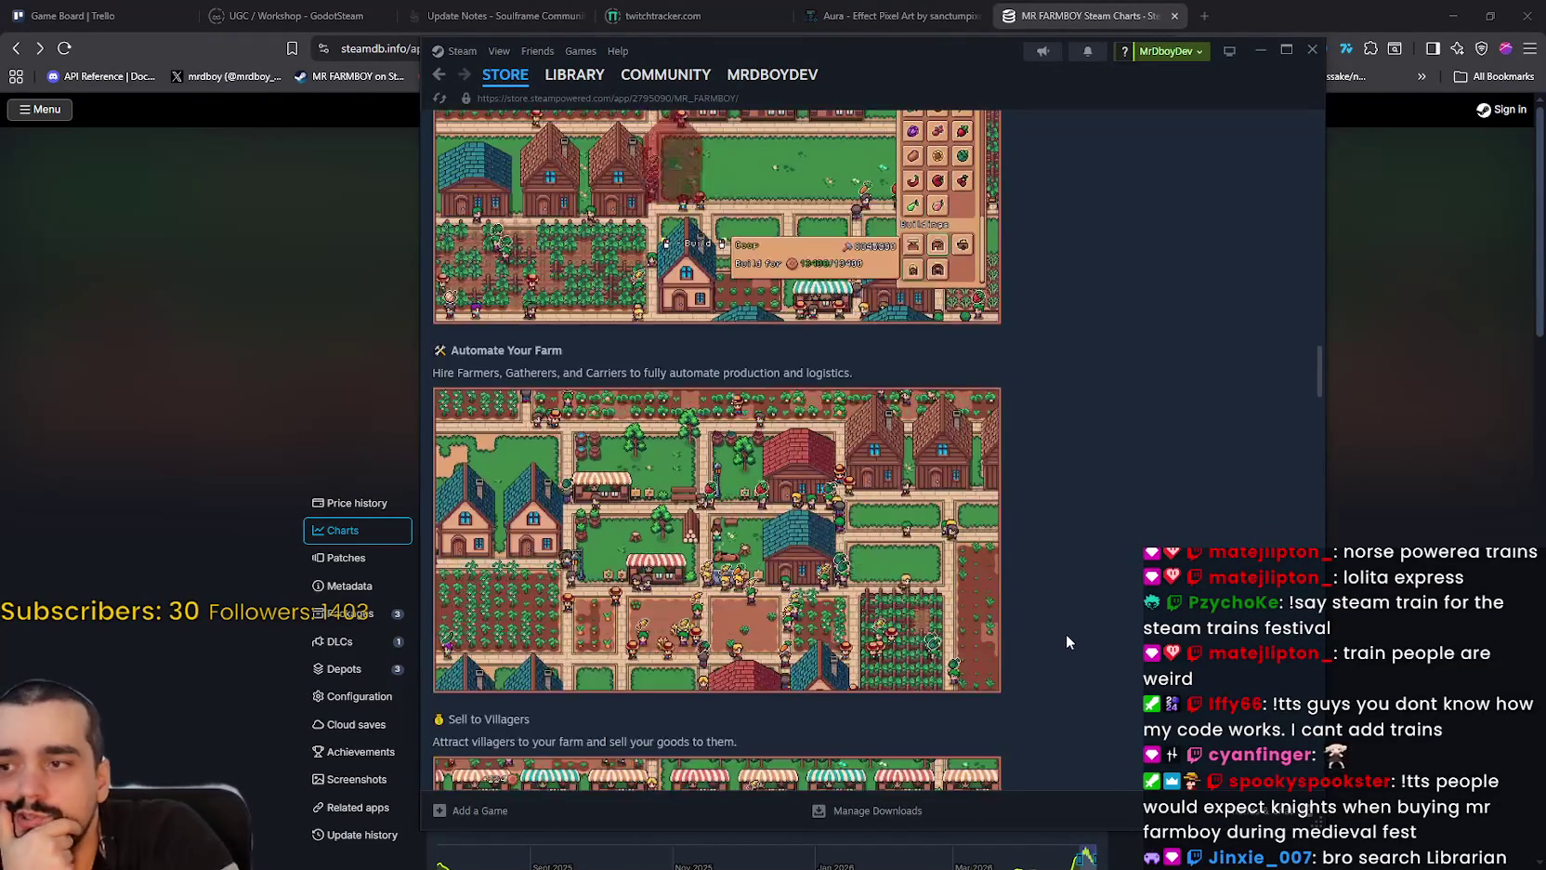
scroll(1066, 633, "up", 1)
scroll(1069, 633, "up", 12)
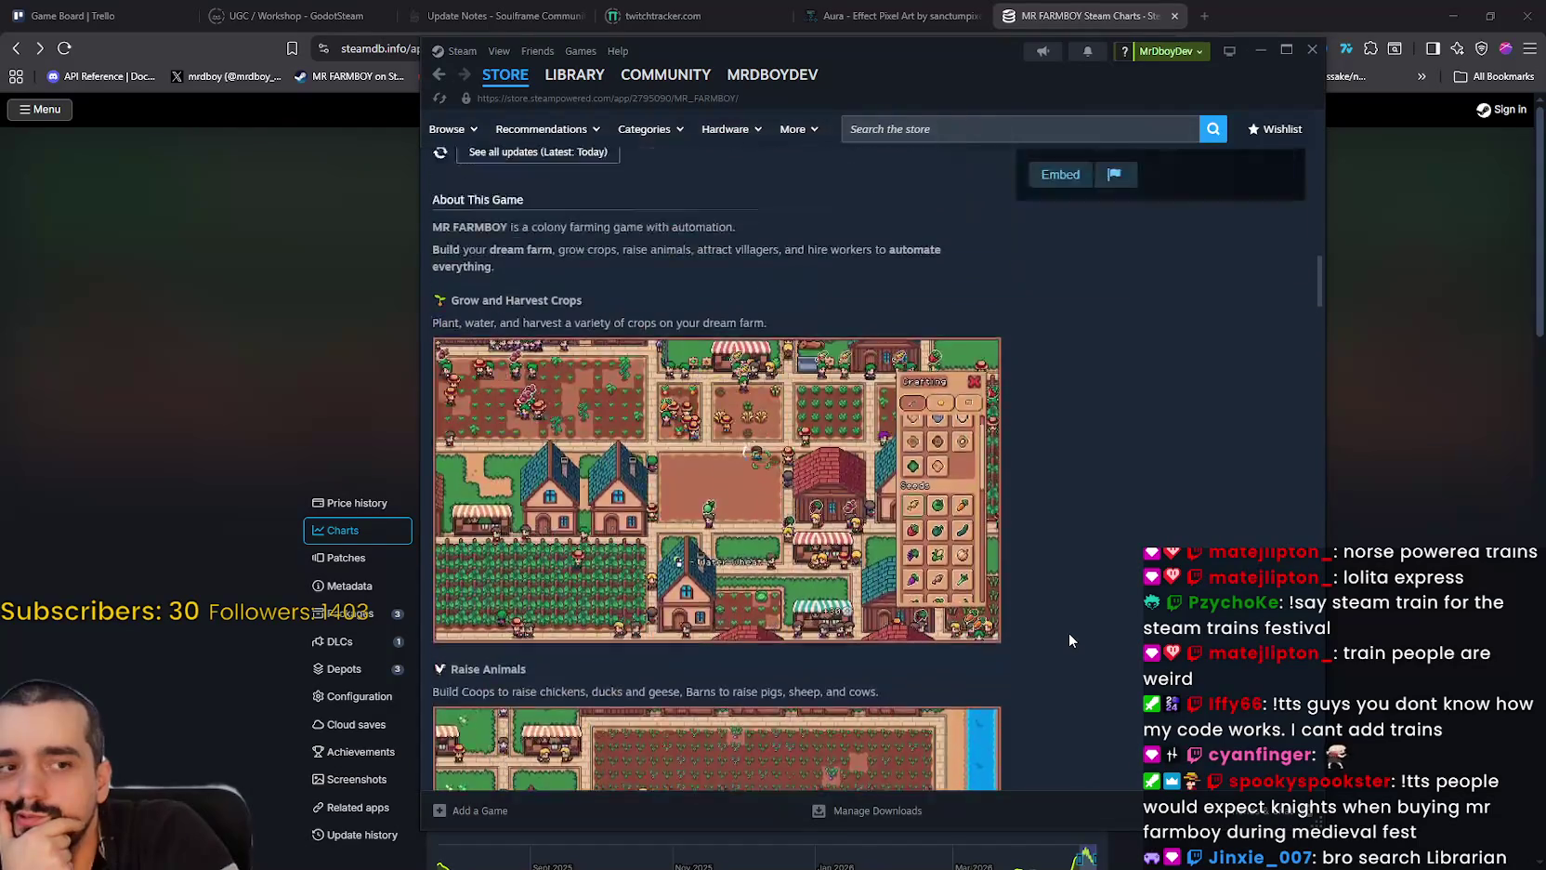
scroll(1072, 638, "up", 6)
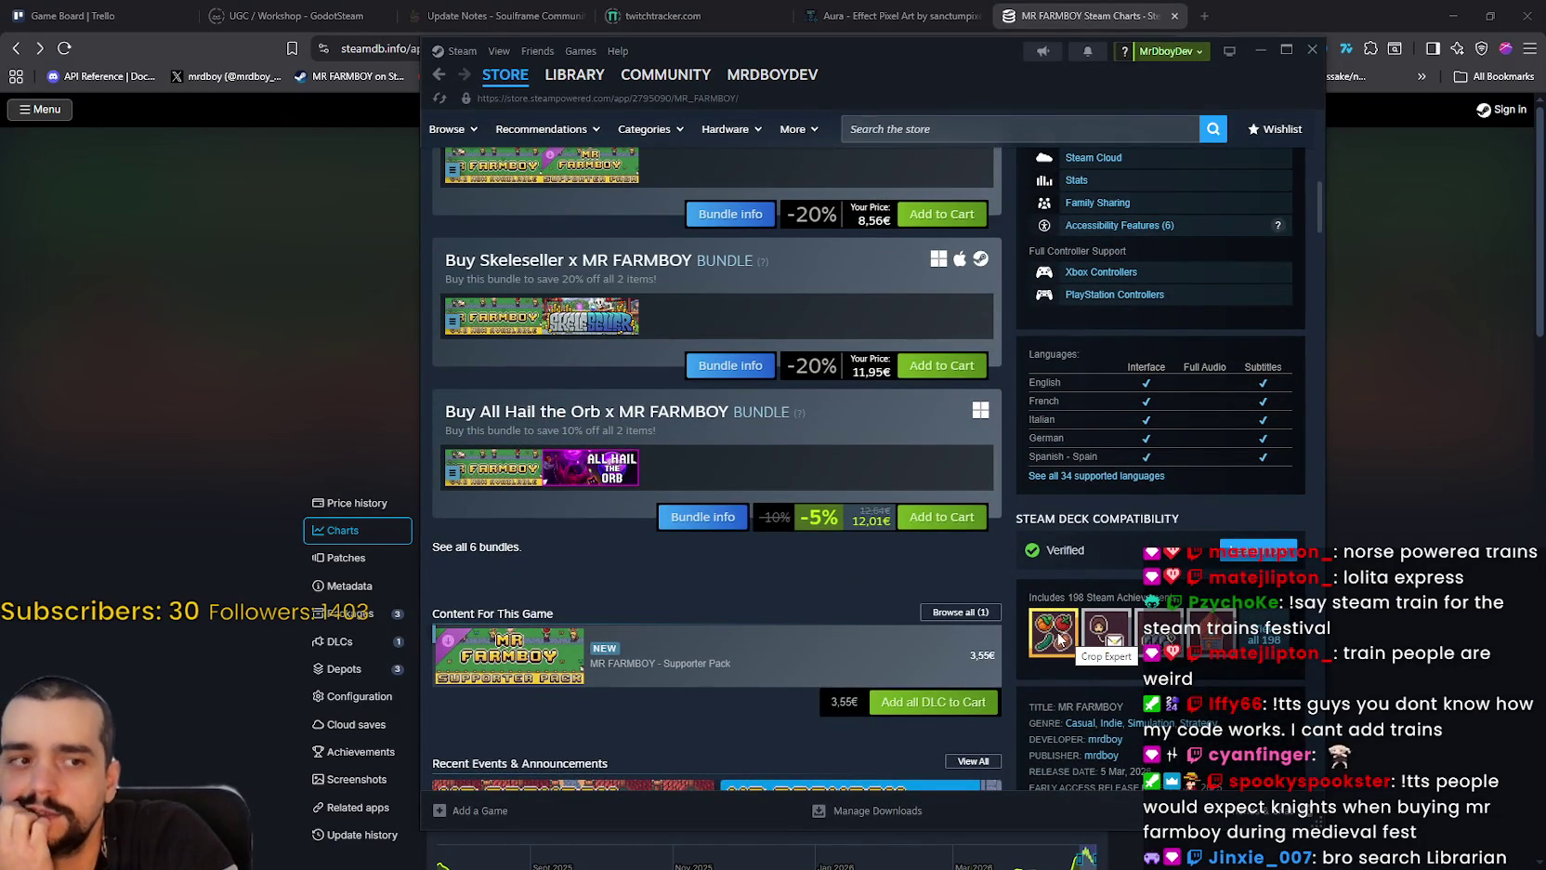
scroll(1059, 630, "up", 2)
scroll(1060, 628, "up", 10)
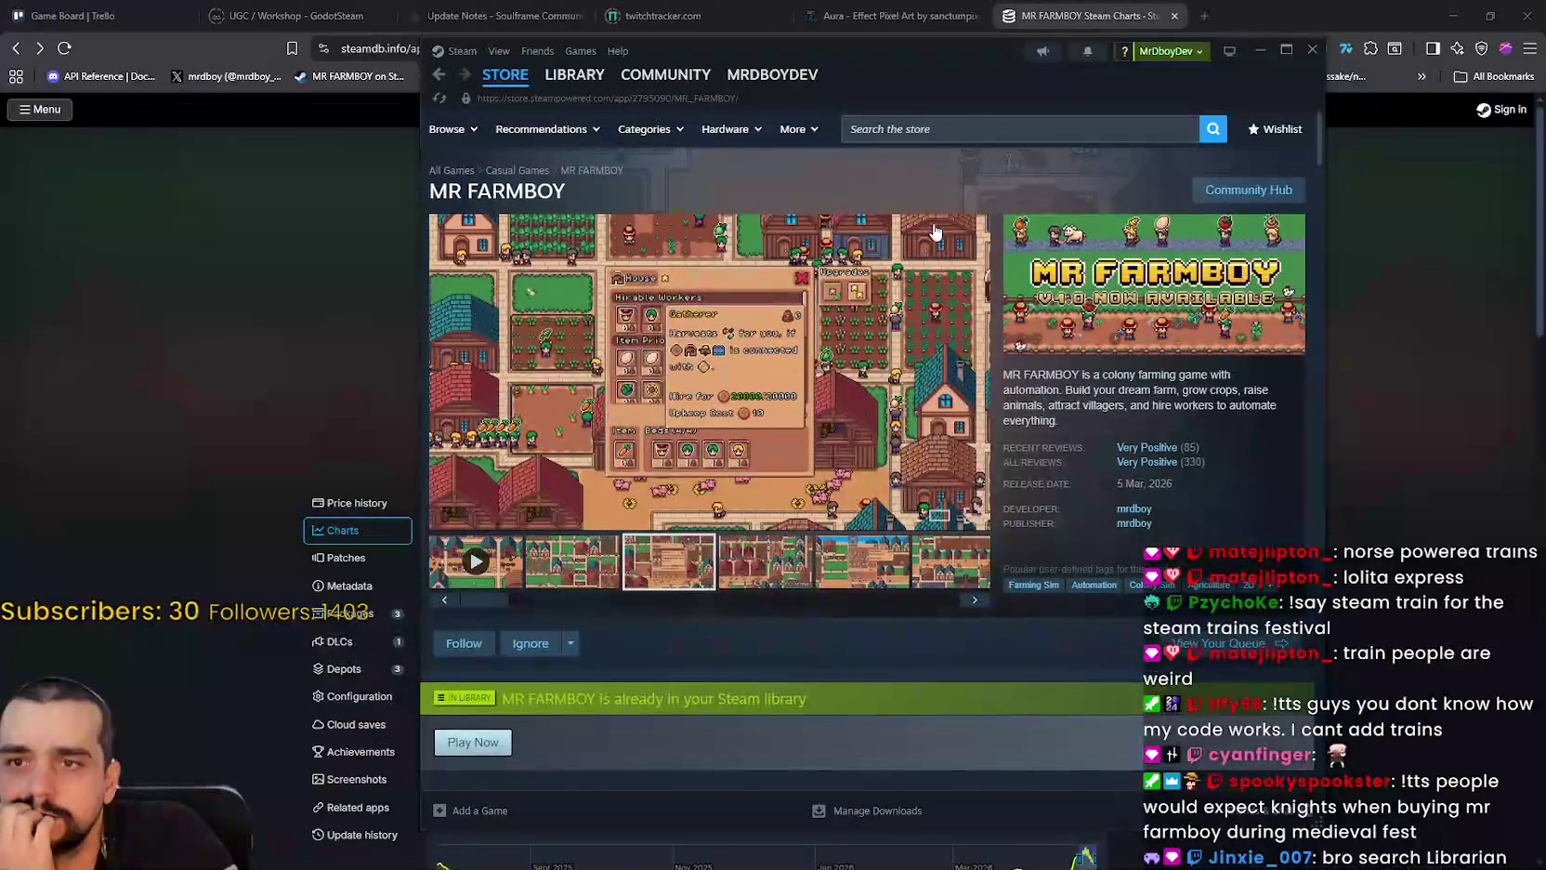
left_click(951, 135)
Step: Search the store for 'Librarian' and open Librarian: Tidy Up the Arcane Library!
type("L")
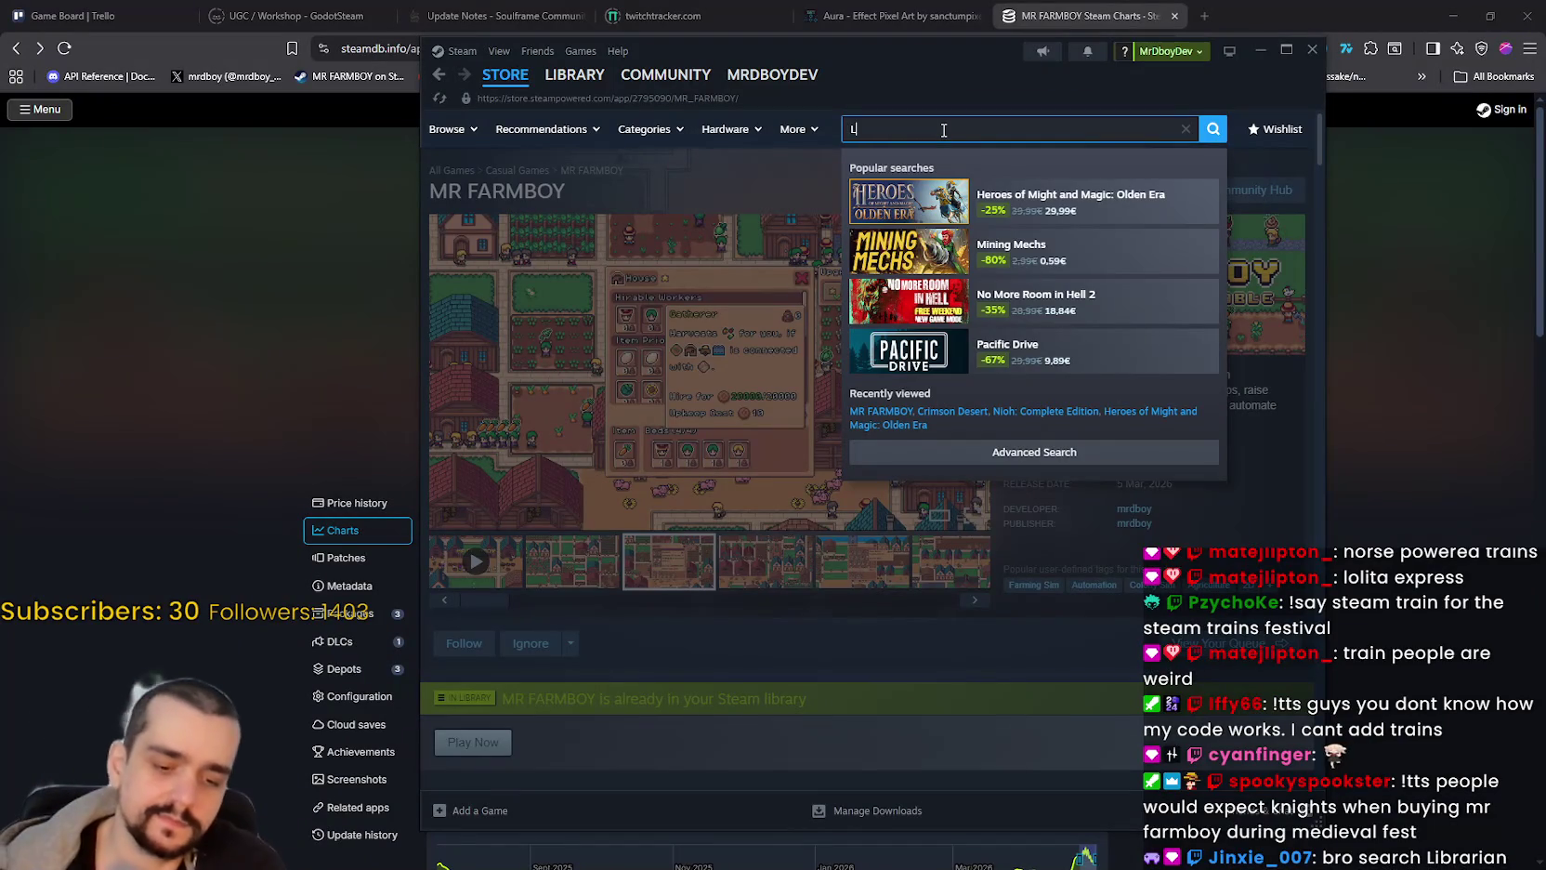
type("ibrar")
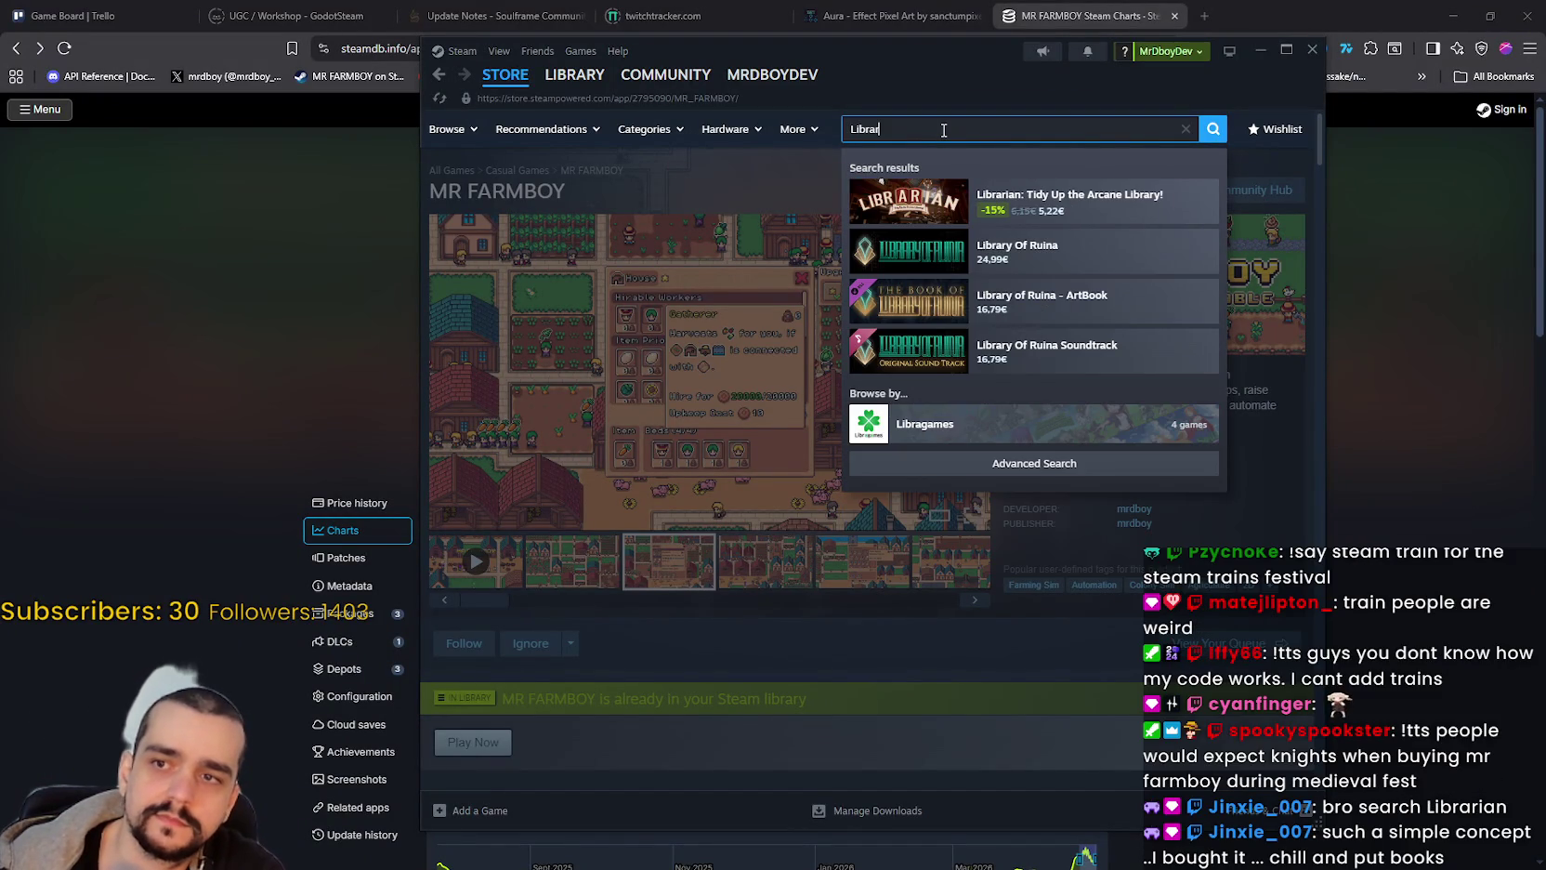
type("ian")
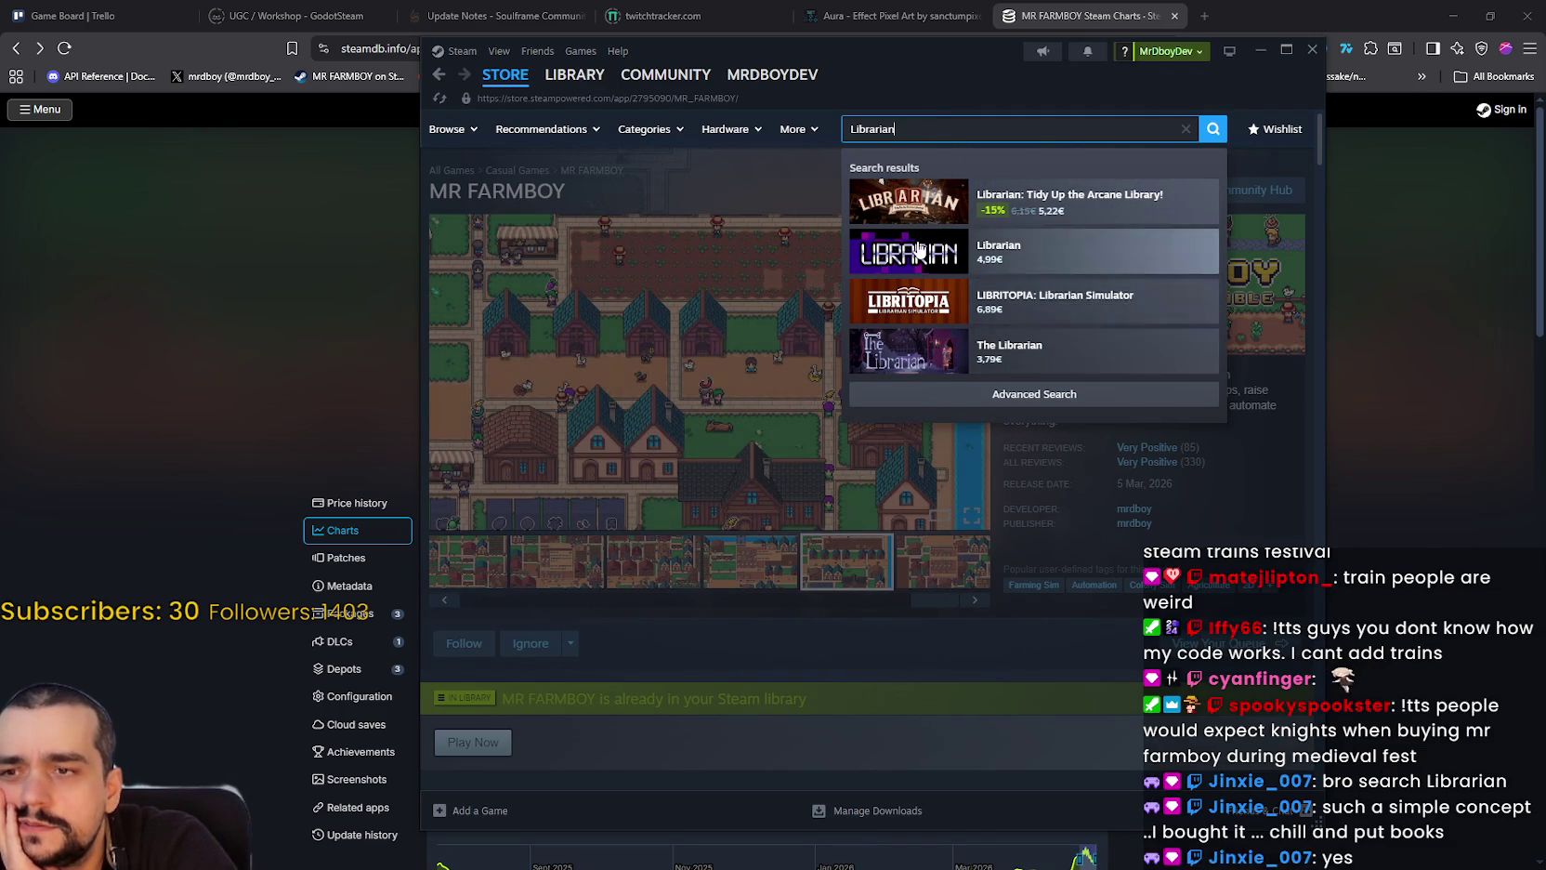
left_click(907, 206)
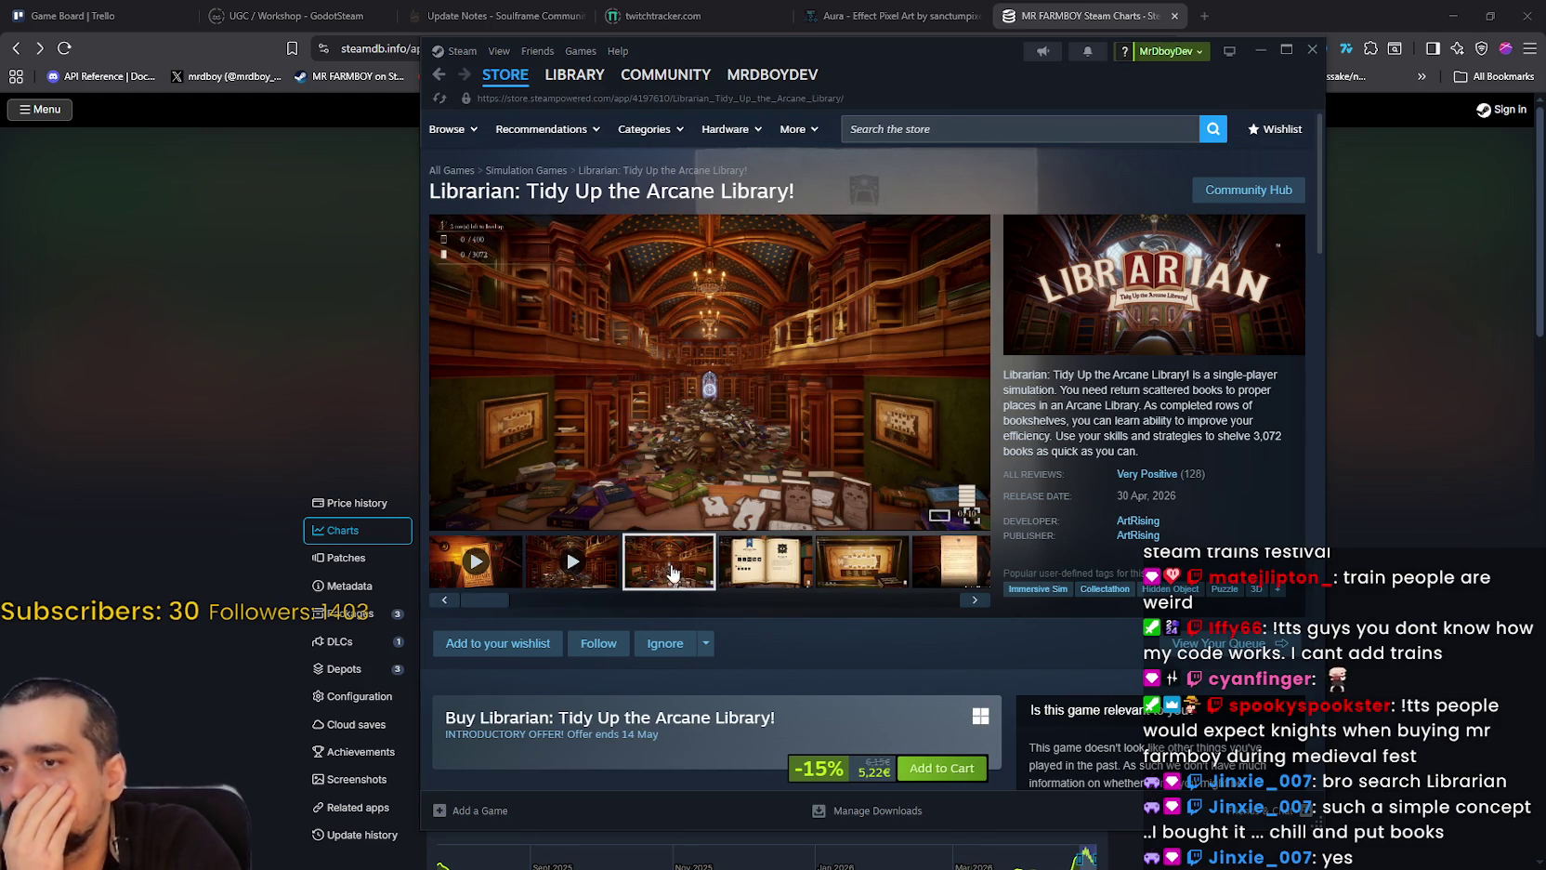
Step: View the Librarian screenshots full-size until the viewer wraps to the trailer, then skip ahead to 0:17
left_click(789, 569)
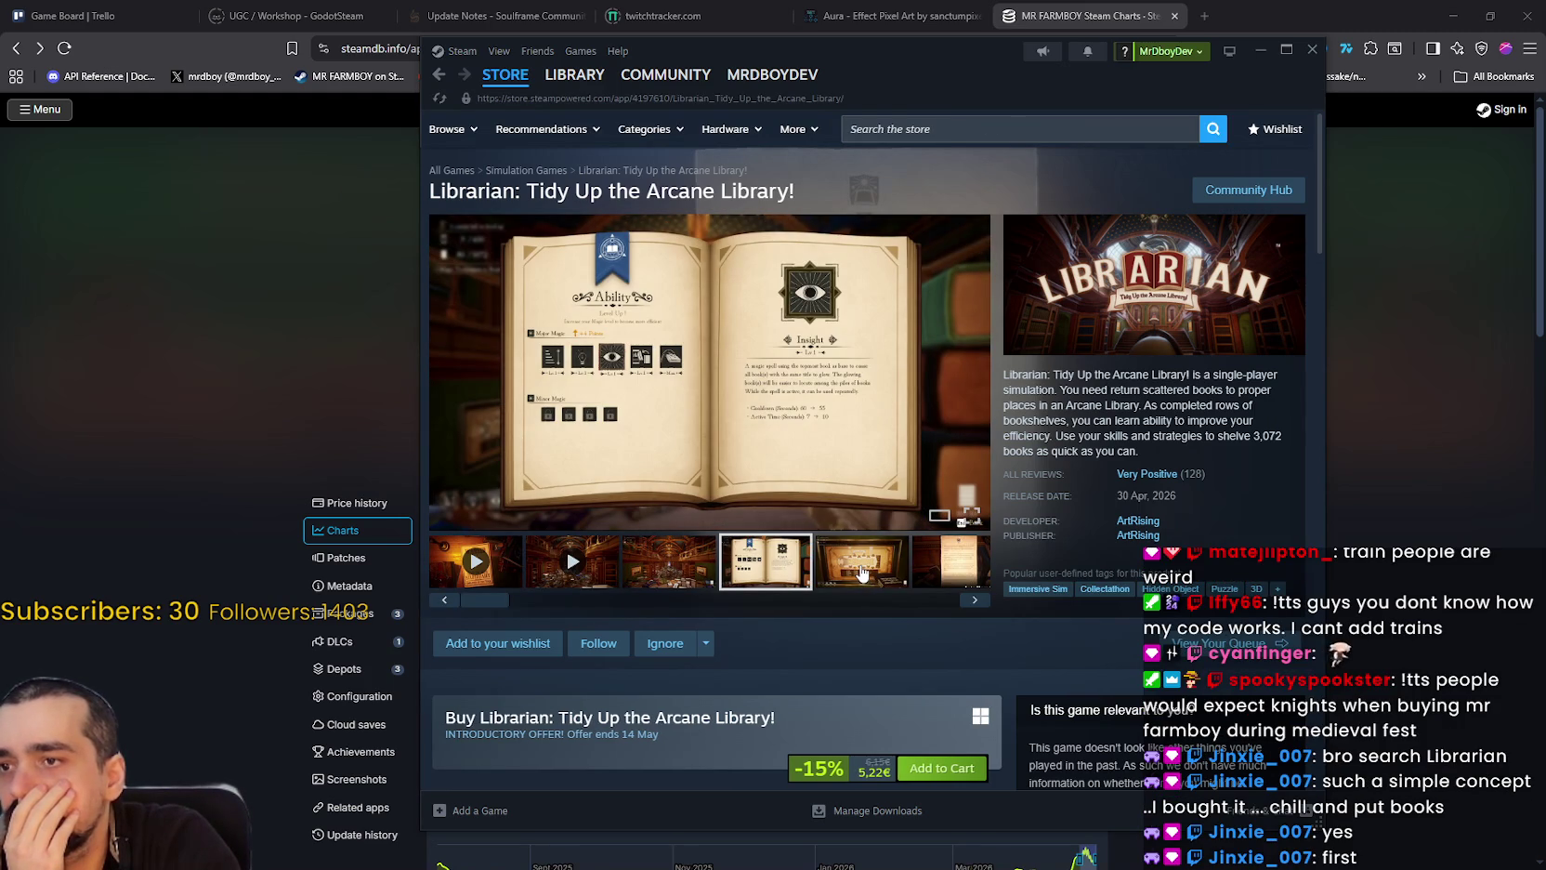
left_click(862, 573)
left_click(892, 447)
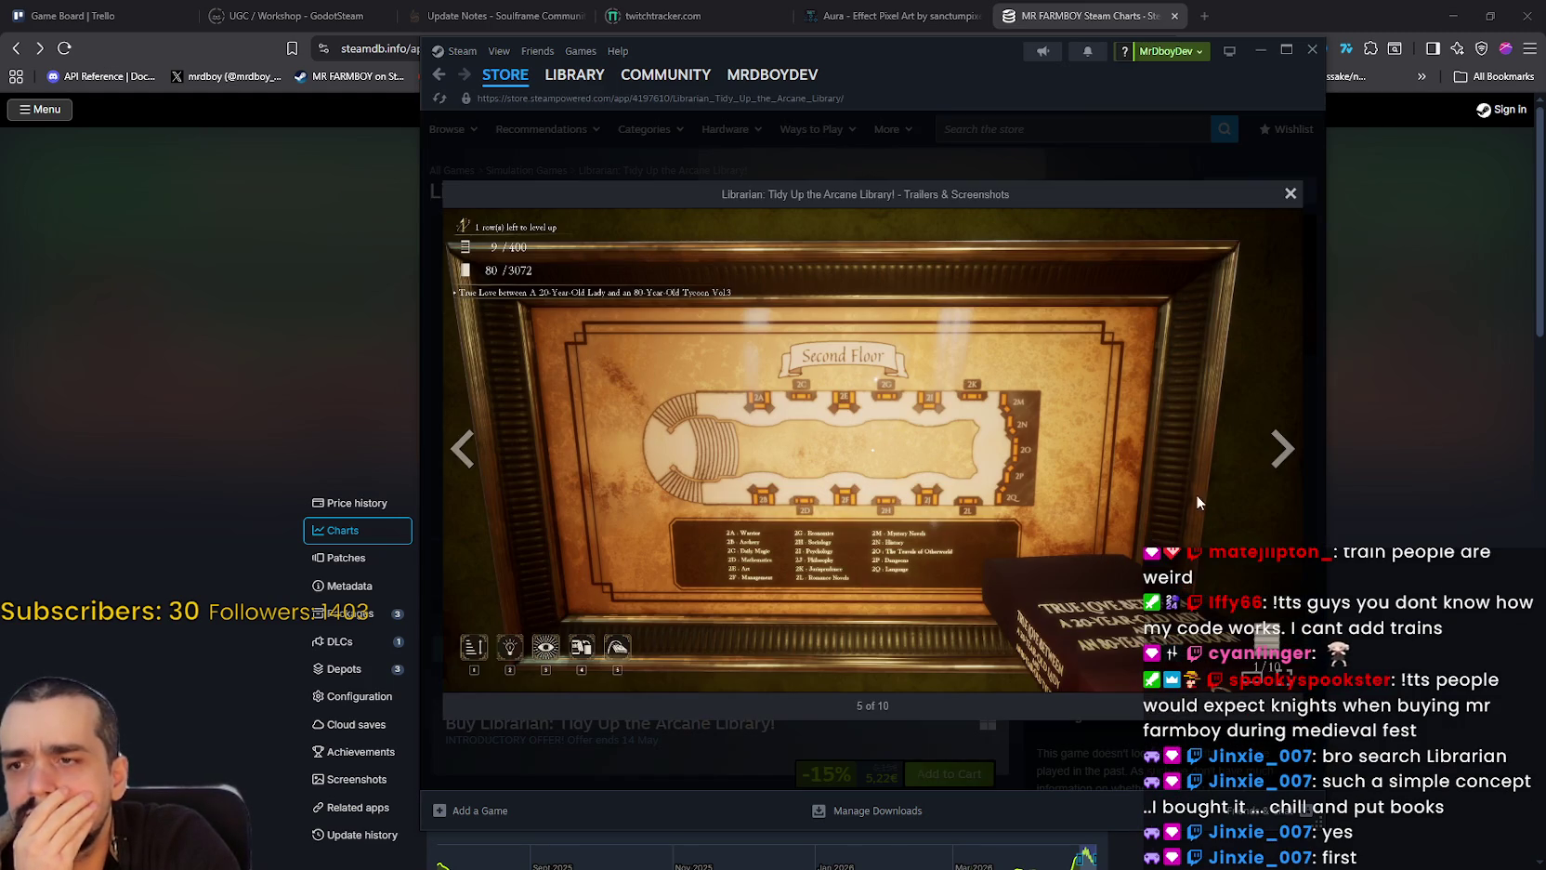
left_click(1282, 444)
left_click(1281, 446)
left_click(1282, 448)
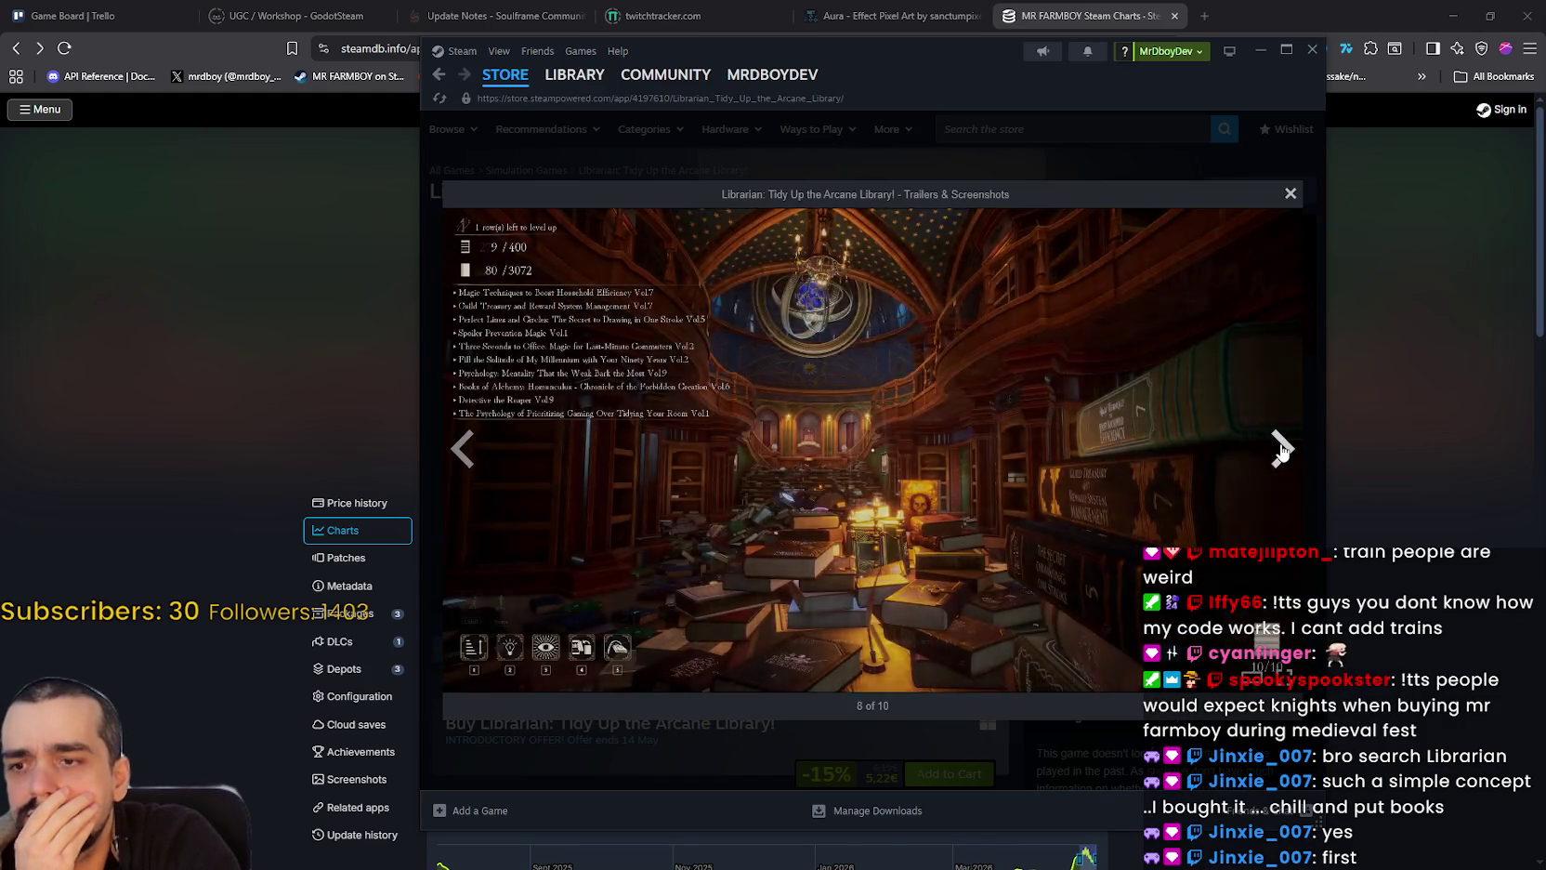
left_click(1281, 449)
left_click(1281, 450)
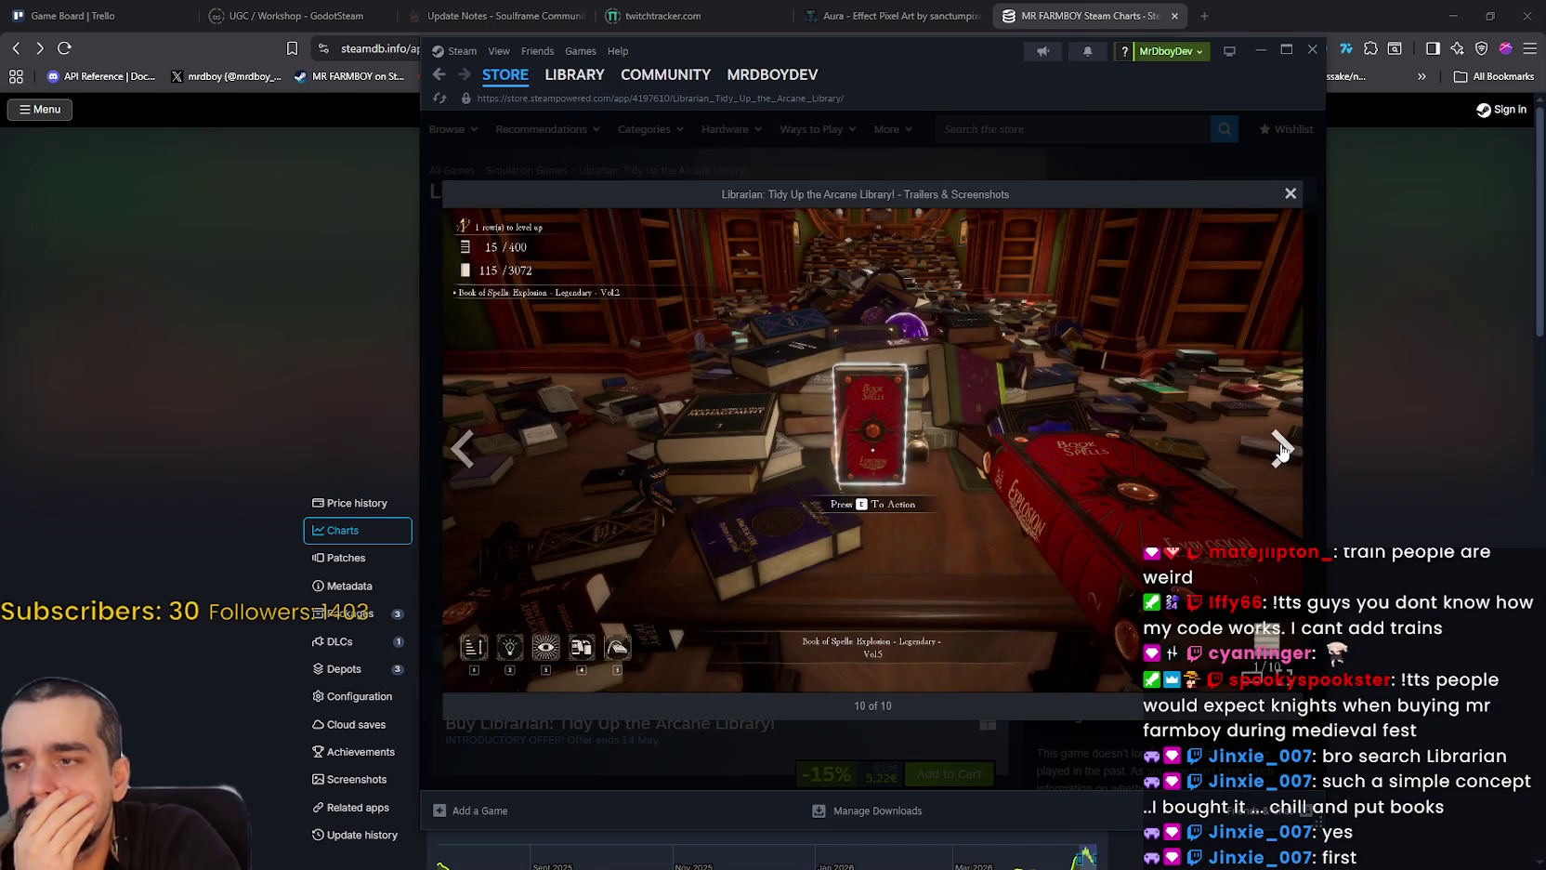
left_click(1281, 450)
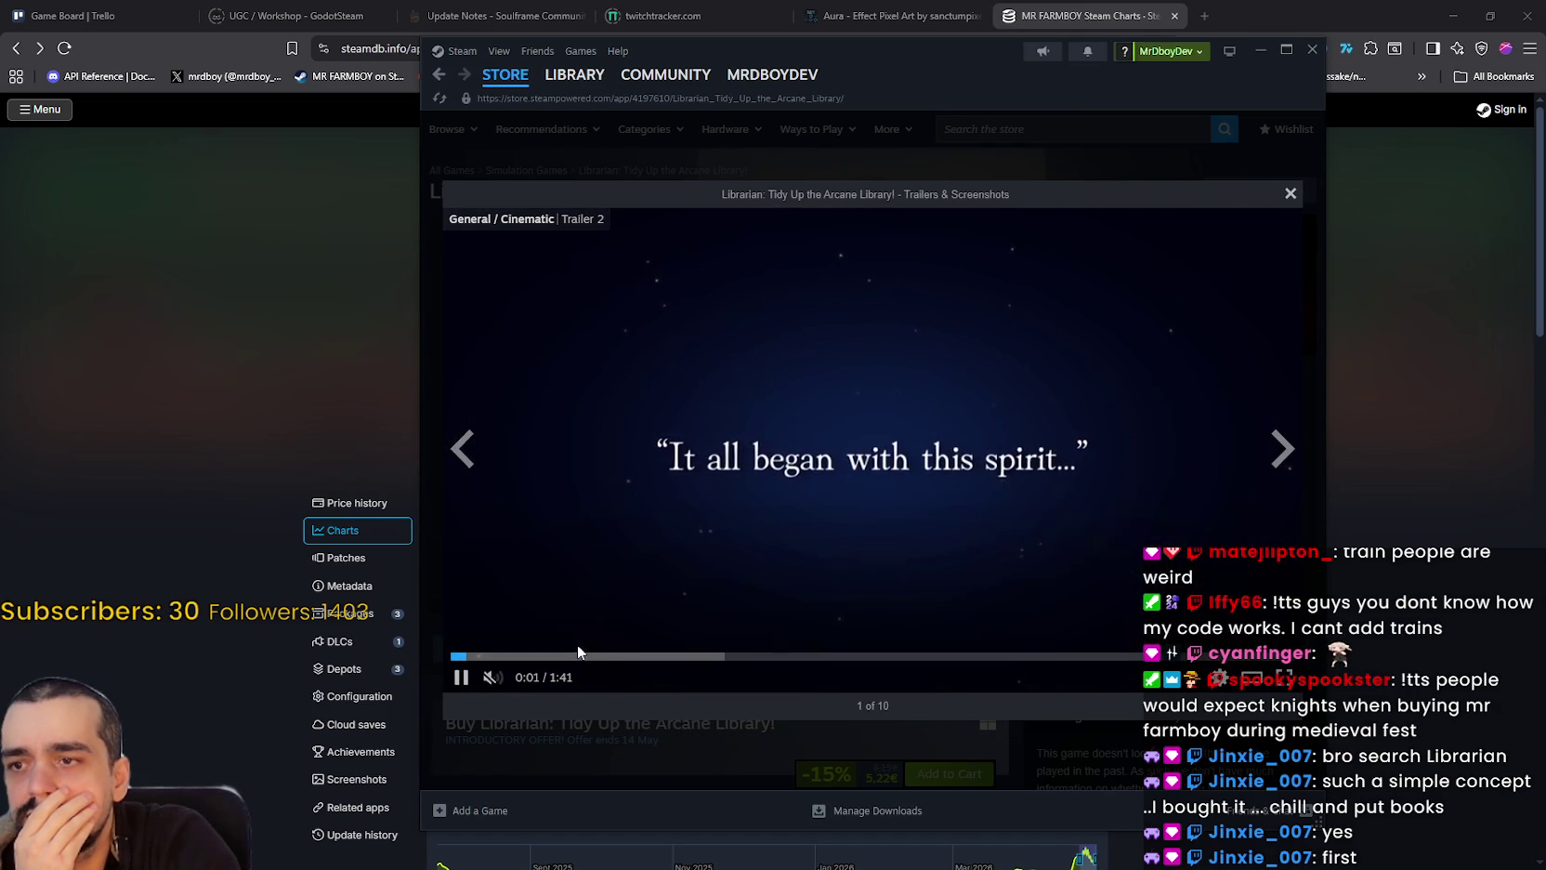
left_click(594, 656)
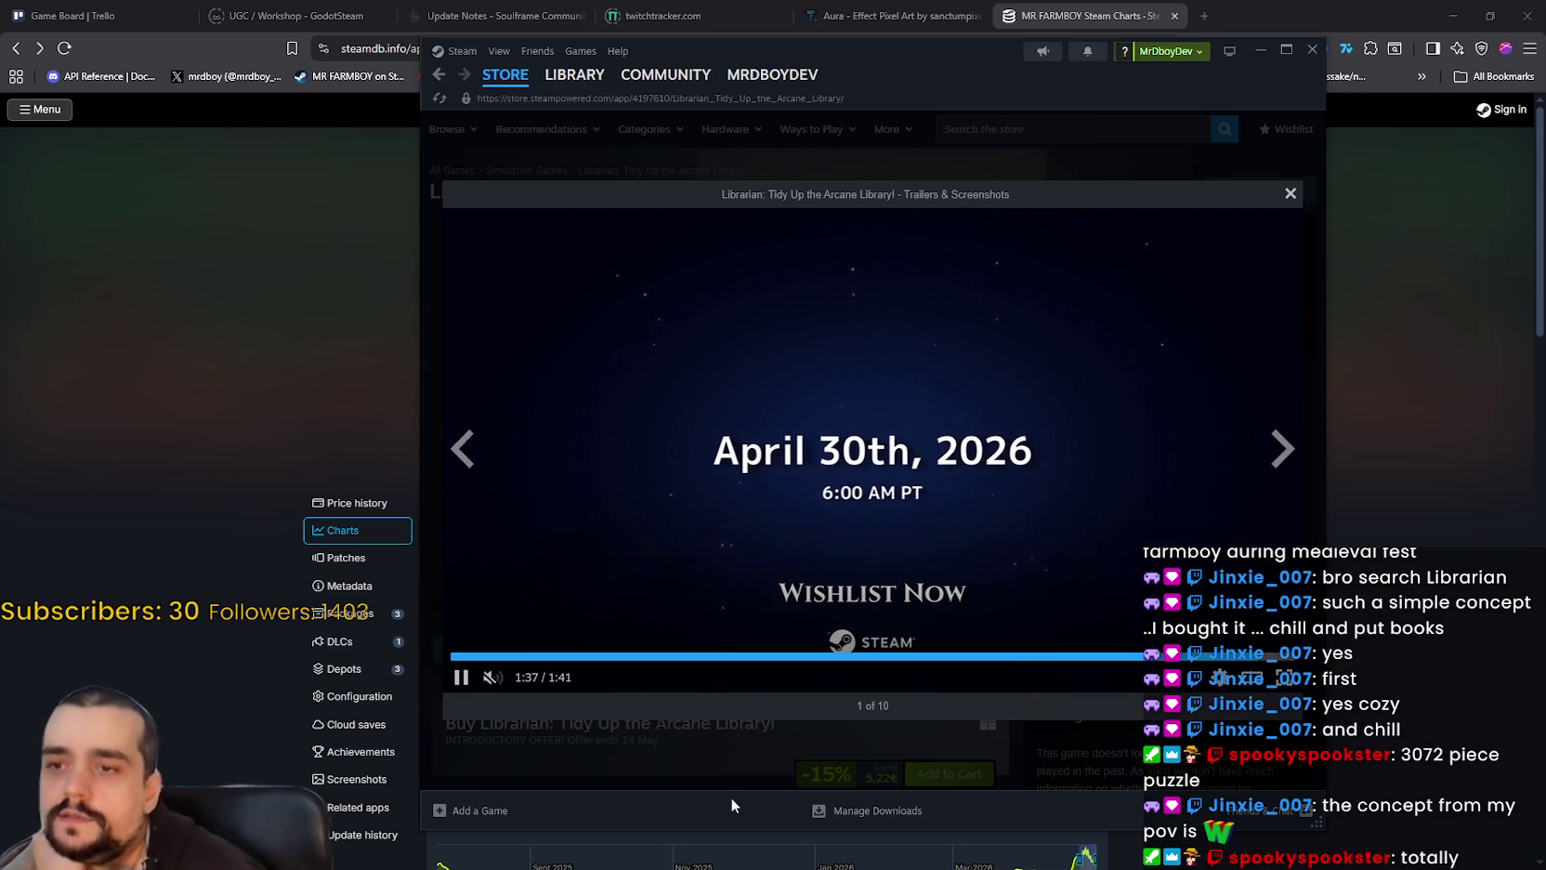
Step: Close the Librarian trailer viewer, back on the store page showing Very Positive (128) reviews
left_click(1288, 195)
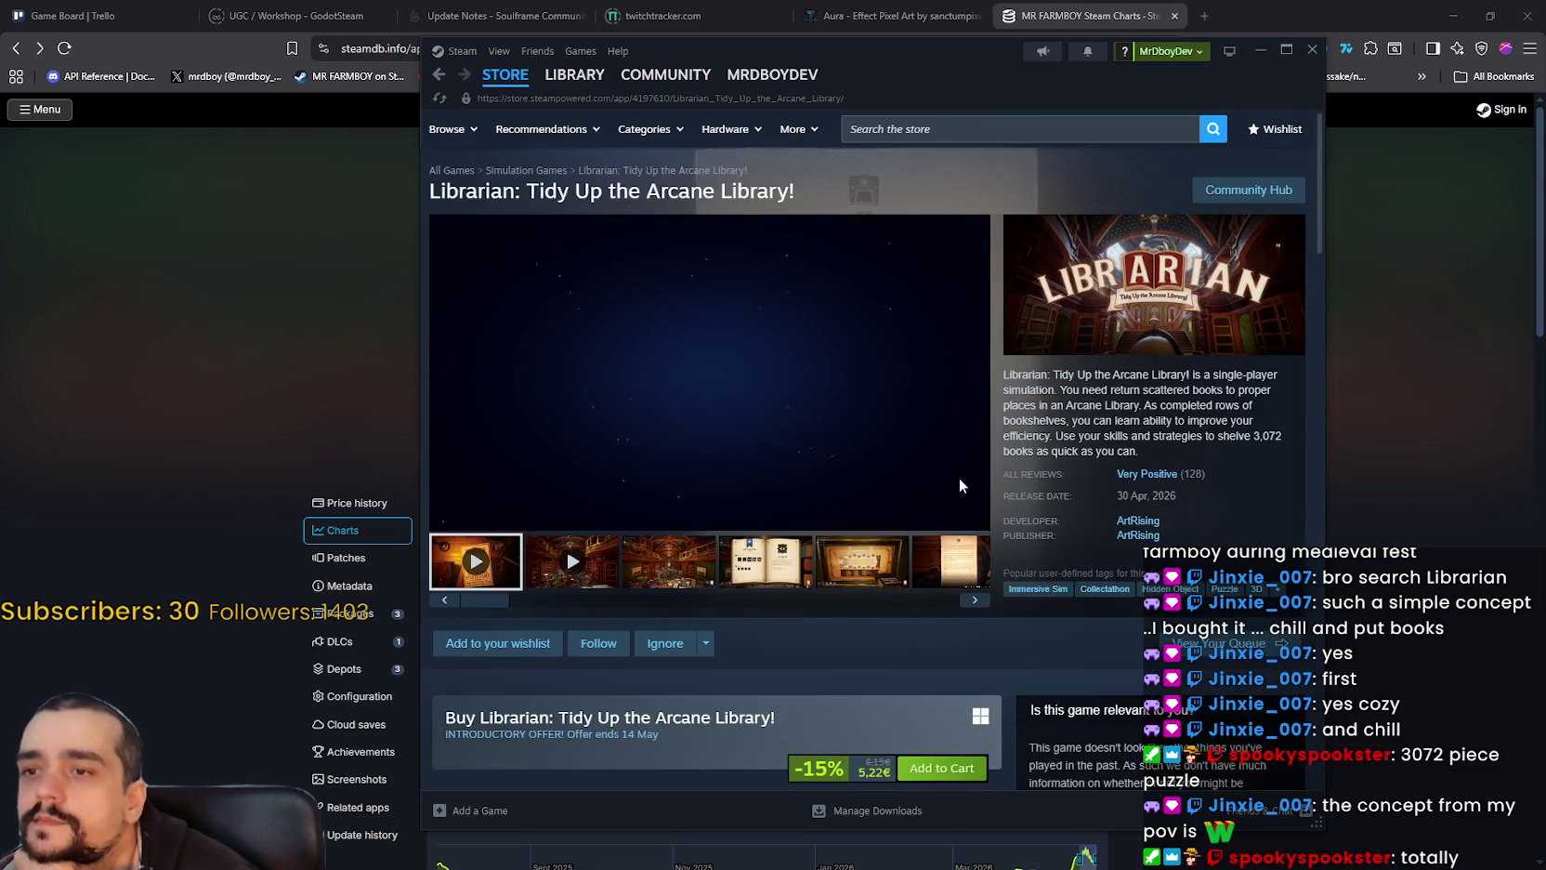
scroll(957, 474, "down", 5)
scroll(679, 595, "up", 4)
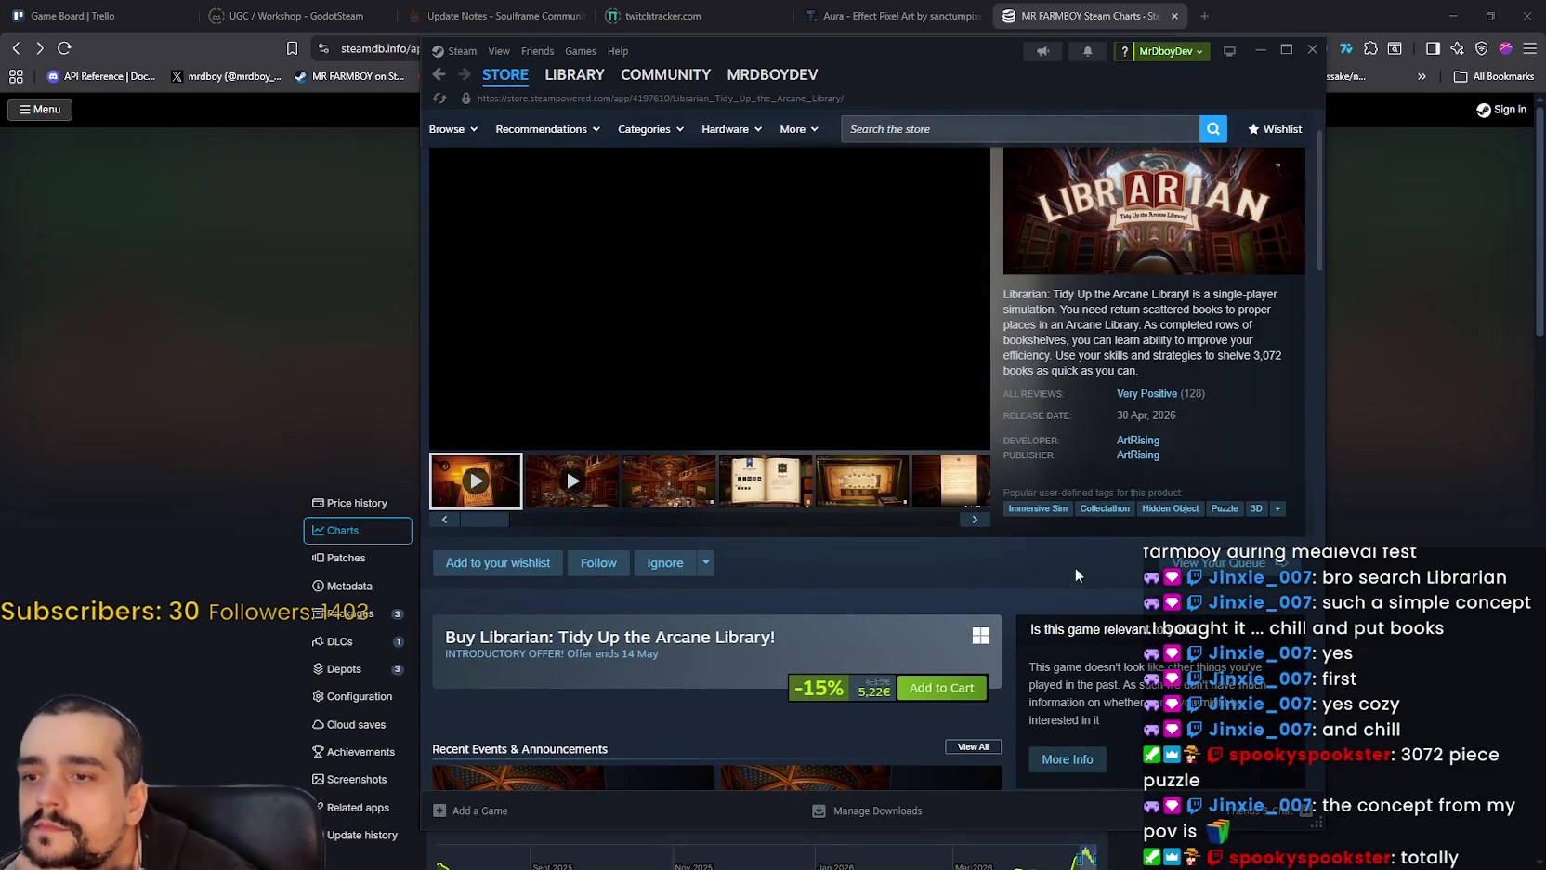
scroll(1048, 476, "down", 10)
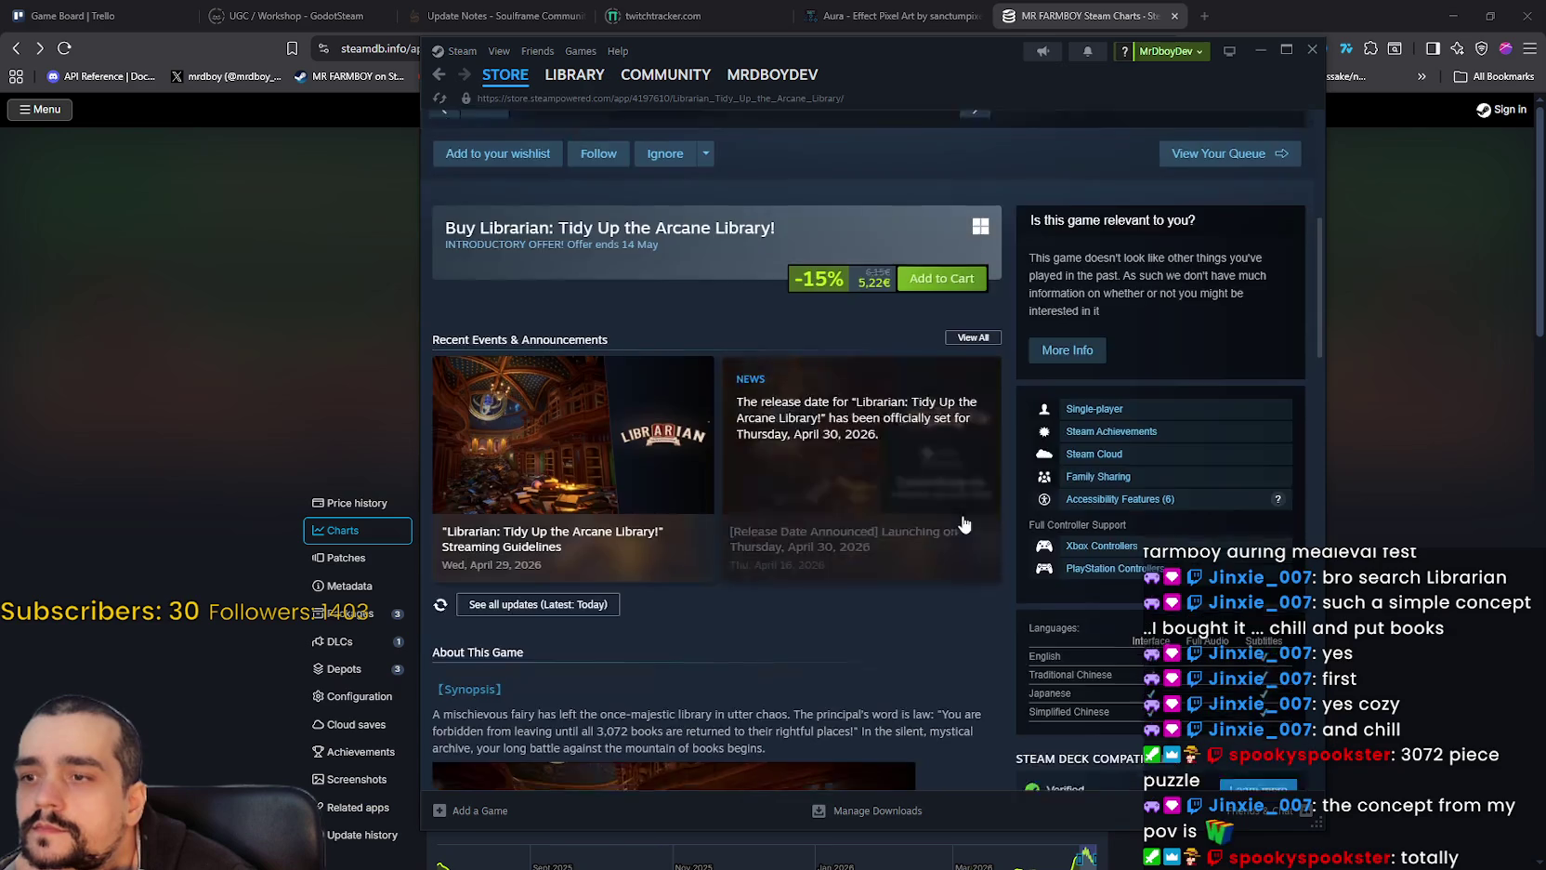
scroll(930, 502, "down", 3)
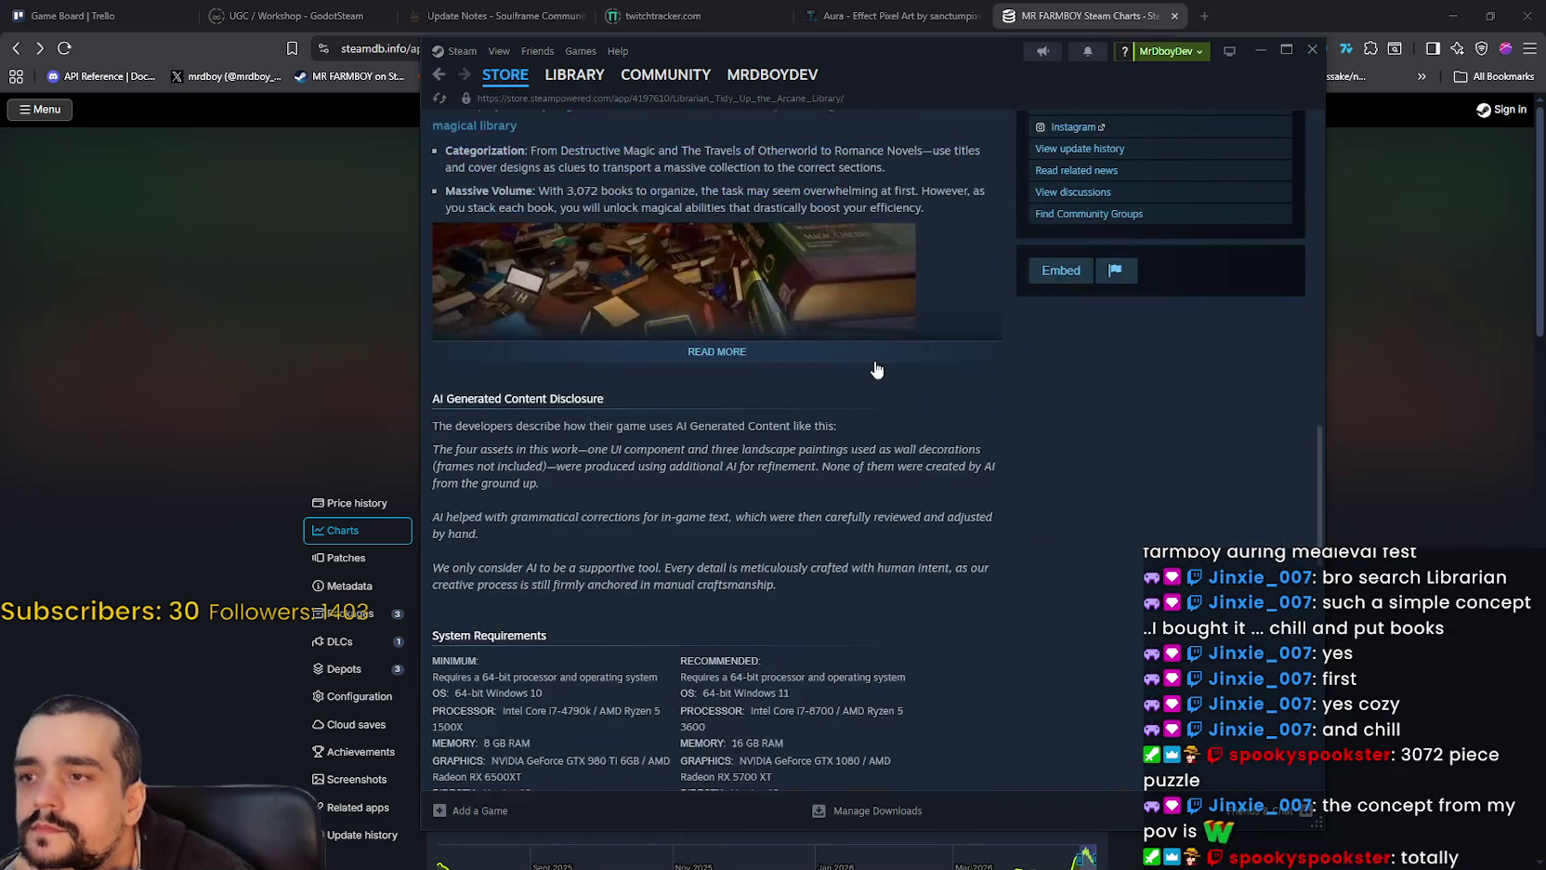
scroll(1002, 579, "down", 4)
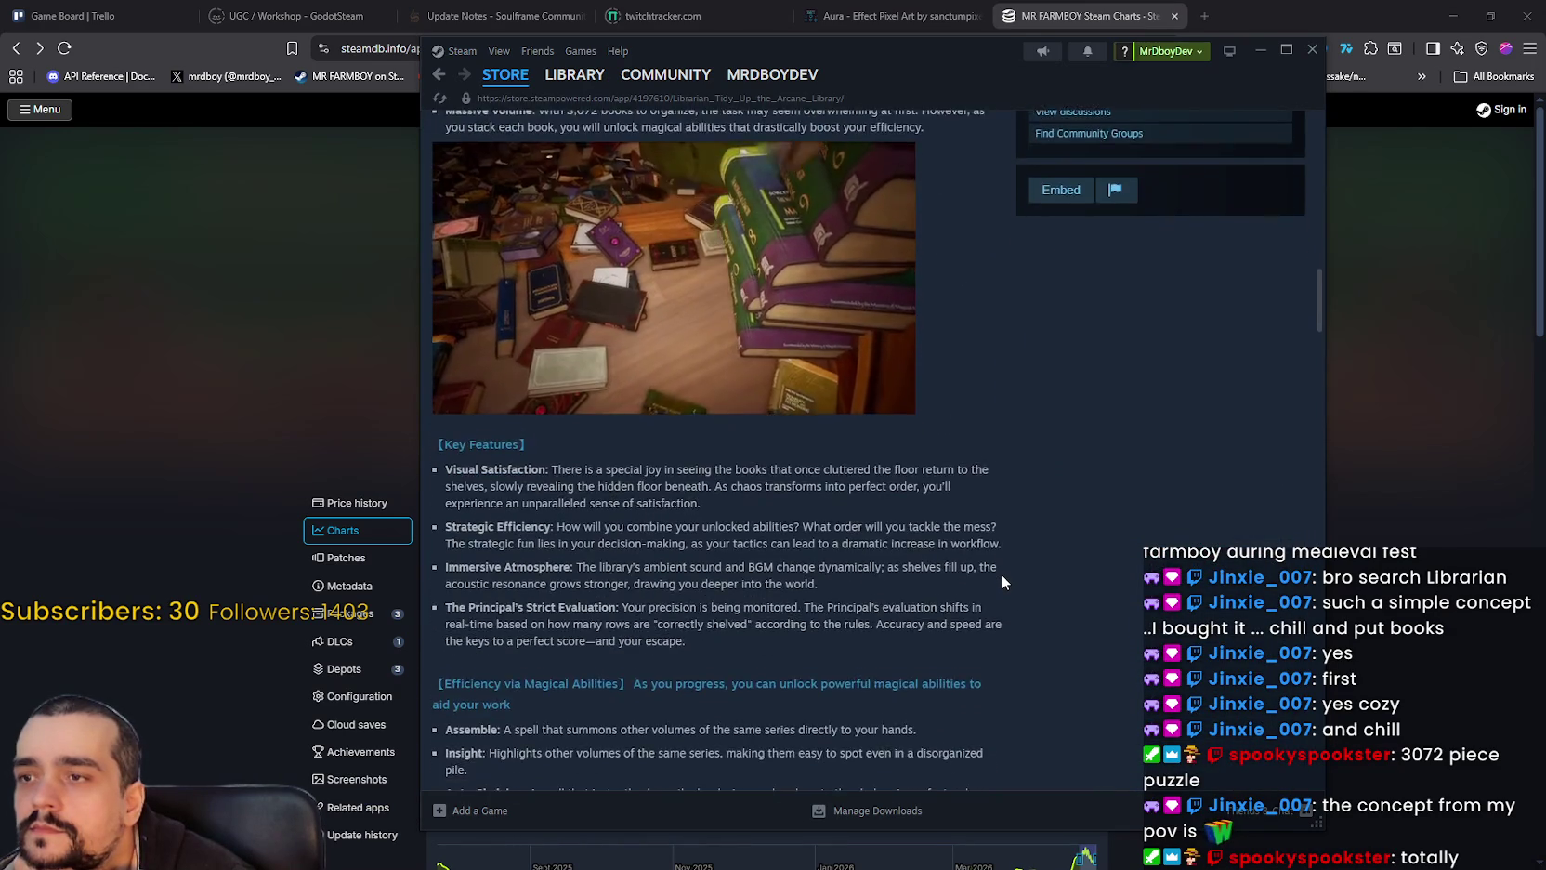
scroll(1000, 570, "down", 1)
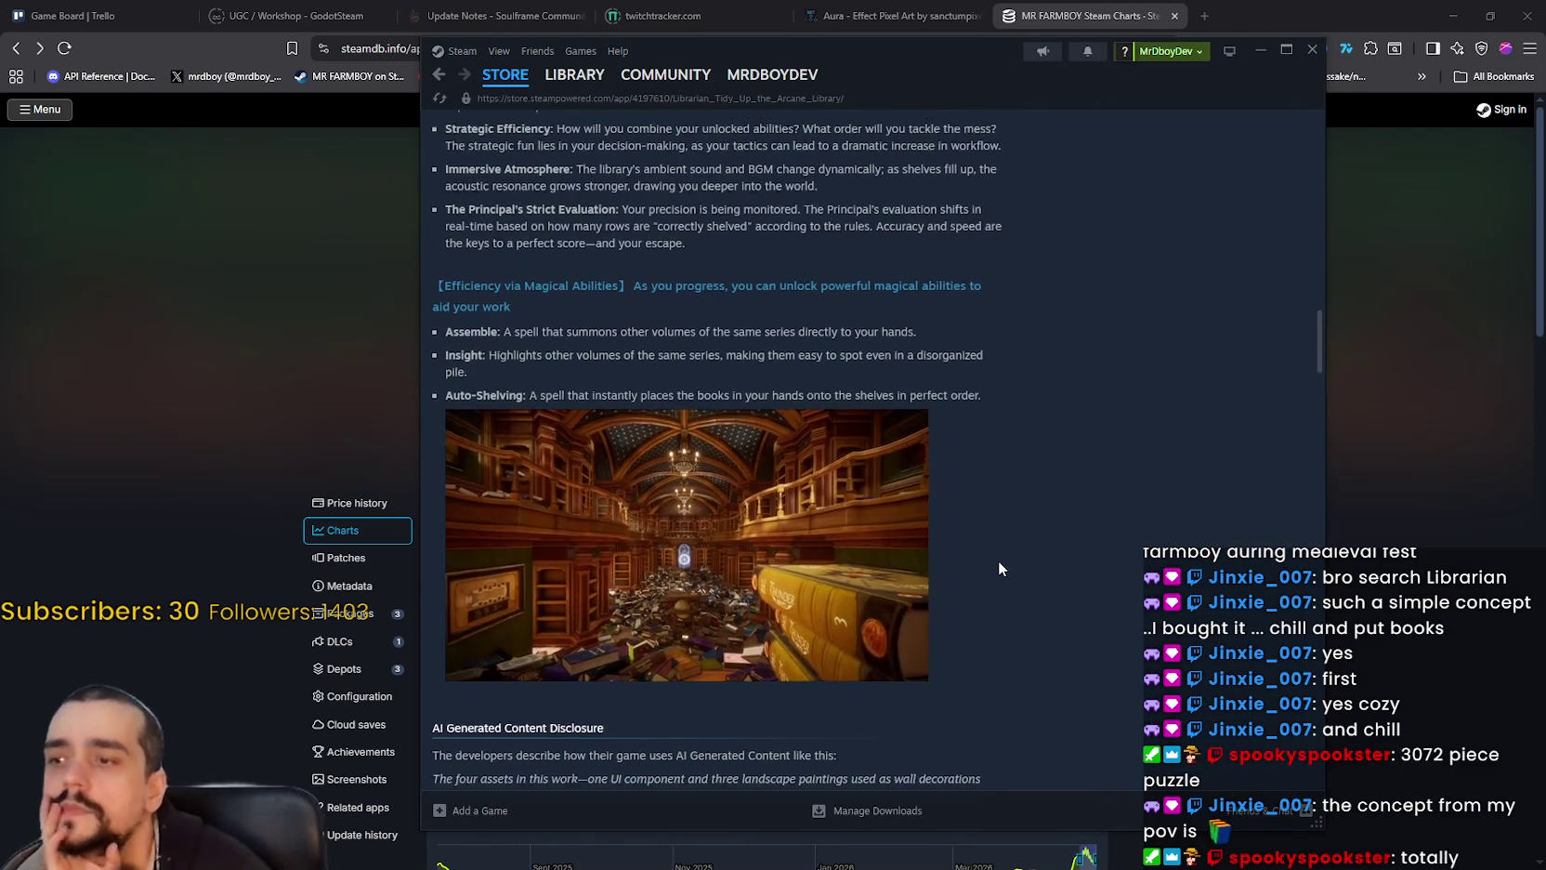
scroll(998, 561, "down", 1)
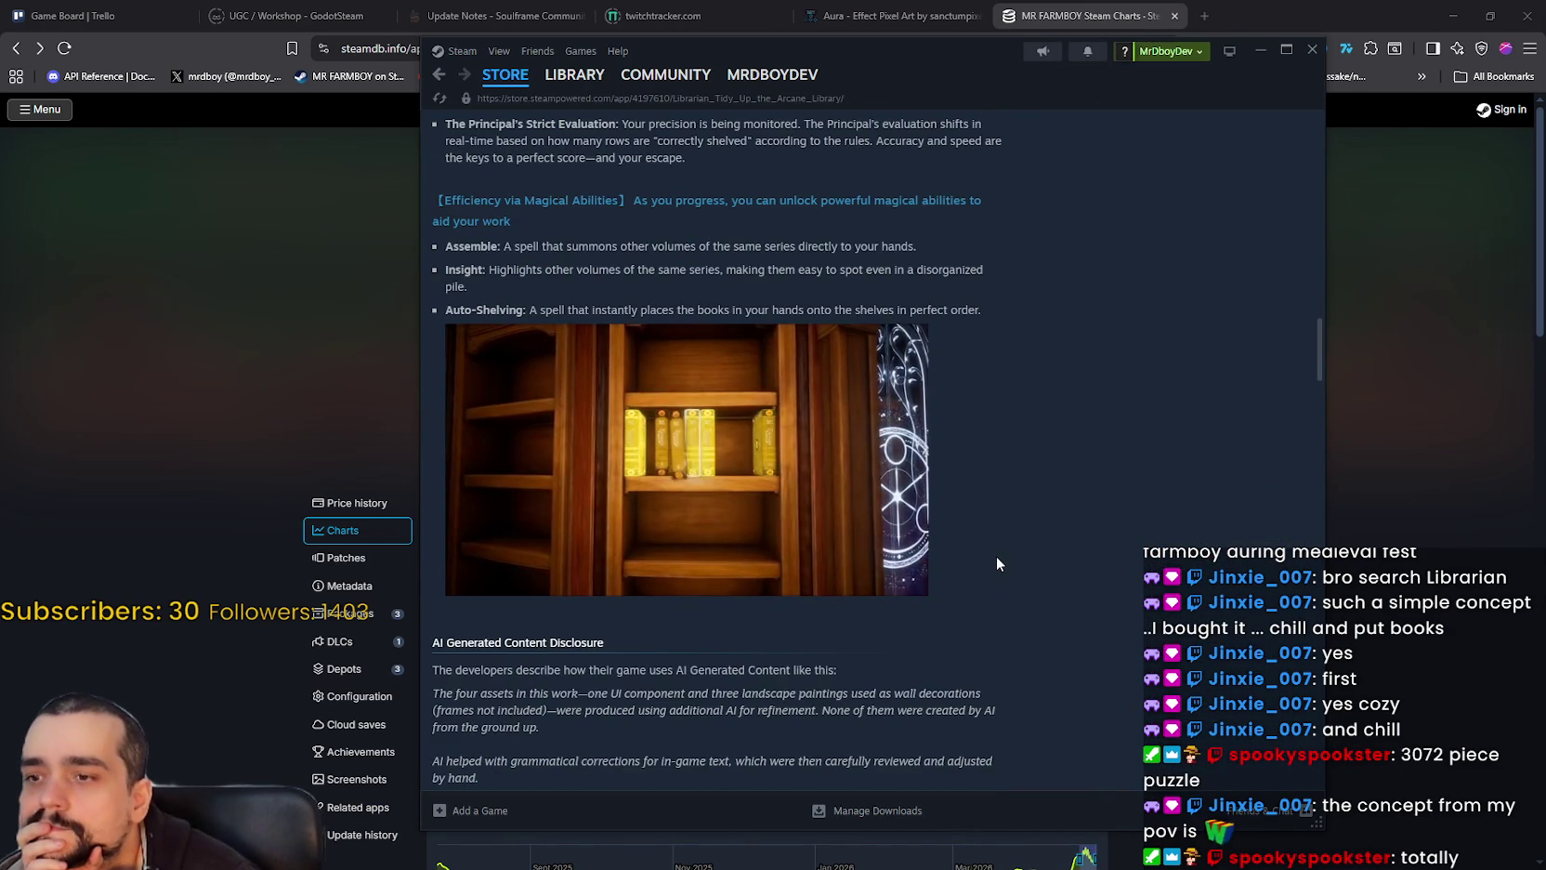
scroll(996, 555, "down", 1)
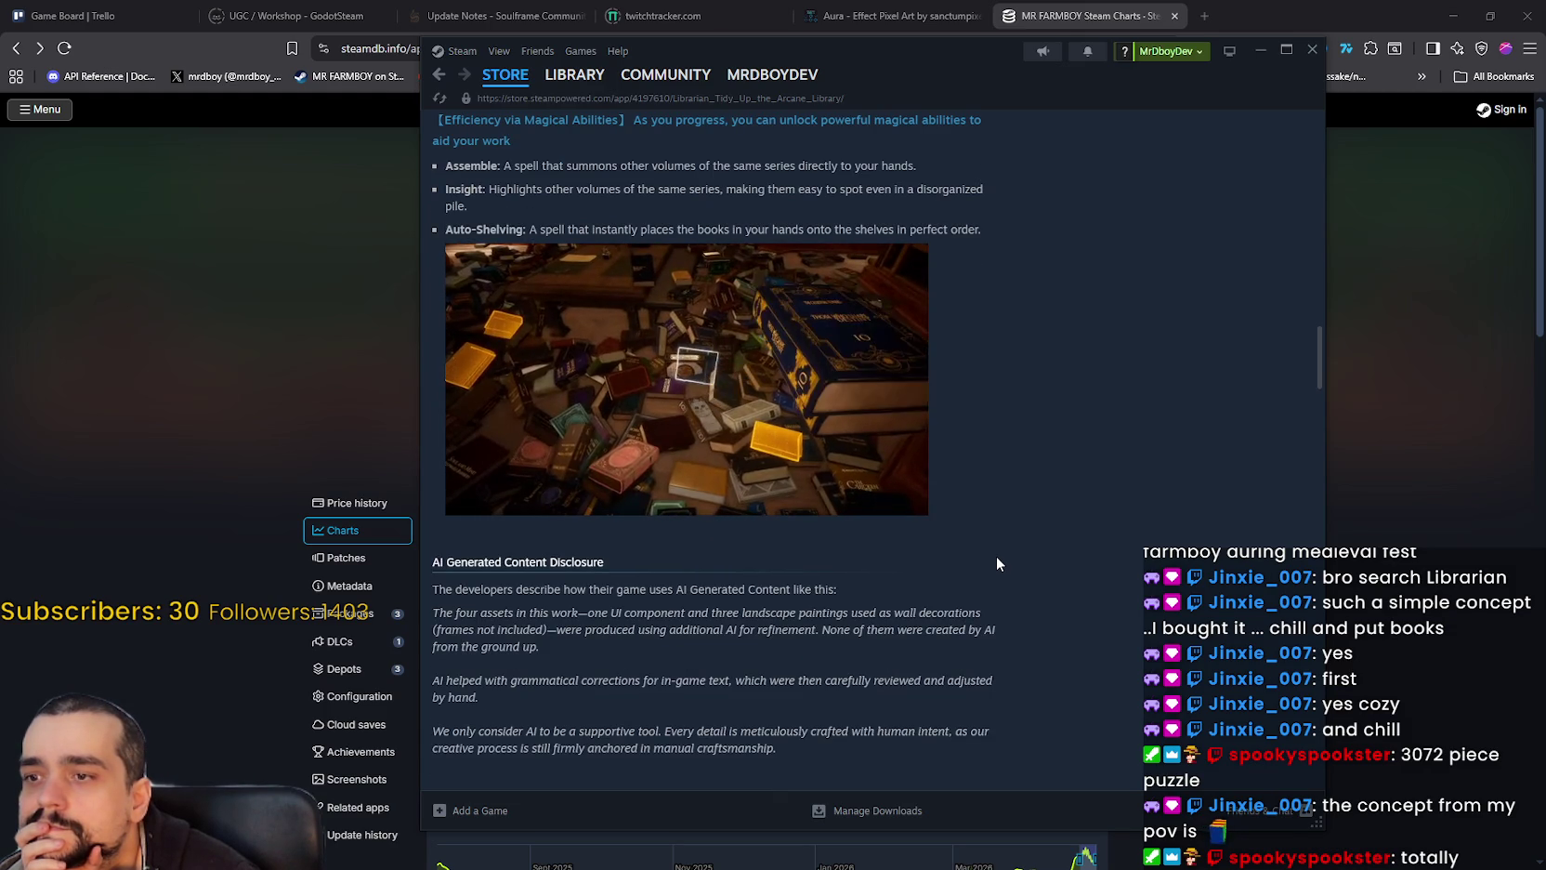
scroll(996, 556, "down", 2)
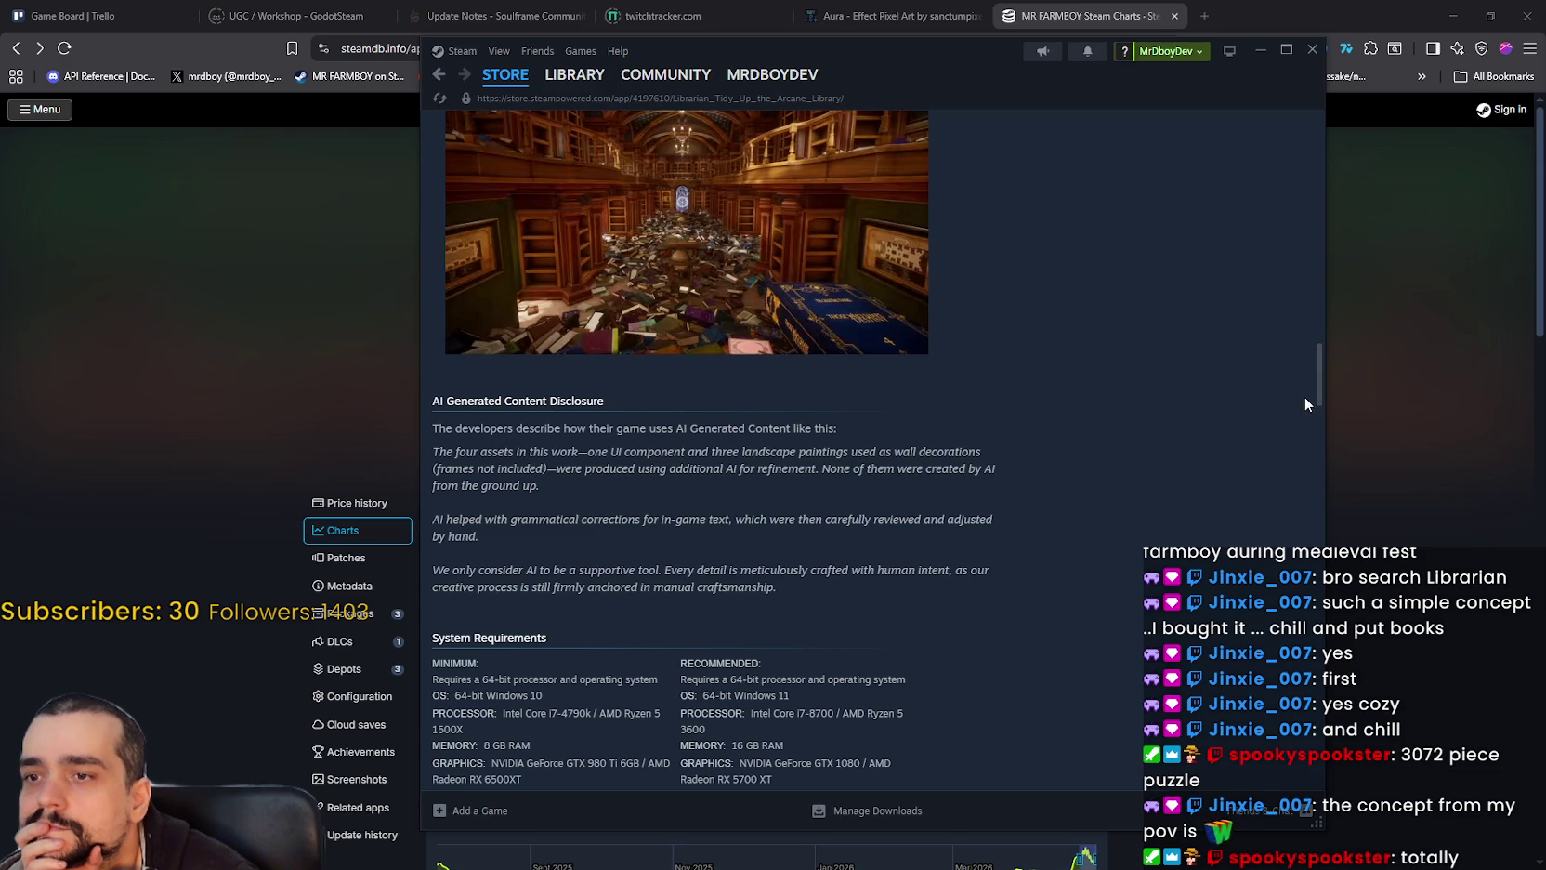
mouse_move(1316, 385)
left_mouse_down()
mouse_move(1322, 400)
mouse_move(1354, 113)
left_mouse_up()
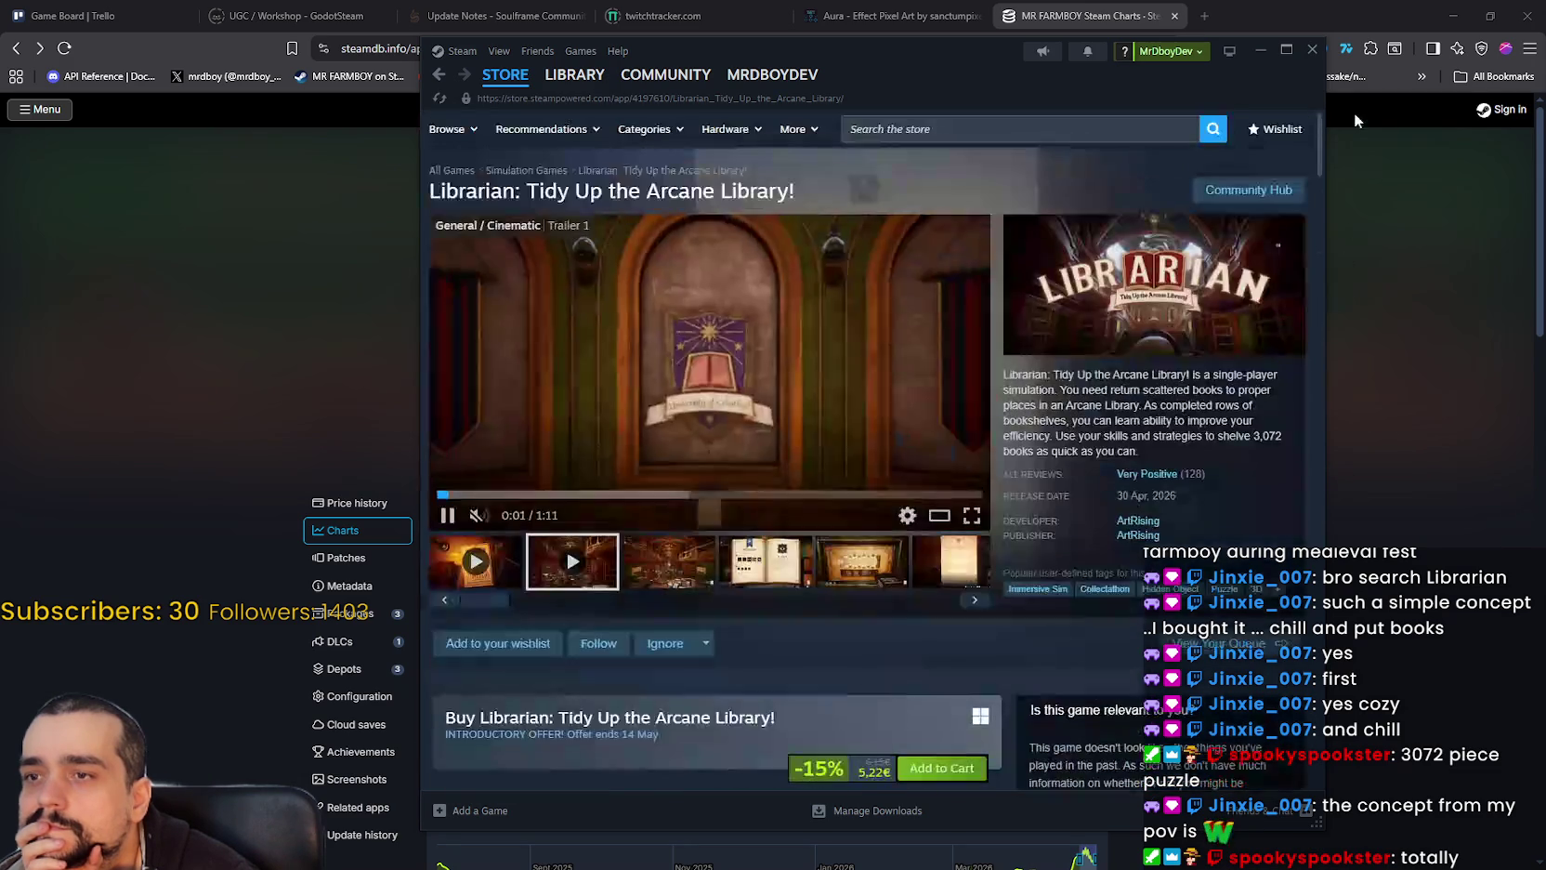
left_click(1244, 195)
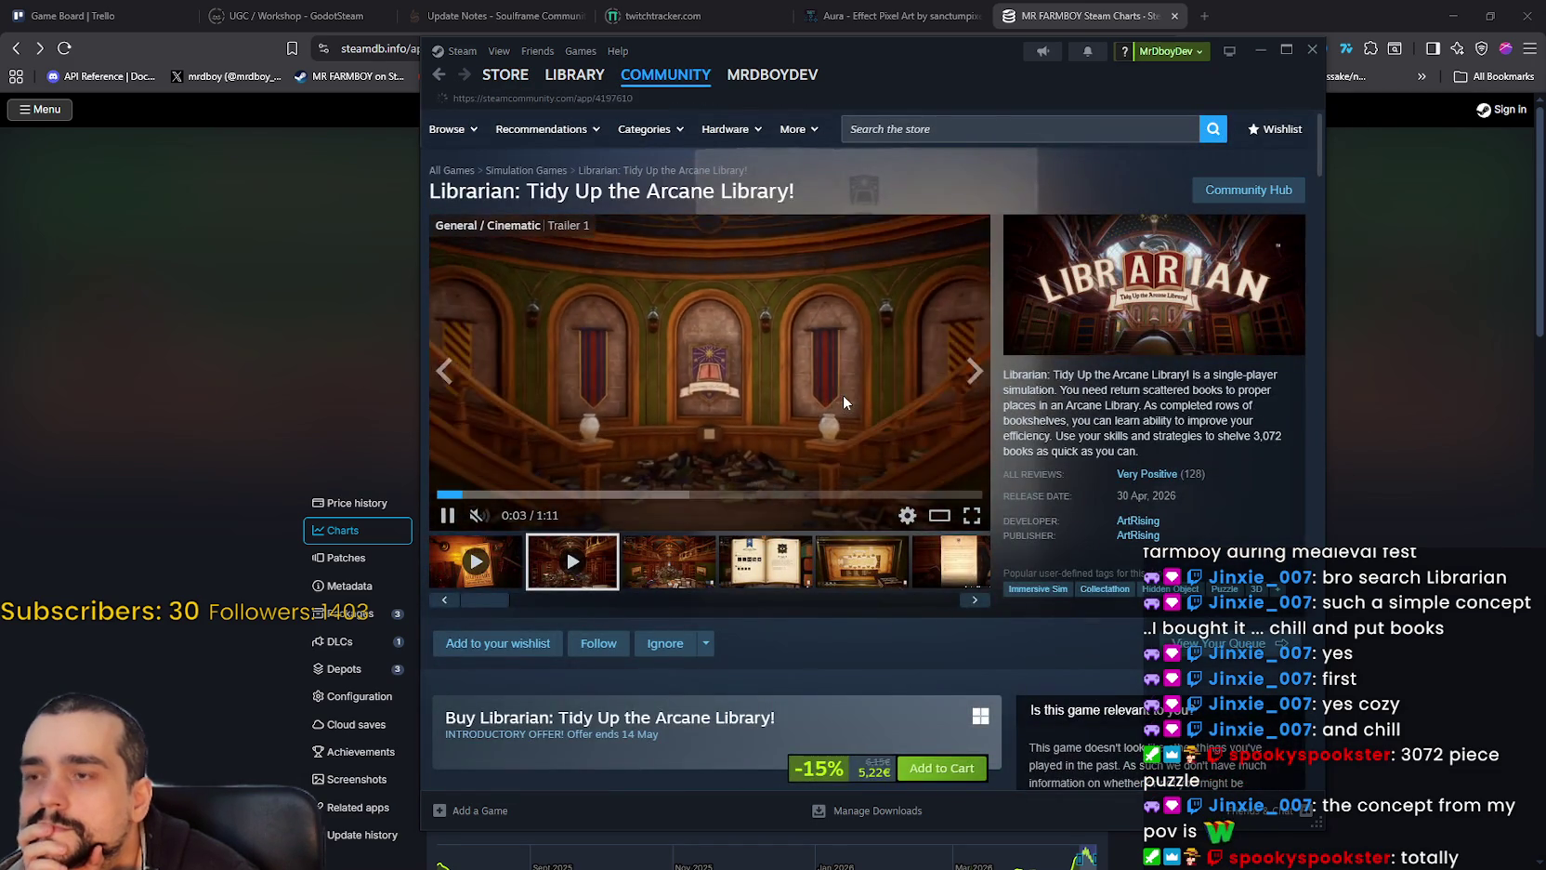
Step: Scroll through the Librarian Community Hub and back up to the top
scroll(1000, 469, "down", 3)
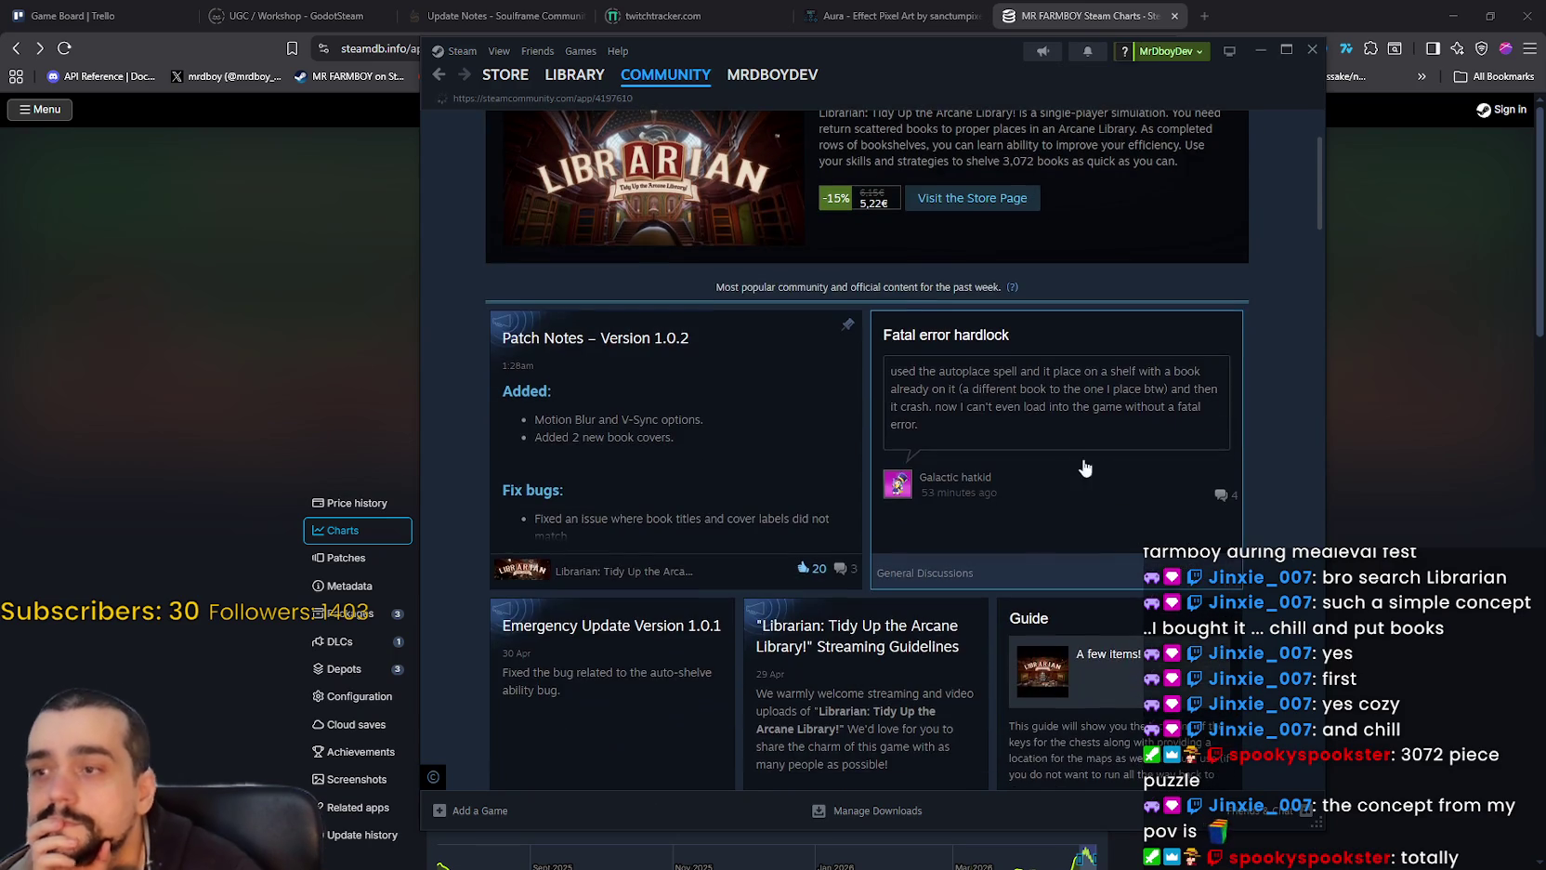
scroll(706, 365, "down", 3)
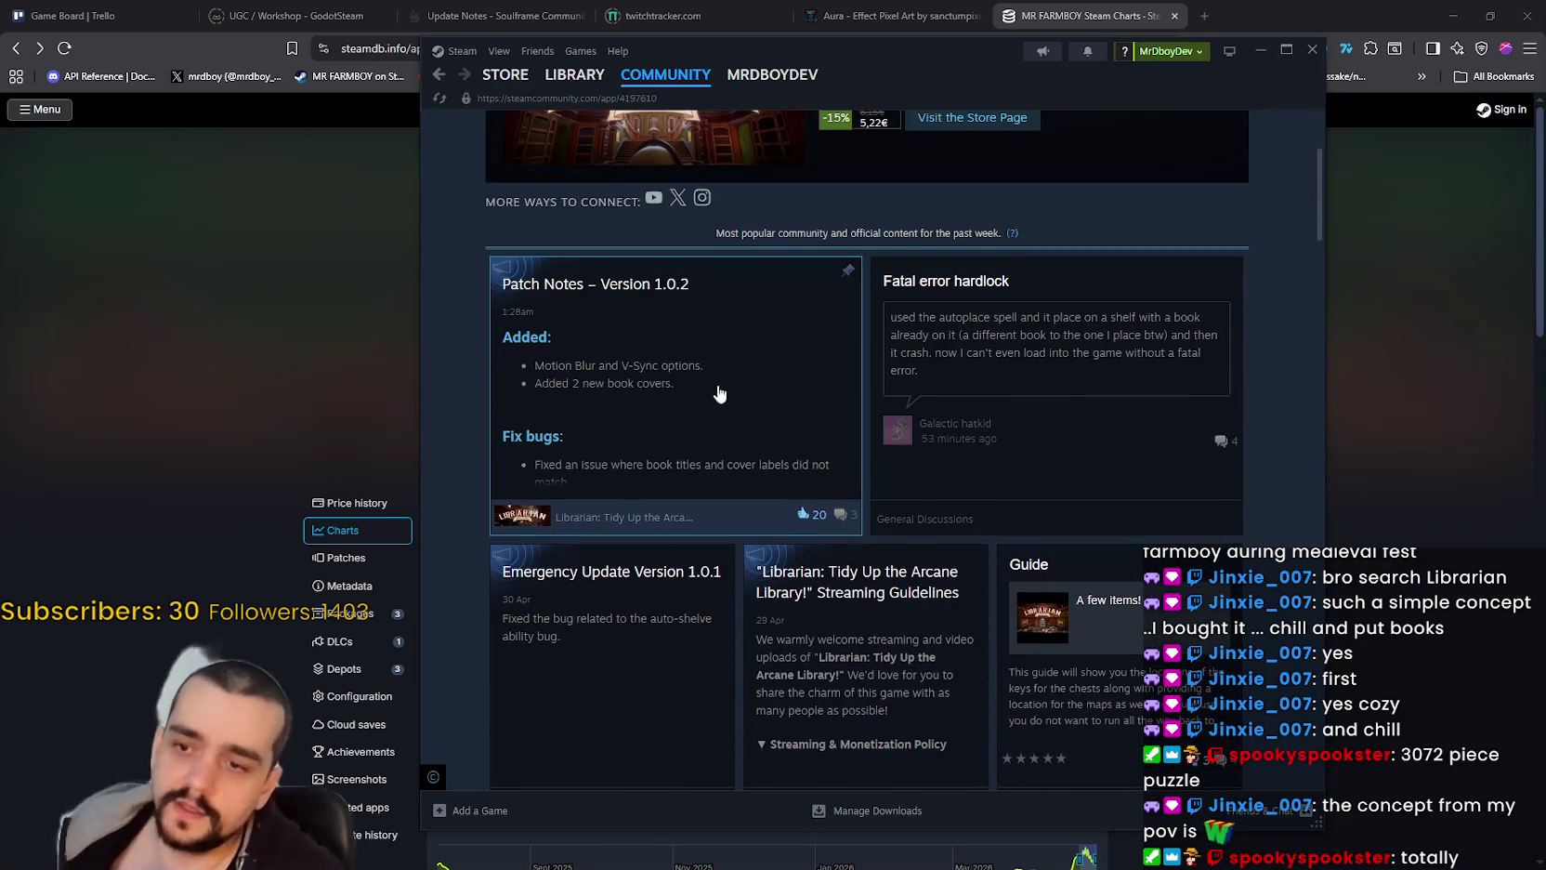
scroll(720, 389, "down", 10)
scroll(711, 427, "down", 20)
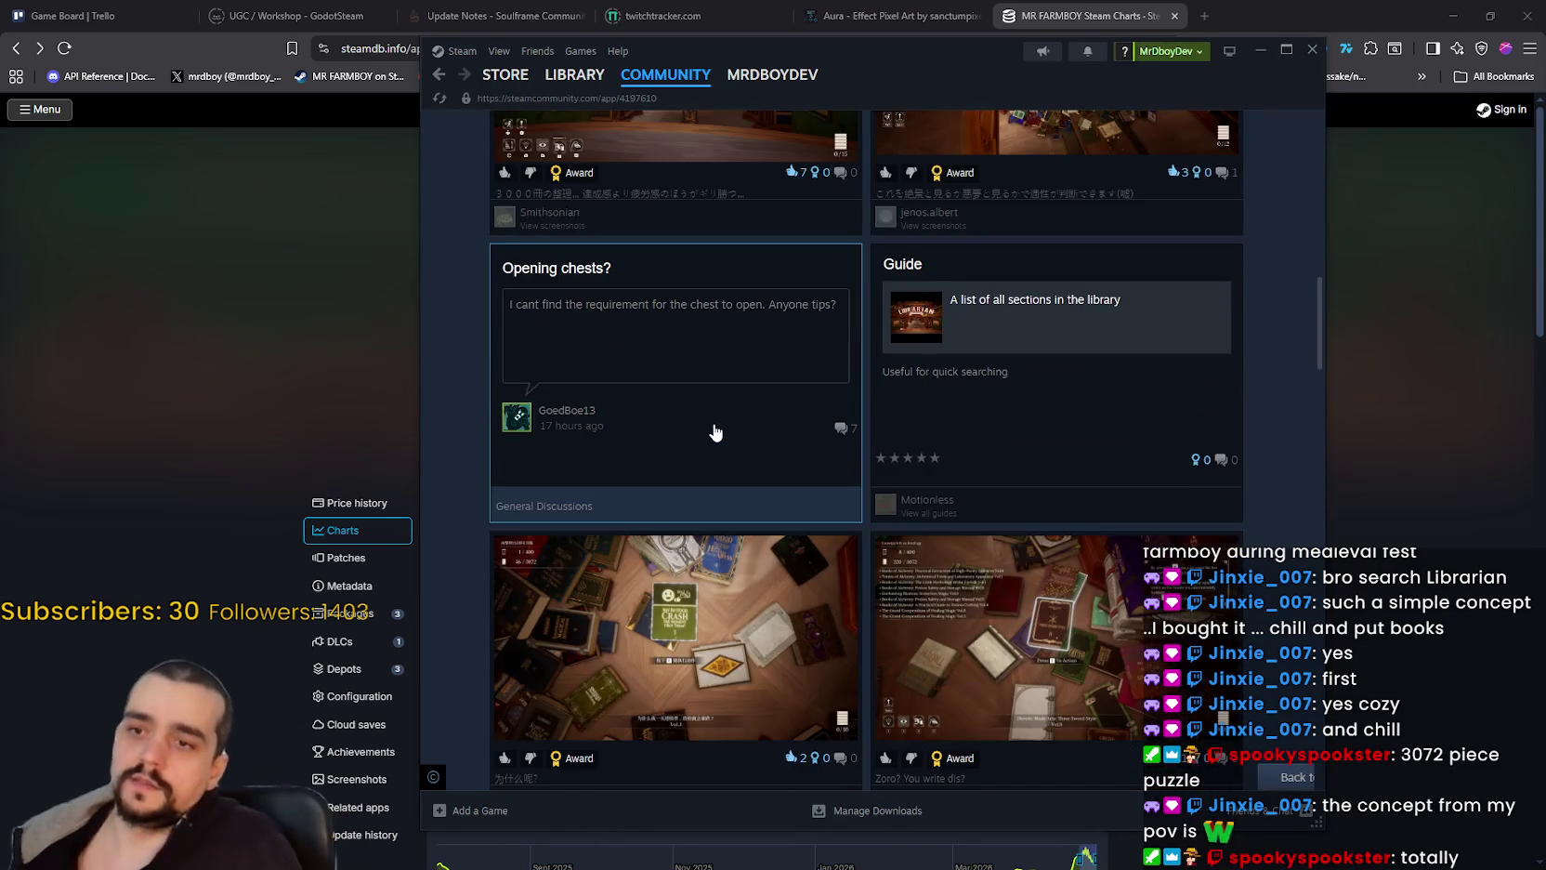
scroll(847, 511, "down", 6)
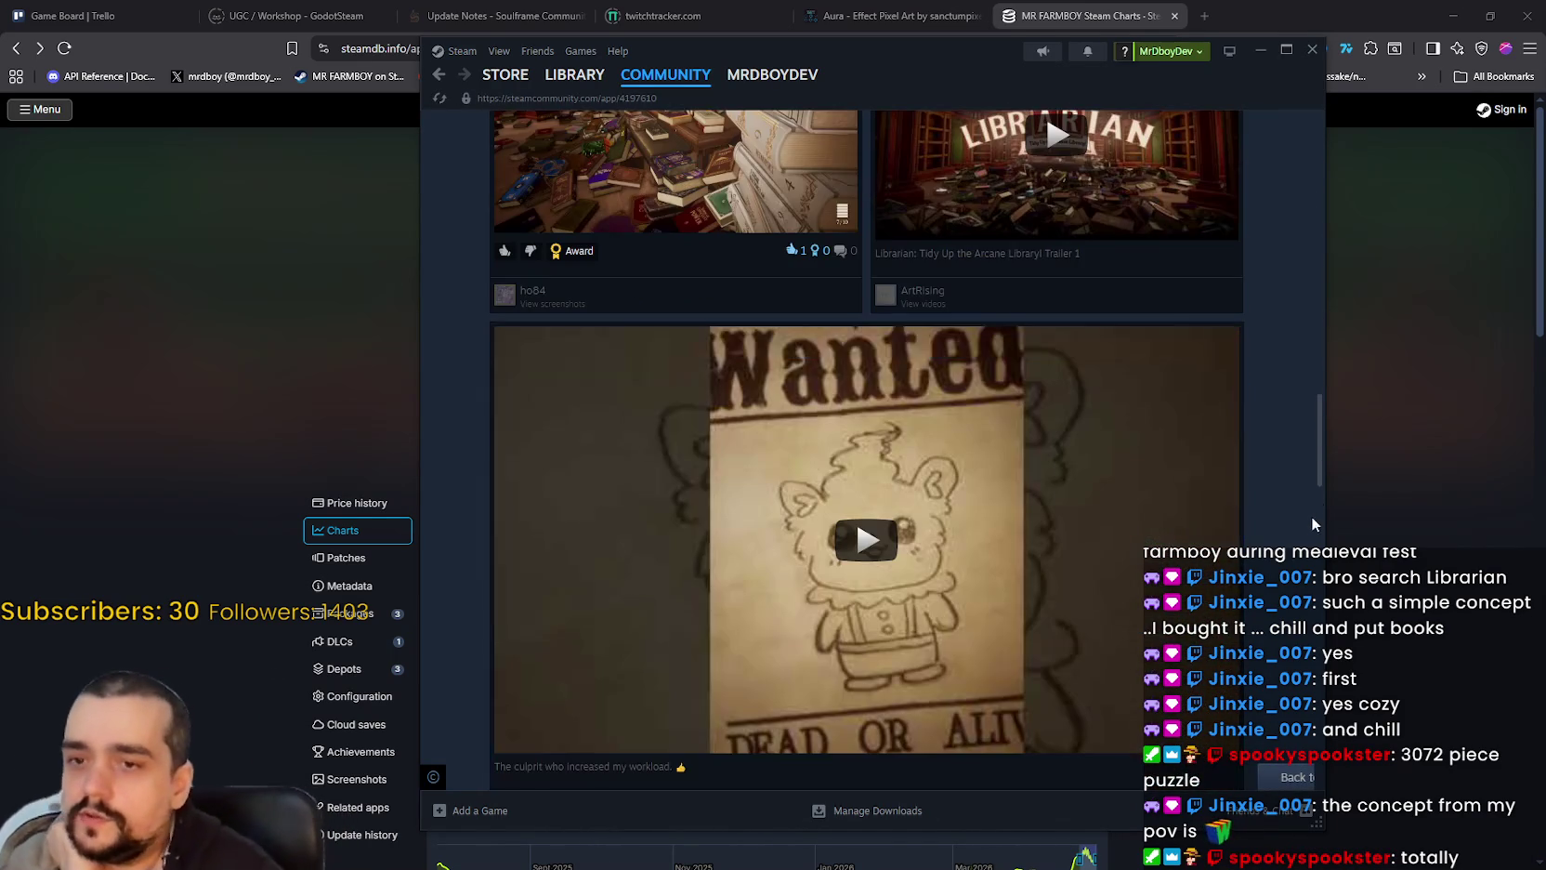
left_click_drag(1320, 456, 1318, 175)
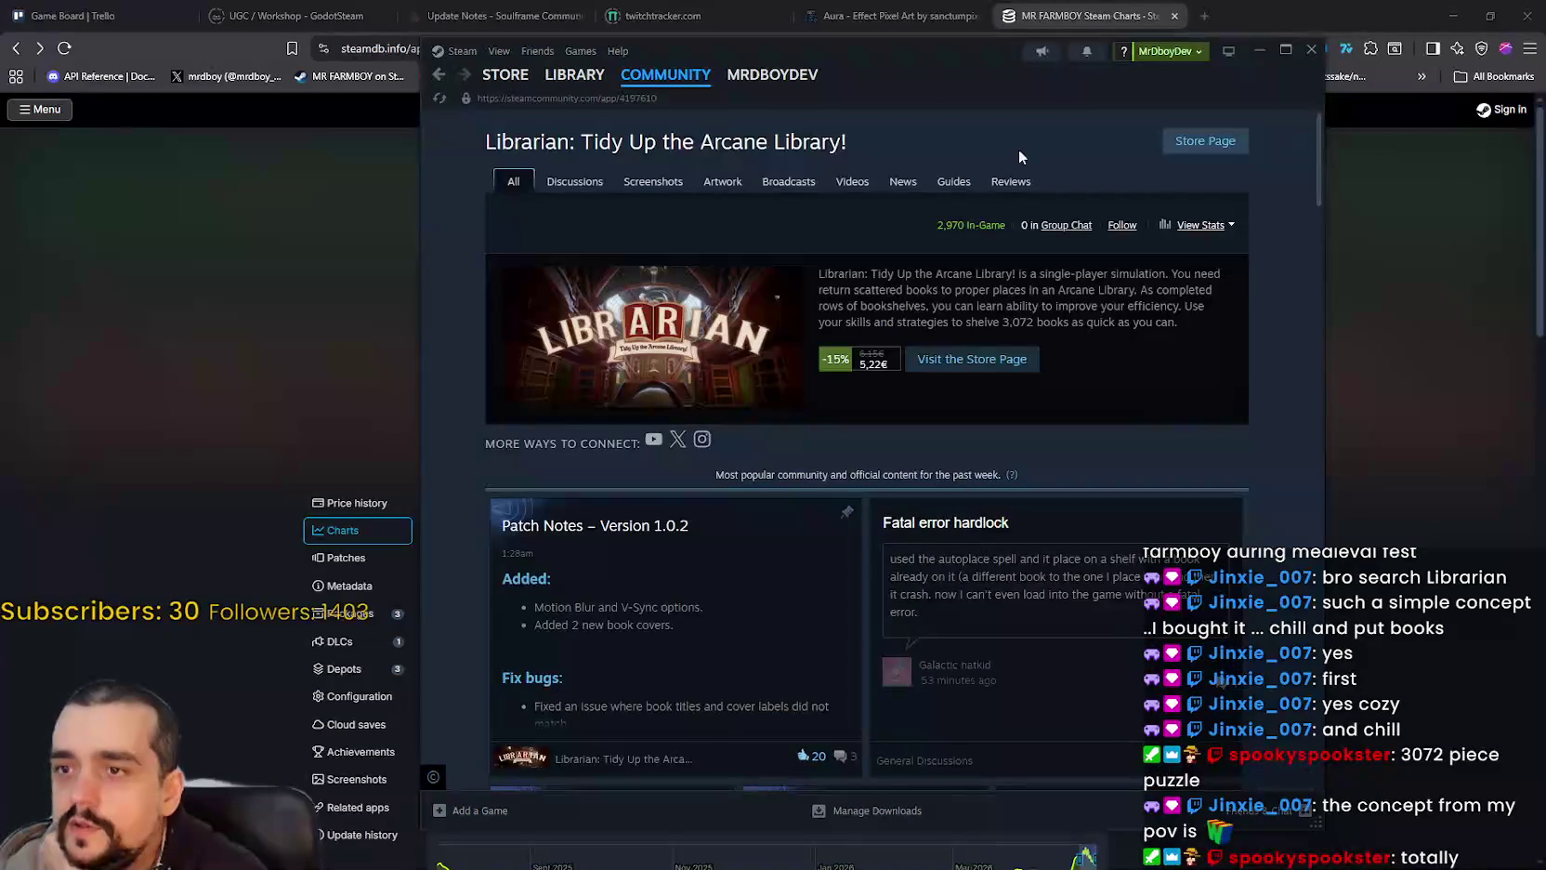
Step: Open the Librarian store page and view its open-book and red-book screenshots
left_click(1013, 361)
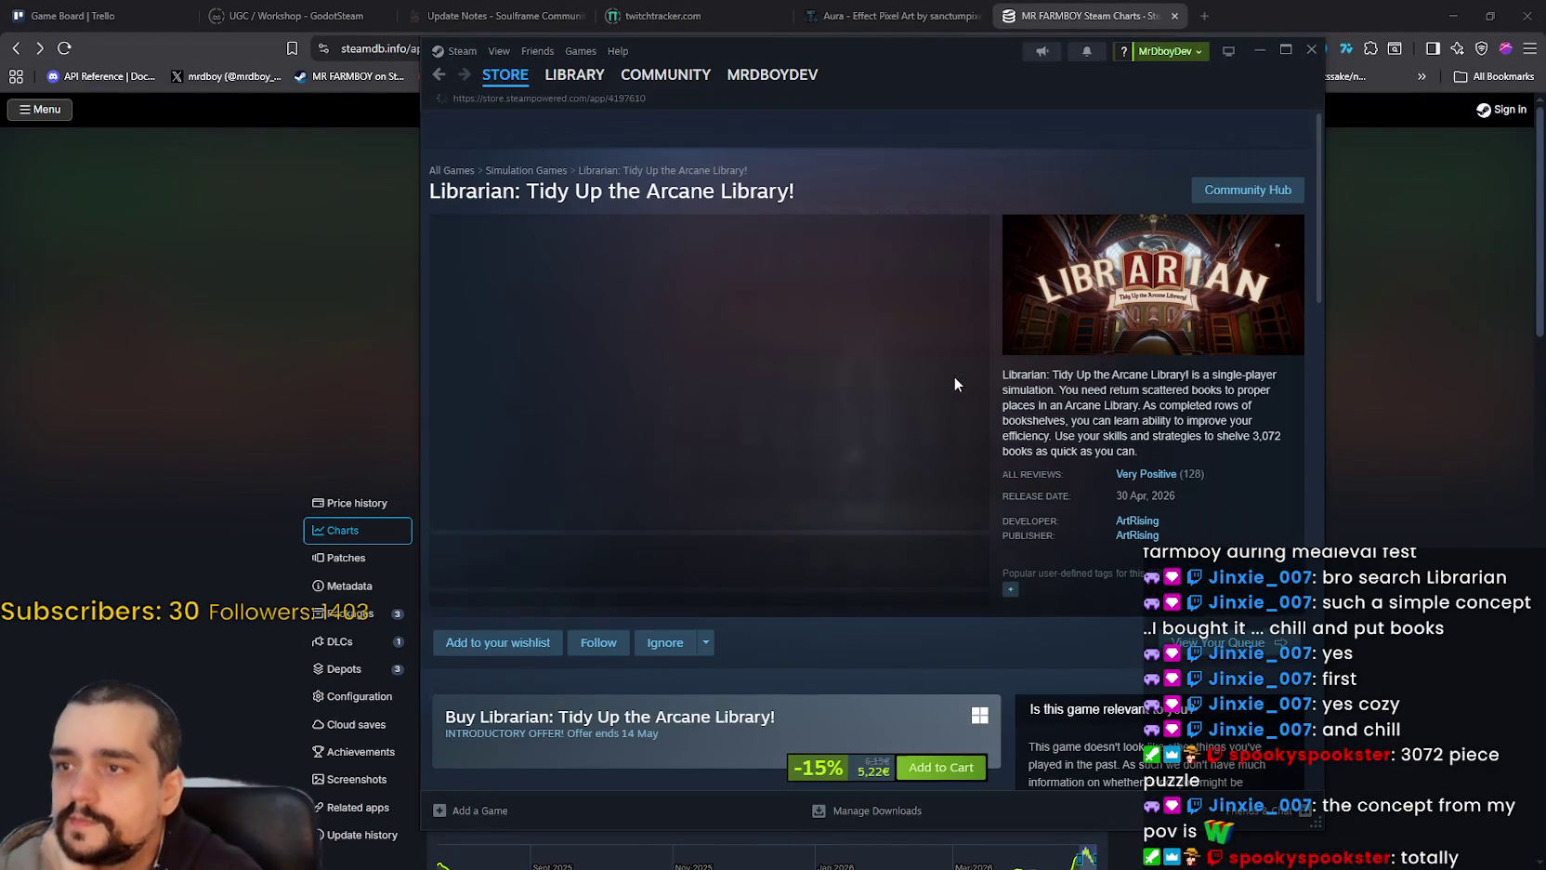
left_click(763, 559)
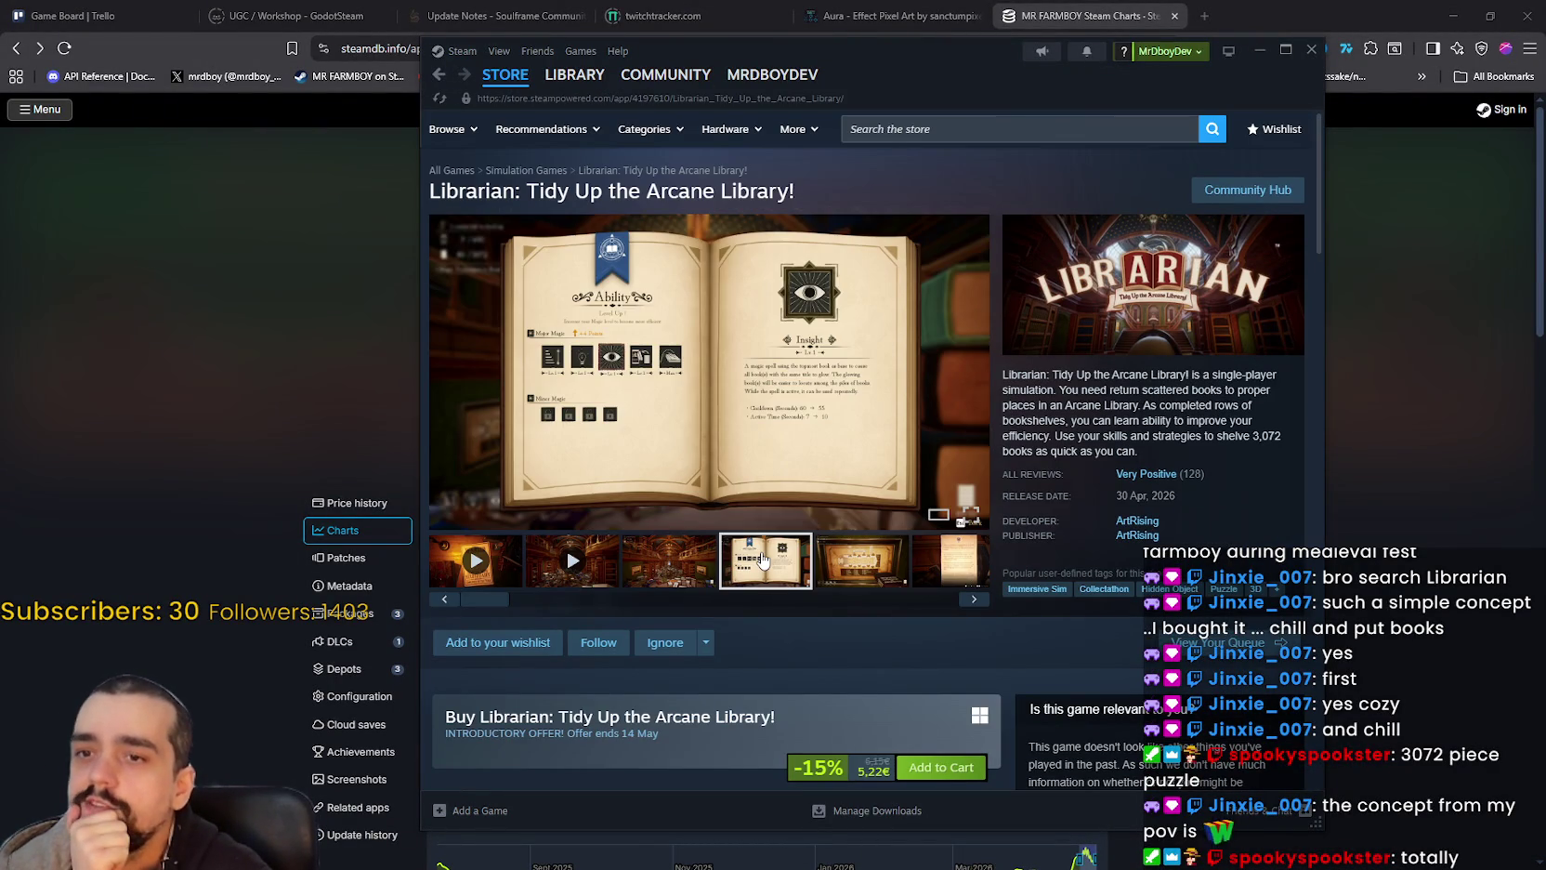
left_click(940, 569)
left_click(940, 575)
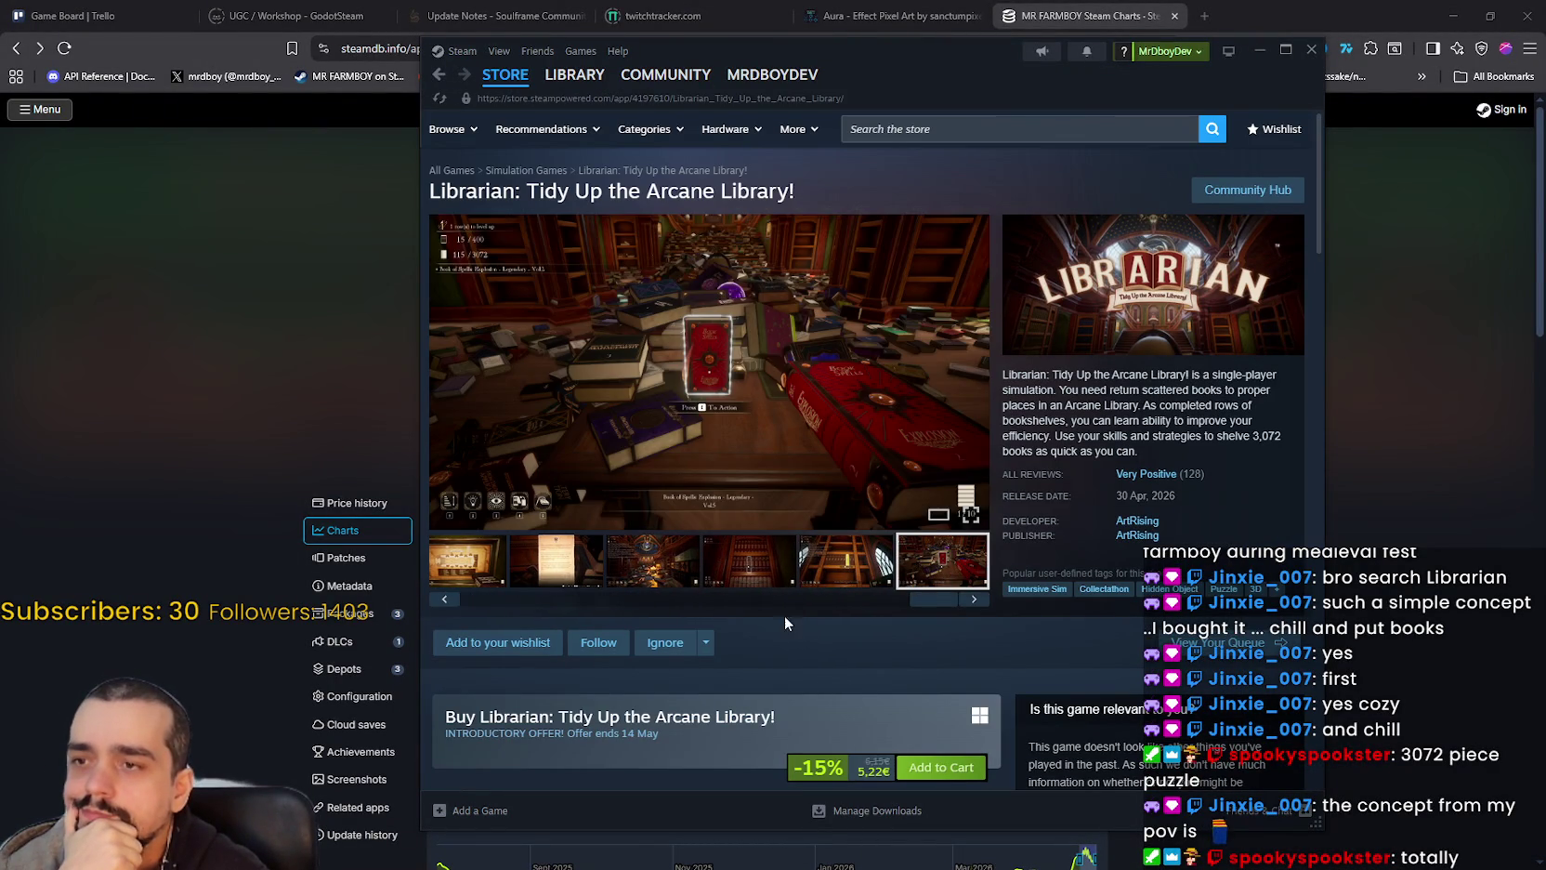
scroll(803, 613, "down", 2)
scroll(749, 609, "down", 2)
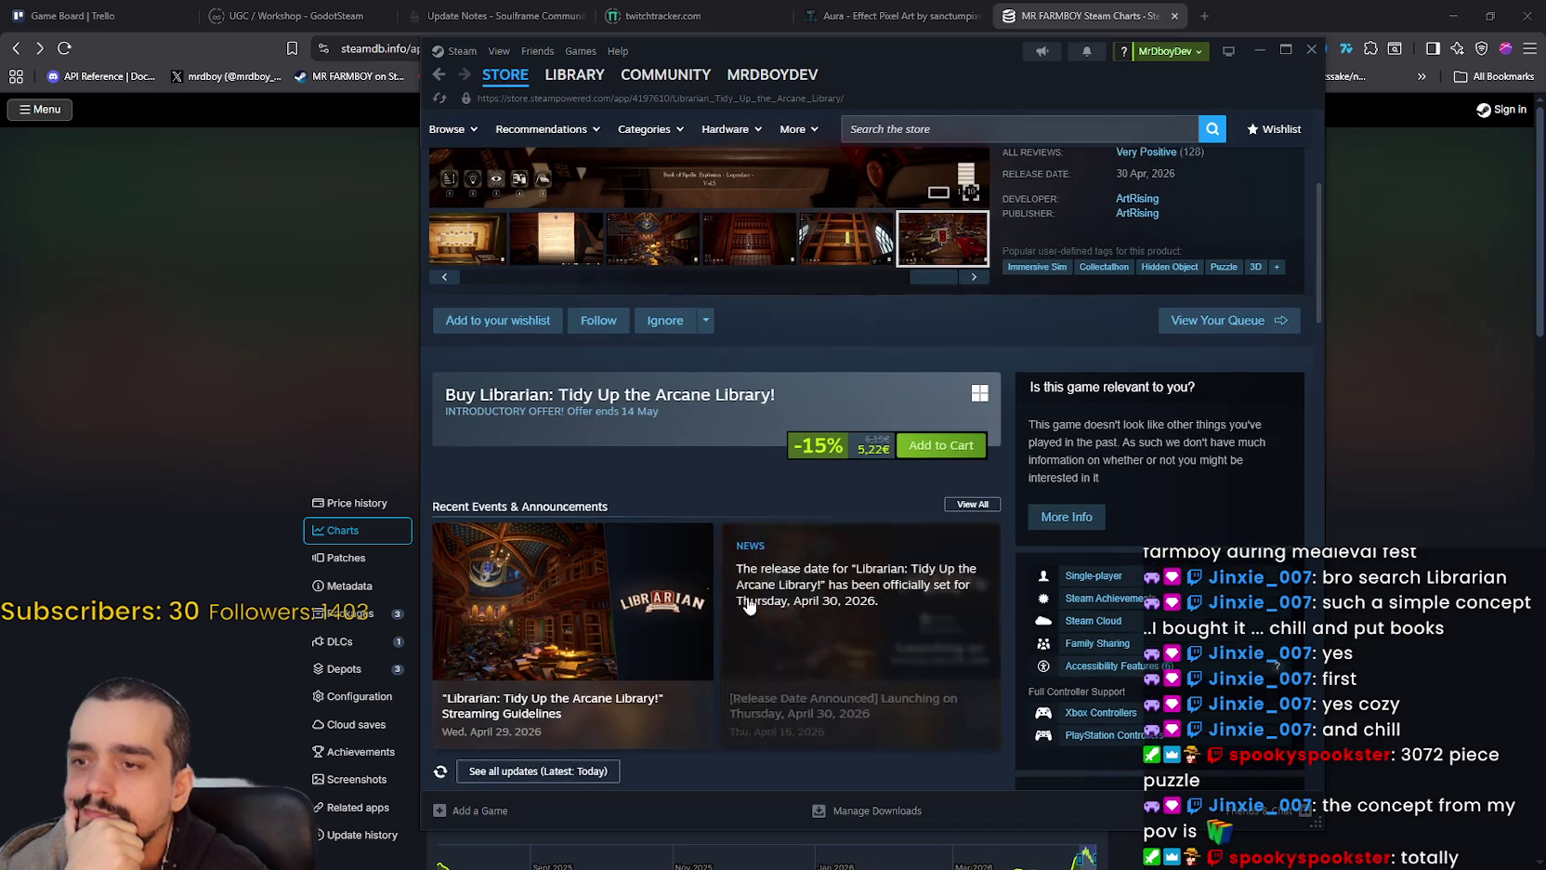
scroll(735, 576, "up", 3)
mouse_move(514, 82)
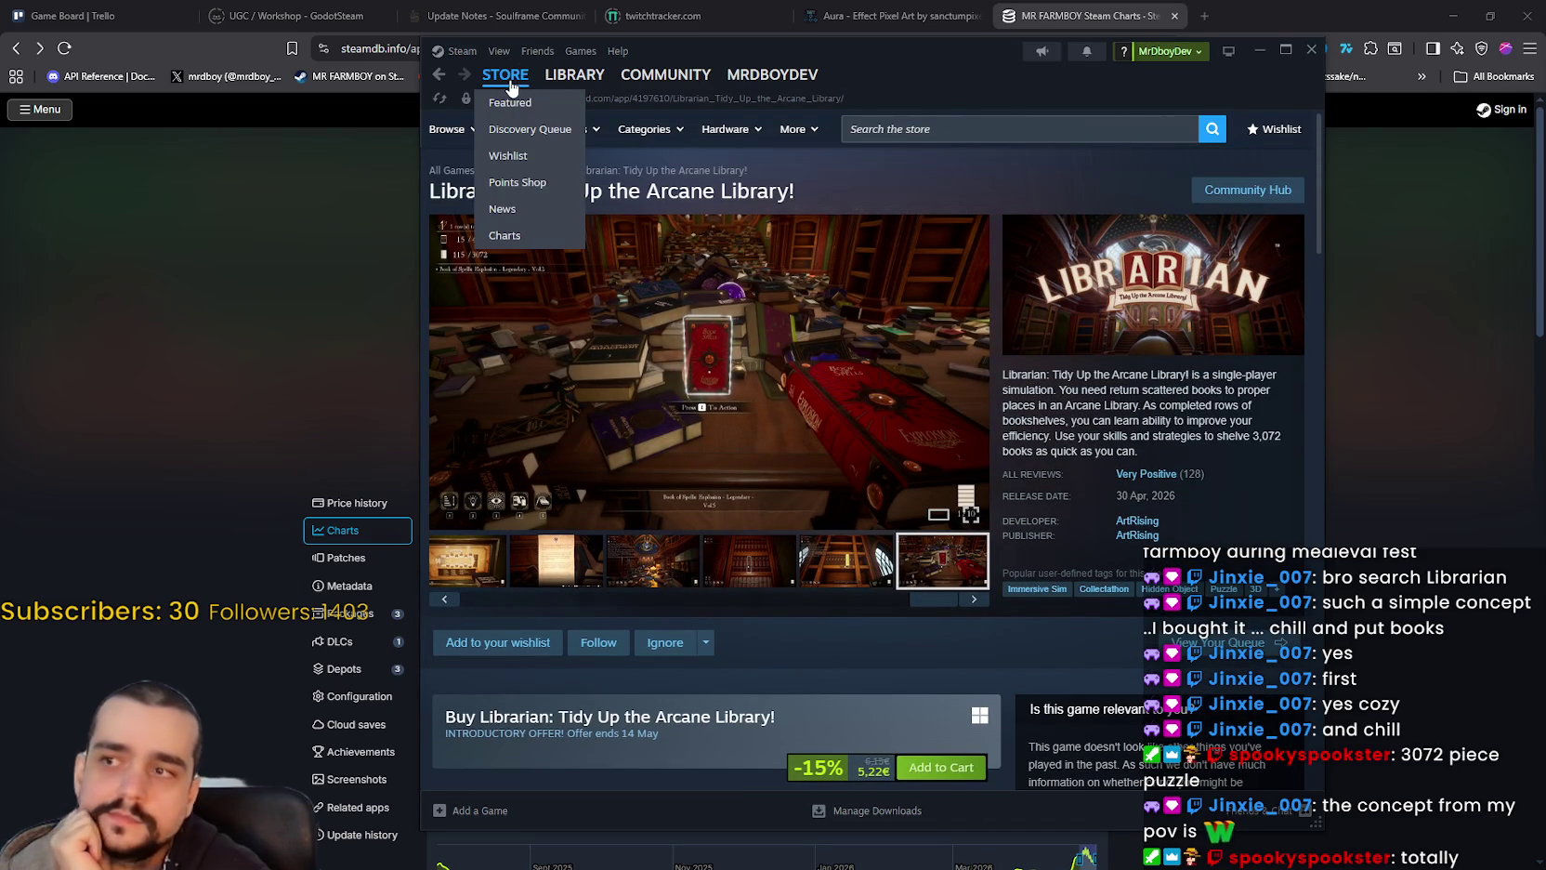
left_click(509, 81)
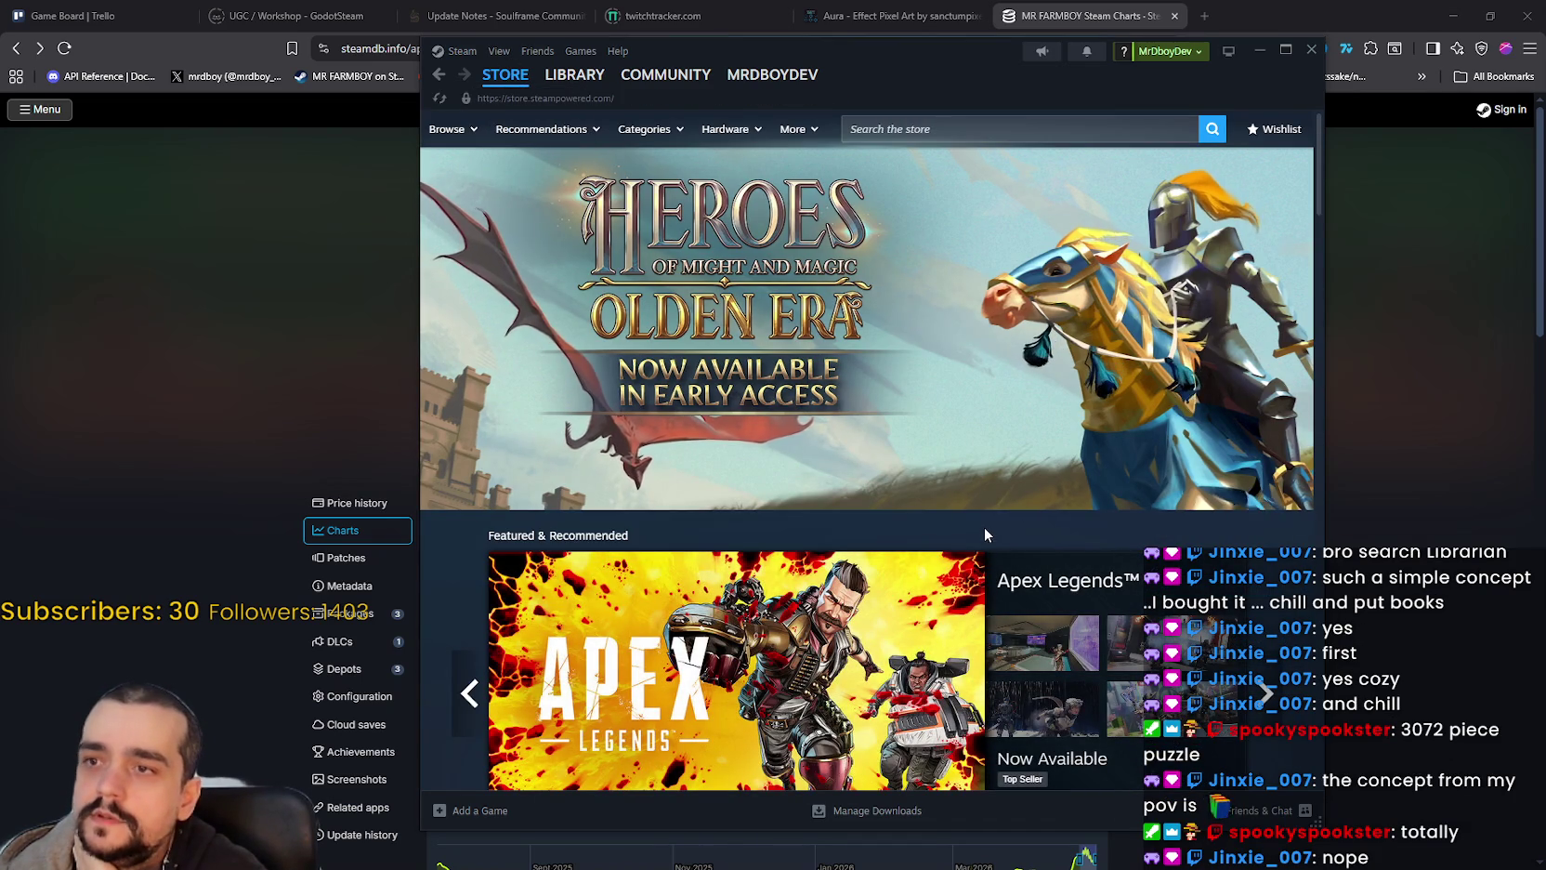
Step: Open Heroes of Might and Magic: Olden Era from the front-page banner and watch its trailer fullscreen
left_click(743, 288)
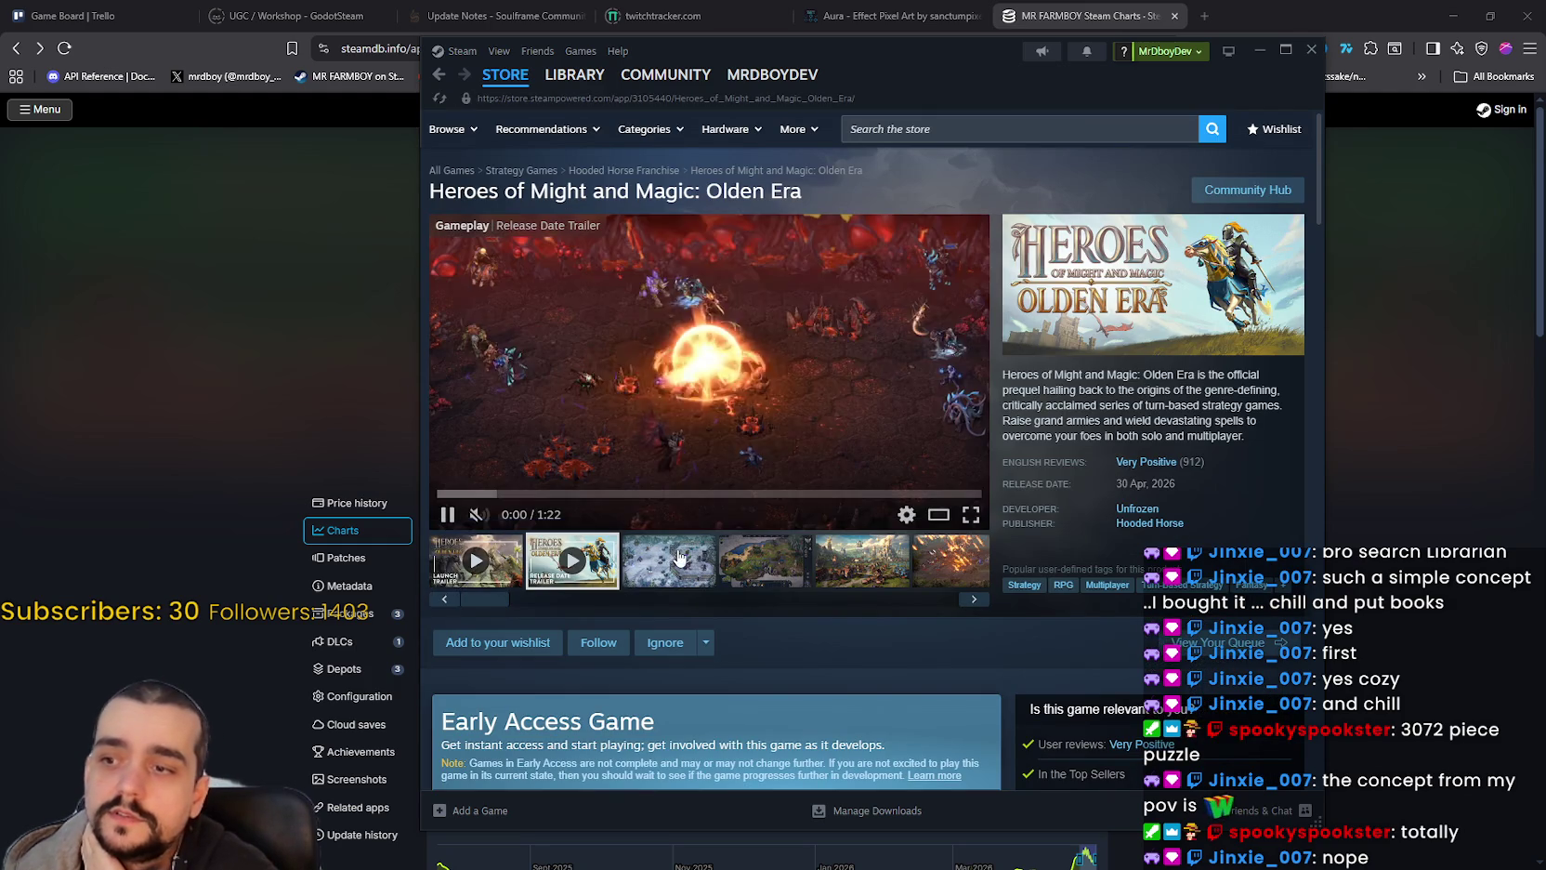
left_click(972, 517)
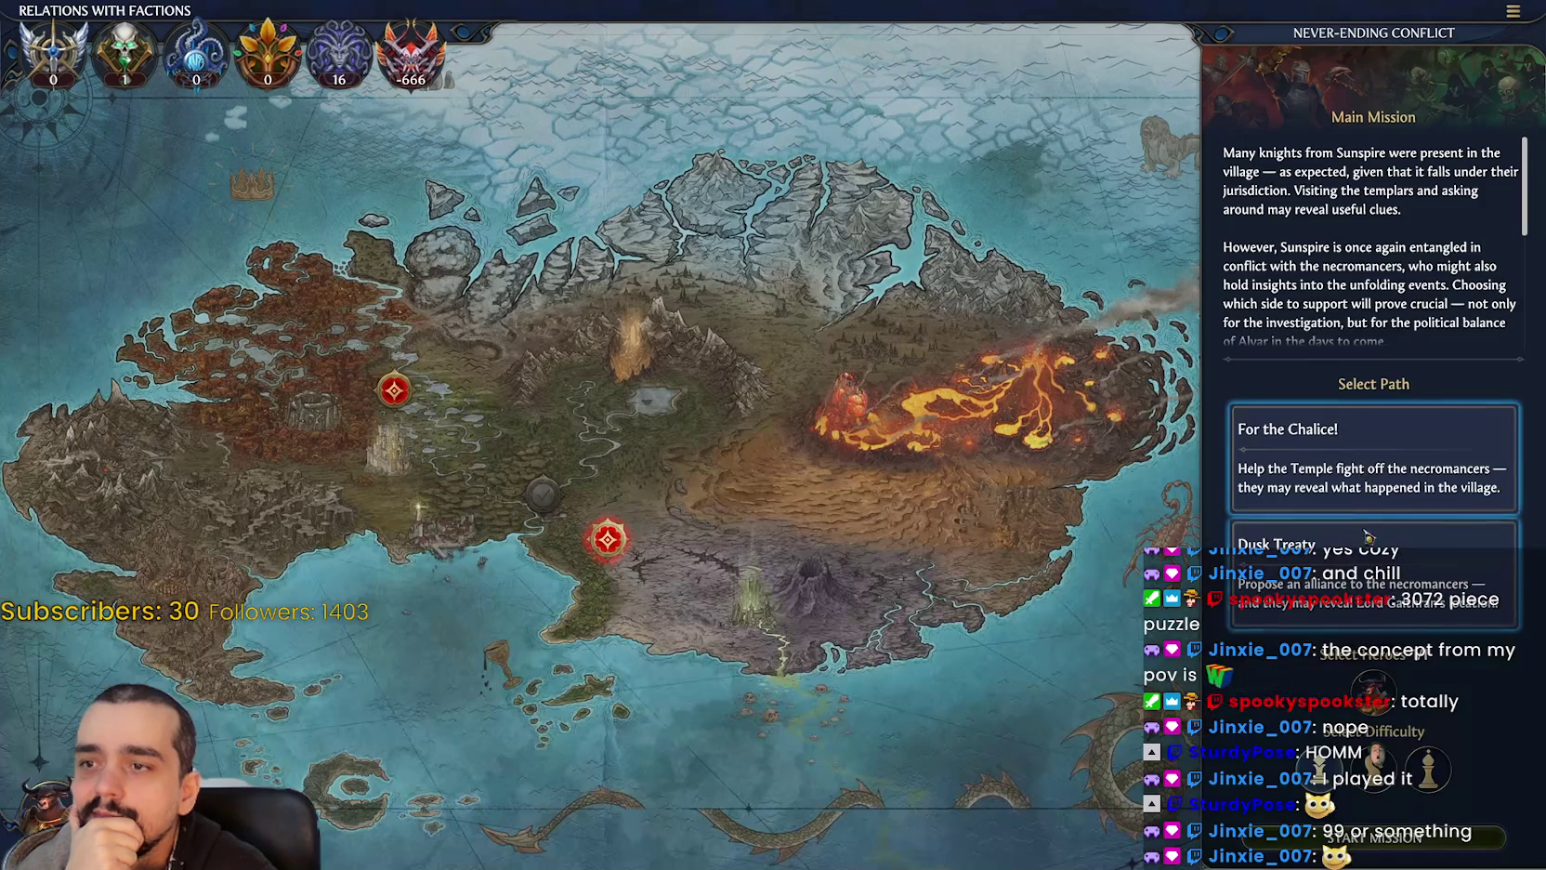
Step: Pause, resume and seek the Olden Era trailer to about 1:11, then exit fullscreen
left_click(1369, 545)
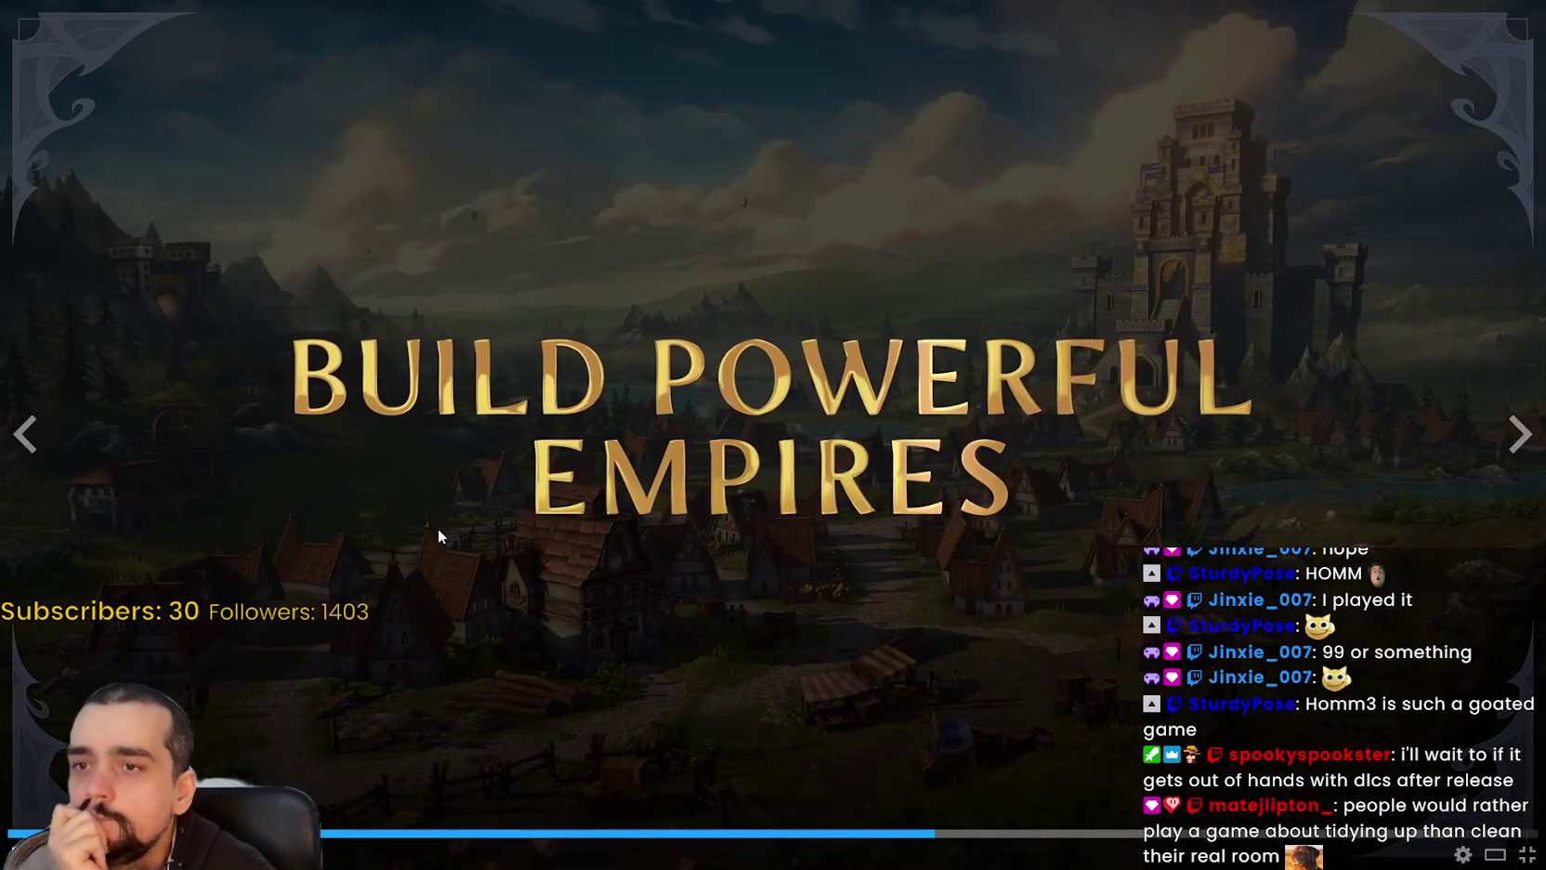
left_click(432, 537)
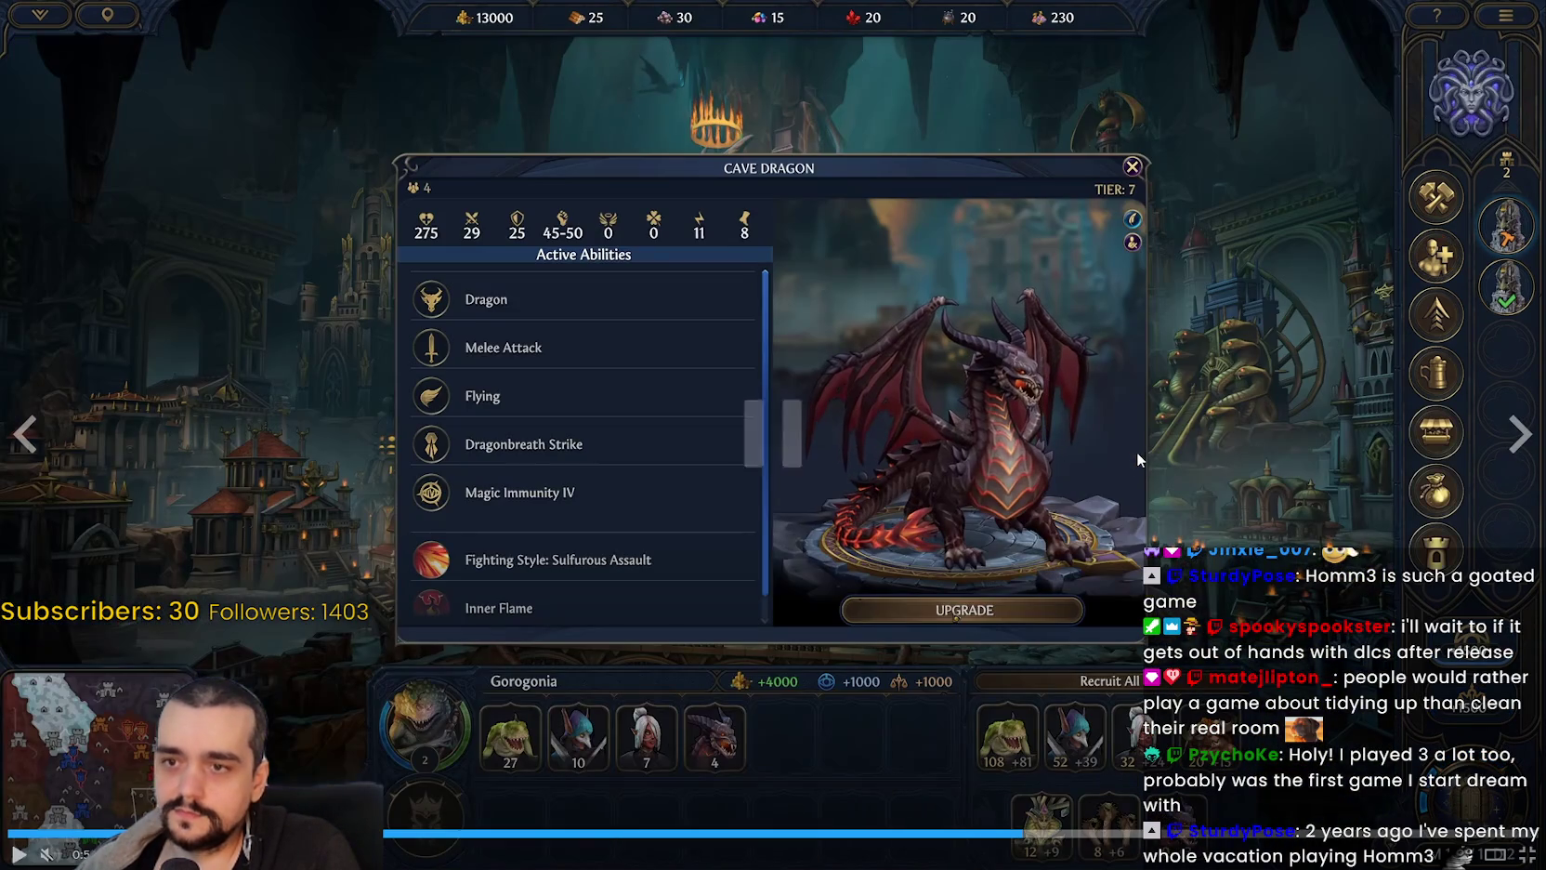
left_click(1134, 455)
left_click(1131, 457)
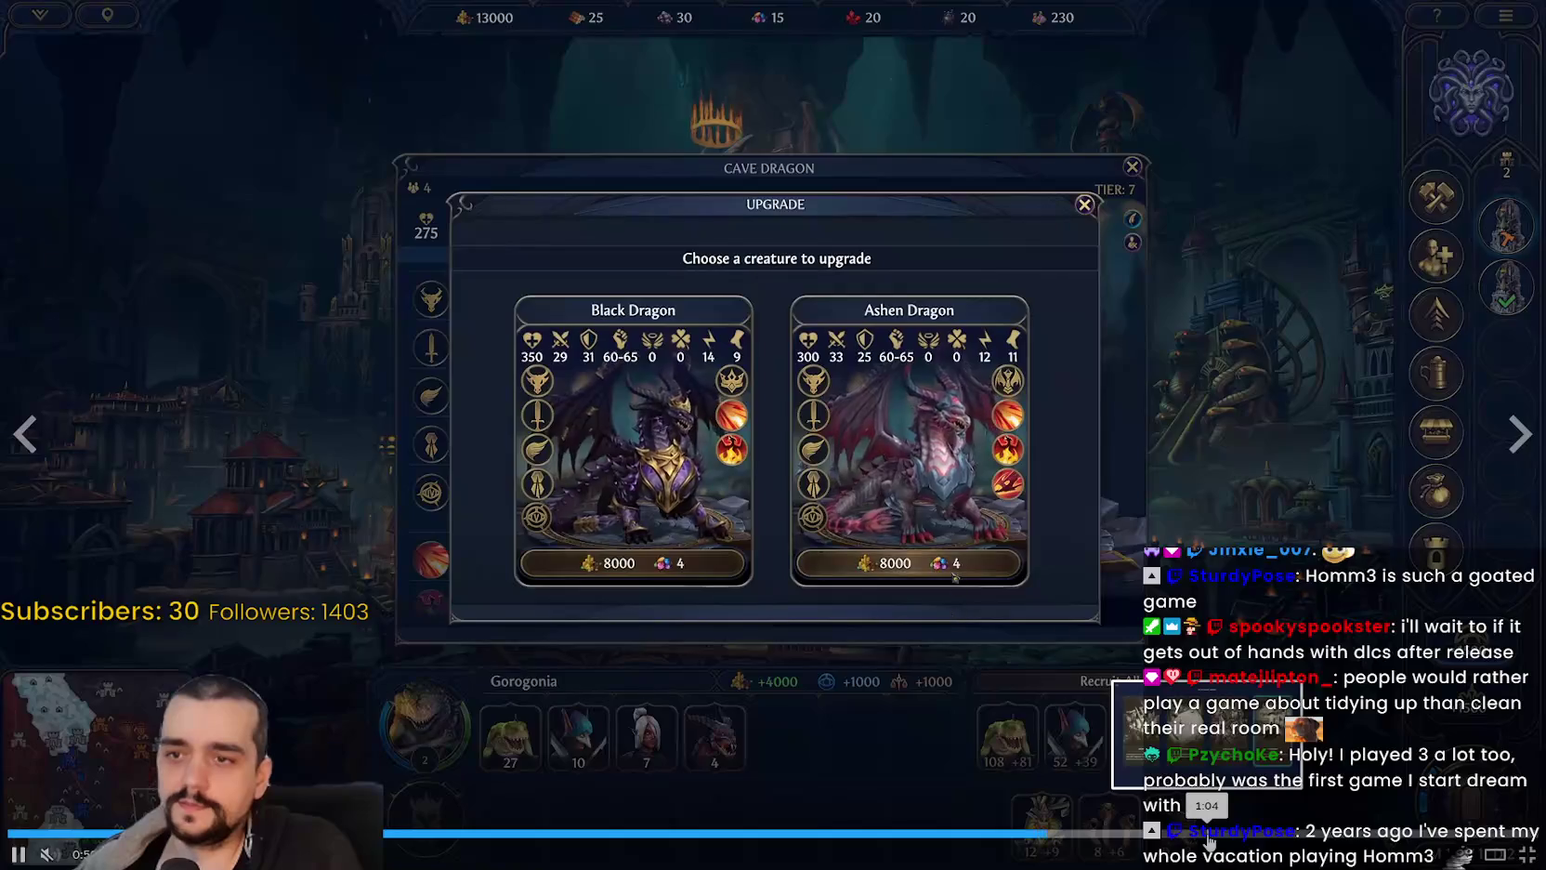
left_click(1208, 834)
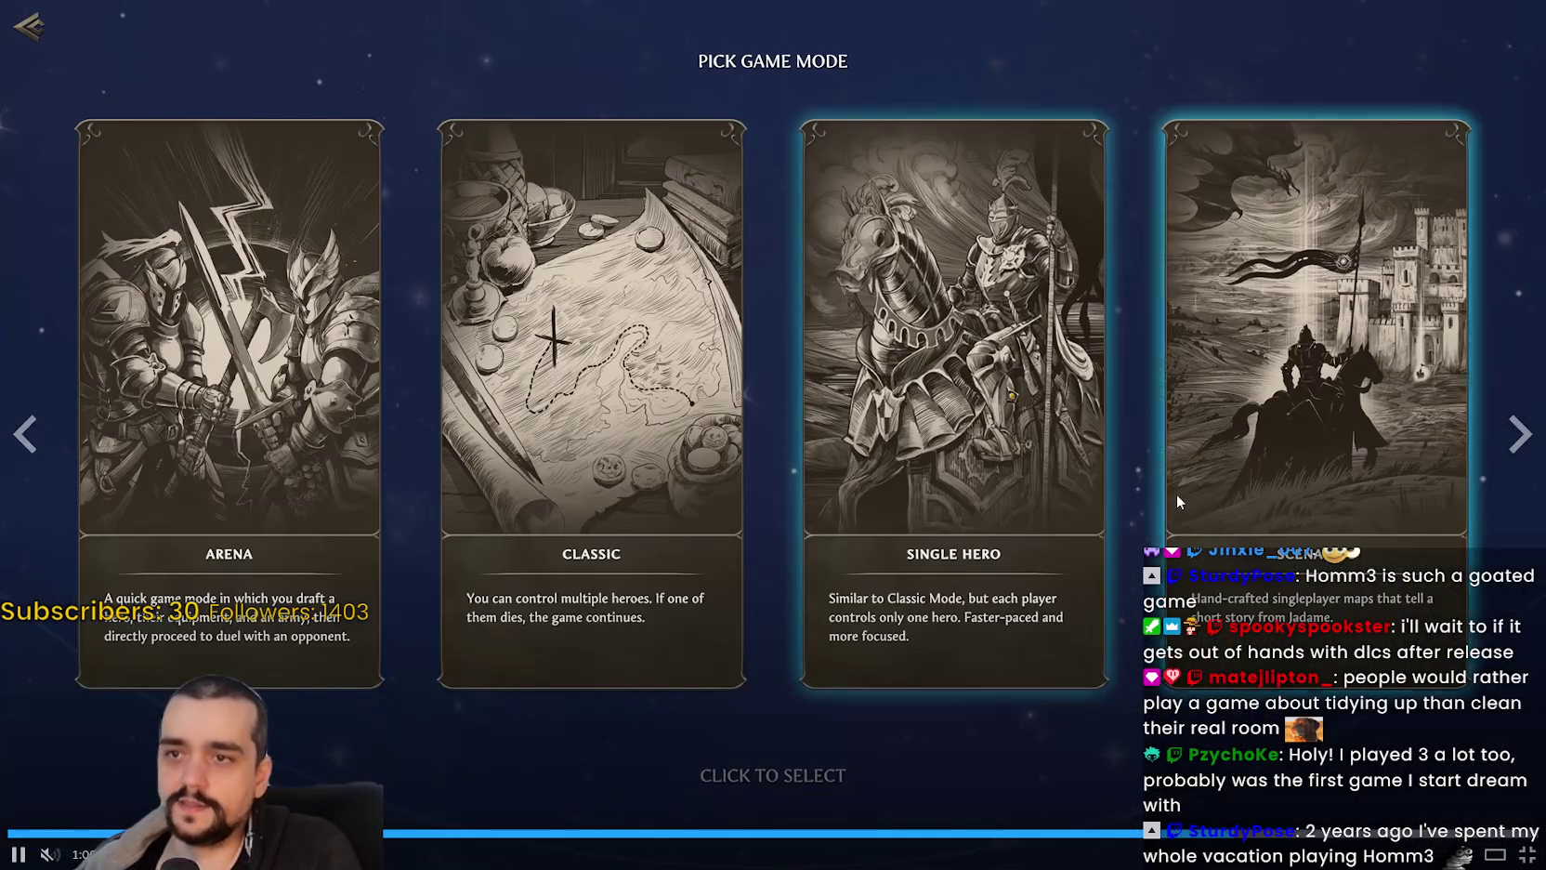
left_click(1177, 492)
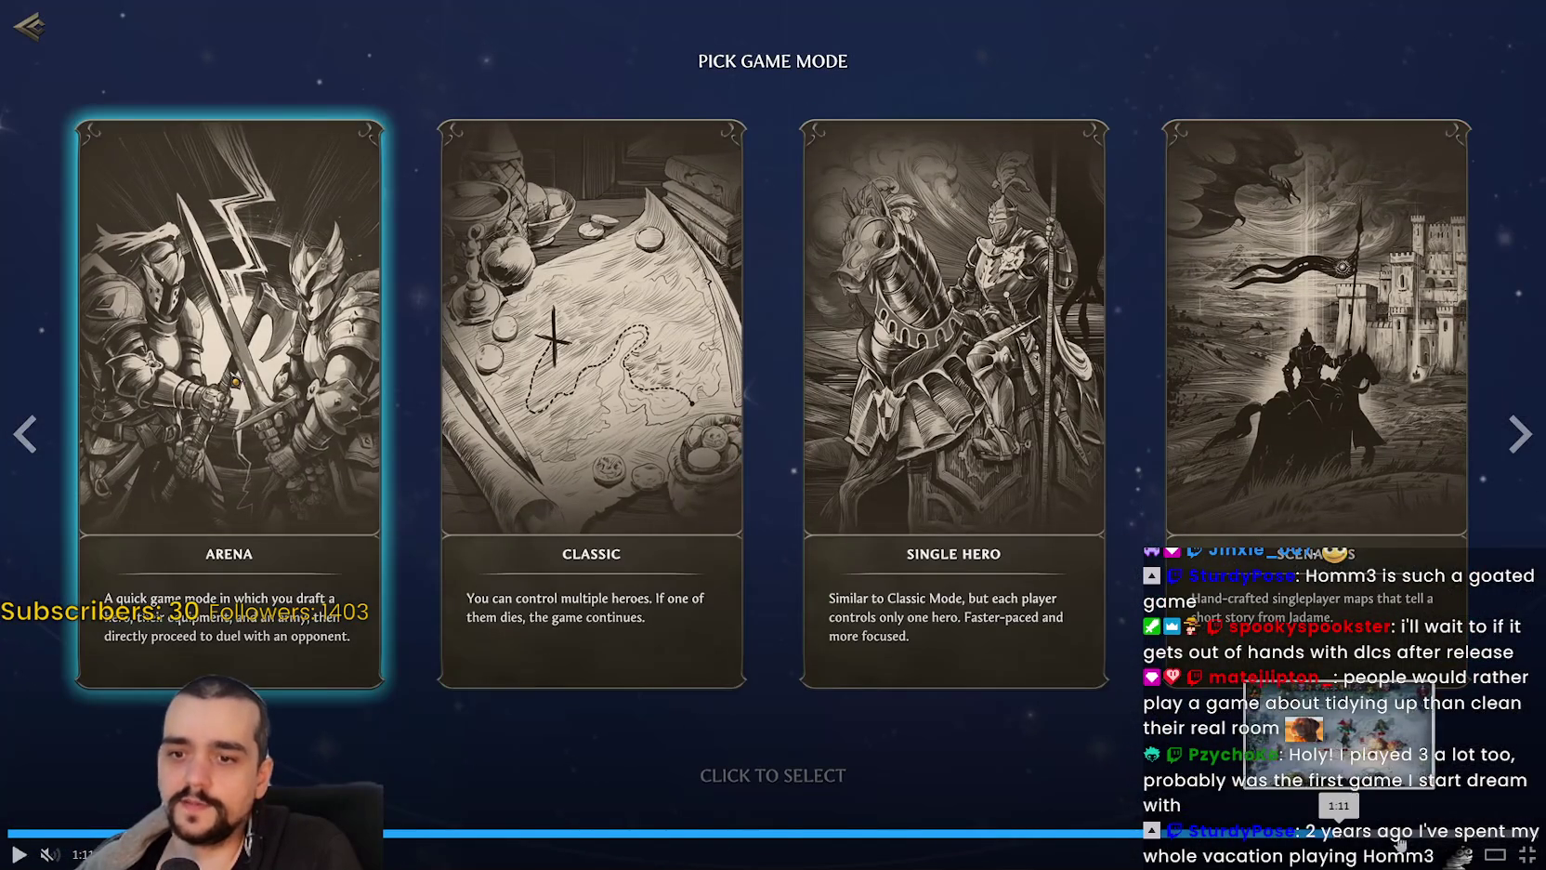
left_click(1354, 842)
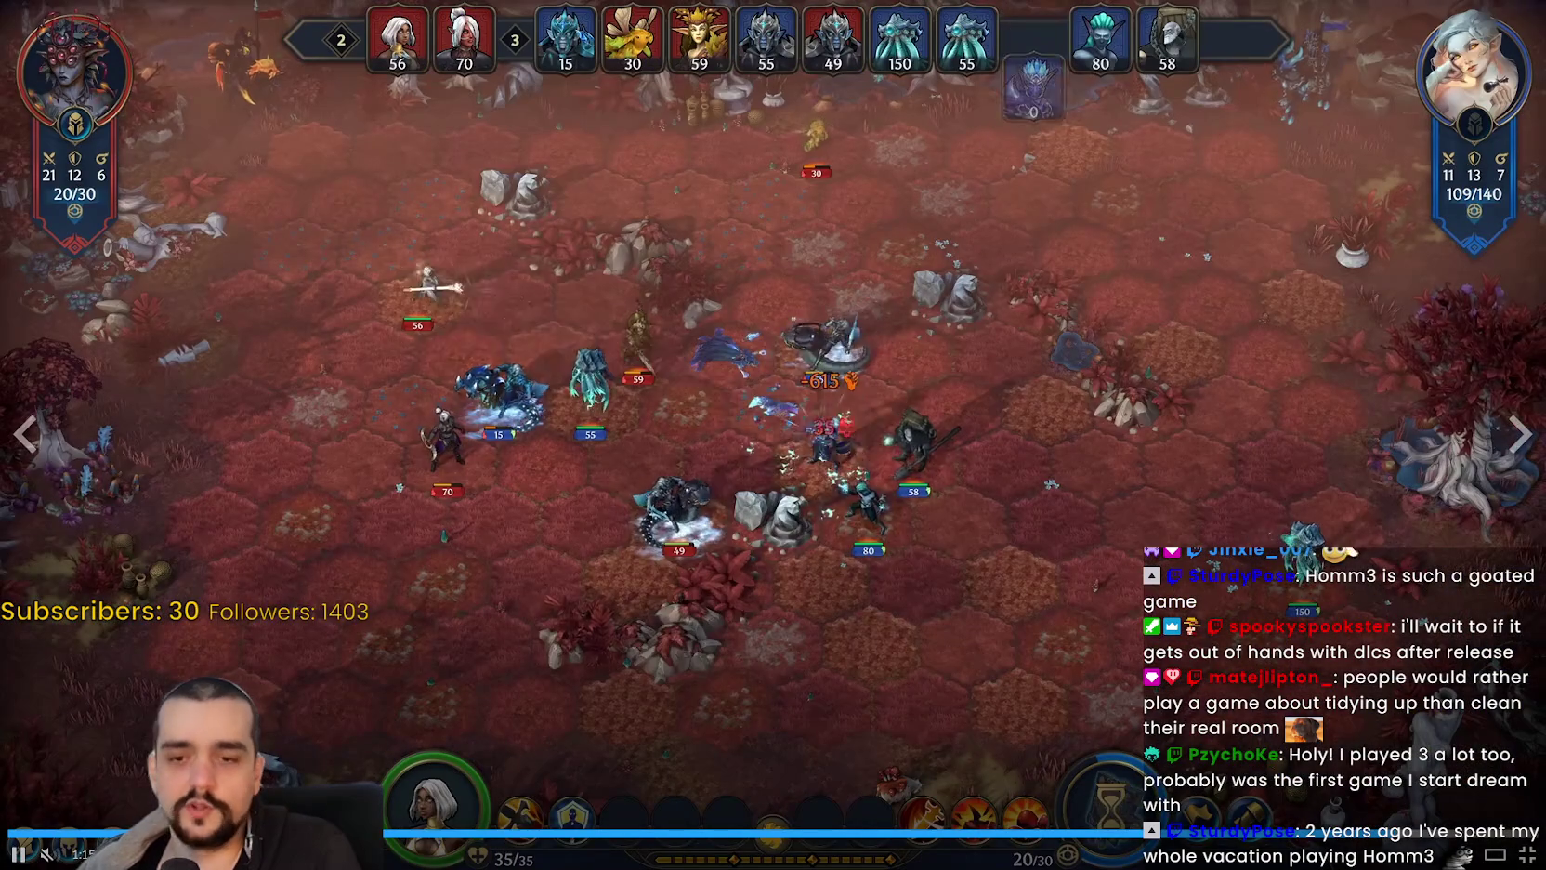
key("Escape")
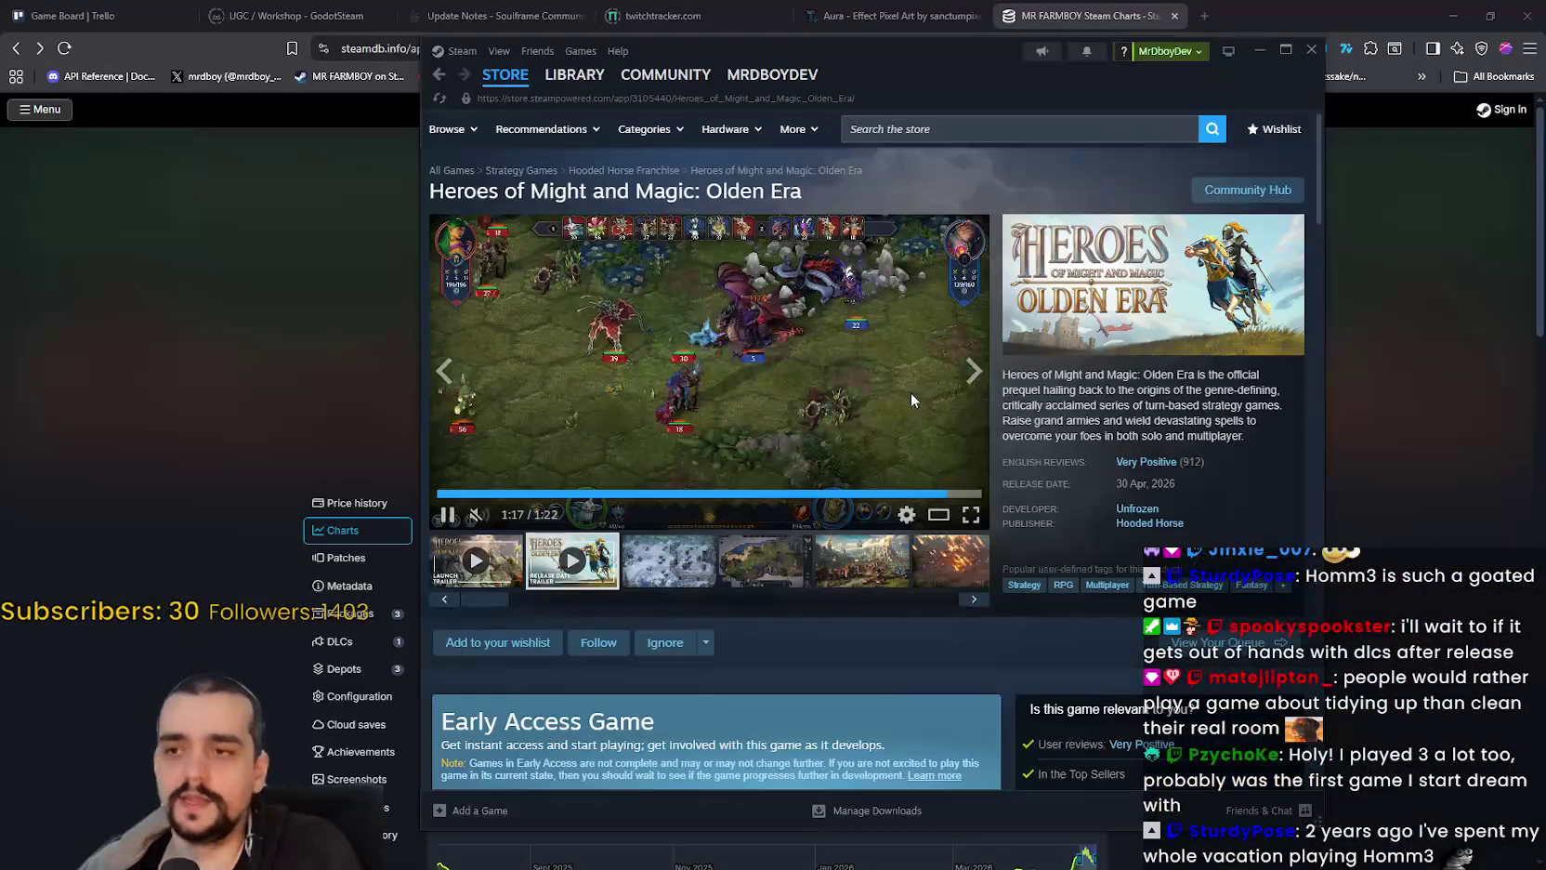
Step: Pause the trailer, scroll the Olden Era store page and expand its full About This Game description
left_click(850, 374)
scroll(797, 588, "down", 3)
scroll(747, 502, "down", 4)
scroll(725, 483, "down", 4)
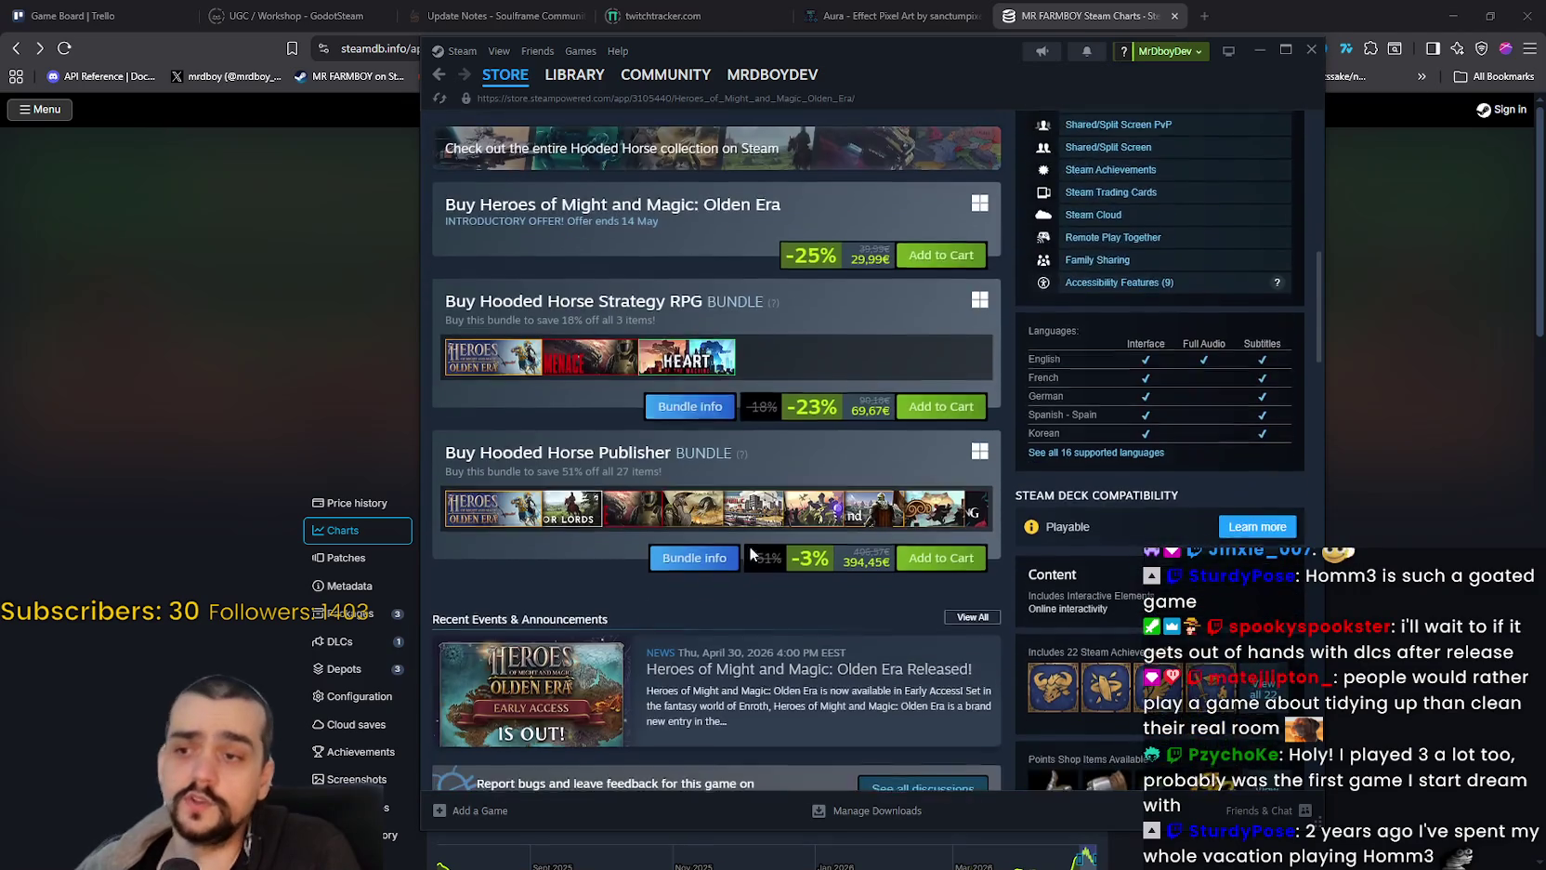
scroll(743, 585, "down", 6)
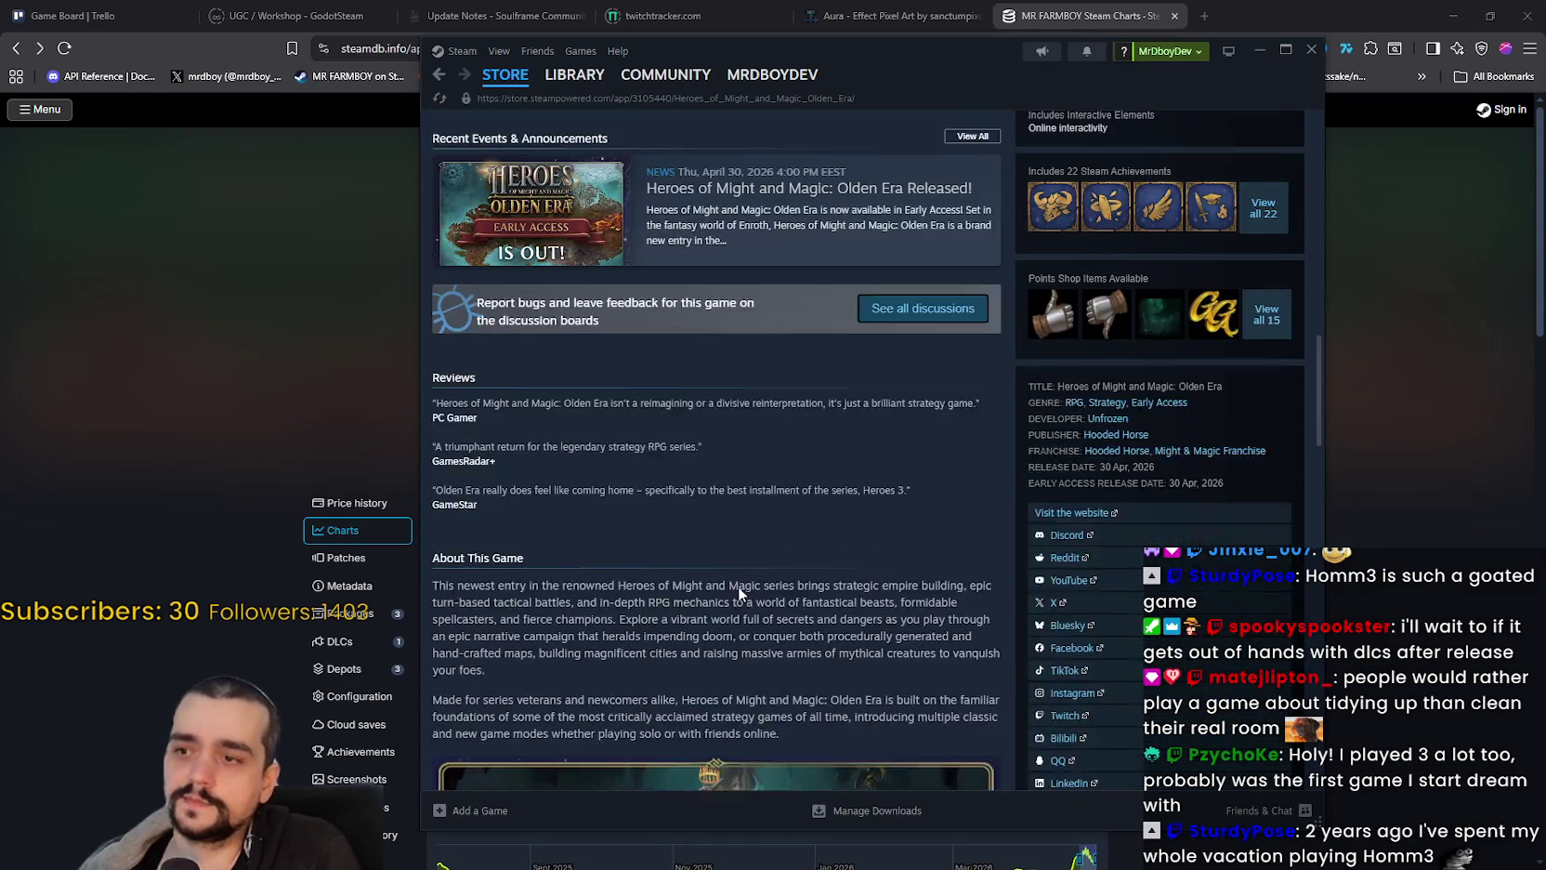
scroll(836, 632, "down", 3)
left_click(715, 562)
scroll(914, 654, "down", 8)
scroll(914, 654, "down", 15)
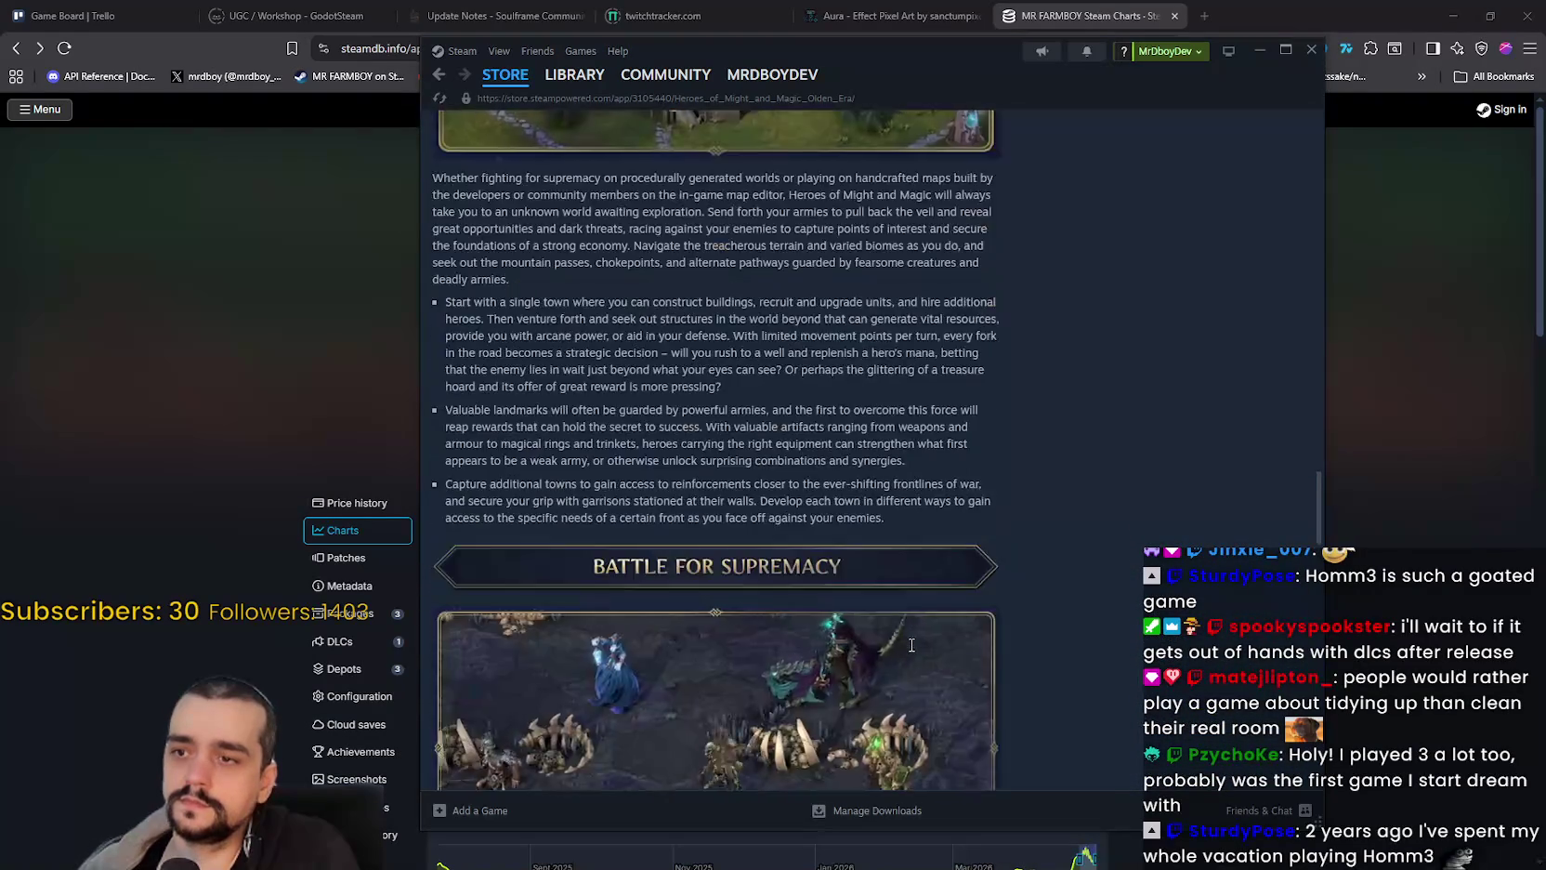
mouse_move(1318, 613)
left_mouse_down()
mouse_move(1318, 651)
mouse_move(1331, 165)
left_mouse_up()
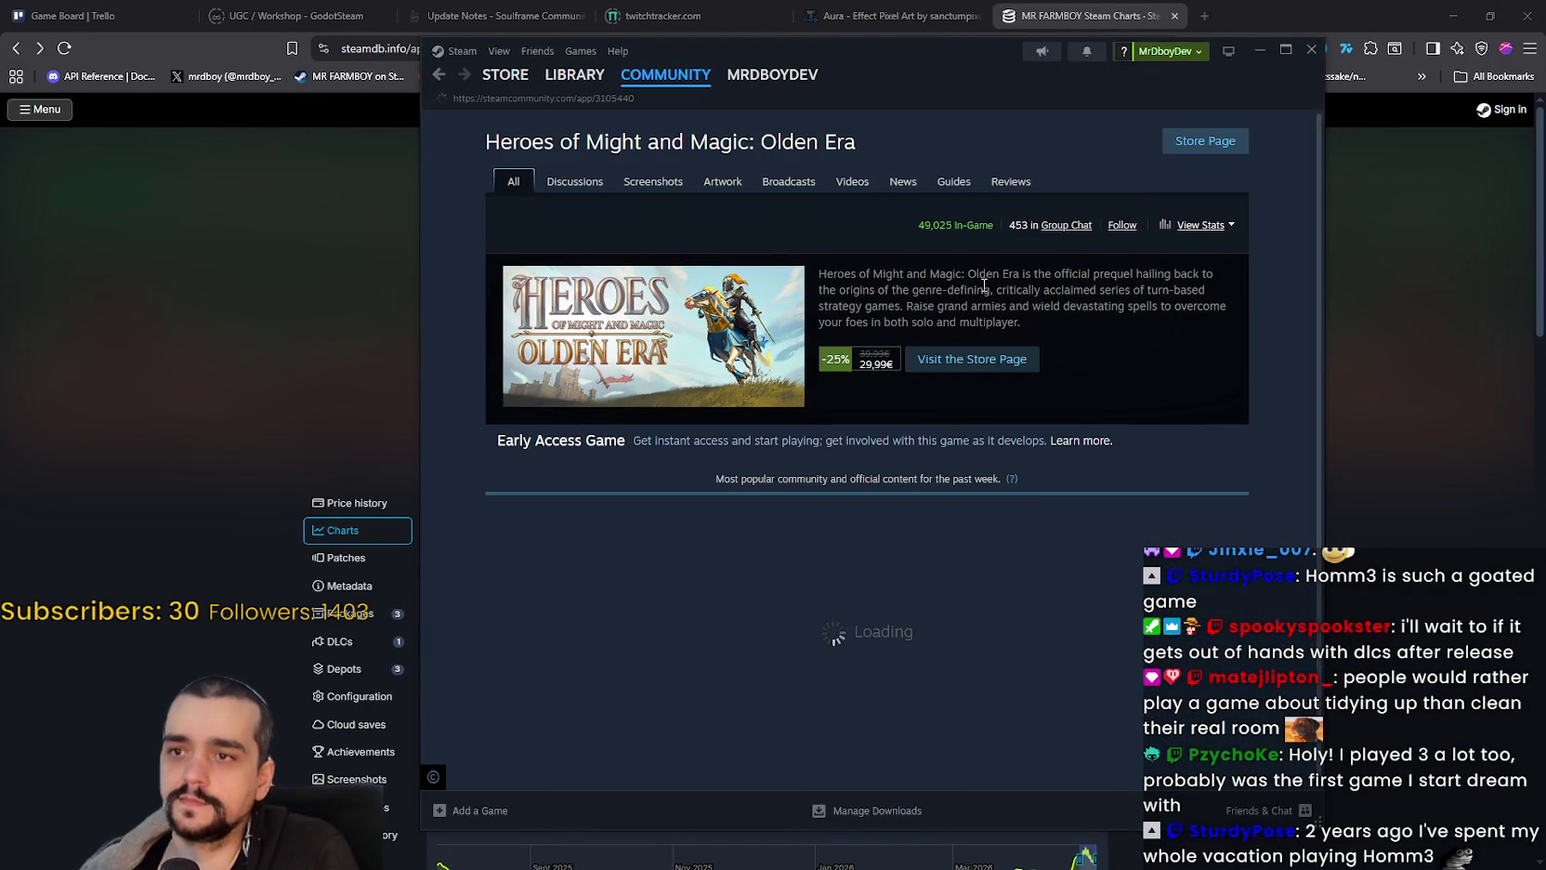
double_click(923, 230)
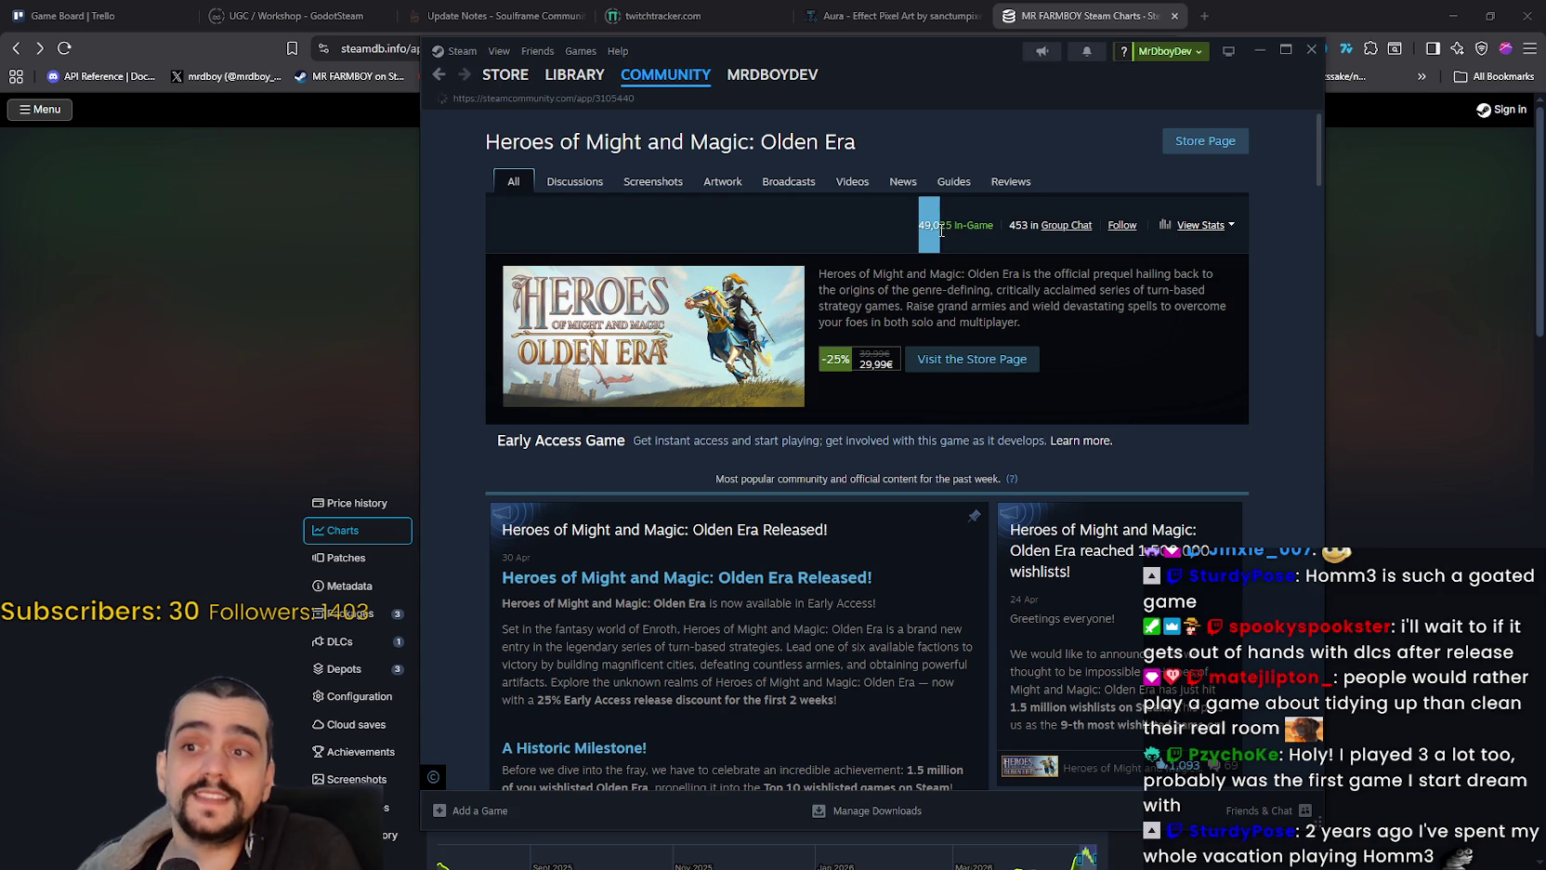
scroll(1264, 585, "down", 3)
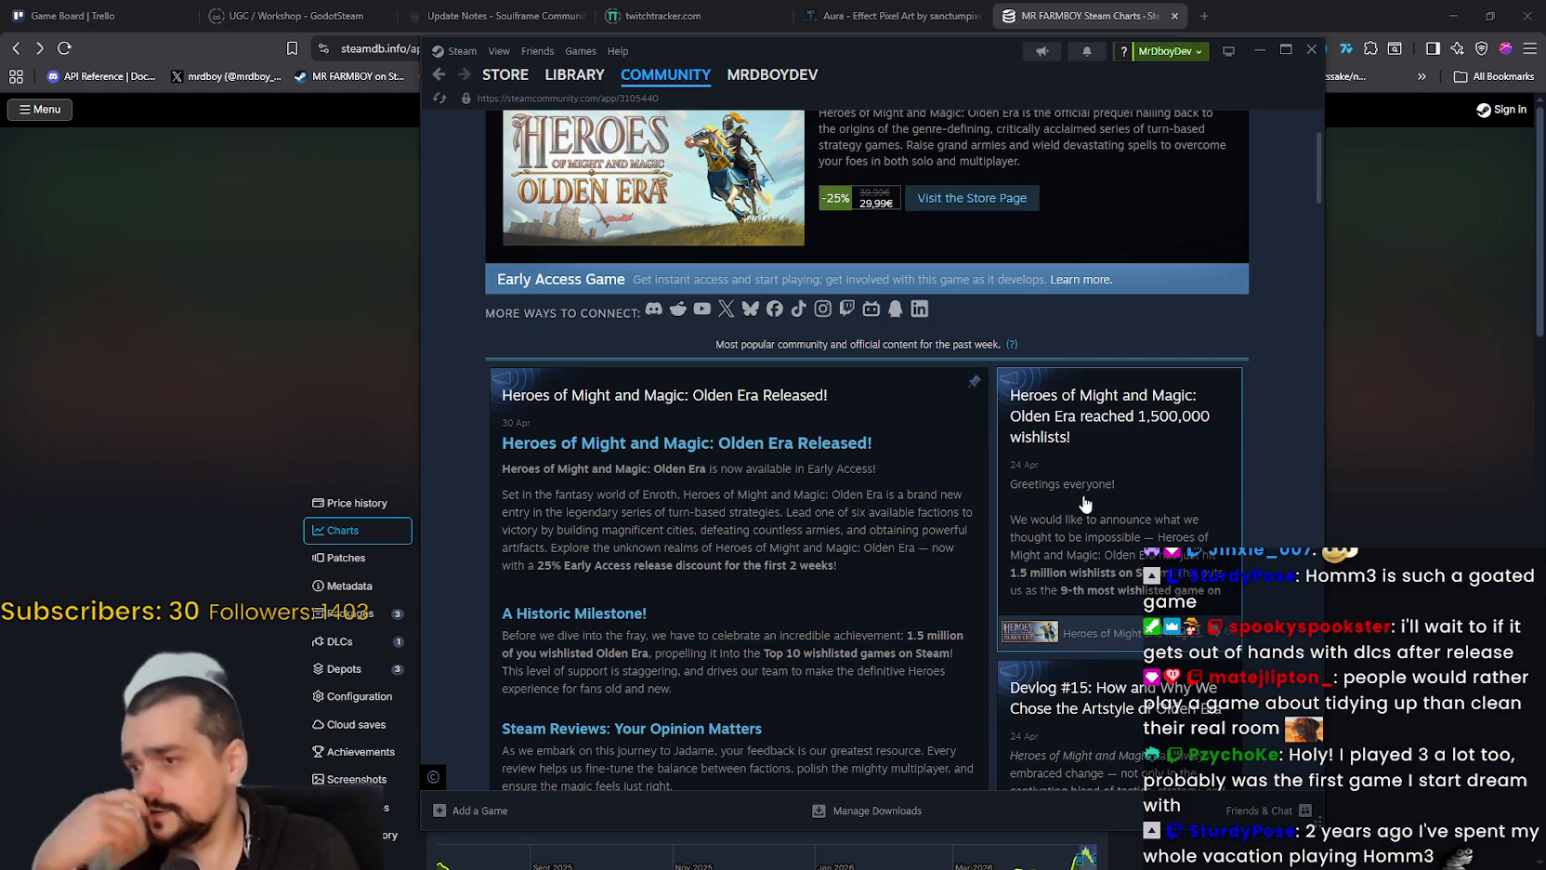
scroll(1078, 500, "down", 1)
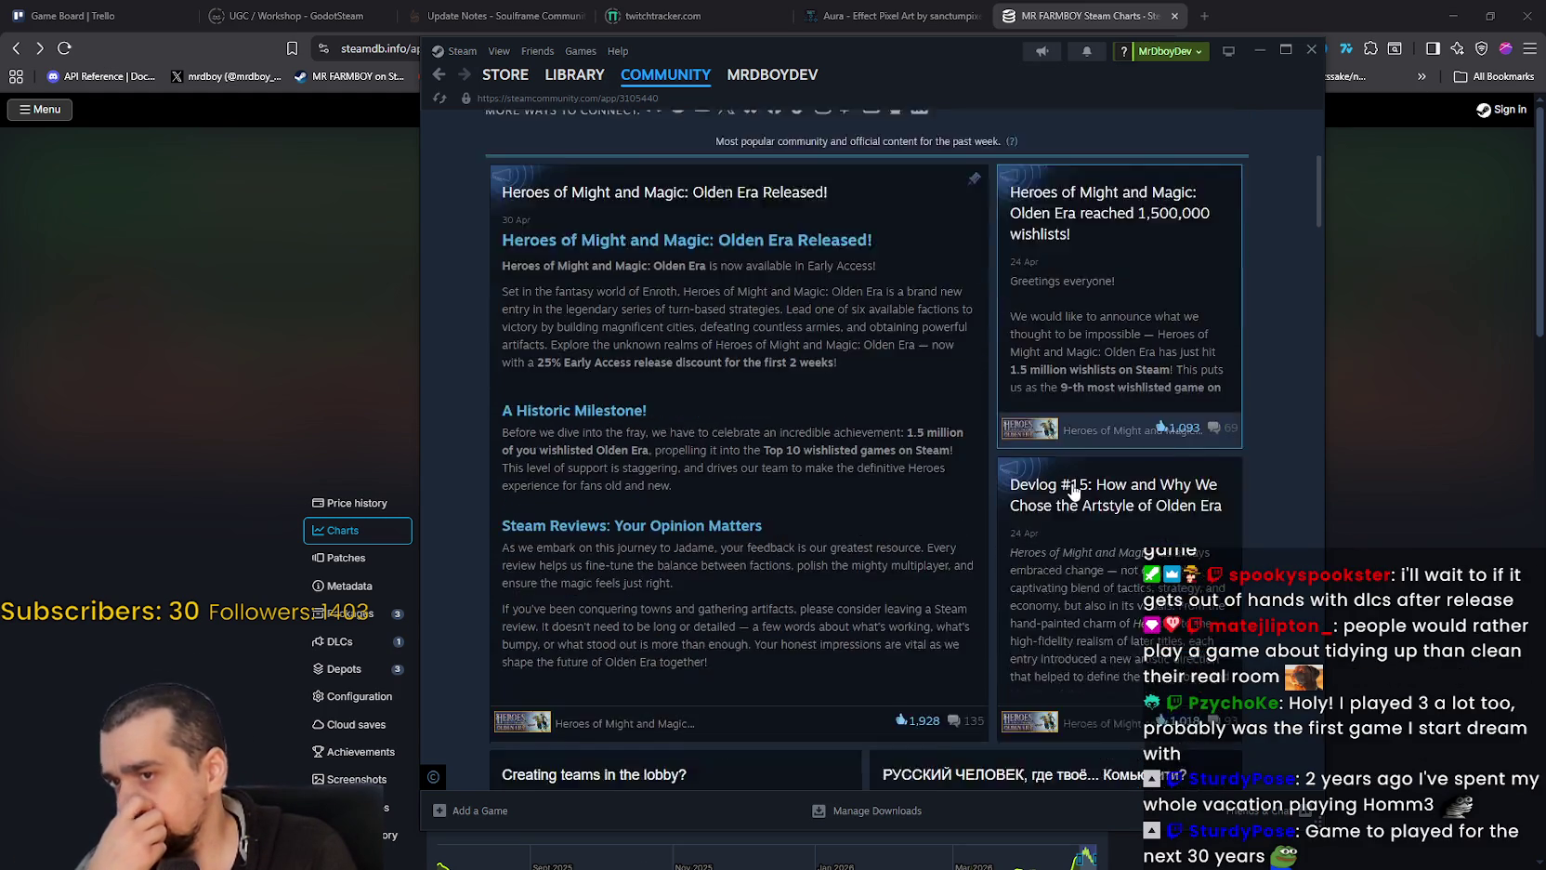
scroll(1078, 497, "up", 3)
scroll(1097, 576, "down", 2)
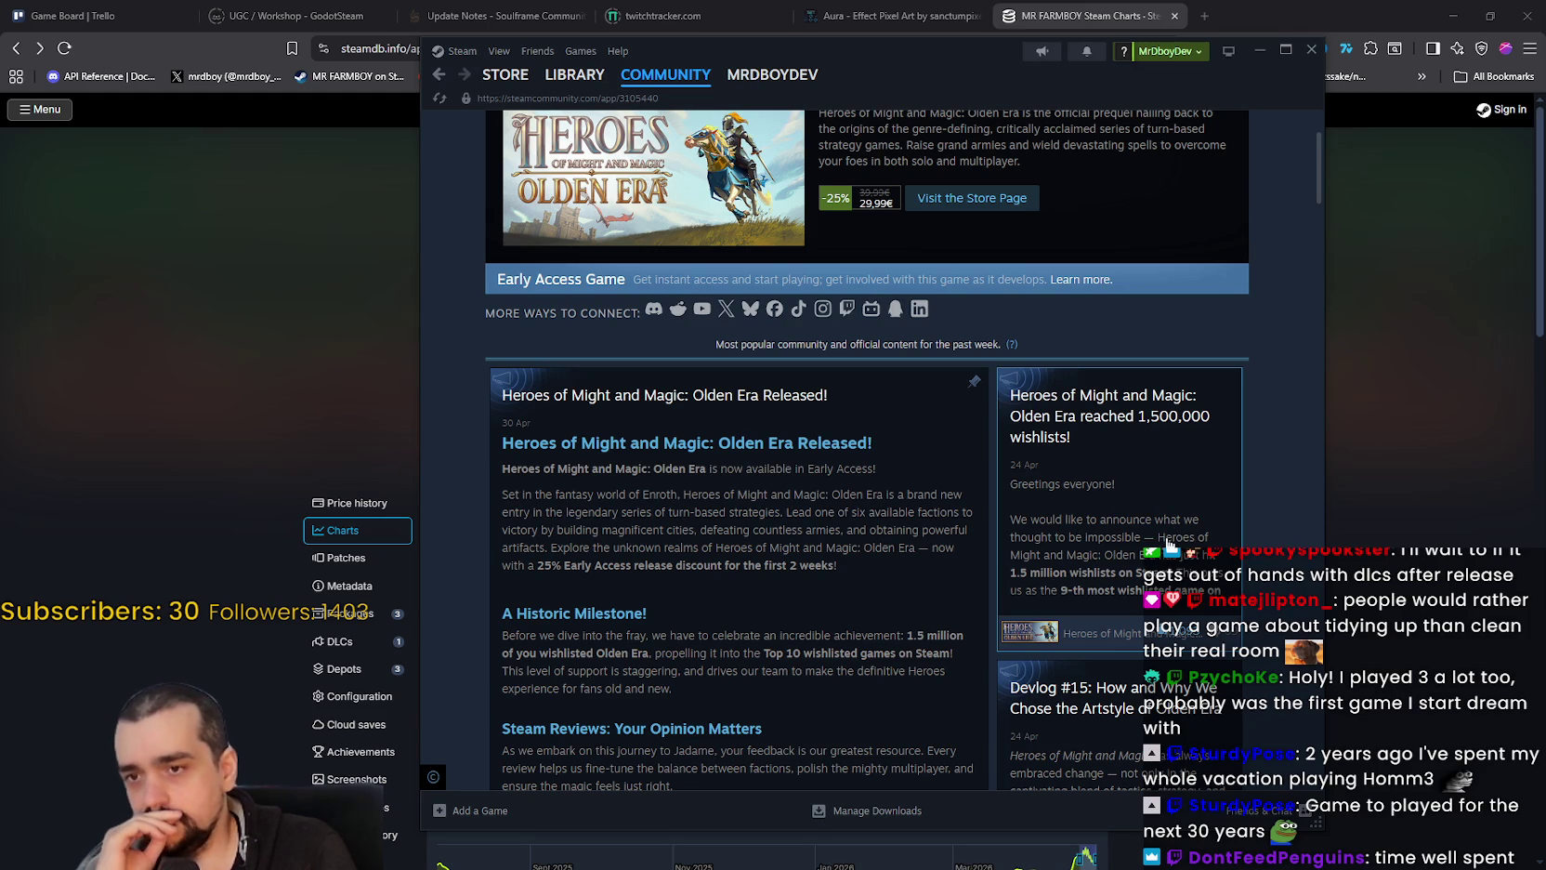
scroll(1157, 522, "down", 1)
scroll(910, 469, "down", 5)
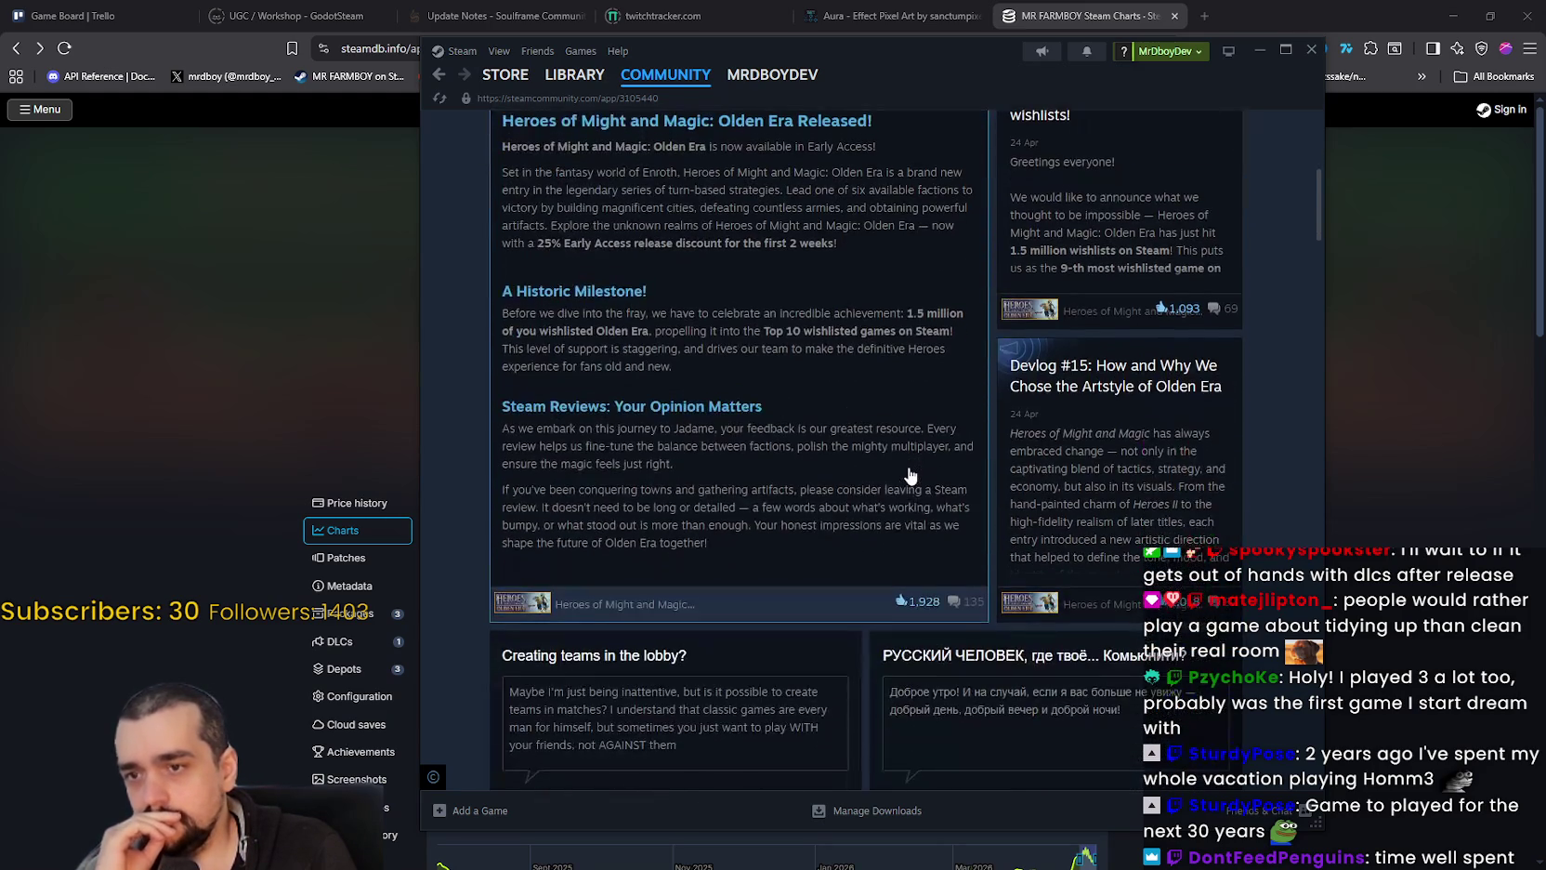
scroll(1126, 583, "down", 3)
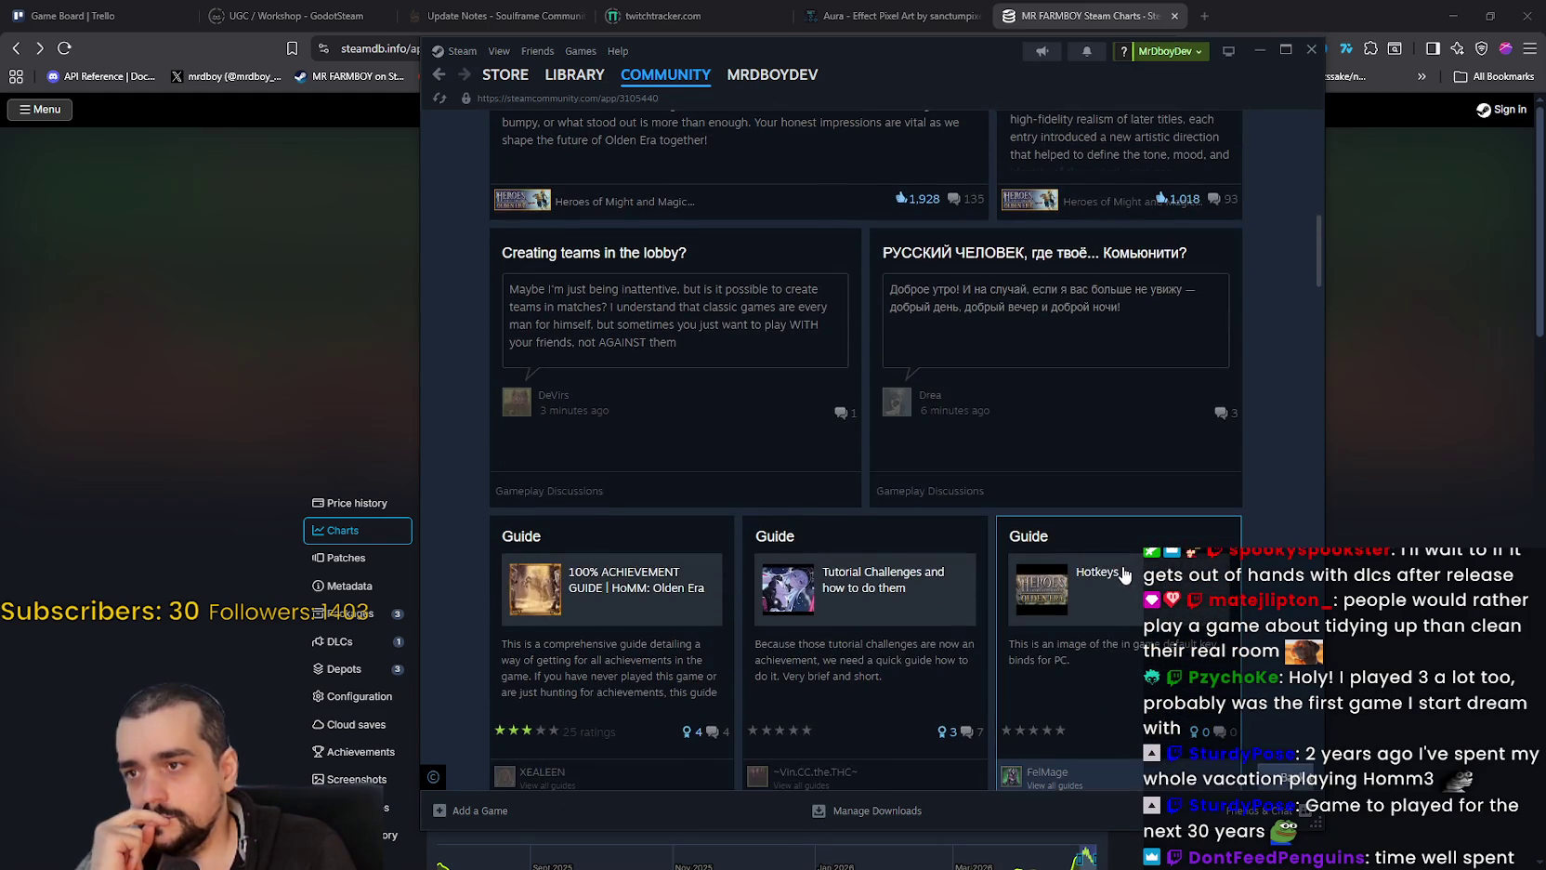
scroll(1123, 570, "down", 4)
left_click_drag(1320, 311, 1304, 734)
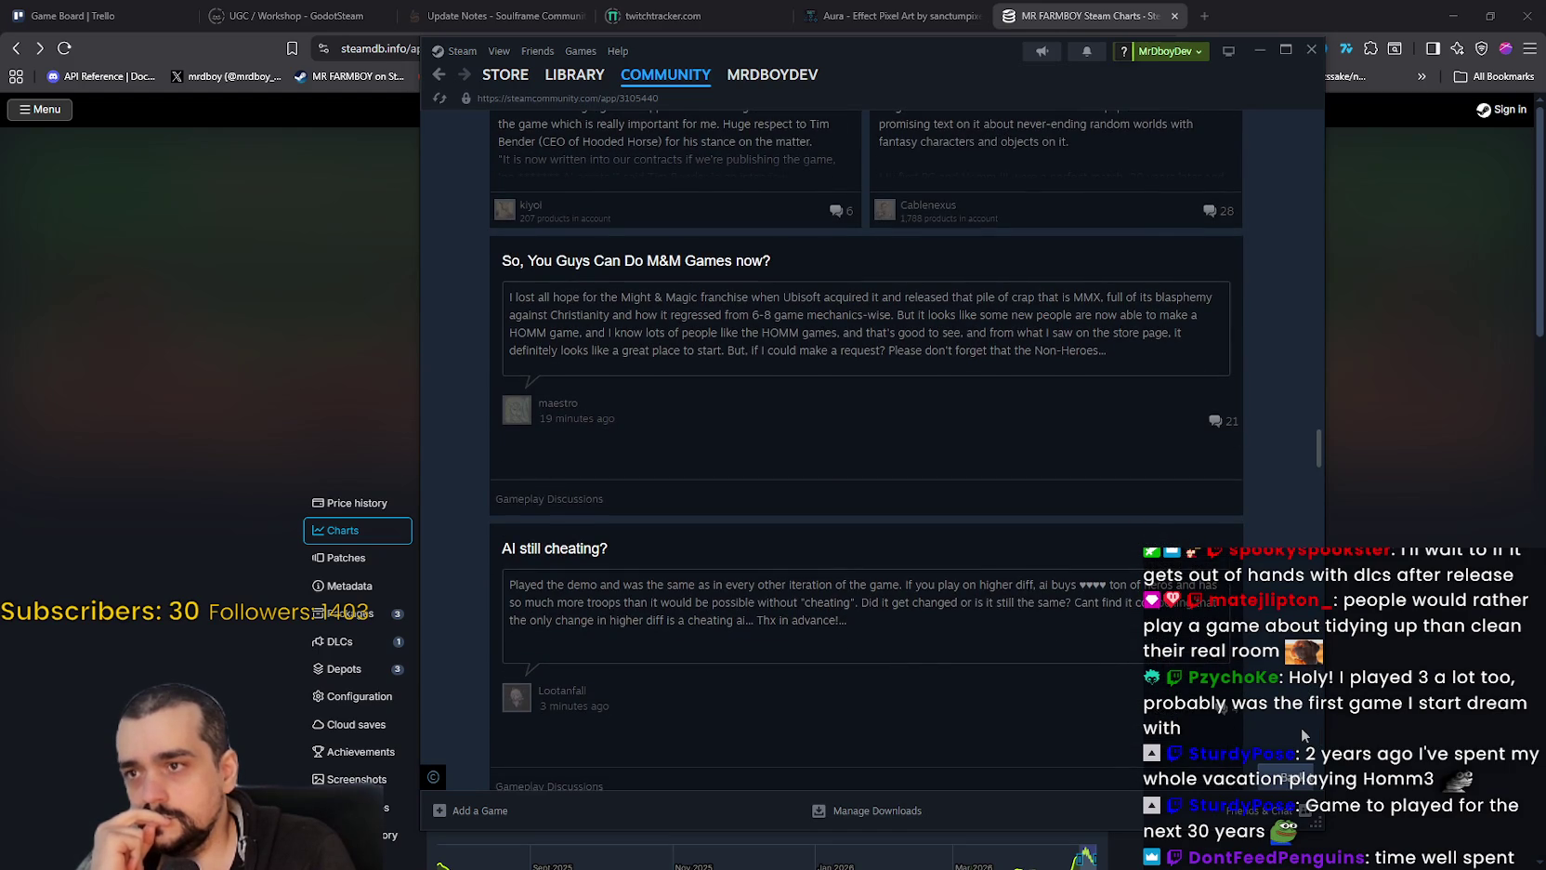
scroll(1302, 735, "down", 10)
scroll(1285, 780, "up", 15)
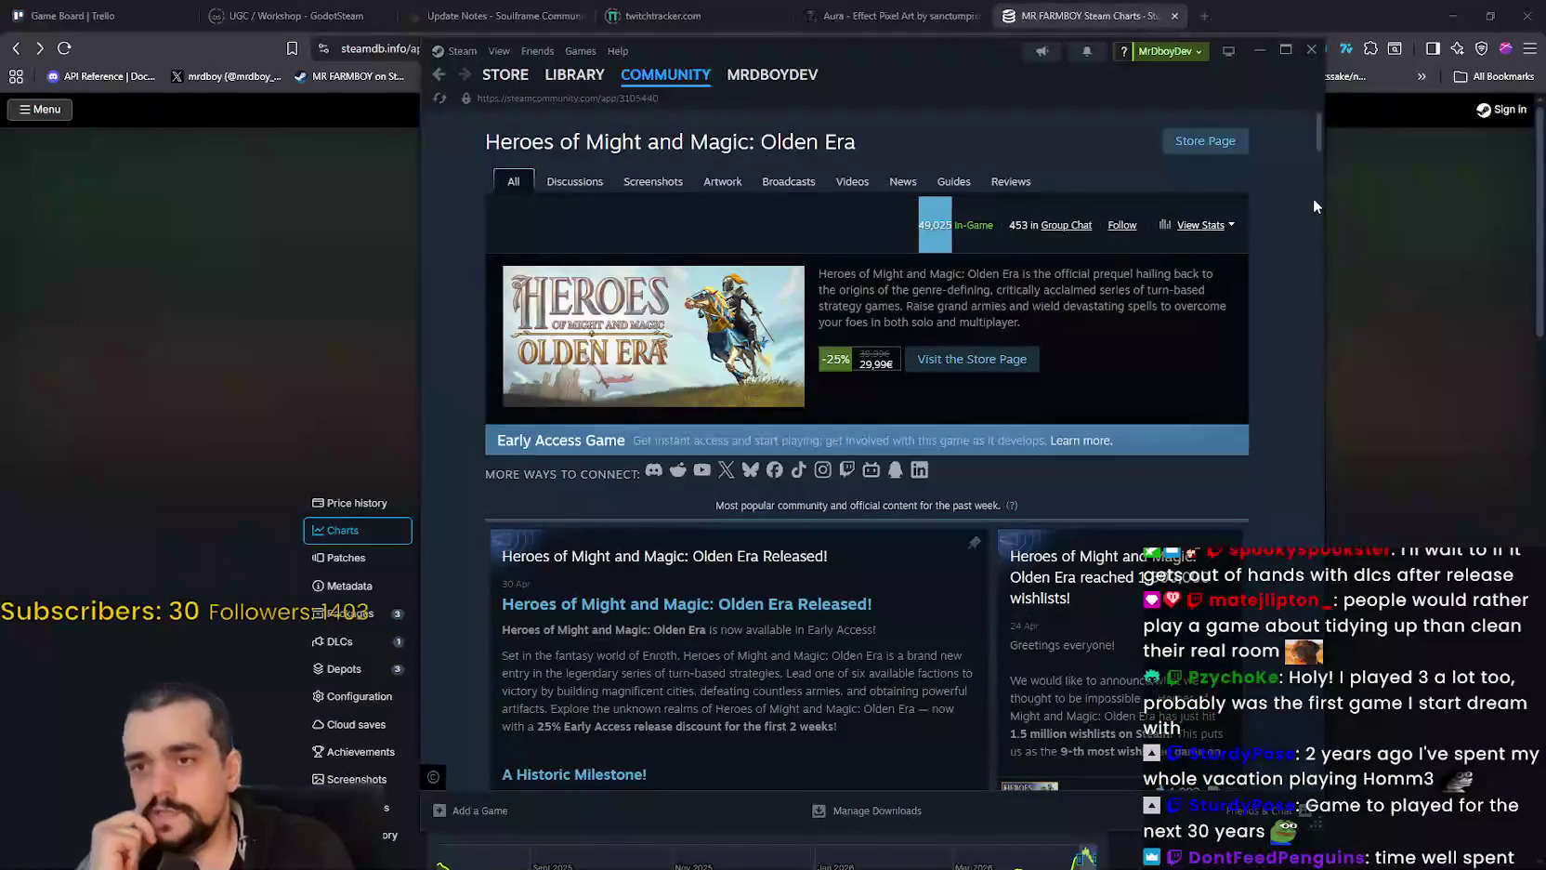
Step: Open the Olden Era store page and flip through the map, town and fire-rain screenshots
left_click(1211, 150)
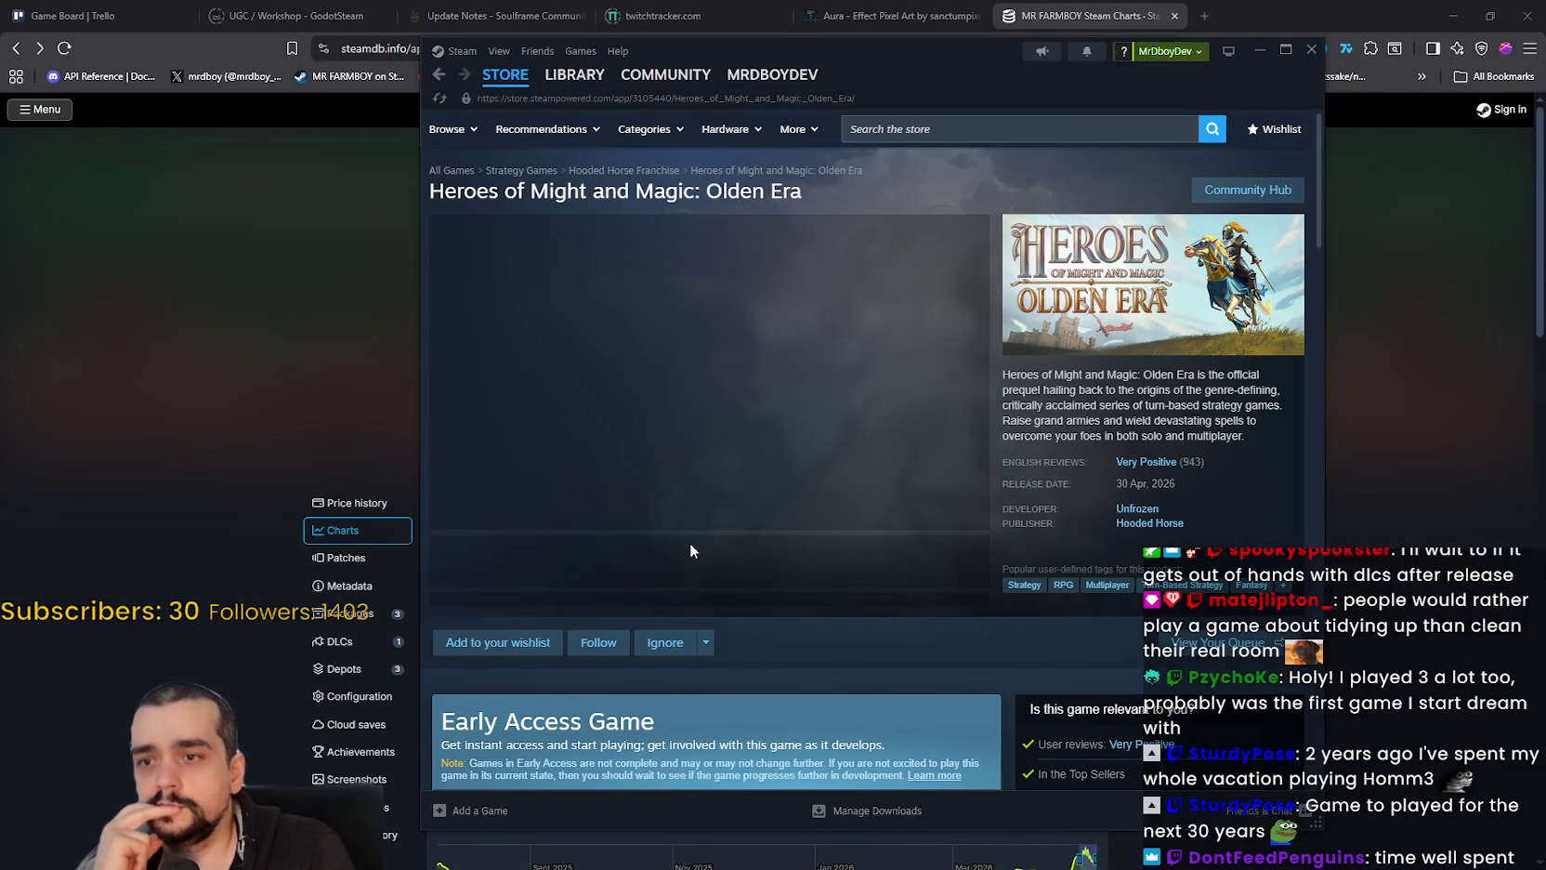
left_click(655, 569)
left_click(755, 569)
left_click(873, 576)
left_click(949, 562)
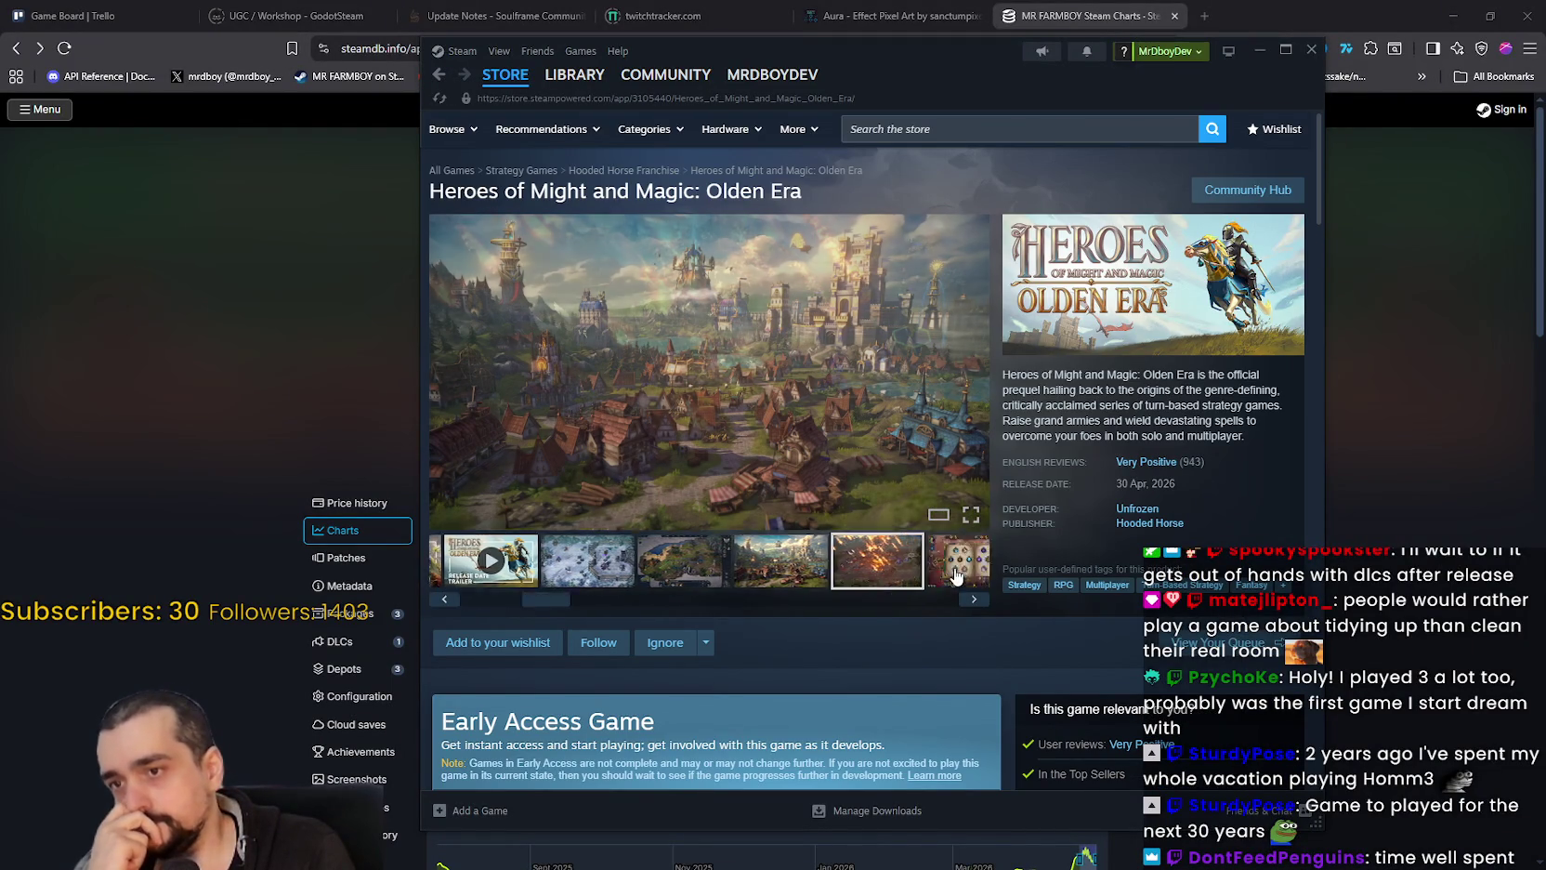
left_click(684, 569)
left_click(760, 569)
left_click(678, 565)
Step: View the town, battle and snowy map screenshots full-size, then close the viewer
left_click(732, 386)
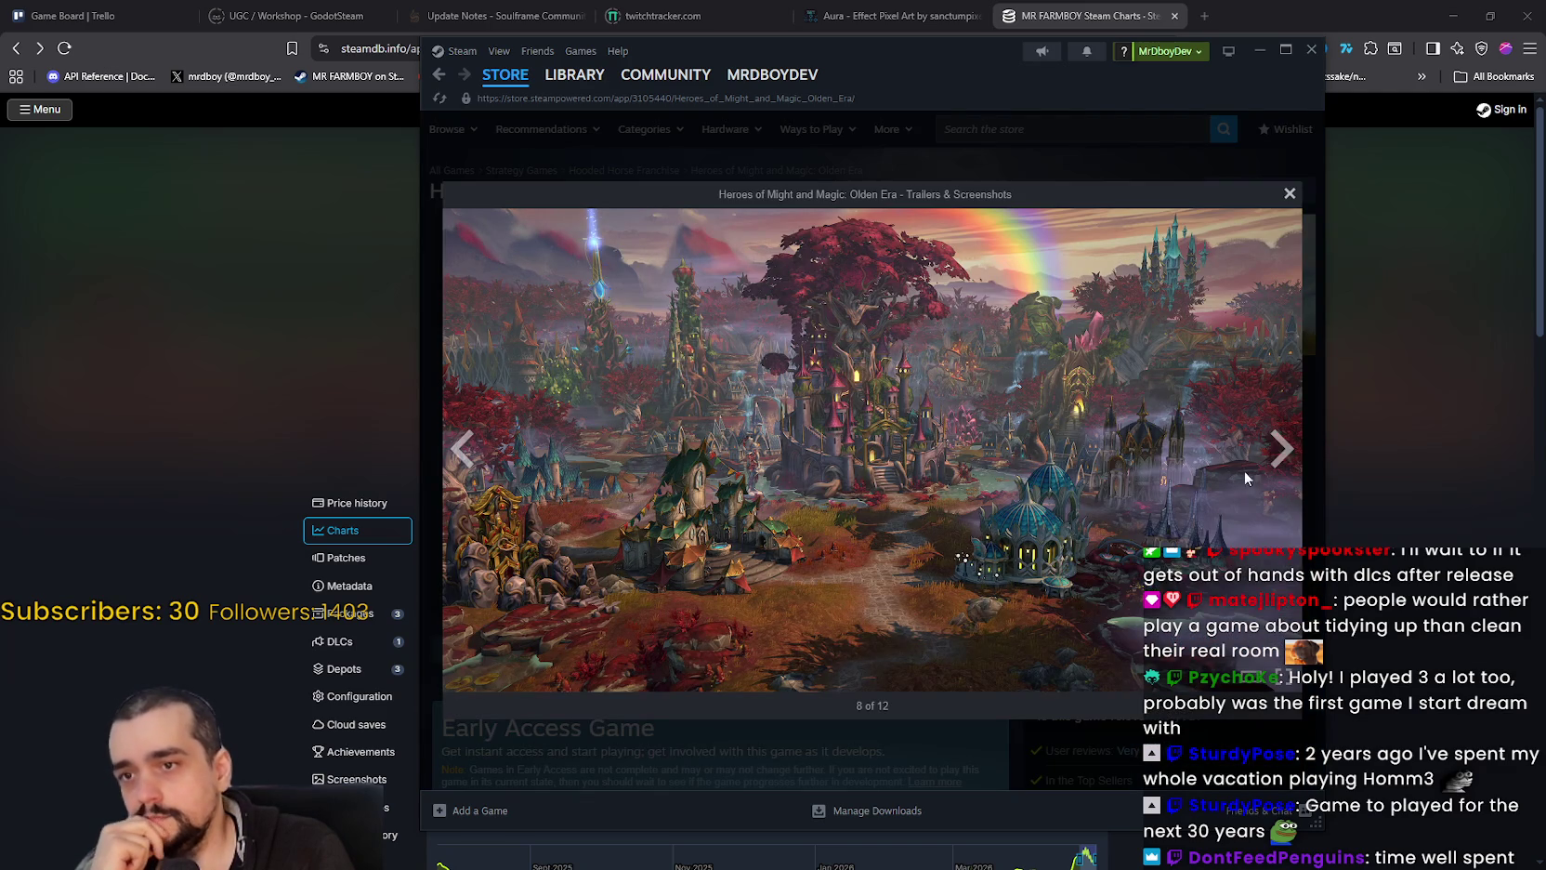
left_click(1282, 450)
left_click(1282, 451)
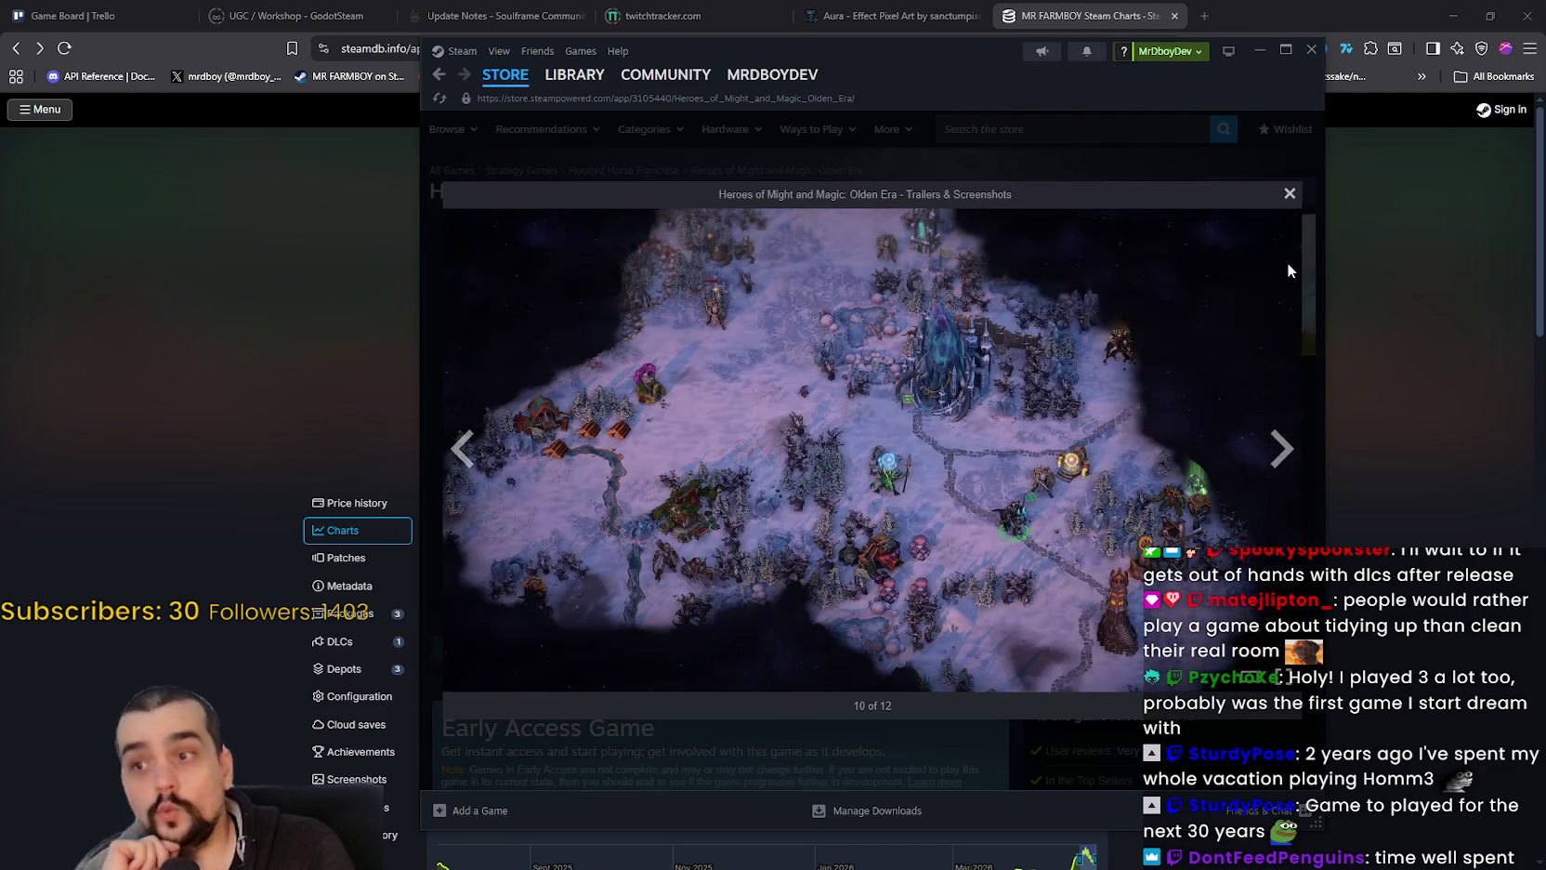
left_click(1289, 194)
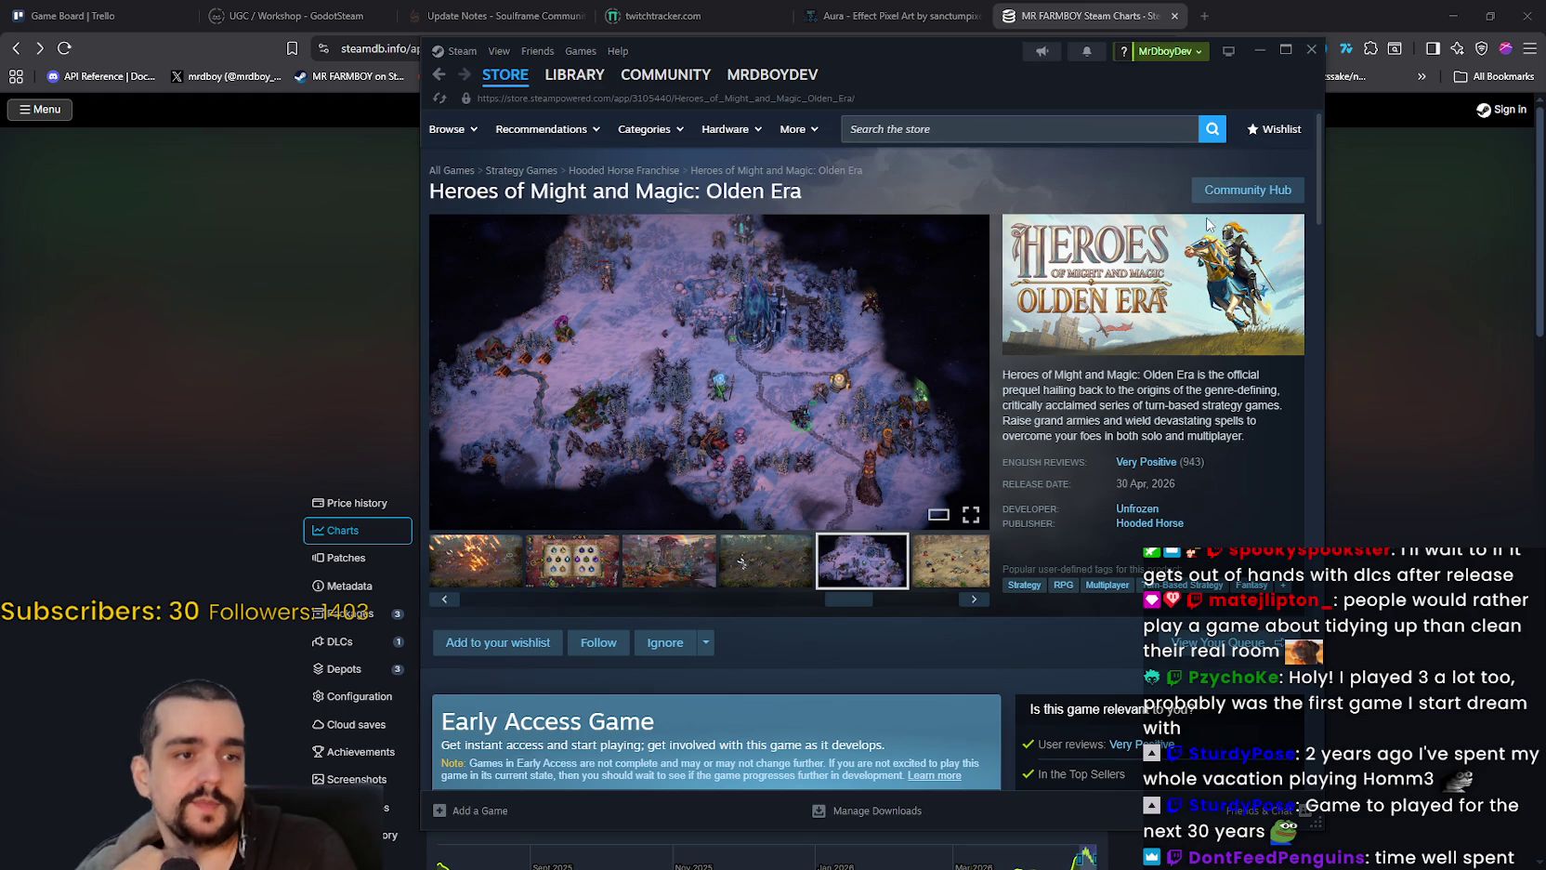
scroll(792, 715, "down", 4)
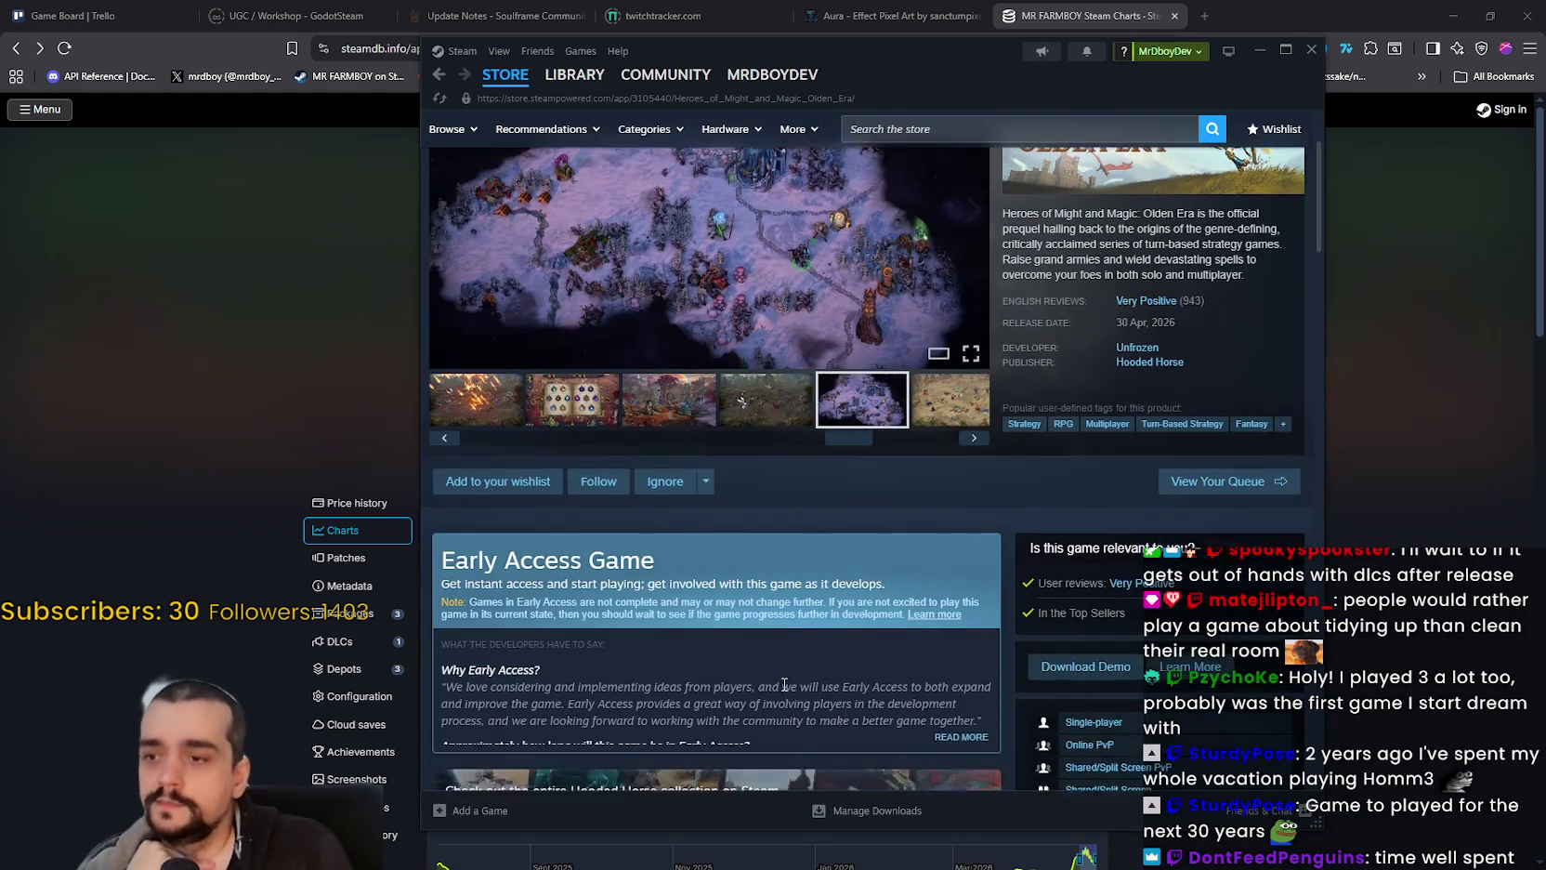
Step: Expand the Early Access Q&A and highlight the answers on duration, current state and pricing
scroll(845, 479, "down", 2)
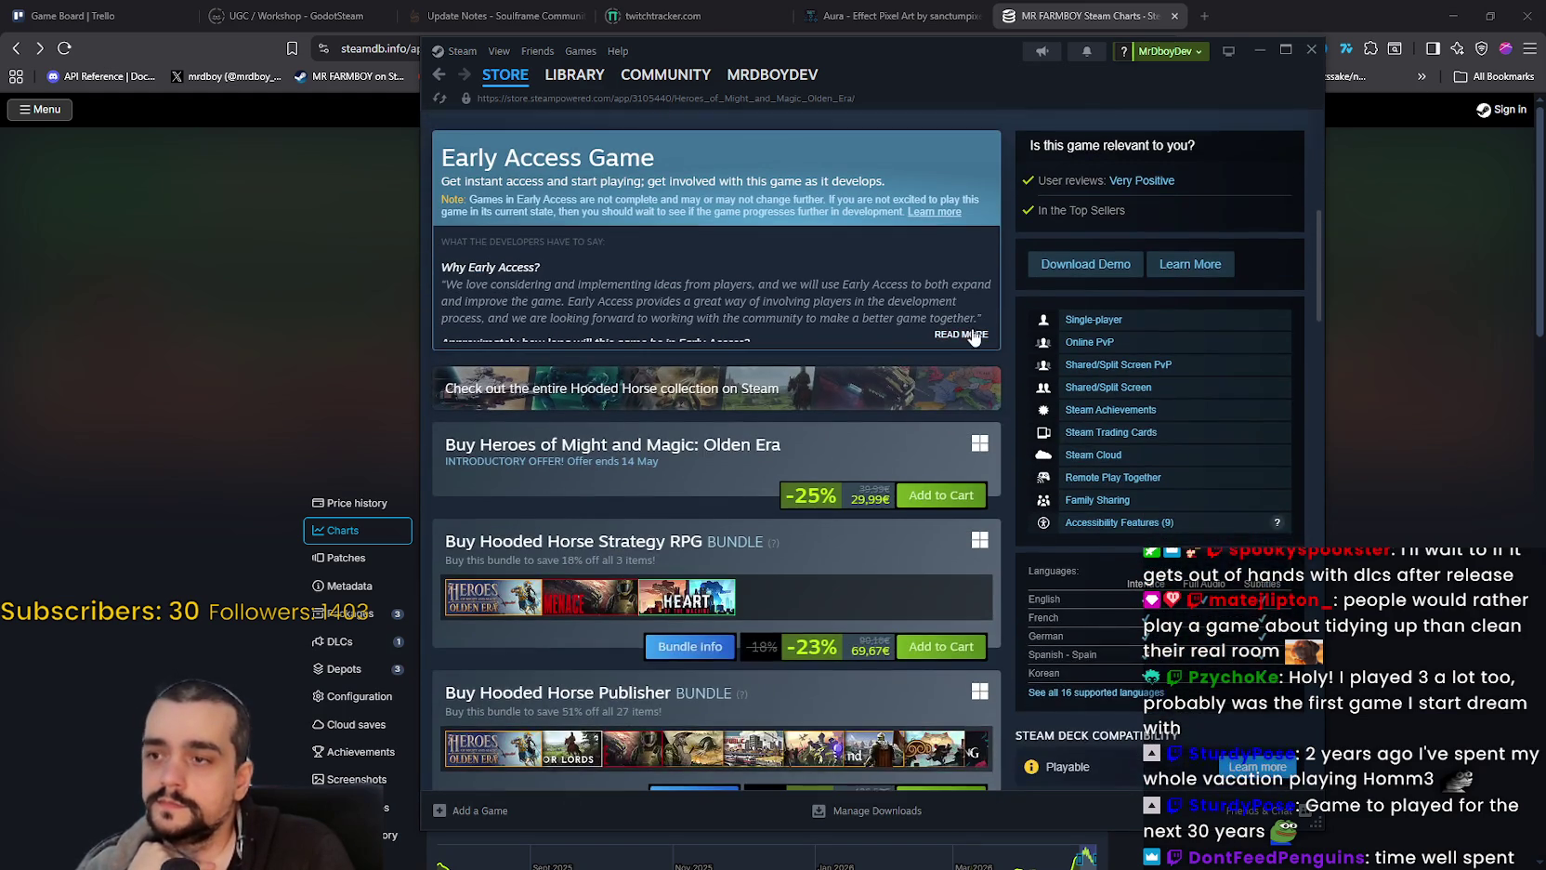
left_click(963, 334)
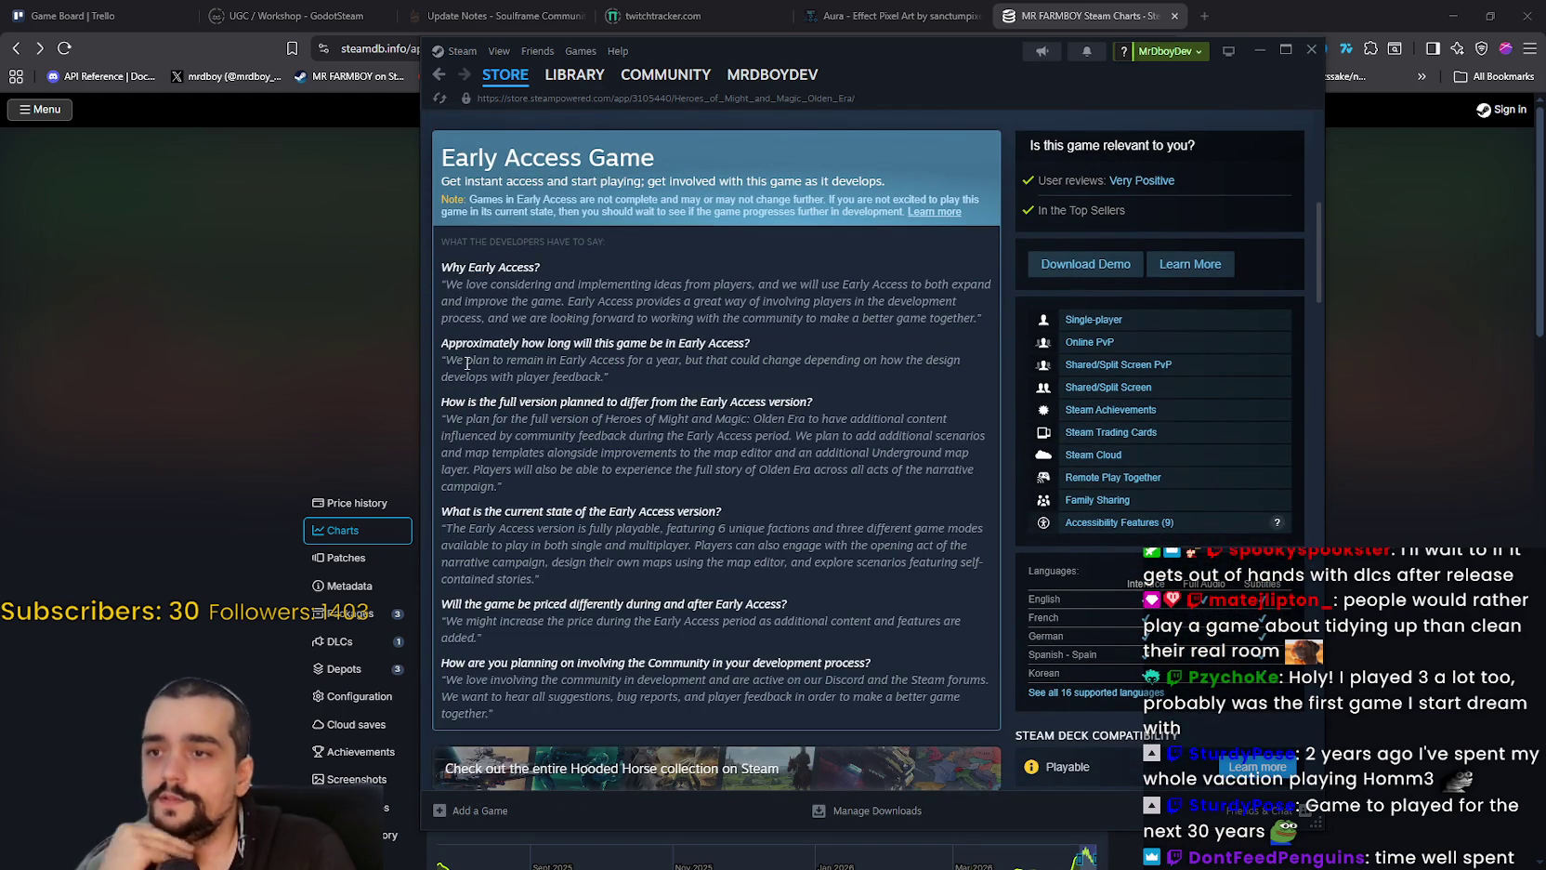
mouse_move(447, 342)
left_mouse_down()
mouse_move(706, 365)
mouse_move(702, 379)
mouse_move(699, 364)
mouse_move(889, 363)
mouse_move(973, 380)
left_mouse_up()
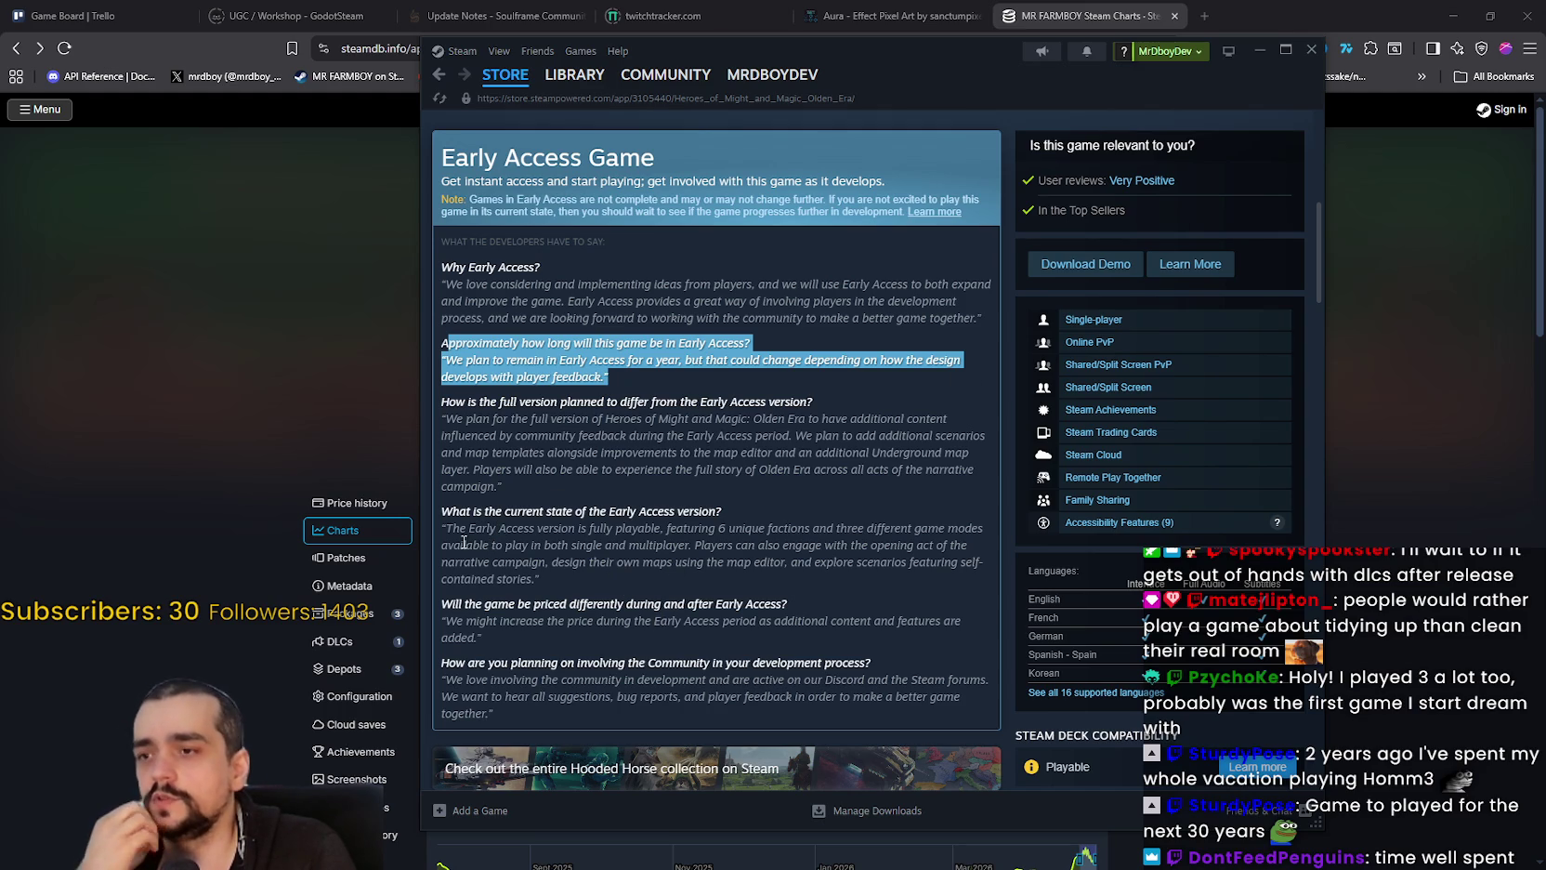
mouse_move(443, 535)
left_mouse_down()
mouse_move(520, 546)
mouse_move(543, 578)
left_mouse_up()
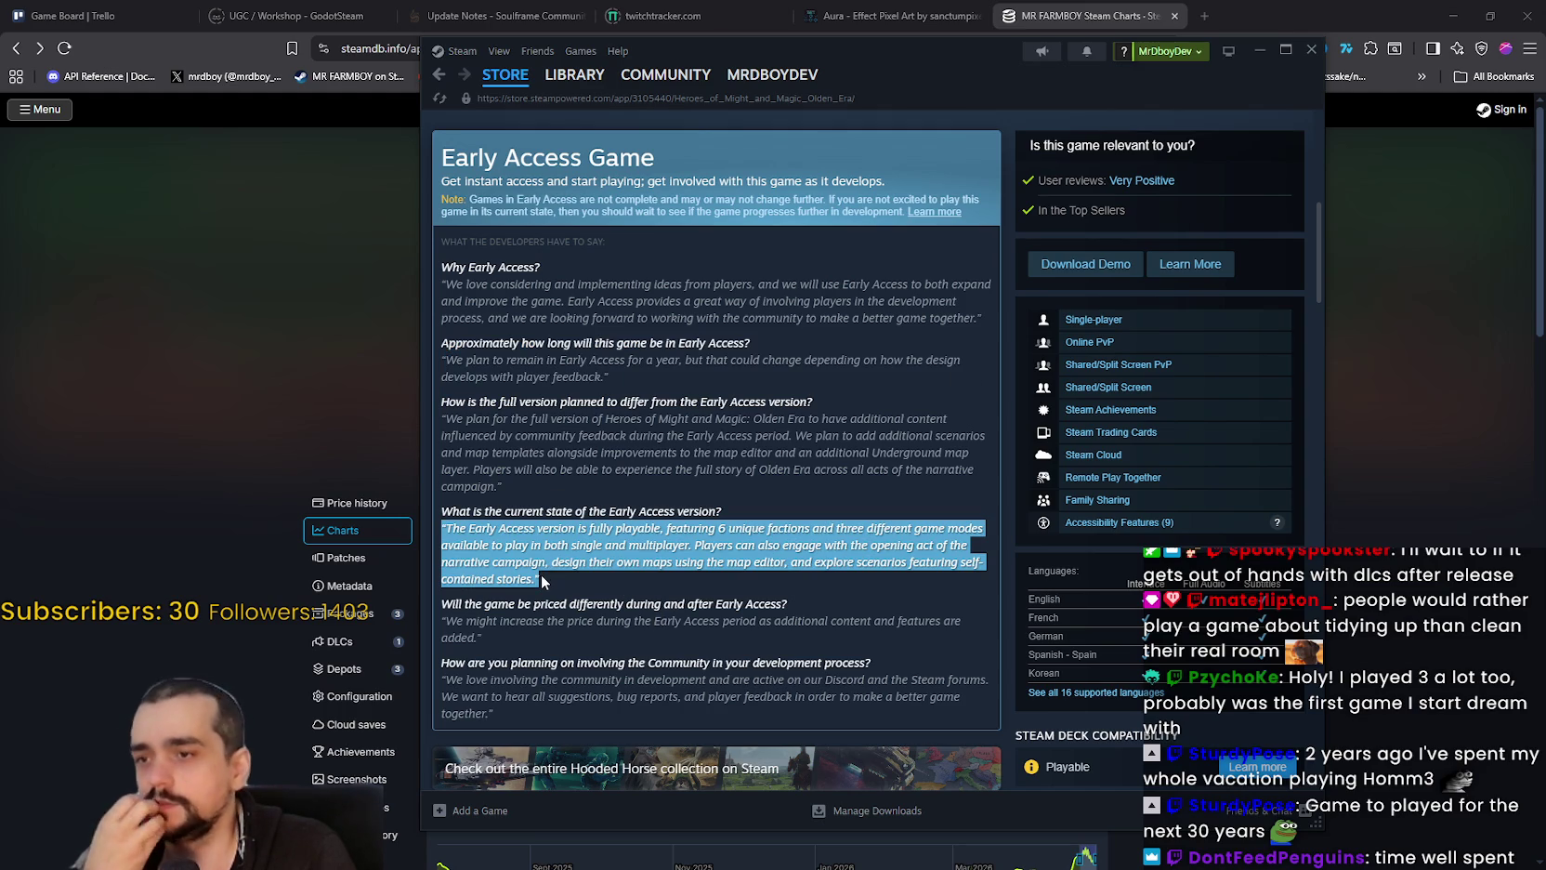
scroll(553, 581, "down", 3)
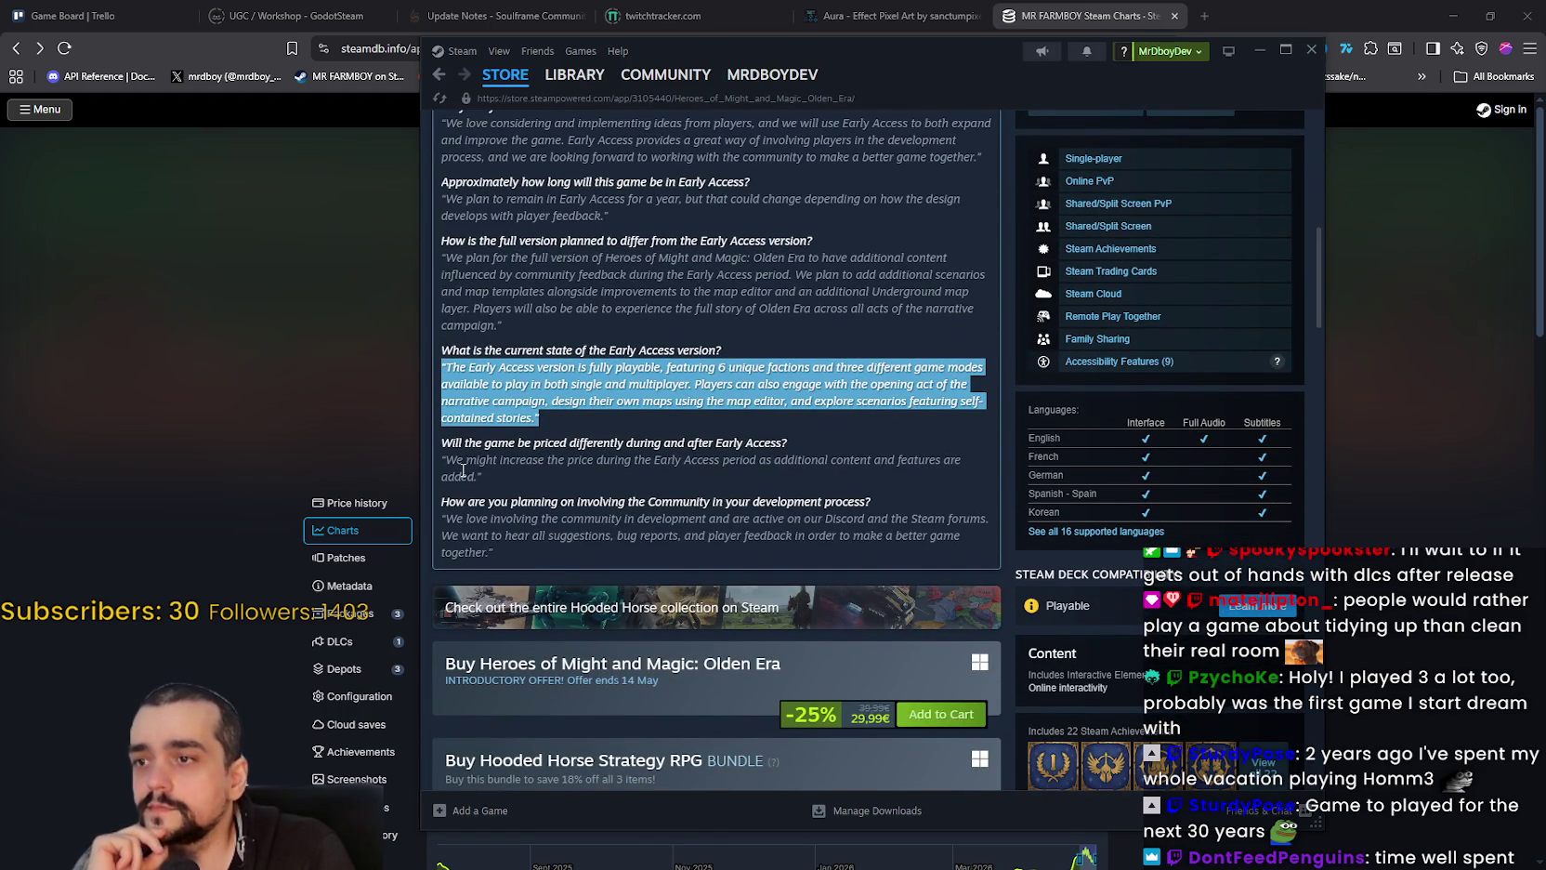
left_click_drag(445, 460, 500, 490)
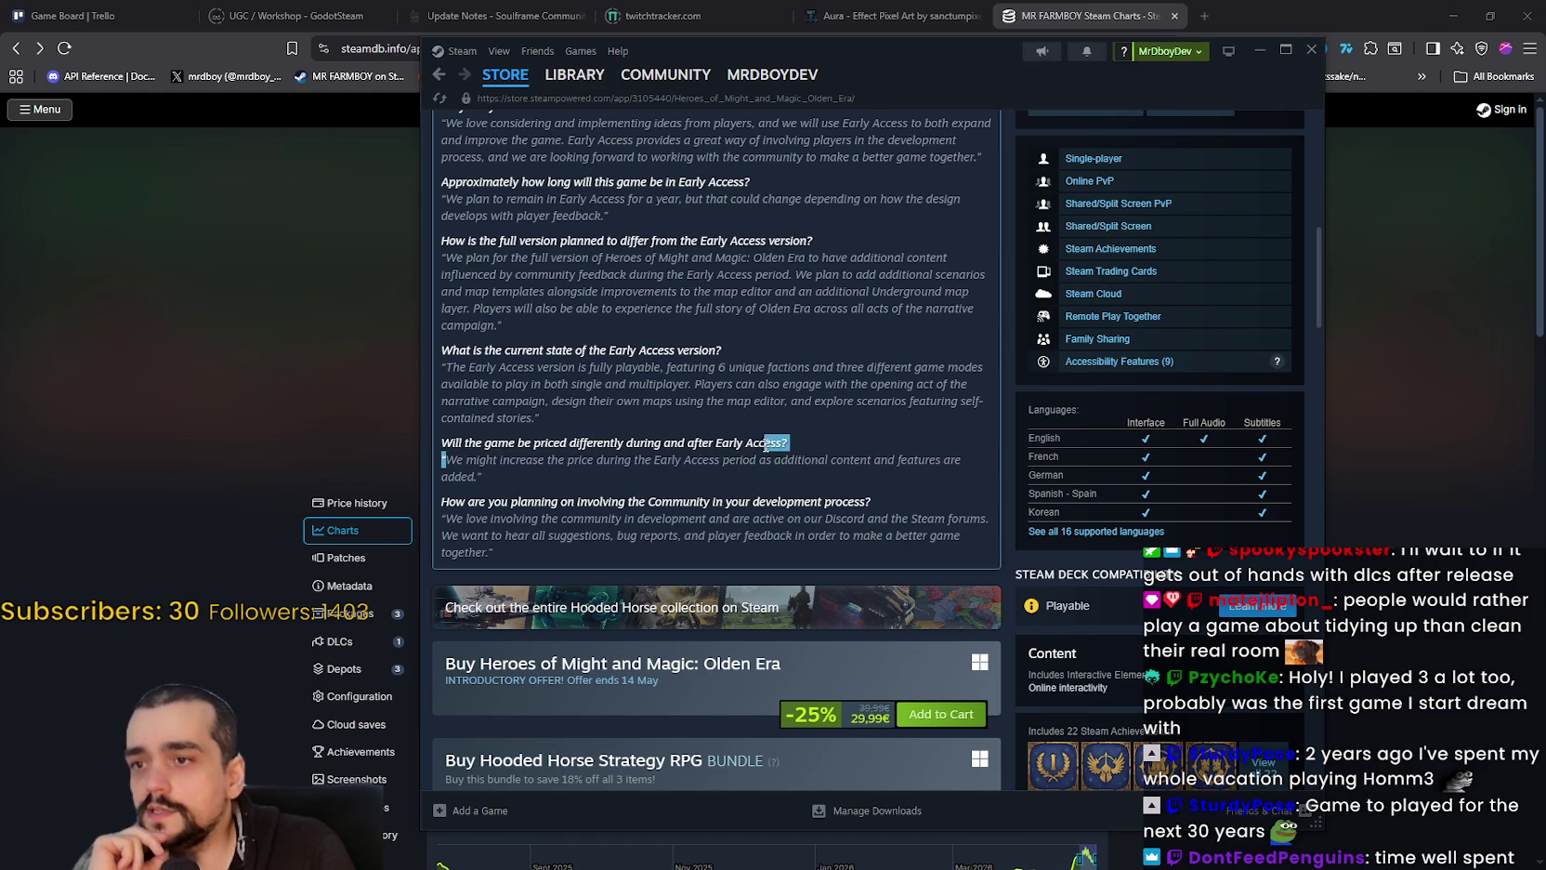
left_click(898, 462, "shift")
mouse_move(898, 463)
left_mouse_down()
mouse_move(964, 470)
mouse_move(462, 479)
mouse_move(631, 536)
left_mouse_up()
left_click(541, 519)
Step: Open the 'Heroes of Might and Magic: Olden Era Released!' news item under Recent Events
scroll(631, 524, "down", 2)
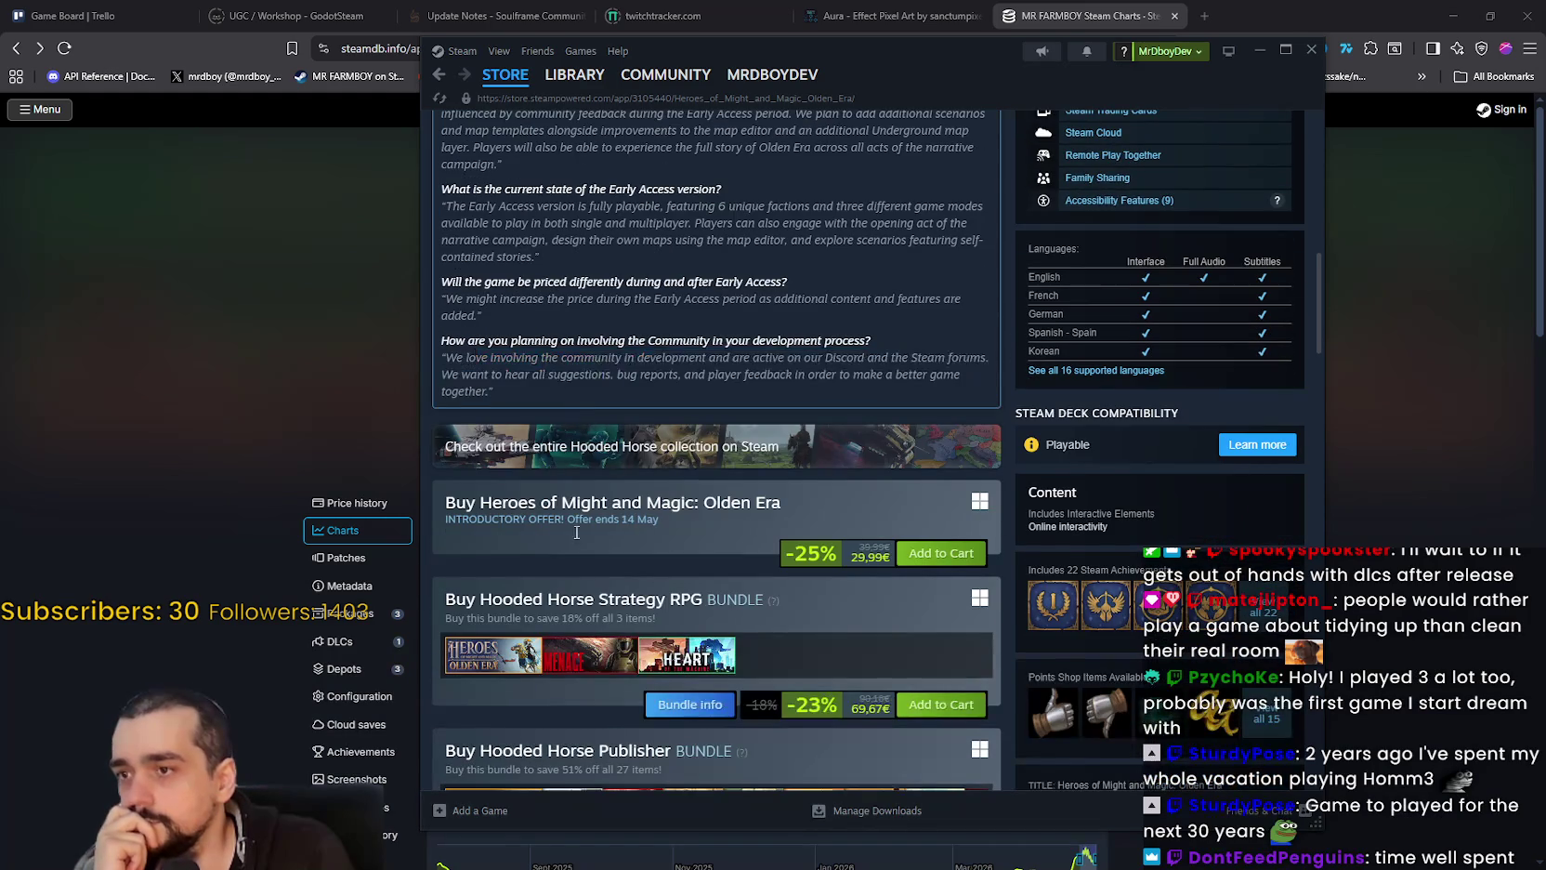
scroll(575, 565, "down", 3)
scroll(586, 549, "down", 3)
left_click(613, 461)
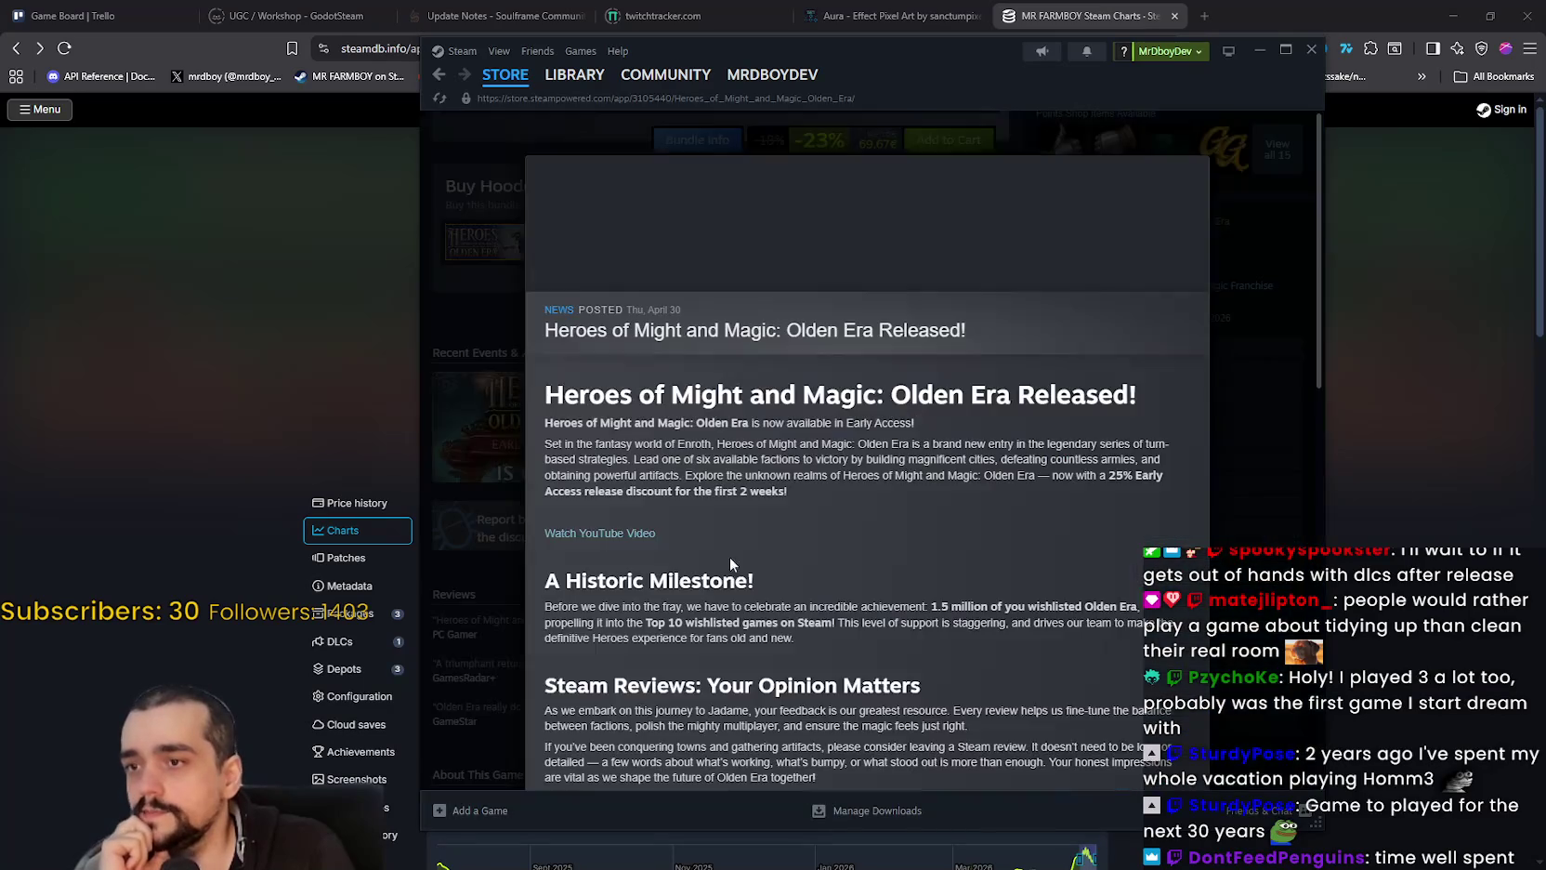
Step: Close the Olden Era release announcement and go to developer Unfrozen's page
scroll(704, 598, "down", 13)
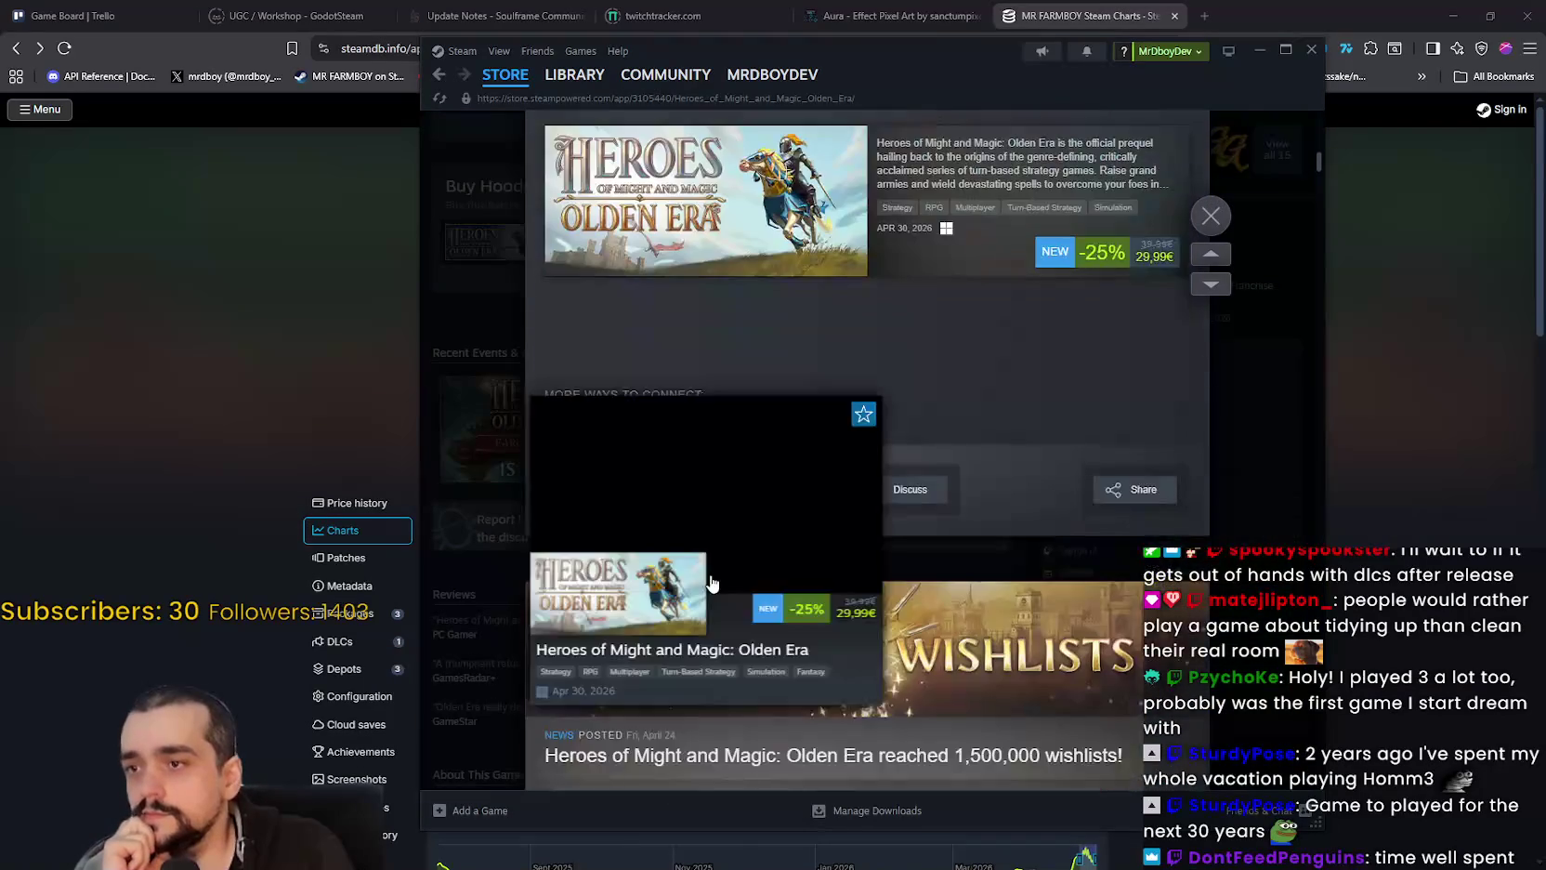
left_click(1228, 219)
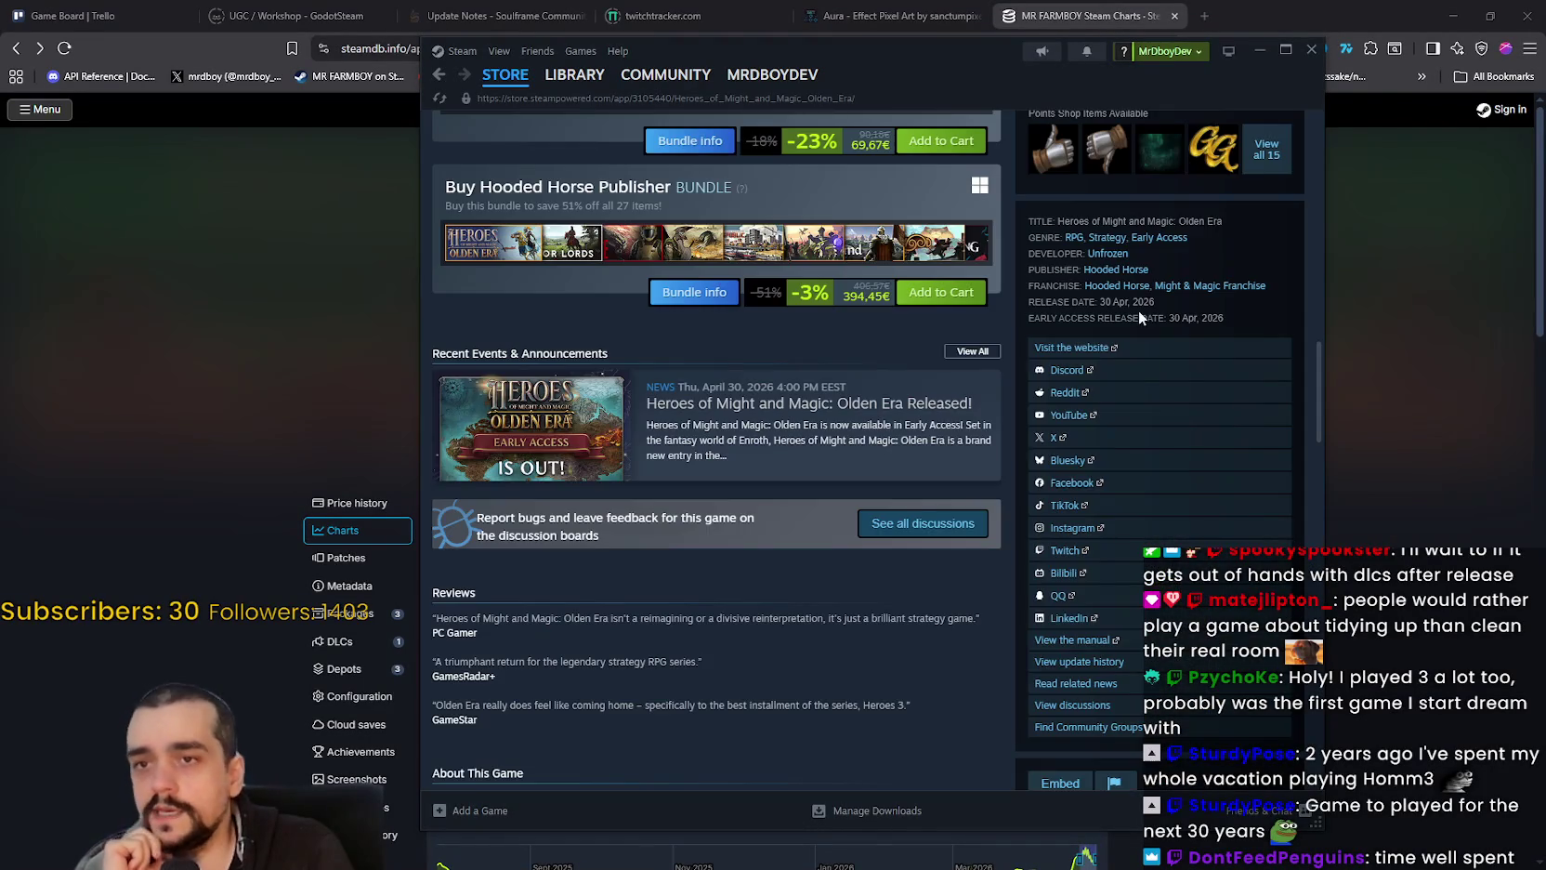
scroll(948, 520, "up", 10)
scroll(948, 521, "up", 3)
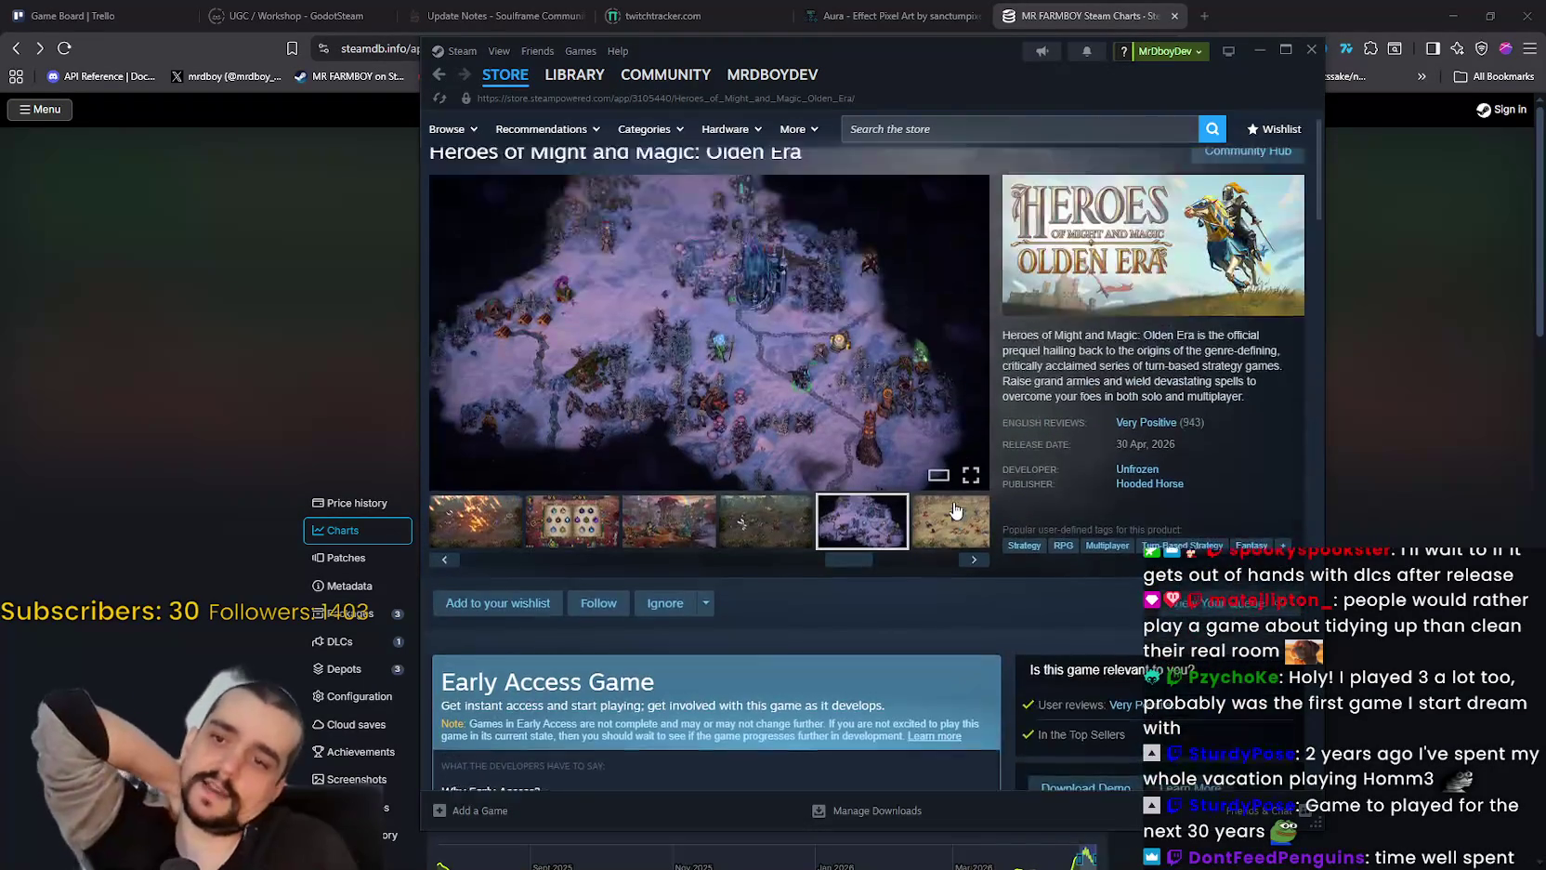
left_click(1137, 511)
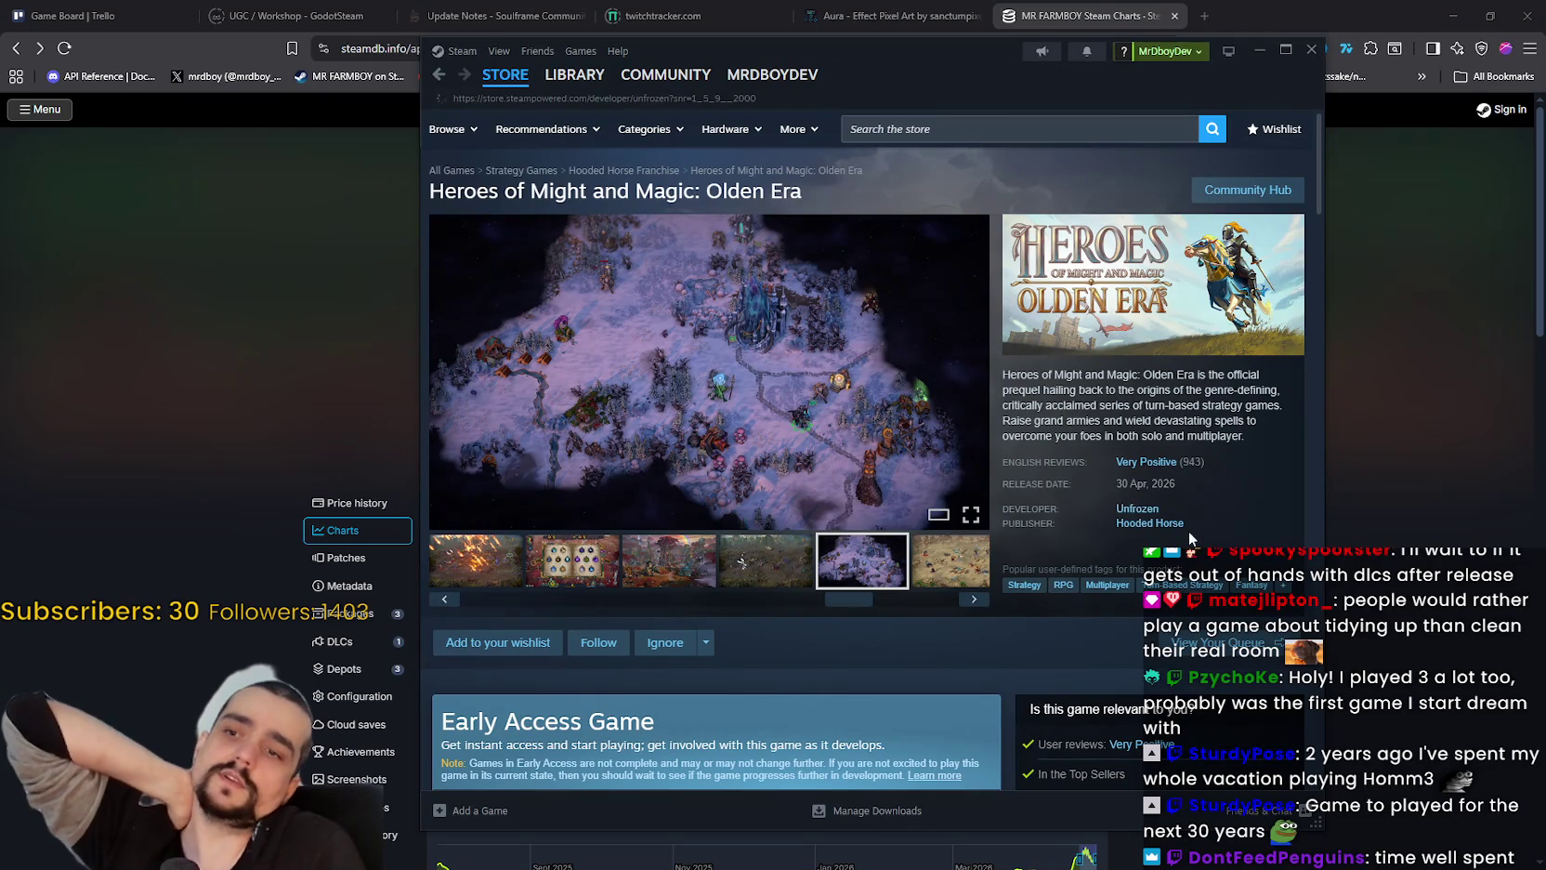
Step: Browse Unfrozen's developer page and open the Iratus: Lord of the Dead store page
scroll(1180, 498, "down", 3)
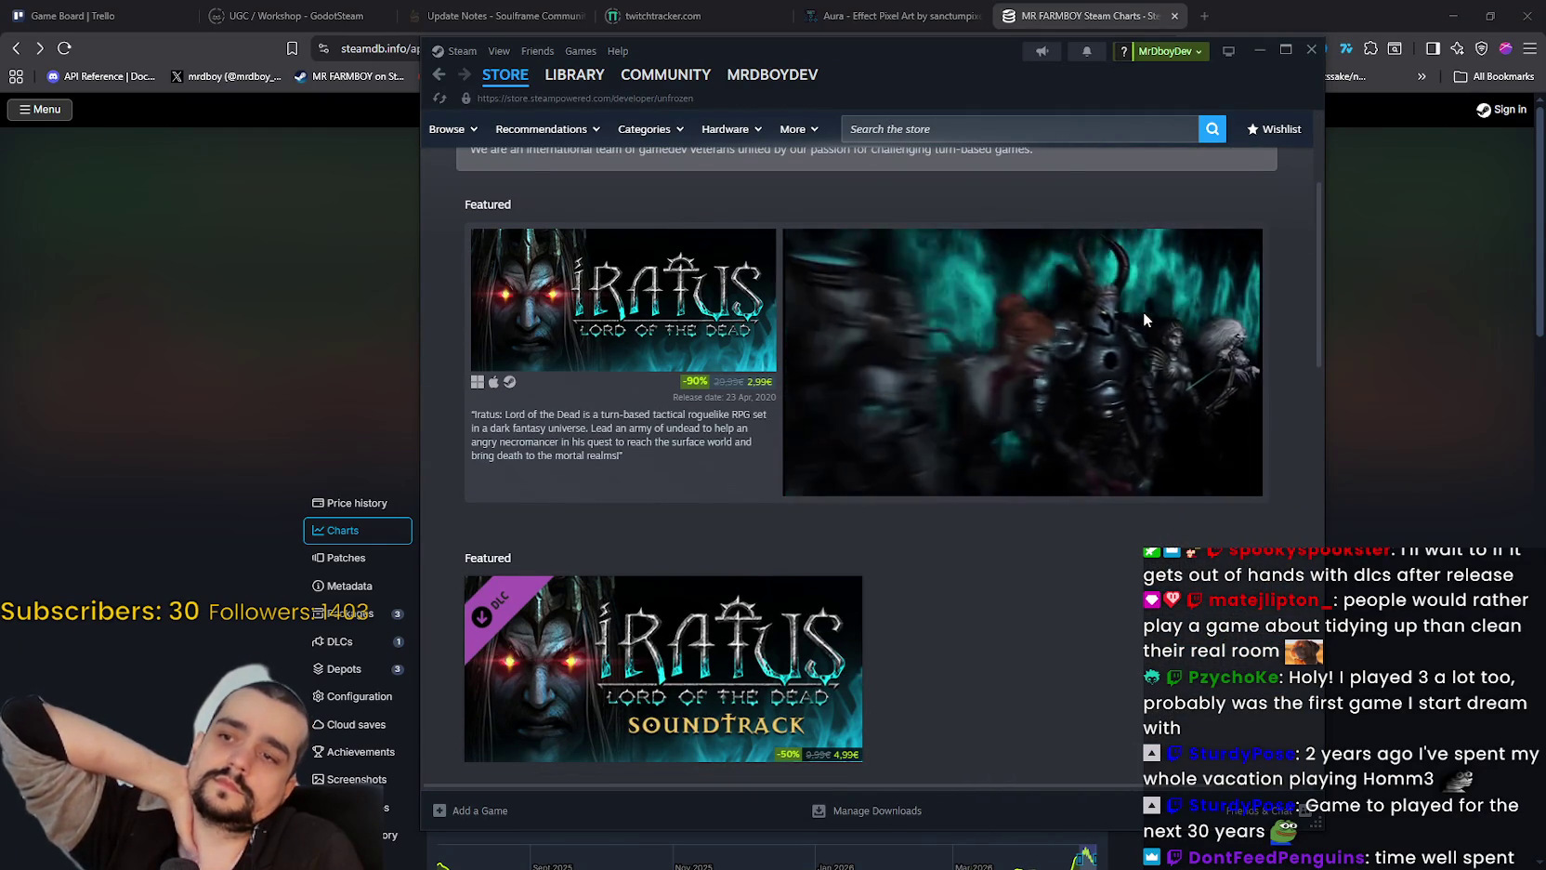
mouse_move(697, 322)
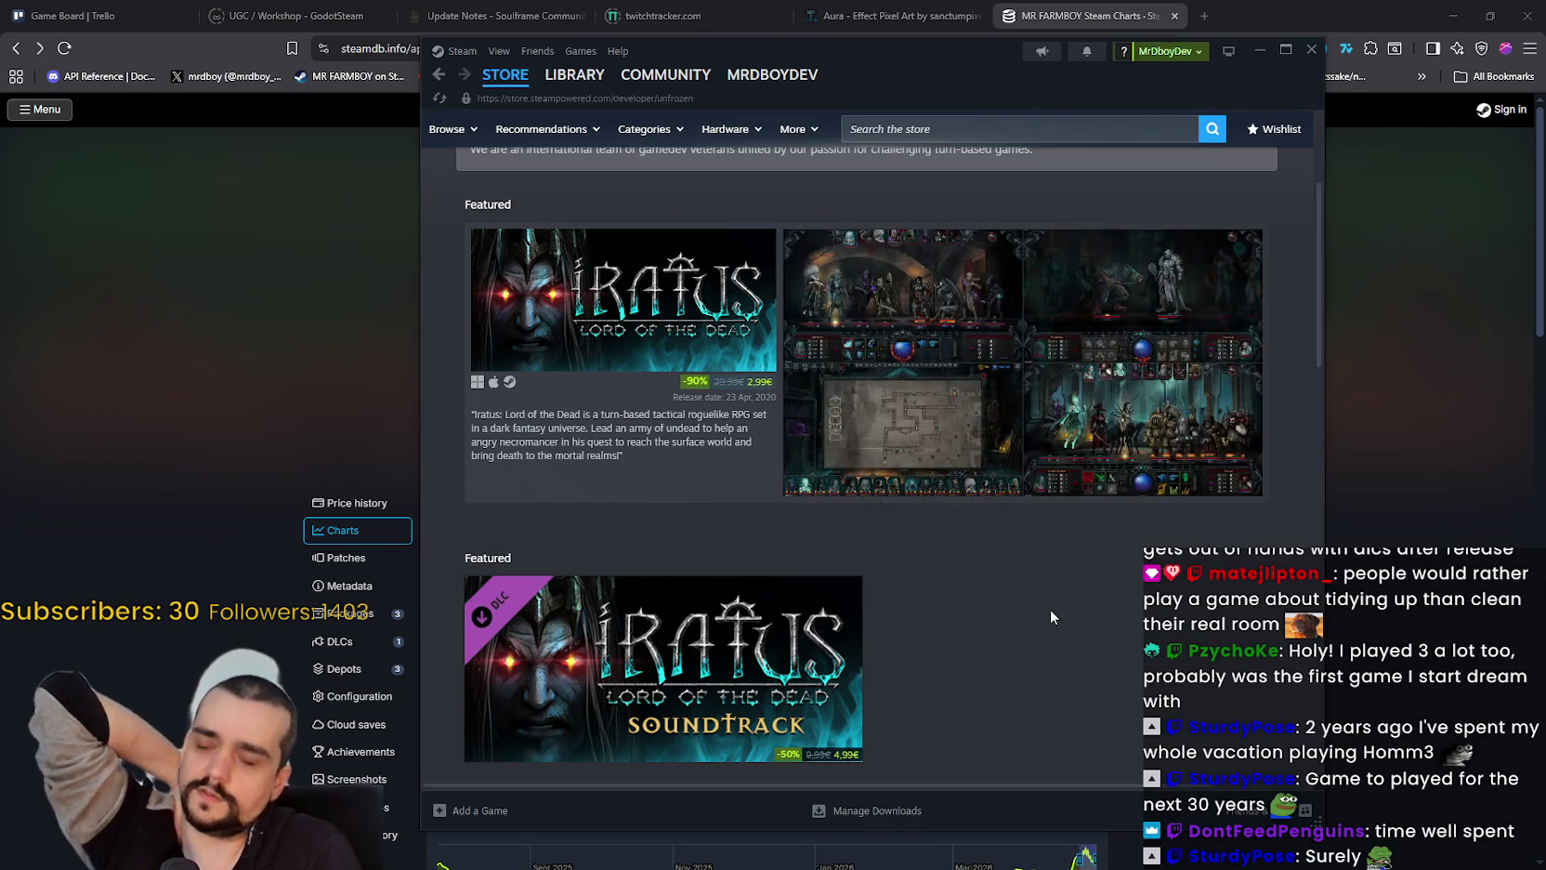
scroll(1050, 608, "down", 5)
scroll(930, 436, "down", 5)
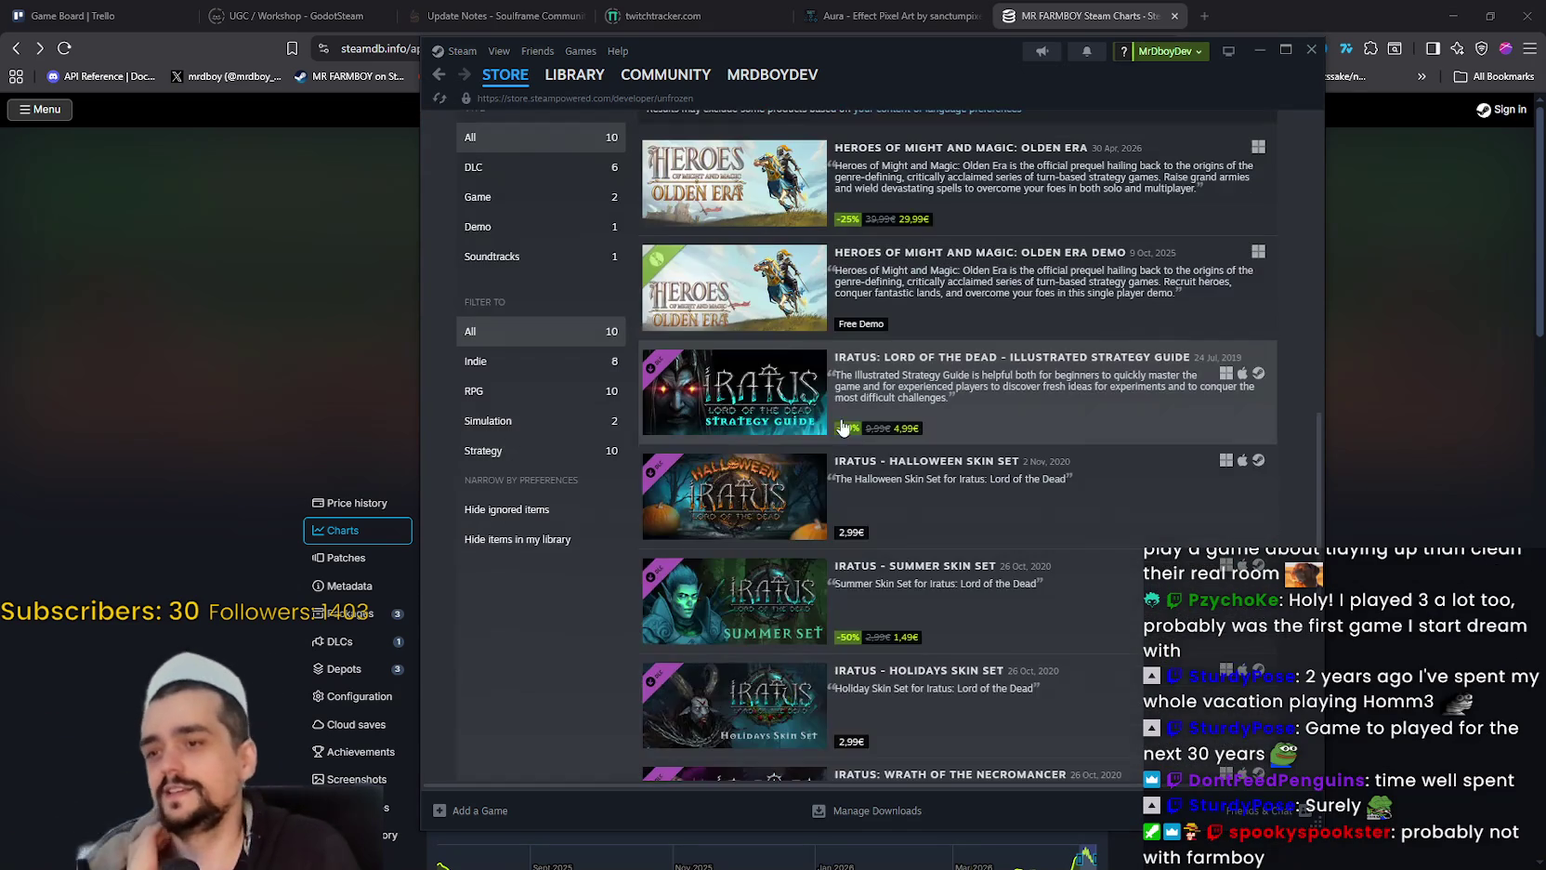
mouse_move(764, 415)
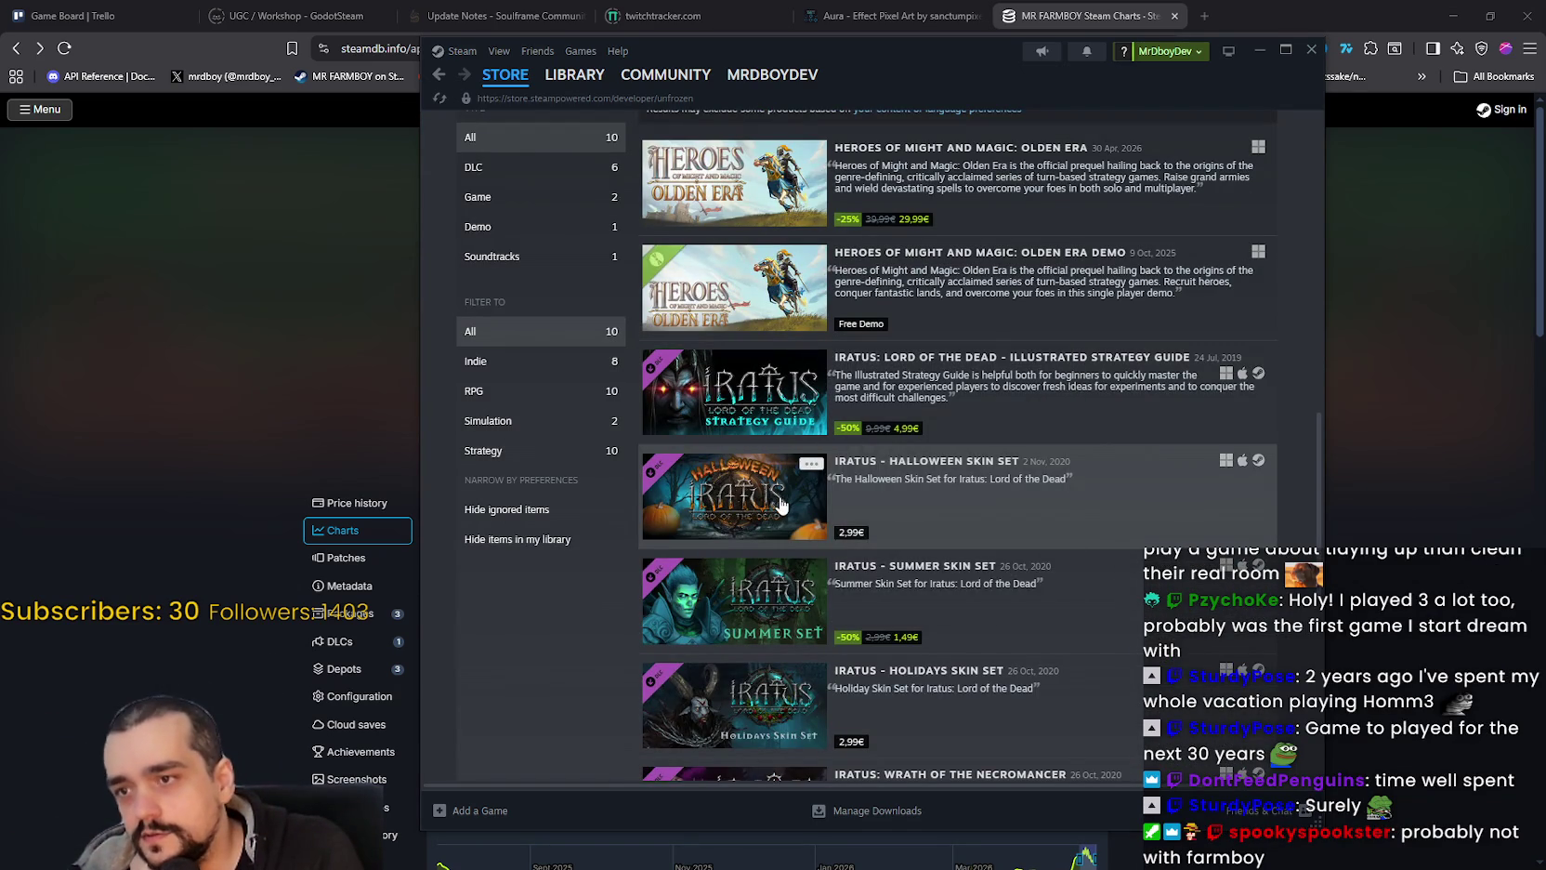
scroll(741, 365, "down", 3)
mouse_move(740, 363)
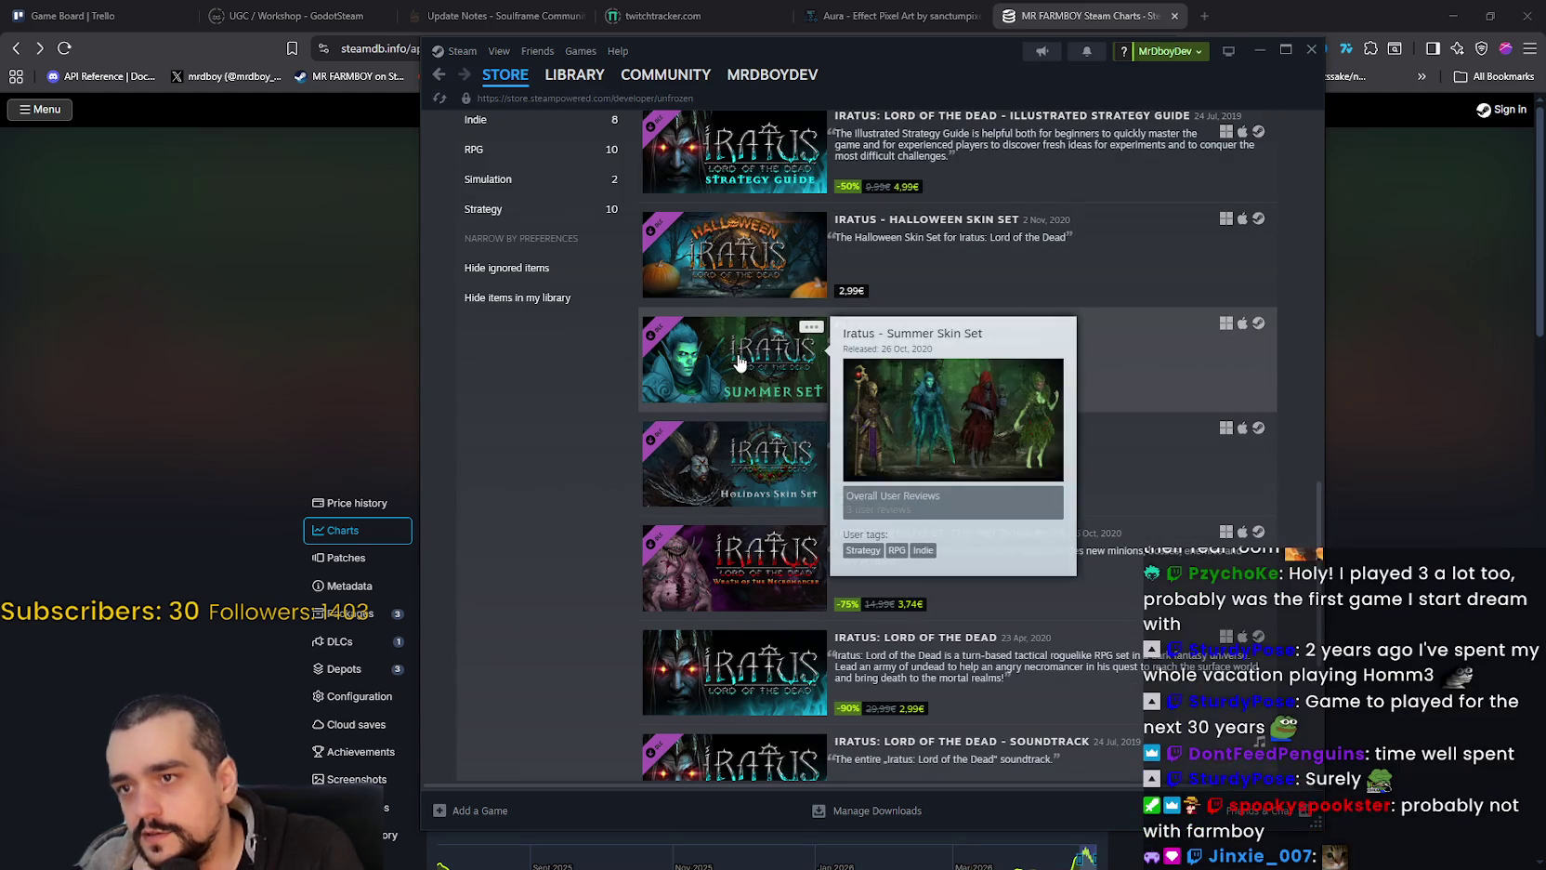
scroll(737, 358, "down", 3)
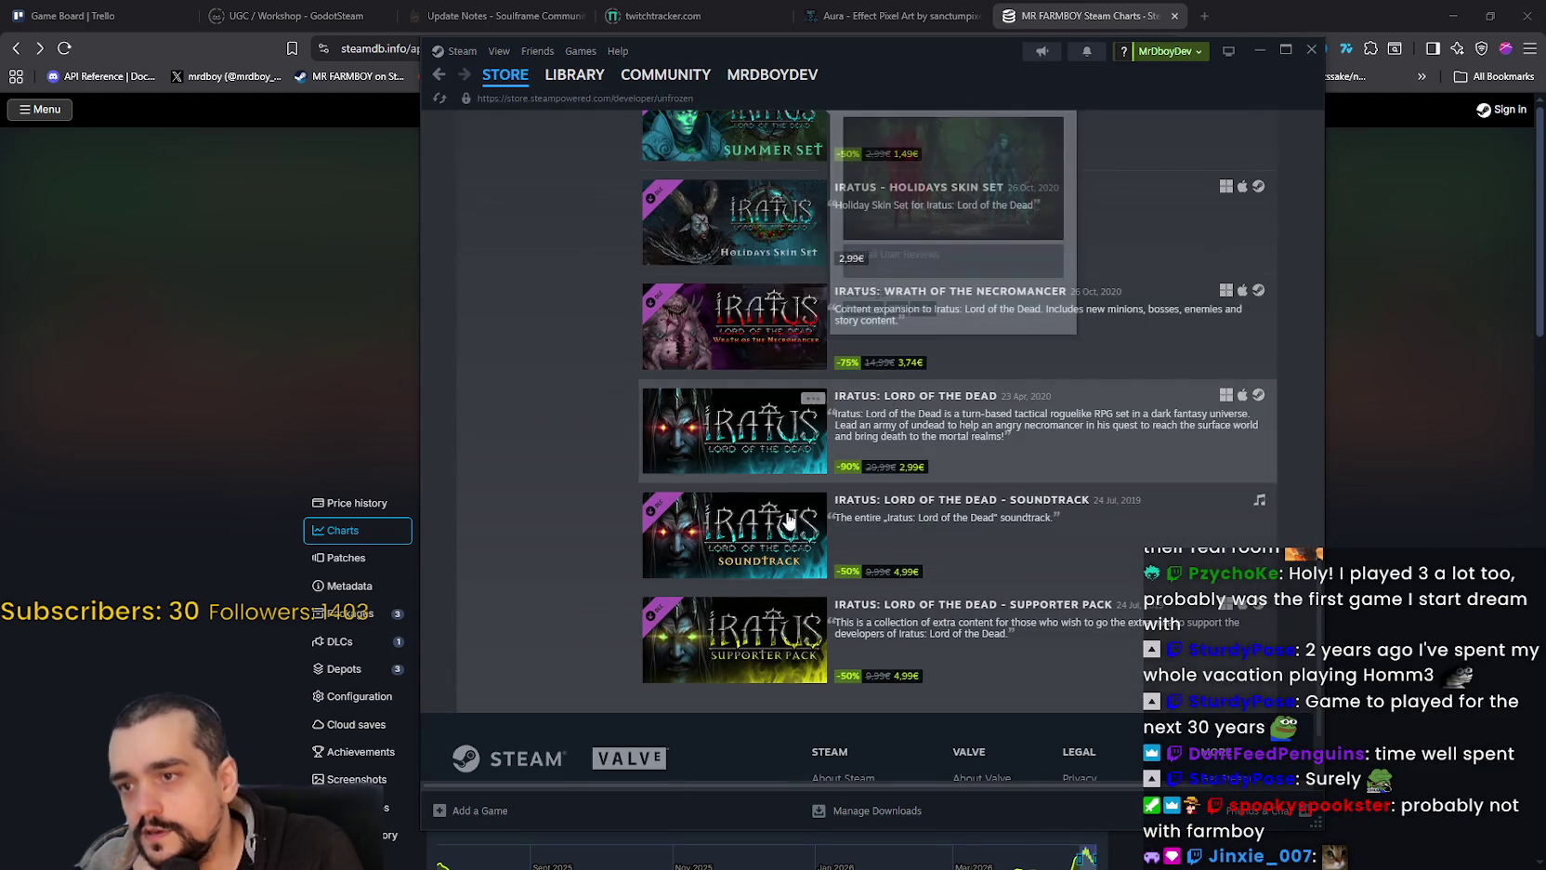
scroll(1133, 669, "up", 5)
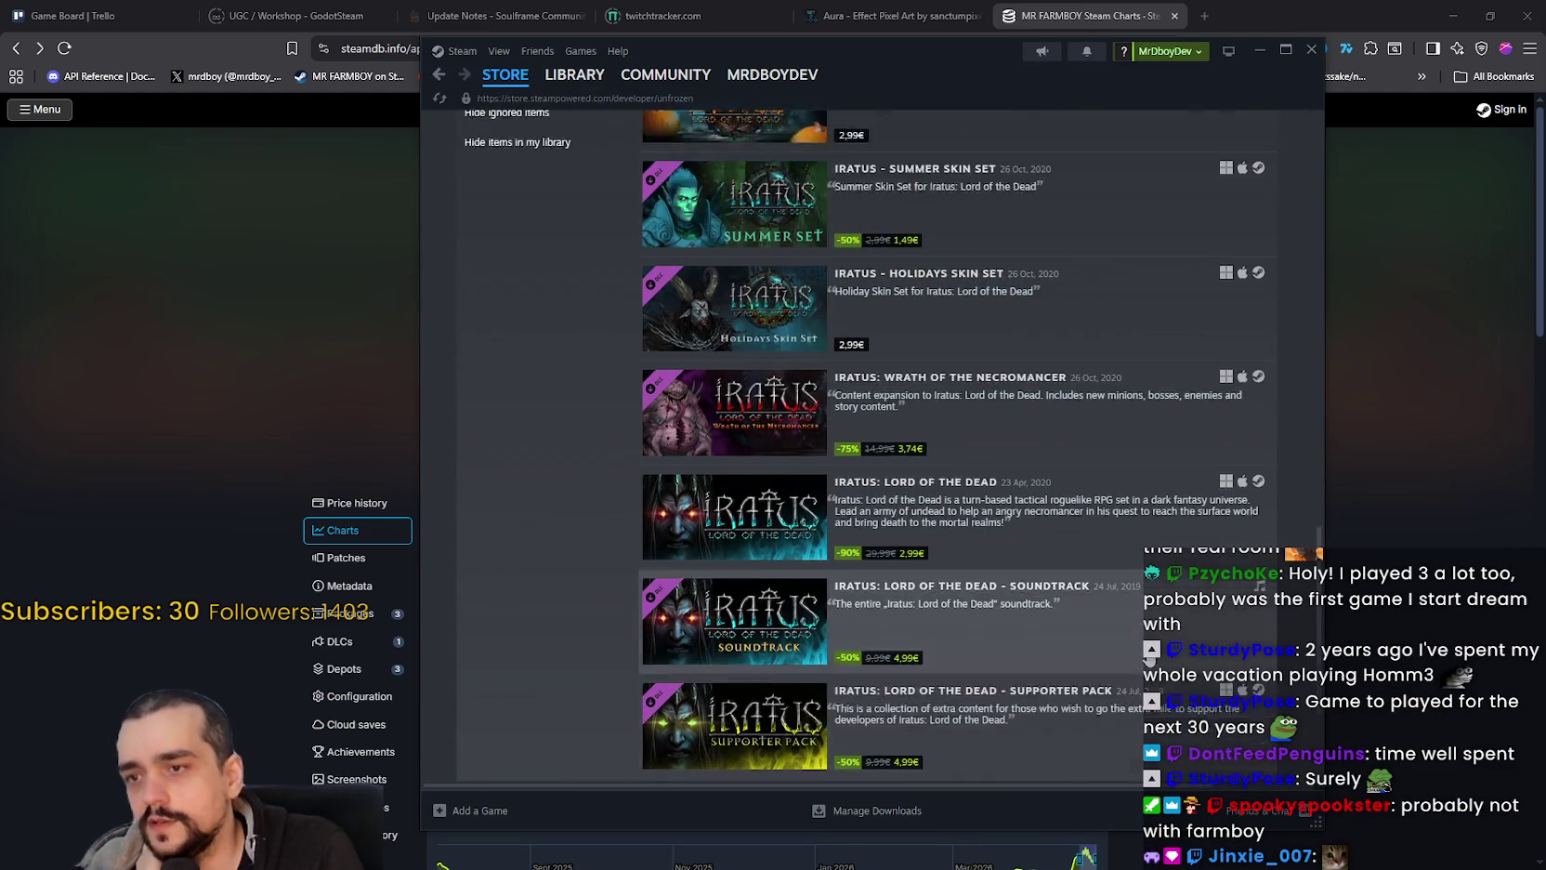
scroll(770, 569, "up", 2)
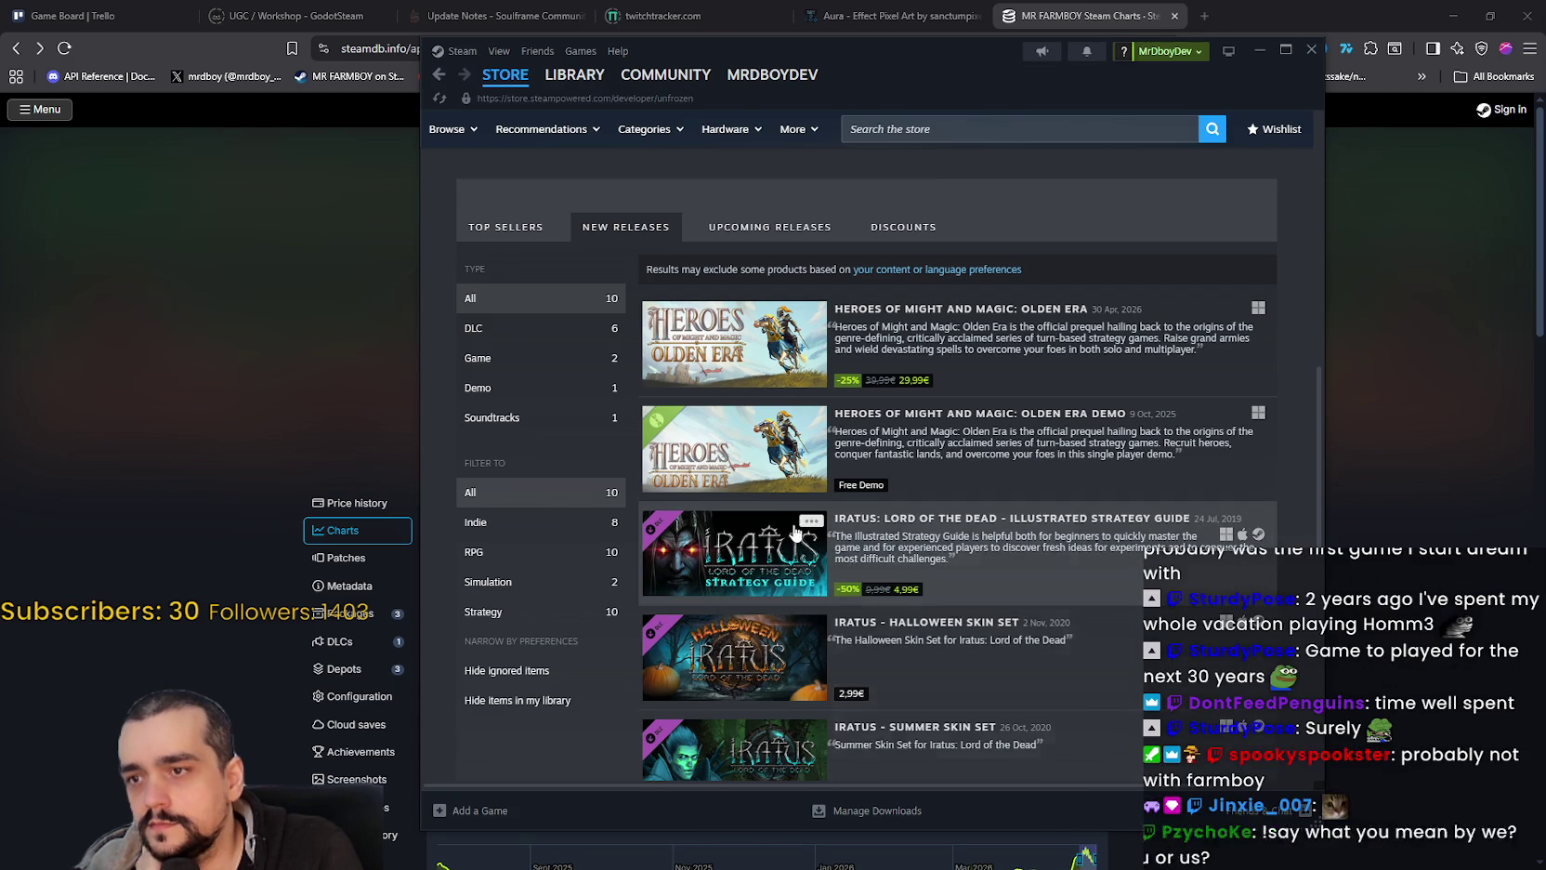
scroll(730, 452, "up", 5)
scroll(727, 451, "up", 2)
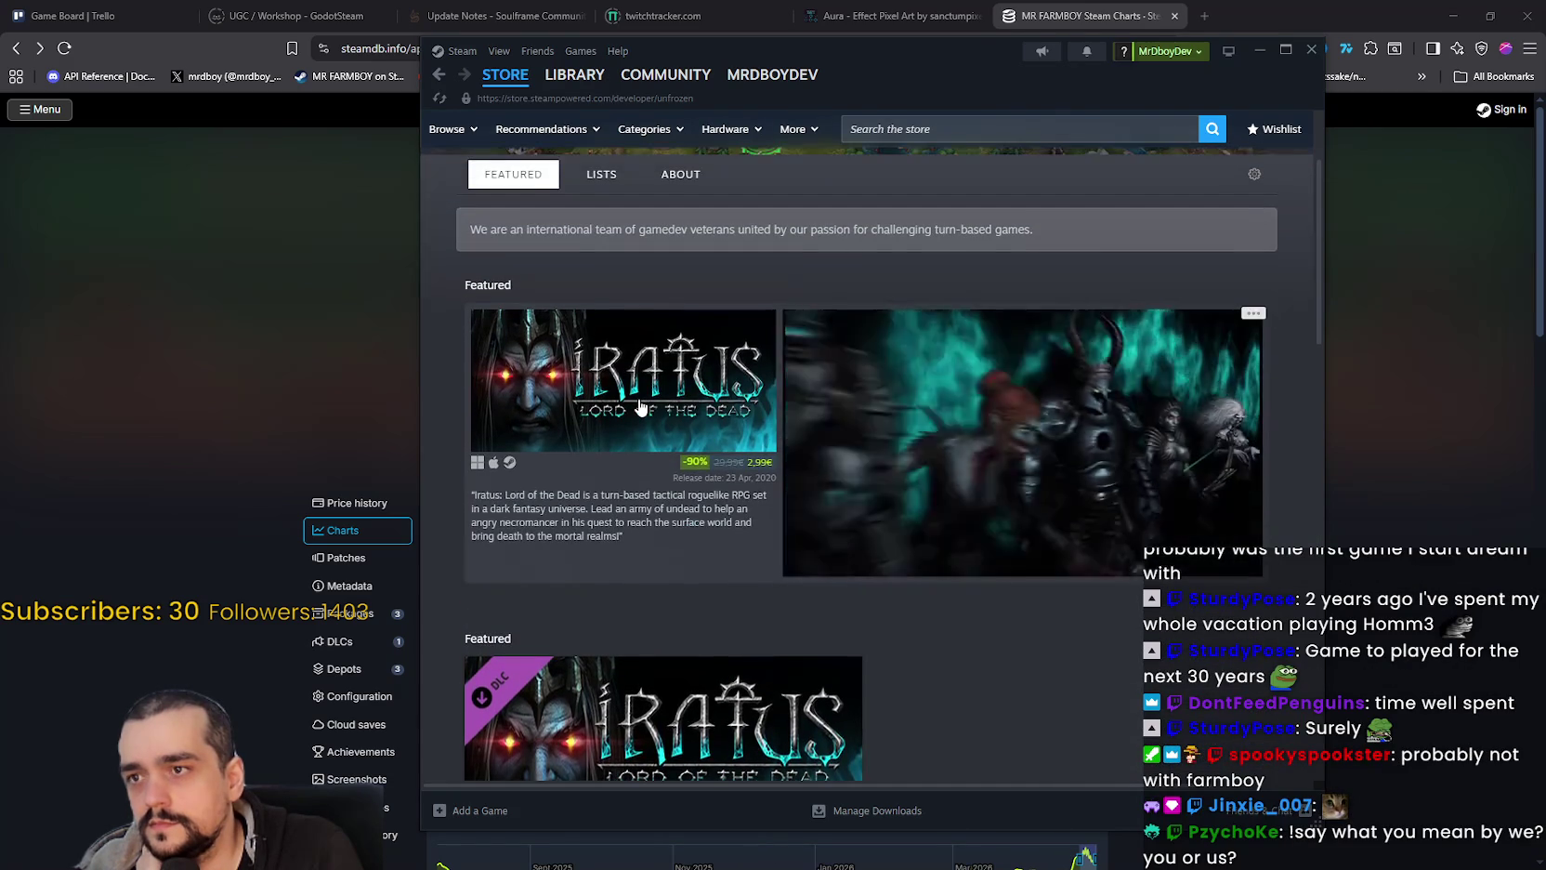
left_click(672, 442)
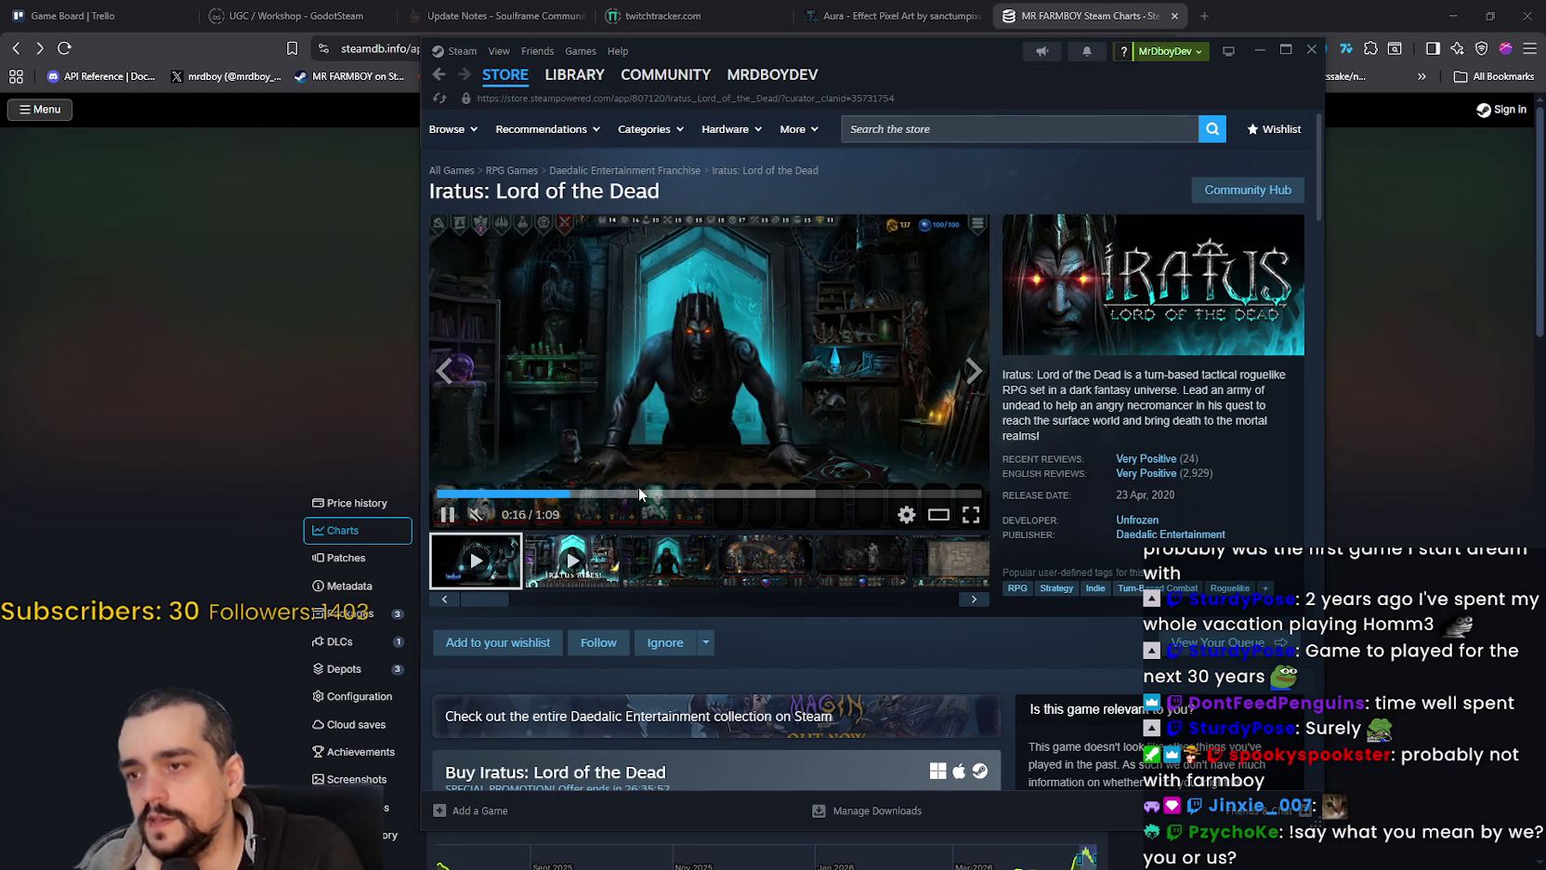
Step: Skip ahead in the Iratus trailer, return to Unfrozen, and open the Olden Era page
left_click(646, 493)
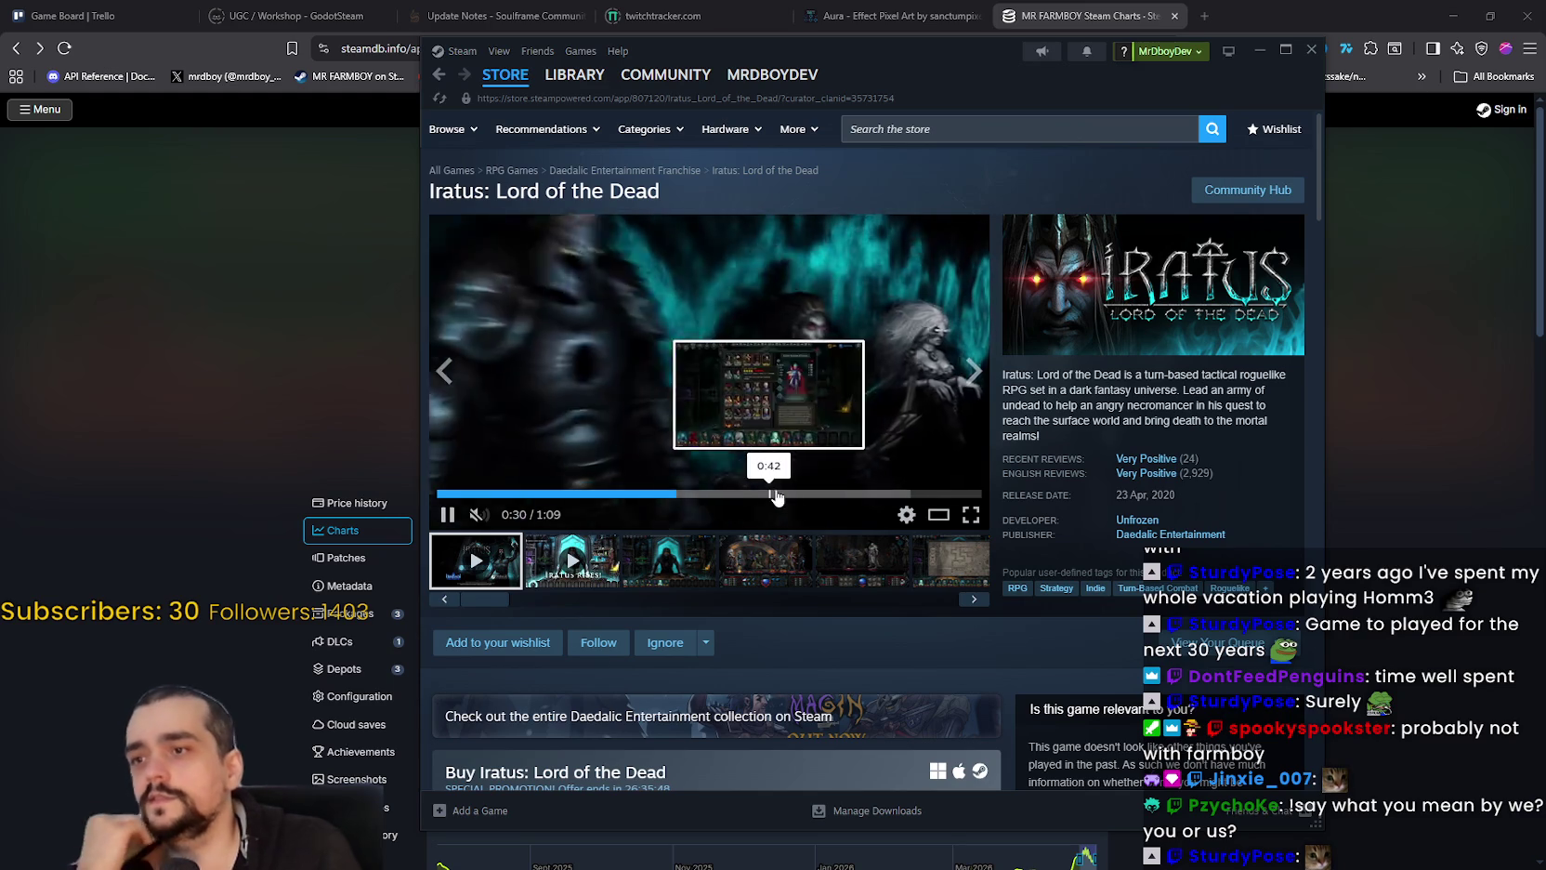
left_click(437, 75)
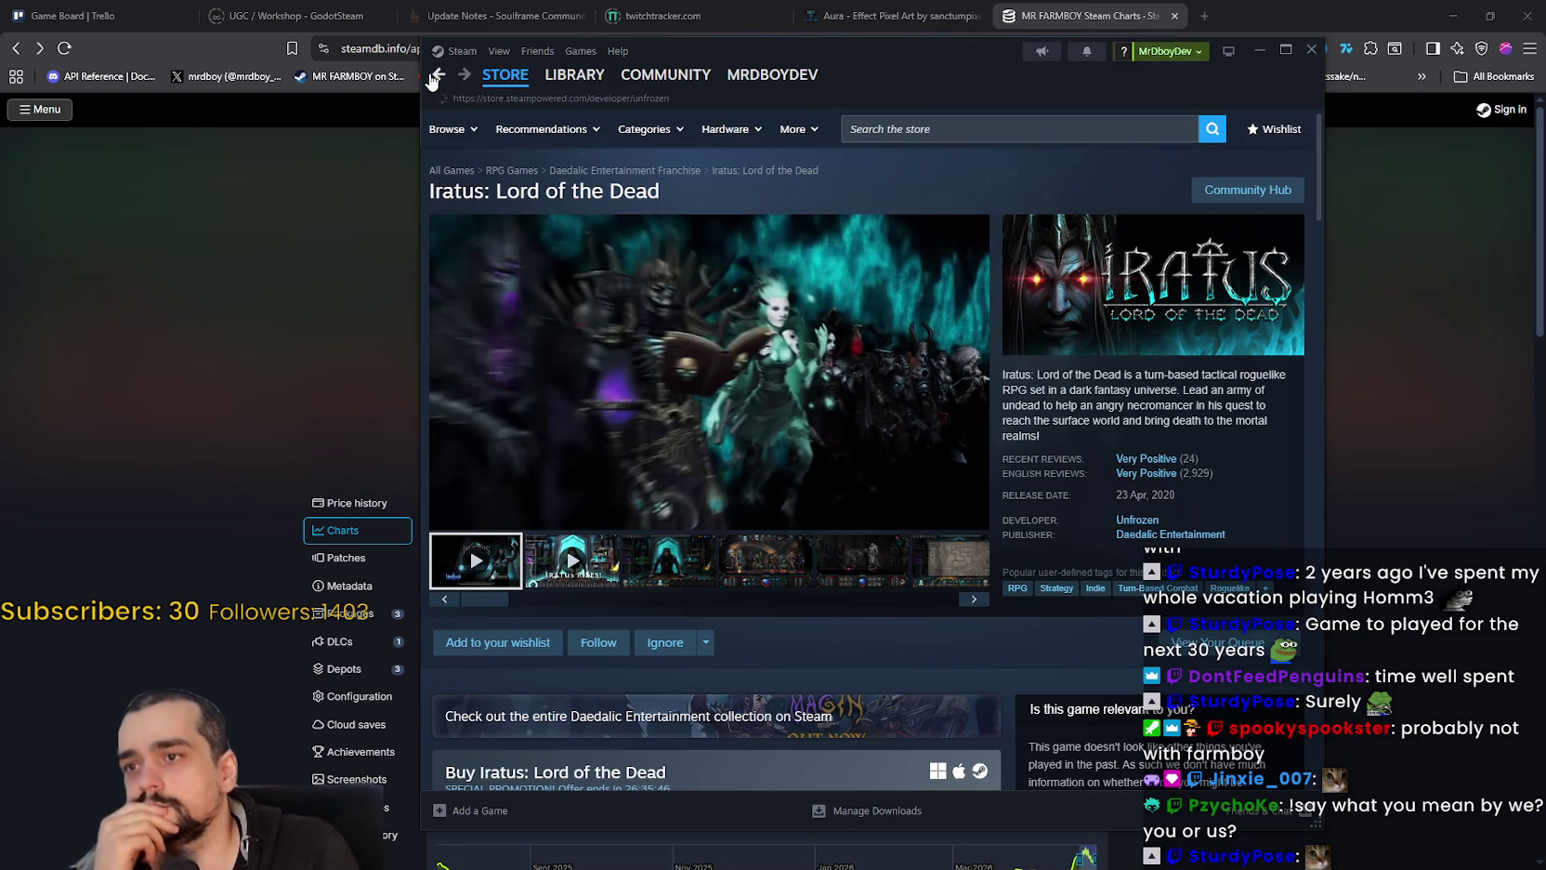
scroll(717, 467, "down", 10)
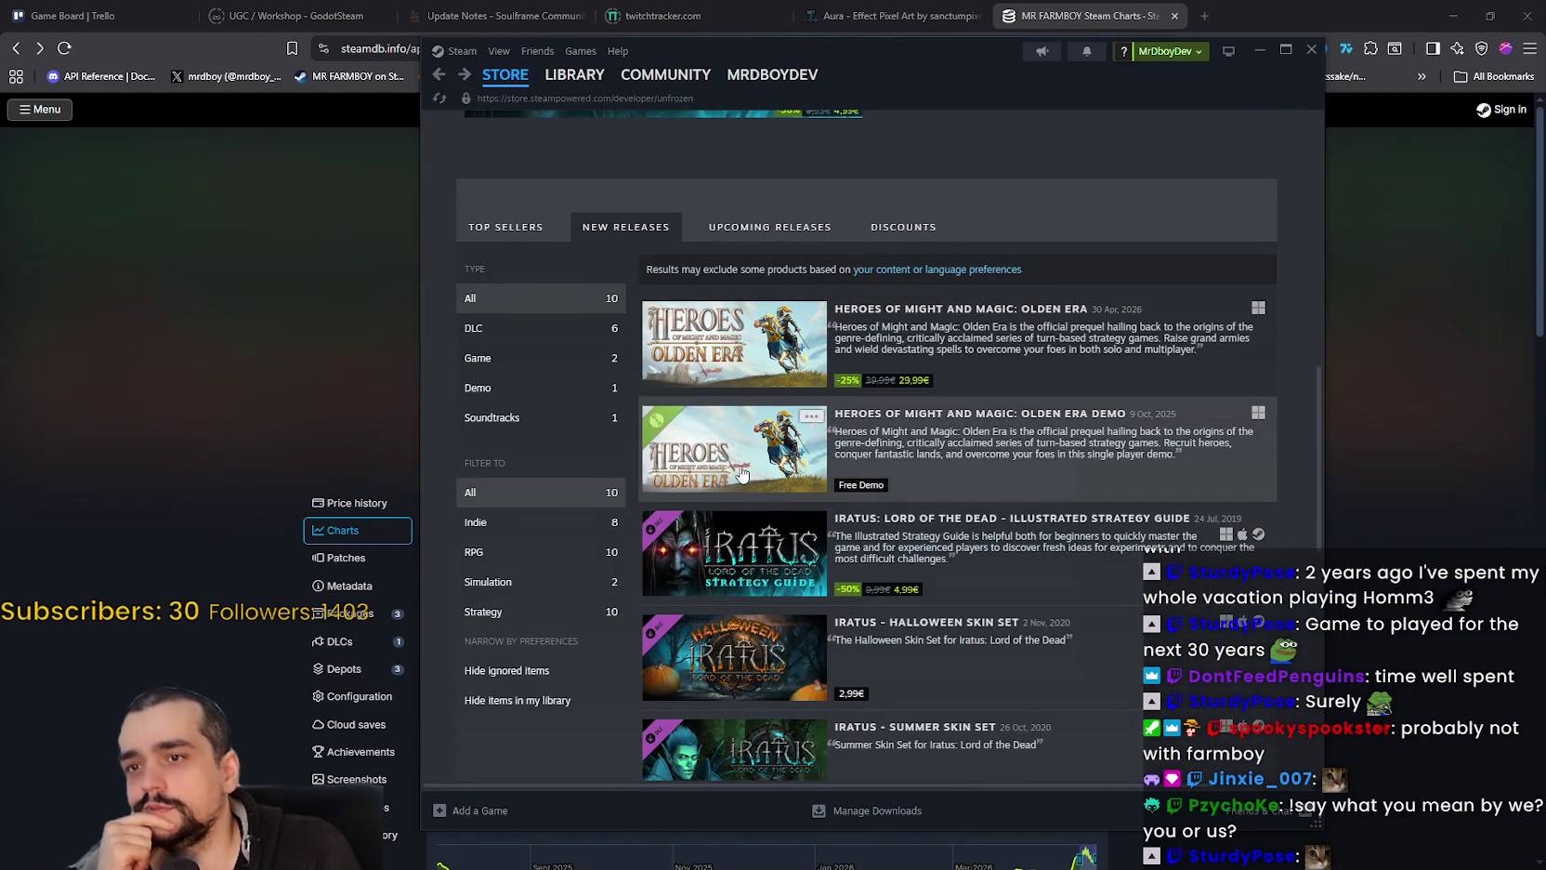
left_click(724, 325)
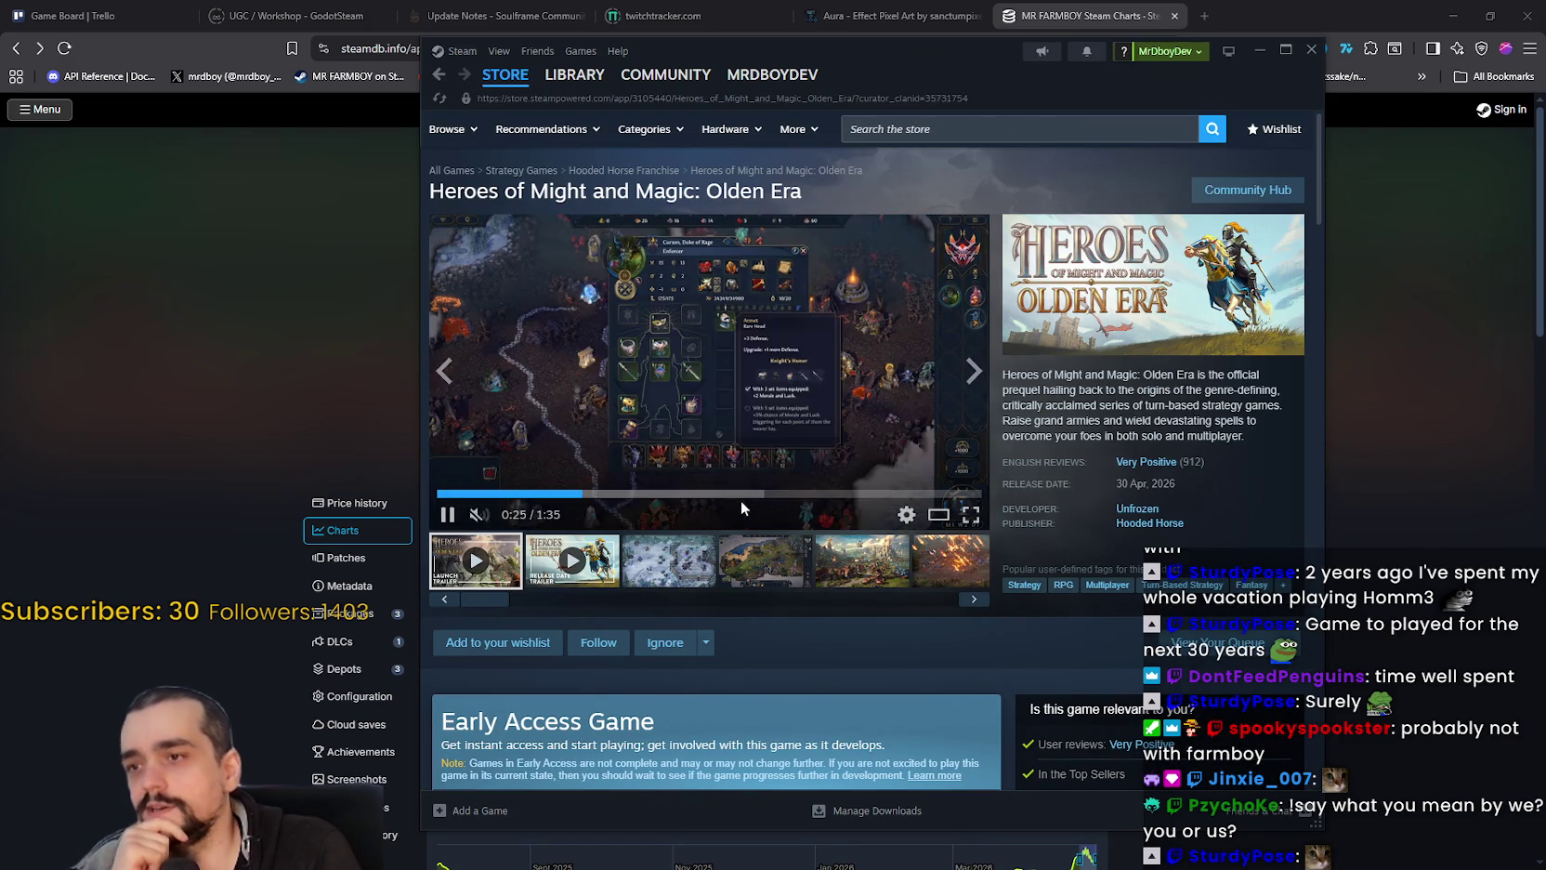
Step: View the Olden Era screenshots full size, then minimise Steam to reveal SteamDB's MR FARMBOY page
left_click(741, 495)
left_click(693, 584)
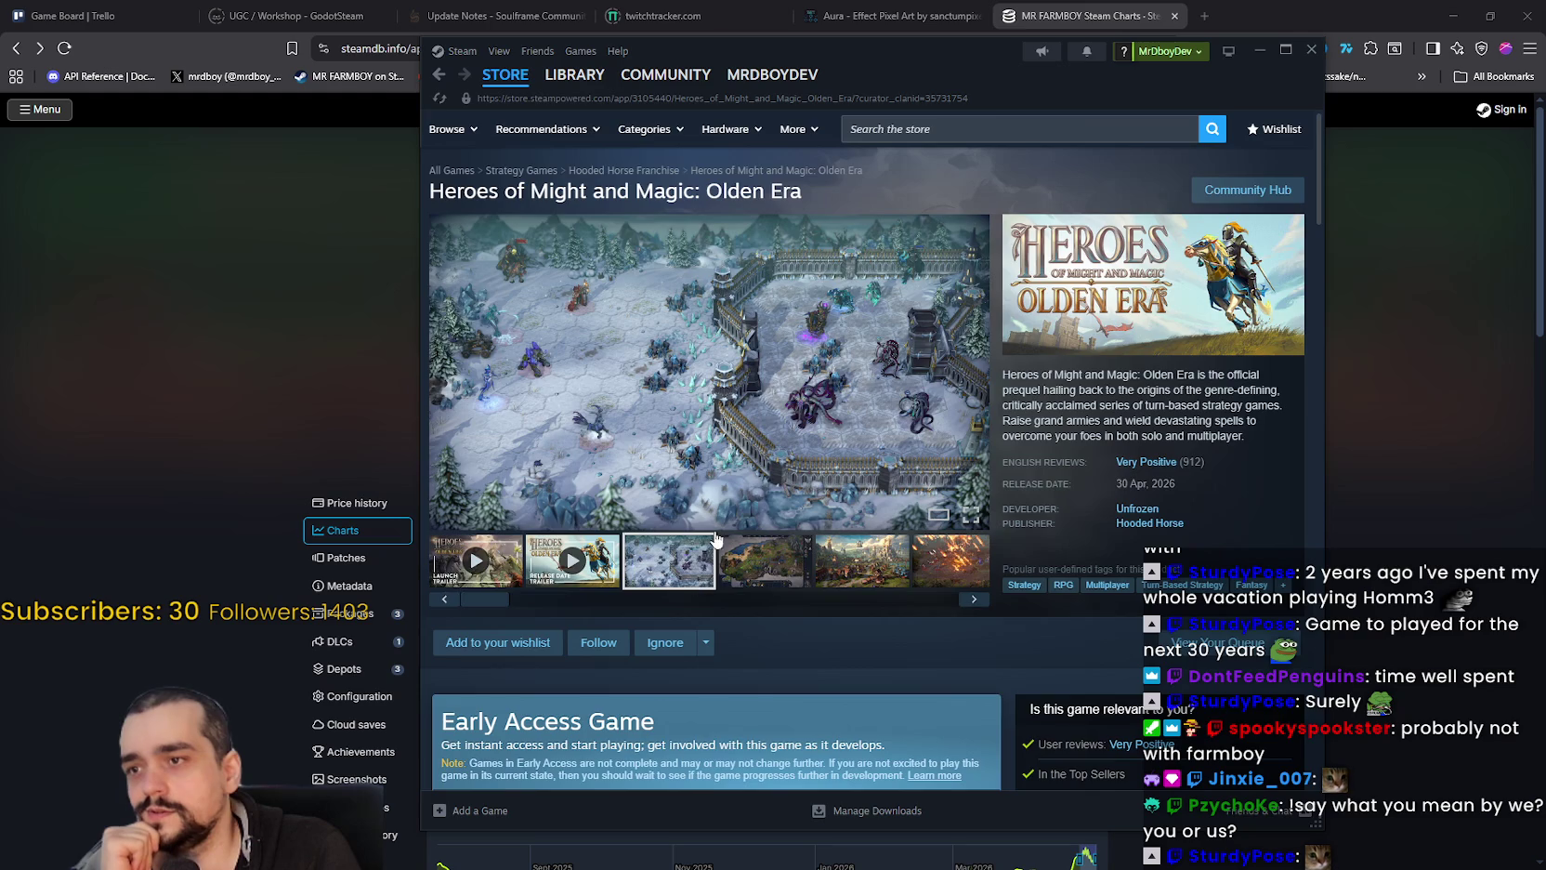
left_click(769, 409)
left_click(1281, 448)
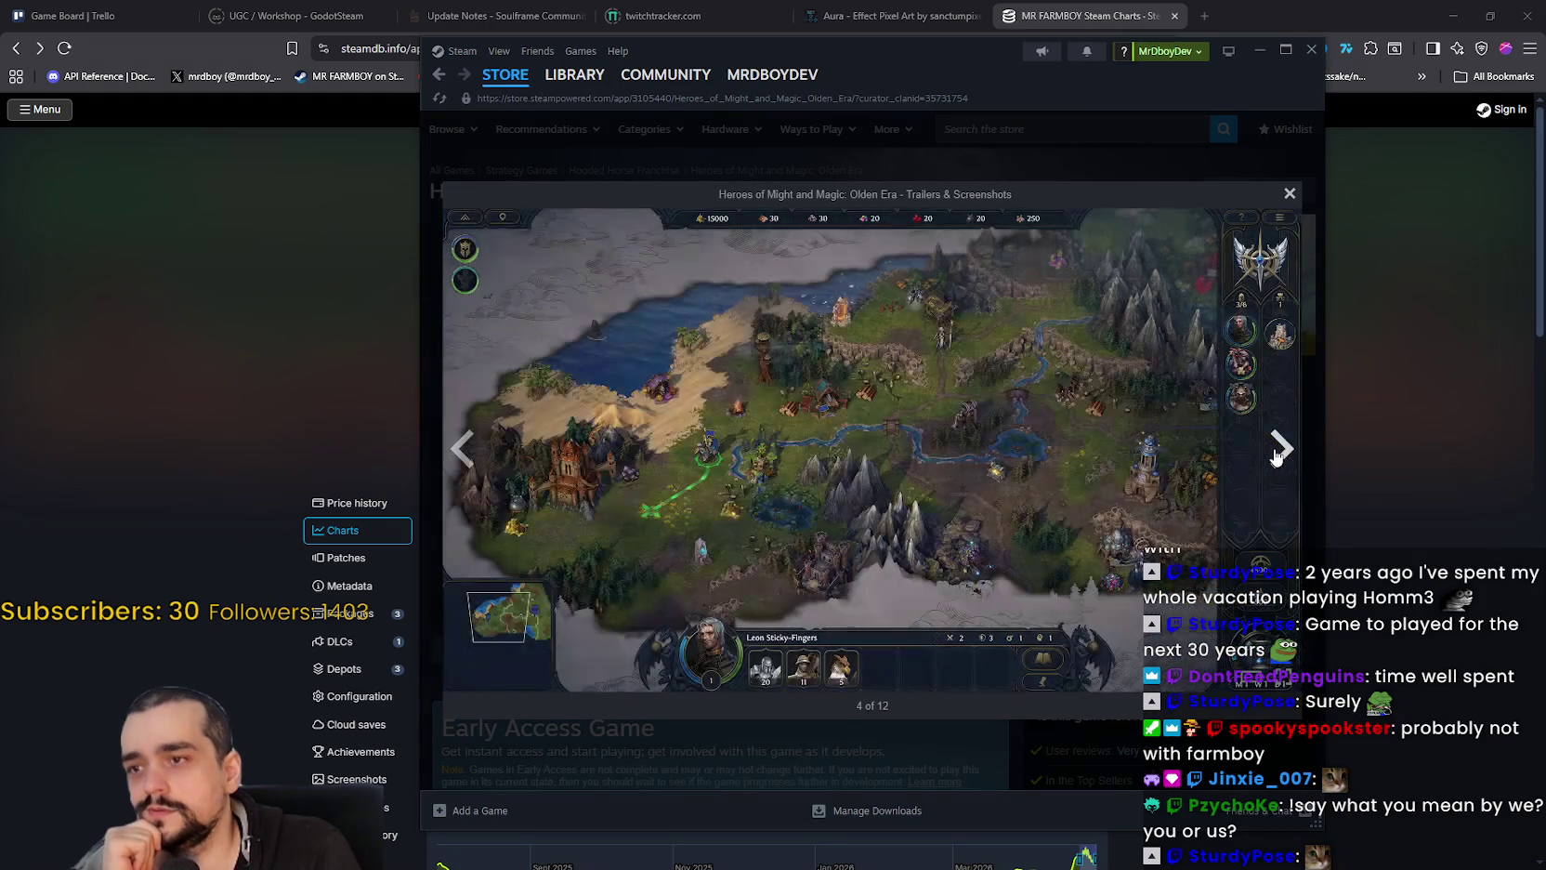
left_click(1280, 449)
left_click(1298, 198)
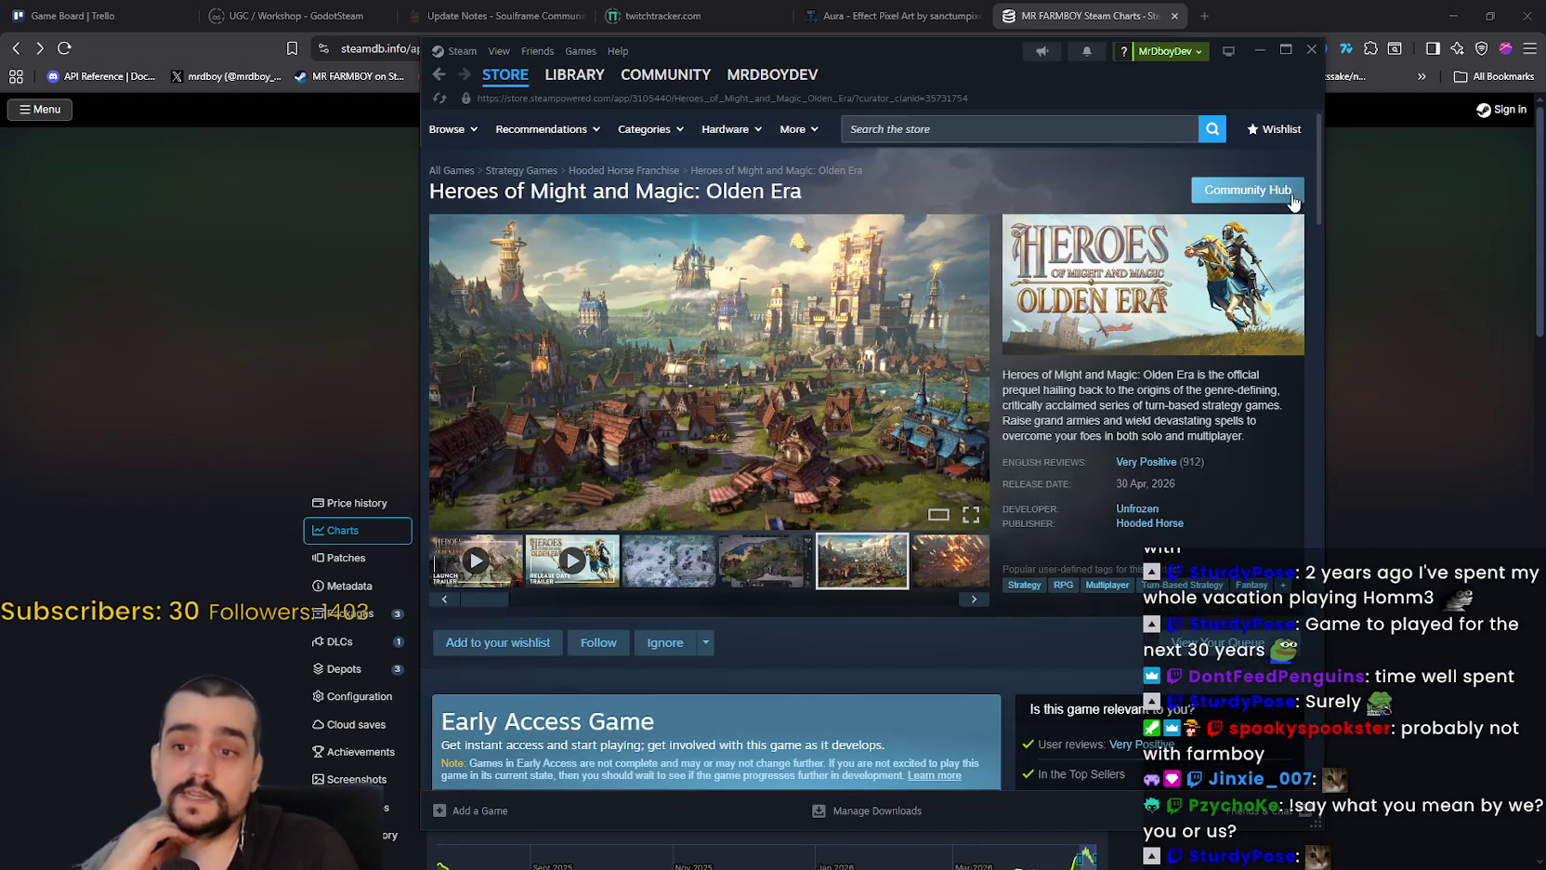
left_click(773, 439)
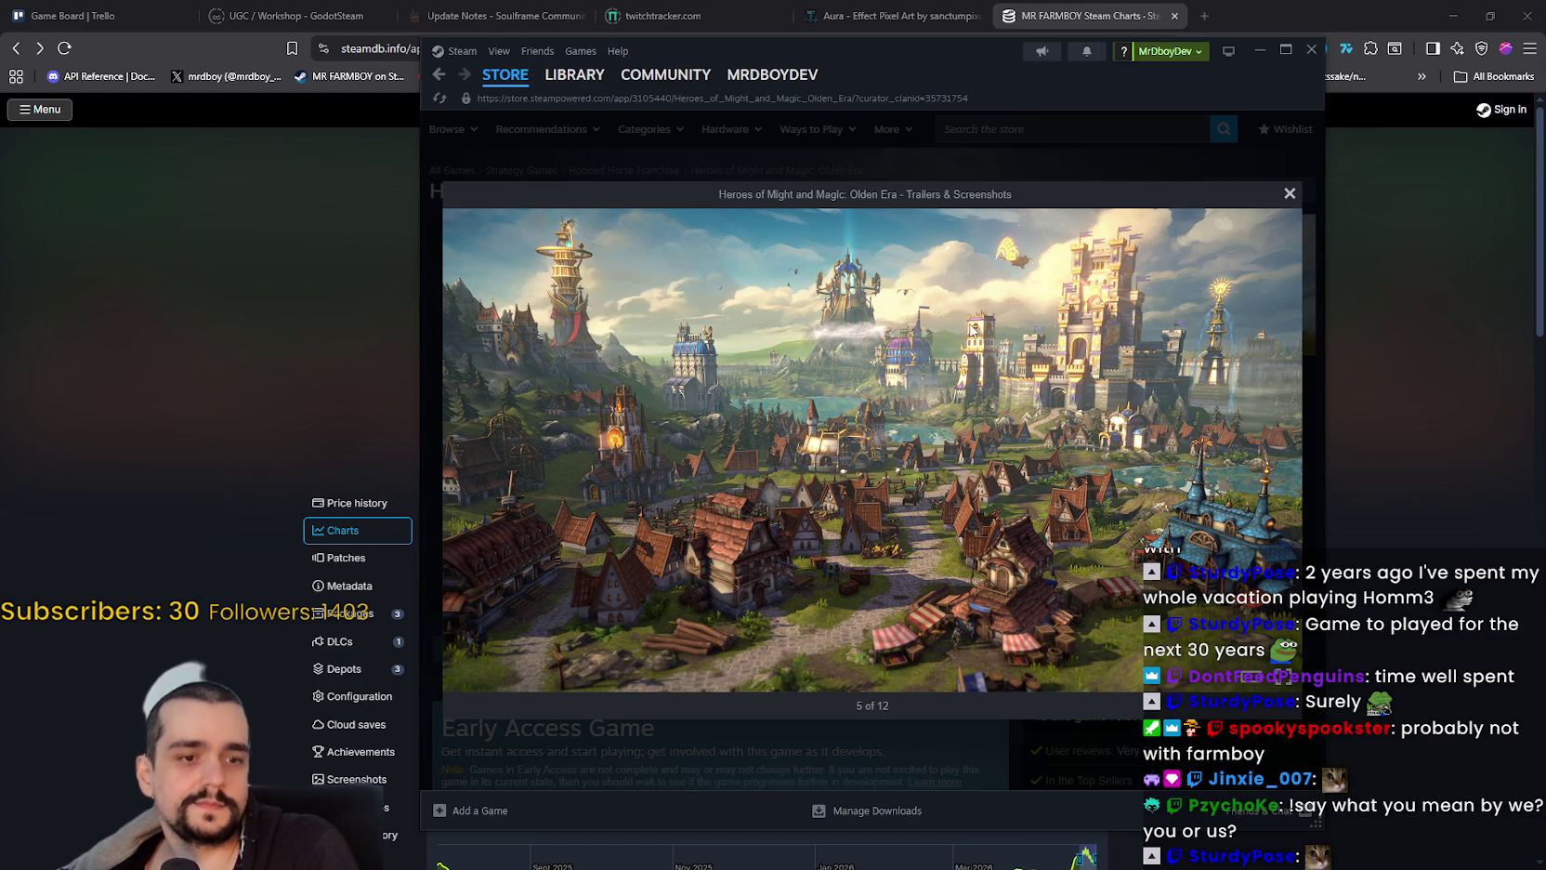
left_click(1290, 193)
left_click(1312, 49)
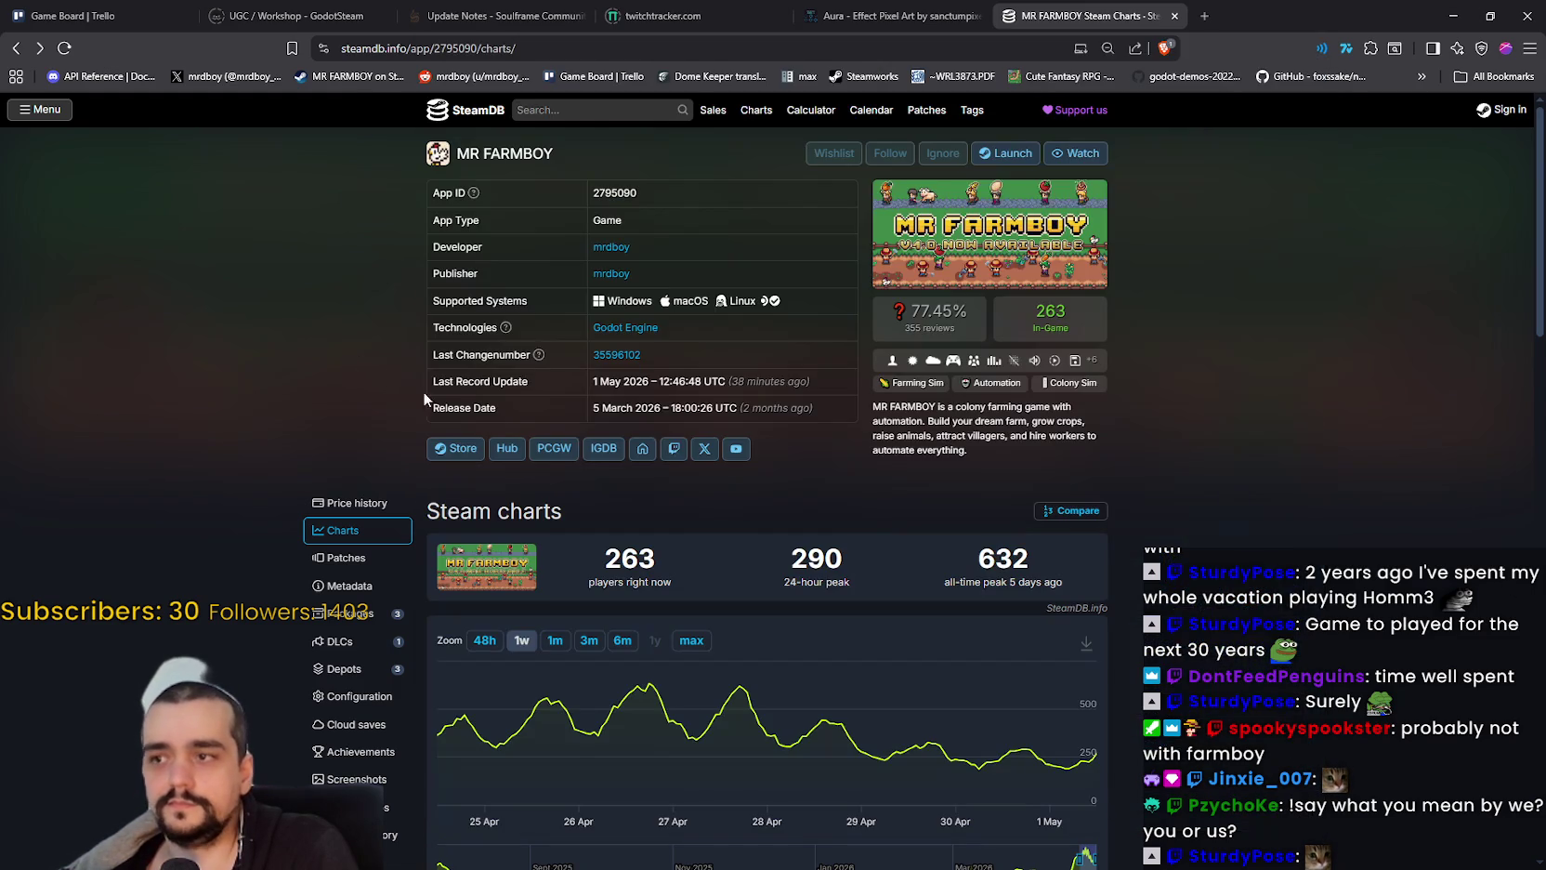
Step: Reload the SteamDB MR FARMBOY charts page, then restore Steam's library window
right_click(1194, 458)
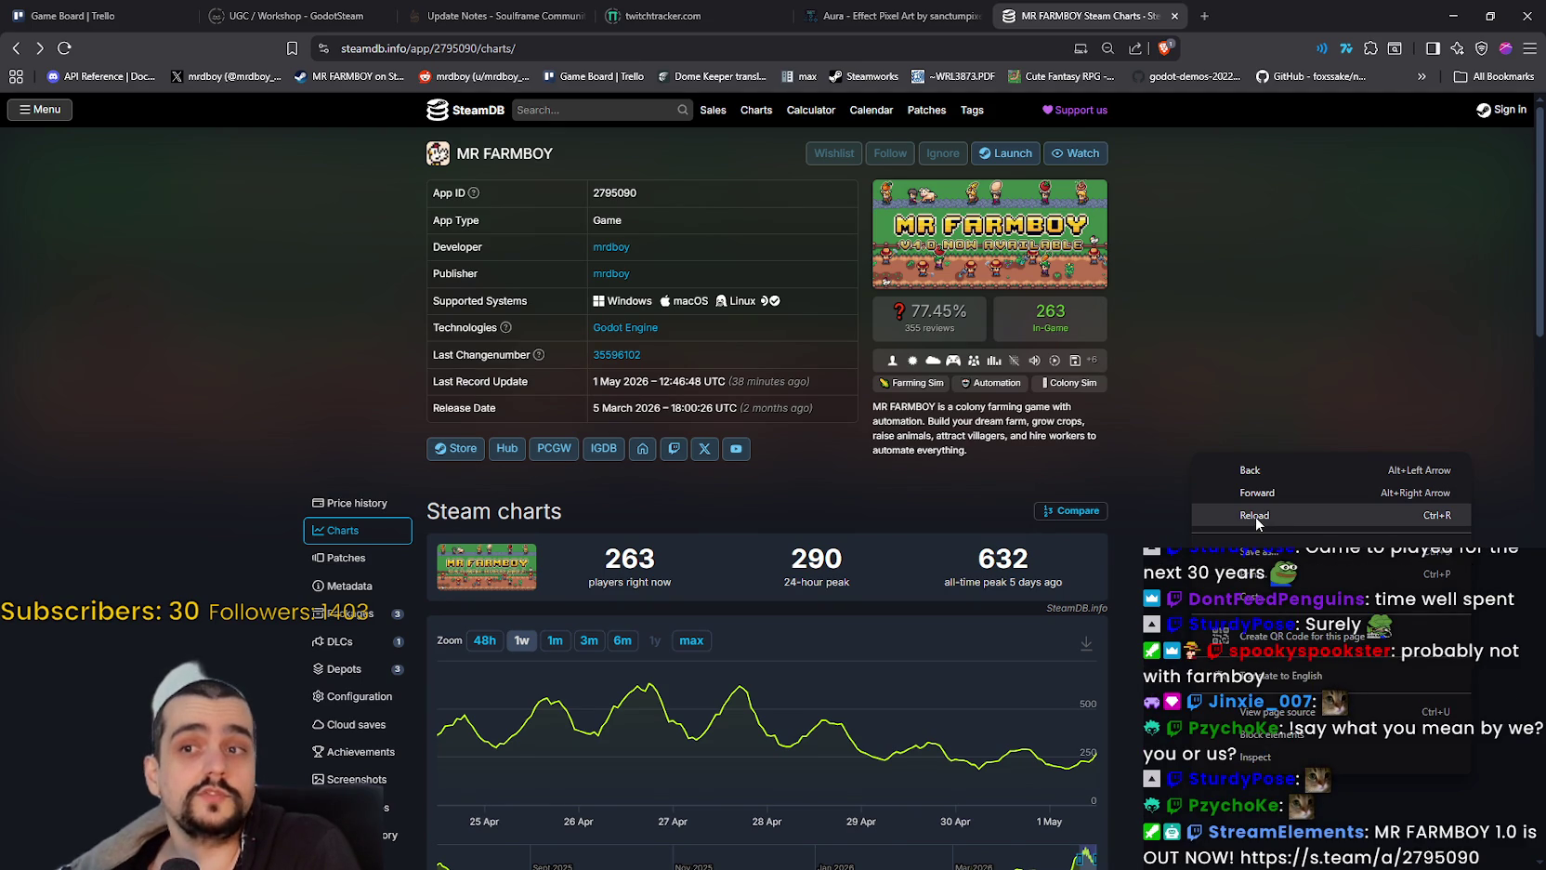
left_click(1255, 517)
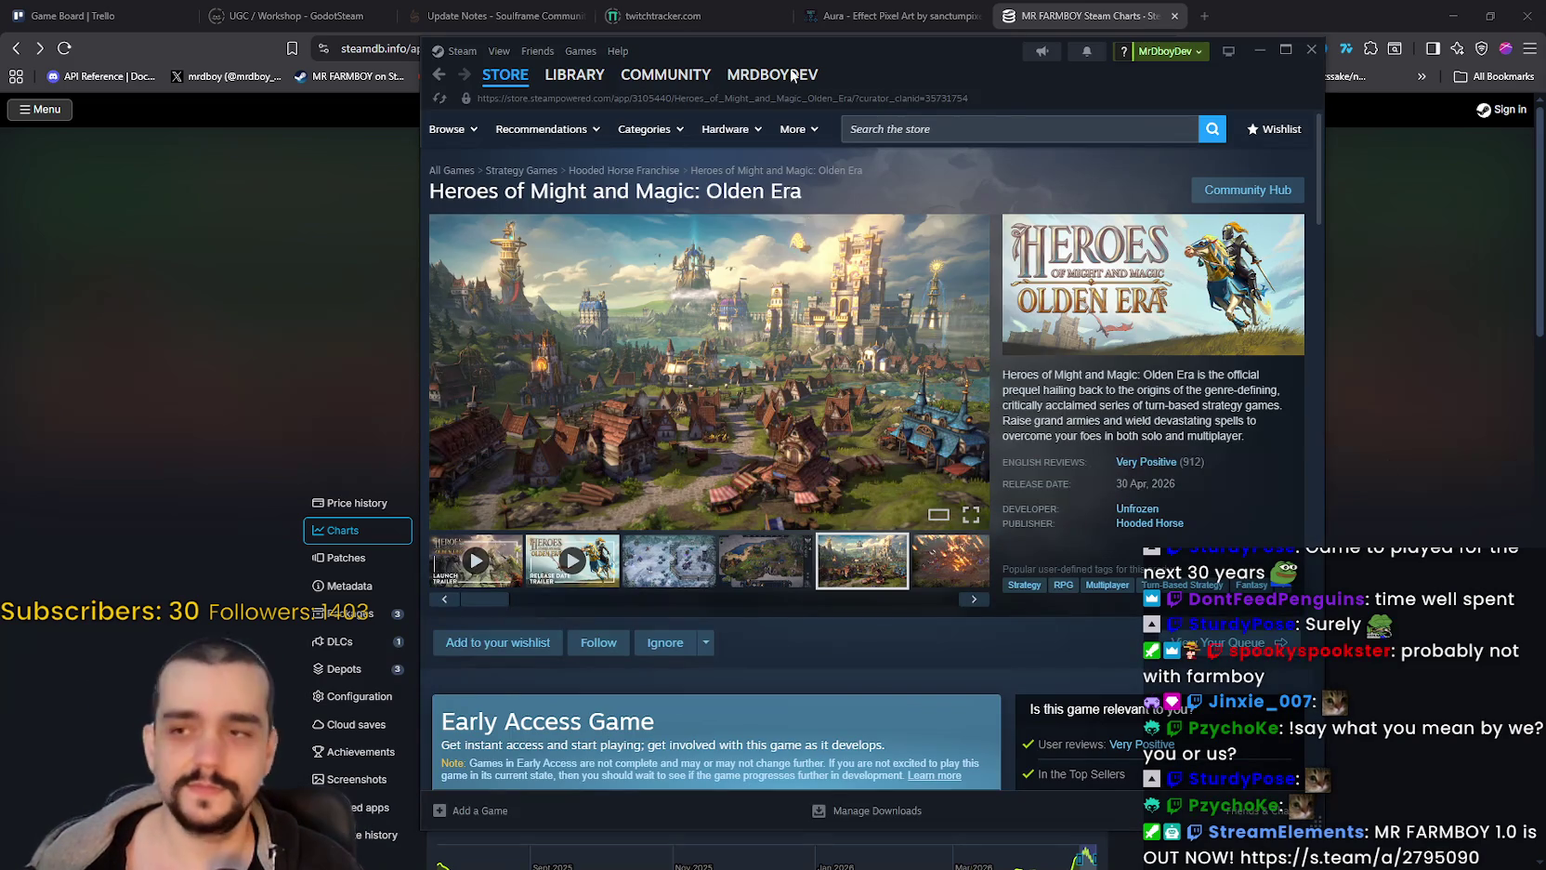
left_click(573, 84)
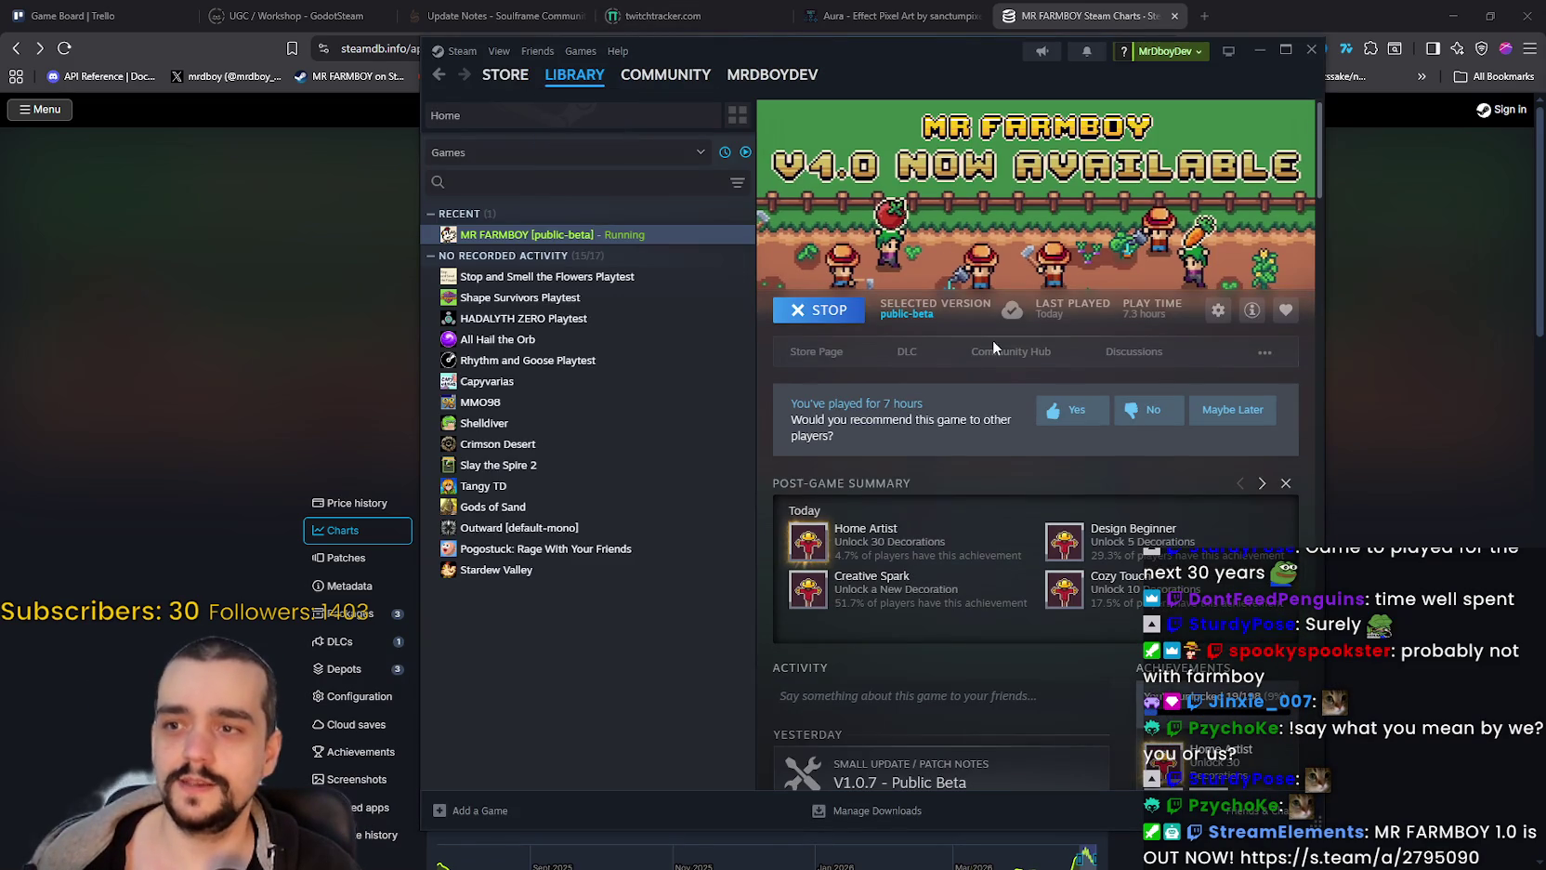
Step: Open the MR FARMBOY community hub and browse its discussions list
left_click(993, 346)
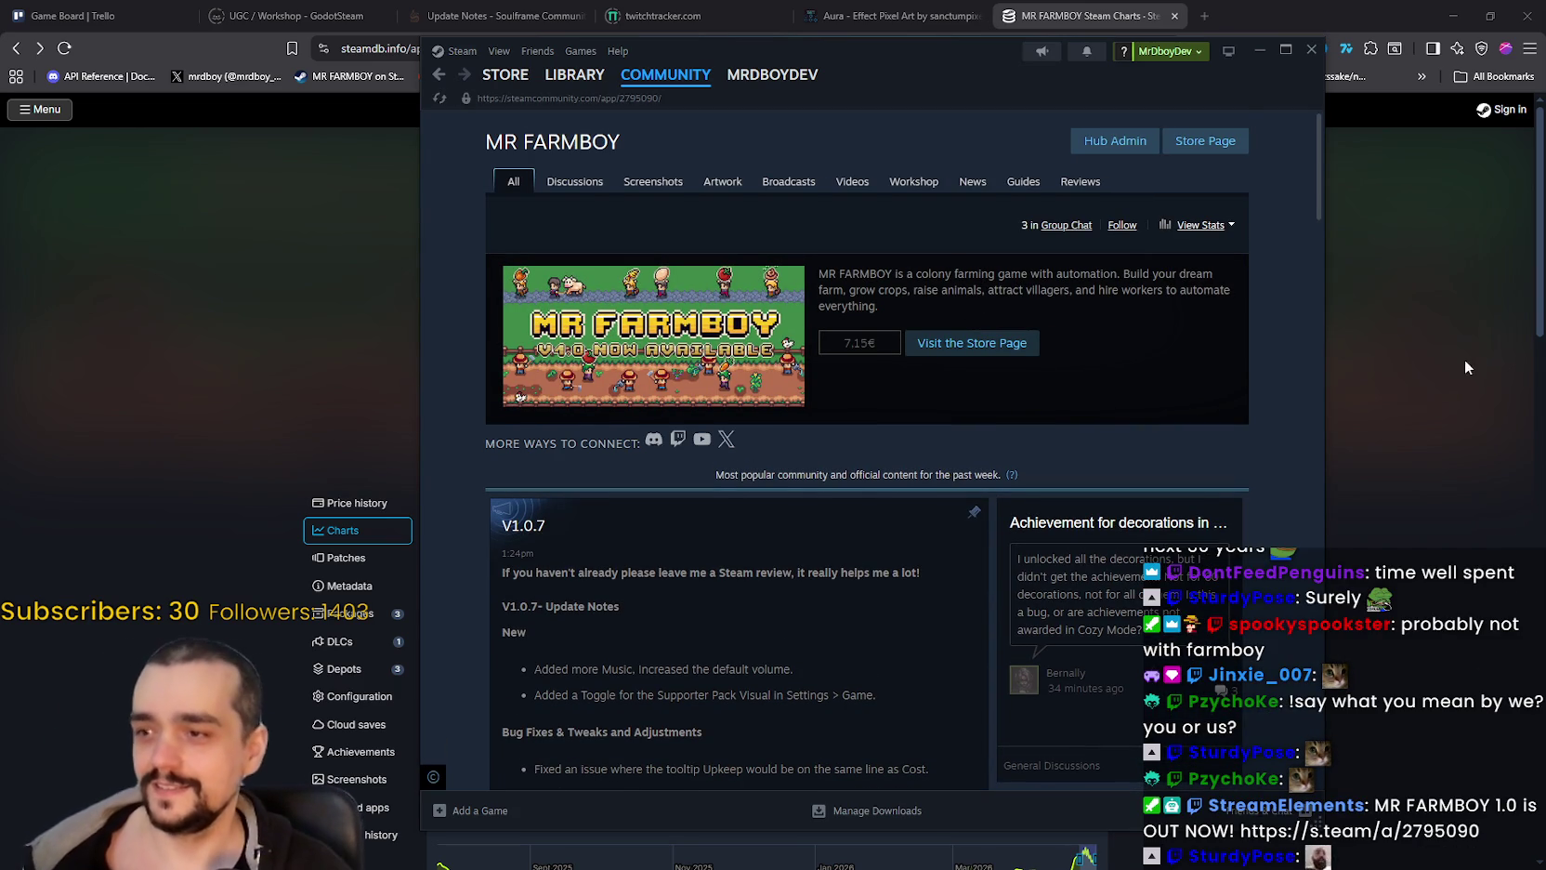
scroll(722, 401, "down", 3)
scroll(722, 401, "up", 4)
left_click(568, 181)
scroll(837, 279, "down", 3)
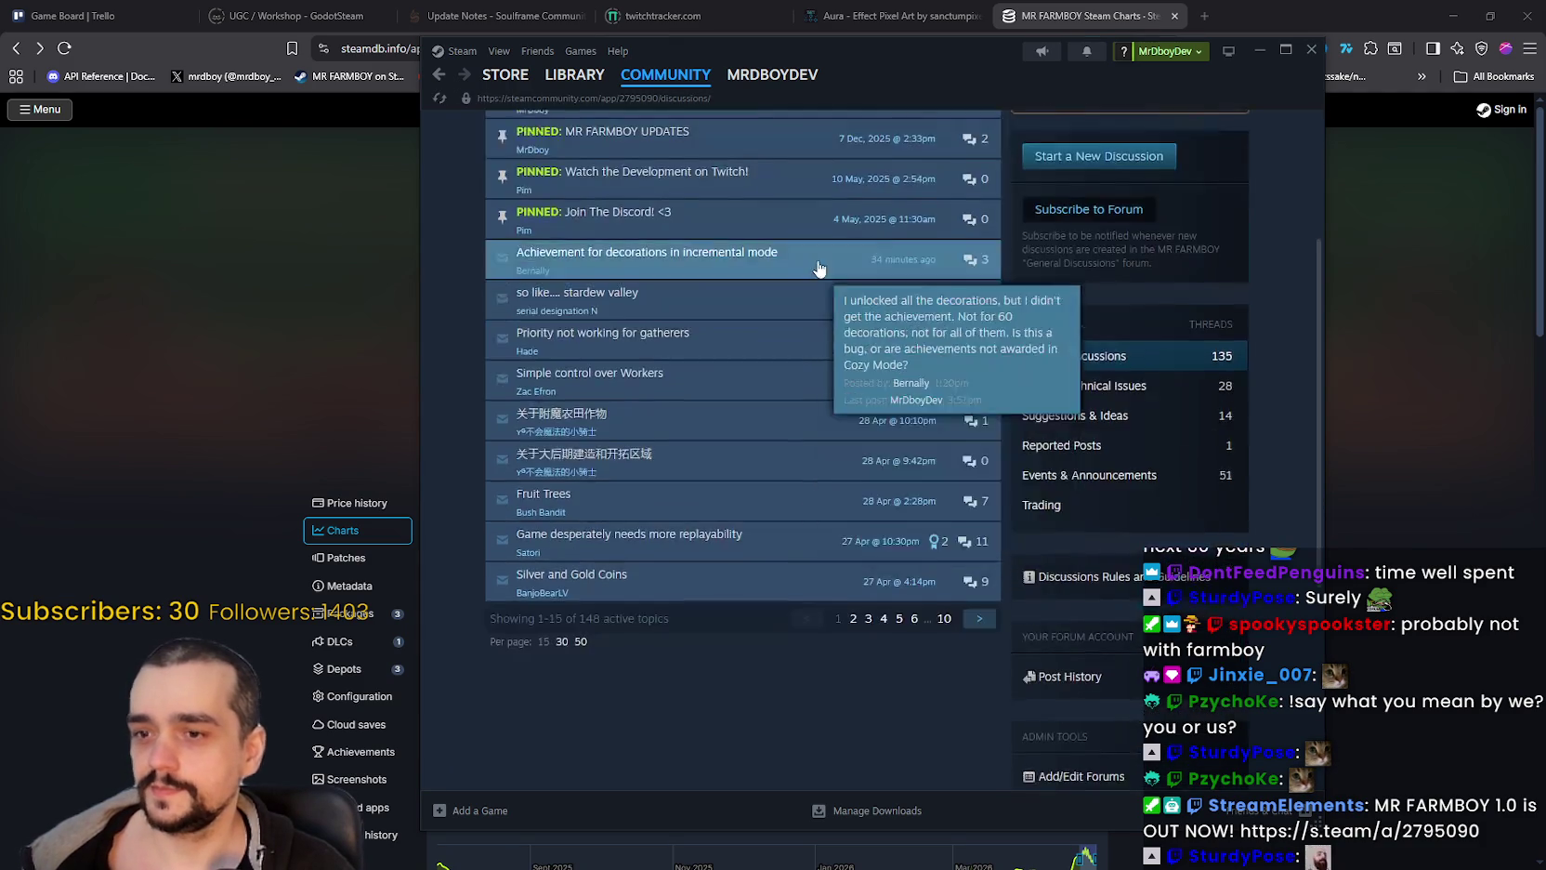
scroll(836, 279, "up", 3)
Step: Scroll MR FARMBOY's library activity feed, then reopen its community hub
left_click(574, 75)
scroll(1012, 638, "down", 15)
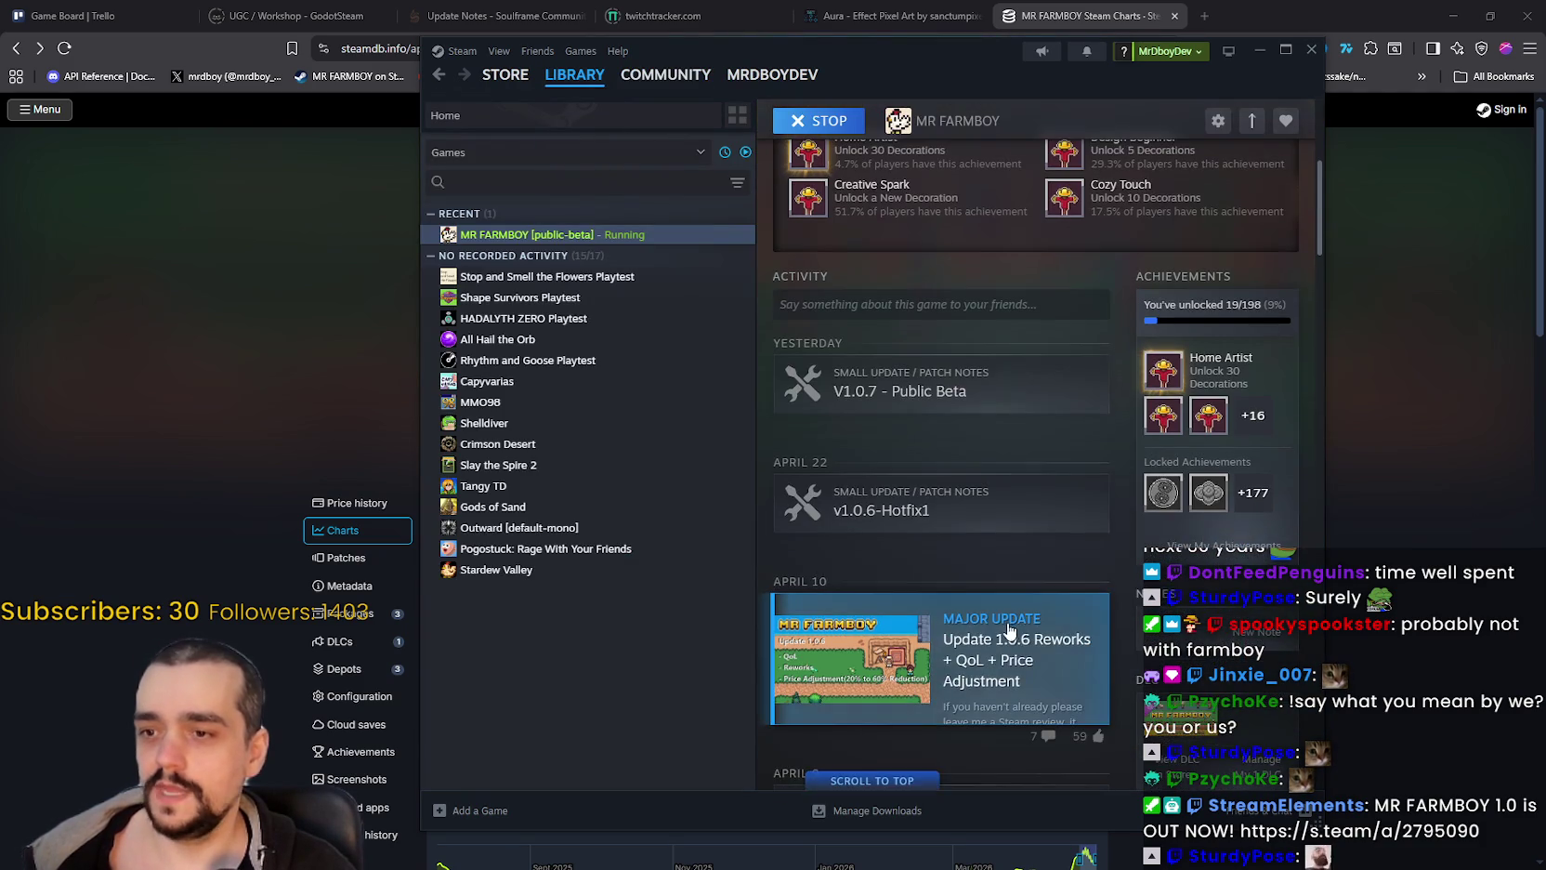
scroll(990, 566, "down", 5)
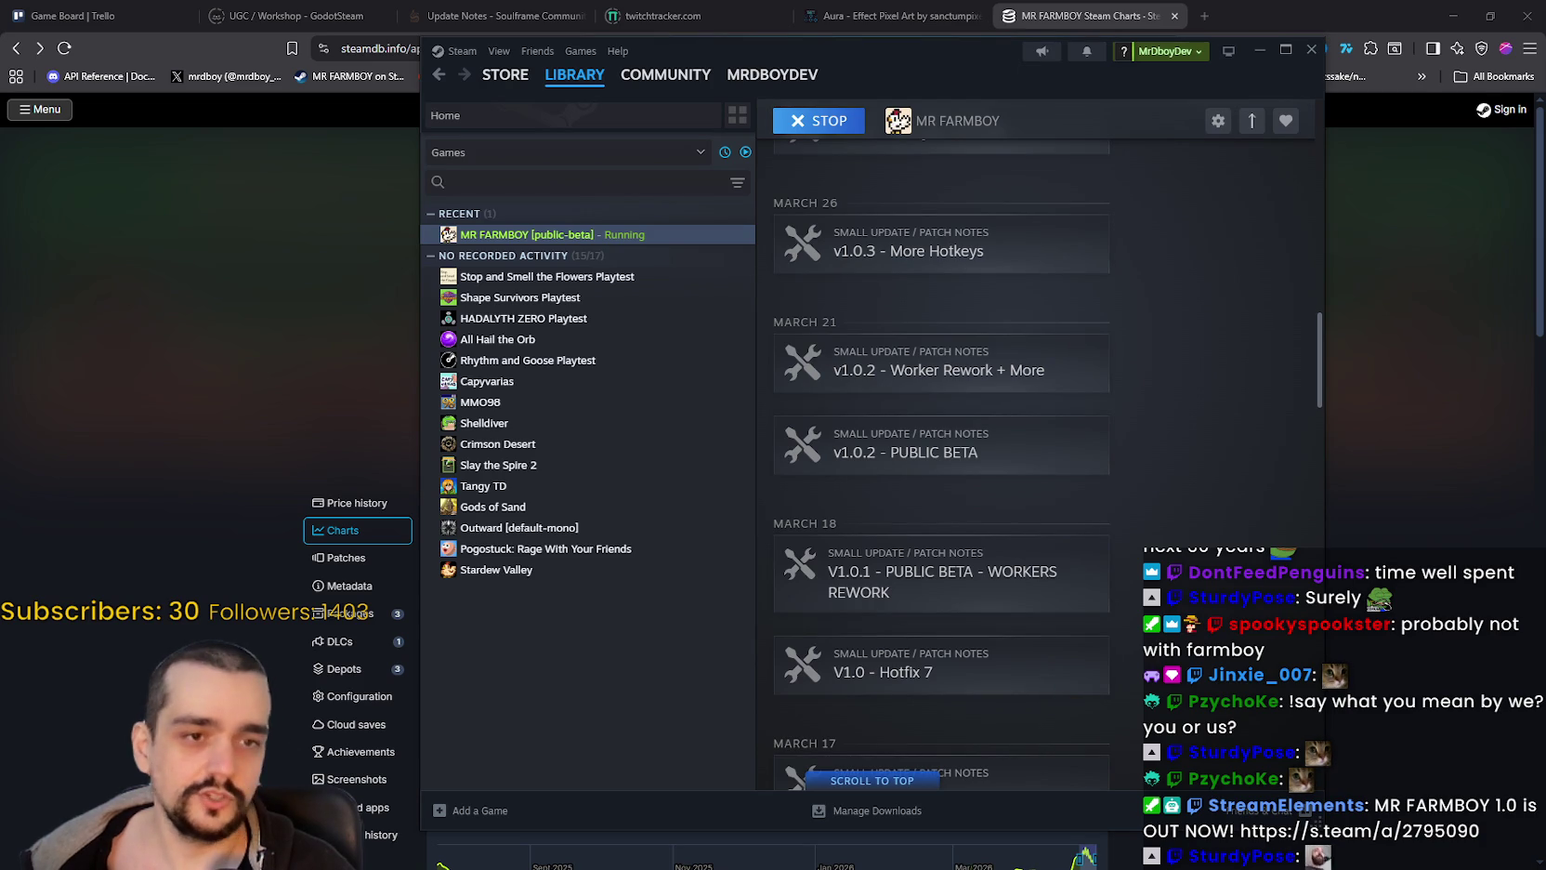
scroll(1069, 493, "up", 10)
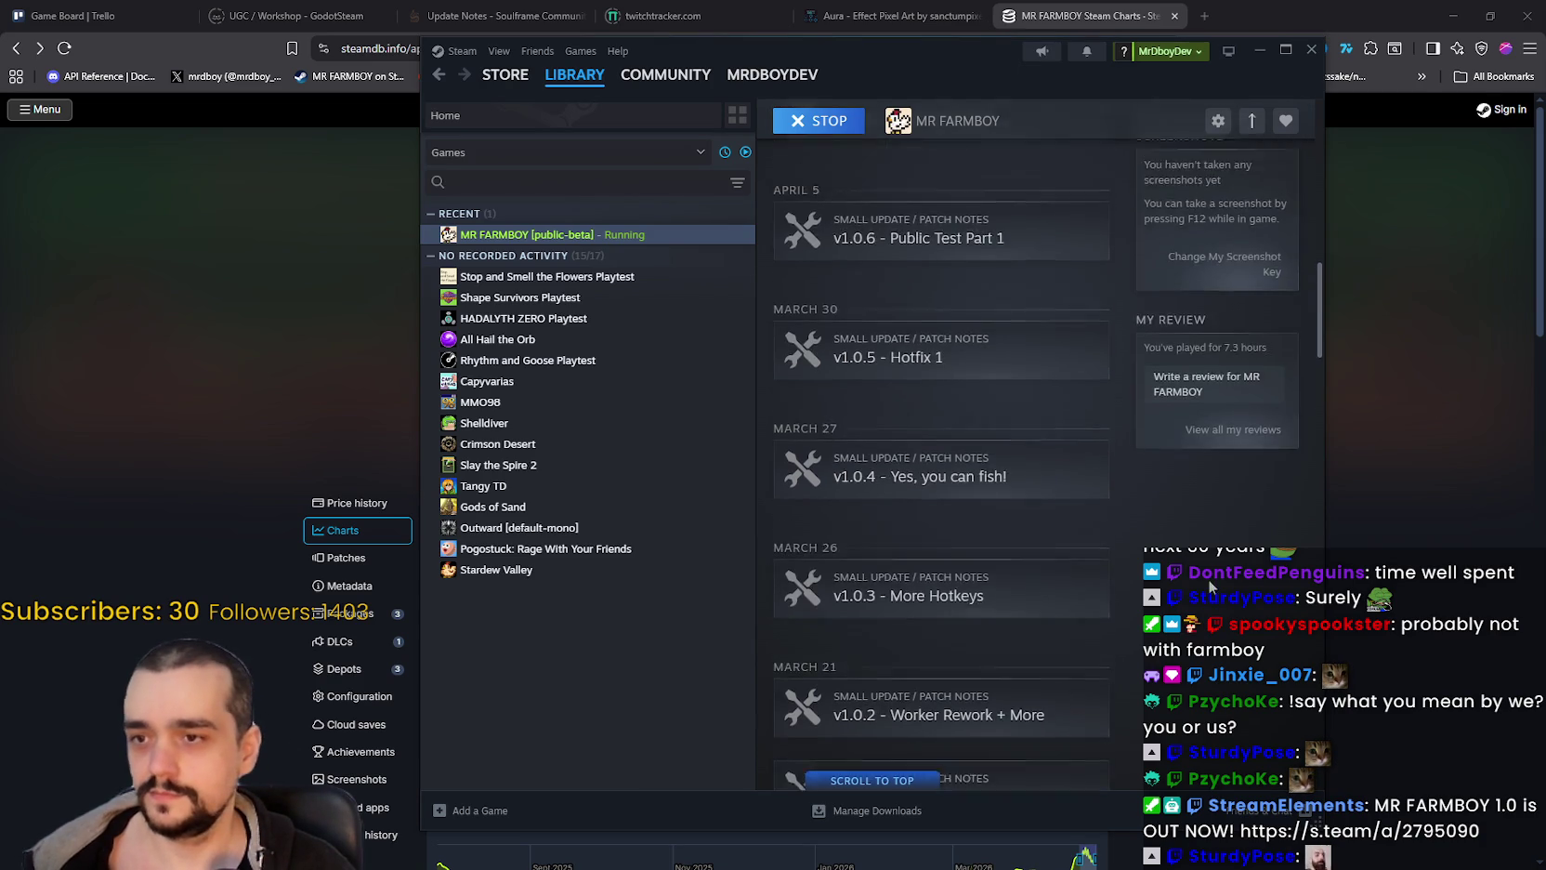
scroll(1020, 483, "up", 10)
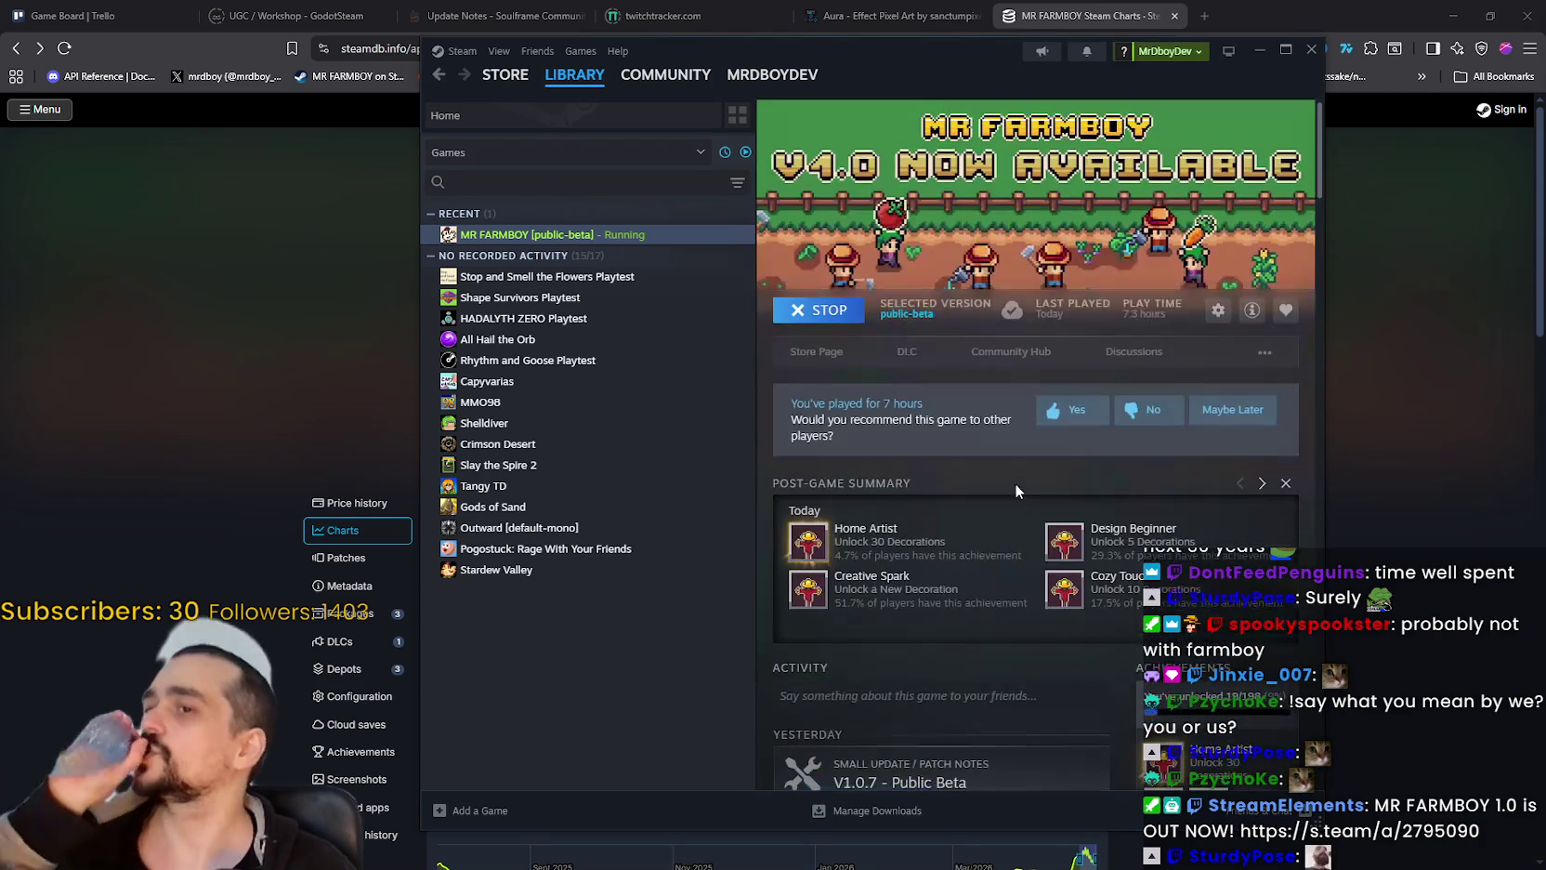
left_click(1020, 354)
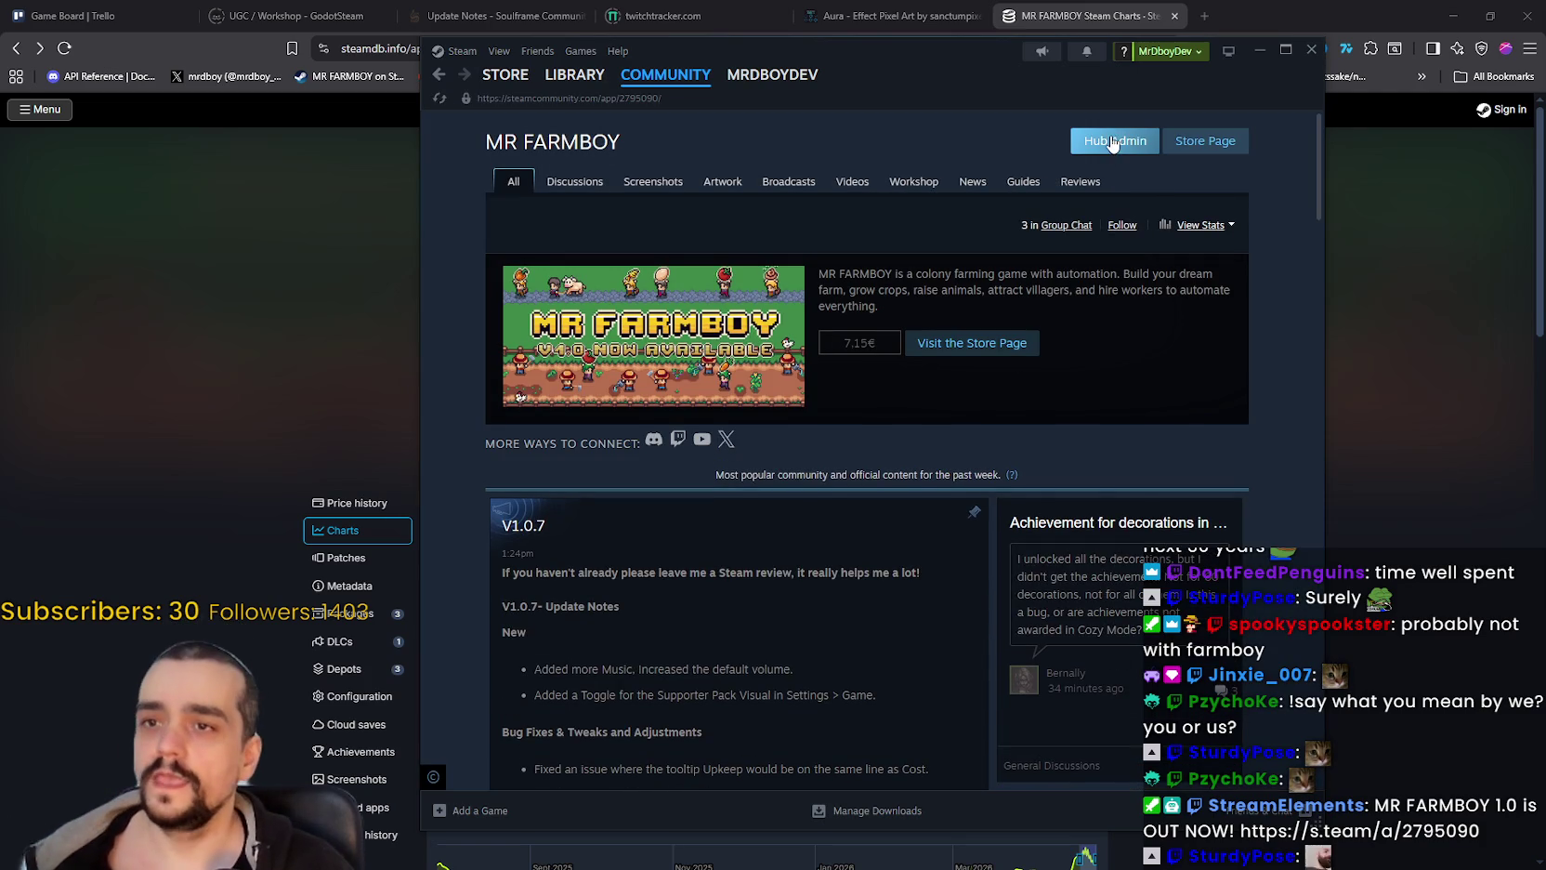
Step: Open the event dashboard and inspect the published V1.0.7 event
left_click(1112, 142)
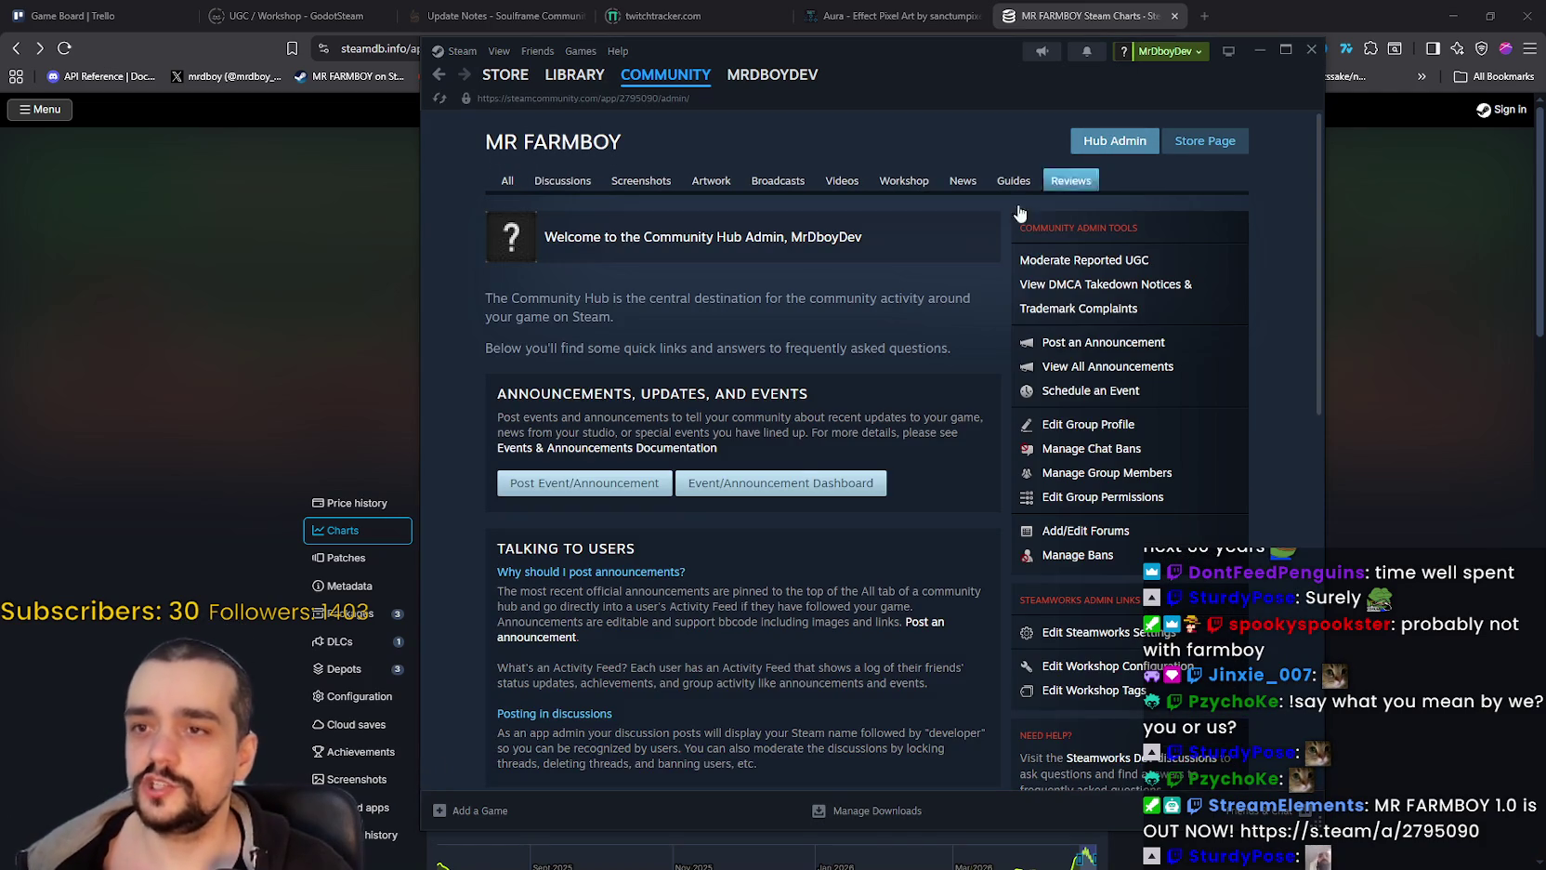
left_click(797, 476)
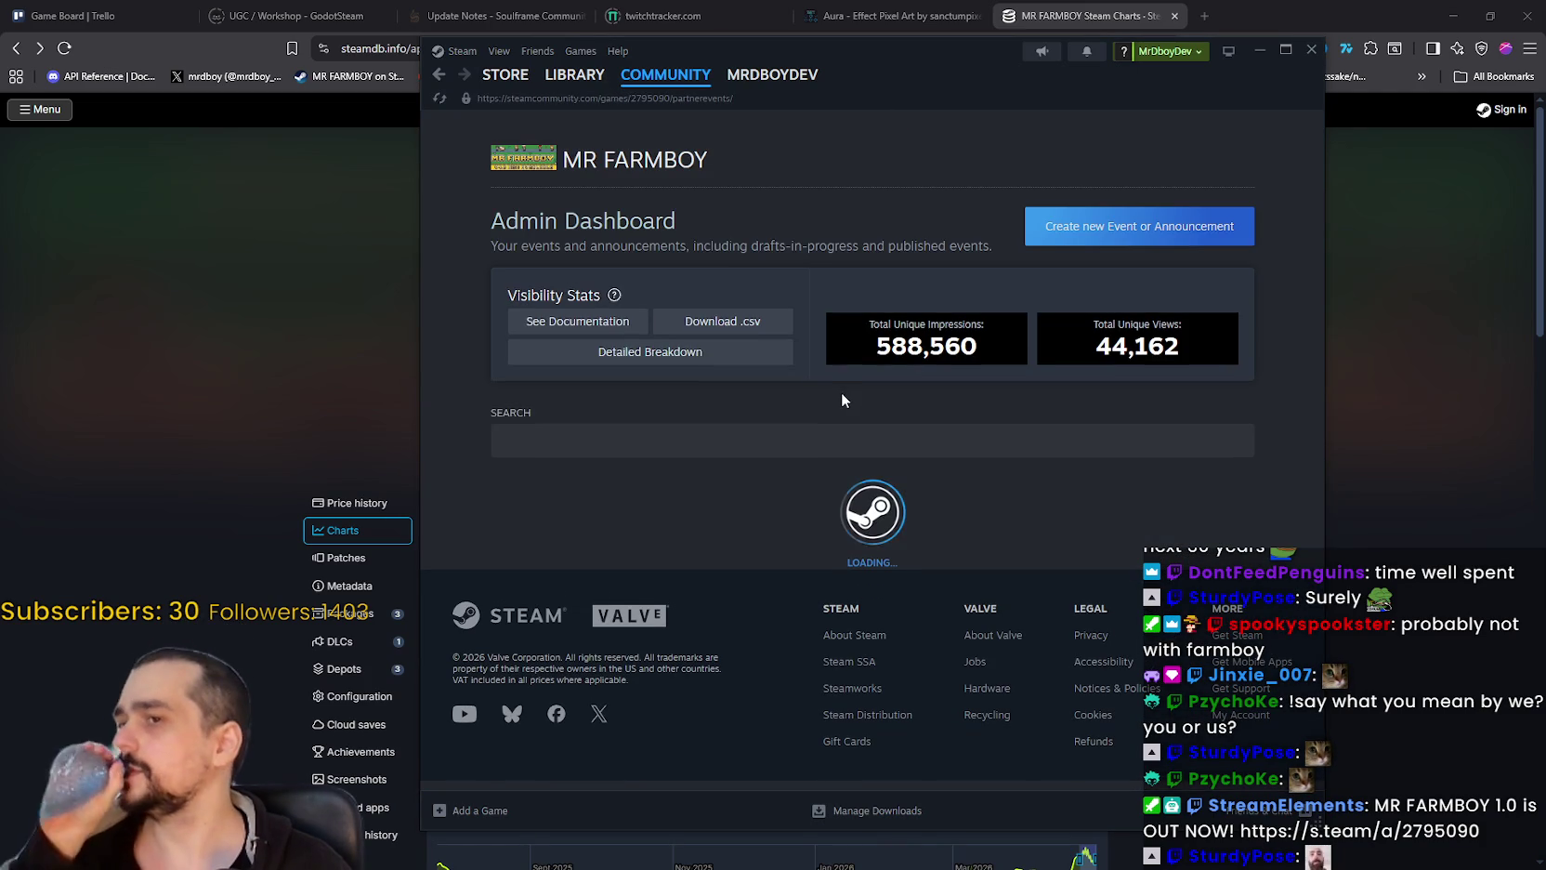
scroll(922, 455, "down", 3)
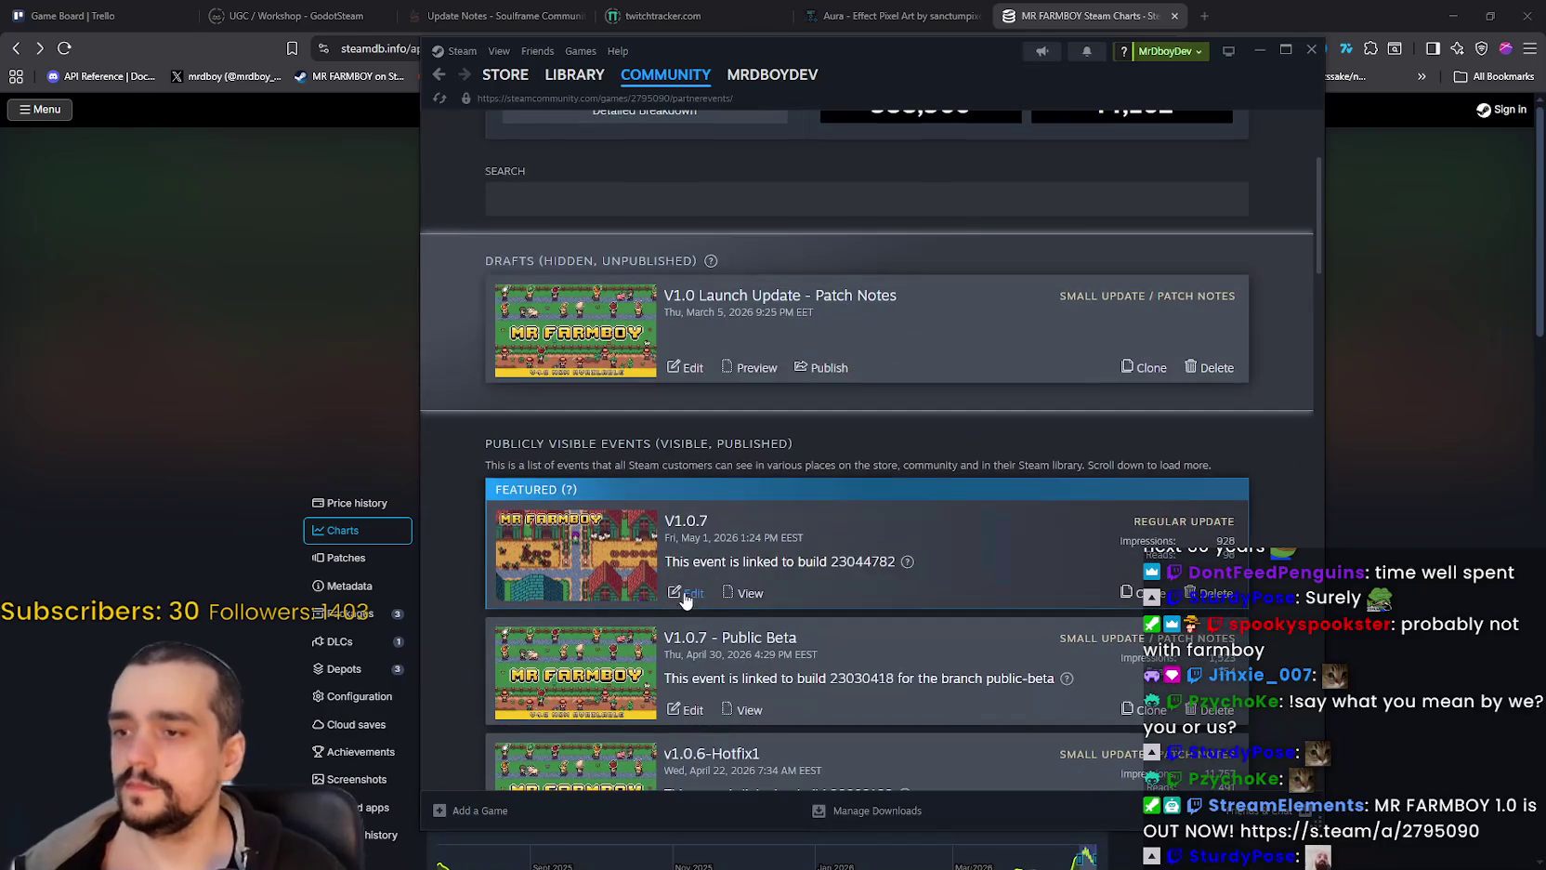
left_click(688, 594)
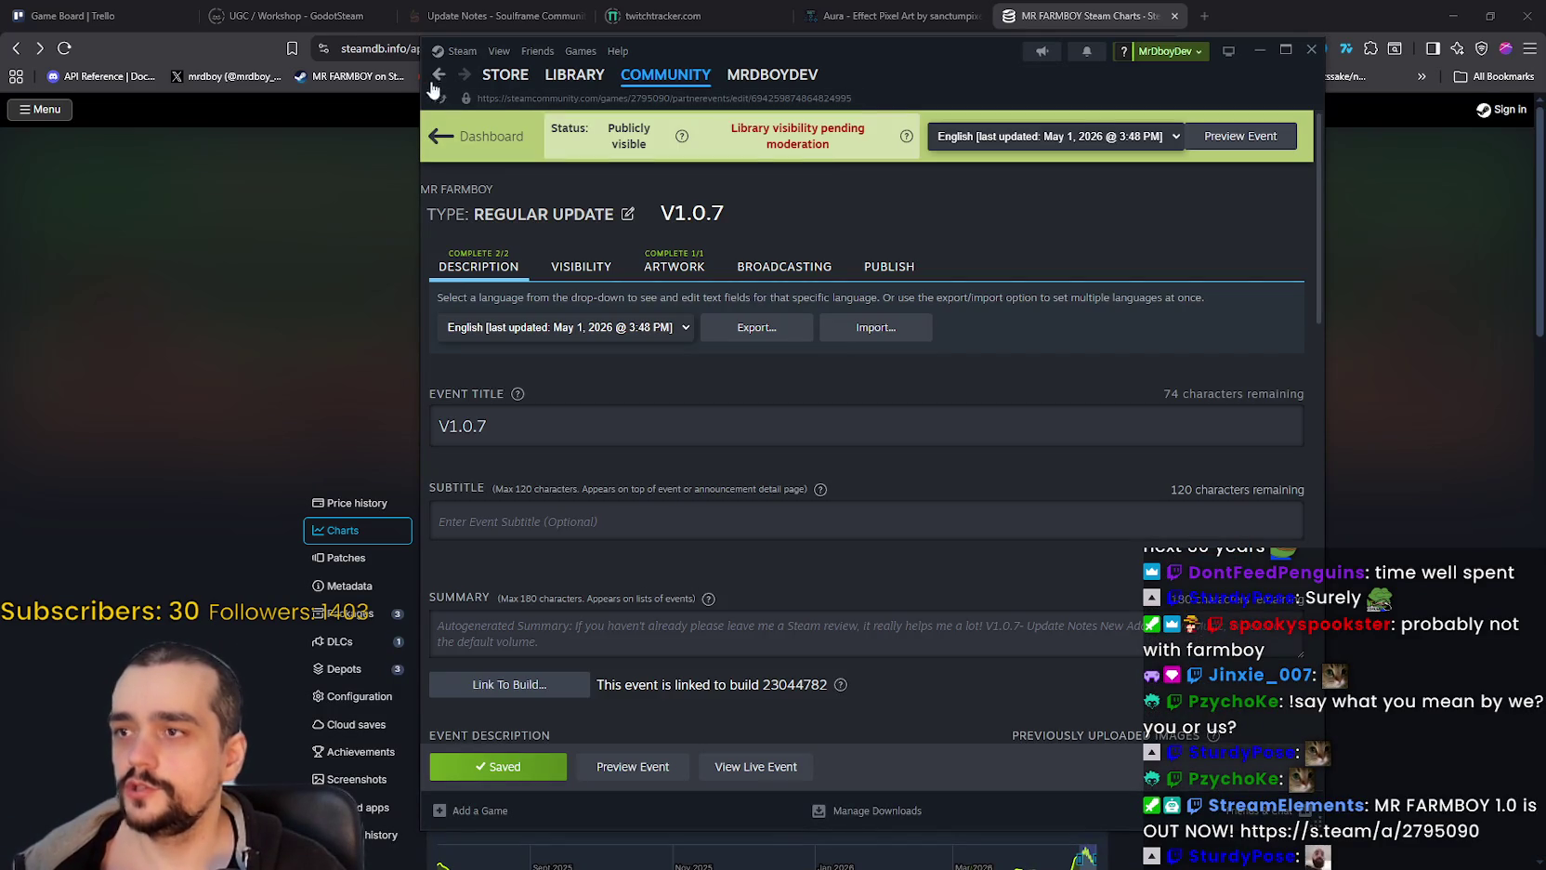
mouse_move(907, 138)
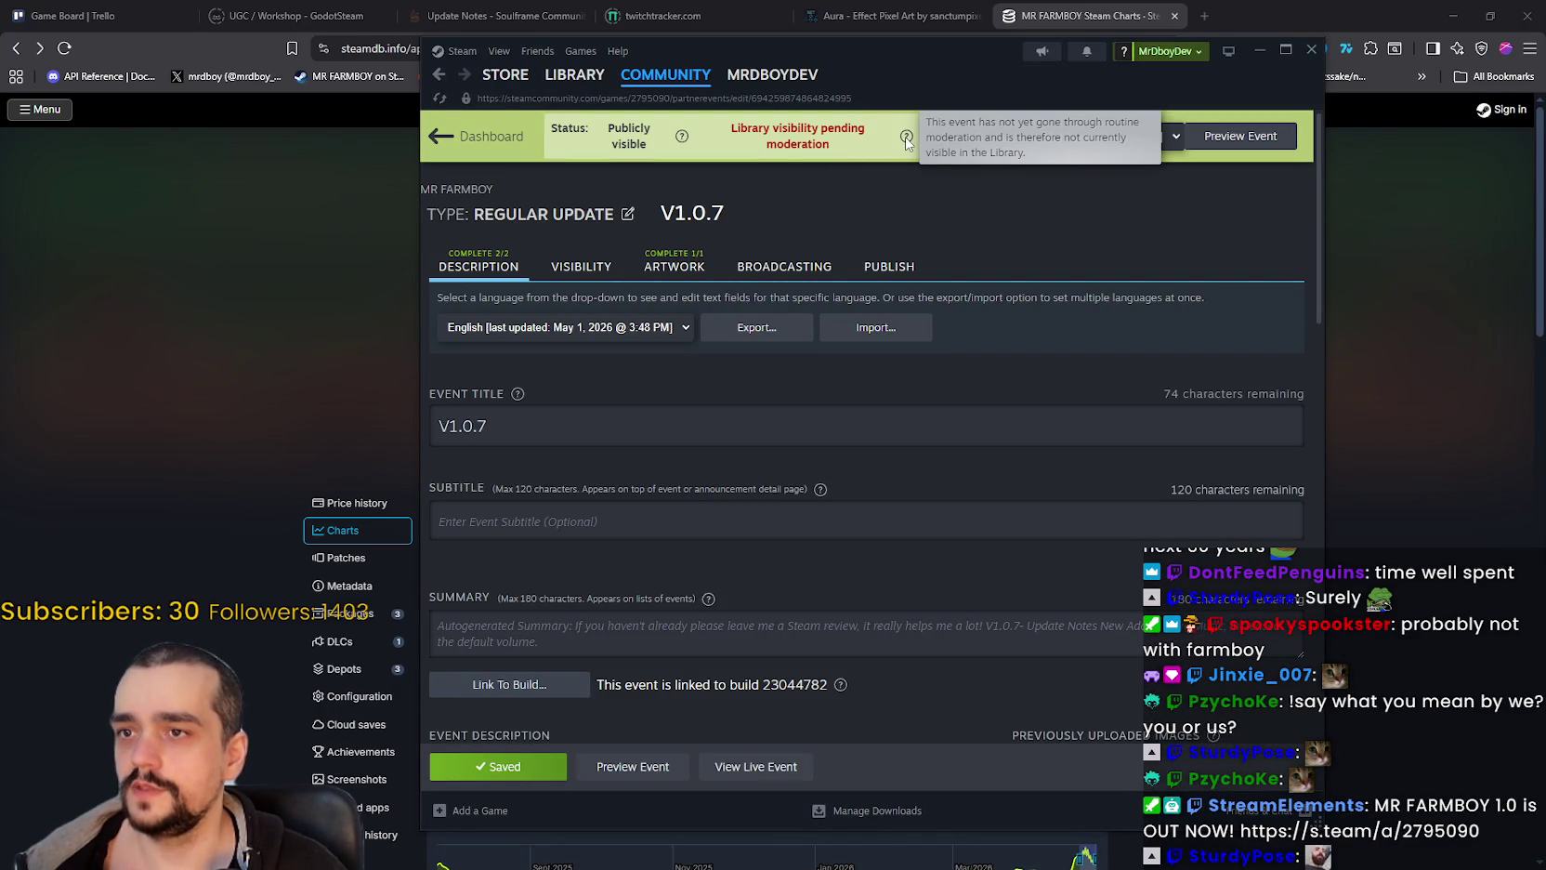
left_click(439, 75)
Step: Open and close the 'MR FARMBOY v1.0 is Now Available!' event, then open Tangy TD in the library
scroll(1000, 543, "down", 10)
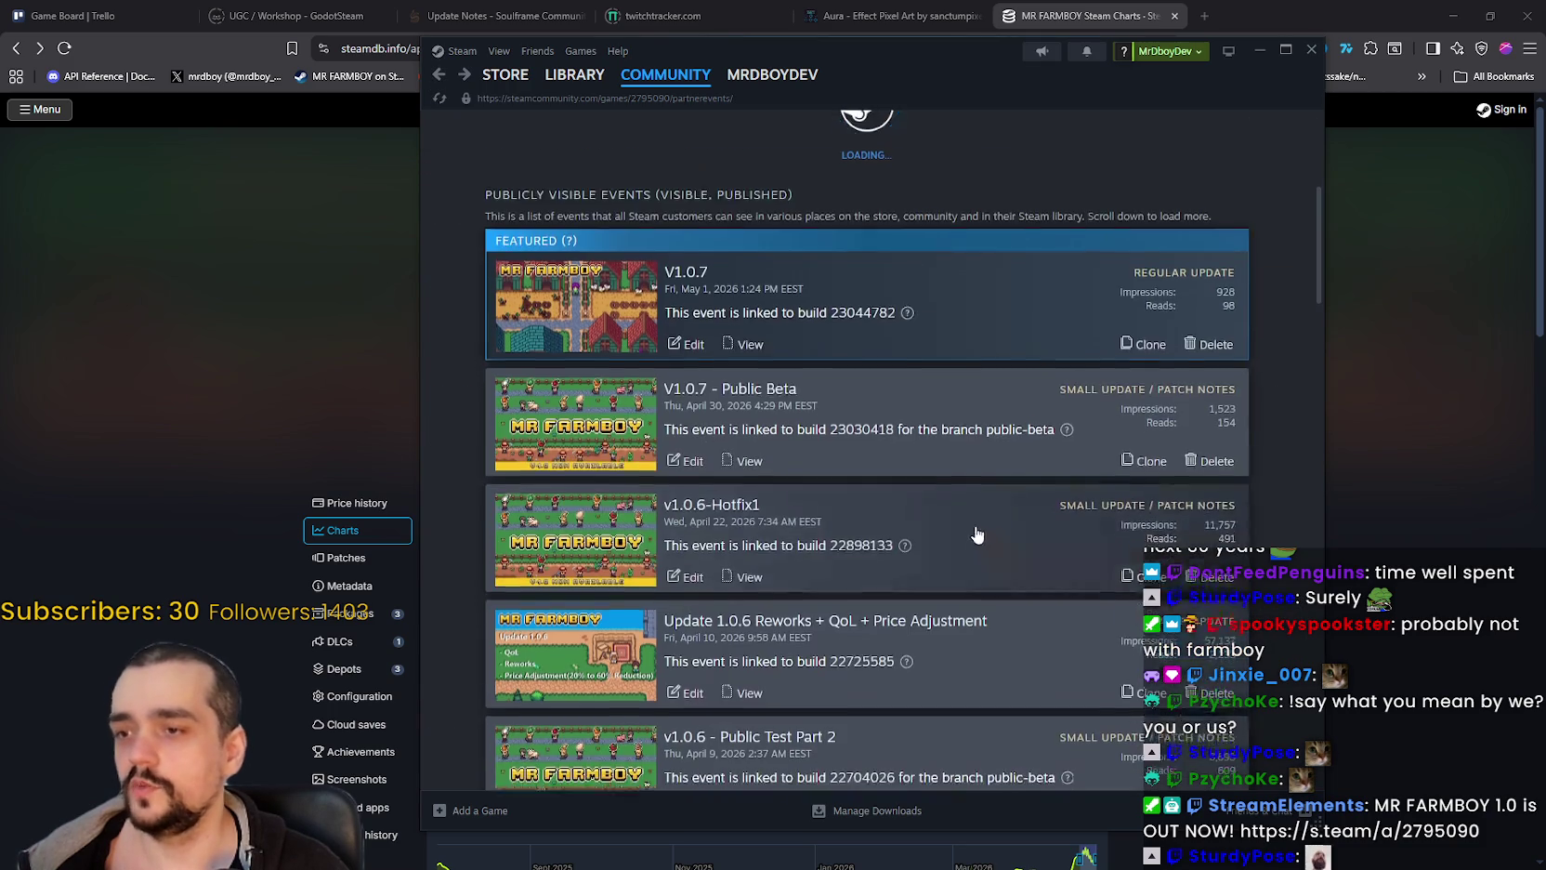
scroll(972, 522, "down", 9)
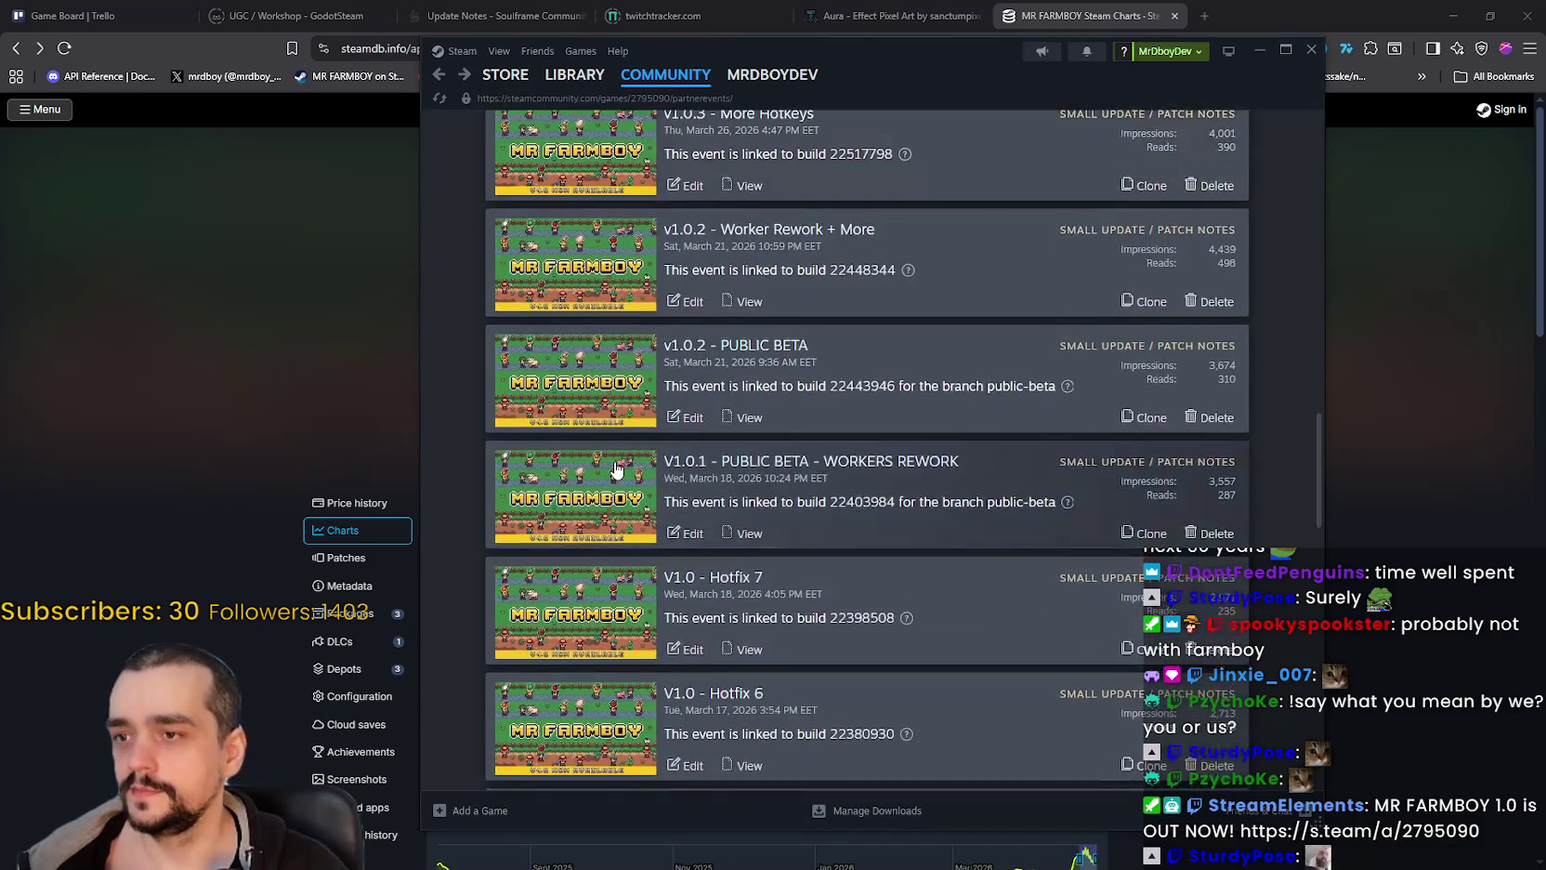
scroll(604, 618, "down", 3)
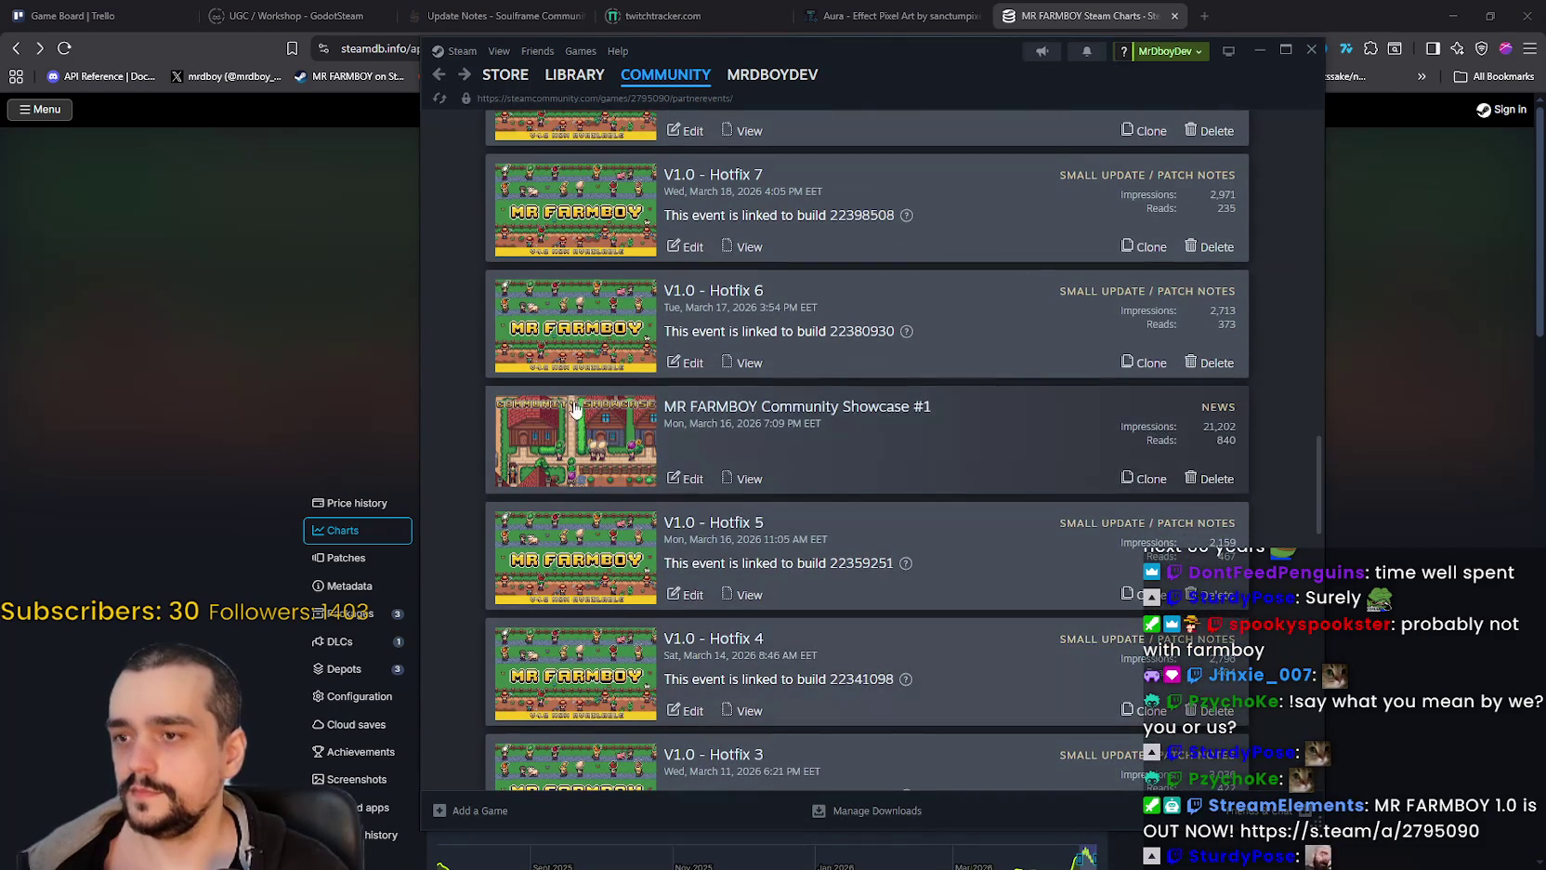
scroll(691, 676, "down", 7)
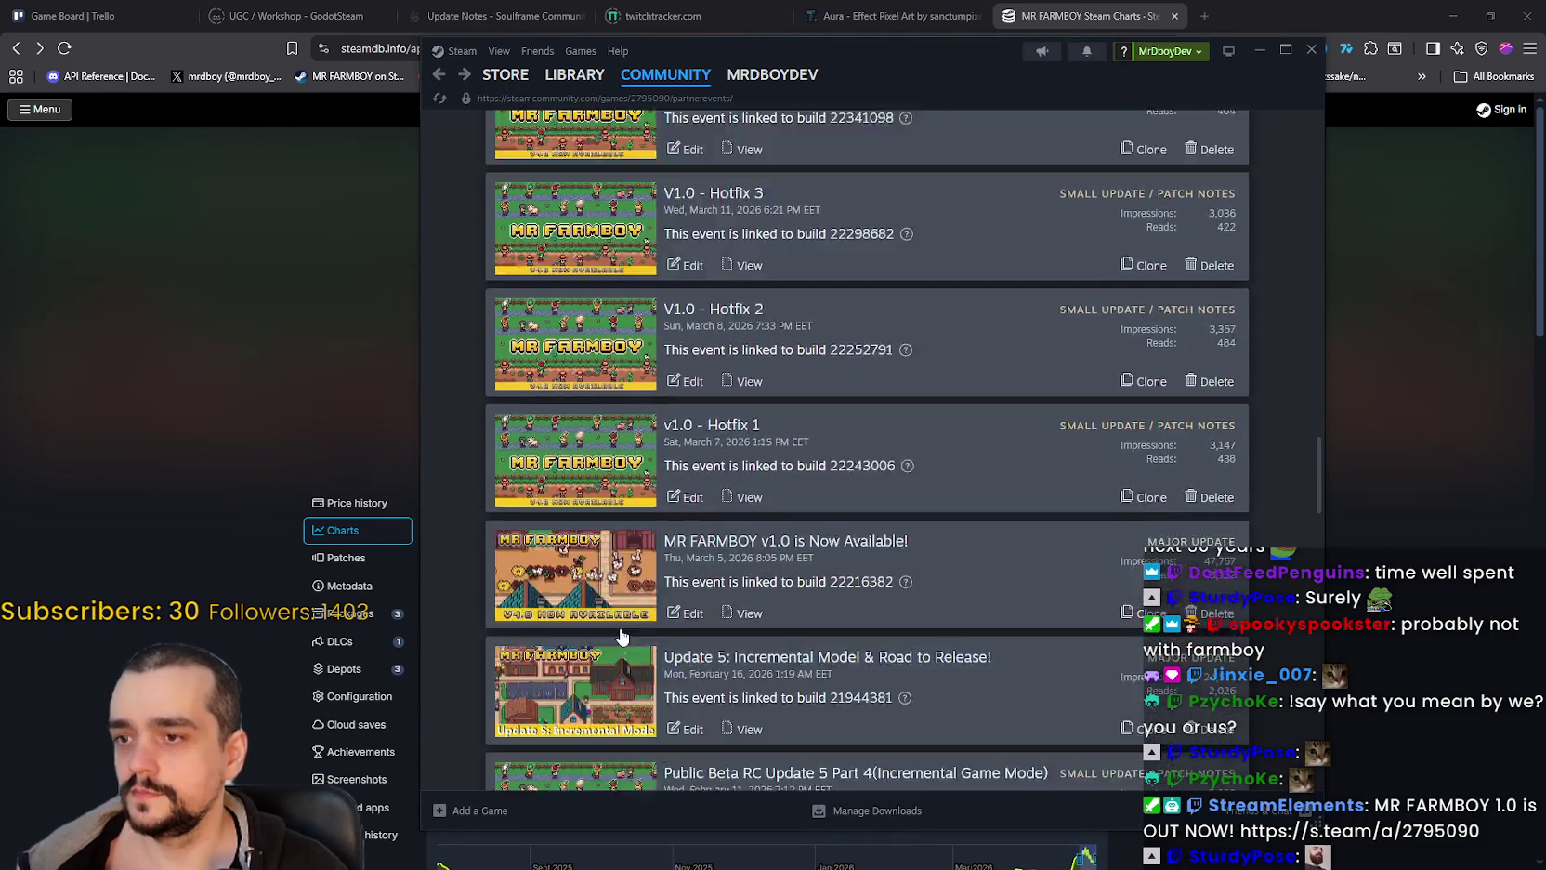
left_click(588, 530)
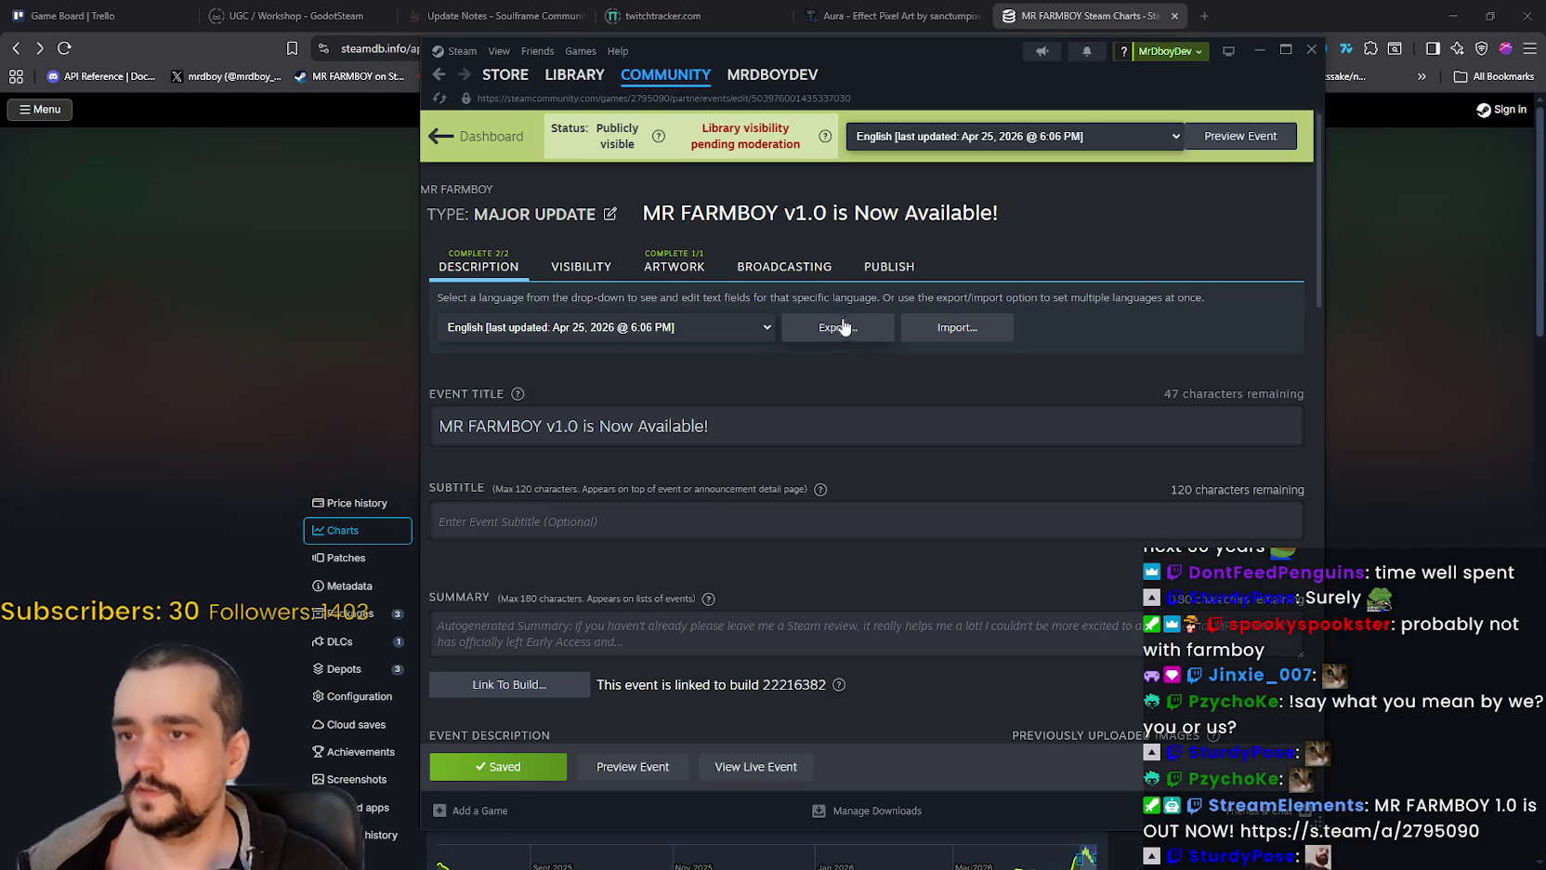
left_click(502, 133)
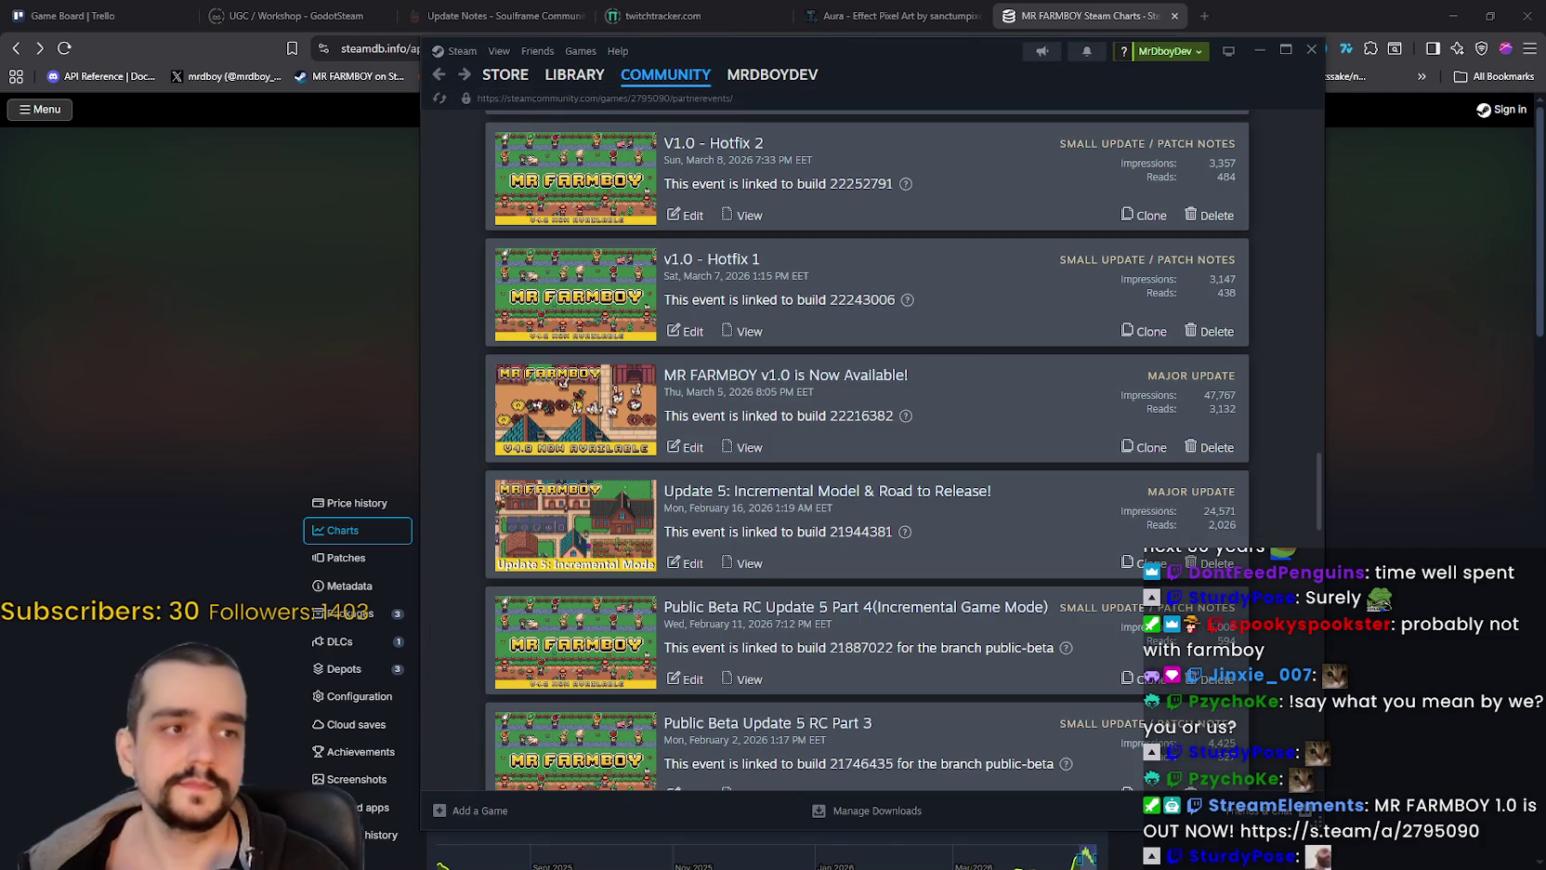
left_click(582, 77)
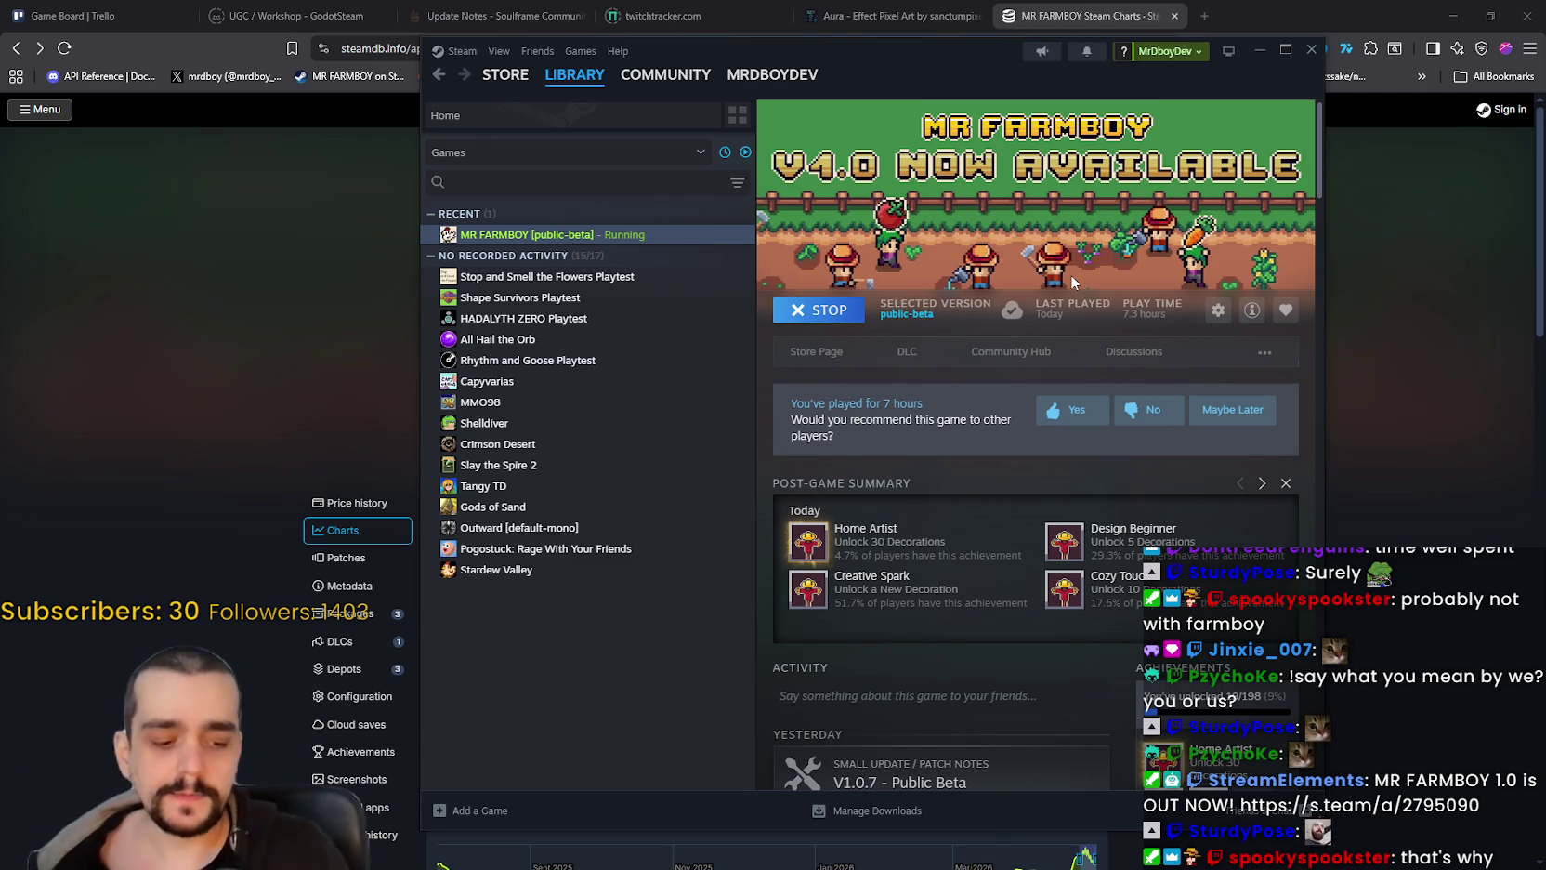
left_click(562, 486)
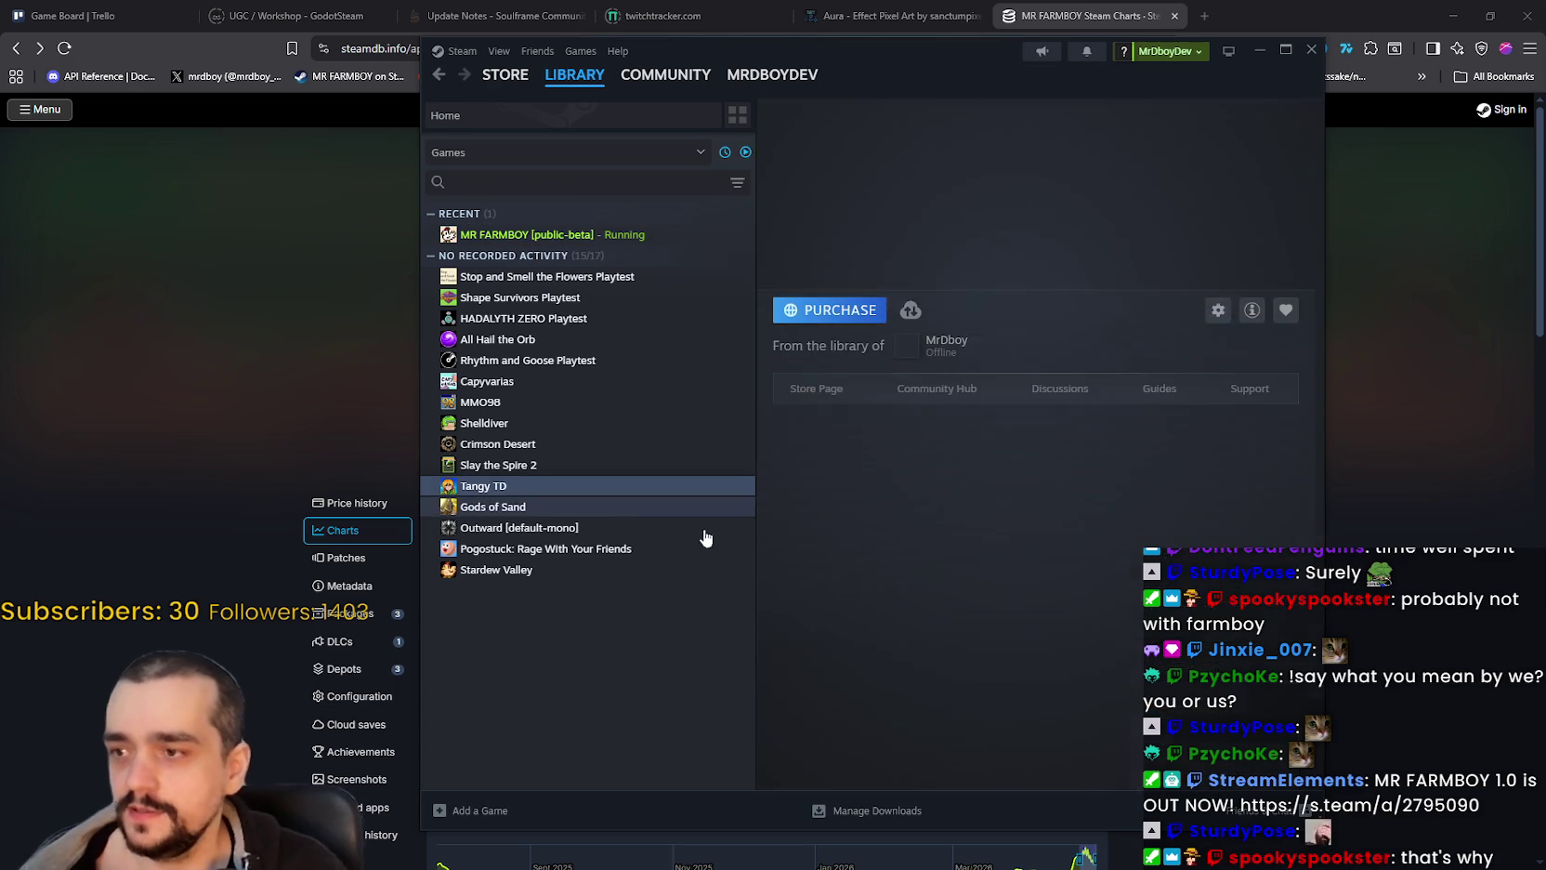
Step: Step back from the Tangy TD library page and open MR FARMBOY's library page
left_click(824, 394)
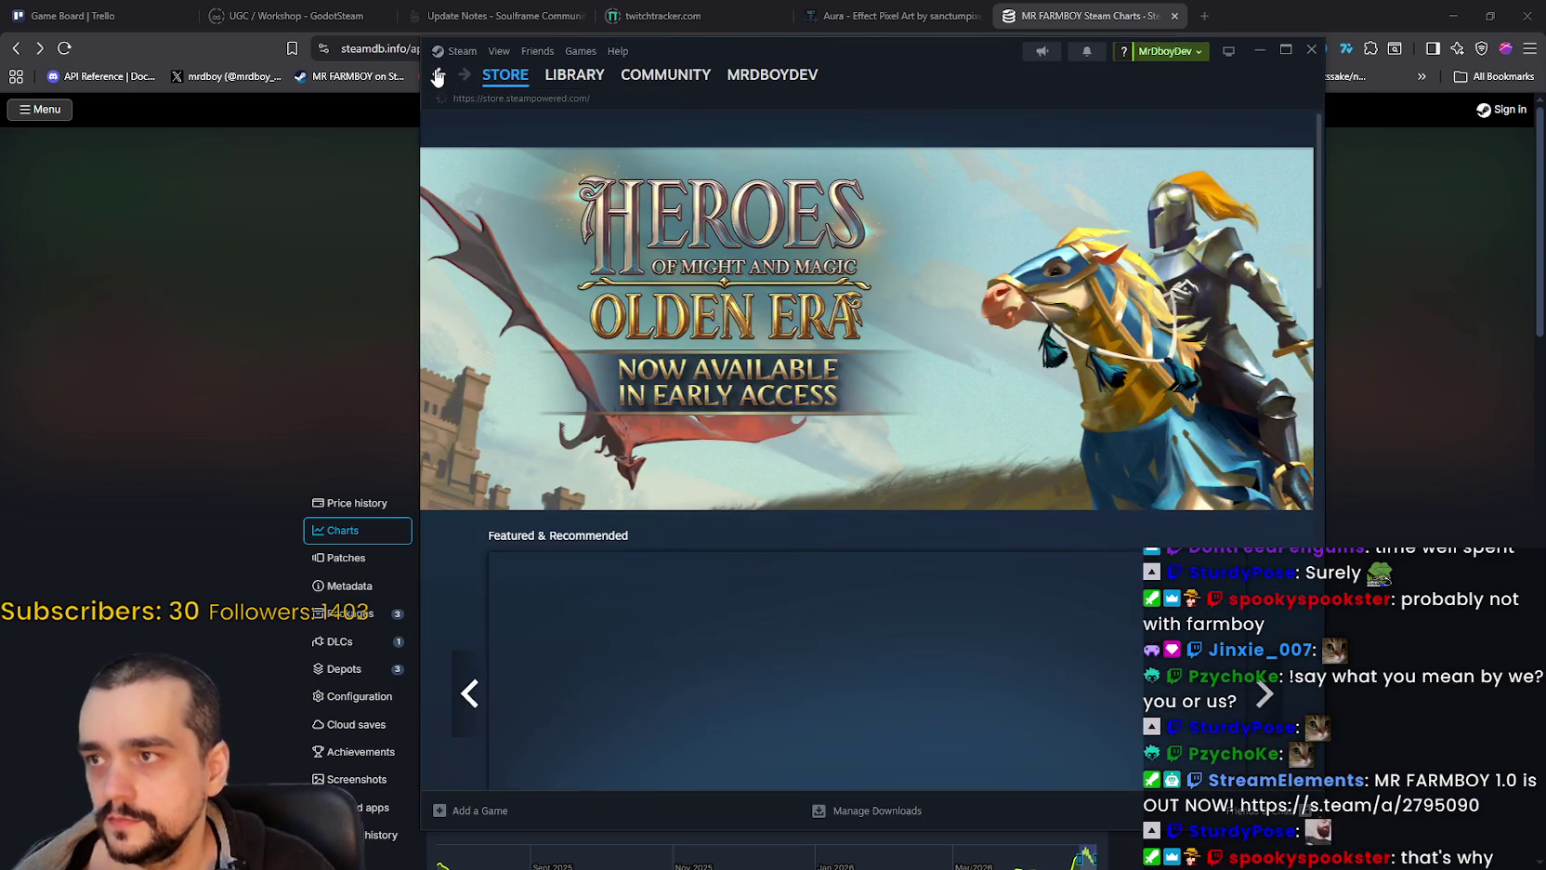
left_click(574, 75)
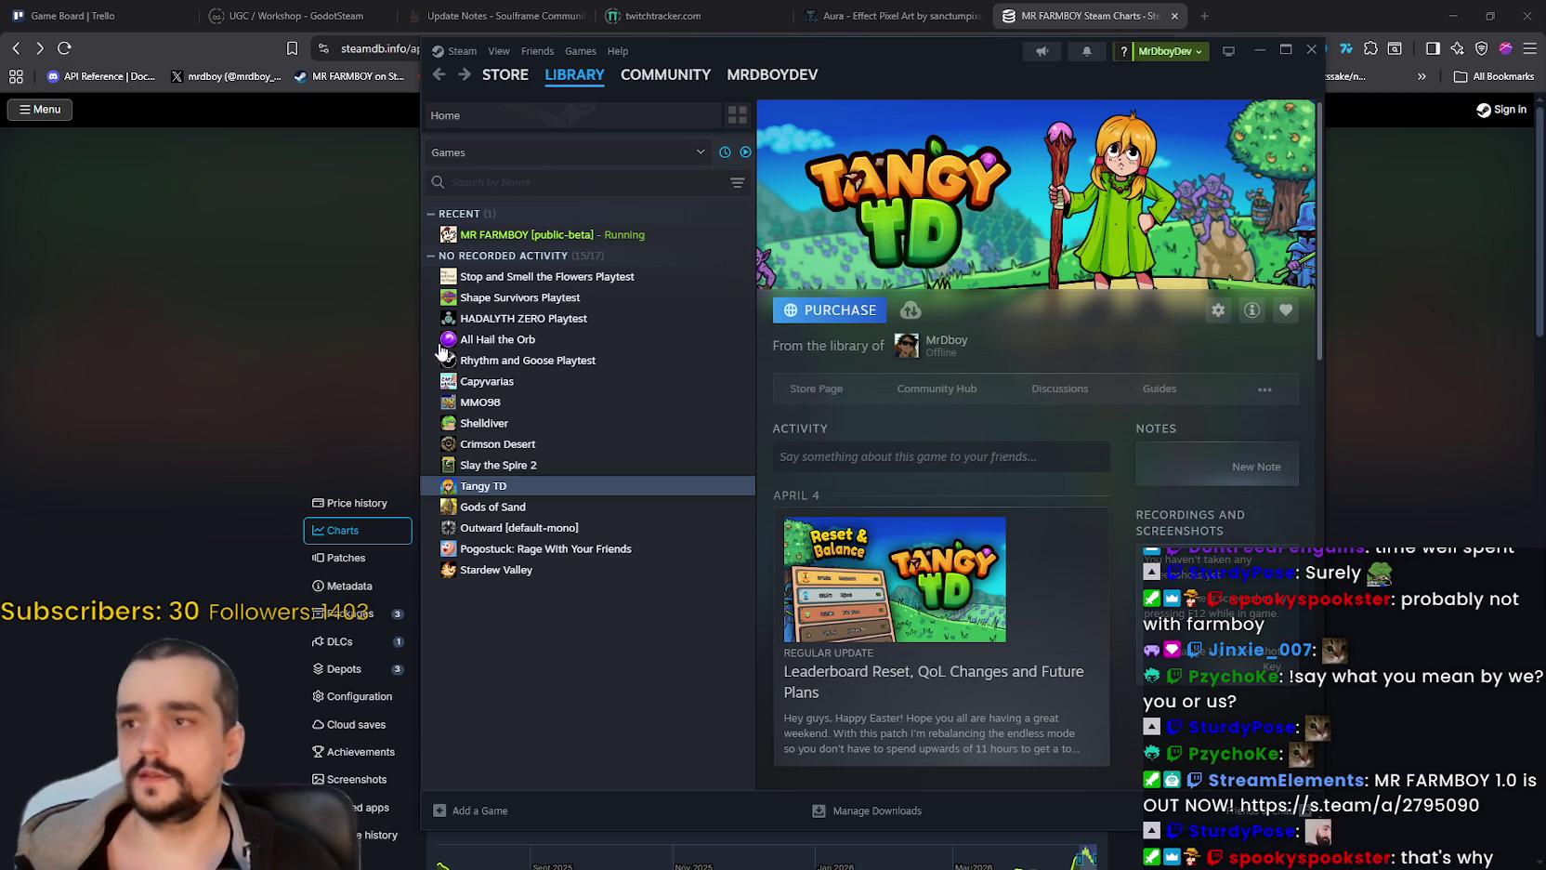
left_click(673, 236)
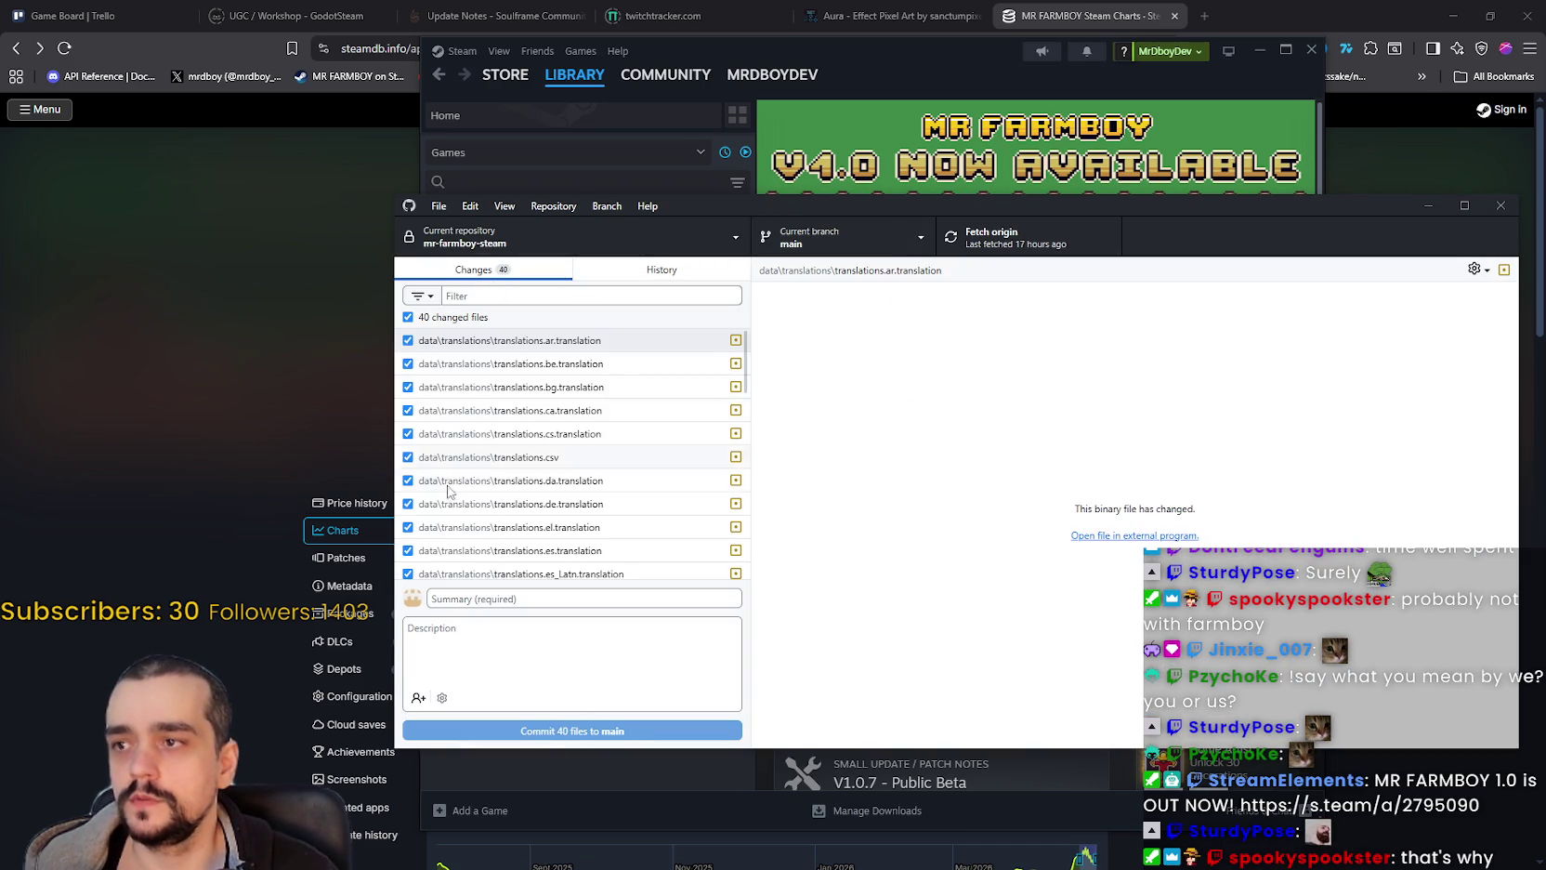
Step: Inspect the diffs of player_house.gd, main_menu.tscn and stats_manager.gd
scroll(501, 507, "down", 10)
left_click_drag(745, 548, 747, 560)
left_click(591, 450)
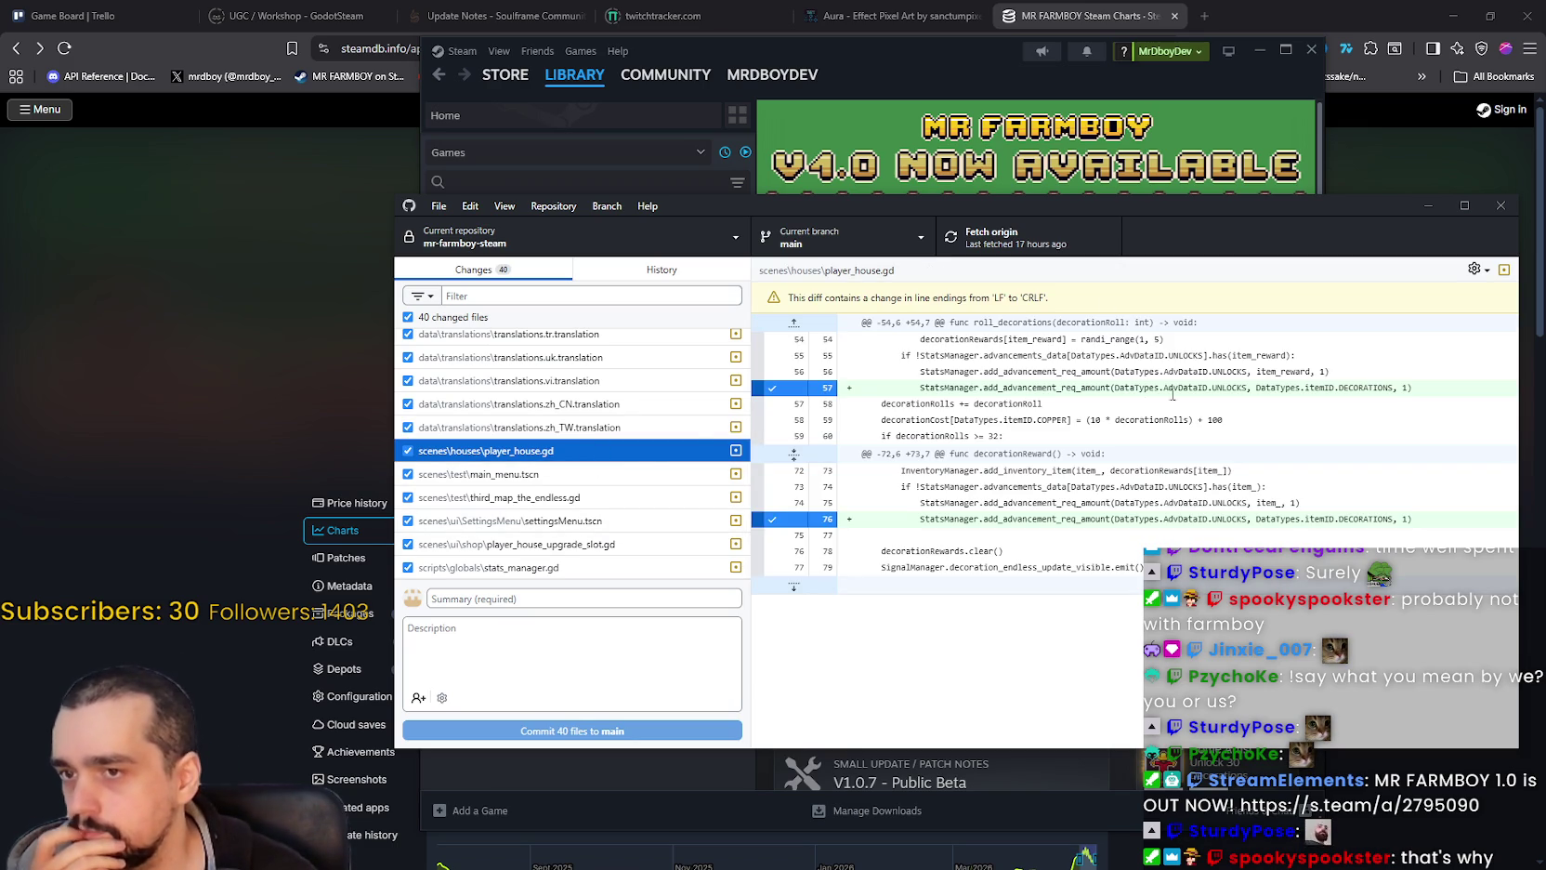
left_click(599, 478)
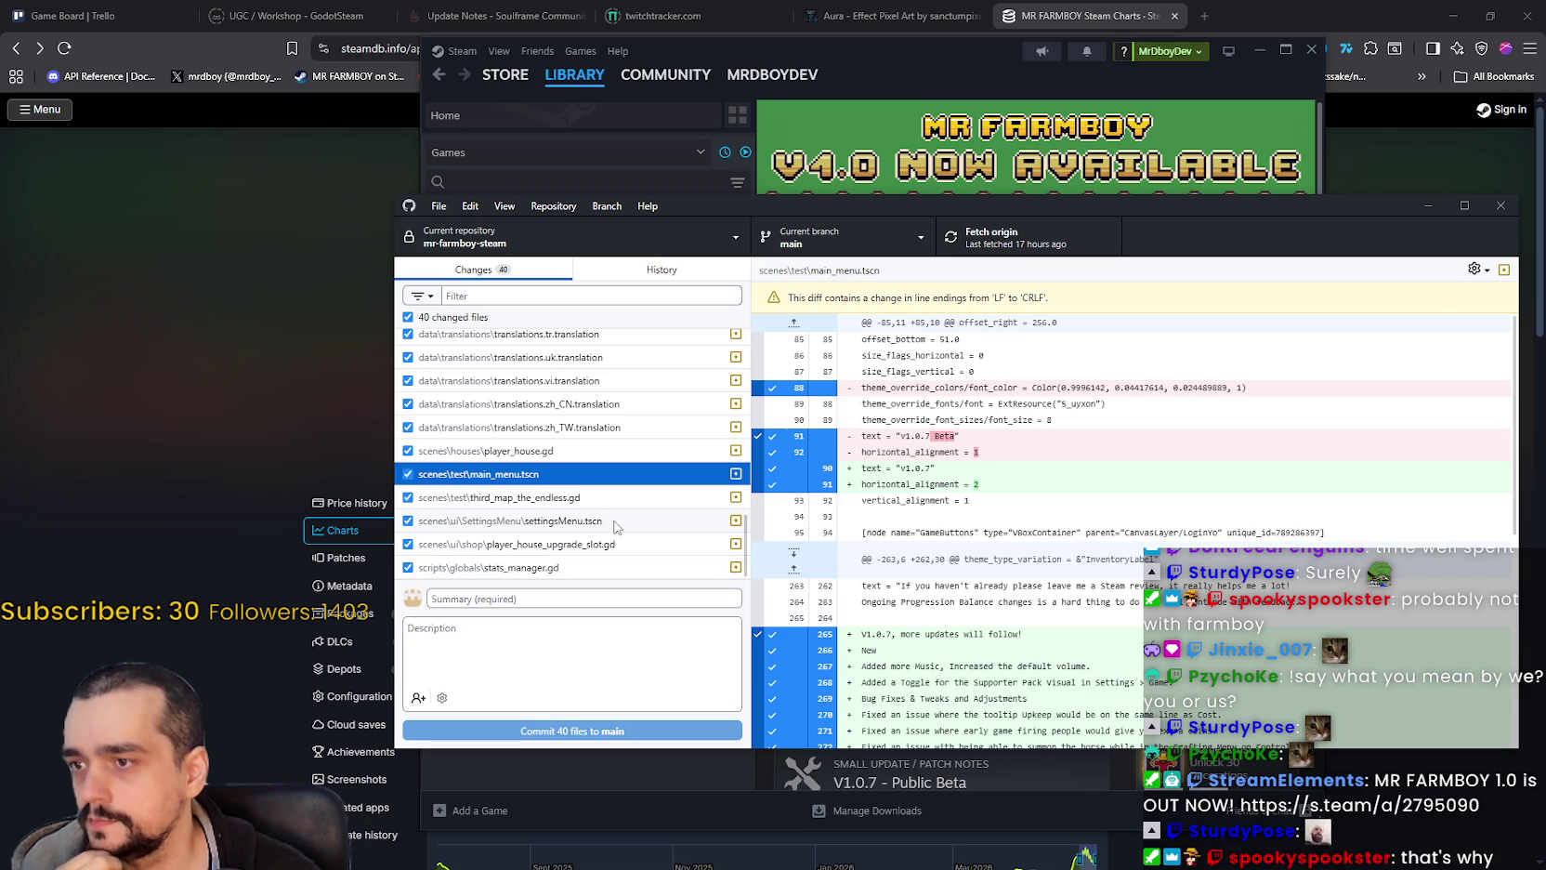
left_click(602, 565)
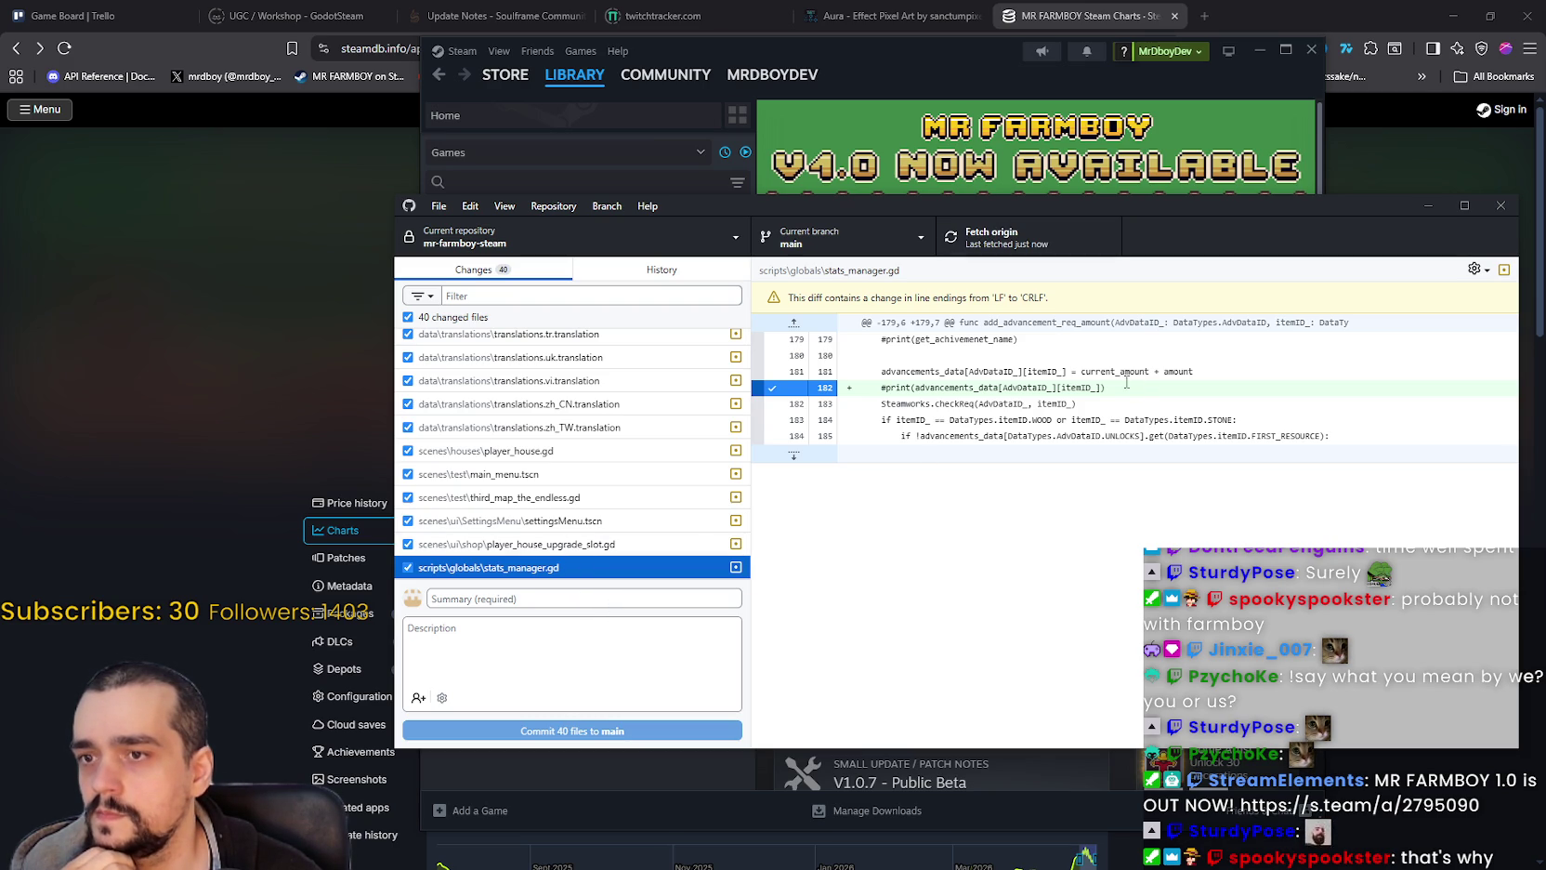
Step: Check player_house_upgrade_slot.gd, settingsMenu.tscn and the Korean translation diffs, then the commit history
left_click(585, 544)
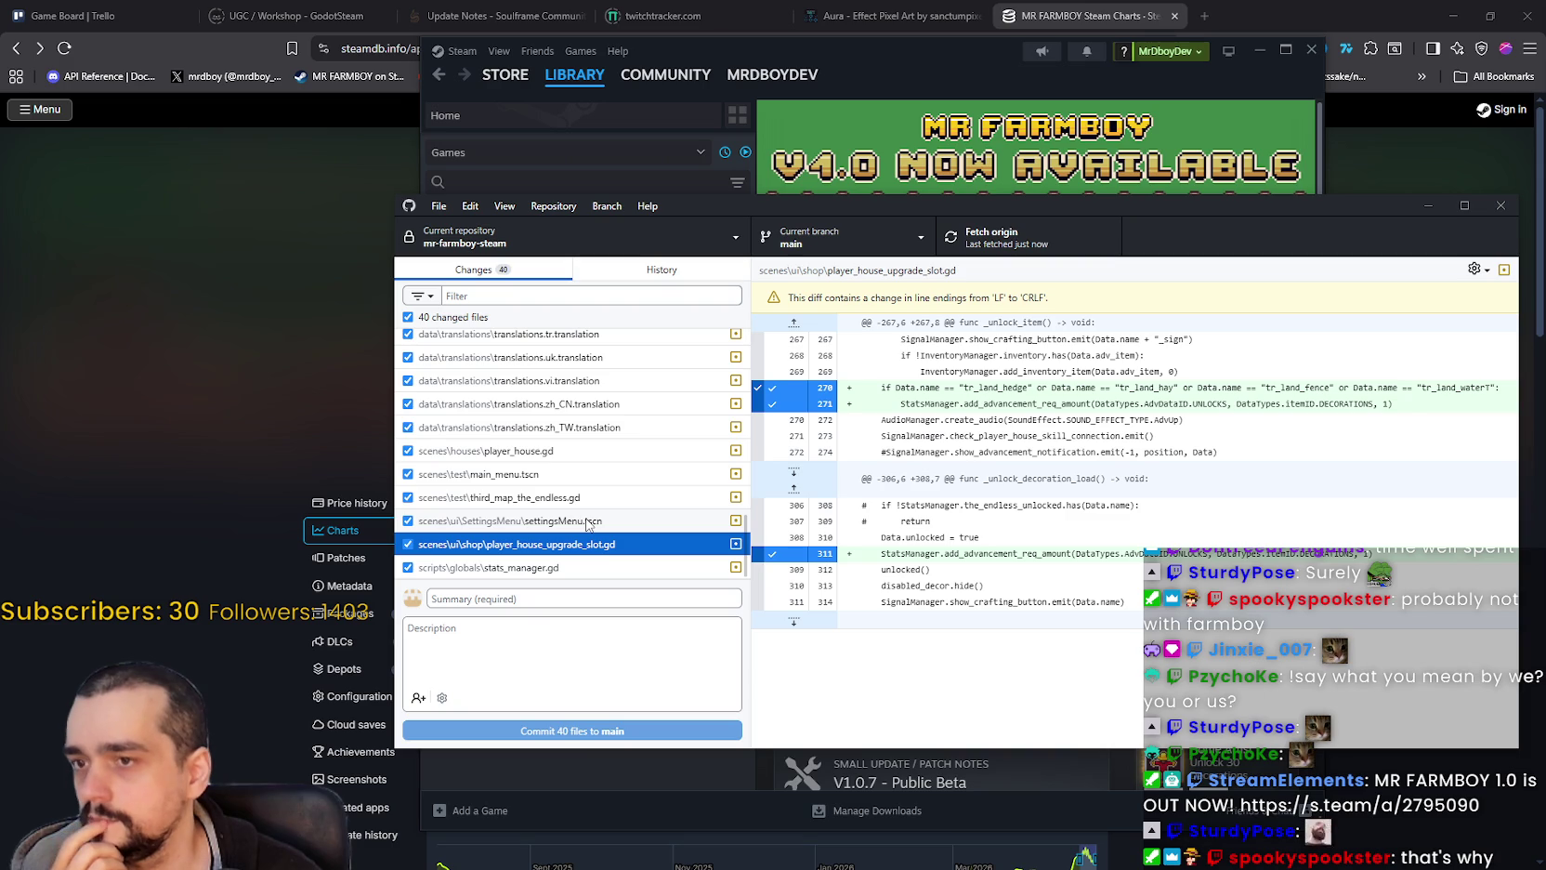
left_click(589, 523)
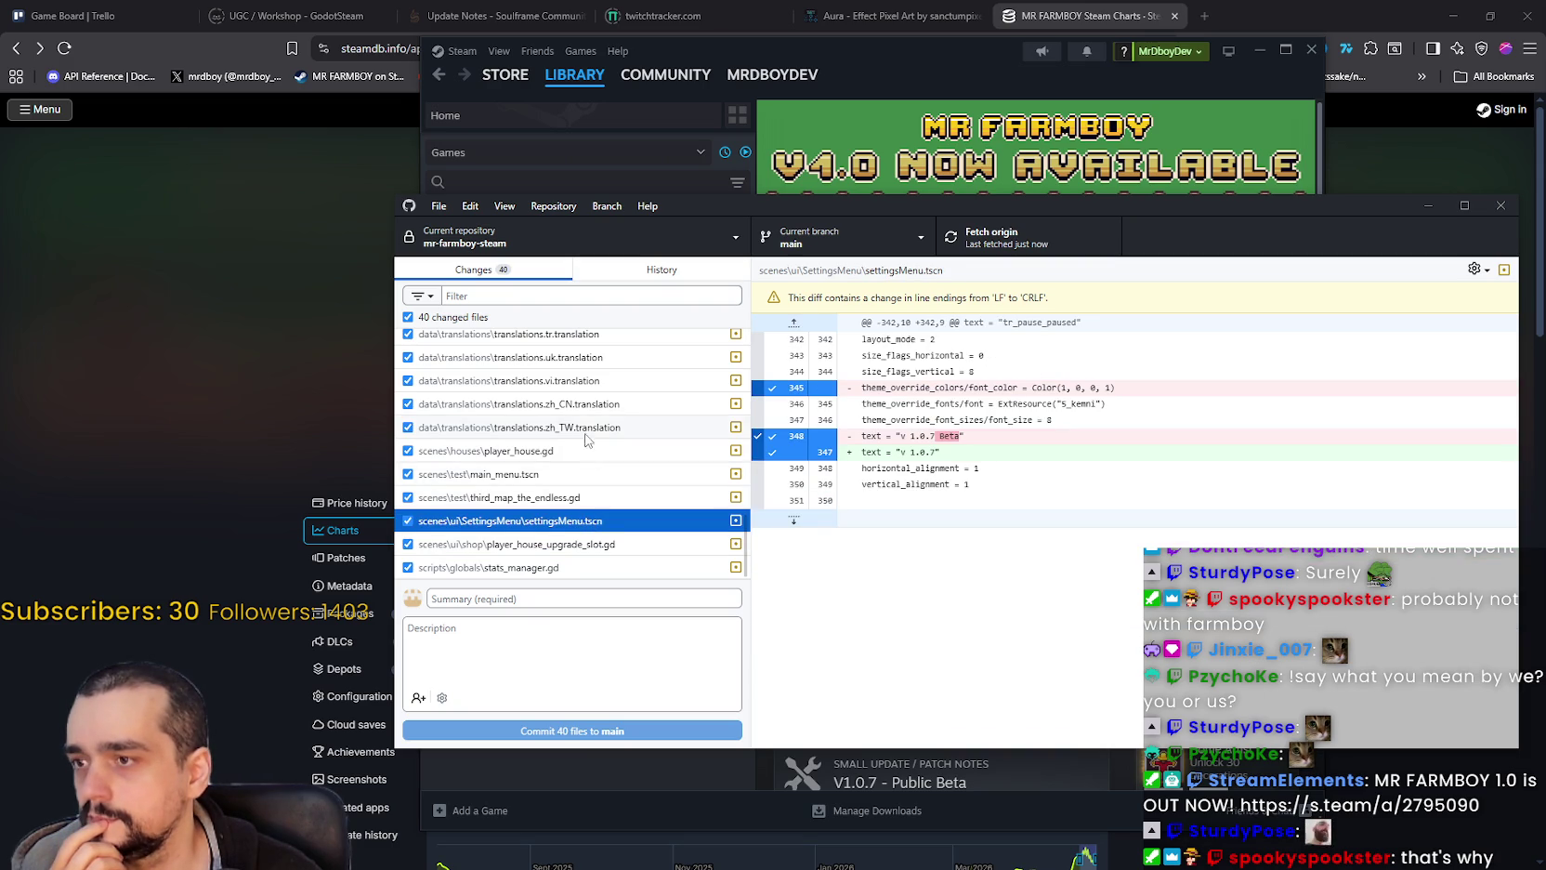
left_click(615, 451)
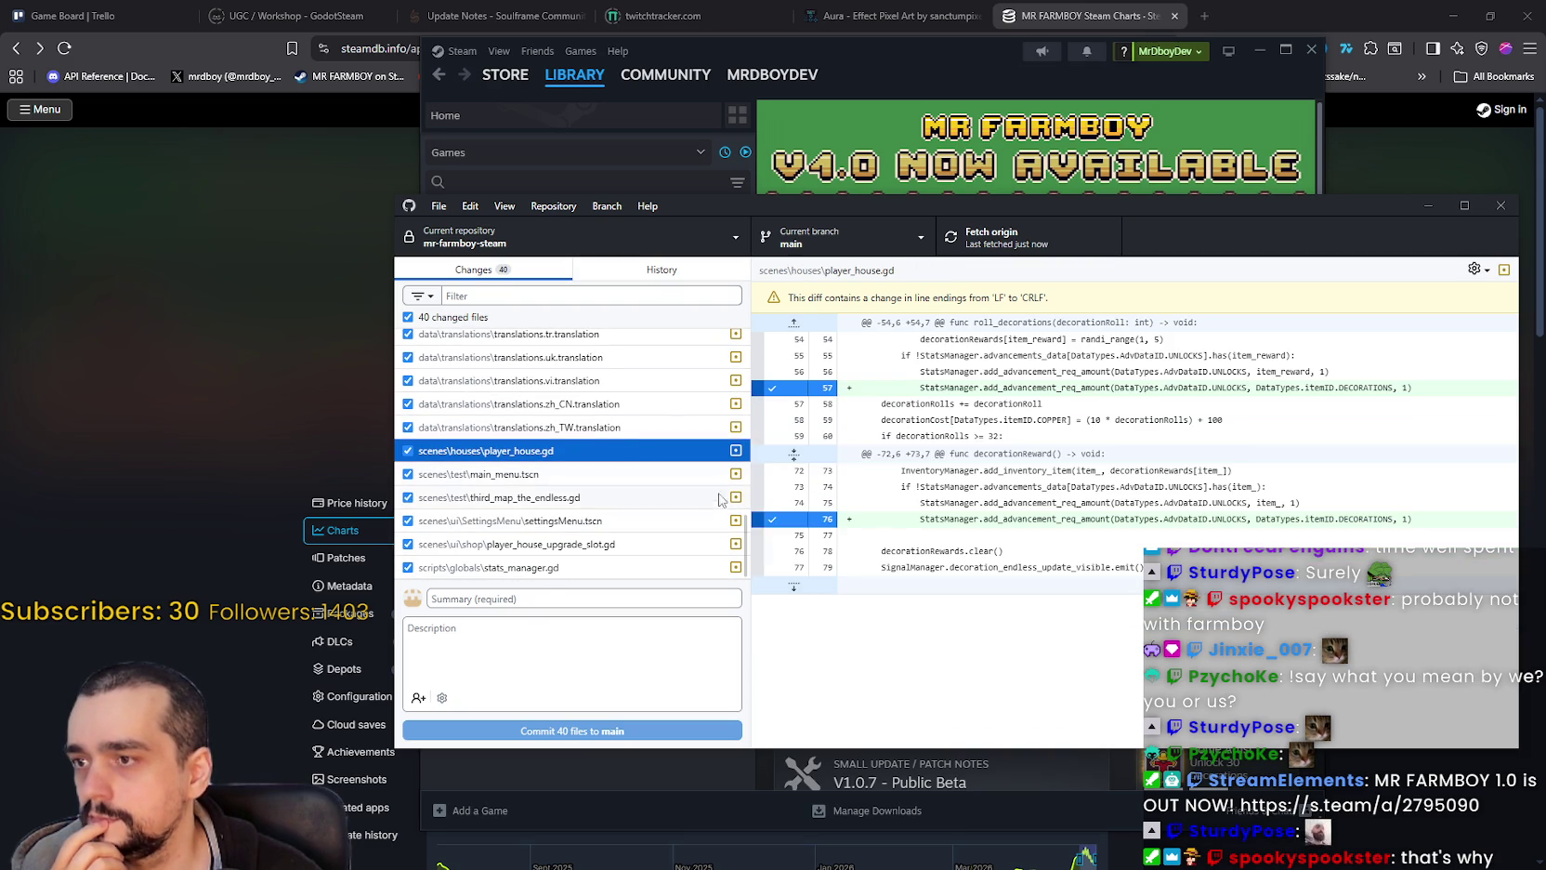
scroll(651, 474, "up", 5)
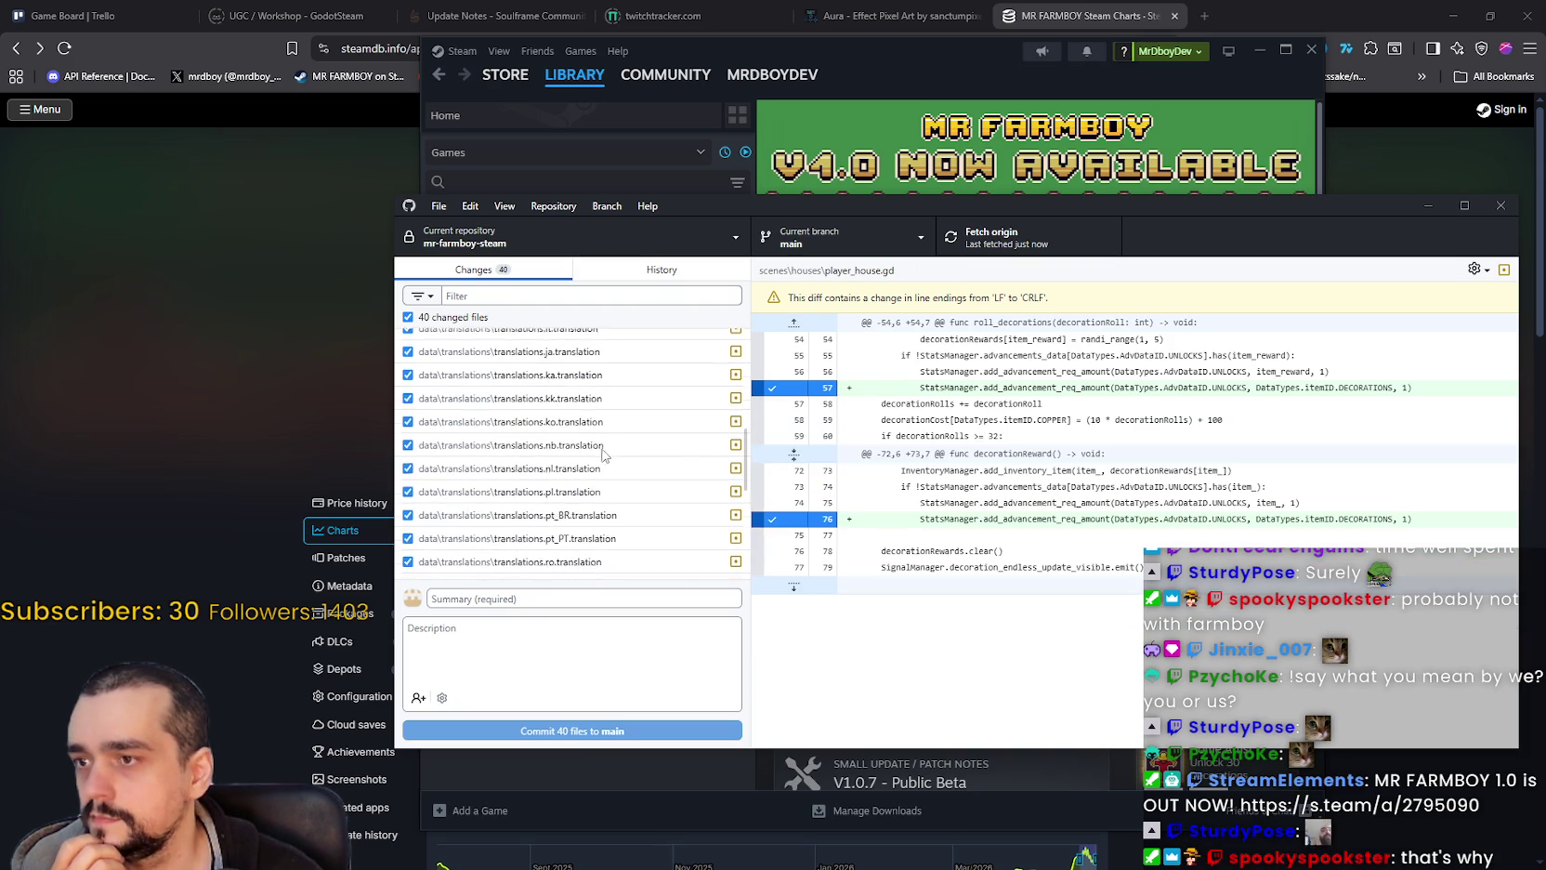
left_click(606, 433)
scroll(622, 520, "up", 5)
scroll(639, 513, "down", 10)
left_click(621, 269)
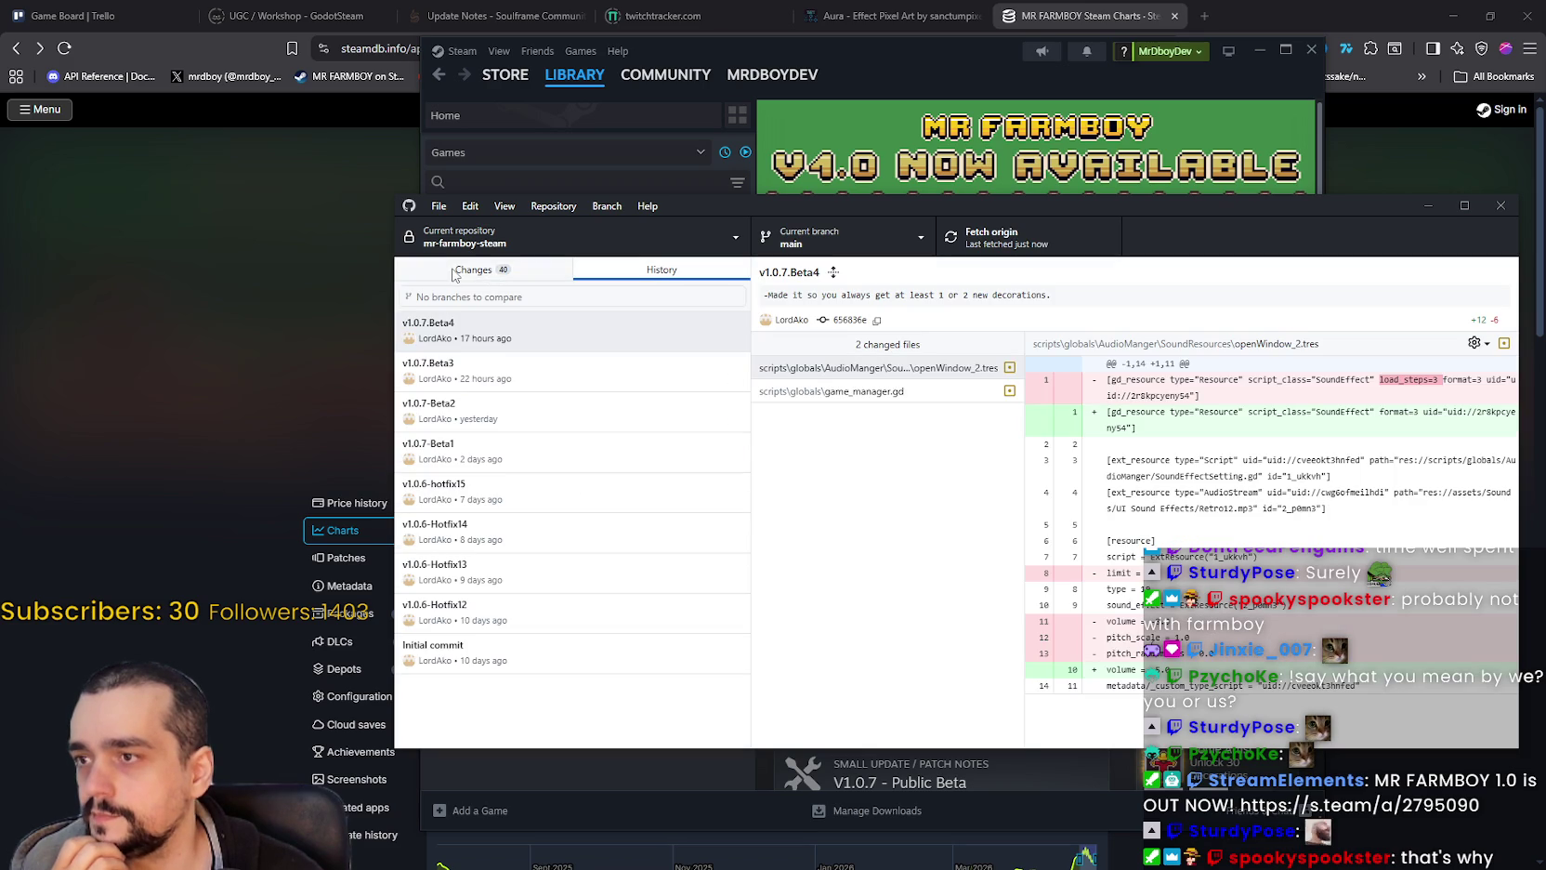
left_click(455, 270)
Step: Enter commit summary 'v1.0.7.Live1' and describe the Incremental Decoration achievements fix
left_click(633, 594)
type("v1.0.7.Live1")
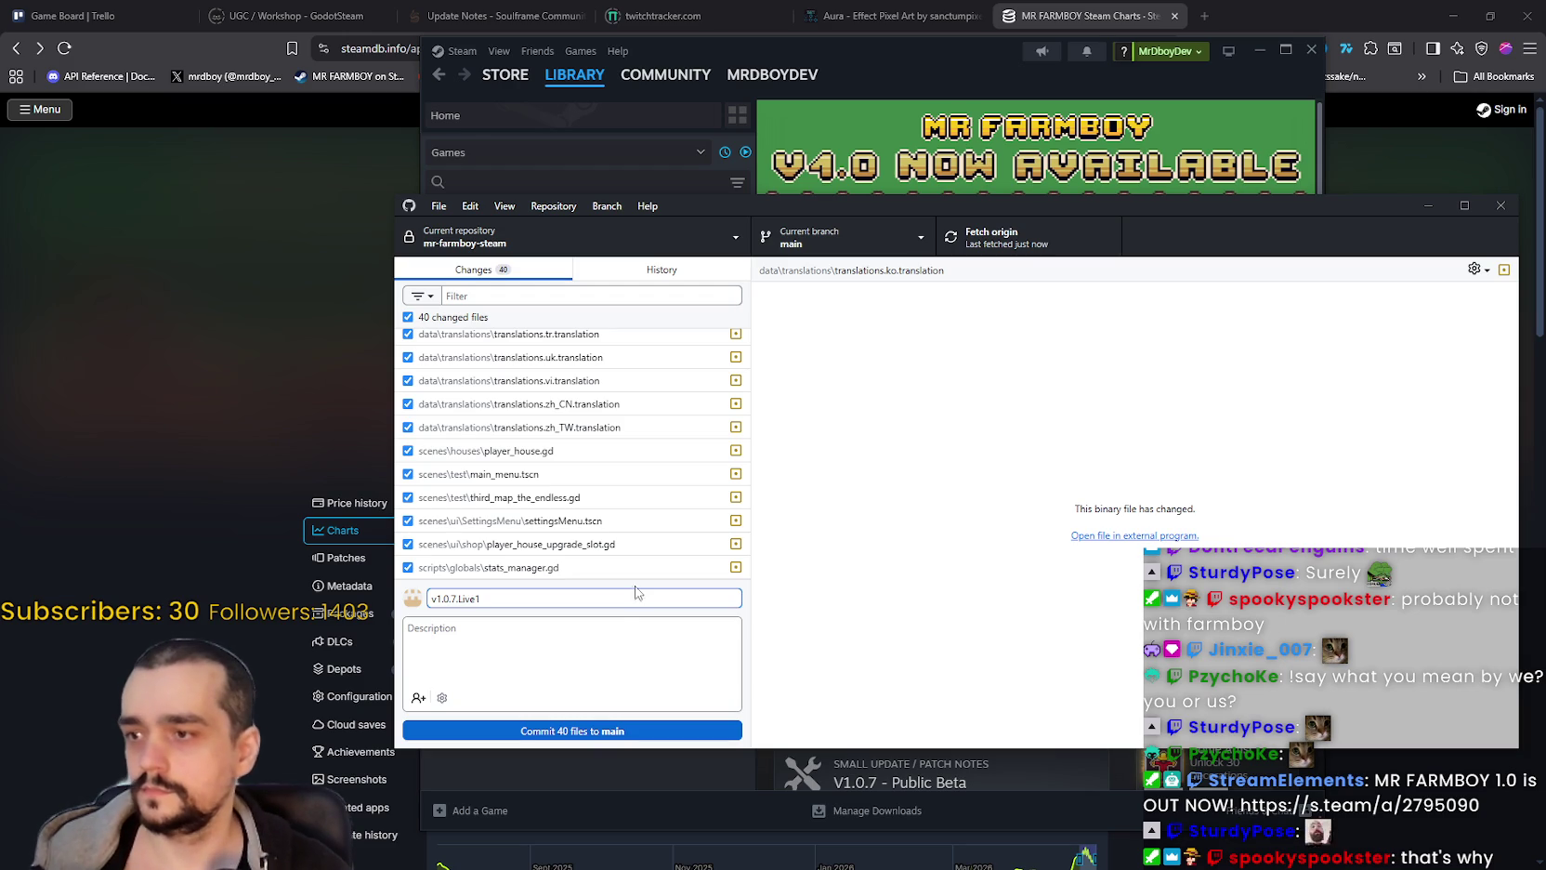
left_click(612, 644)
type("Fixed an iss")
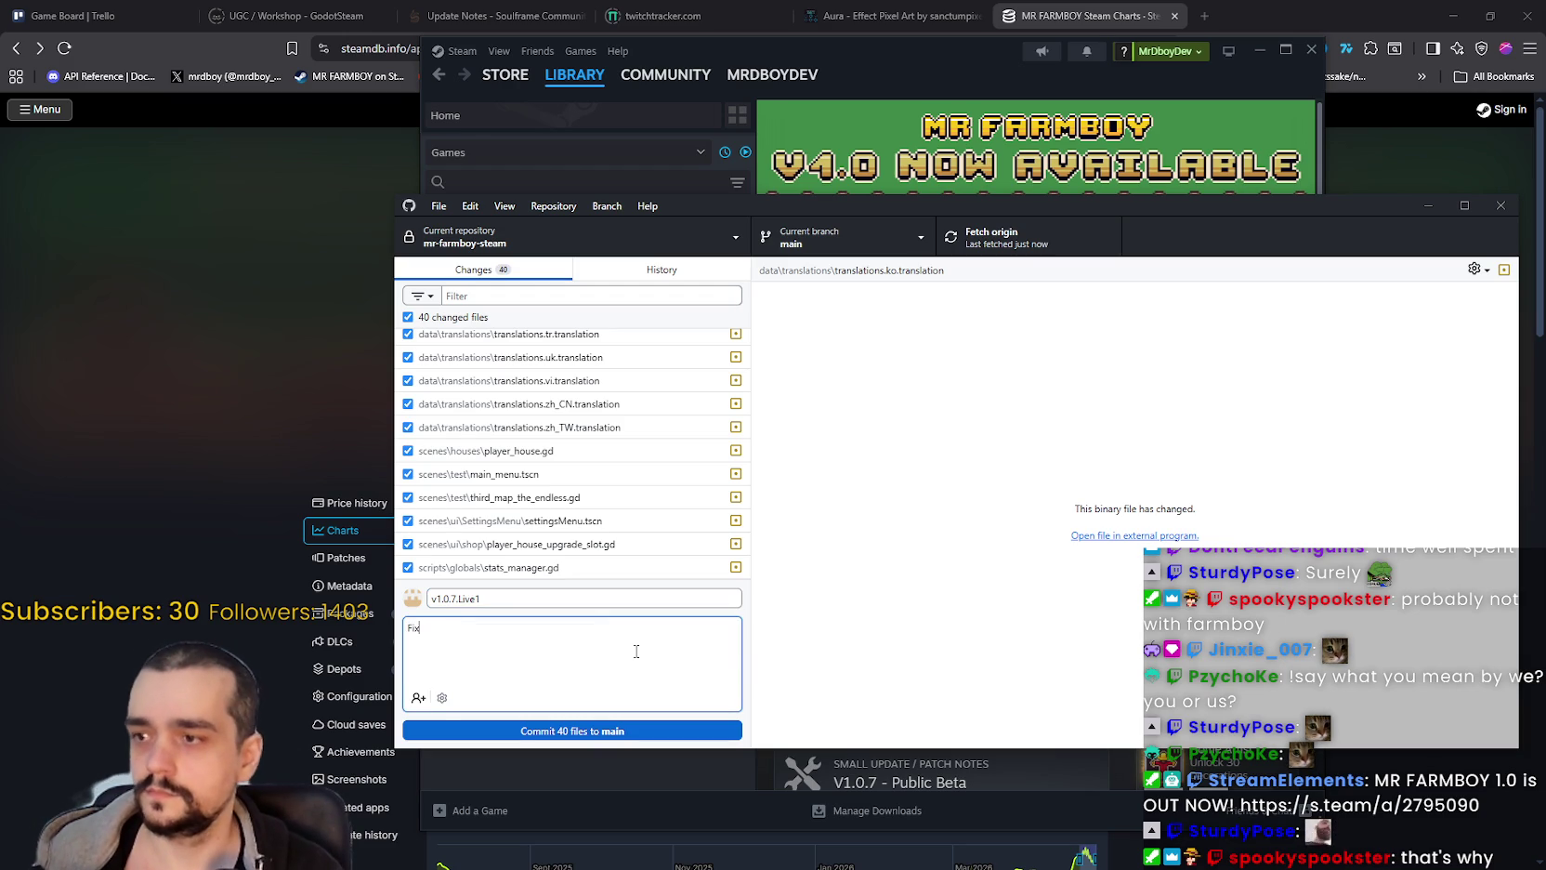
type("ue with Incremental Decoration")
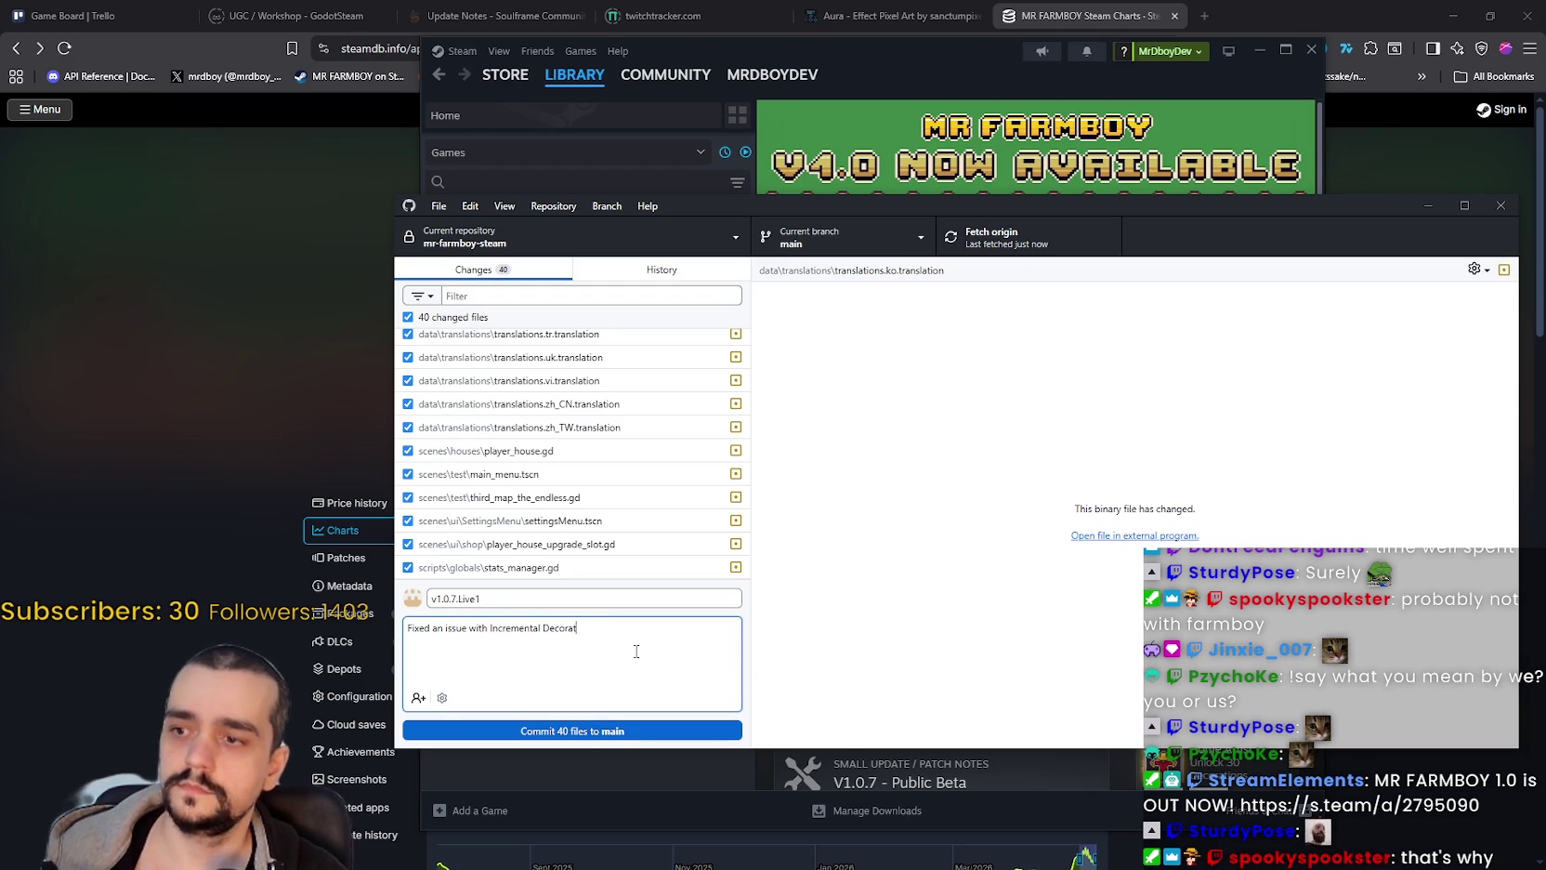
type(" a")
type("chievements")
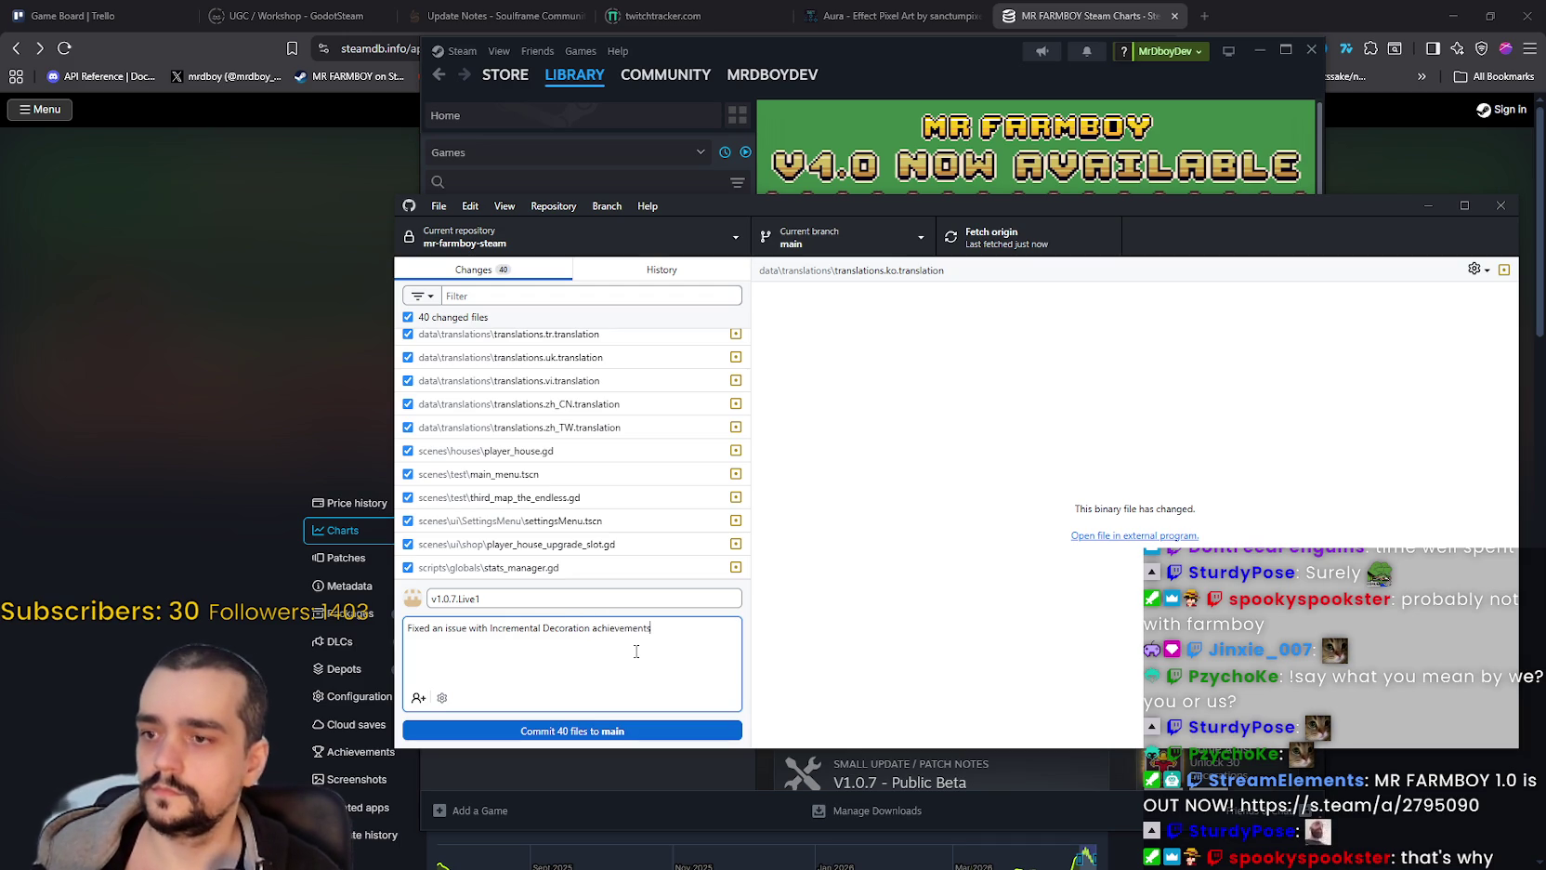
type(" Added moire")
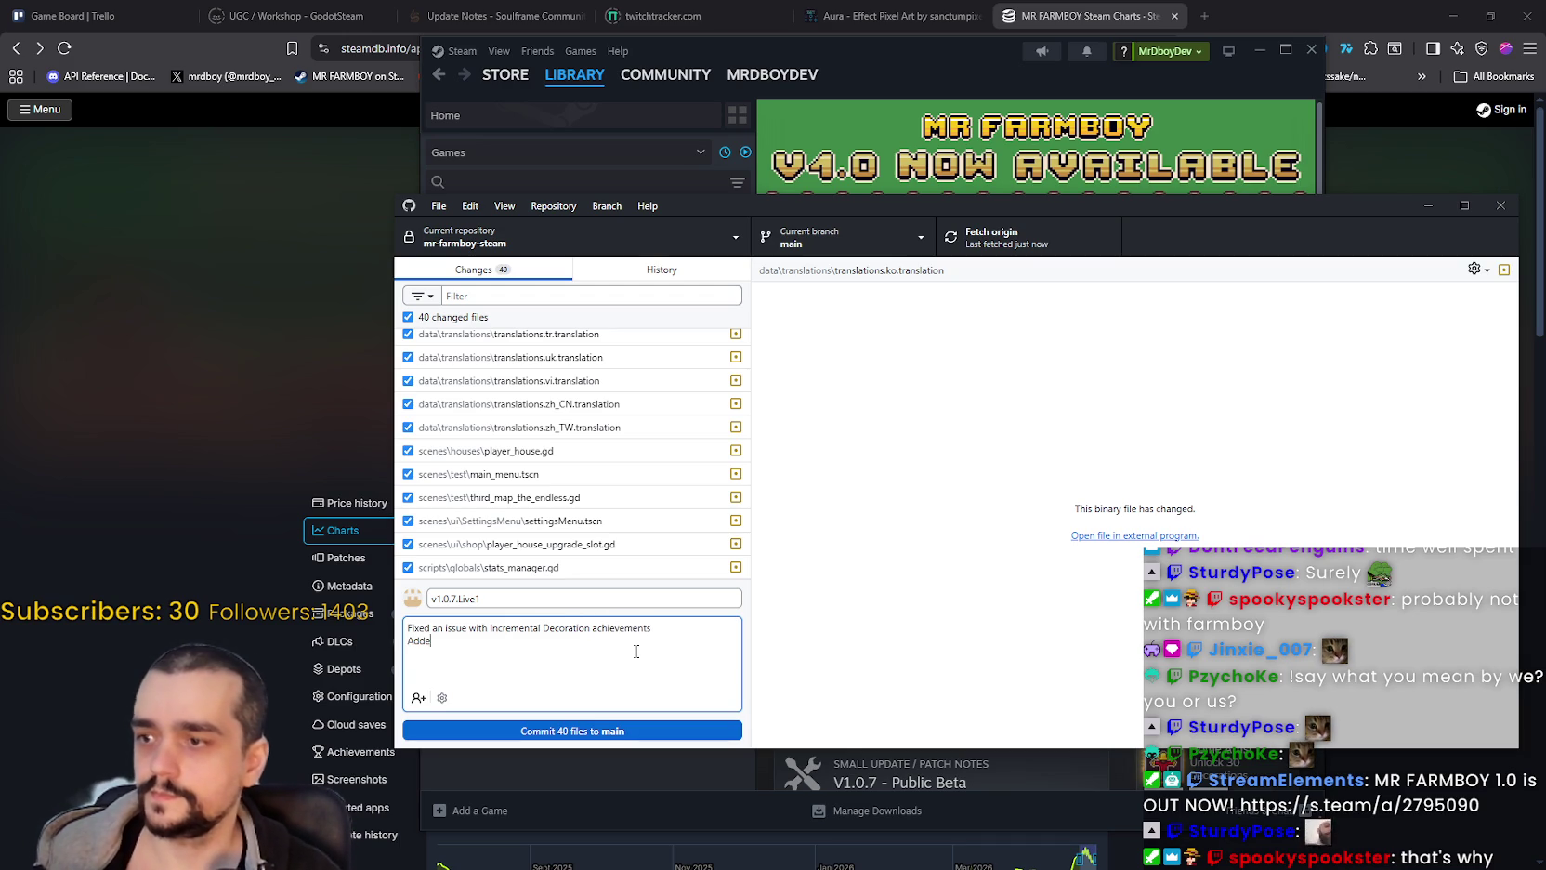
Step: Finish the description with 'Added more localization', commit the 40 files to main, and push to origin
key("BackSpace")
key("BackSpace")
key("BackSpace")
key("BackSpace")
key("BackSpace")
key("BackSpace")
type("re localization")
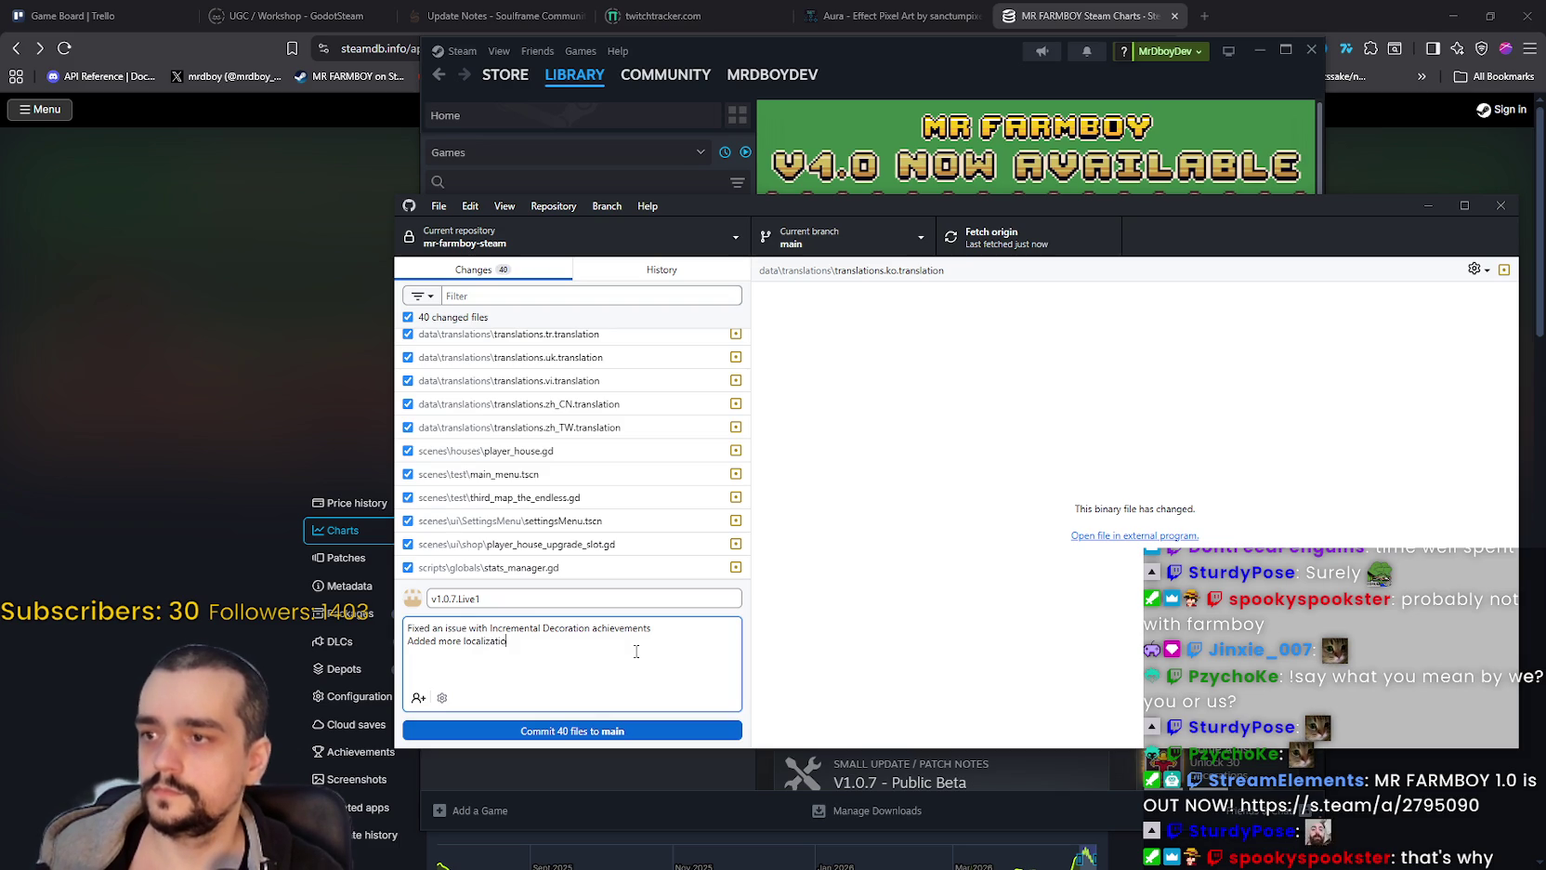
key("ctrl+Return")
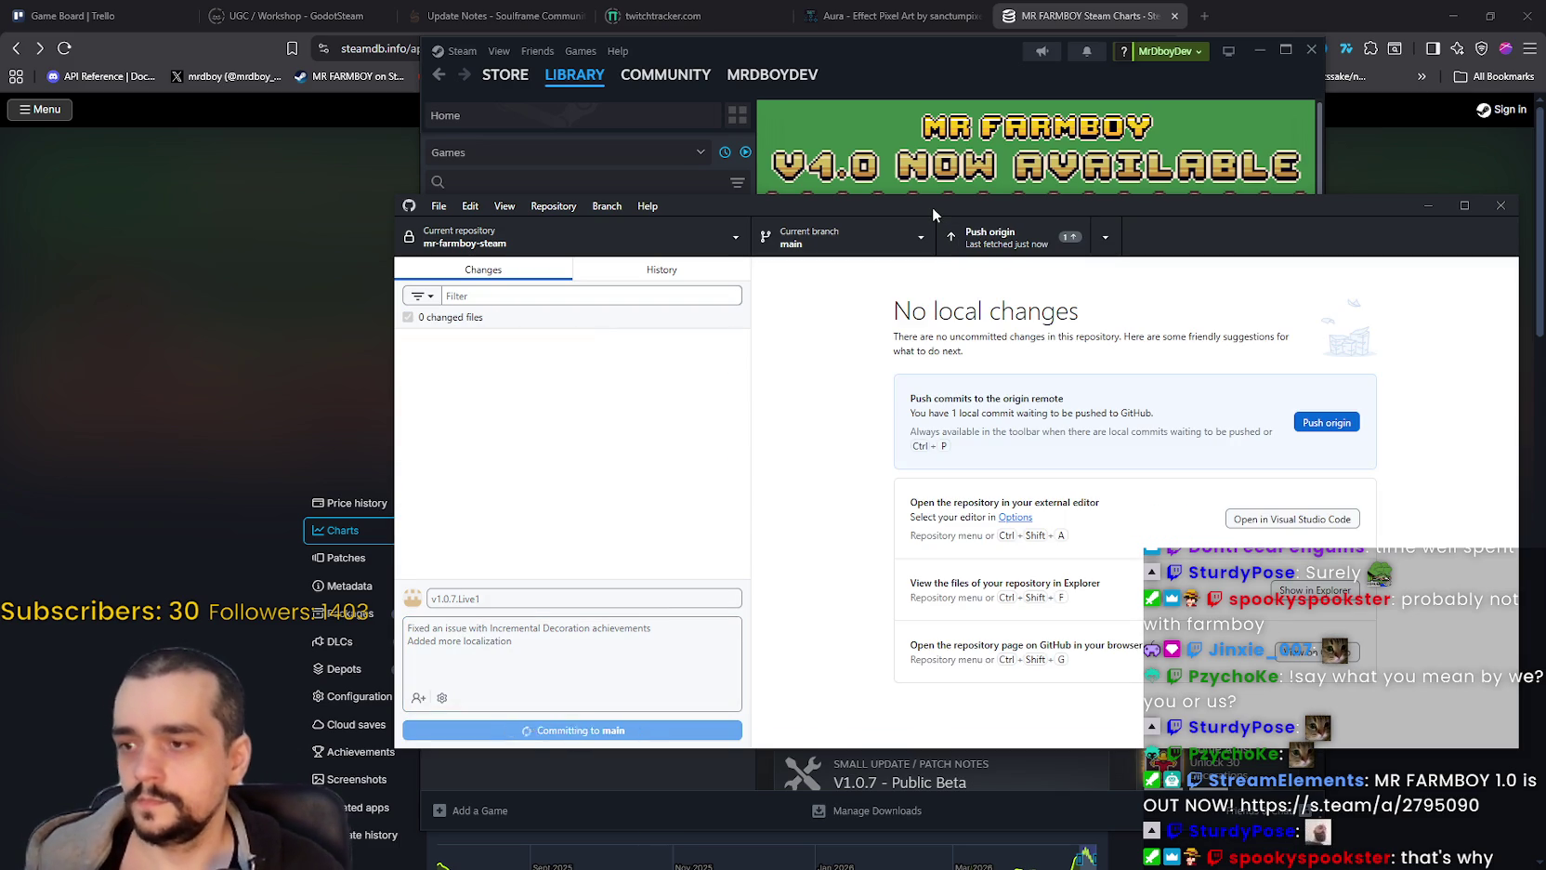
left_click(999, 238)
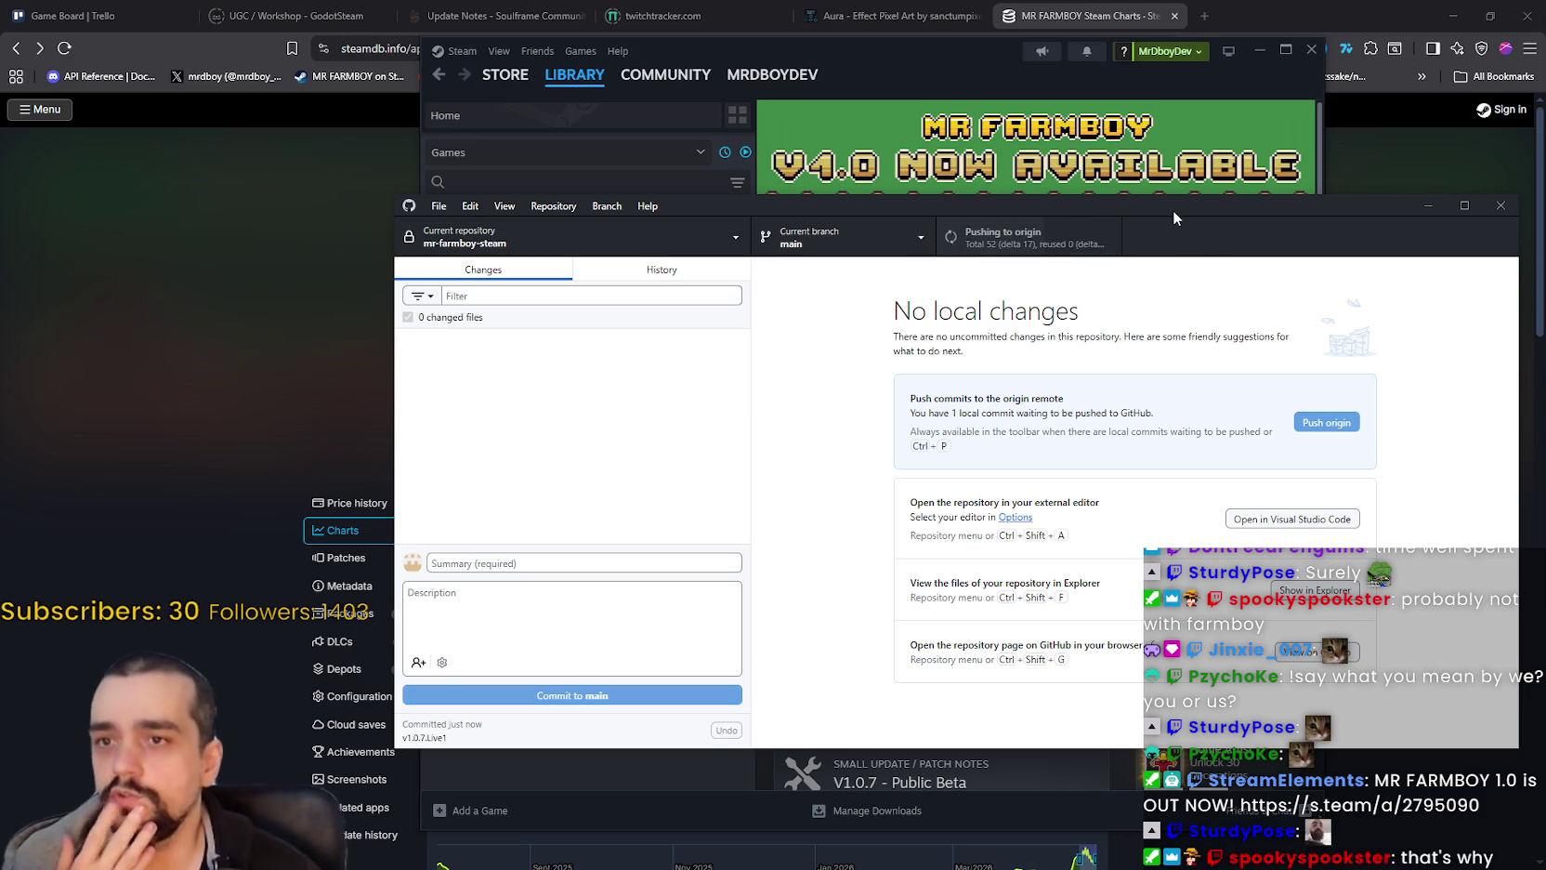